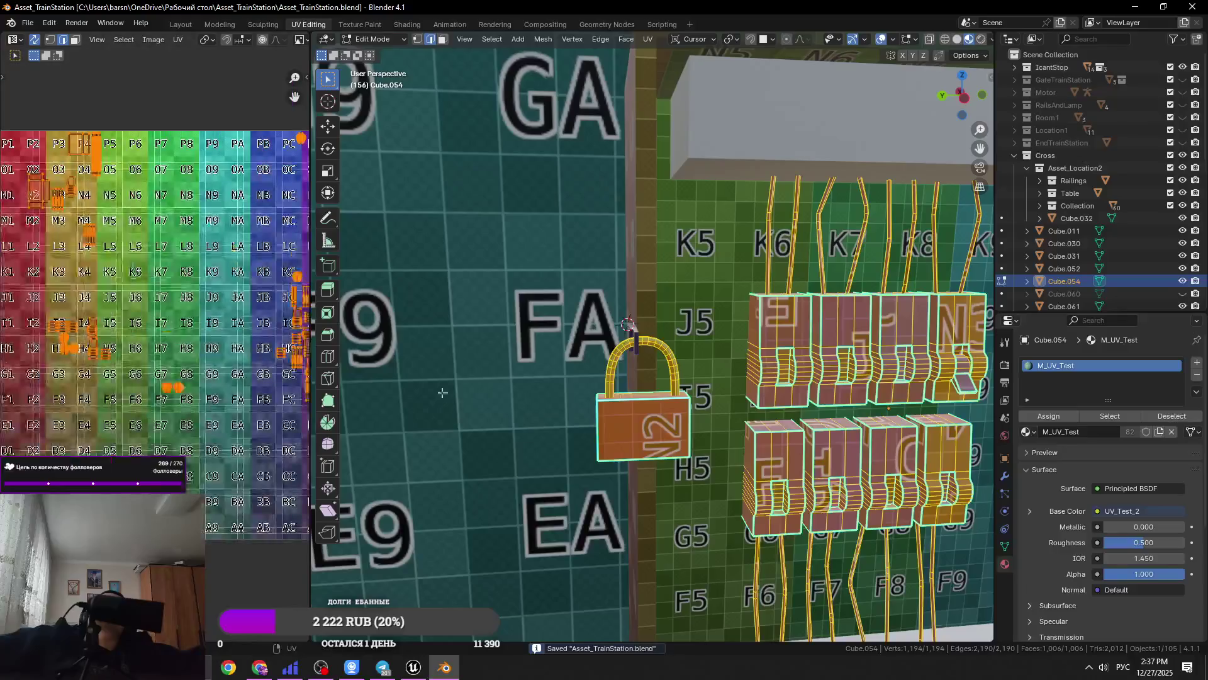
key("Tab")
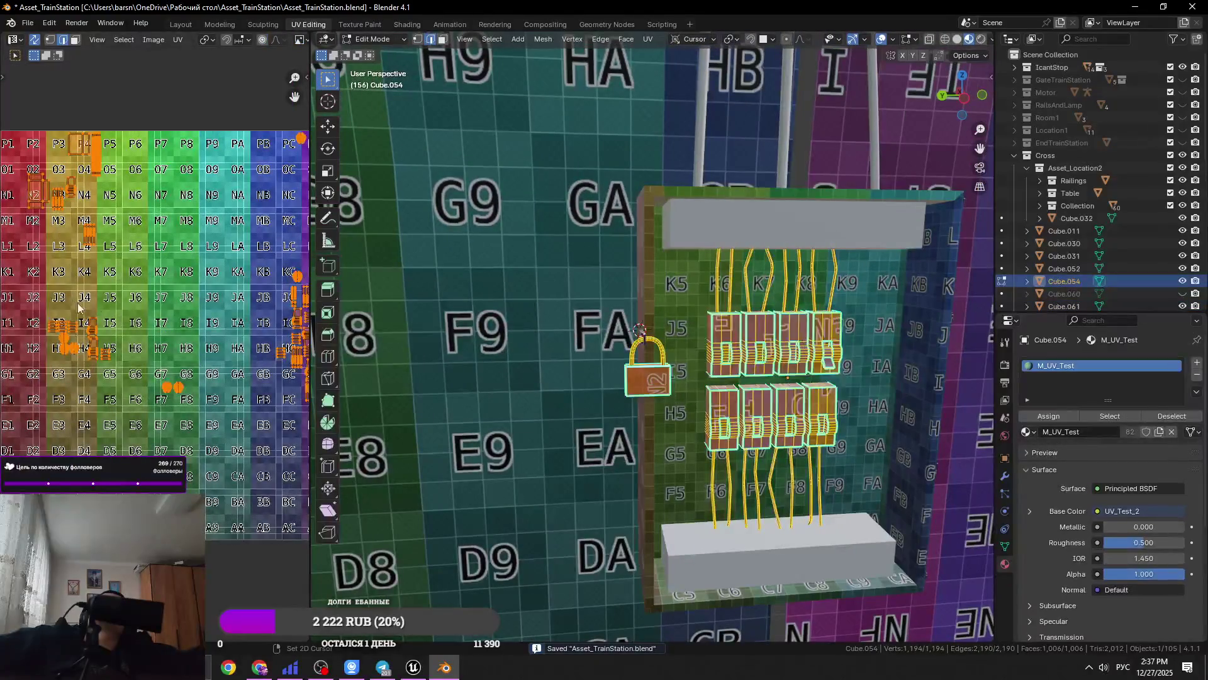
Select all of Cube.054's faces and unwrap them into fresh UV islands
key("alt+a")
key("a")
key("u")
left_click(653, 65)
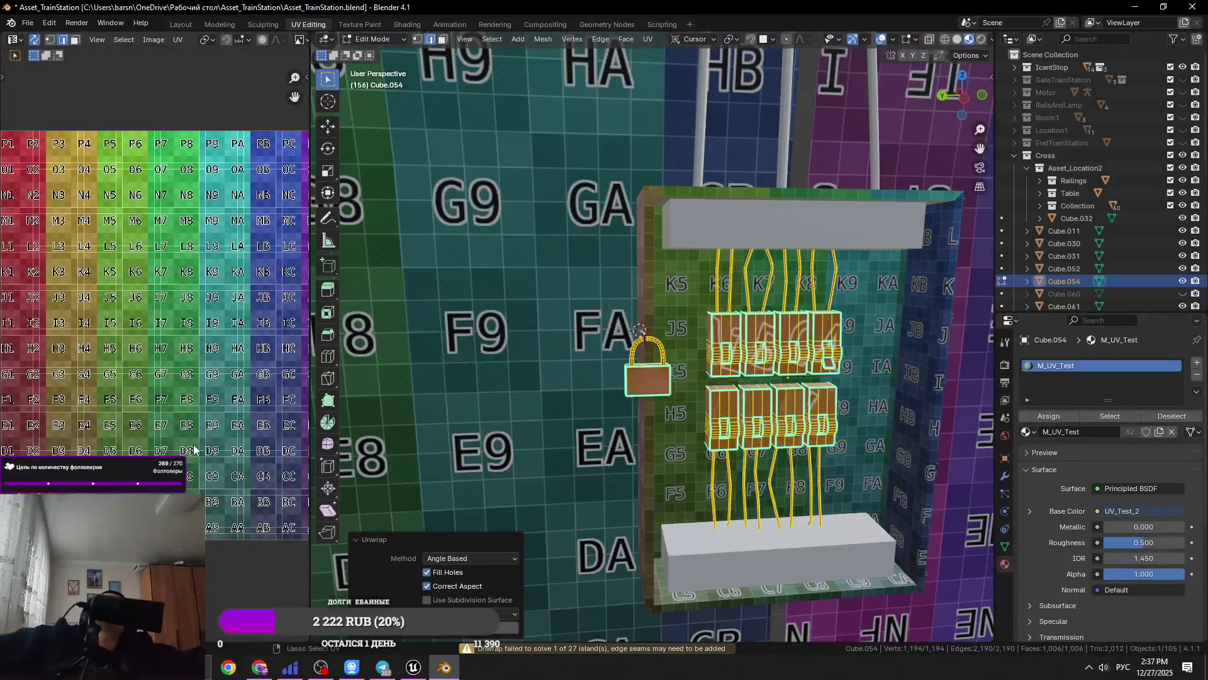
key("a")
Check the new islands over the lettered grid and the shaded padlock, then save
scroll(201, 365, "up", 4)
scroll(203, 360, "down", 5)
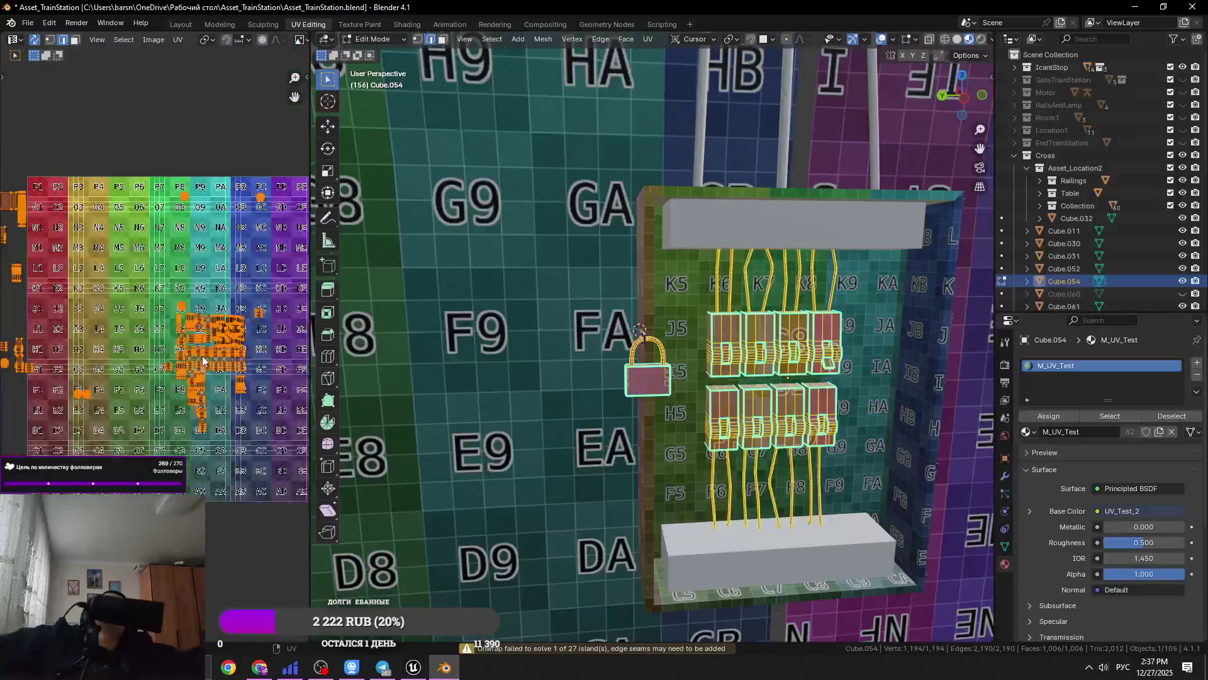
scroll(203, 360, "down", 3)
scroll(796, 410, "up", 3)
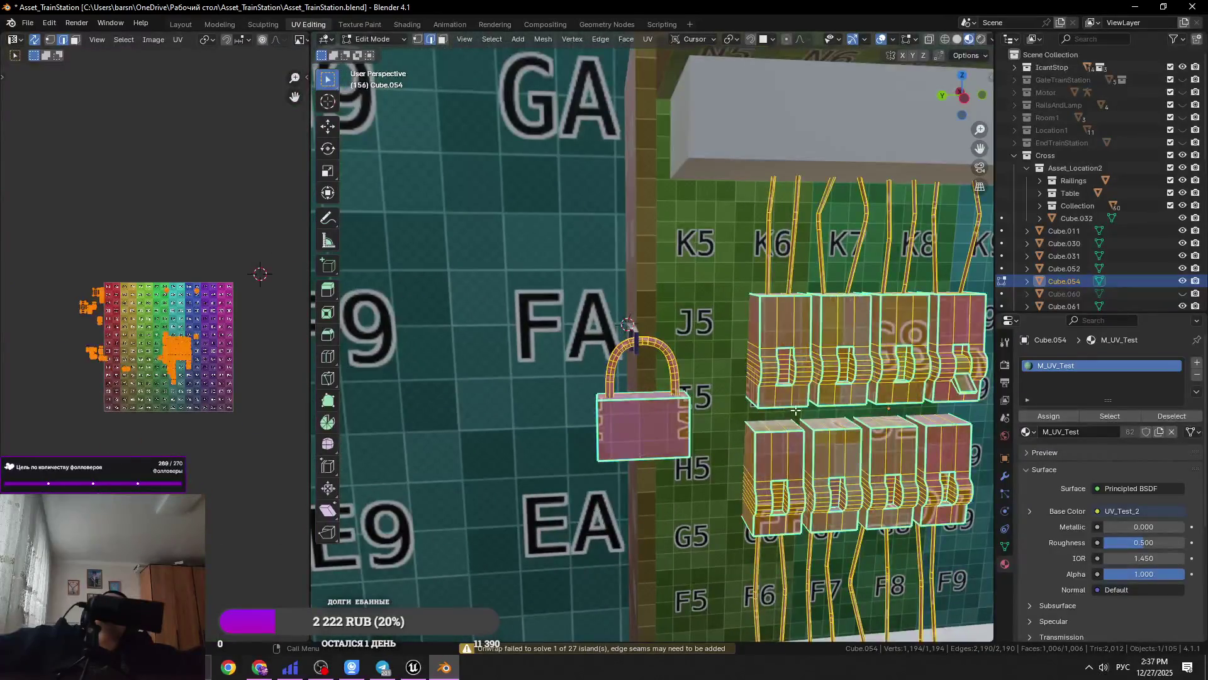
key("Tab")
scroll(809, 391, "up", 5)
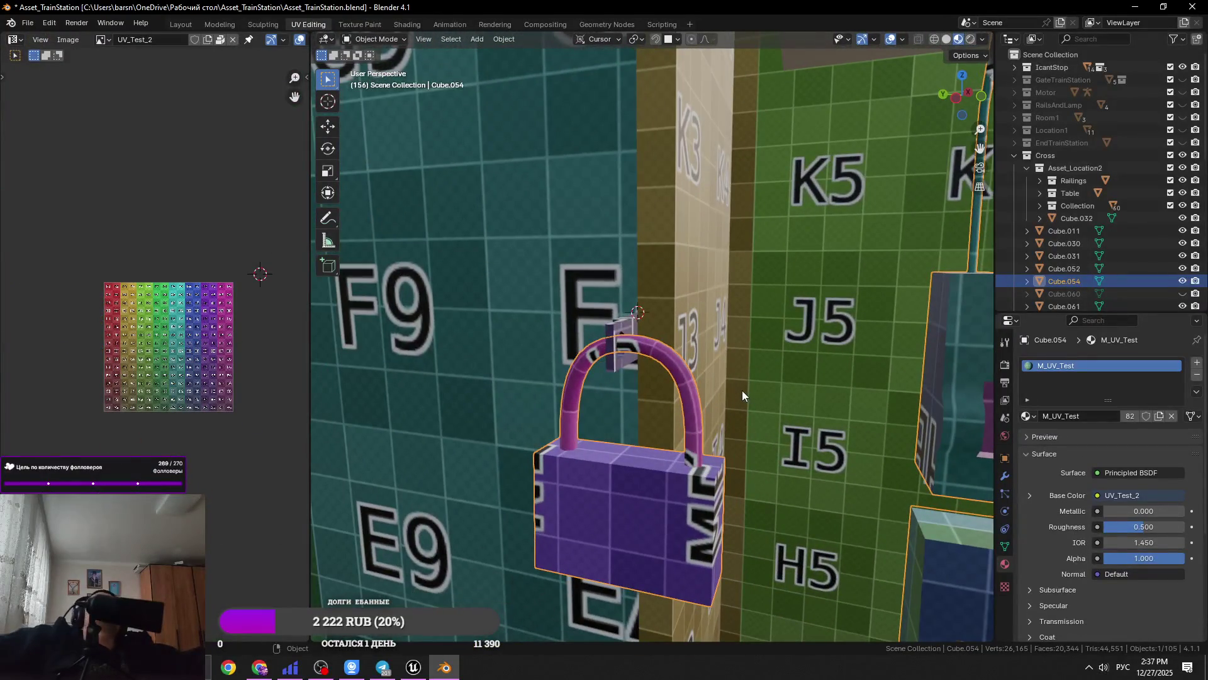
key("Tab")
middle_click_drag(478, 352, 538, 356)
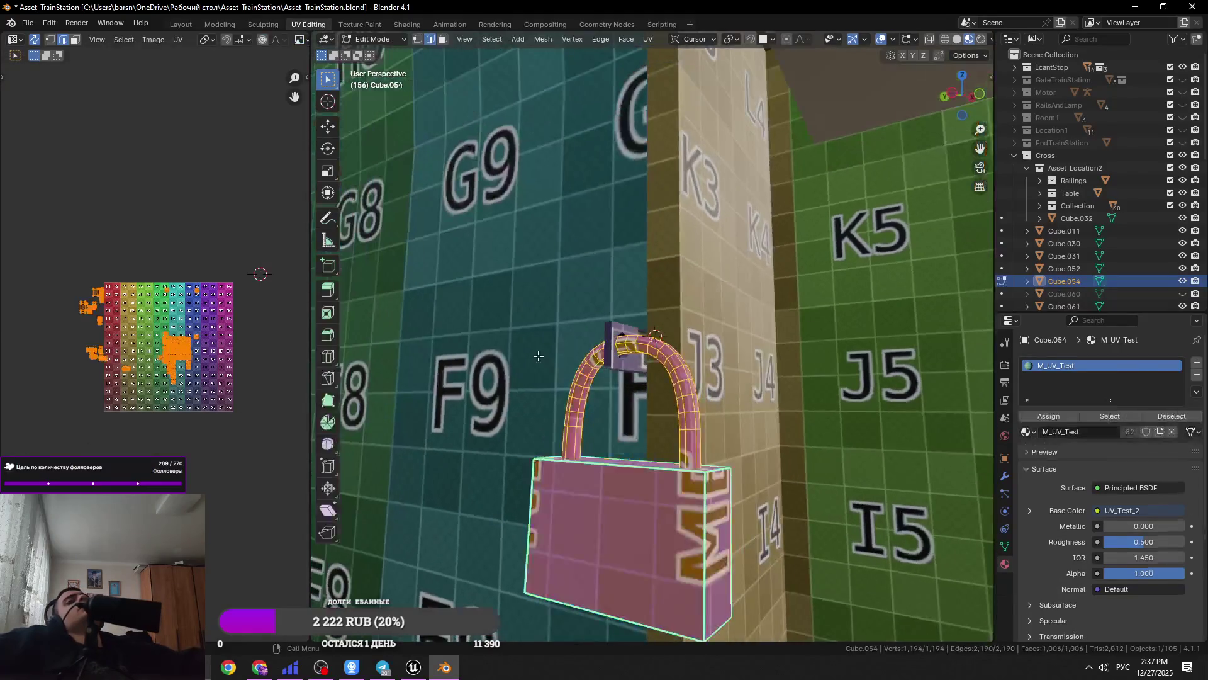
key("Tab")
scroll(538, 356, "down", 8)
key("ctrl+s")
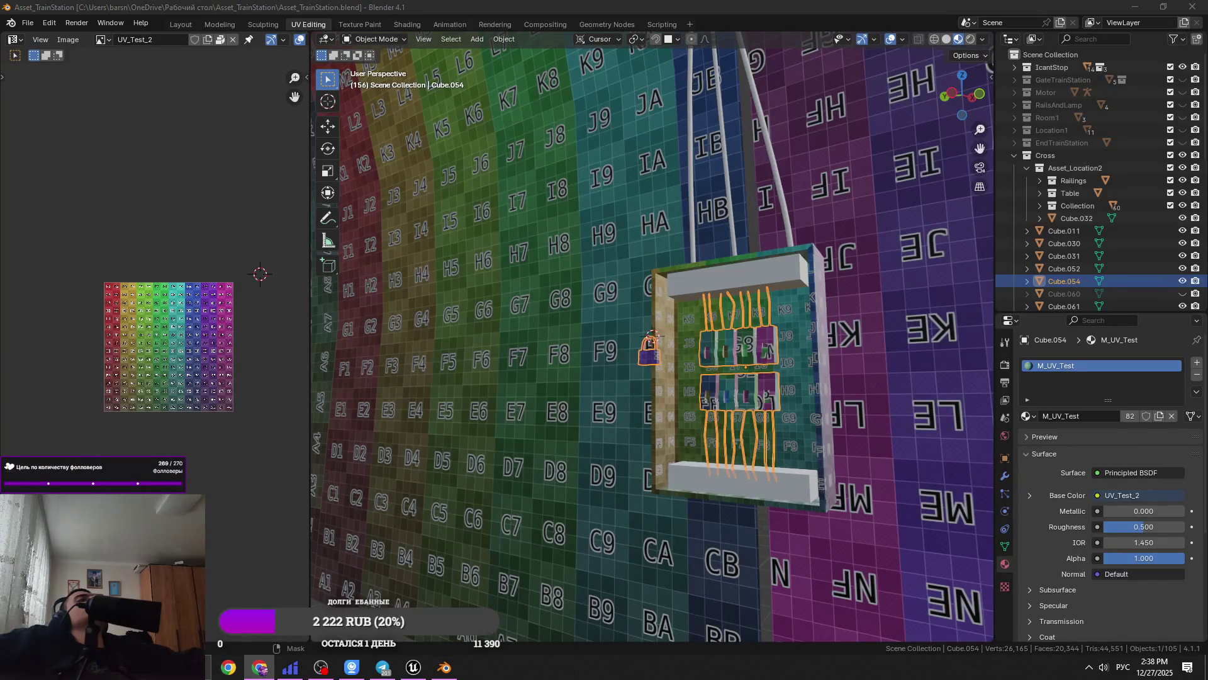
key("alt+Tab")
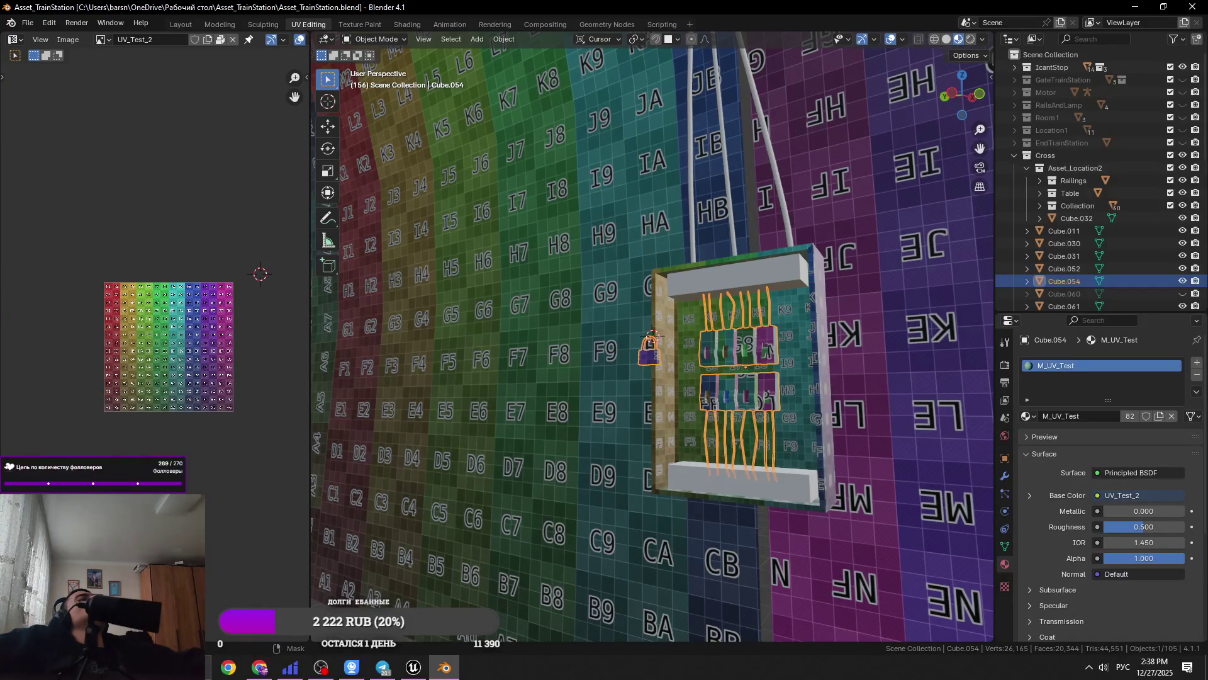
key("alt+Tab")
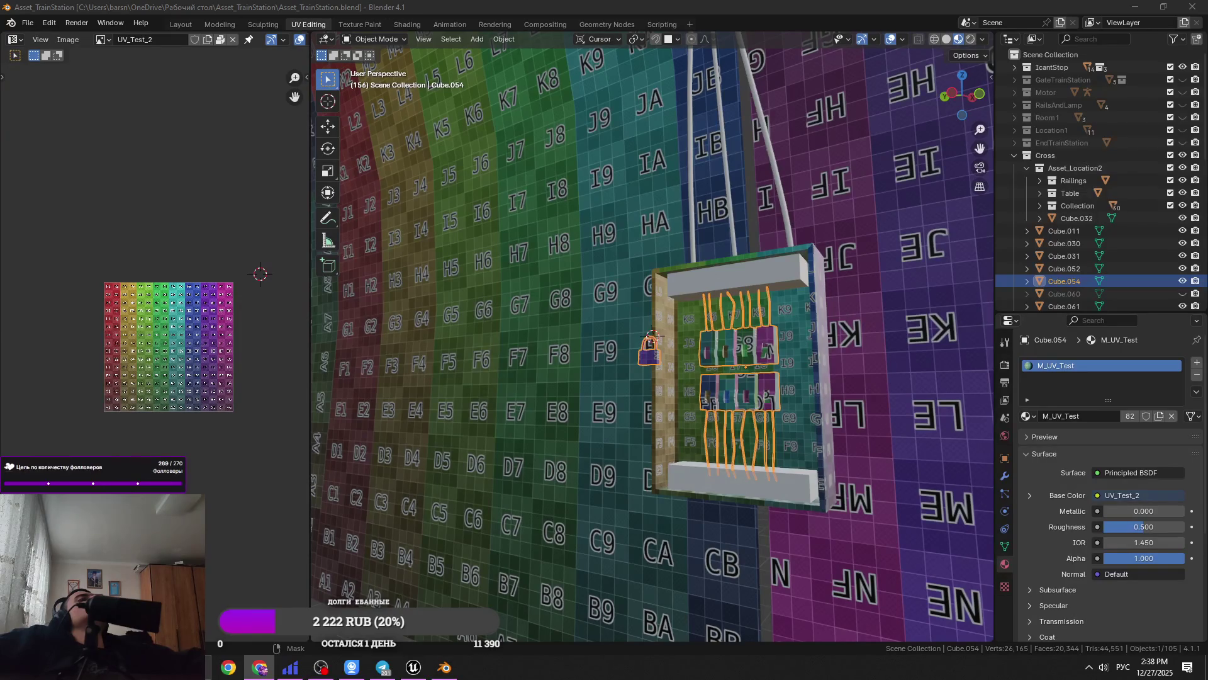
scroll(701, 467, "up", 2)
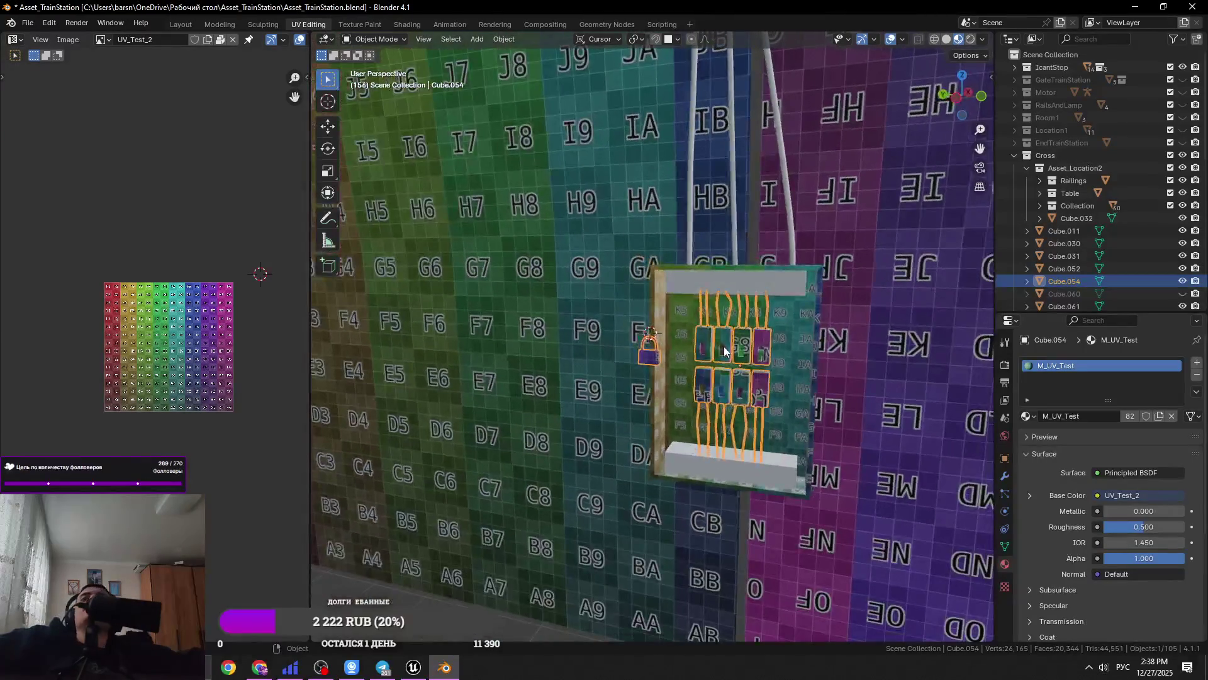
left_click(699, 466)
key("KP_Decimal")
scroll(708, 441, "up", 2)
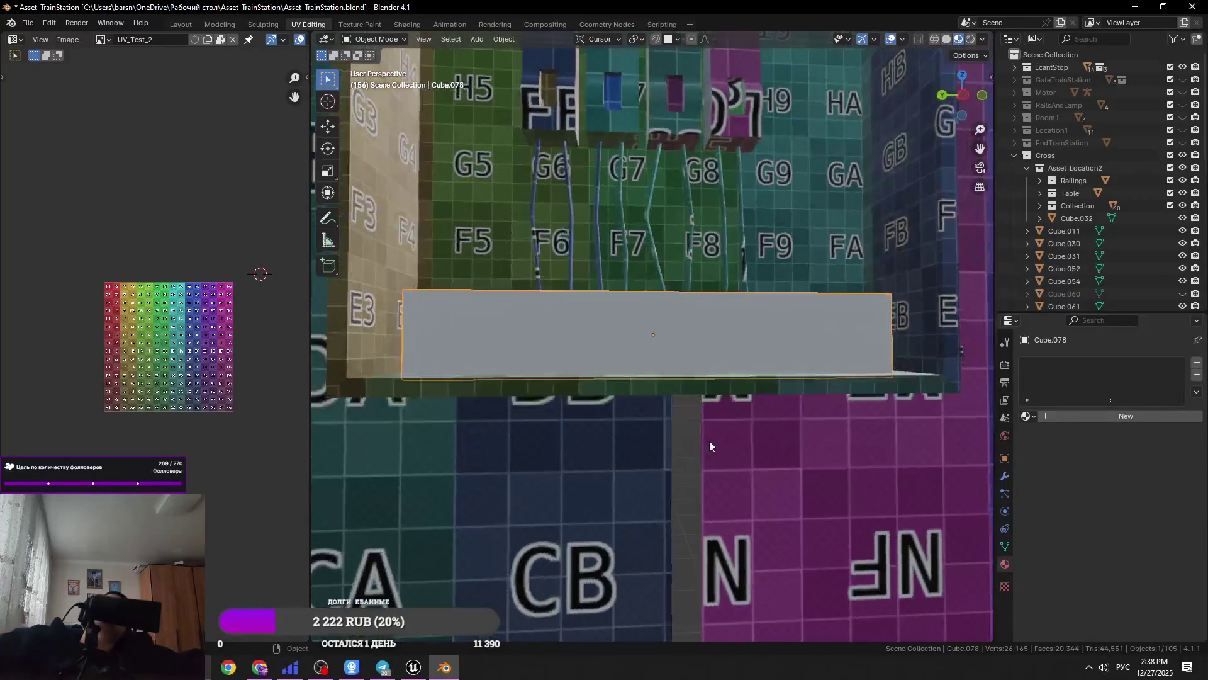
middle_click_drag(685, 417, 753, 425)
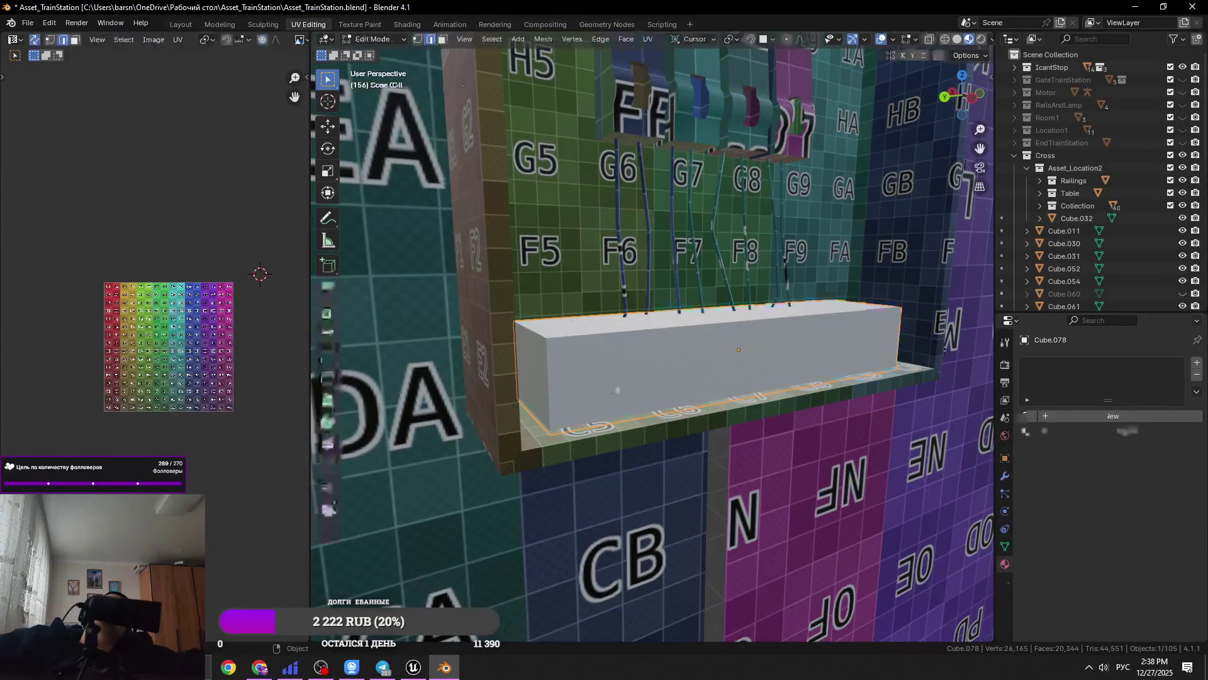
key("2")
key("ctrl+z")
key("Tab")
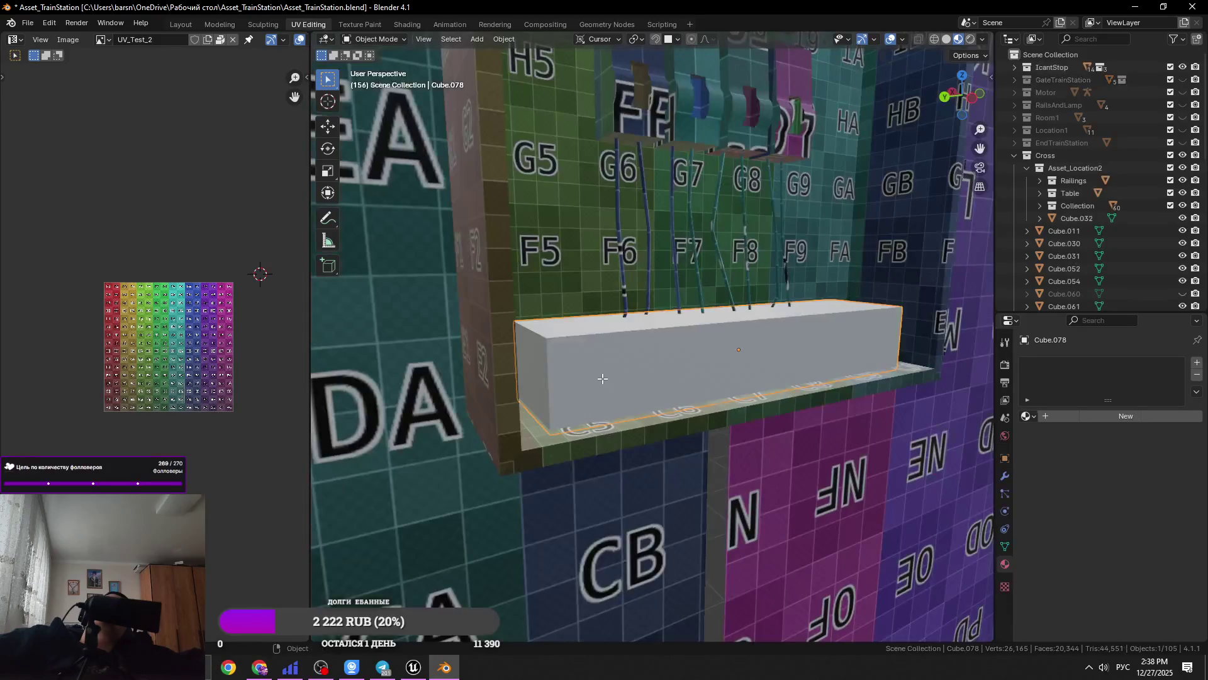
key("Tab")
key("alt+Tab")
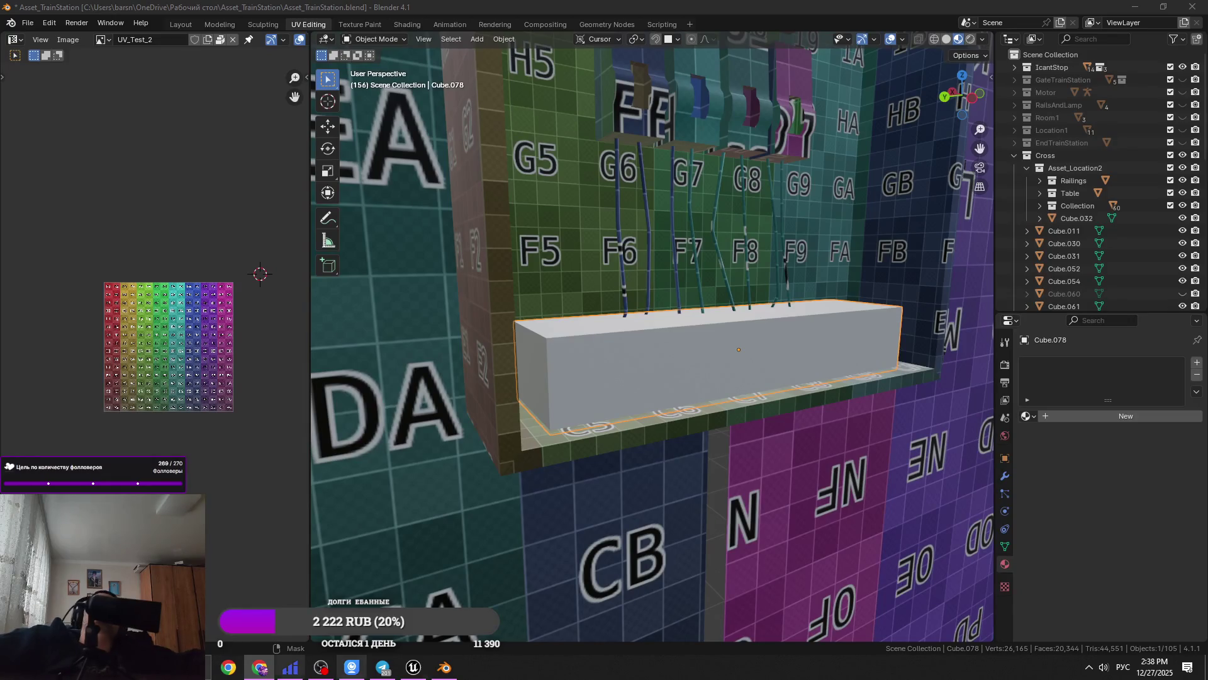
mouse_move(414, 668)
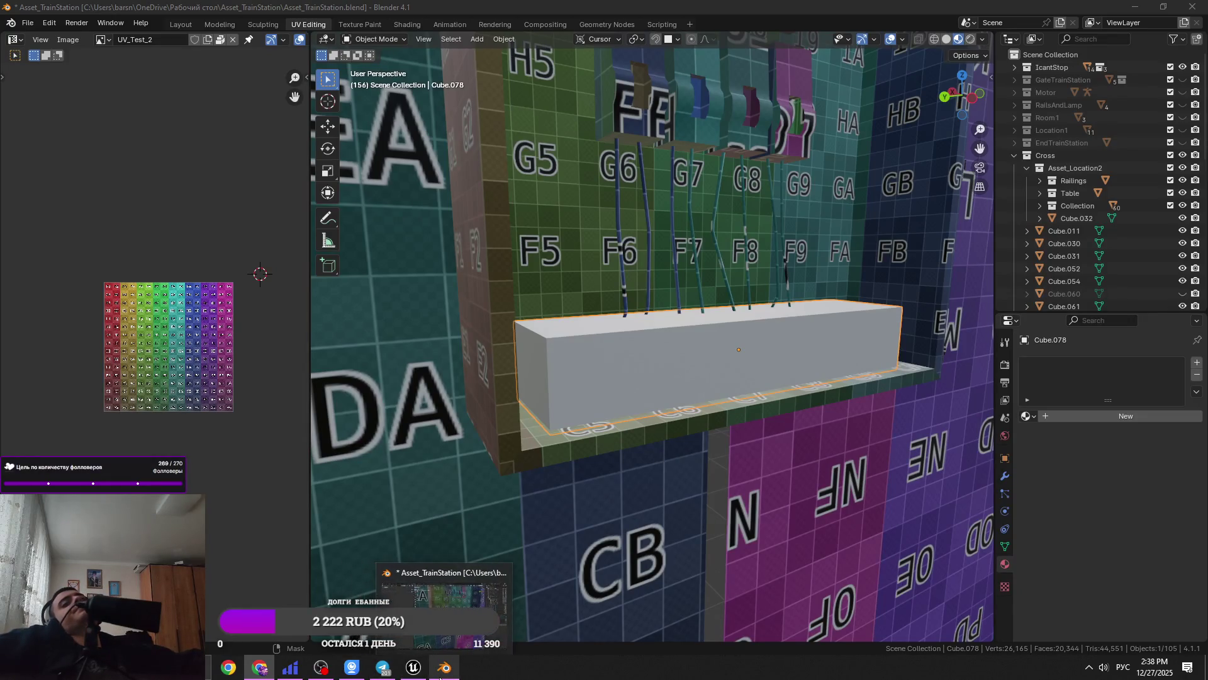
mouse_move(579, 457)
middle_mouse_down()
mouse_move(592, 405)
mouse_move(676, 402)
middle_mouse_up()
scroll(724, 428, "down", 5)
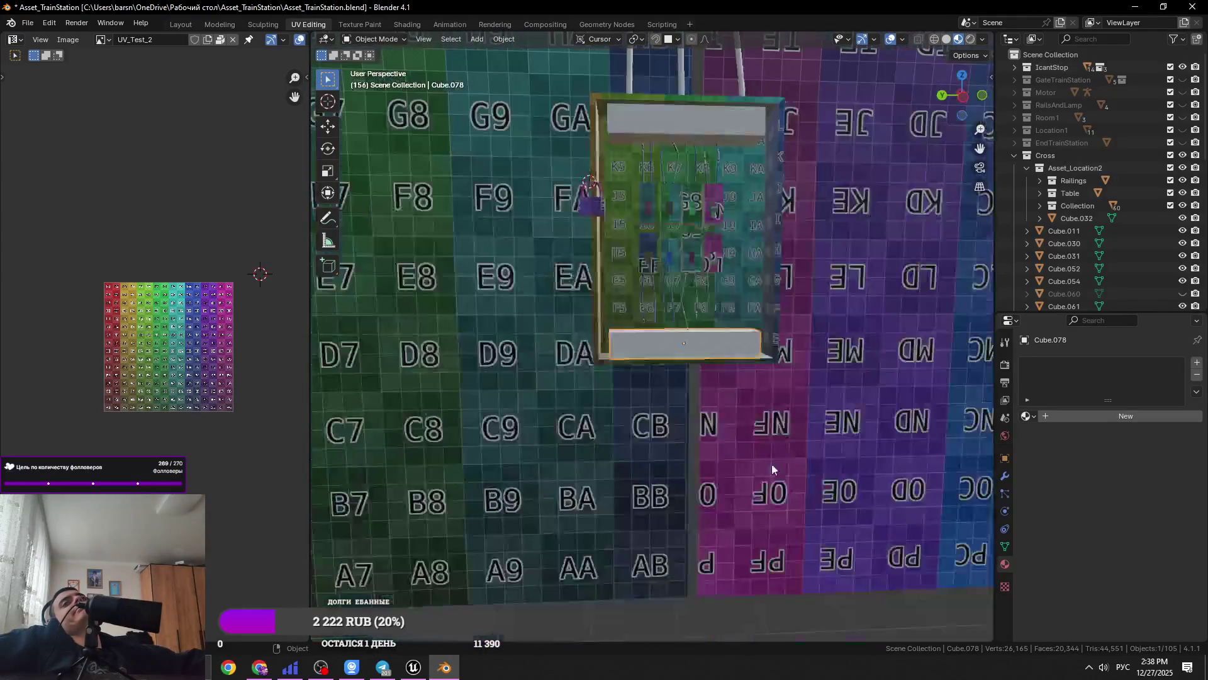
Save the file, then select the cable running up the wall and inspect its UVs
key("ctrl+s")
mouse_move(767, 275)
middle_mouse_down()
mouse_move(616, 312)
mouse_move(643, 398)
mouse_move(487, 382)
mouse_move(637, 426)
mouse_move(743, 397)
mouse_move(728, 399)
mouse_move(809, 477)
mouse_move(663, 421)
middle_mouse_up()
left_click(611, 309)
left_click(594, 306)
scroll(629, 434, "up", 1)
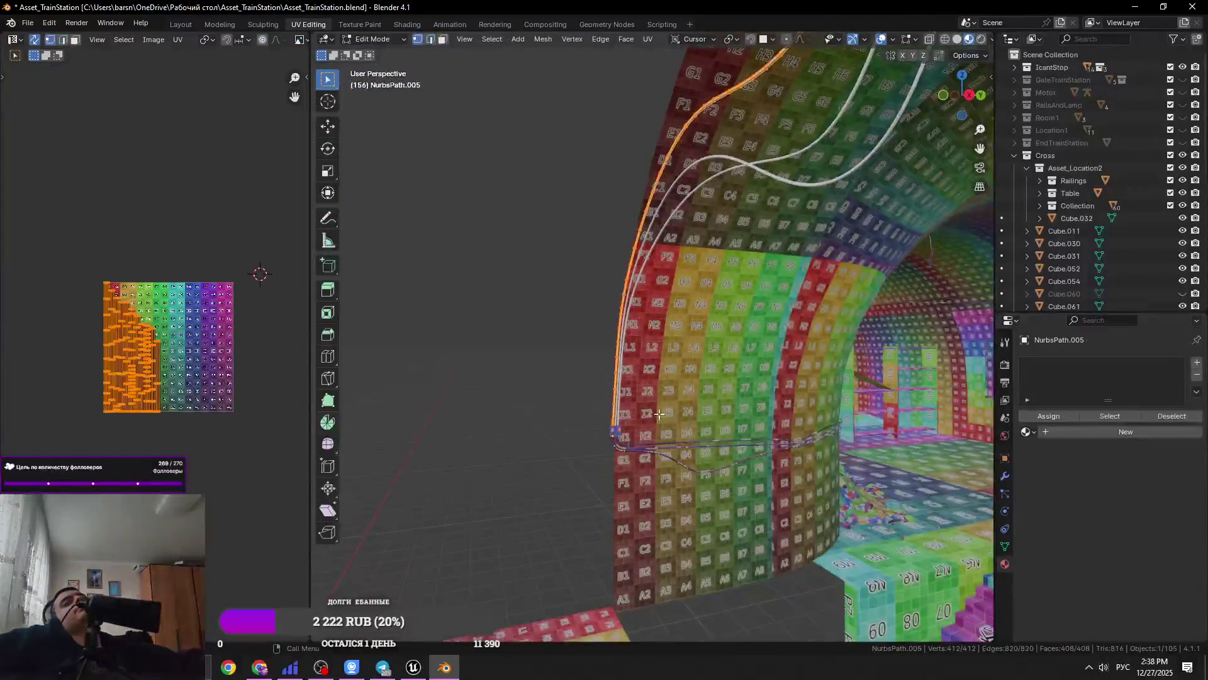
scroll(598, 439, "up", 8)
scroll(600, 453, "down", 5)
key("Tab")
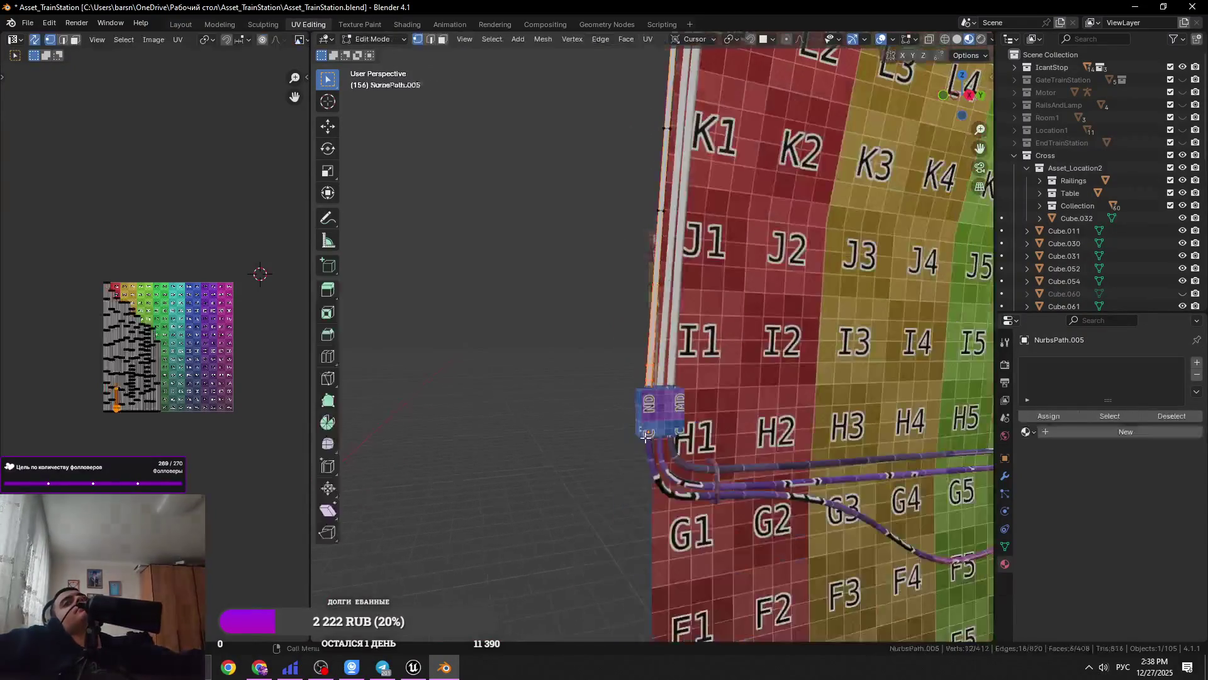
key("Tab")
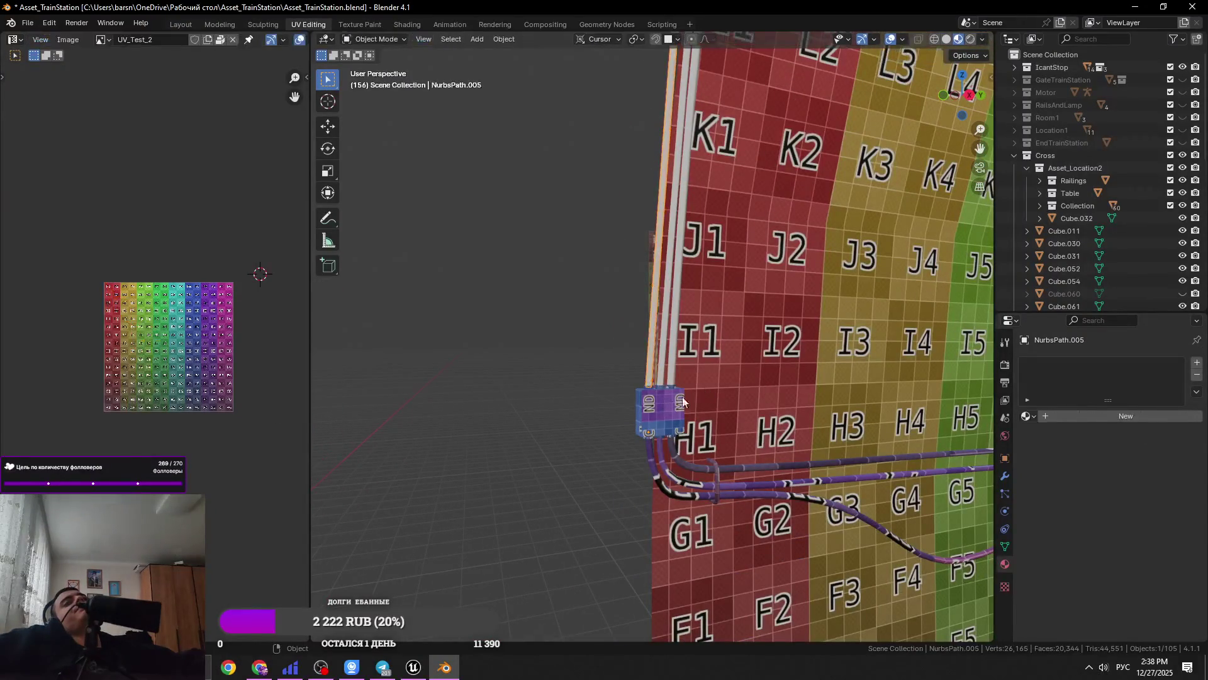
Select NurbsPath.004 with the neighbouring cables and view their UVs together
left_click(657, 377)
key("Tab")
key("Tab")
left_click(651, 353, "shift")
key("Tab")
middle_click_drag(668, 345, 763, 357)
key("Tab")
left_click(763, 357)
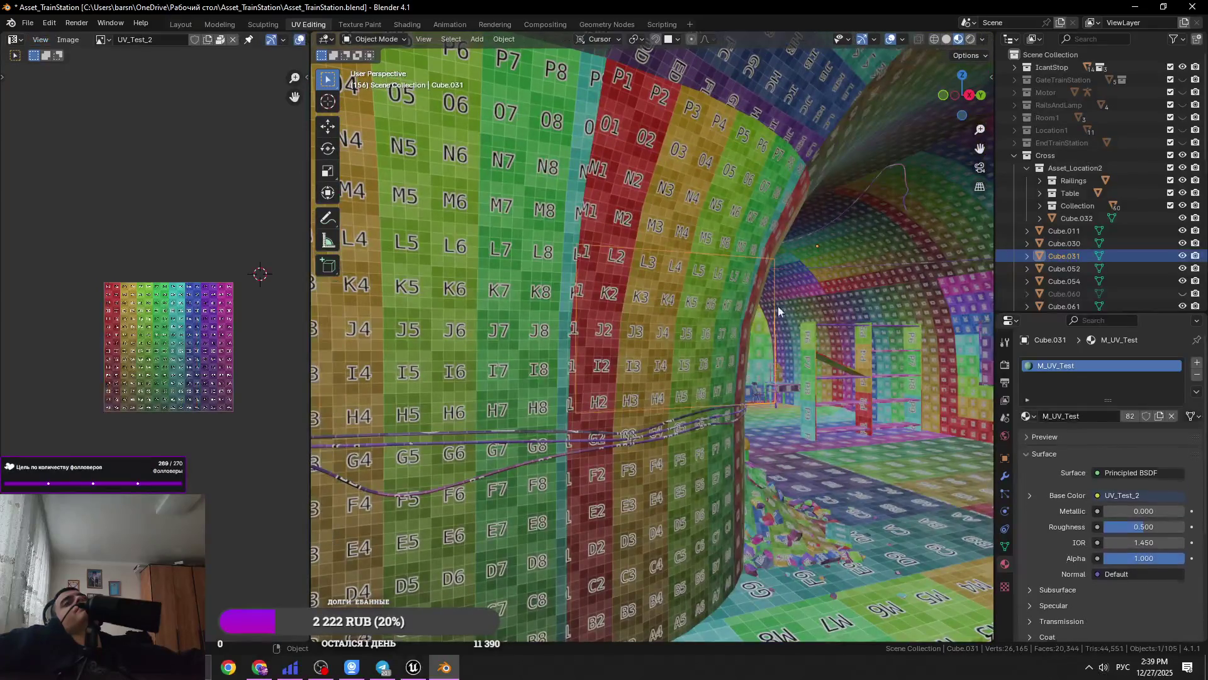
left_click(618, 436)
key("Tab")
mouse_move(618, 437)
middle_mouse_down()
mouse_move(667, 392)
mouse_move(398, 346)
middle_mouse_up()
key("Tab")
Keep only the vertical cable NurbsPath.004 selected and open its material list
left_click(400, 346)
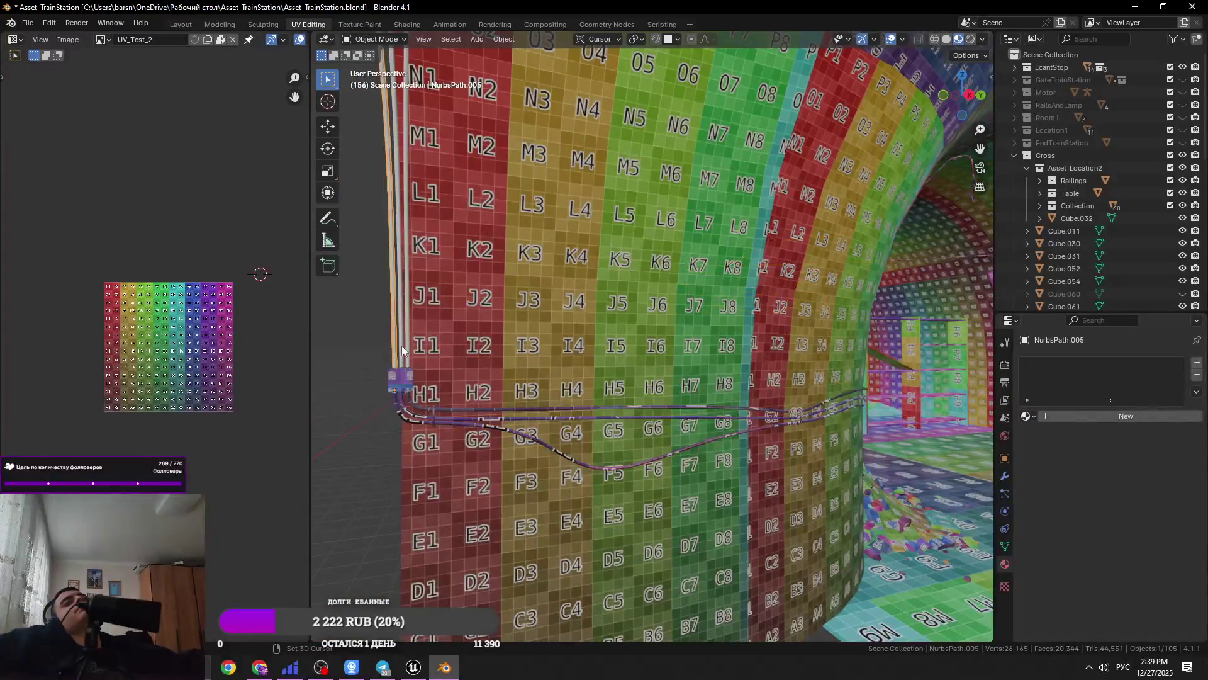
left_click(407, 343)
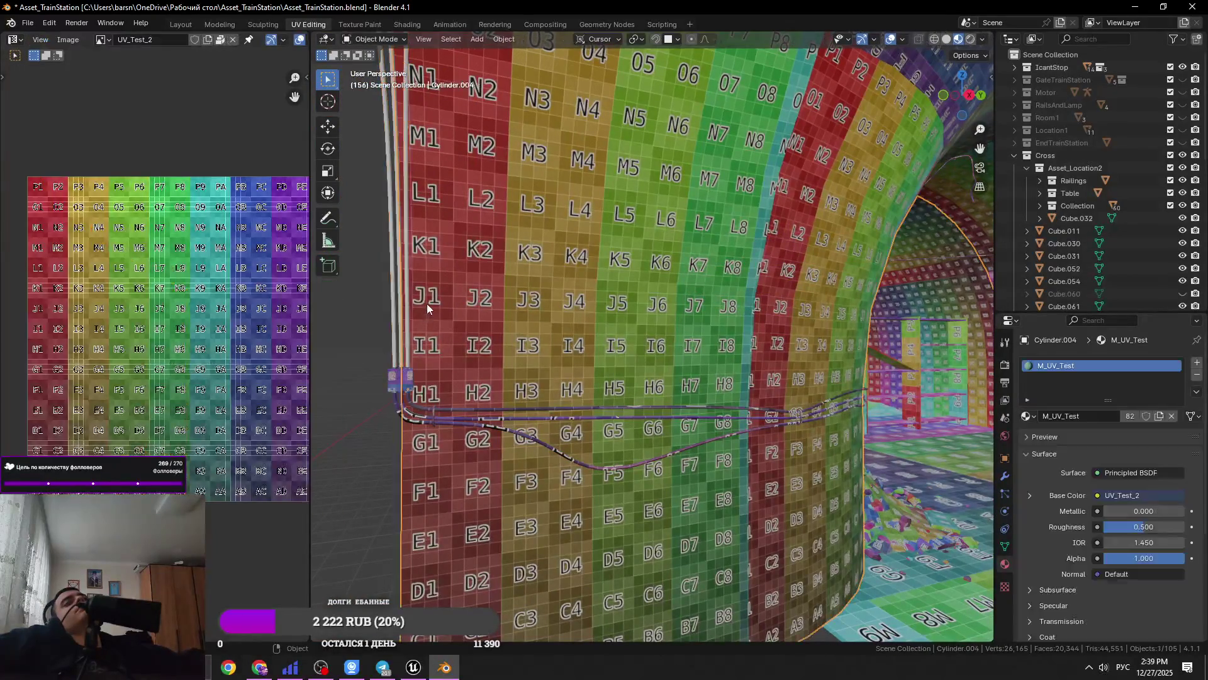
middle_click_drag(406, 307, 636, 348, "shift")
left_click(1027, 415)
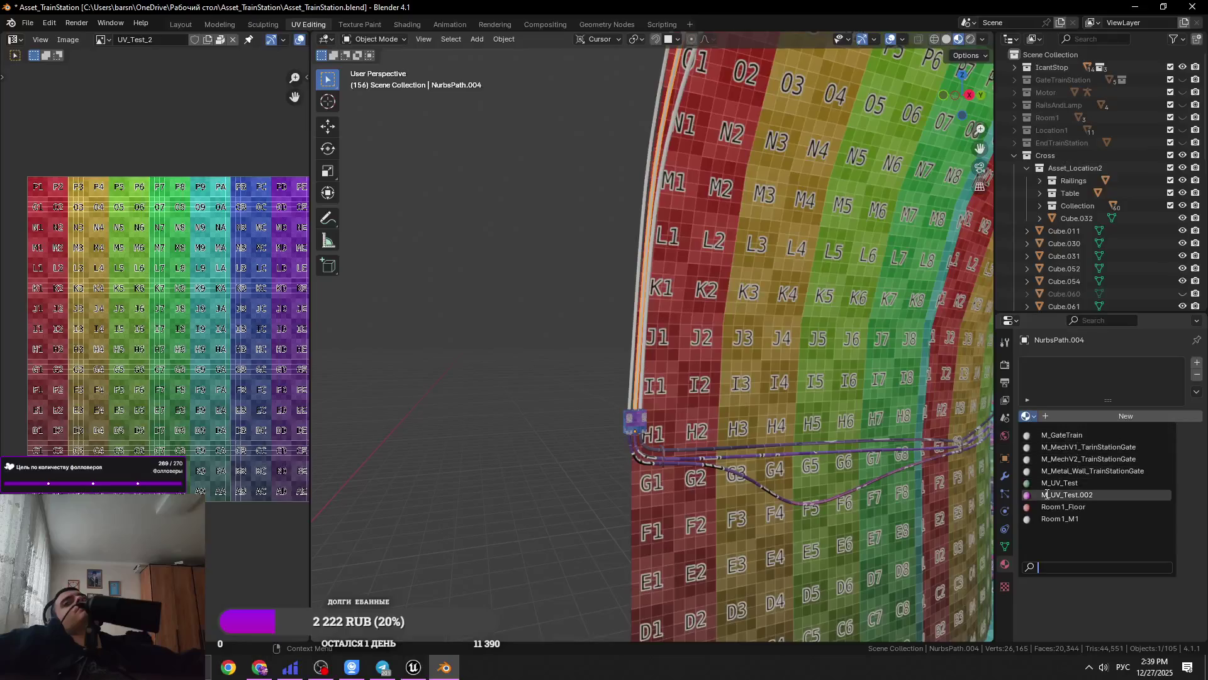
Assign M_UV_Test to cables NurbsPath.004, NurbsPath.003 and NurbsPath.005
left_click(1069, 494)
scroll(882, 449, "up", 5)
left_click(621, 378)
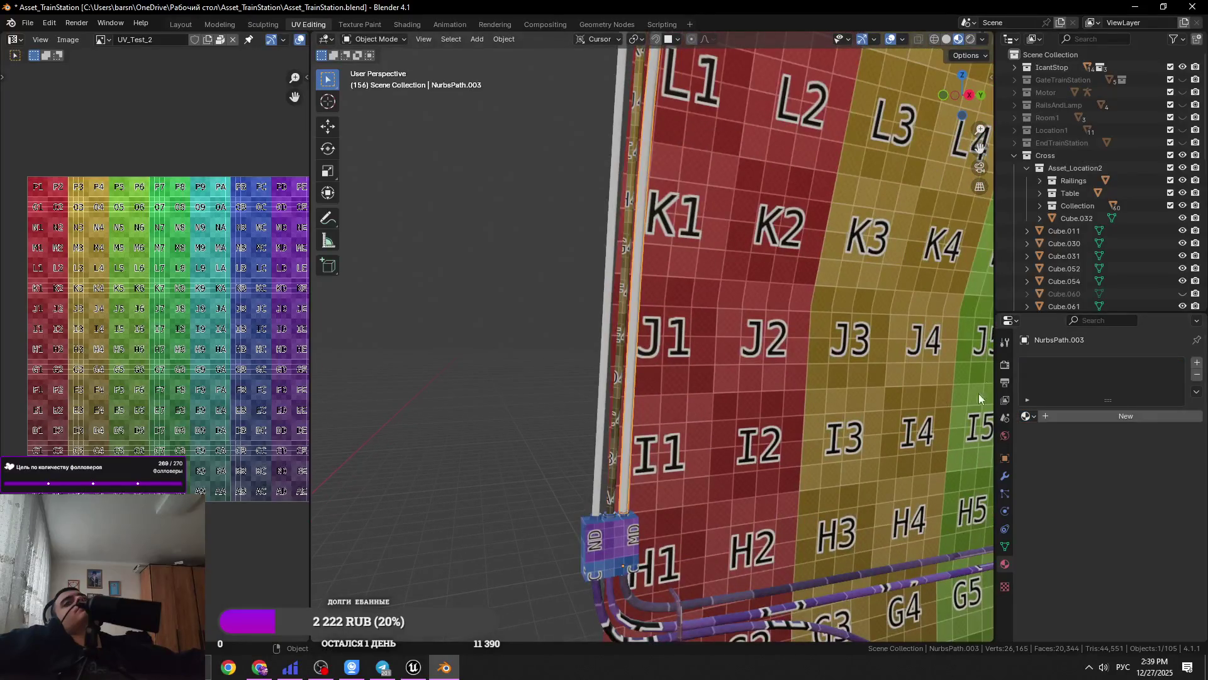
left_click(1031, 418)
left_click(1070, 478)
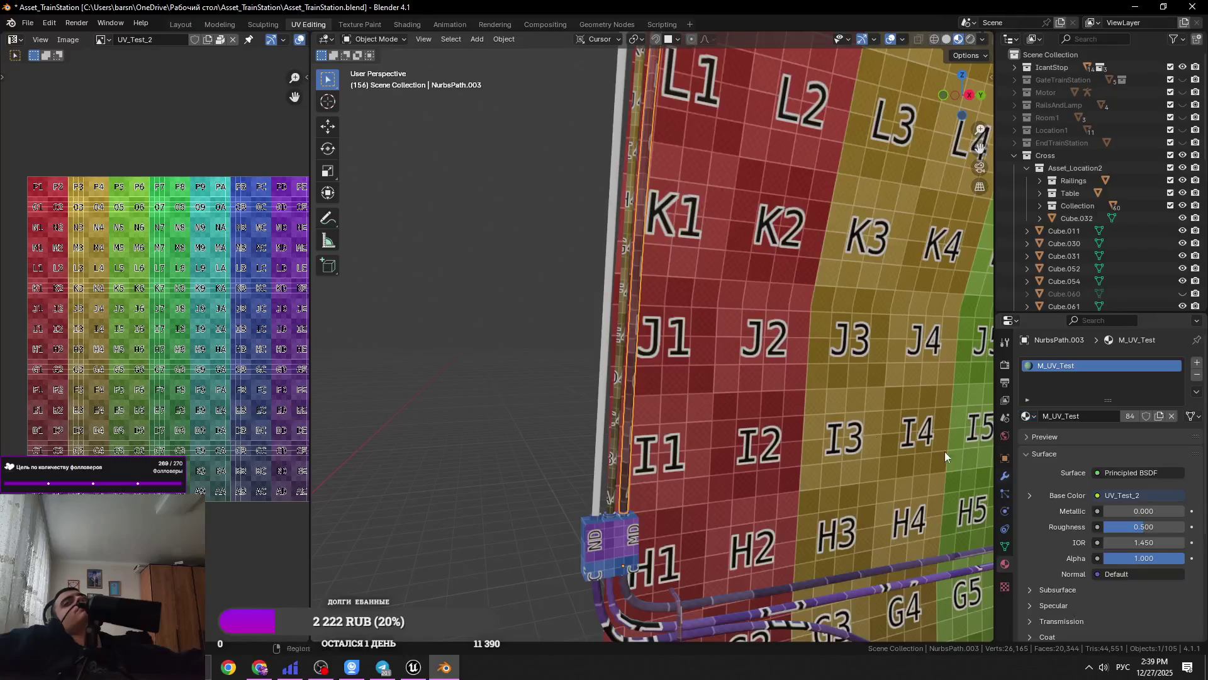
left_click(597, 372)
left_click(1027, 416)
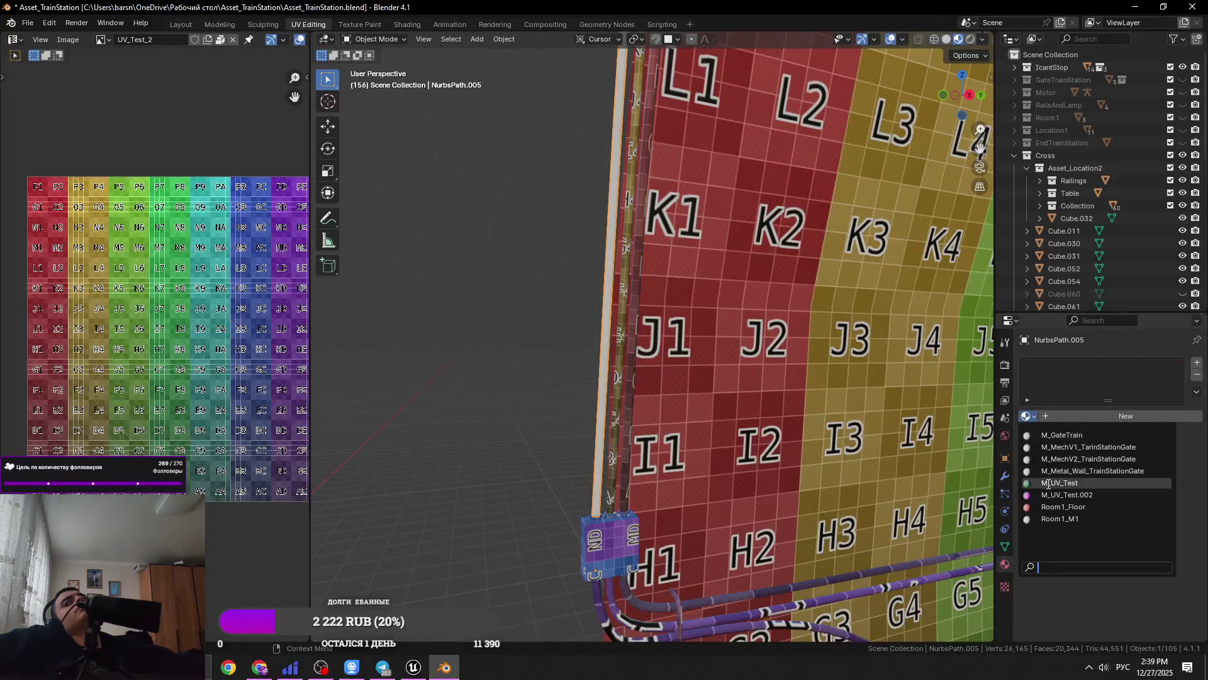
left_click(1070, 478)
Save the blend file
middle_click_drag(818, 436, 774, 338, "shift")
scroll(686, 422, "up", 2)
scroll(678, 421, "down", 2)
key("ctrl+s")
scroll(629, 384, "up", 5)
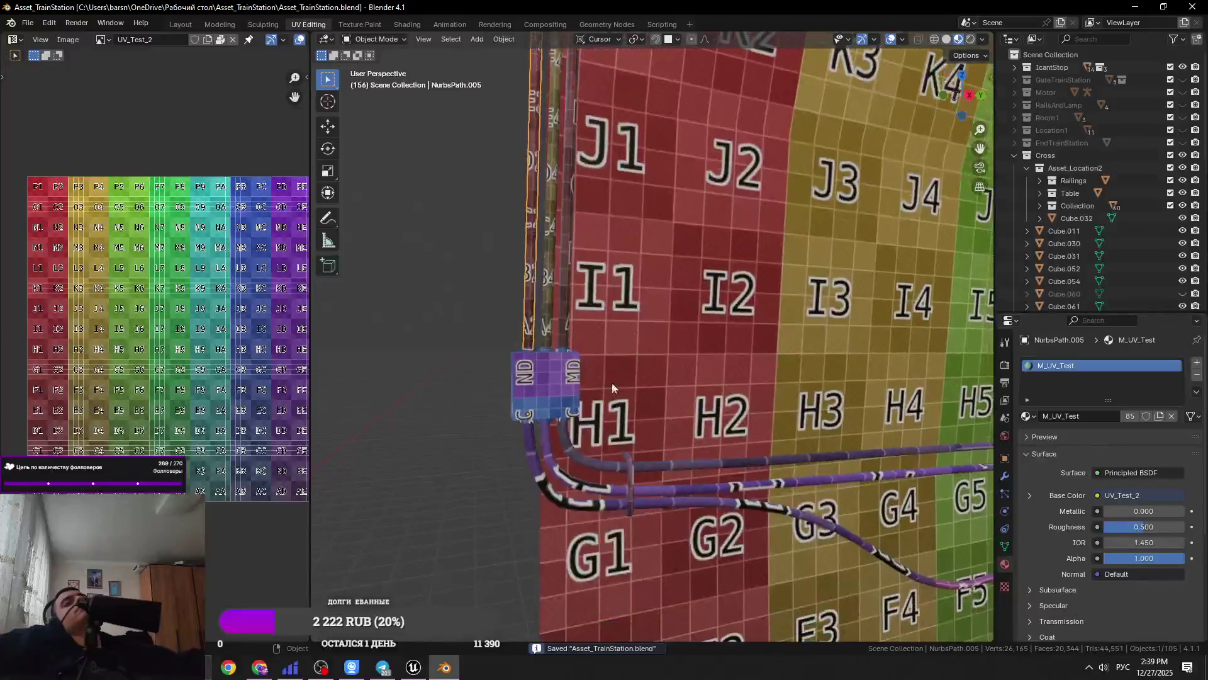
scroll(647, 388, "down", 3)
Shrink the cable's UV island and move it over the test grid
key("Tab")
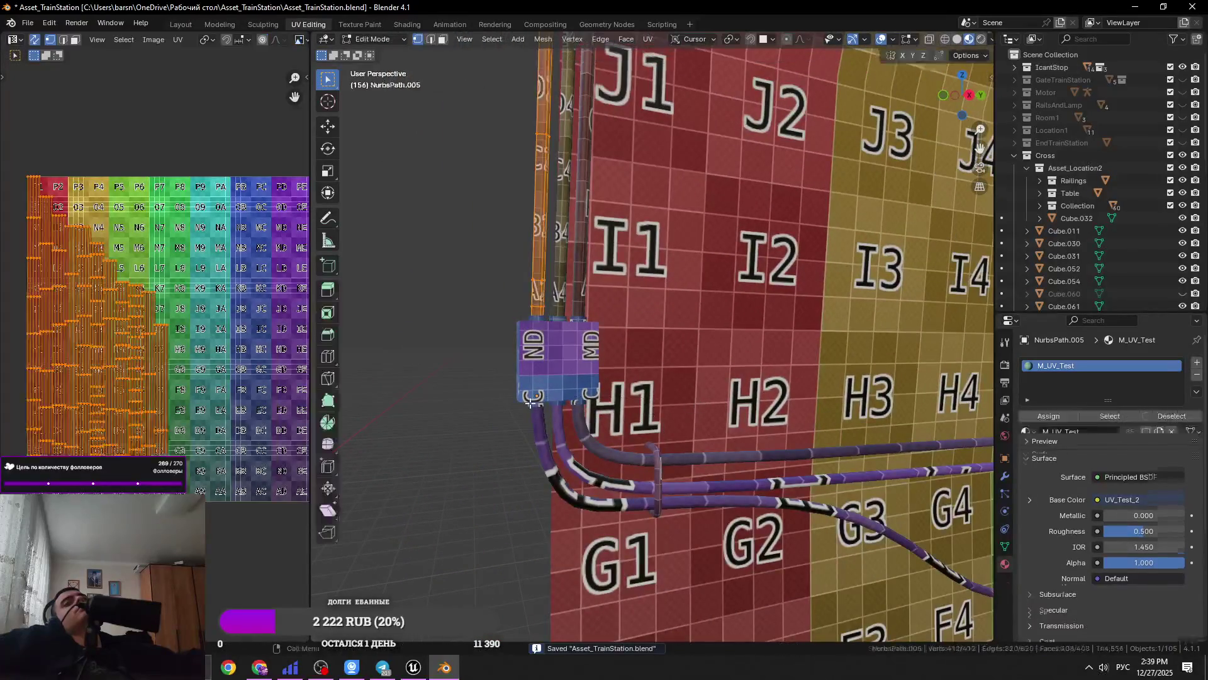
key("s")
left_click(131, 423)
key("g")
left_click(131, 423)
key("g")
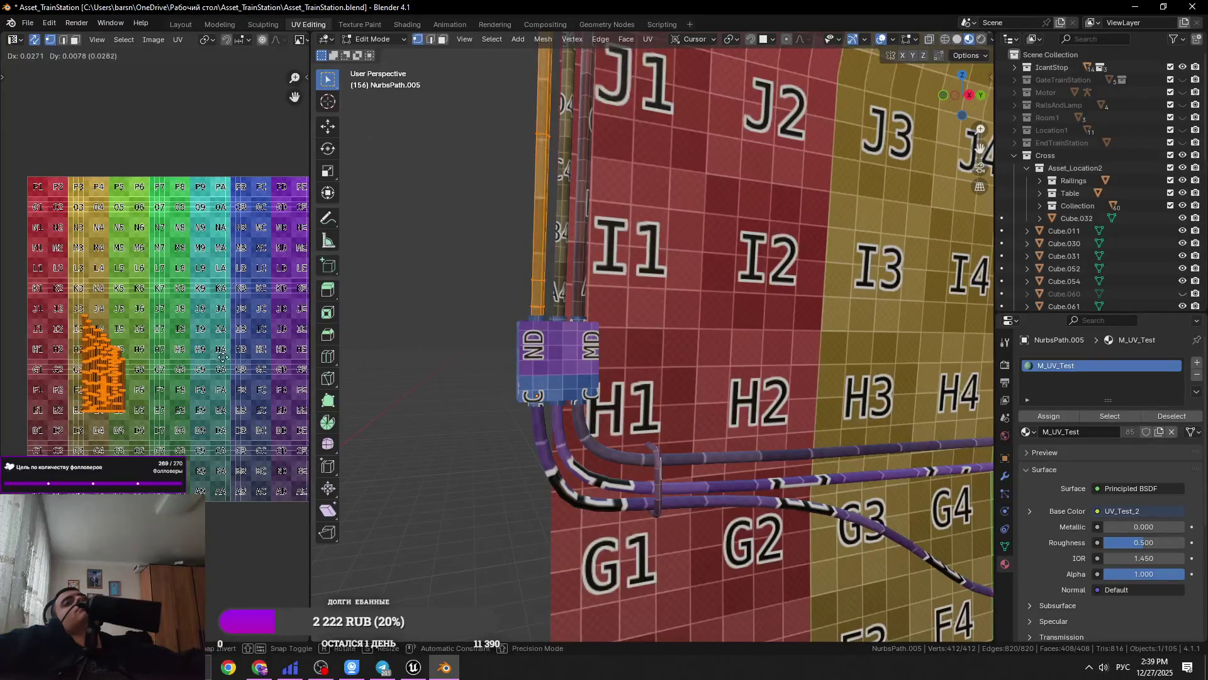
left_click(257, 357)
Shrink the island slightly more and place it at the grid's bottom-left corner
key("g")
left_click(266, 328)
key("s")
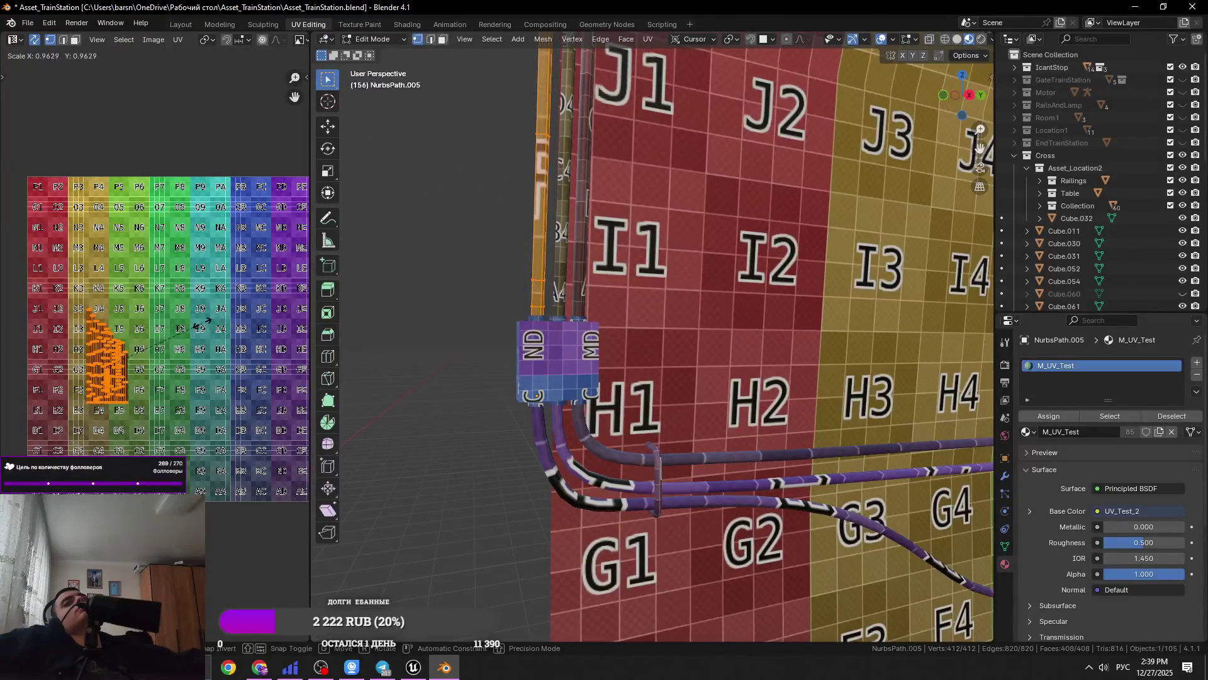
left_click(189, 324)
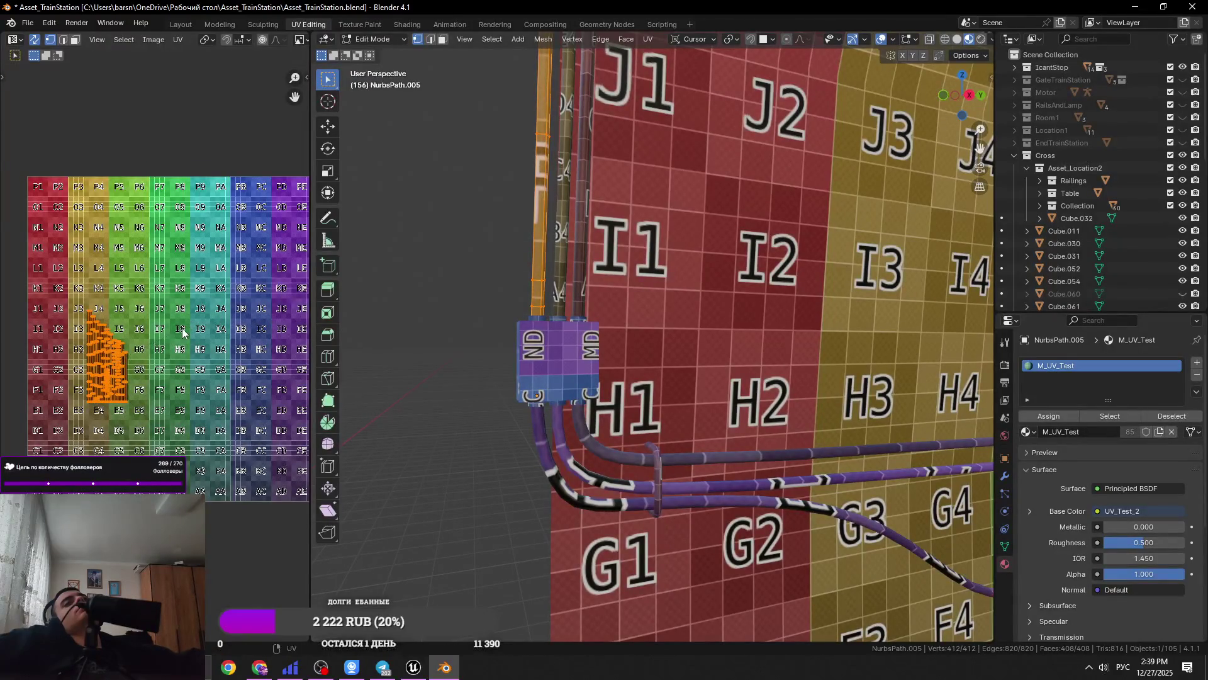
key("g")
left_click(128, 424)
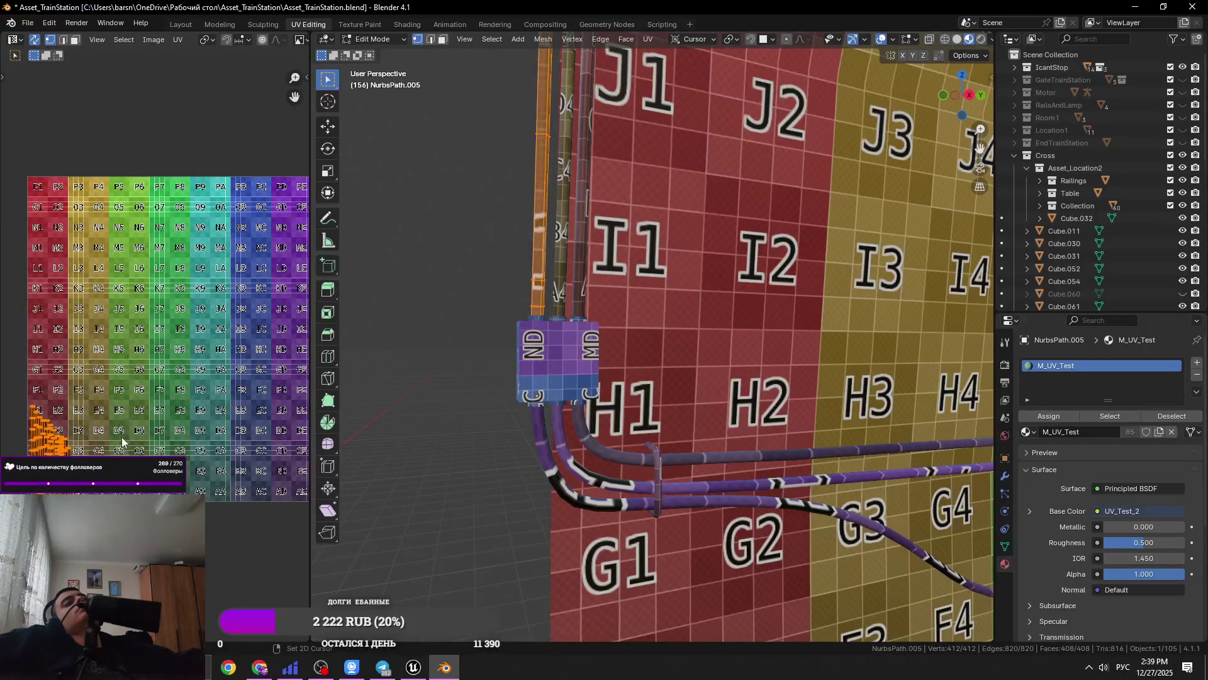
Switch through the neighbouring cables, ending with NurbsPath.003 selected
key("Tab")
left_click(562, 189)
key("Tab")
left_click(566, 302)
key("Tab")
left_click(572, 313)
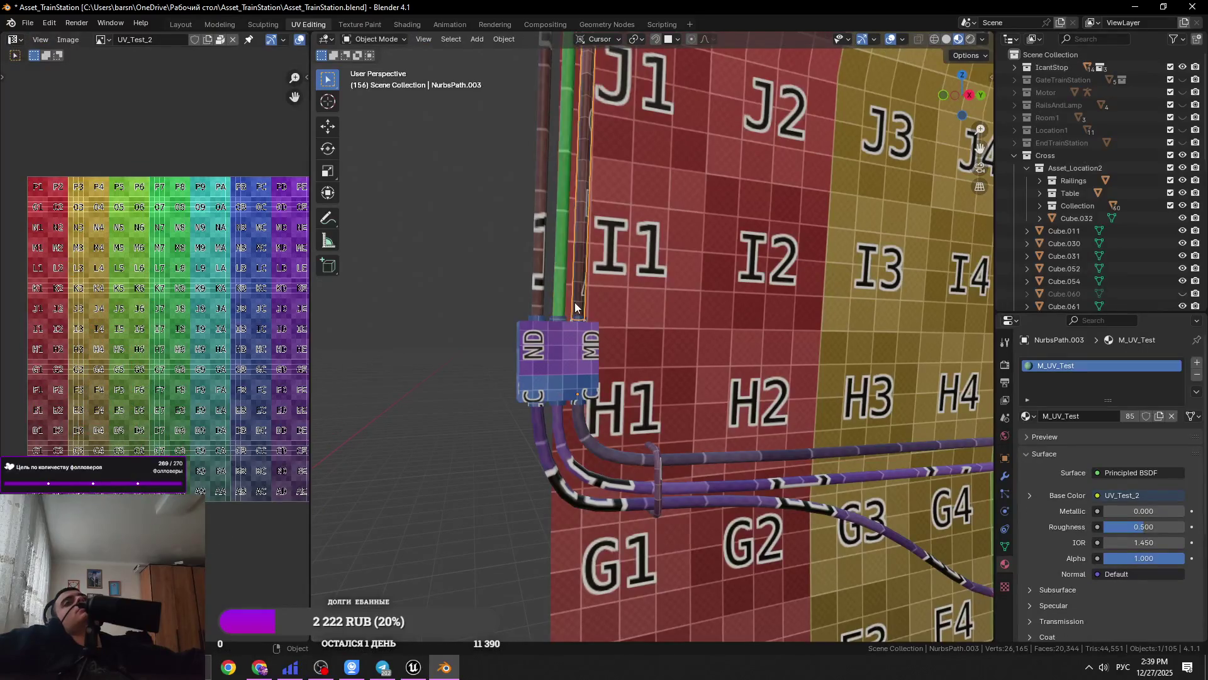
Move NurbsPath.003's UV island toward the grid's left edge
key("Tab")
key("g")
left_click(55, 417)
key("Tab")
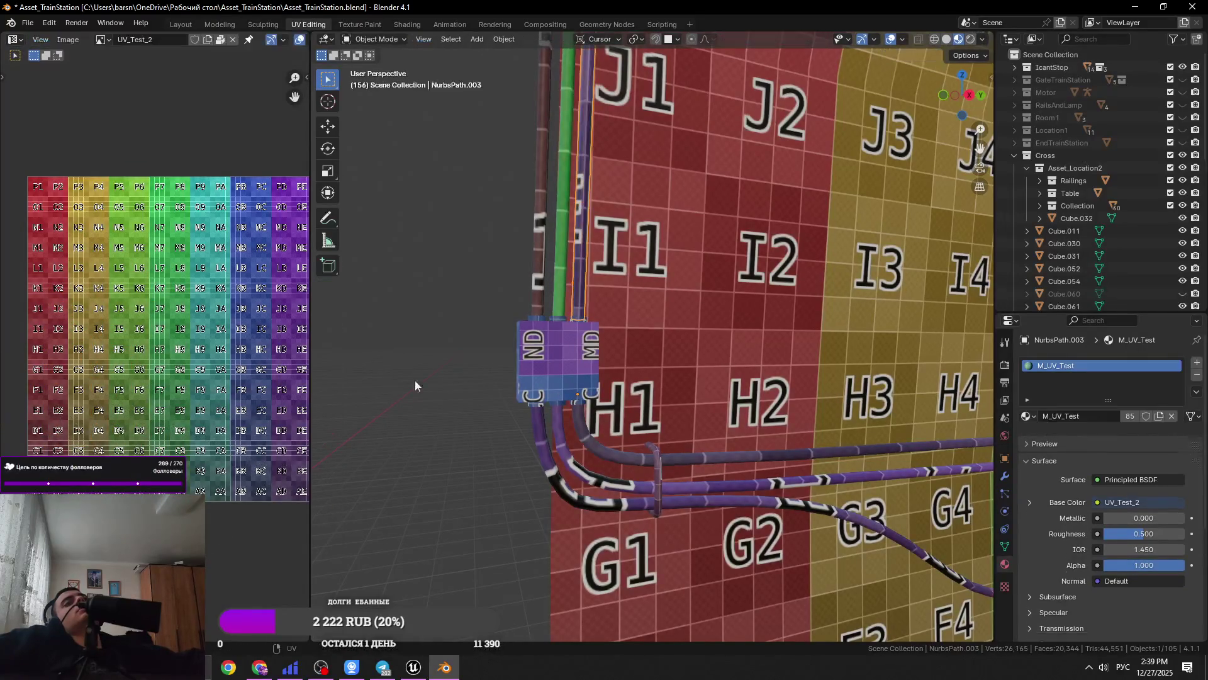
Select three cables with NurbsPath.003 active and edit their UVs together
left_click(542, 276)
left_click(554, 269, "shift")
left_click(541, 267, "shift")
left_click(586, 260, "shift")
key("Tab")
Select only the middle cable's geometry and resize its UV island
left_click(94, 352)
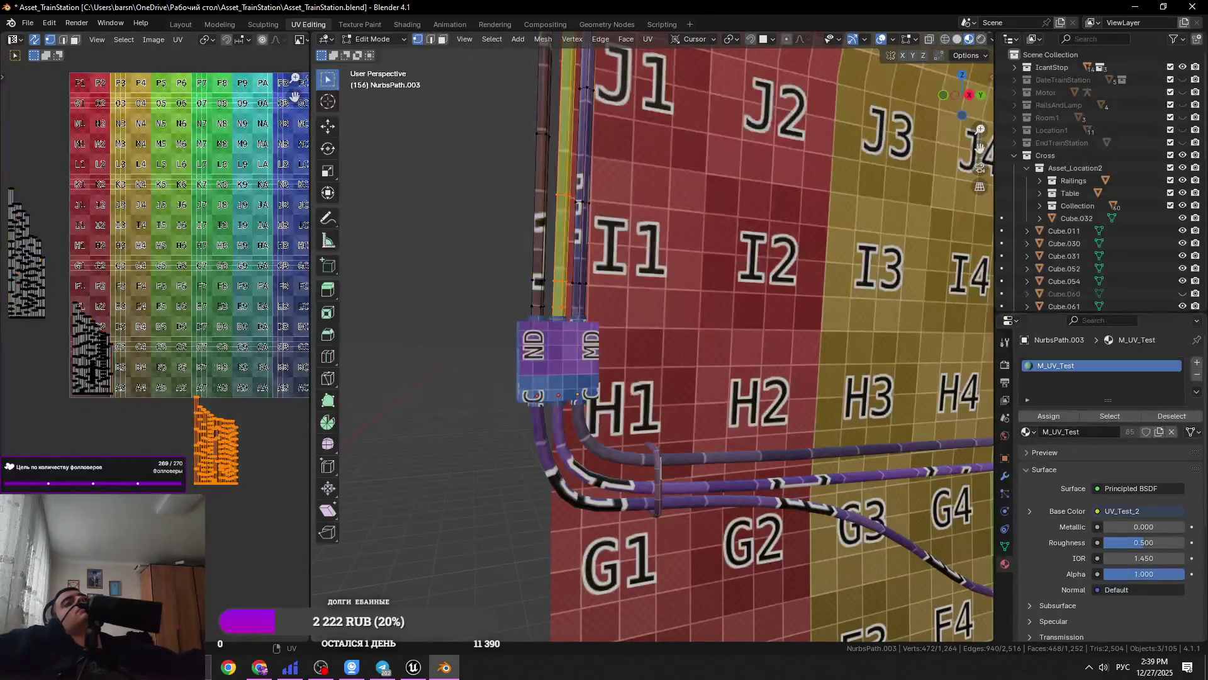
scroll(155, 351, "up", 4)
middle_click_drag(76, 458, 264, 429)
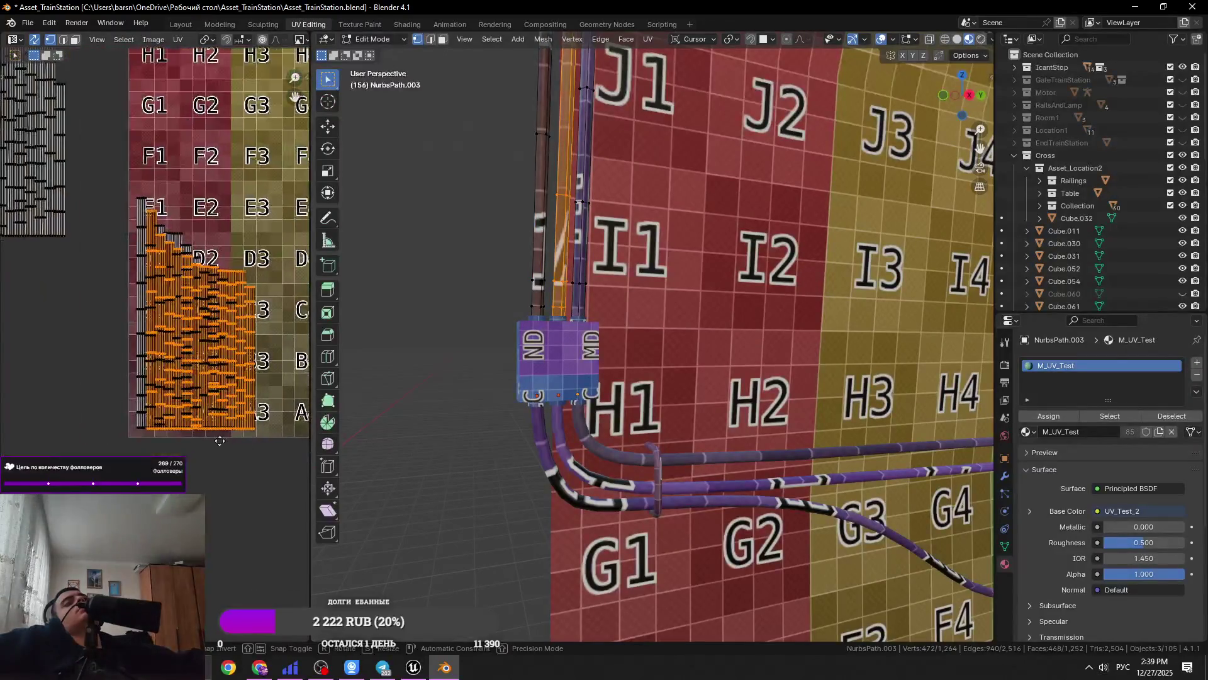
key("s")
left_click(263, 429)
scroll(145, 352, "down", 5)
Stretch the left UV island vertically, enlarge it slightly and reposition it
left_click(69, 425)
left_click(104, 239)
key("g")
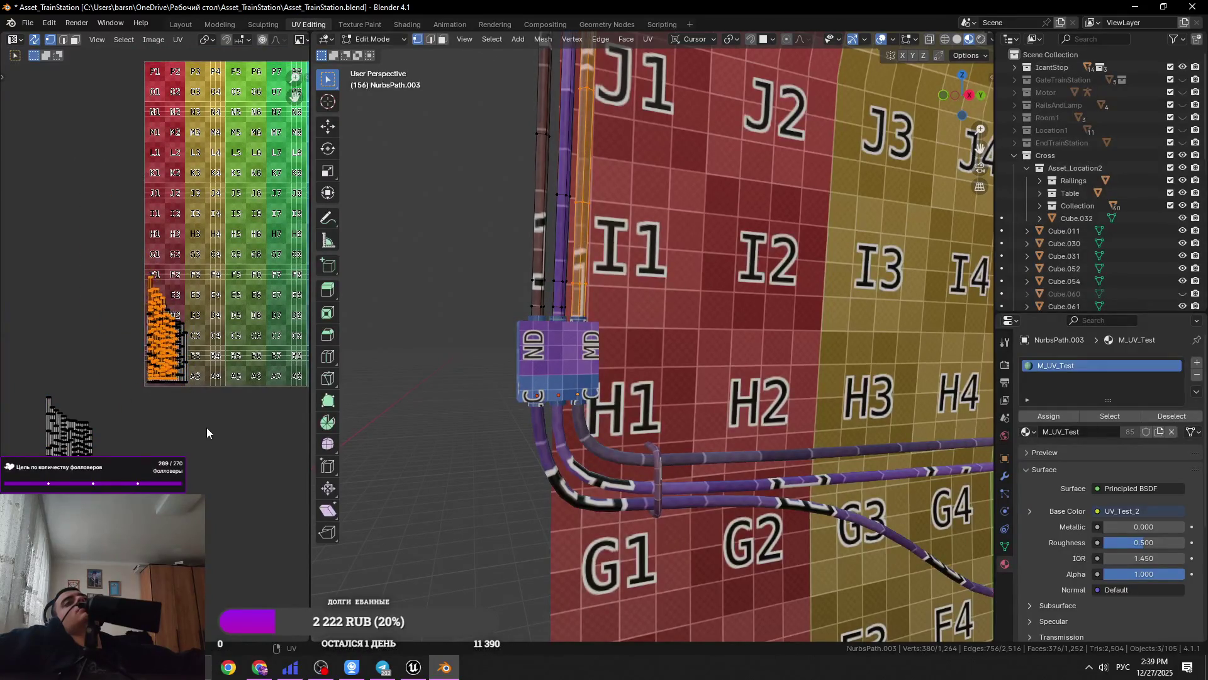
scroll(207, 447, "up", 4)
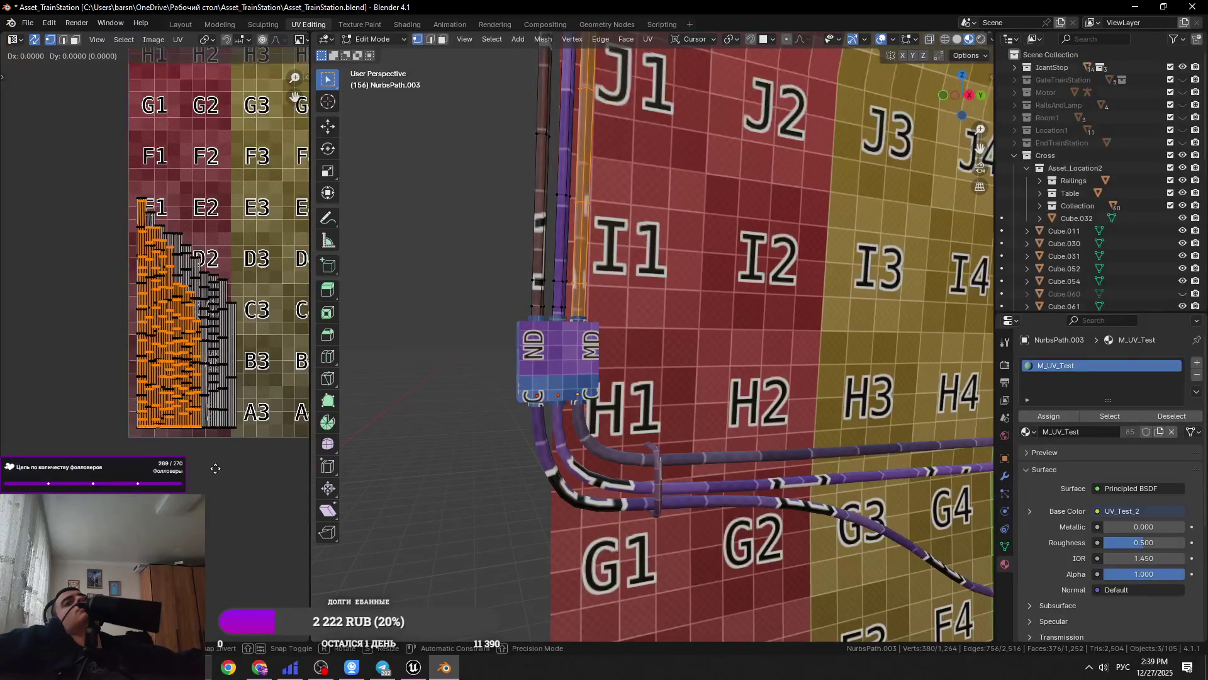
key("s")
key("y")
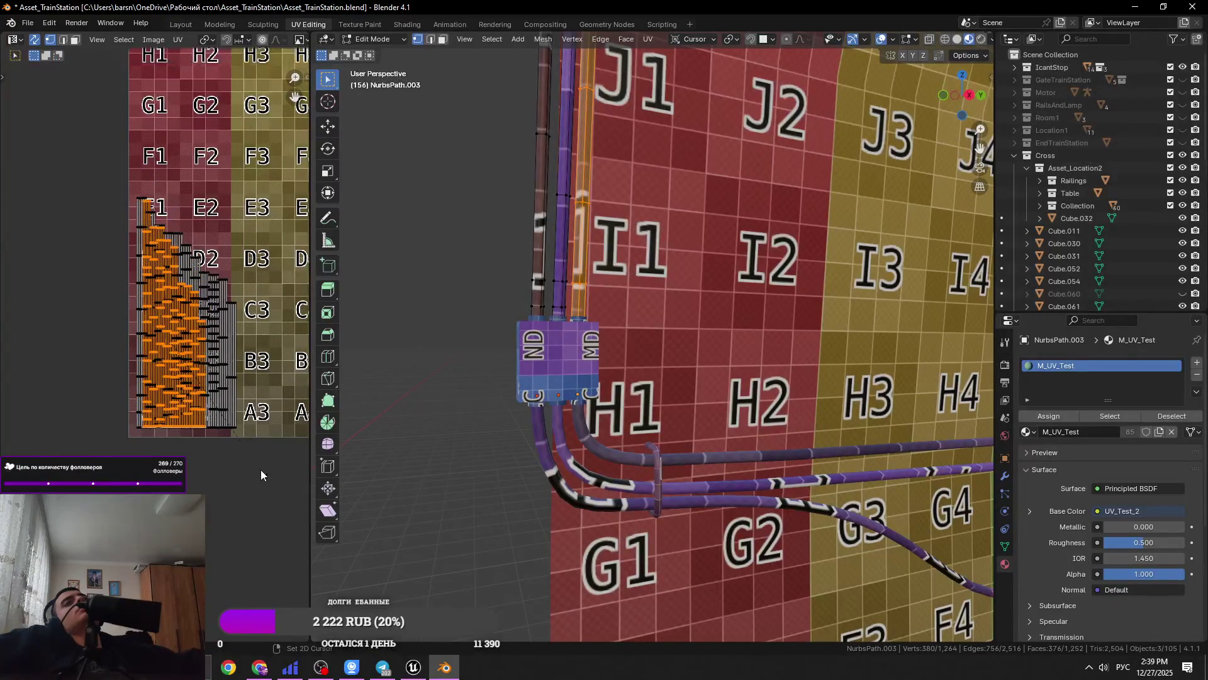
left_click(278, 486)
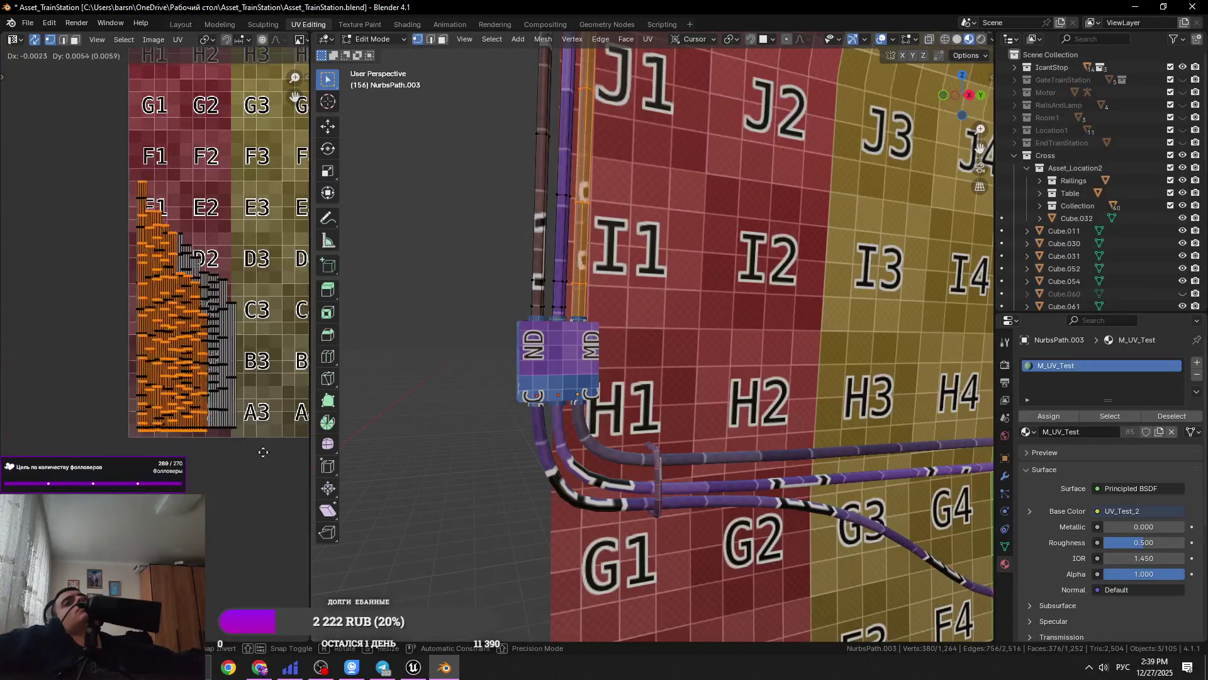
key("s")
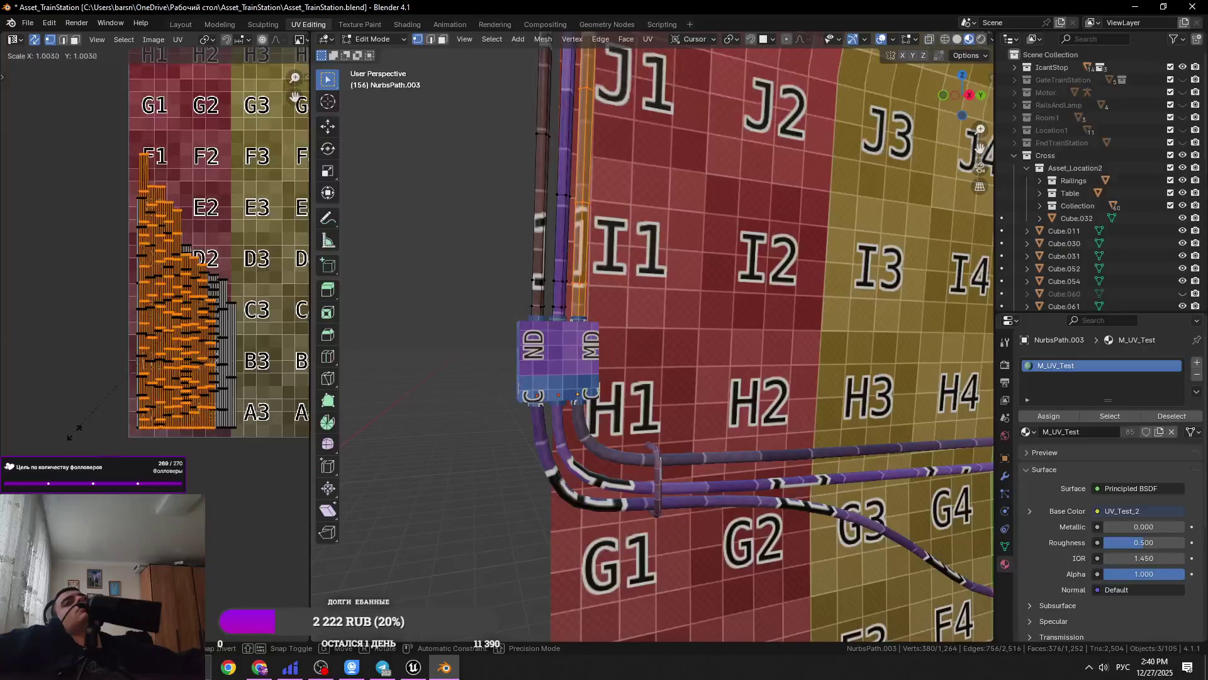
key("g")
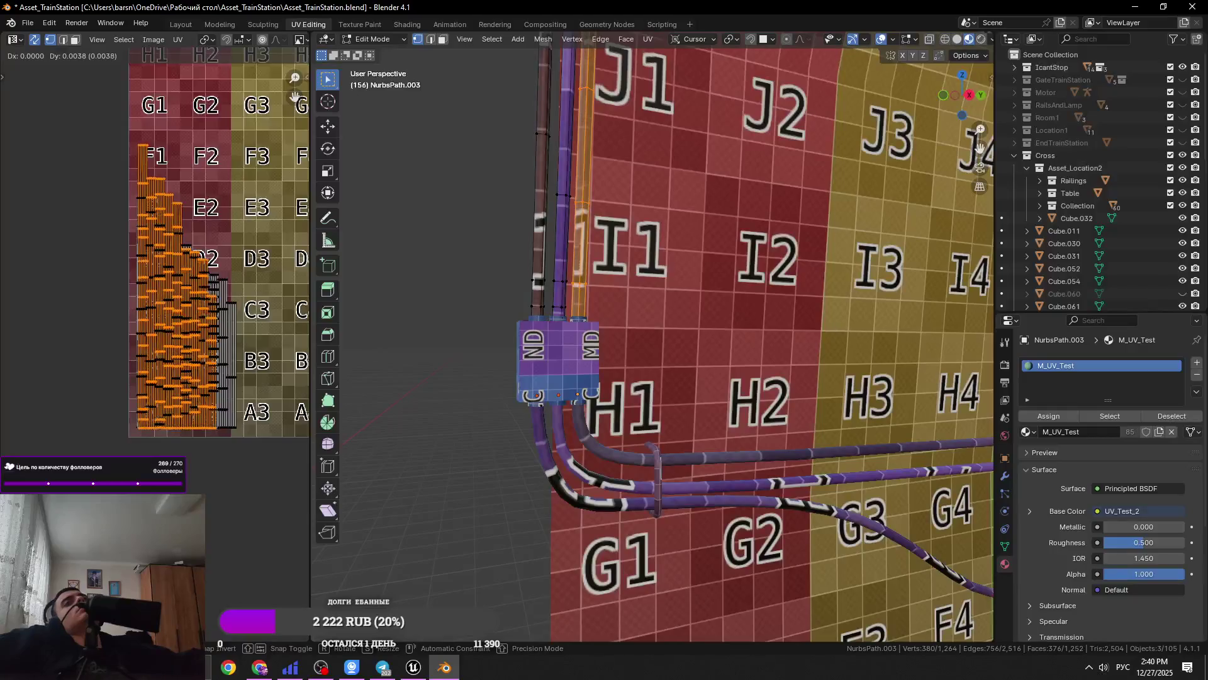
key("Return")
Place the orange island over columns 4–5 and the lower-left island onto columns 1–2
scroll(220, 242, "down", 2)
key("g")
key("Return")
left_click(6, 449)
middle_click_drag(38, 441, 71, 418)
key("g")
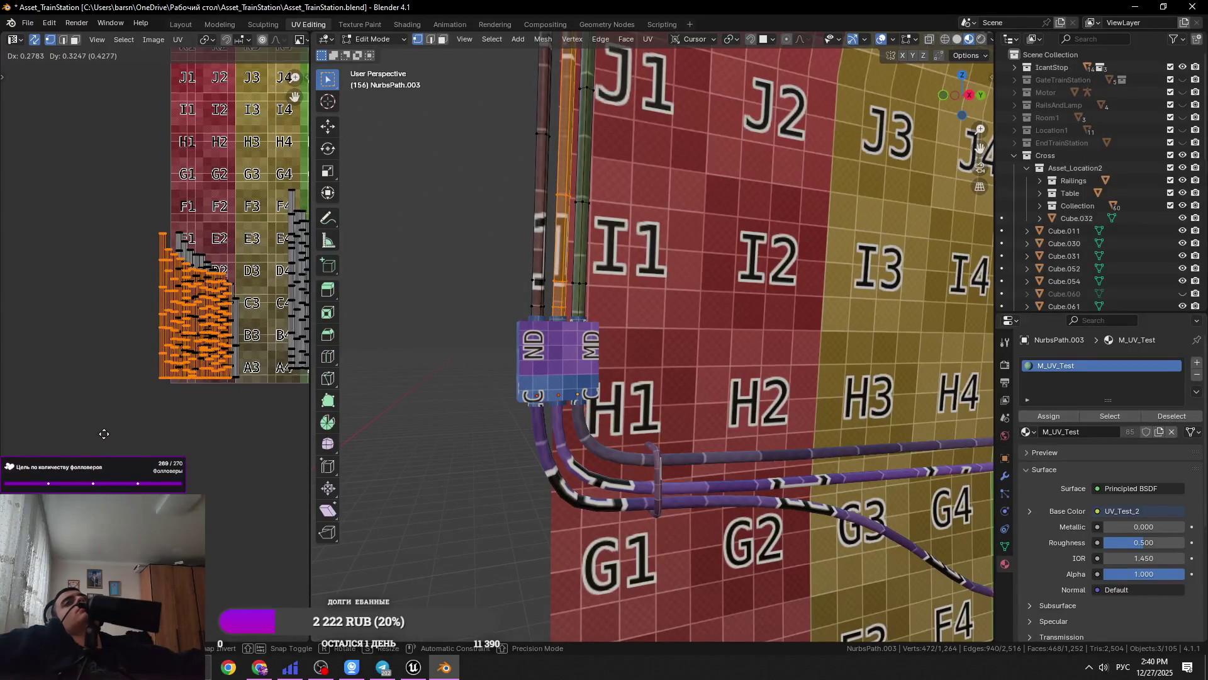
scroll(108, 437, "down", 1)
left_click(190, 378)
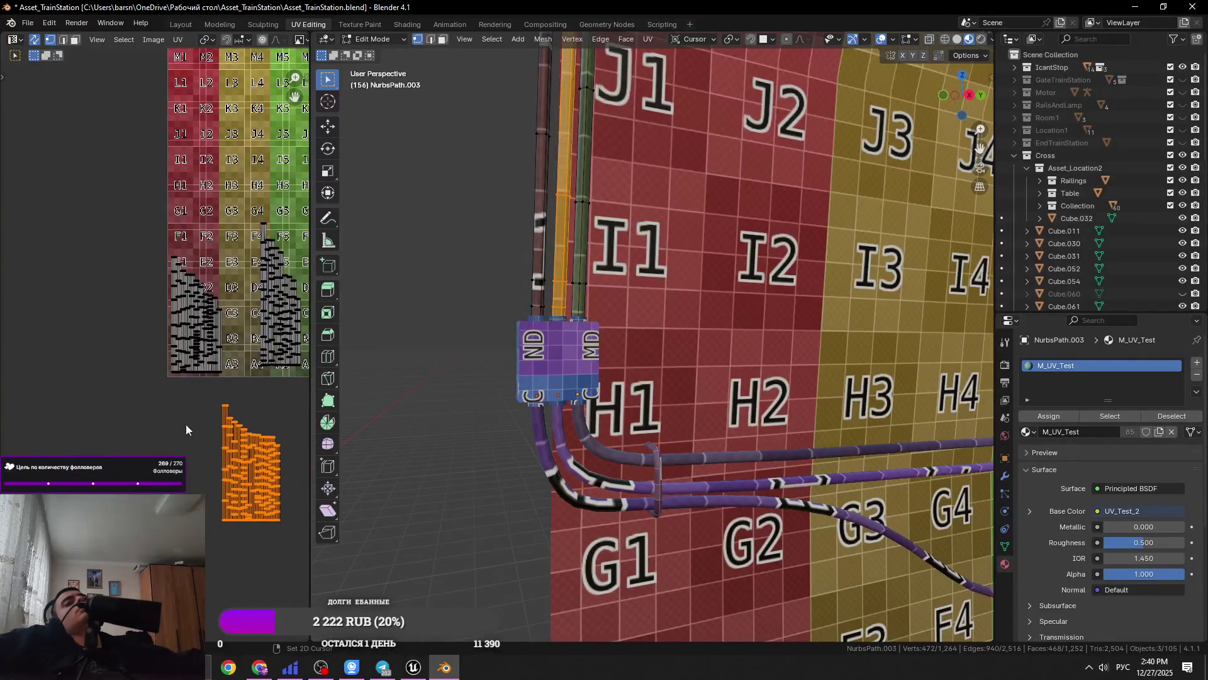
Save the file, then restore the full selection of the cable's UVs
middle_click_drag(190, 378, 145, 417)
key("ctrl+s")
scroll(253, 404, "down", 3)
left_click(210, 457)
scroll(210, 457, "up", 3)
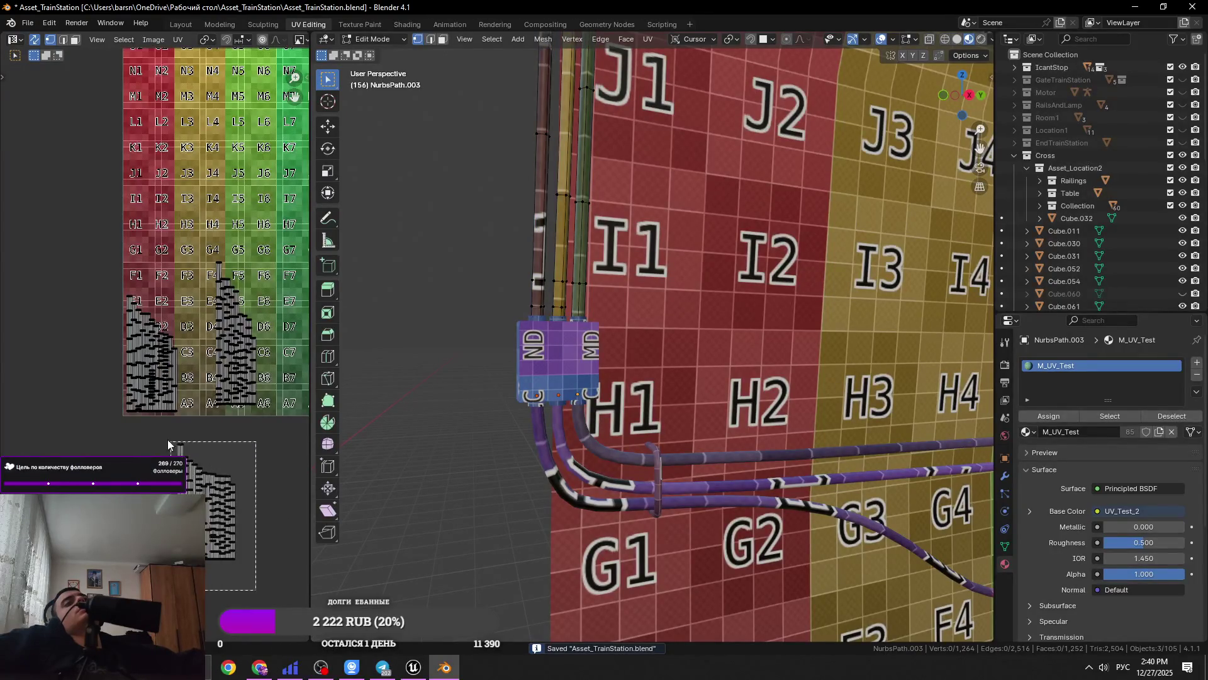
key("ctrl+z")
scroll(656, 412, "down", 5)
Back in Object Mode, select the panel box Cube.054 and frame it
key("Tab")
scroll(656, 412, "down", 5)
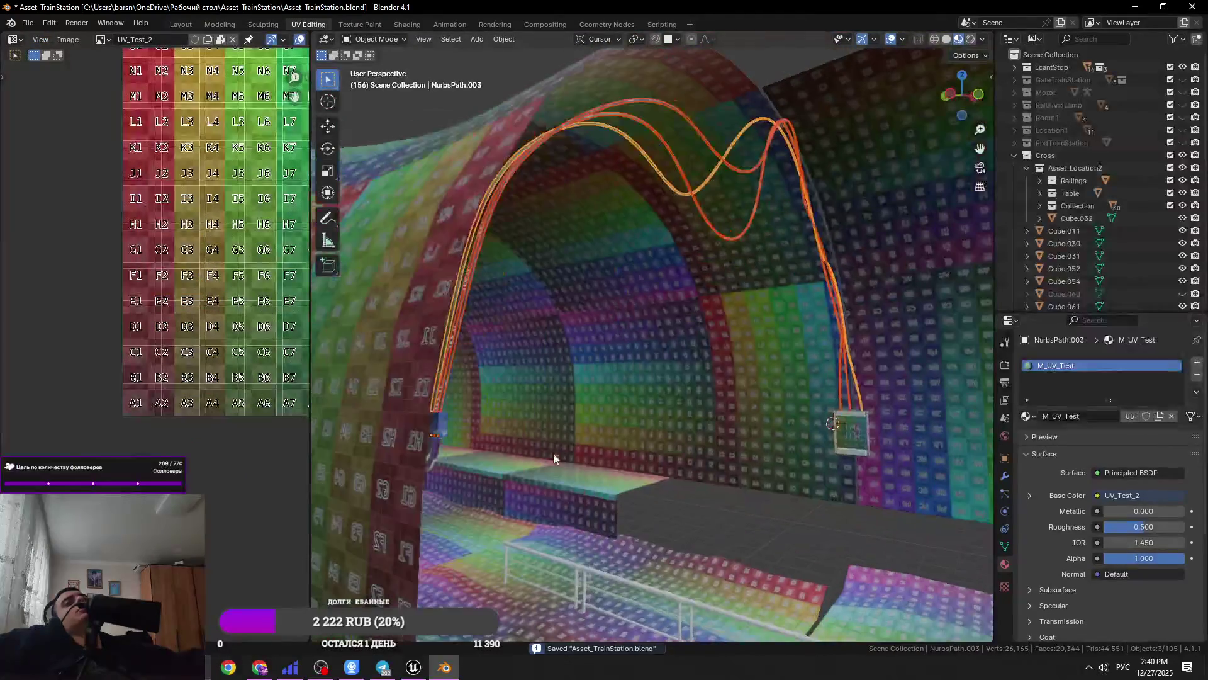
left_click(822, 439)
key("KP_Decimal")
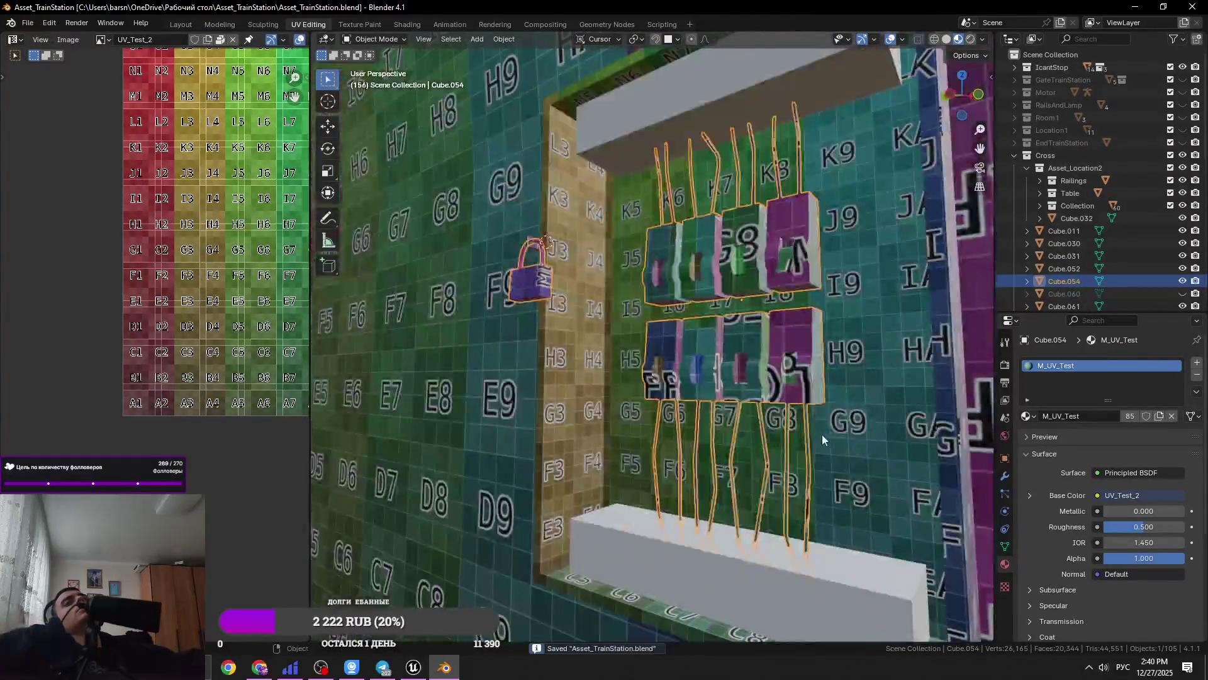
Orbit in along the tunnel wall, then bring up Chrome on the DonationAlerts dashboard tab
scroll(682, 531, "down", 6)
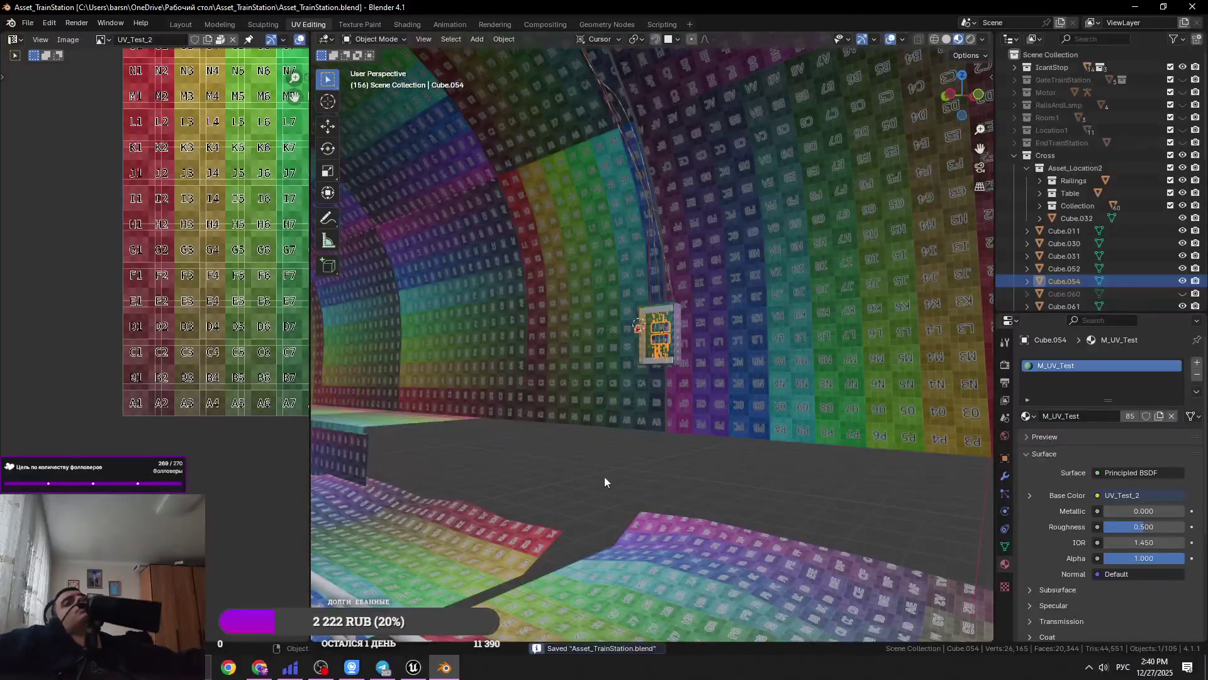
middle_click_drag(604, 477, 582, 508)
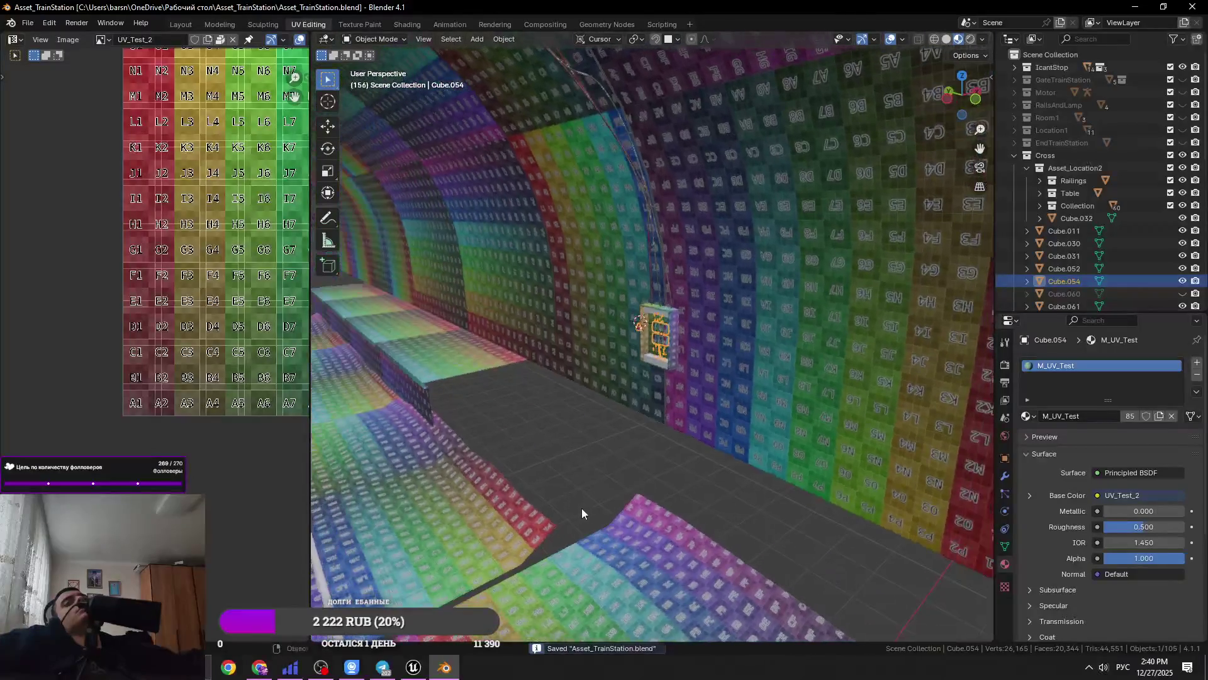
left_click(602, 508)
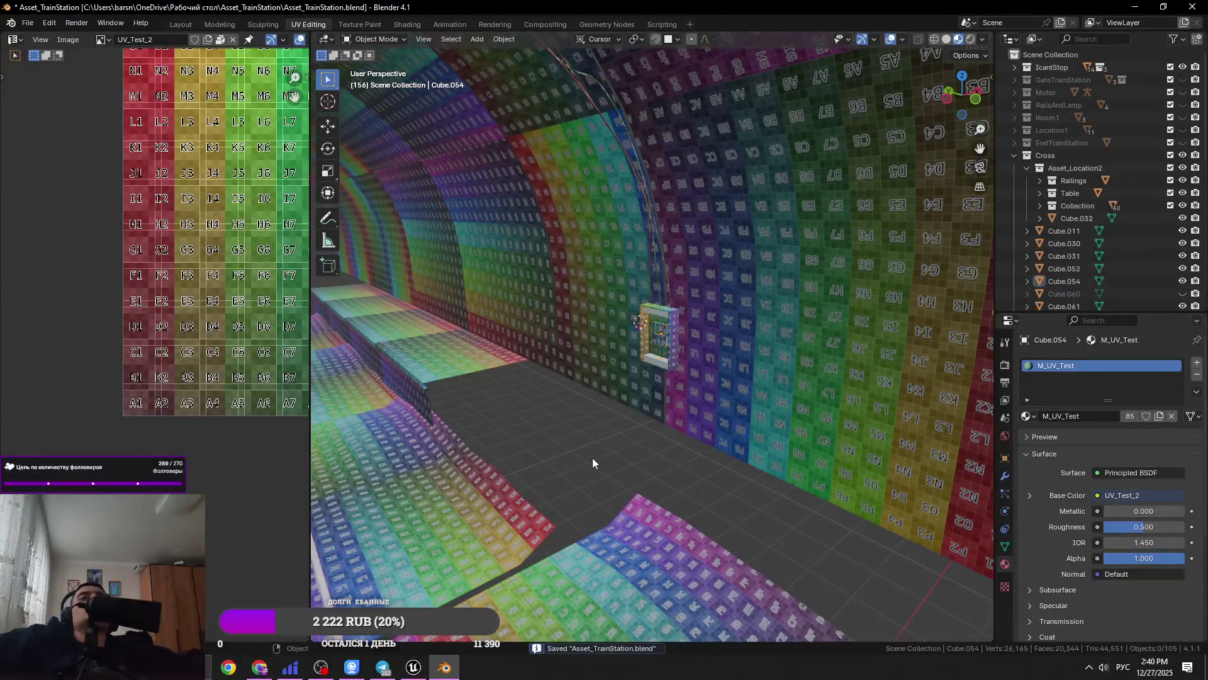
scroll(599, 433, "up", 5)
mouse_move(599, 433)
middle_mouse_down()
mouse_move(654, 432)
mouse_move(625, 292)
middle_mouse_up()
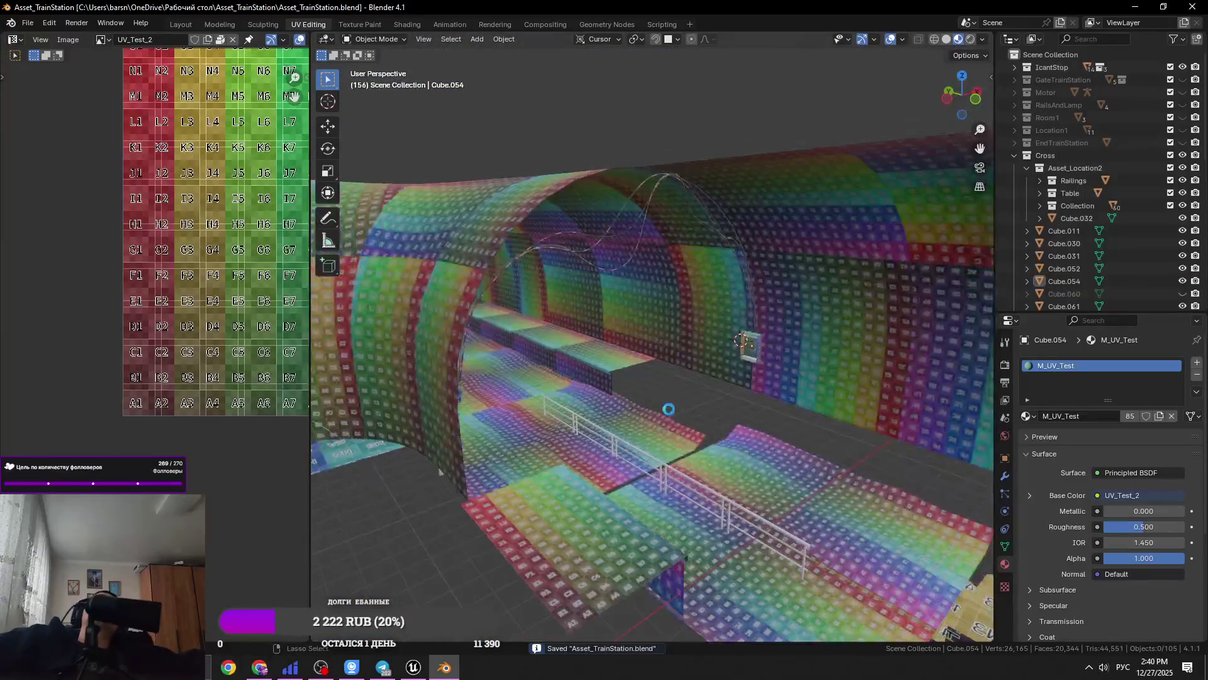
left_click(258, 667)
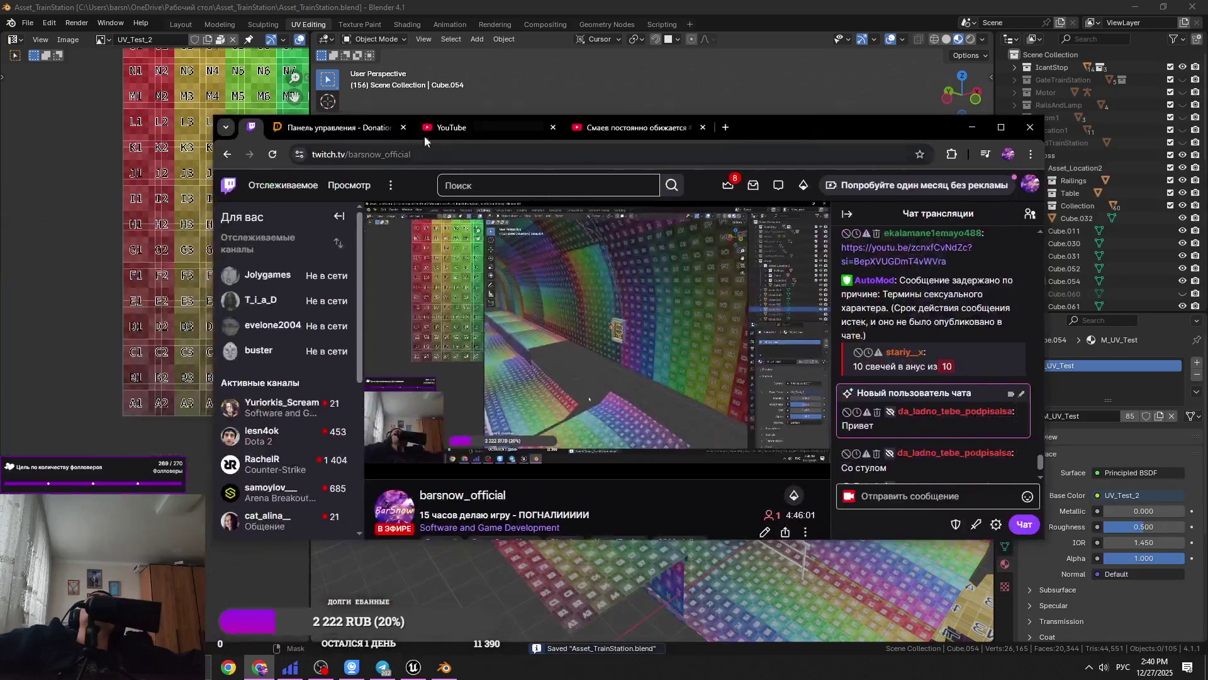
left_click(345, 131)
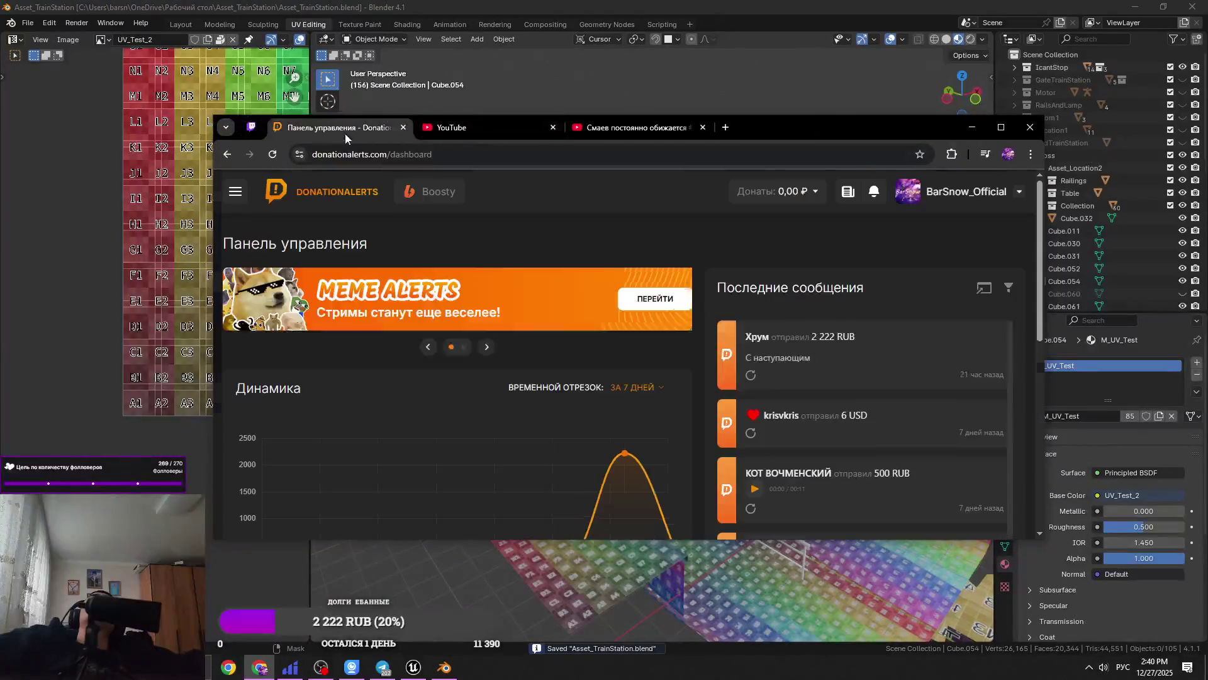
Maximize Chrome, scroll the dashboard, add a new tab, then minimize the browser
left_click(998, 133)
scroll(557, 322, "down", 5)
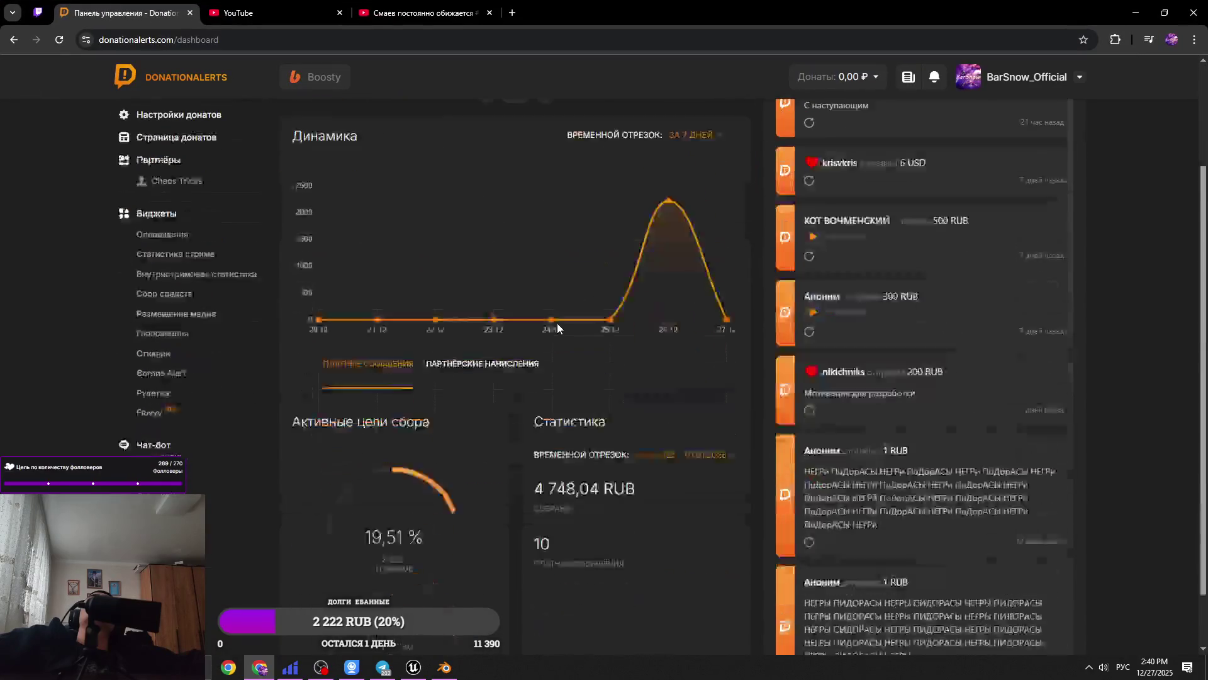
left_click(512, 13)
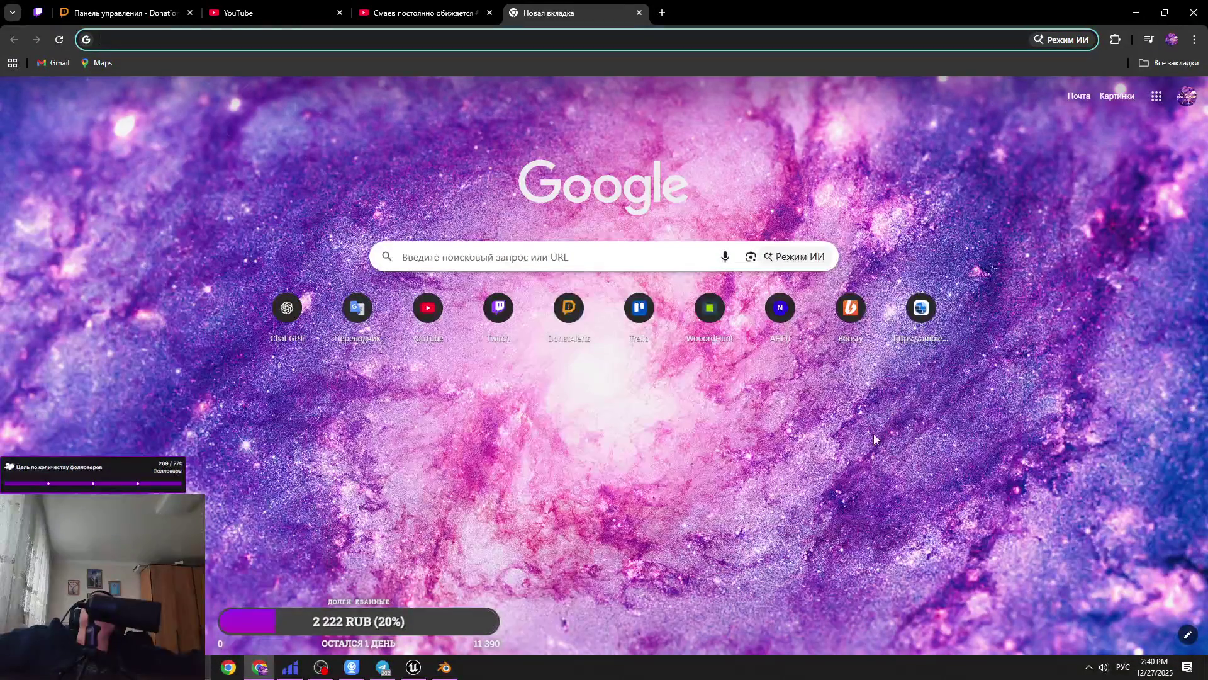
key("super+Down")
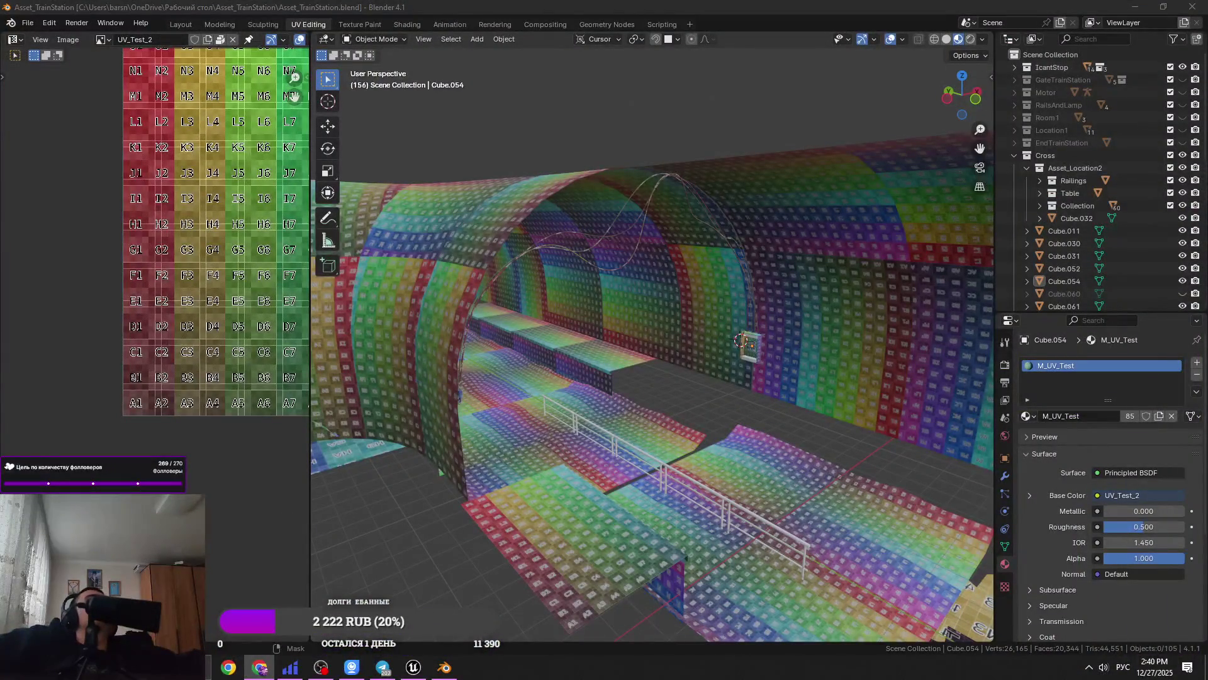
scroll(177, 400, "down", 3)
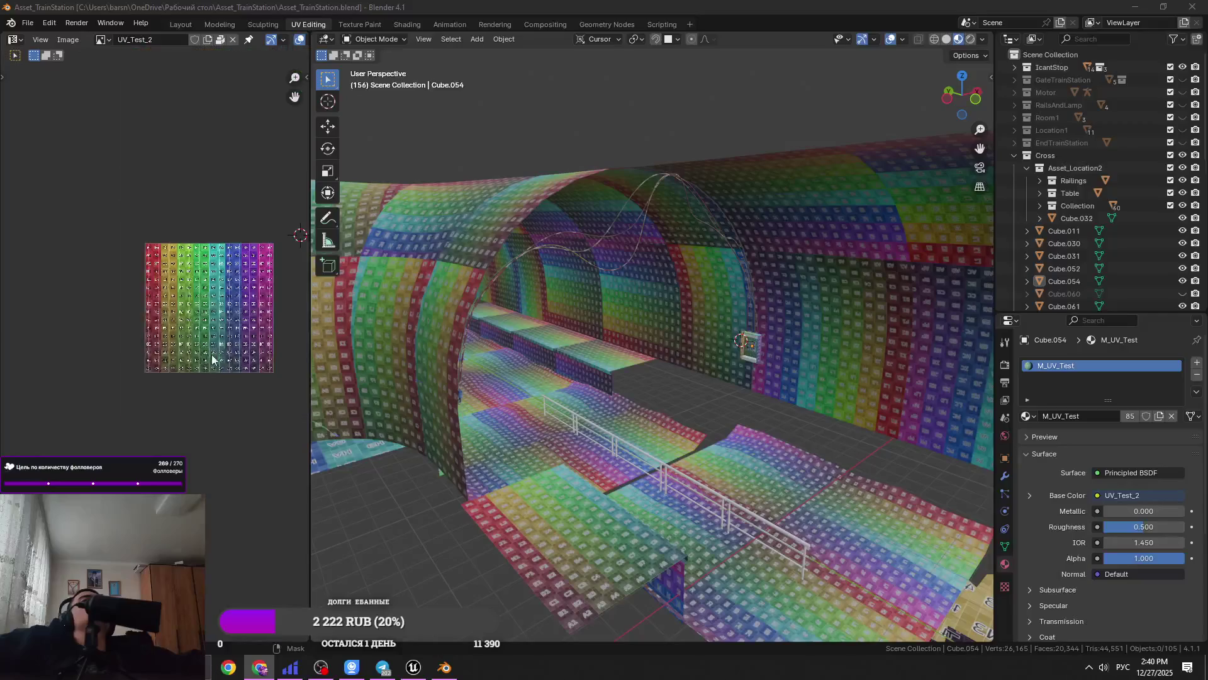
middle_click_drag(289, 334, 214, 359)
left_click(728, 234)
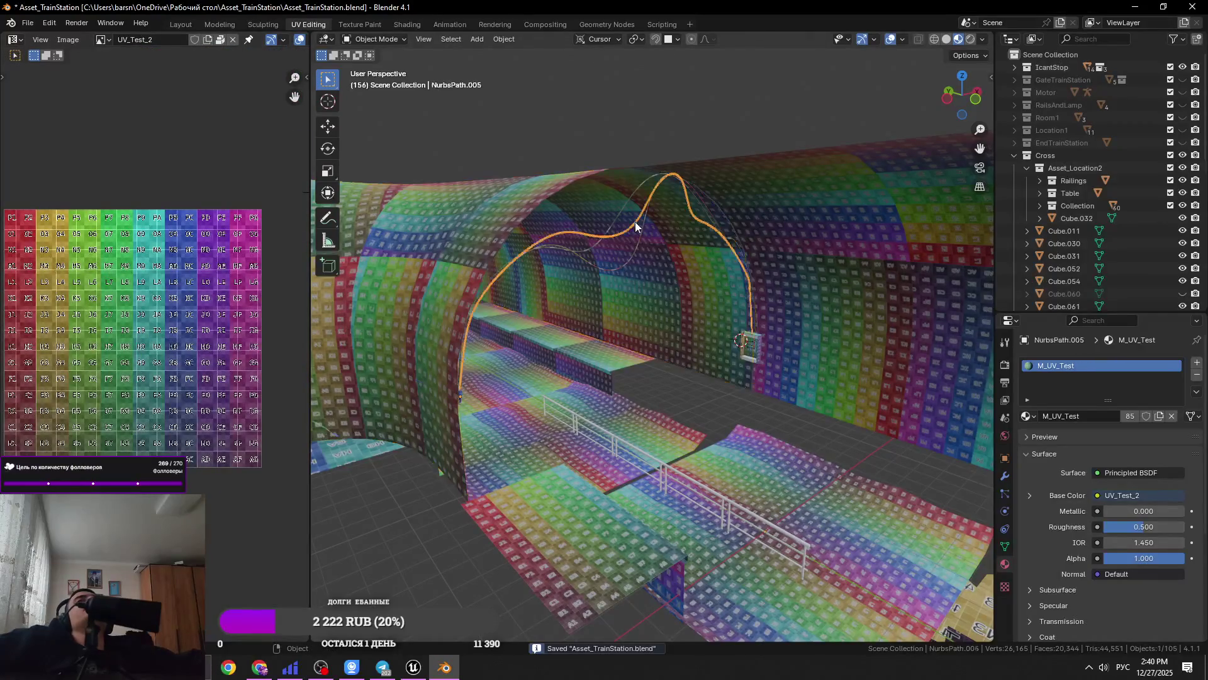
left_click(757, 339)
key("KP_Decimal")
left_click(674, 322)
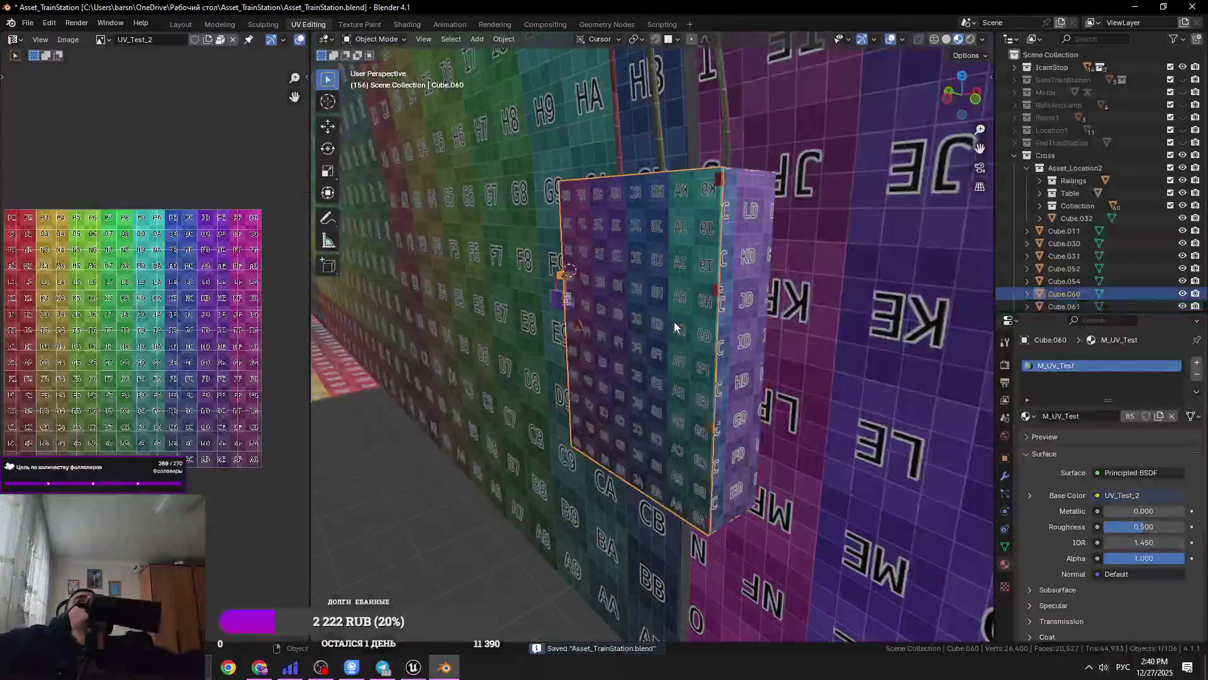
key("KP_Decimal")
scroll(787, 357, "down", 3)
mouse_move(787, 357)
middle_mouse_down()
mouse_move(547, 375)
mouse_move(637, 361)
mouse_move(612, 335)
mouse_move(698, 362)
mouse_move(700, 397)
middle_mouse_up()
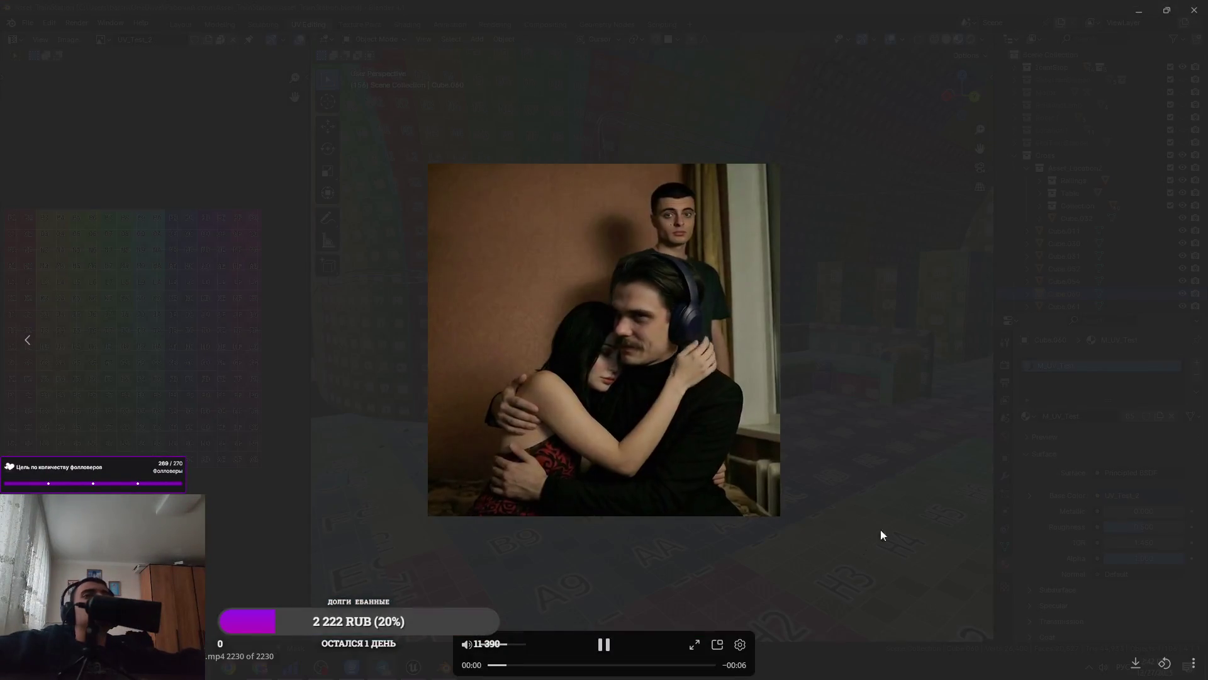
left_click(522, 644)
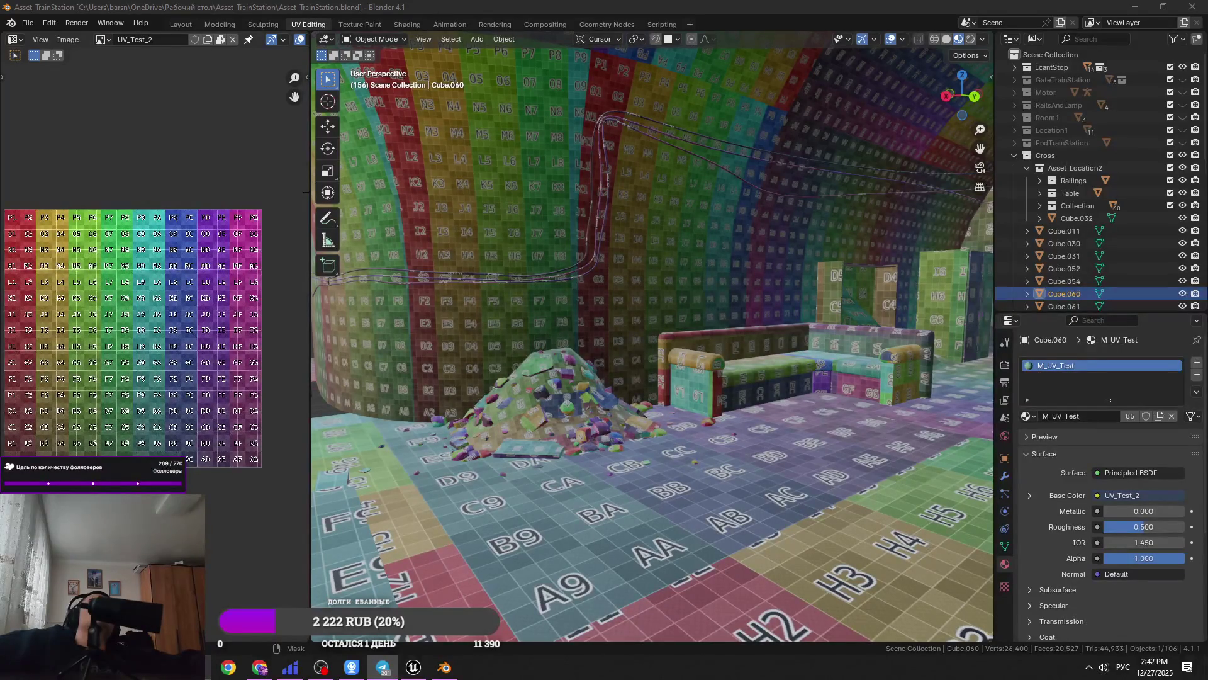
left_click(383, 667)
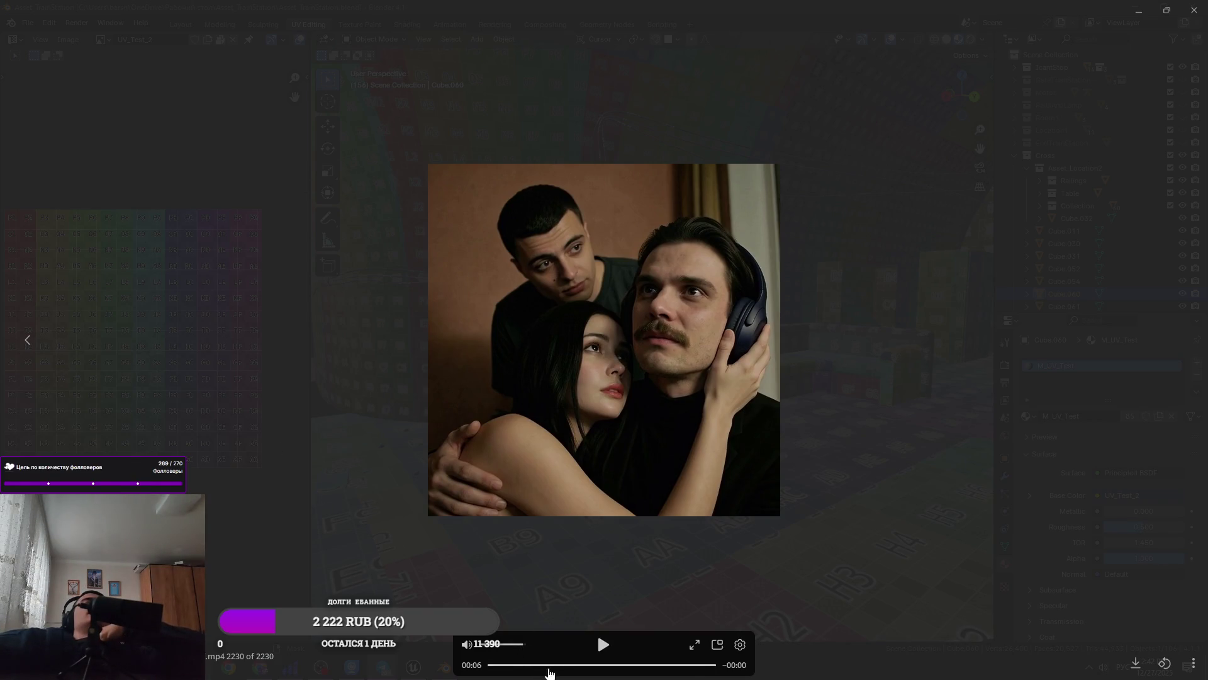
Replay the Telegram video clip from the start
left_click(492, 665)
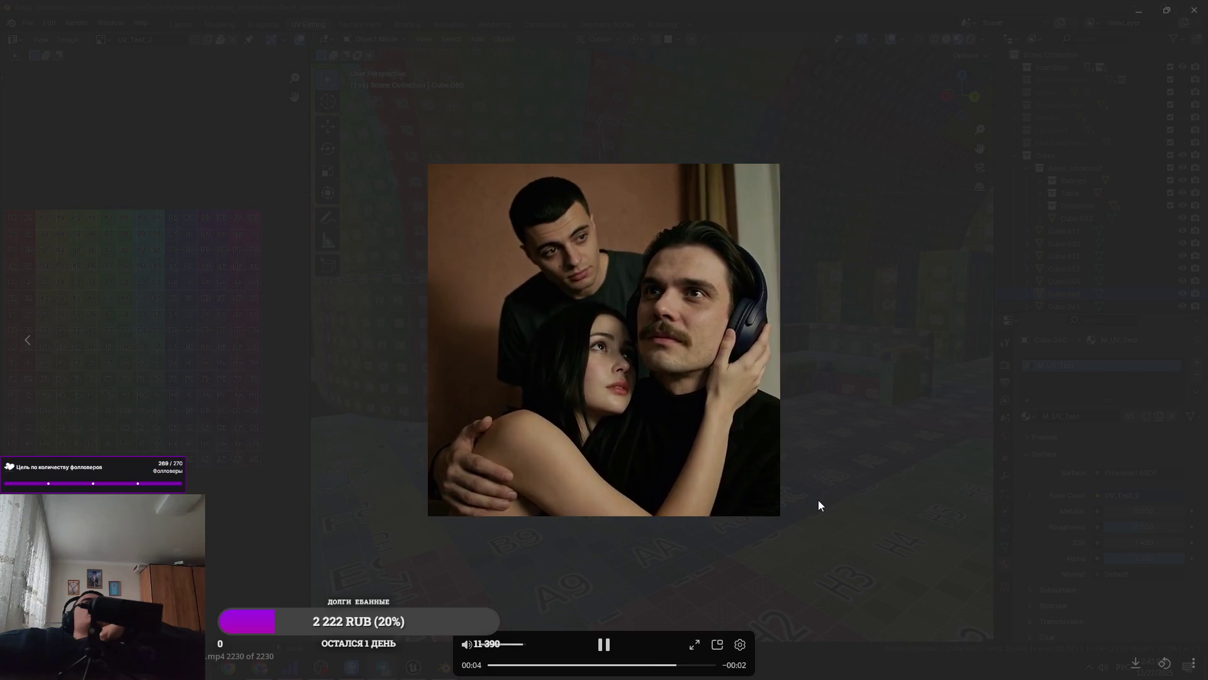
Close the media viewer's photo preview
left_click(860, 492)
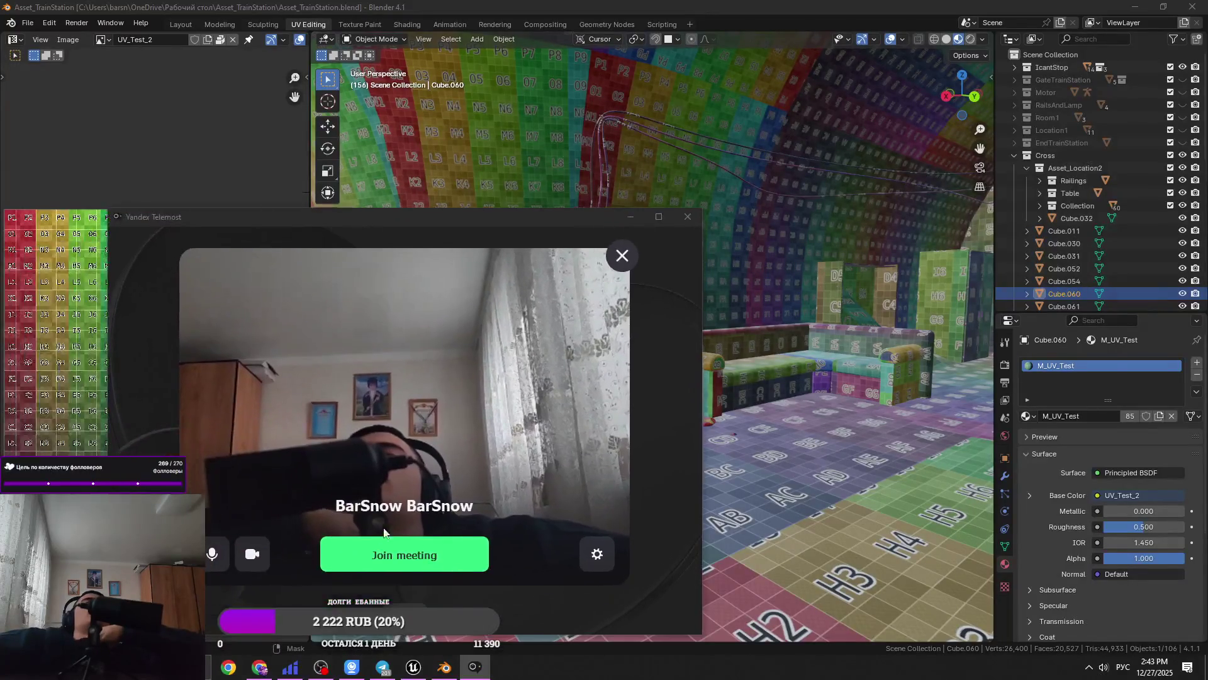
Join the Telemost call with the camera off, move its window aside and bring Blender forward
left_click(258, 562)
left_click(420, 563)
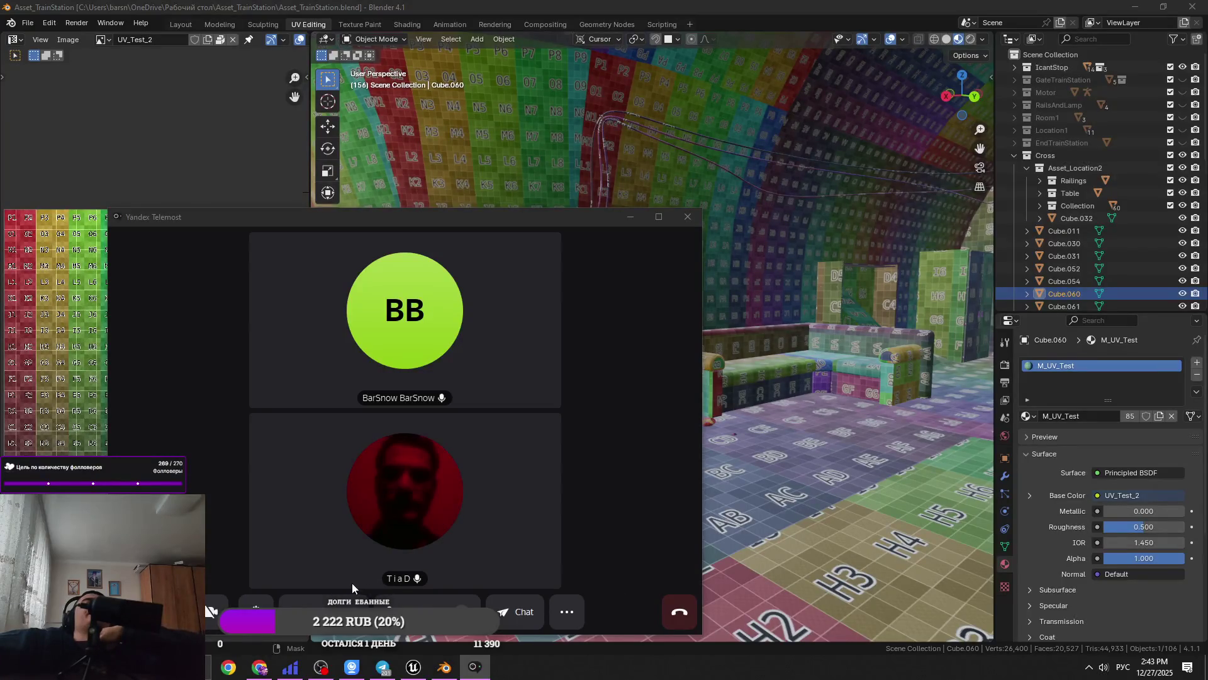
left_click_drag(363, 224, 413, 189)
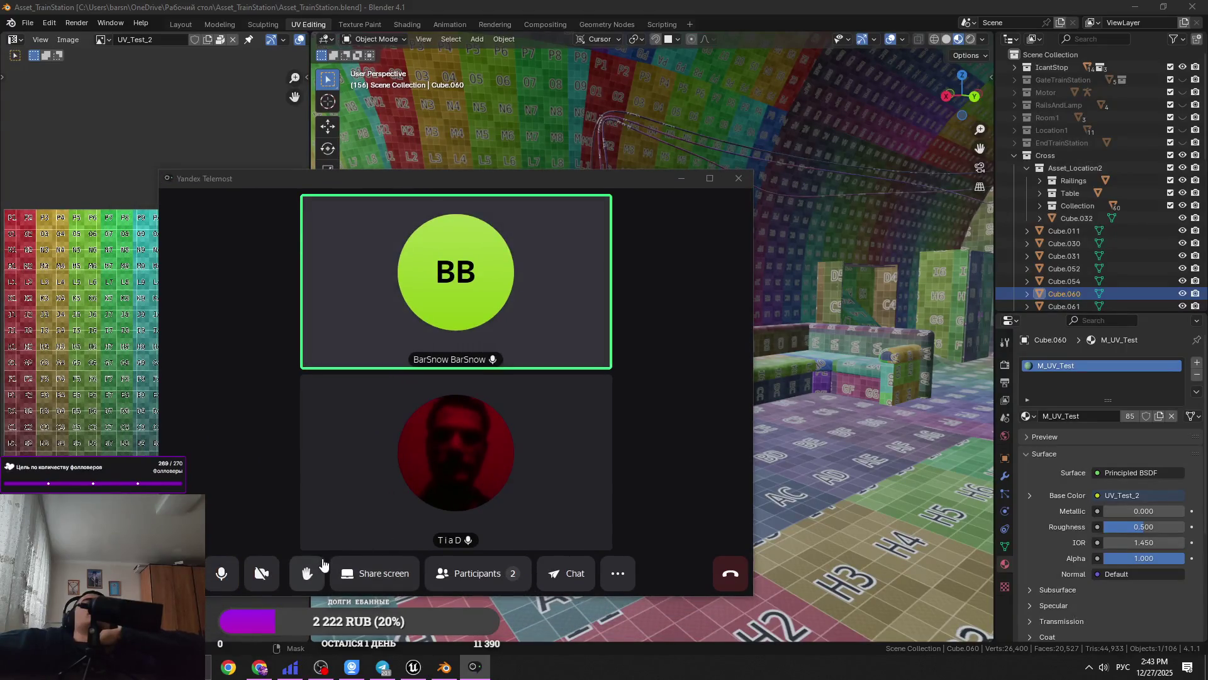
left_click(265, 565)
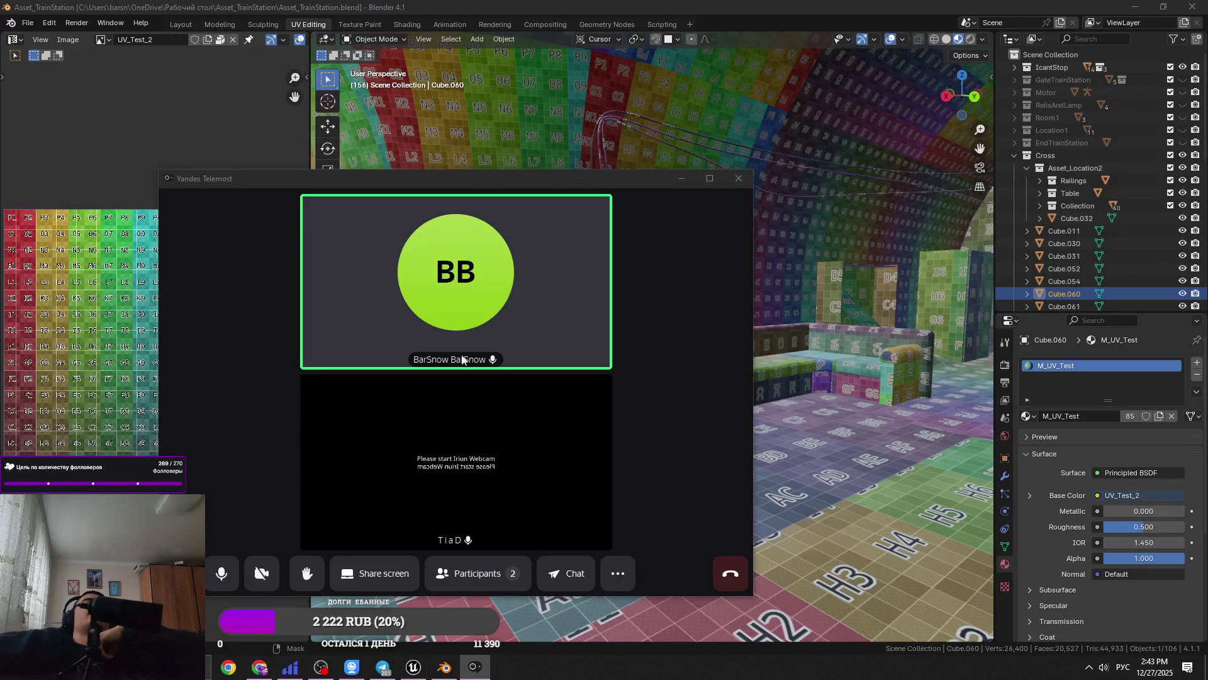
left_click(436, 165)
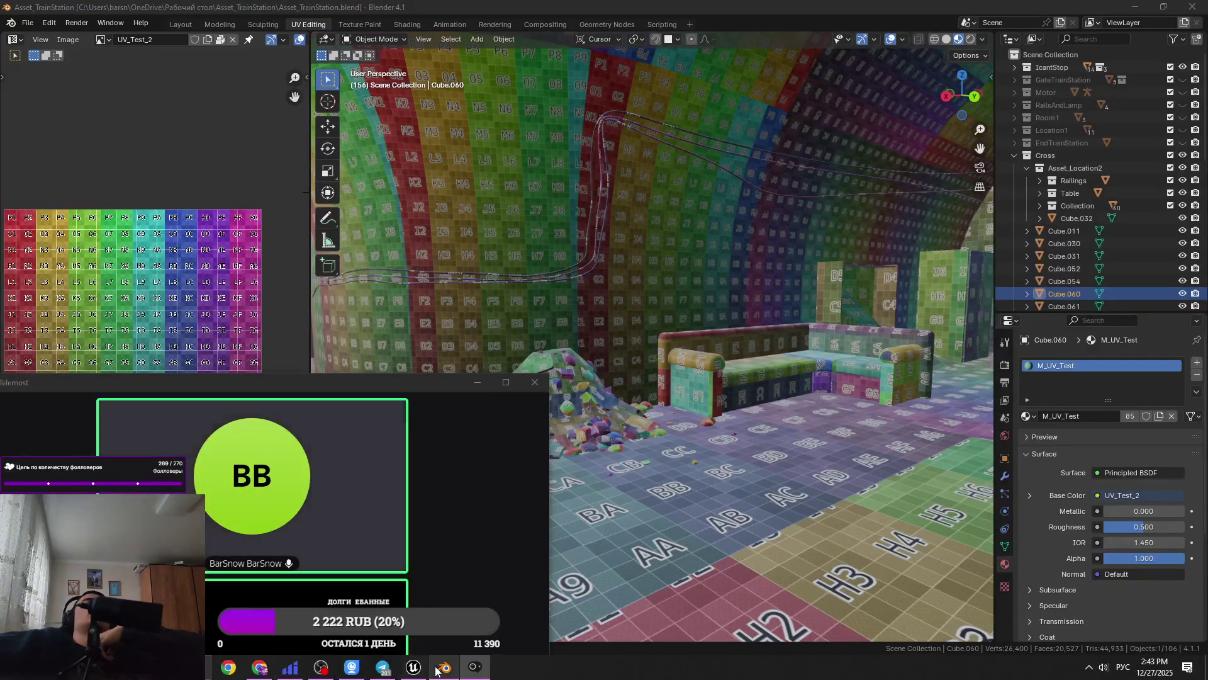
left_click(477, 383)
Select the rubble pile, the curved tunnel wall and Cube.008 in turn
right_click(466, 503)
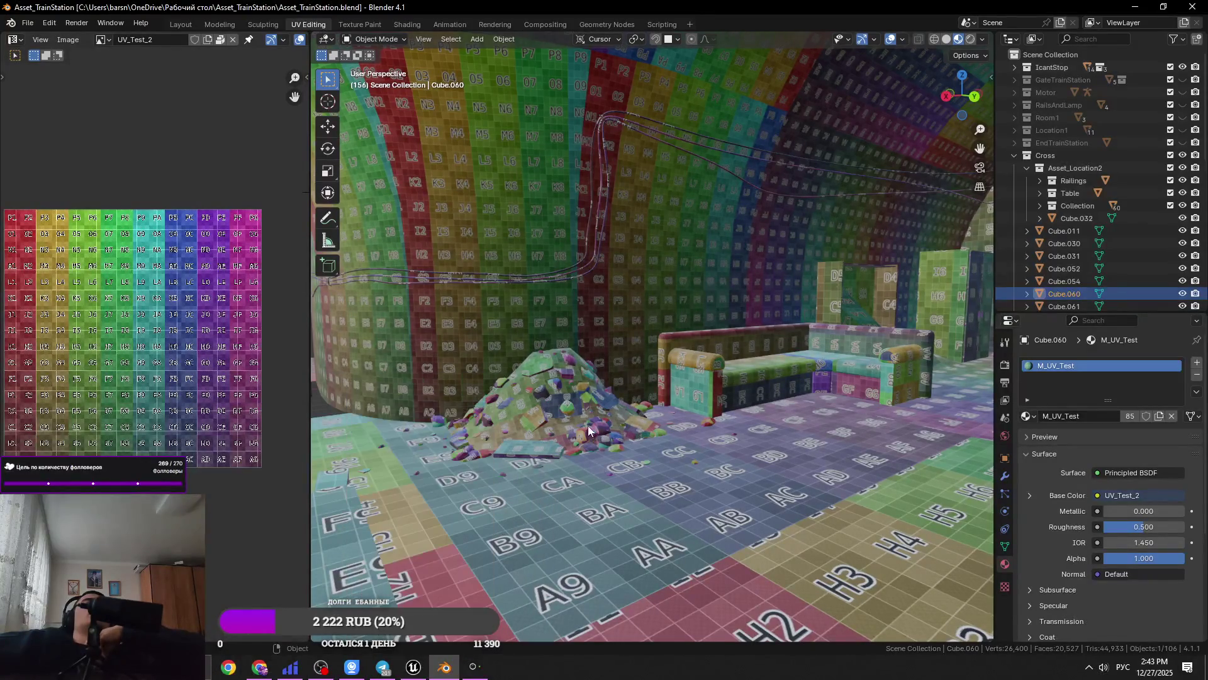
left_click(501, 432)
left_click(327, 410)
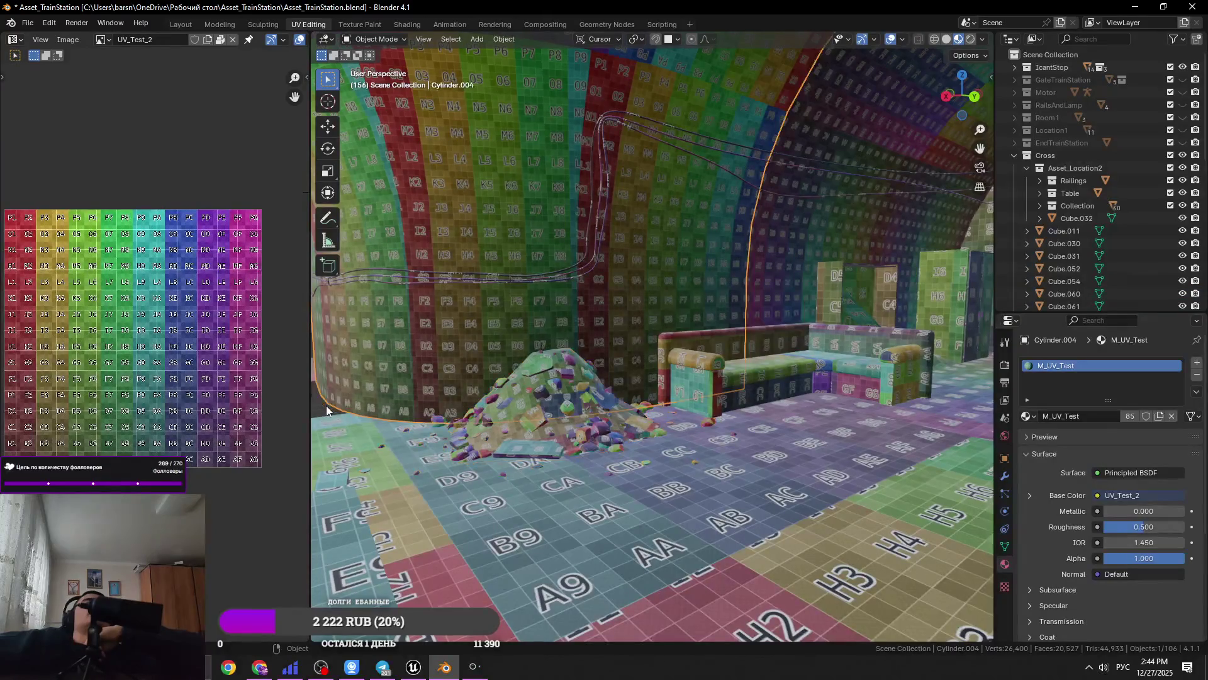
left_click(315, 406)
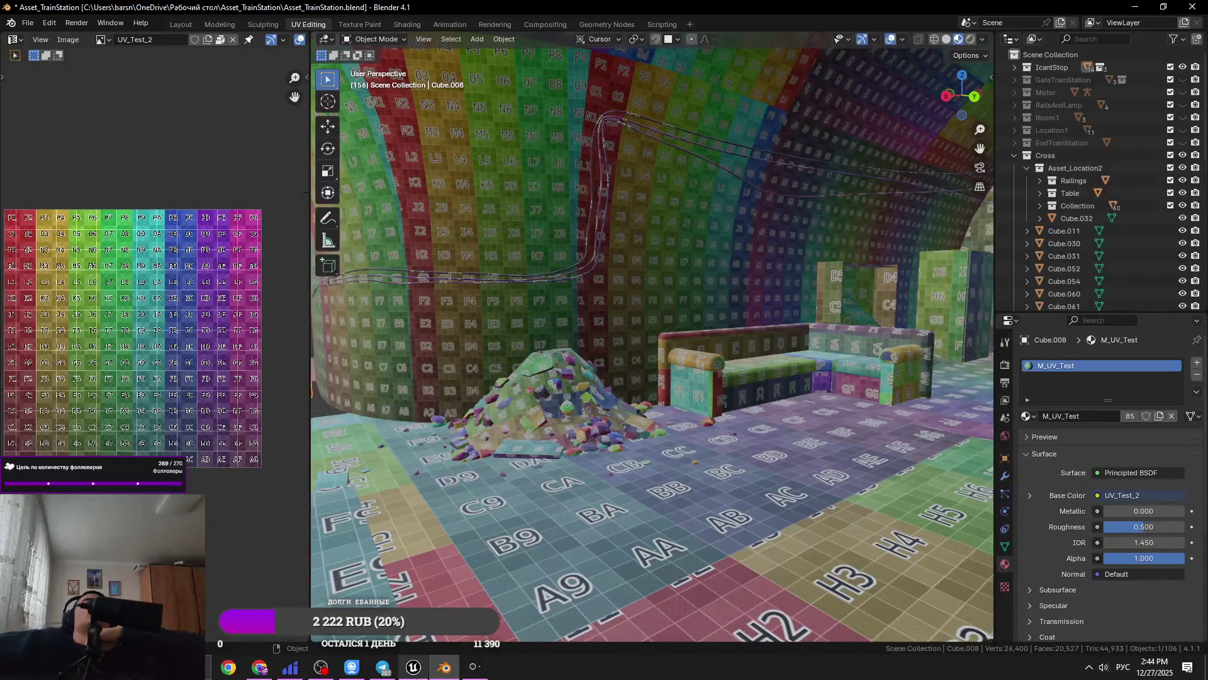
Briefly switch to the messenger app, then return to Blender
left_click(383, 669)
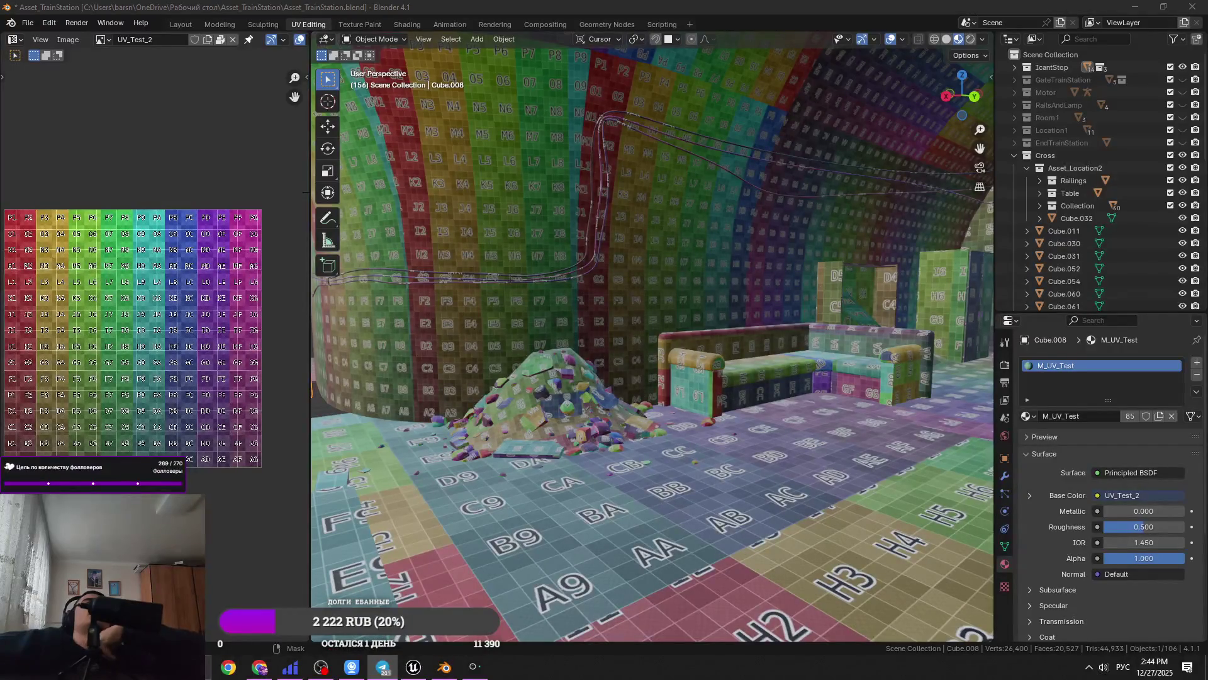
key("alt+Tab")
key("alt+Tab")
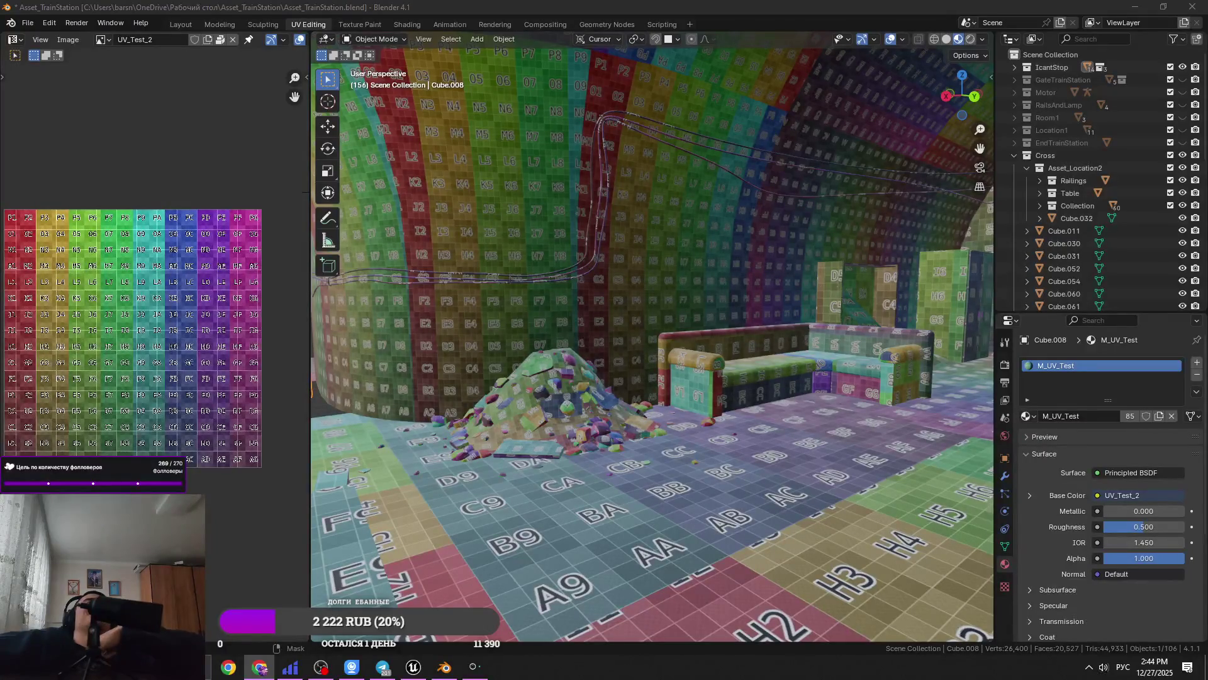
mouse_move(388, 677)
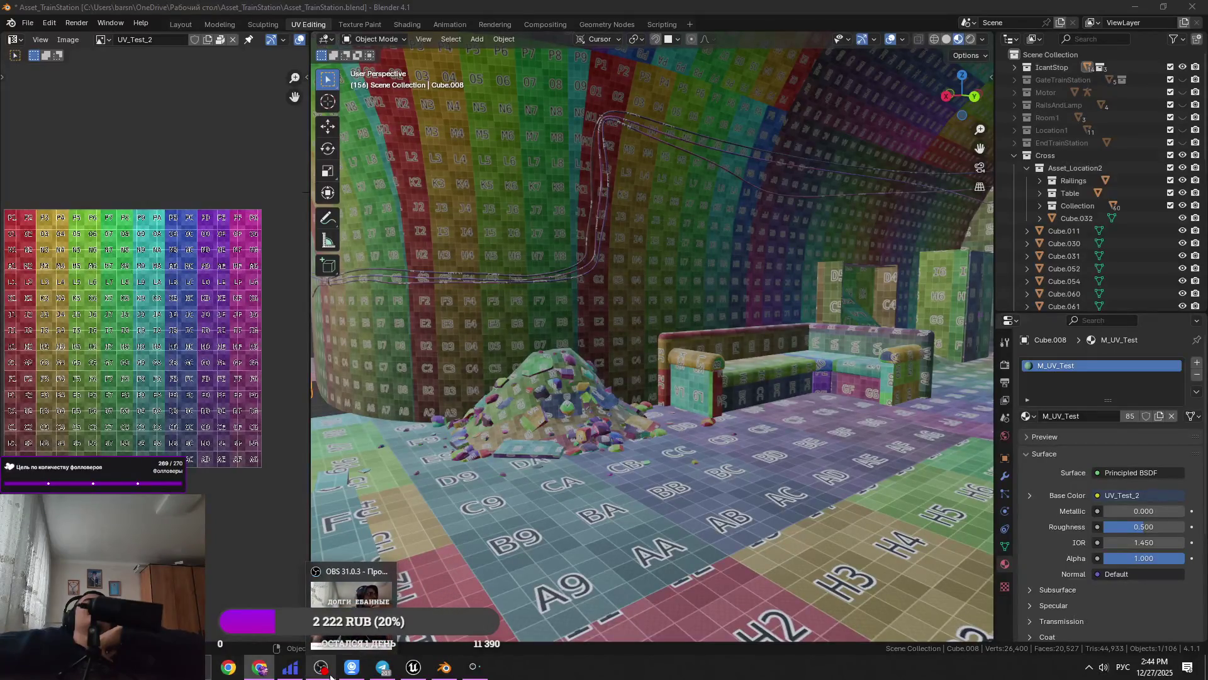
mouse_move(331, 676)
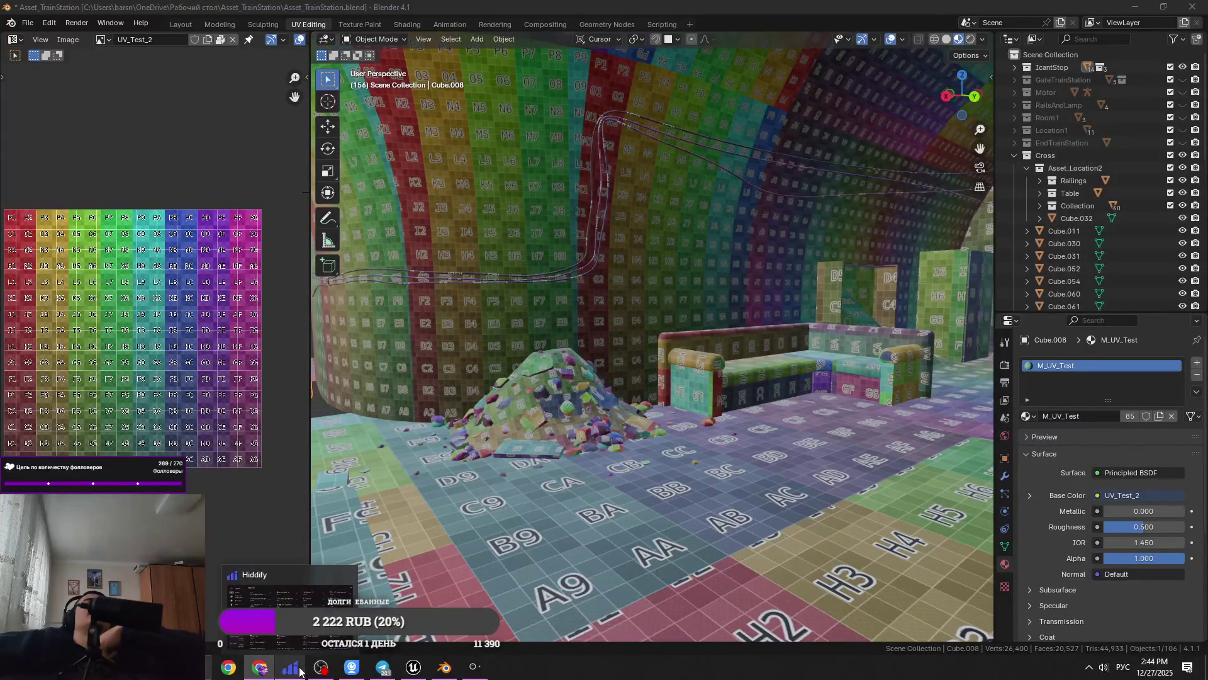
mouse_move(452, 668)
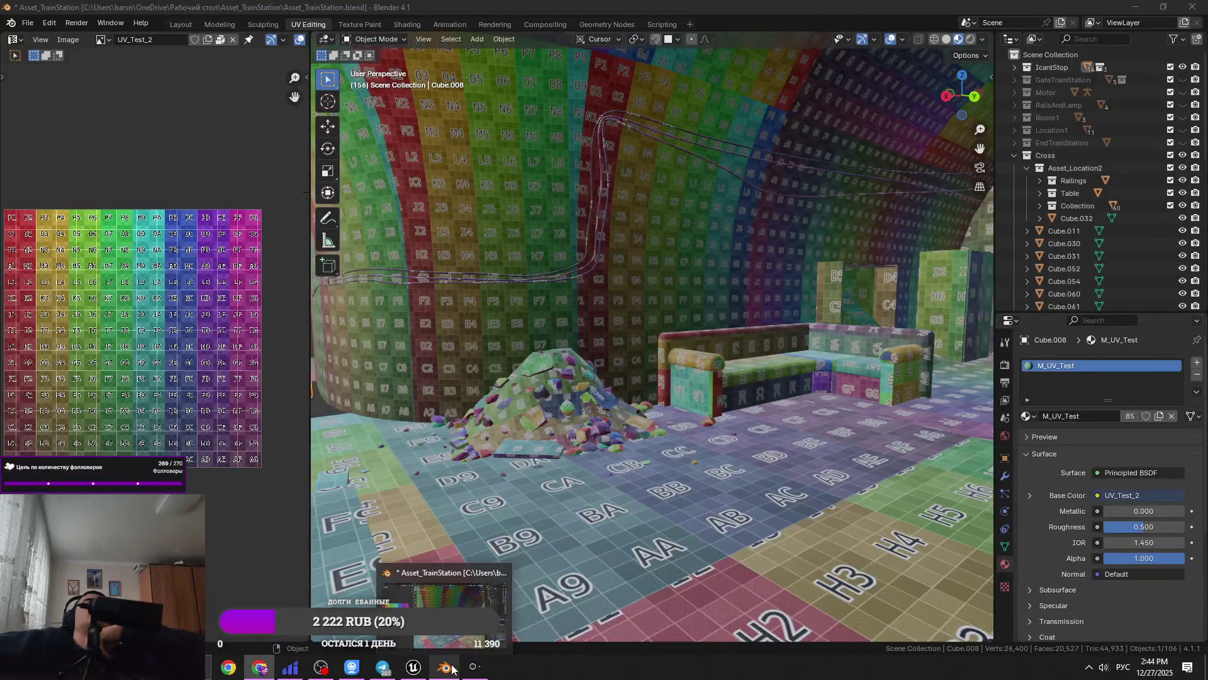
Frame electrical panel Cube.054 and its padlock close up, then save the file
mouse_move(478, 432)
middle_mouse_down()
mouse_move(383, 439)
mouse_move(377, 283)
middle_mouse_up()
left_click(369, 271)
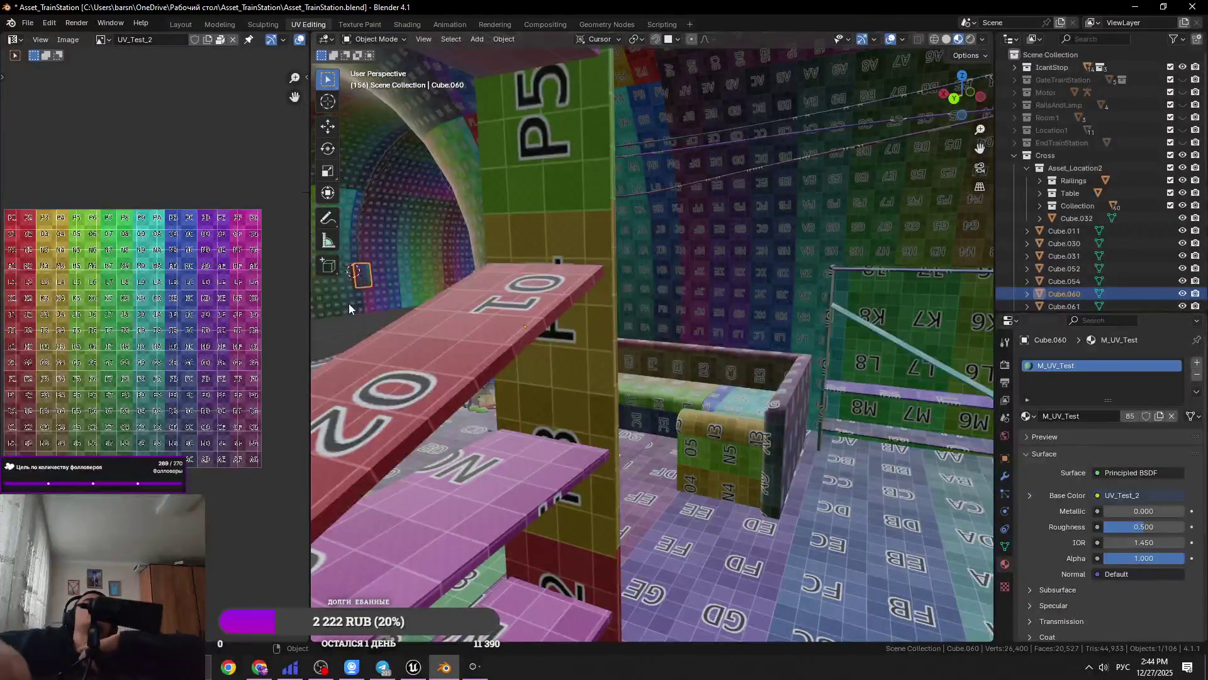
key("KP_Decimal")
left_click(546, 325)
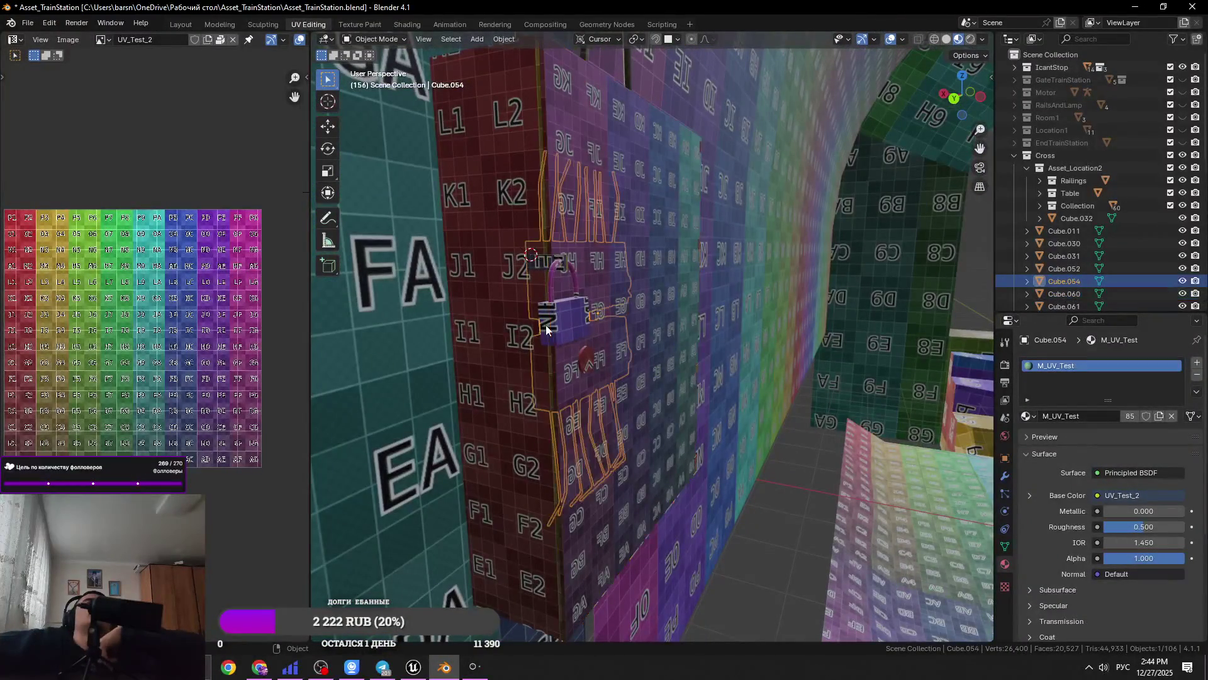
key("KP_Decimal")
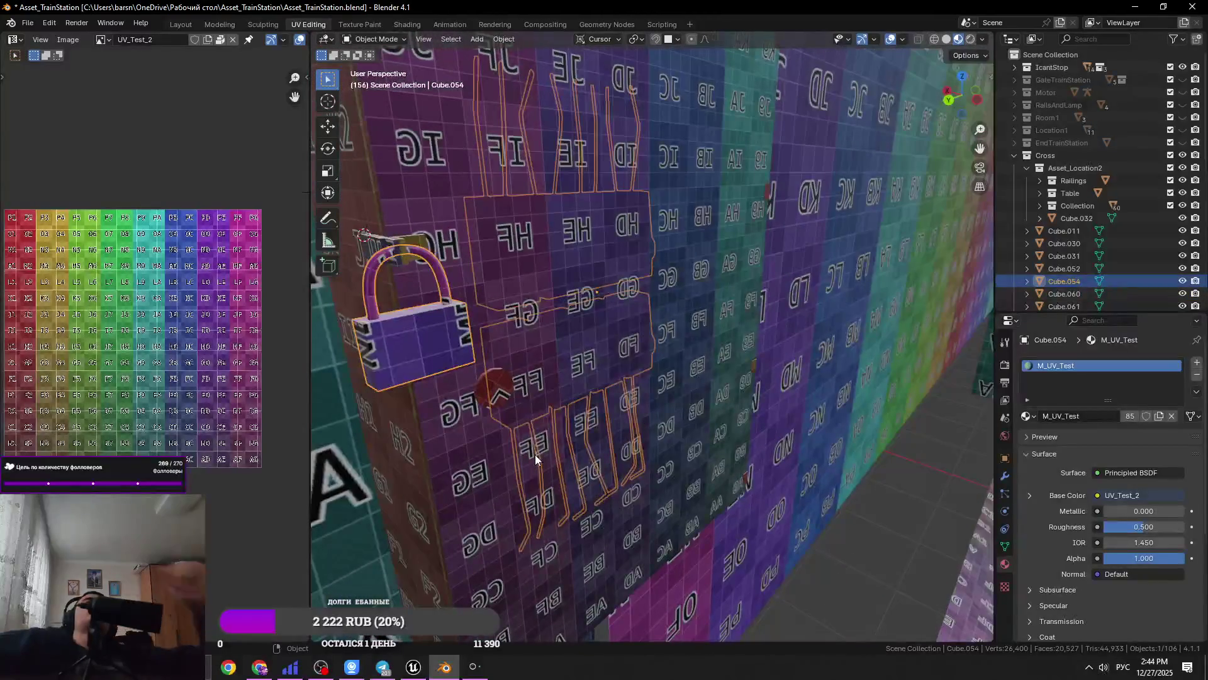
key("ctrl+s")
scroll(609, 387, "up", 2)
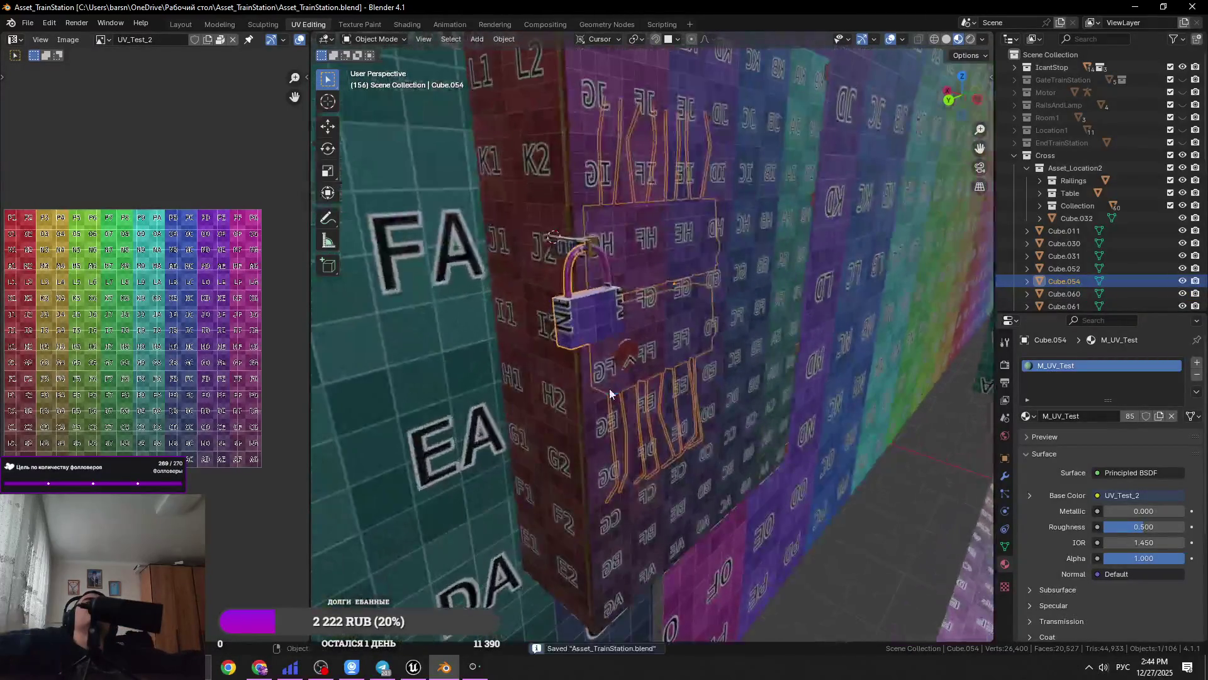
Frame the large wall Cube.060 and check its mesh in Edit Mode
left_click(697, 338)
key("Tab")
key("KP_Decimal")
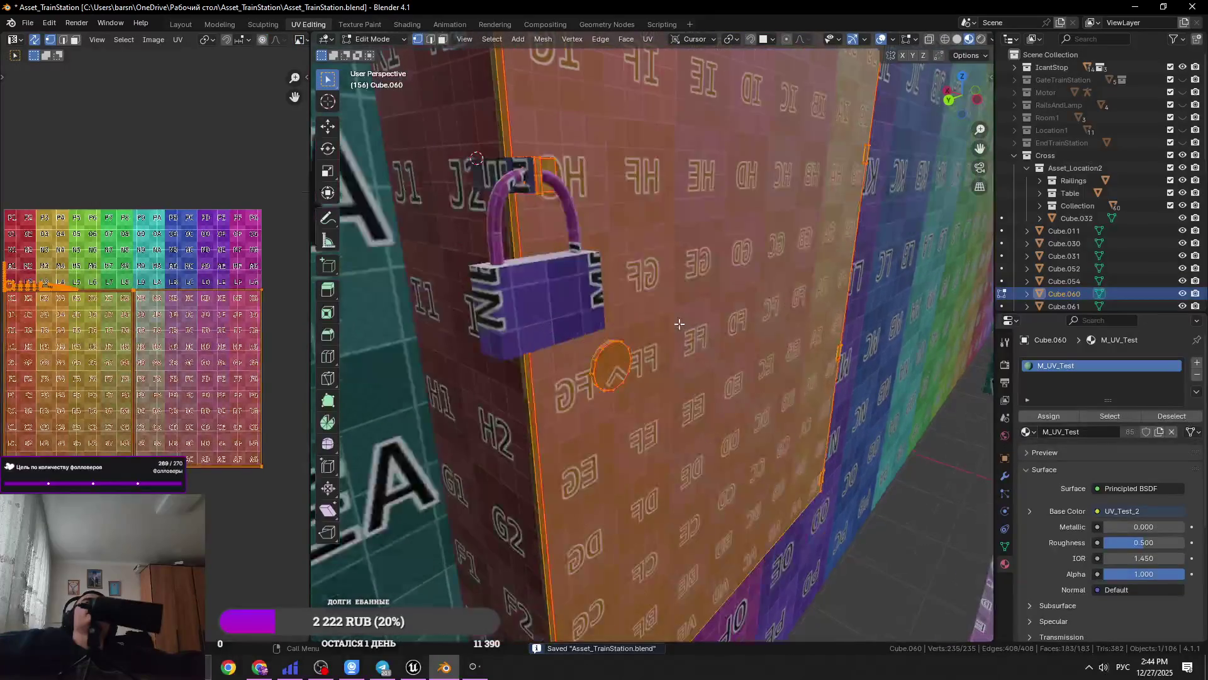
key("Tab")
scroll(679, 324, "down", 3)
Isolate panel Cube.054 in Local View, enter Edit Mode with edge select, and save
left_click(636, 306)
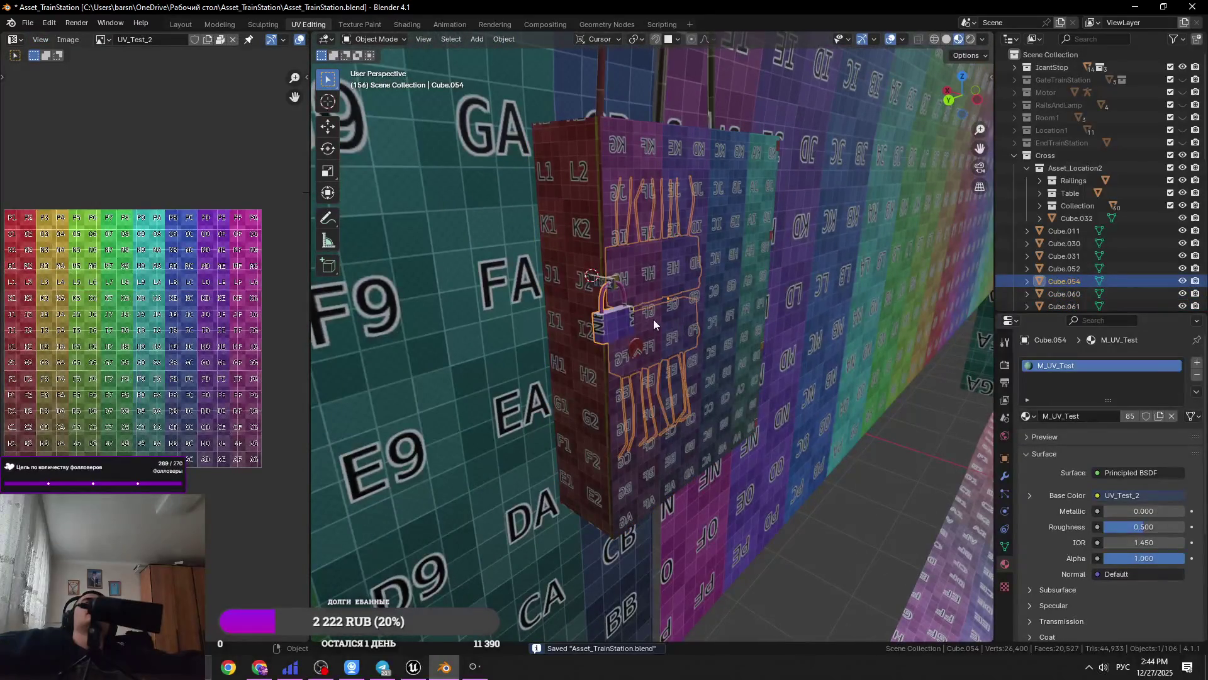
key("KP_Divide")
key("Tab")
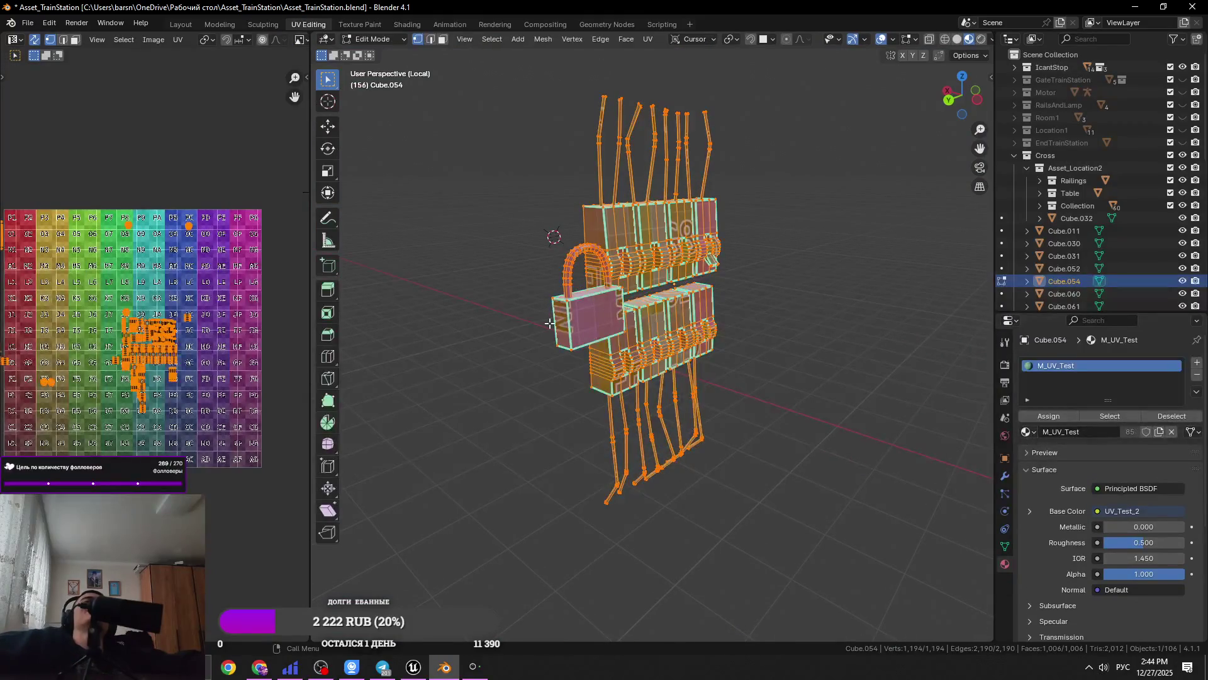
scroll(566, 314, "up", 6)
key("ctrl+s")
key("2")
Select two edge loops across the blue box
left_click(653, 330)
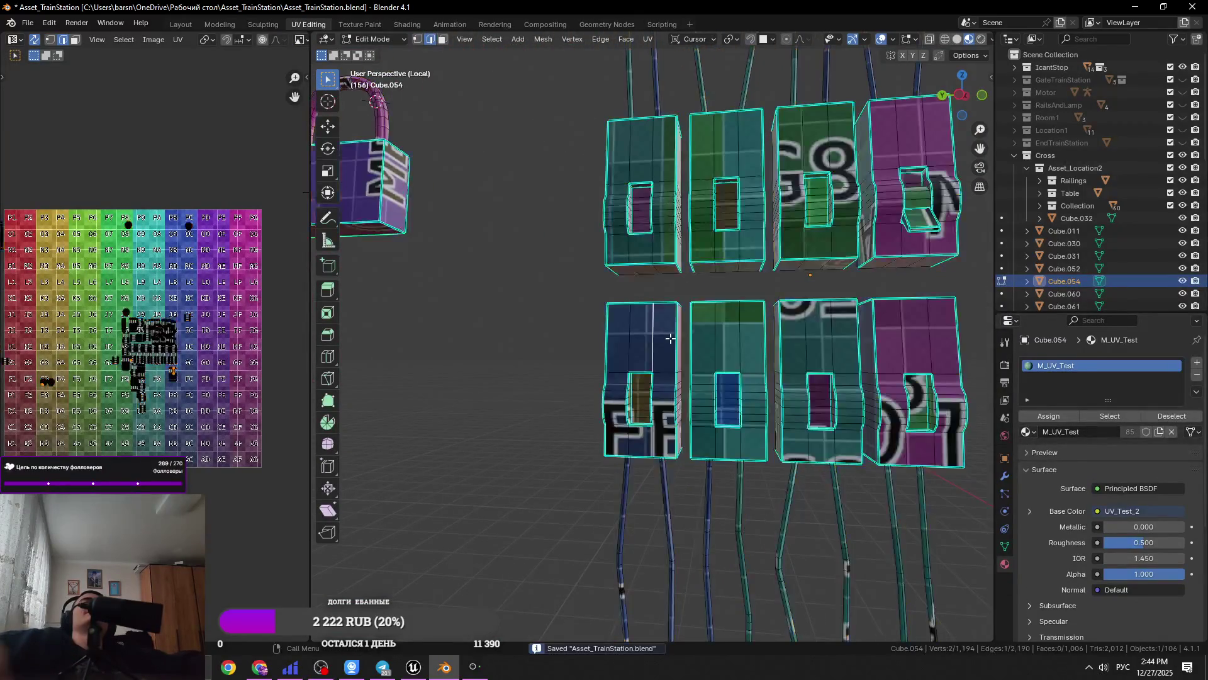
scroll(670, 339, "up", 5)
scroll(599, 391, "down", 2)
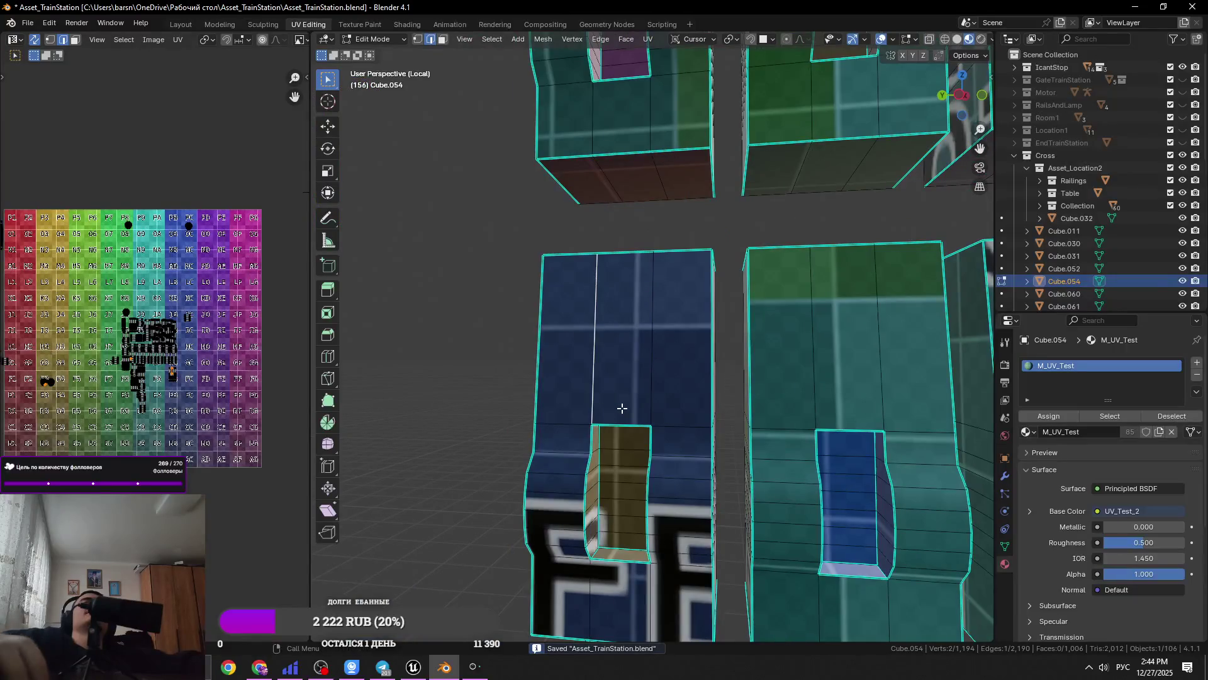
left_click(621, 407, "alt")
scroll(620, 408, "up", 4)
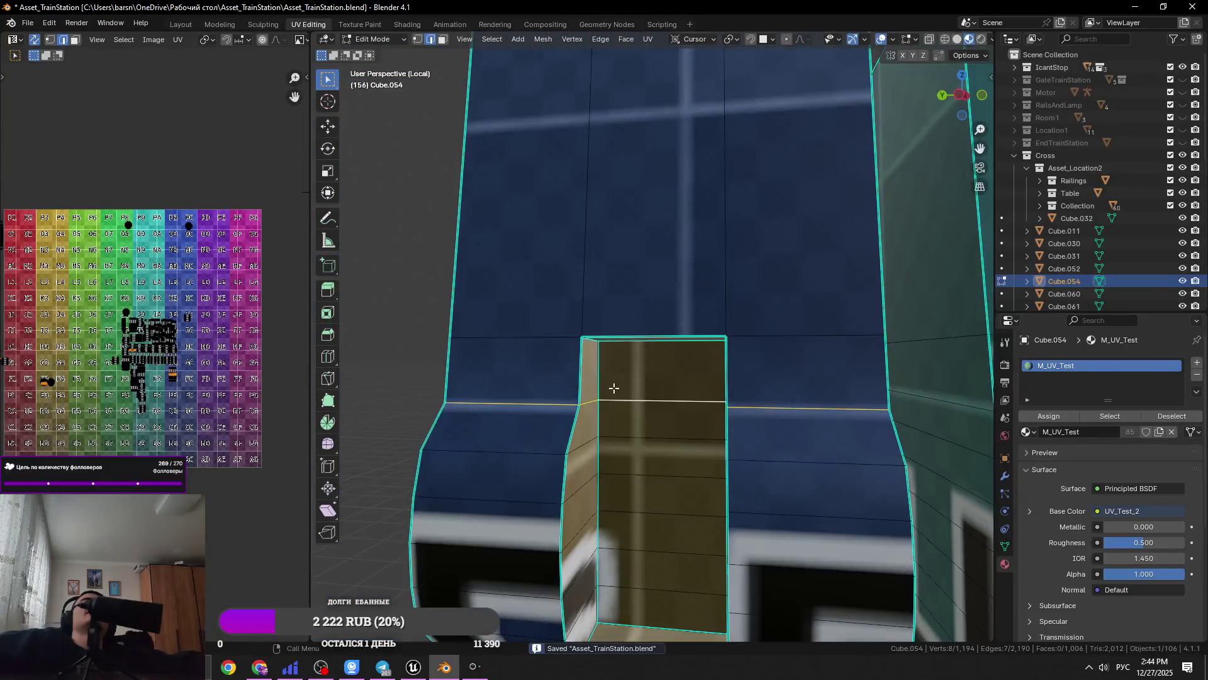
middle_click_drag(613, 389, 607, 386)
left_click(605, 381, "alt+shift")
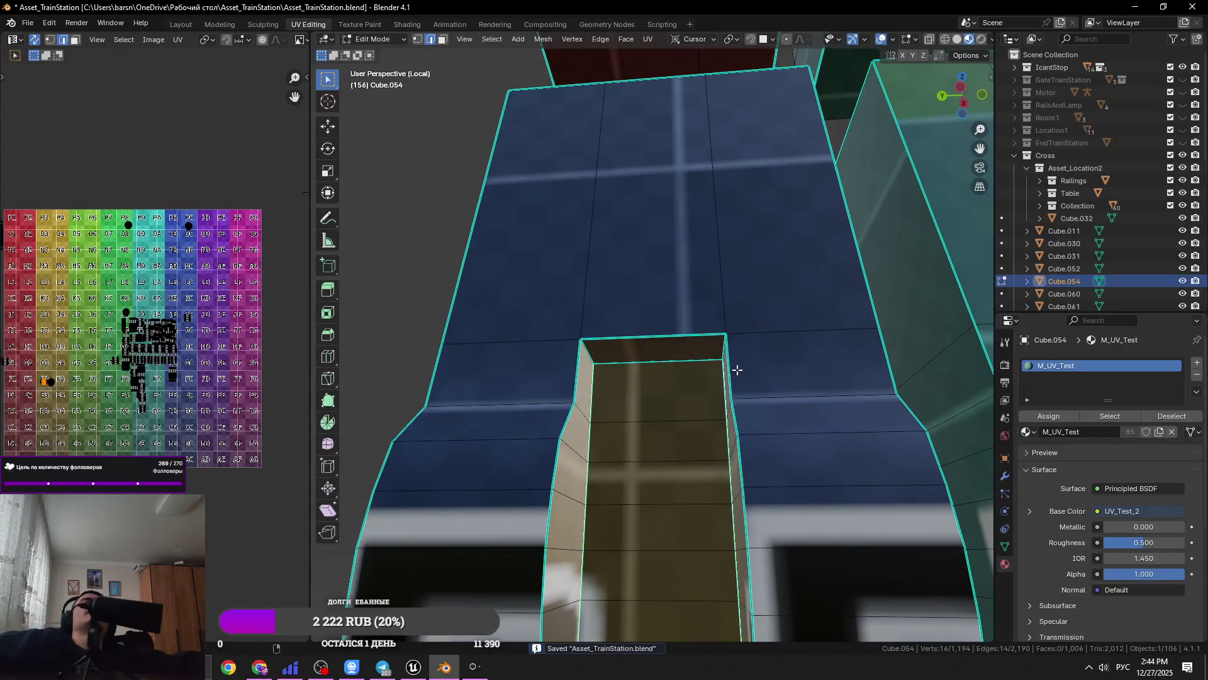
Add the cutout's top rim loop and the vertical side loop, then bring up the edge menu
left_click(659, 361)
scroll(658, 367, "down", 2)
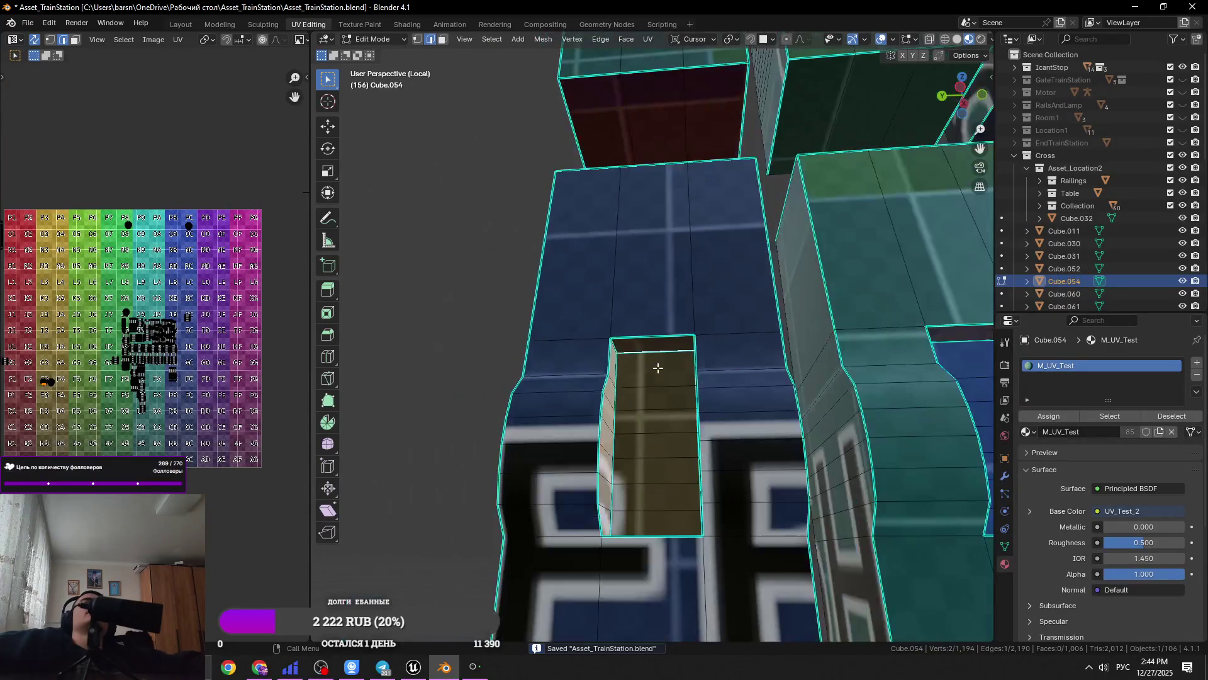
left_click(658, 351, "alt")
middle_click_drag(658, 351, 656, 343)
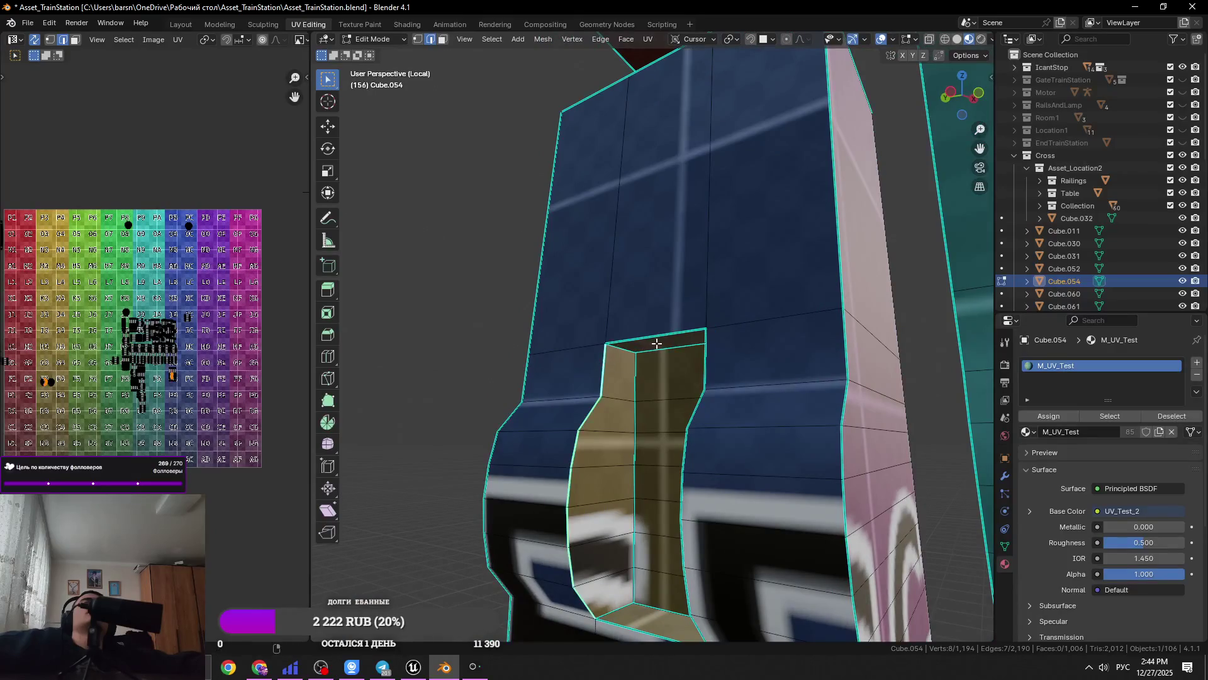
left_click(685, 491, "alt+shift")
right_click(671, 489)
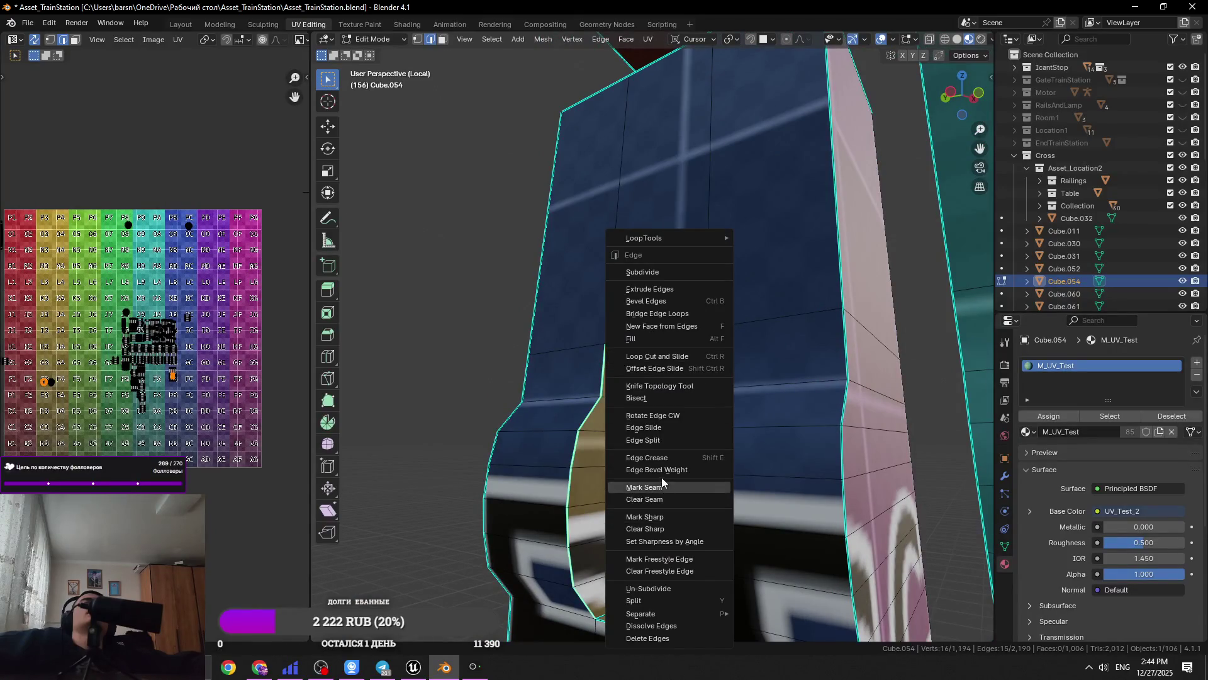
Mark the blue box's selected loops and one cutout edge as seams, then save
left_click(662, 479)
mouse_move(662, 479)
middle_mouse_down()
mouse_move(720, 481)
mouse_move(674, 453)
middle_mouse_up()
left_click(667, 416)
right_click(666, 428)
left_click(665, 428)
key("ctrl+s")
Seam the window cutout's loop along its top and right side edges
left_click(608, 366, "alt")
key("KP_Decimal")
scroll(597, 413, "down", 6)
key("a")
left_click(745, 339)
middle_click_drag(745, 339, 585, 271)
left_click(589, 267, "ctrl")
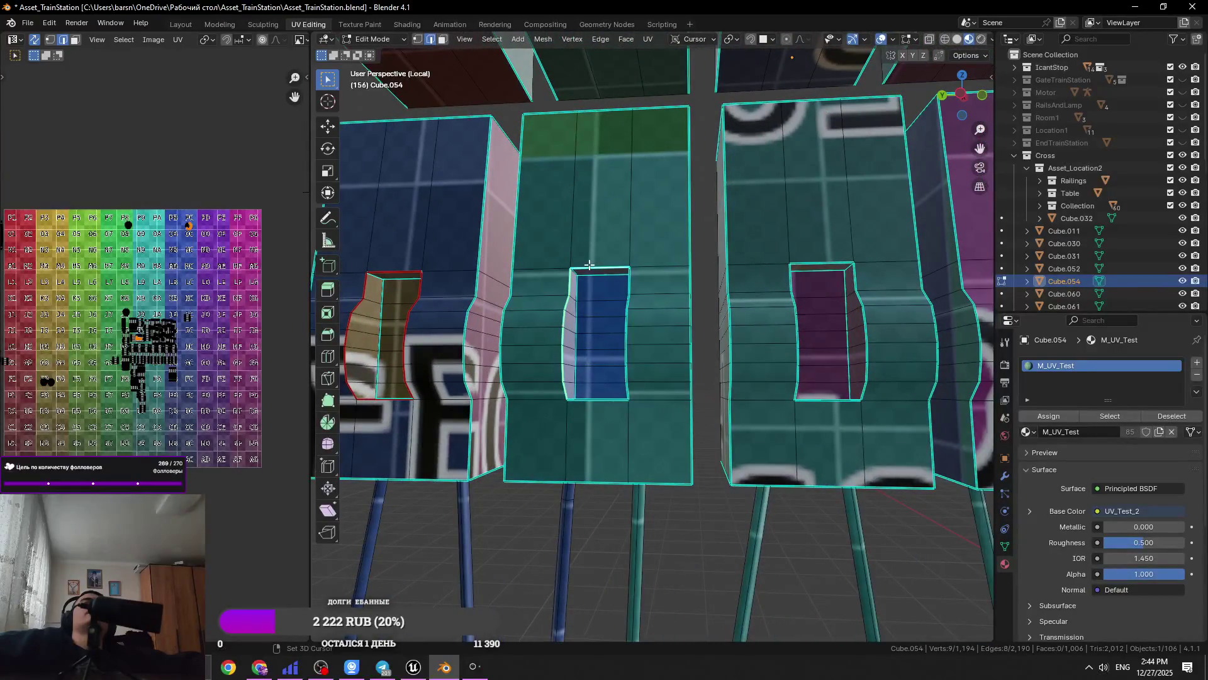
left_click(627, 313, "alt+shift")
right_click(586, 411)
left_click(588, 416)
key("ctrl+s")
Seam the next cutout's left side, top, right and remaining edges
middle_click_drag(589, 415, 803, 348)
left_click(803, 348)
left_click(796, 349, "alt")
right_click(794, 351)
left_click(794, 352)
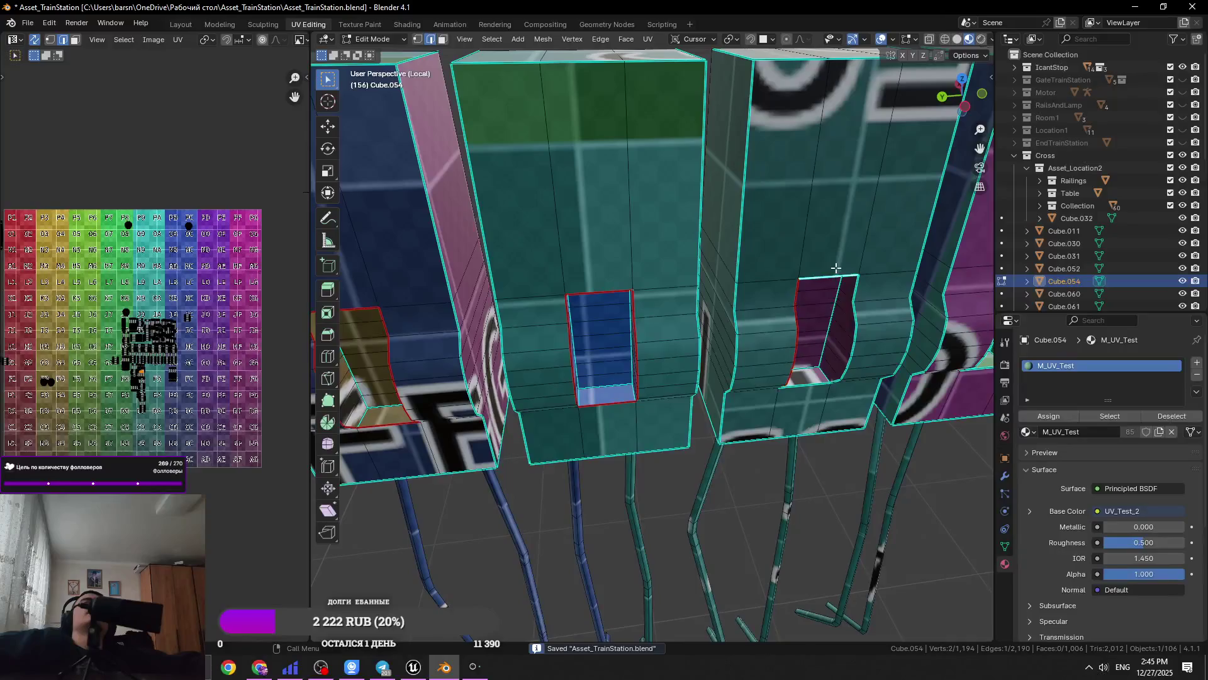
left_click(857, 295, "alt")
right_click(857, 293)
left_click(857, 293)
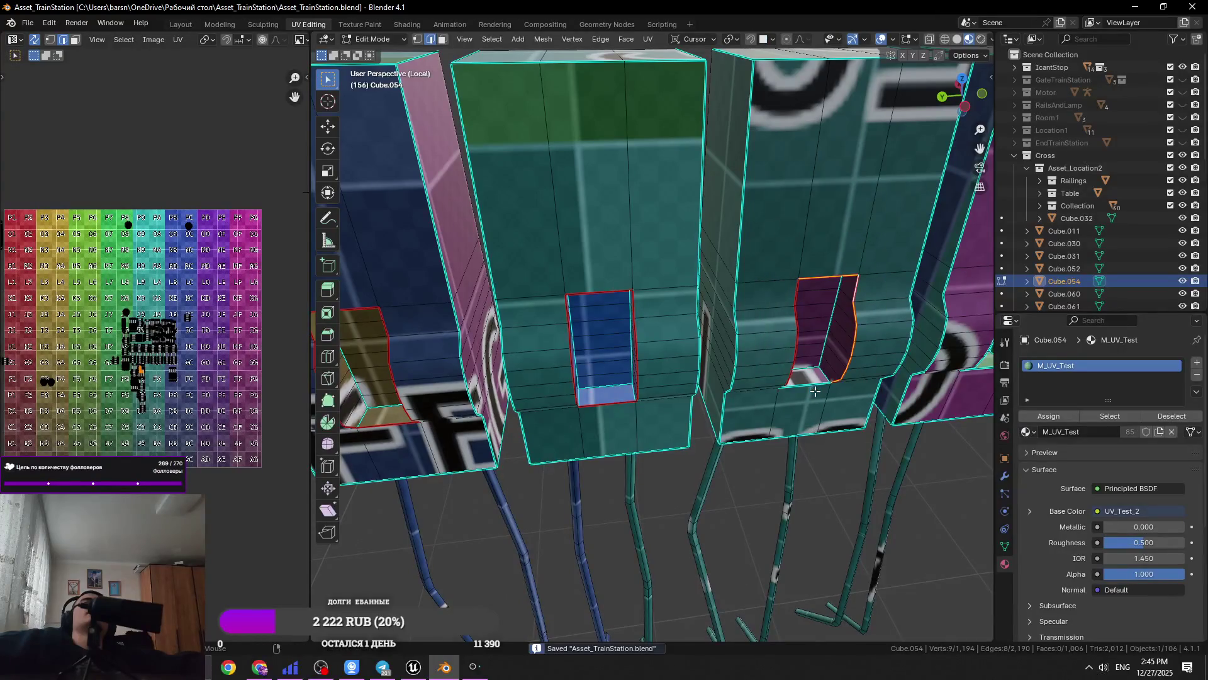
right_click(831, 354)
left_click(822, 397)
key("ctrl+s")
Mark seams on the edge loop and edges of the next block
mouse_move(821, 397)
middle_mouse_down()
mouse_move(648, 416)
mouse_move(769, 388)
middle_mouse_up()
left_click(648, 416)
left_click(648, 416, "alt")
left_click(734, 394)
right_click(702, 337)
left_click(702, 338)
right_click(740, 312)
left_click(740, 312)
mouse_move(740, 313)
middle_mouse_down()
mouse_move(748, 394)
mouse_move(674, 399)
mouse_move(667, 265)
middle_mouse_up()
right_click(749, 394)
left_click(748, 394)
scroll(664, 253, "up", 3)
key("ctrl+s")
Seam the upper cutout's edge loop plus a single cutout edge
left_click(642, 165)
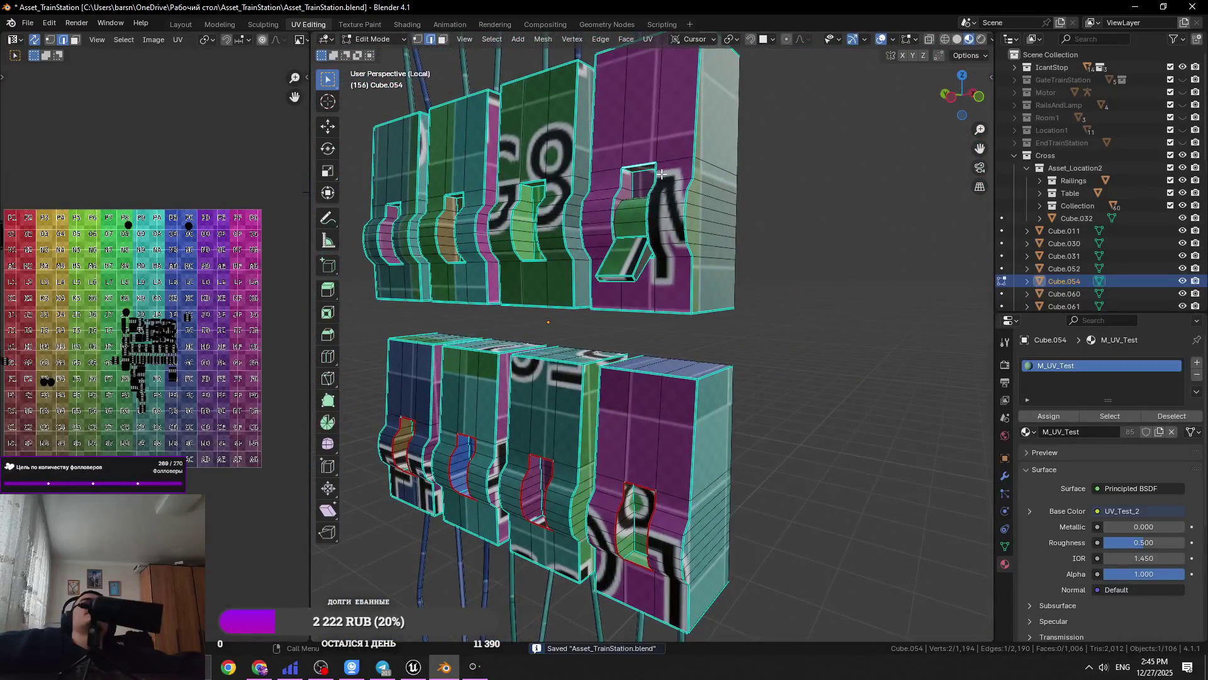
key("KP_Decimal")
left_click(636, 340, "alt")
mouse_move(636, 340)
middle_mouse_down()
mouse_move(692, 358)
mouse_move(650, 346)
mouse_move(609, 393)
middle_mouse_up()
right_click(696, 361)
left_click(696, 361)
left_click(650, 346)
key("ctrl+s")
right_click(646, 352)
left_click(646, 348)
Mark the small green cutout's edge loop as a seam
key("KP_Decimal")
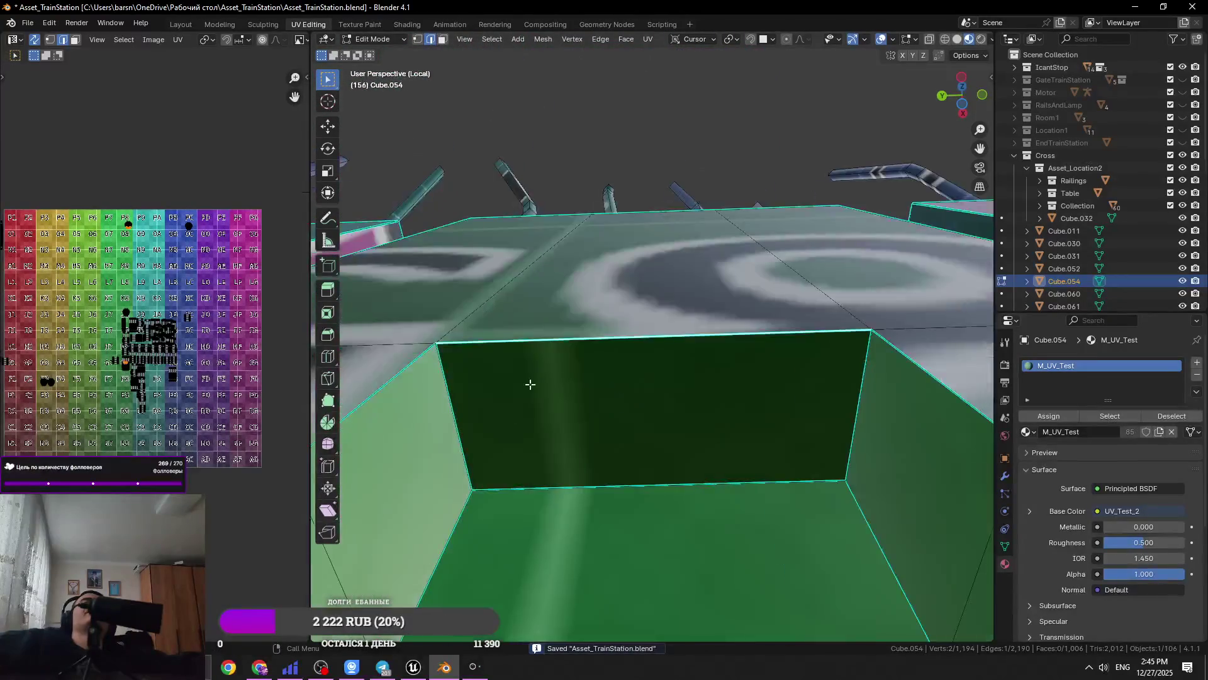
middle_click_drag(529, 382, 547, 380)
left_click(547, 380, "shift")
left_click(599, 348, "shift")
scroll(598, 348, "down", 2)
right_click(711, 356)
left_click(782, 356)
scroll(672, 418, "down", 2)
right_click(672, 418)
left_click(667, 421)
middle_click_drag(667, 421, 595, 425)
Seam the left box's hole loop together with its cutout's bottom edge
left_click(566, 490)
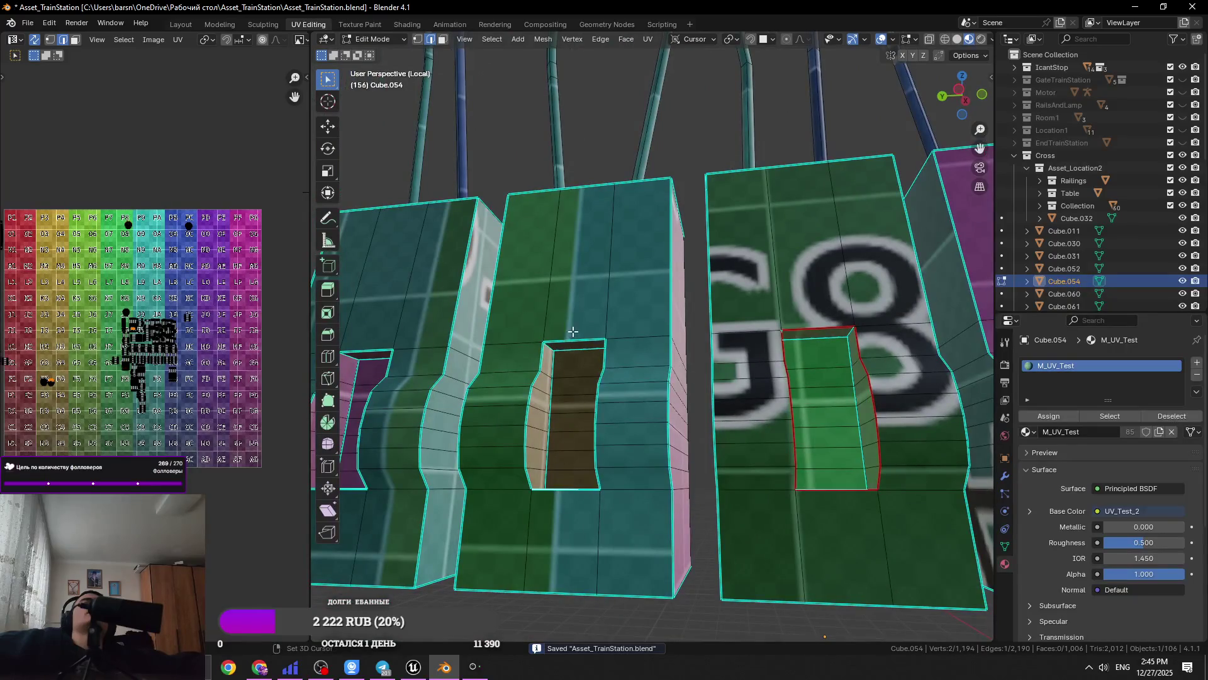
left_click(543, 351, "alt+shift")
right_click(611, 351)
left_click(611, 351)
scroll(611, 350, "down", 3)
mouse_move(611, 350)
middle_mouse_down()
mouse_move(748, 374)
mouse_move(696, 357)
mouse_move(553, 359)
mouse_move(603, 334)
middle_mouse_up()
Seam the loop around the D-shaped hole and its bottom edge
left_click(590, 306, "alt")
right_click(557, 336)
left_click(559, 337)
scroll(557, 336, "up", 3)
left_click(531, 454)
right_click(532, 454)
left_click(532, 454)
scroll(532, 453, "down", 5)
middle_click_drag(531, 454, 564, 325)
scroll(564, 325, "up", 4)
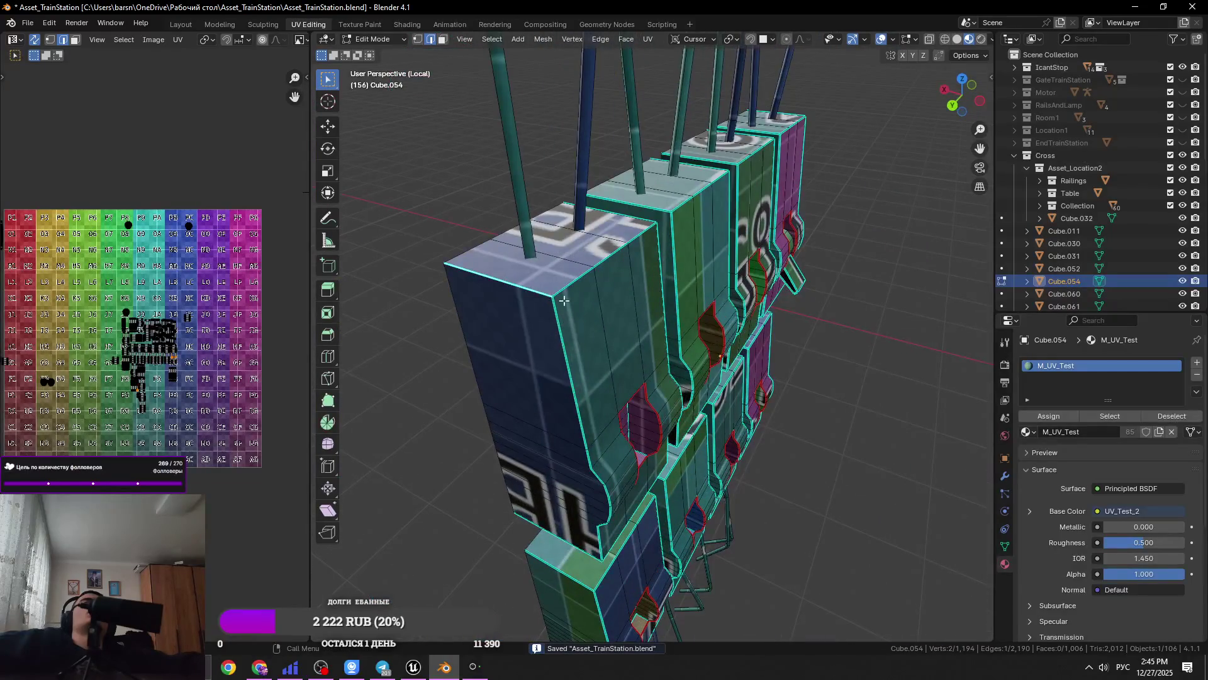
Select the front box's corner edges and seam a top edge, cancelling a stray crease
left_click(587, 287)
left_click(565, 324)
left_click(564, 324, "alt")
left_click(564, 324, "alt")
key("ctrl+s")
middle_click_drag(564, 323, 623, 282)
right_click(626, 281)
left_click(535, 218)
right_click(535, 218)
left_click(536, 221)
right_click(535, 217)
right_click(699, 199)
left_click(702, 254)
Mark the remaining top, underside and corner edges as seams
mouse_move(703, 254)
middle_mouse_down()
mouse_move(656, 309)
mouse_move(674, 335)
mouse_move(553, 334)
middle_mouse_up()
left_click(656, 309, "shift")
left_click(426, 252, "shift")
left_click(717, 513, "shift")
right_click(688, 458)
left_click(688, 458)
middle_click_drag(687, 458, 649, 441)
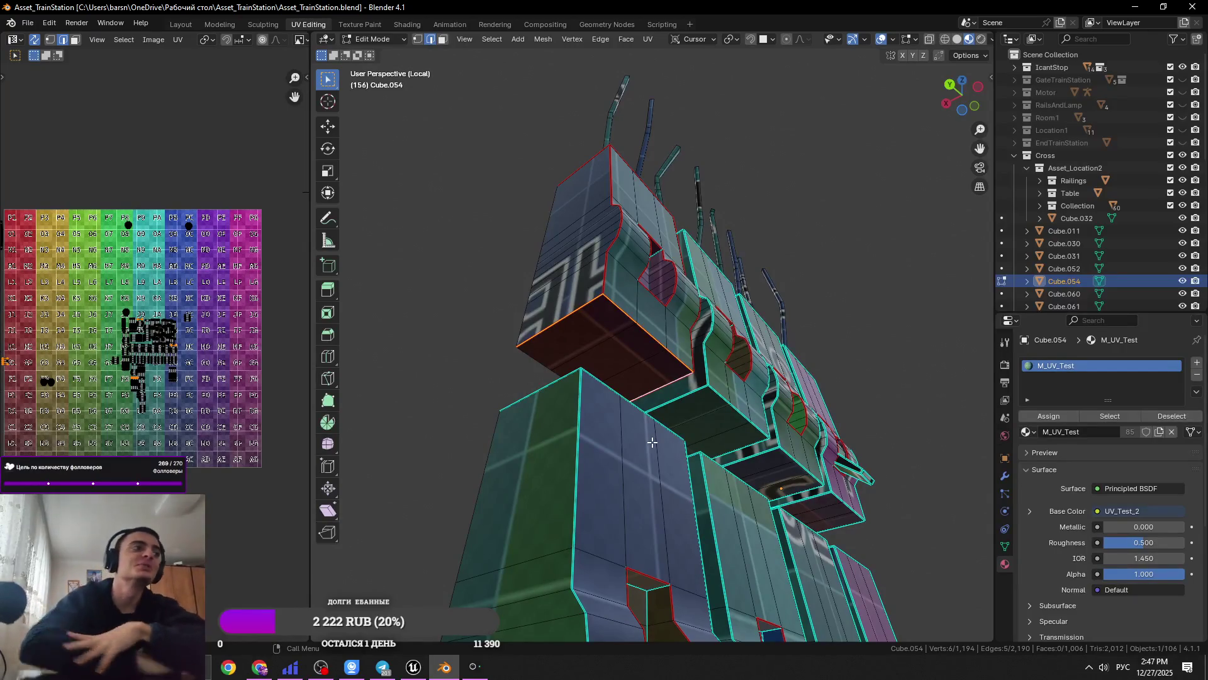
Mark a vertical corner edge chain of an upper box as a seam
middle_click_drag(653, 442, 736, 460)
left_click(704, 378, "alt")
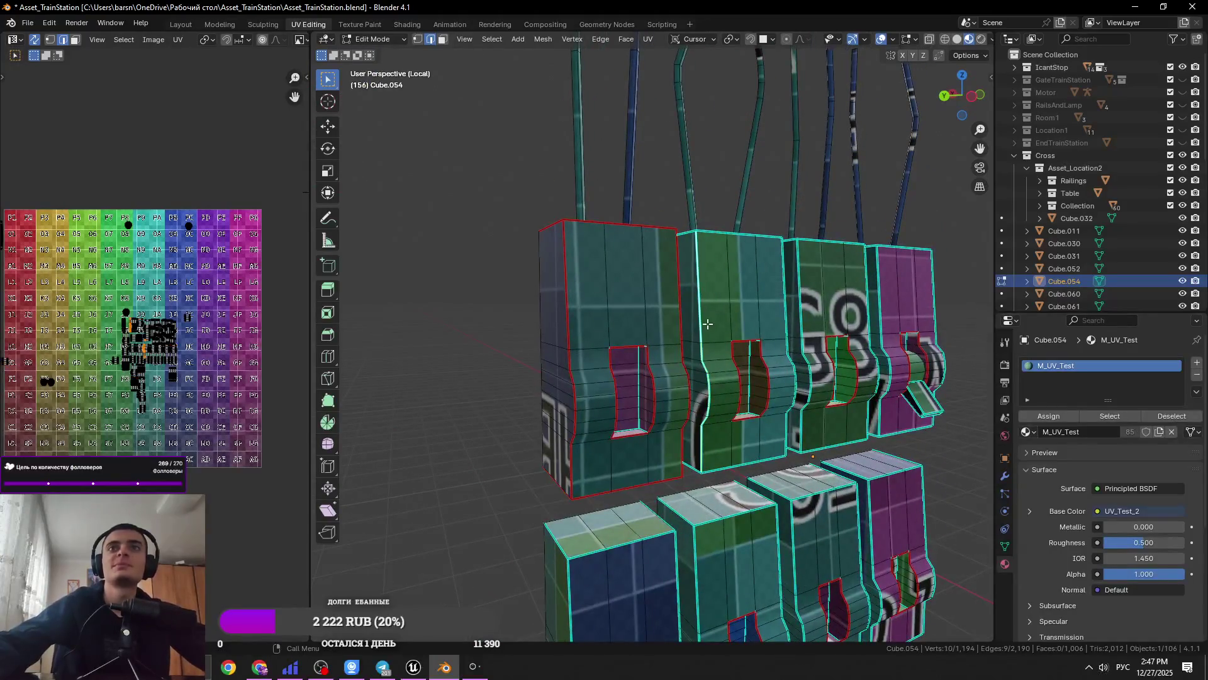
scroll(724, 302, "up", 5)
right_click(711, 326)
left_click(711, 327)
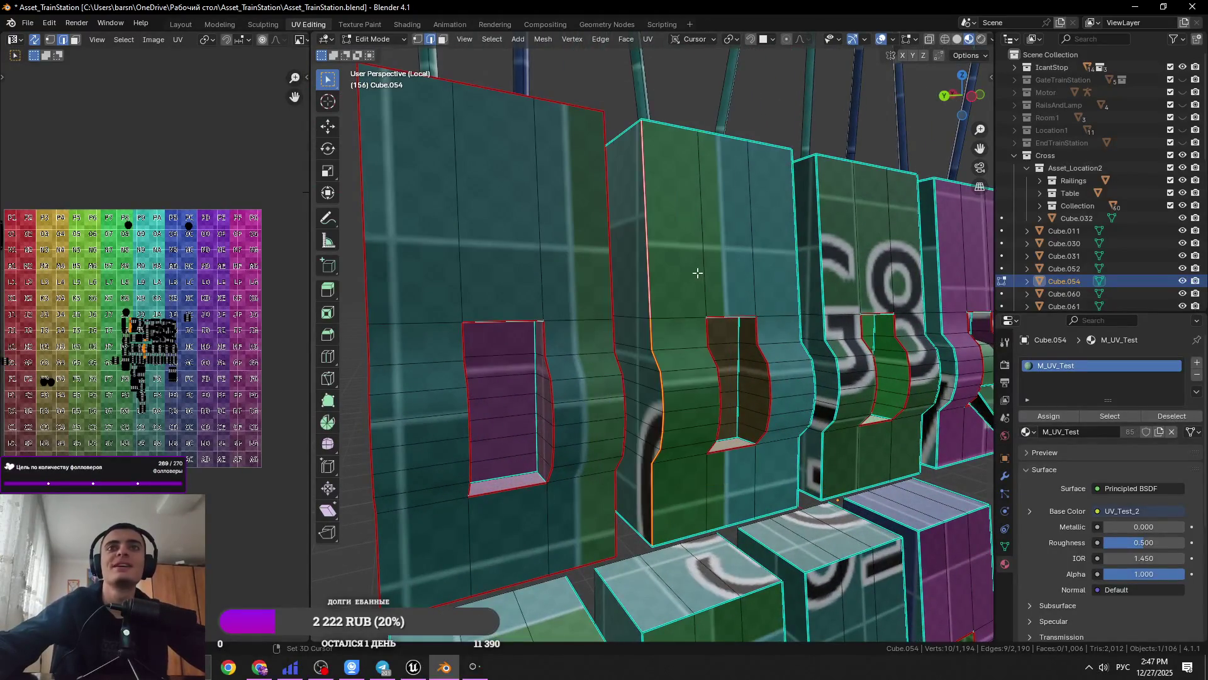
key("KP_Decimal")
Mark the box's top edge loop and several single edges as seams, saving along the way
left_click(715, 271, "alt")
middle_click_drag(681, 279, 603, 345)
key("ctrl+s")
left_click(730, 352)
right_click(702, 318)
left_click(702, 318)
right_click(647, 408)
left_click(647, 408)
key("ctrl+s")
Mark another edge and a surrounding edge loop on the box as seams
right_click(649, 416)
left_click(649, 416)
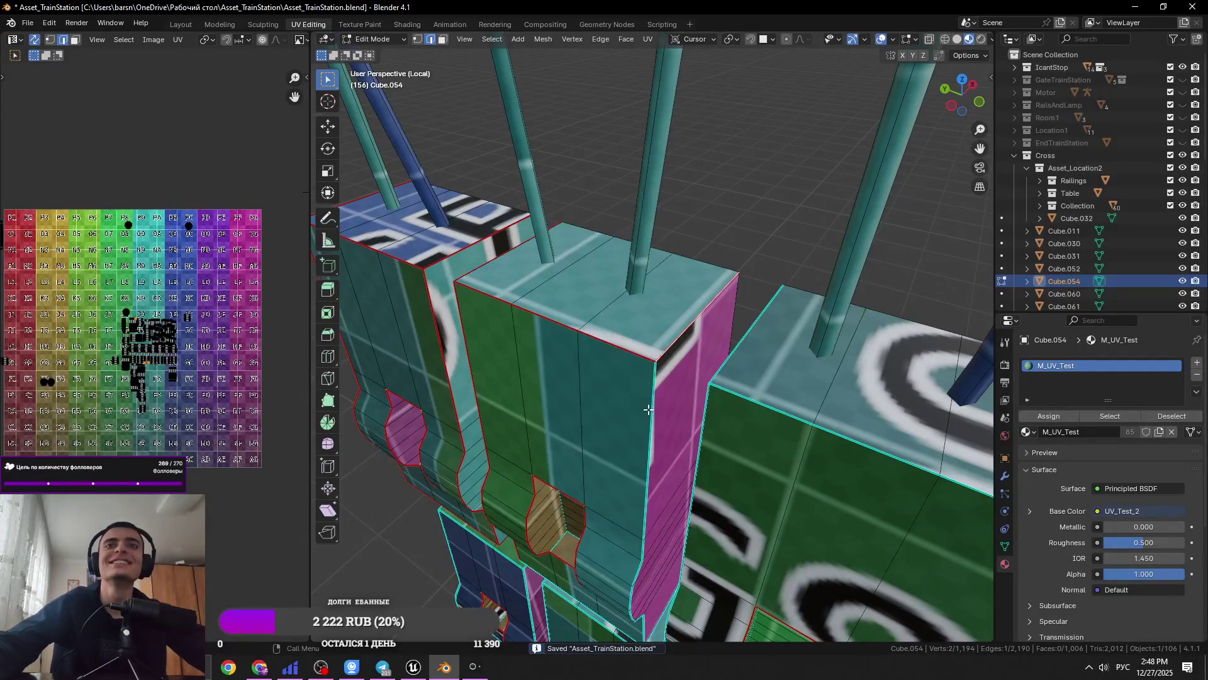
left_click(654, 411, "alt")
right_click(655, 410)
left_click(654, 410)
key("KP_Decimal")
middle_click_drag(666, 400, 713, 288)
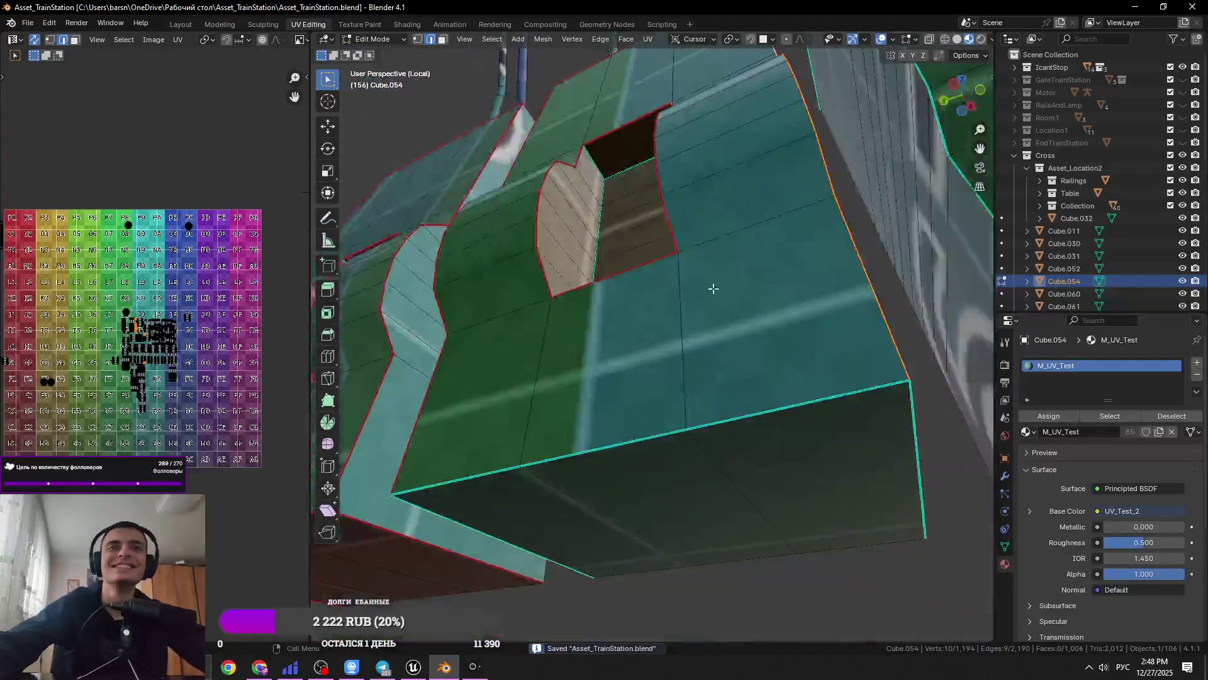
Mark two more selected box edges as seams from a new angle, then save
left_click(725, 390, "alt")
mouse_move(897, 451)
middle_mouse_down()
mouse_move(696, 445)
mouse_move(720, 490)
mouse_move(710, 496)
mouse_move(768, 518)
mouse_move(711, 468)
middle_mouse_up()
right_click(708, 511)
key("ctrl+s")
left_click(850, 390)
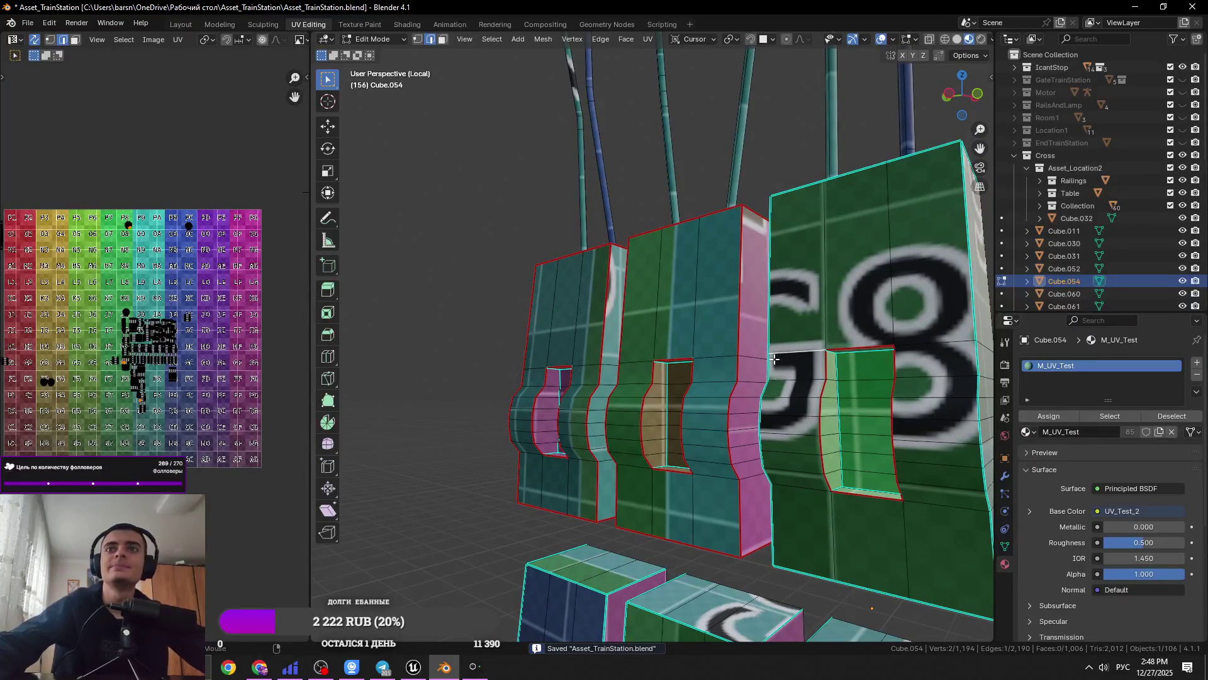
left_click(793, 544, "shift")
right_click(780, 570)
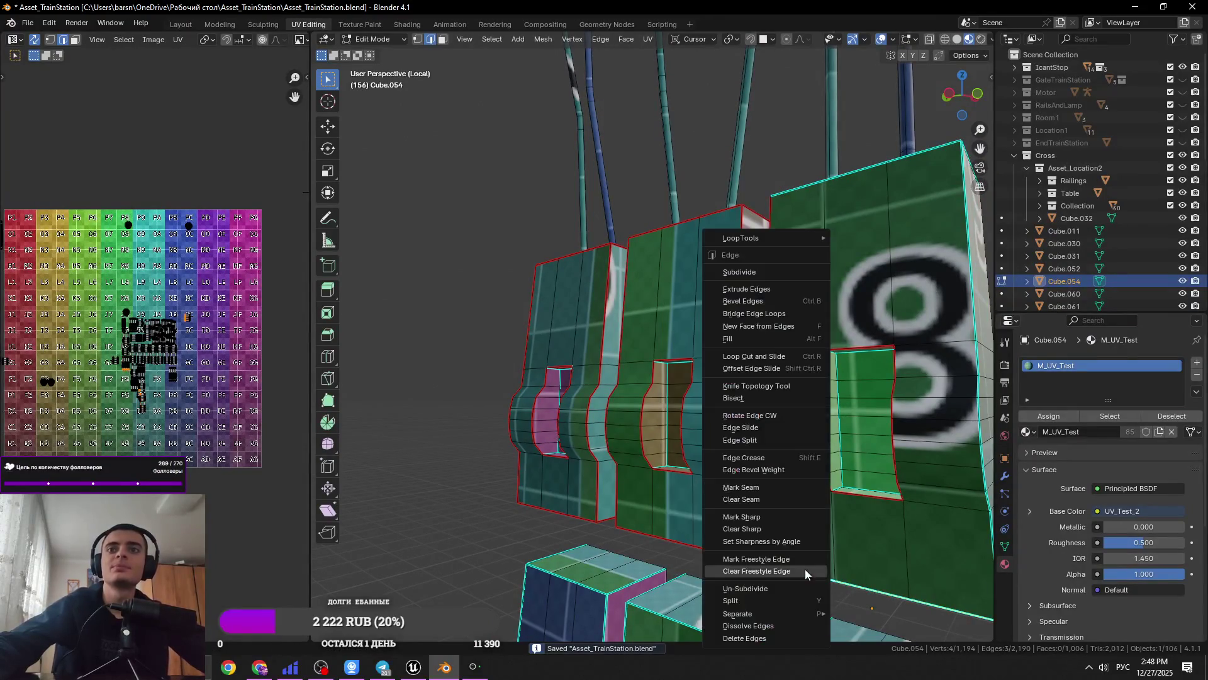
left_click(755, 489)
Mark a vertical edge loop and three single edges on the next box as seams
mouse_move(755, 490)
middle_mouse_down()
mouse_move(461, 372)
mouse_move(522, 431)
mouse_move(628, 313)
mouse_move(662, 414)
middle_mouse_up()
left_click(441, 385, "alt")
right_click(441, 385)
left_click(441, 385)
left_click(501, 435)
right_click(501, 435)
left_click(501, 436)
right_click(570, 311)
left_click(570, 311)
right_click(662, 415)
left_click(662, 415)
Select the box's vertical corner and bottom-corner edge loops, saving the file
left_click(830, 389)
left_click(850, 400)
left_click(848, 421, "alt")
key("ctrl+s")
mouse_move(934, 382)
middle_mouse_down()
mouse_move(869, 463)
mouse_move(774, 346)
middle_mouse_up()
left_click(765, 500, "alt")
middle_click_drag(765, 495, 801, 451)
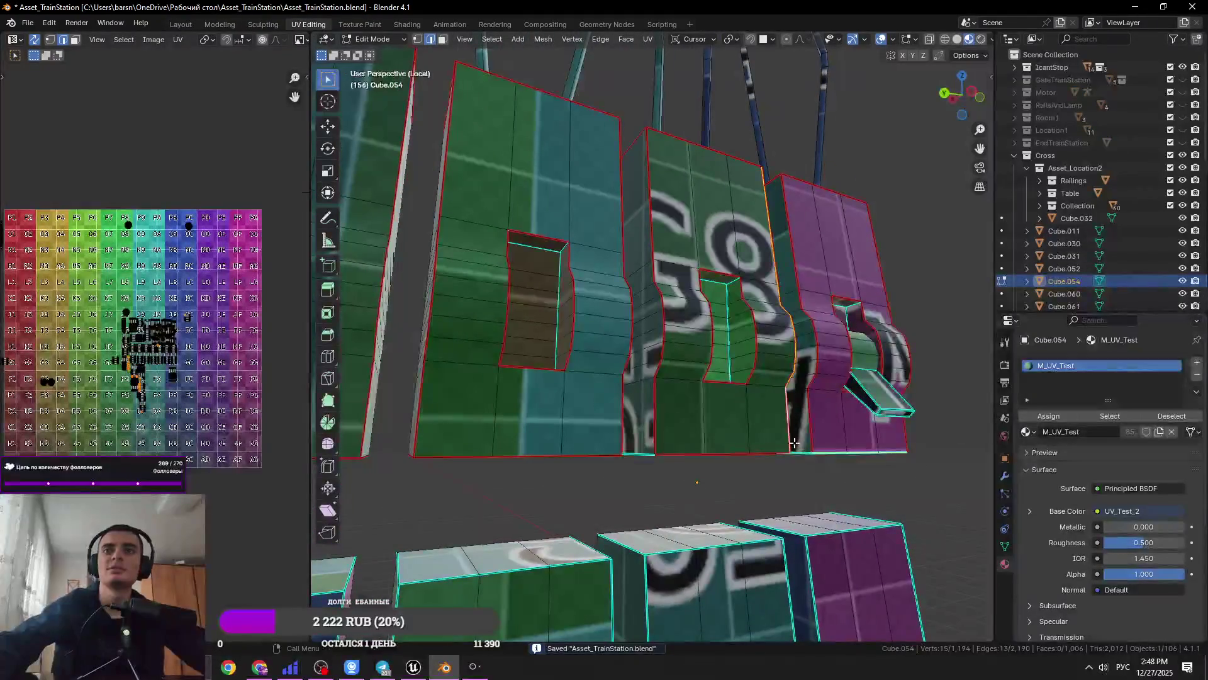
scroll(646, 454, "down", 5)
mouse_move(646, 453)
middle_mouse_down()
mouse_move(641, 428)
mouse_move(662, 427)
middle_mouse_up()
scroll(641, 429, "up", 5)
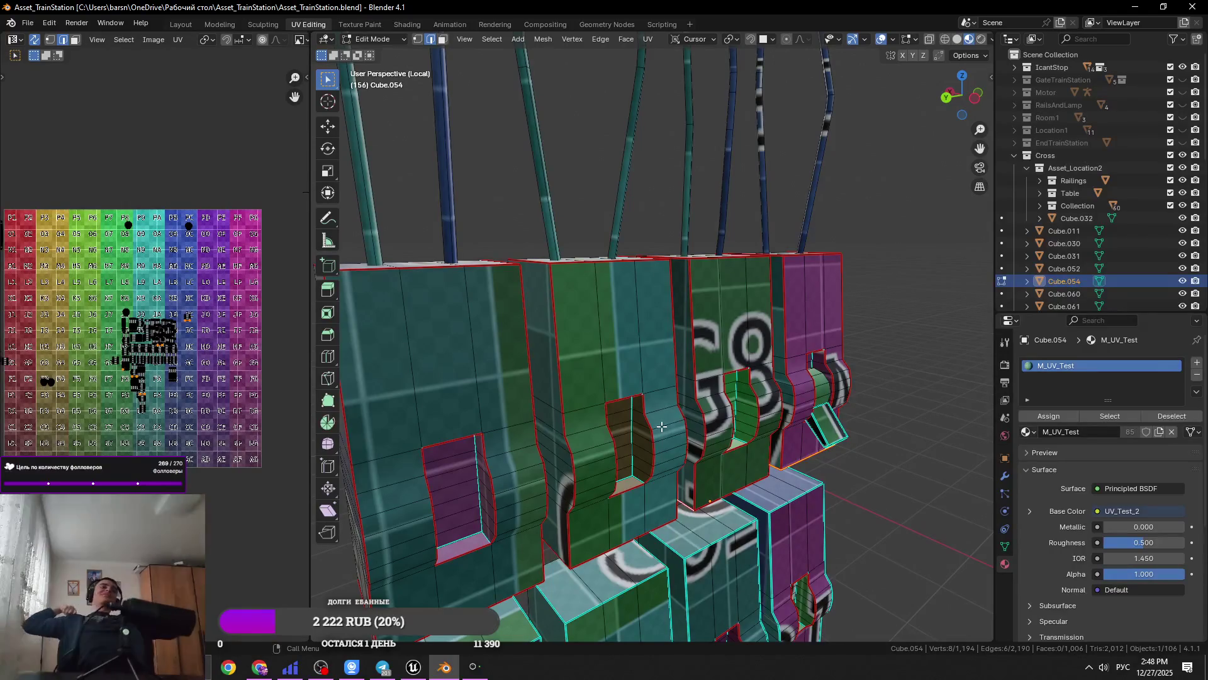
Frame a single vertex for inspection, then return to edge mode, deselect all and save
key("1")
left_click(492, 523)
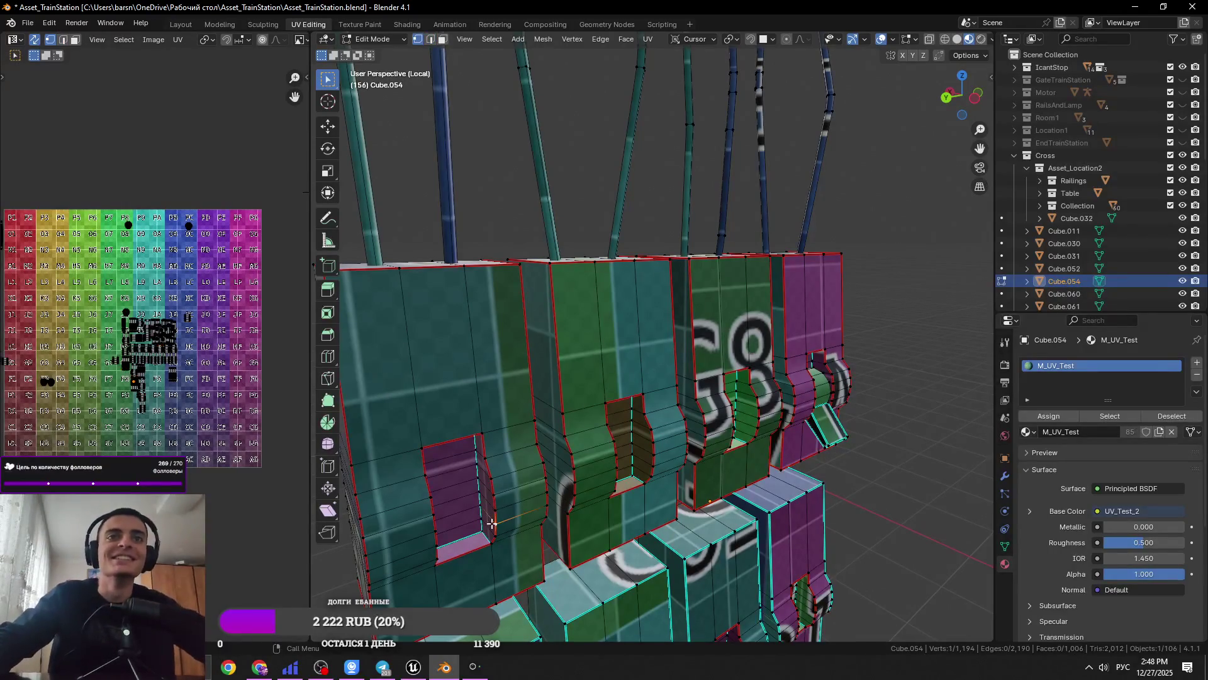
key("KP_Decimal")
scroll(615, 446, "down", 5)
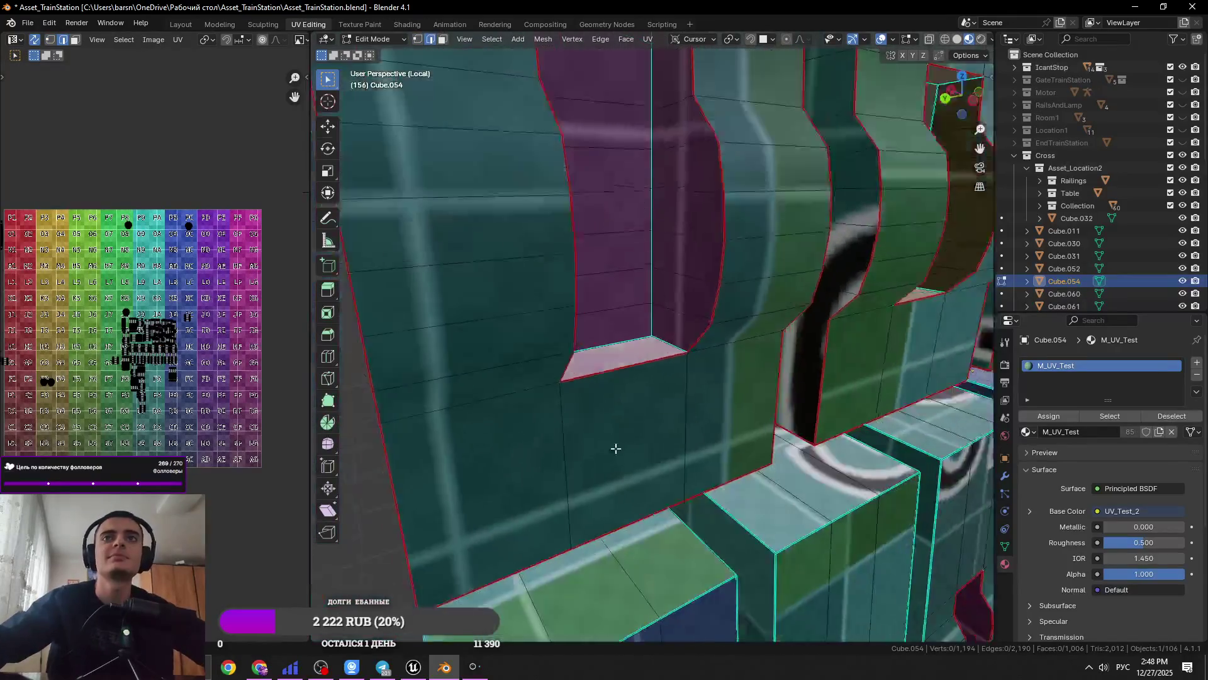
scroll(522, 426, "up", 5)
key("2")
key("alt+a")
key("ctrl+s")
Mark the trough's corner and top edges as seams
middle_click_drag(521, 426, 478, 397)
left_click(412, 315)
mouse_move(412, 314)
middle_mouse_down()
mouse_move(632, 372)
mouse_move(738, 338)
mouse_move(671, 349)
mouse_move(655, 337)
mouse_move(649, 371)
mouse_move(661, 399)
mouse_move(643, 412)
mouse_move(685, 394)
mouse_move(672, 221)
middle_mouse_up()
left_click(670, 349, "shift")
left_click(547, 218, "shift")
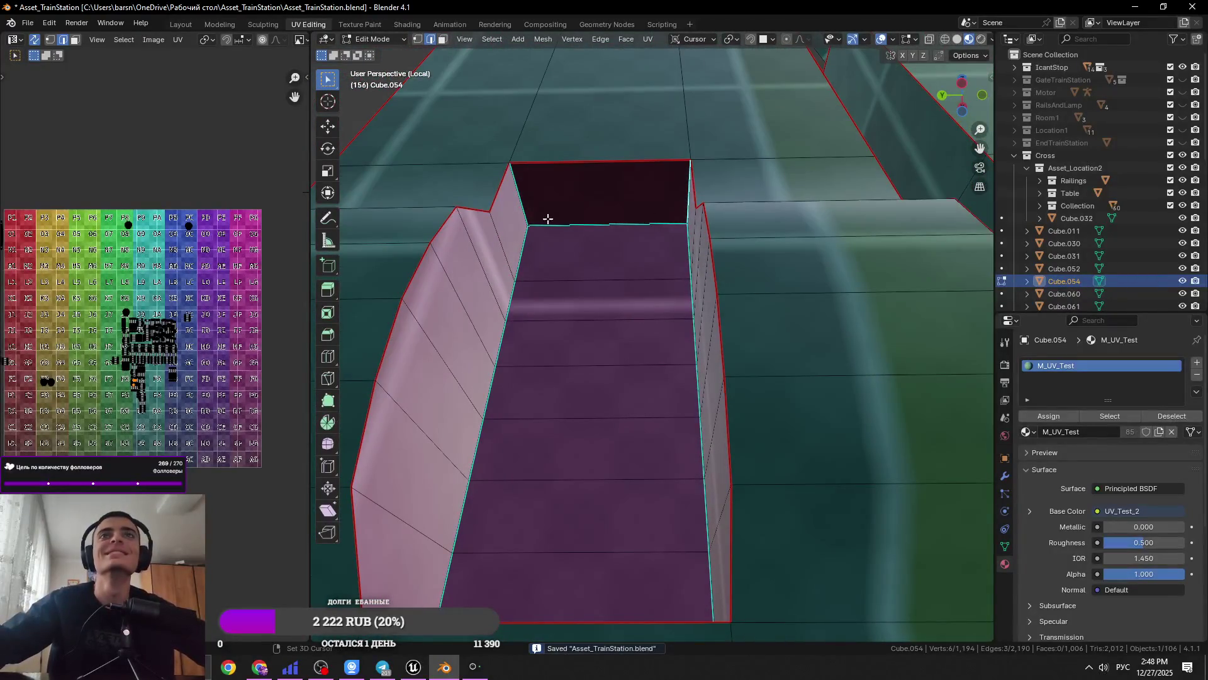
key("ctrl+e")
left_click(629, 287)
Unwrap the whole Cube.054 mesh, save, and switch to Object Mode to view the grid
key("a")
left_click(647, 39)
left_click(671, 53)
left_click(648, 39)
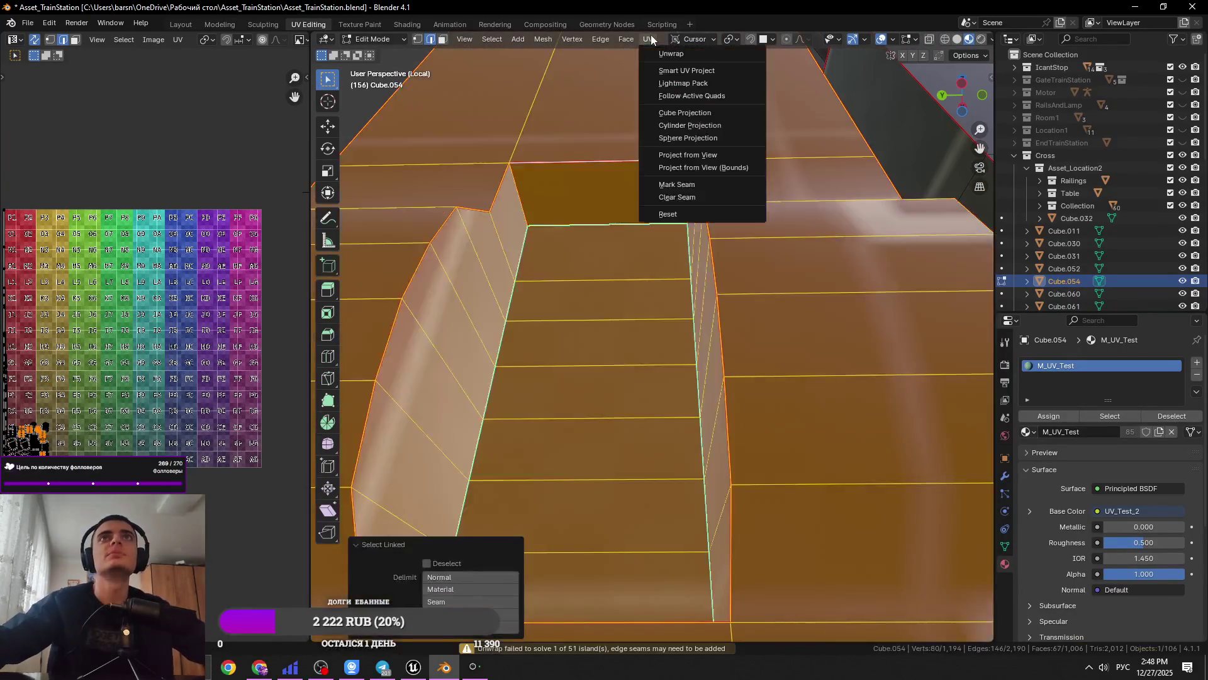
left_click(671, 53)
key("ctrl+s")
mouse_move(655, 75)
middle_mouse_down()
mouse_move(719, 305)
mouse_move(595, 296)
mouse_move(642, 289)
middle_mouse_up()
key("Tab")
key("Tab")
Select the first box's linked geometry and check its grid texture in Object Mode
left_click(641, 288)
key("ctrl+l")
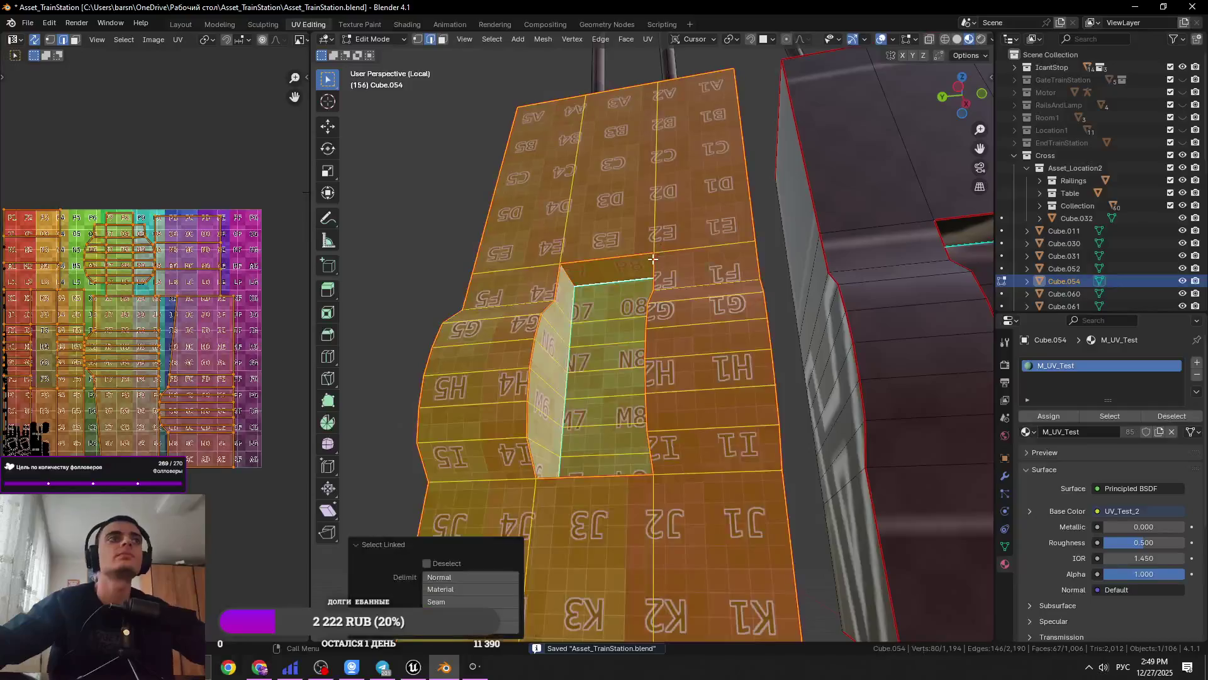
scroll(654, 258, "down", 3)
scroll(653, 258, "up", 5)
middle_click_drag(654, 258, 738, 413)
key("Tab")
scroll(743, 378, "up", 5)
key("Tab")
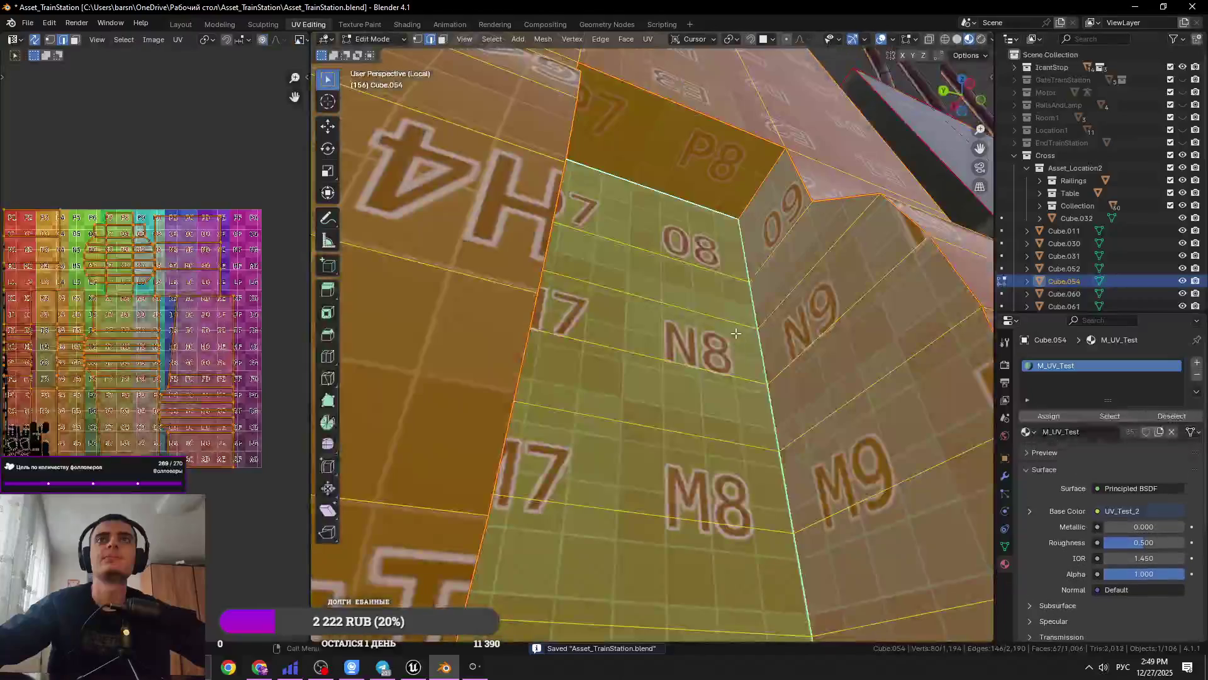
key("Tab")
scroll(735, 334, "down", 5)
mouse_move(629, 348)
middle_mouse_down()
mouse_move(605, 344)
mouse_move(786, 451)
mouse_move(663, 486)
mouse_move(667, 377)
middle_mouse_up()
scroll(673, 270, "up", 3)
key("Tab")
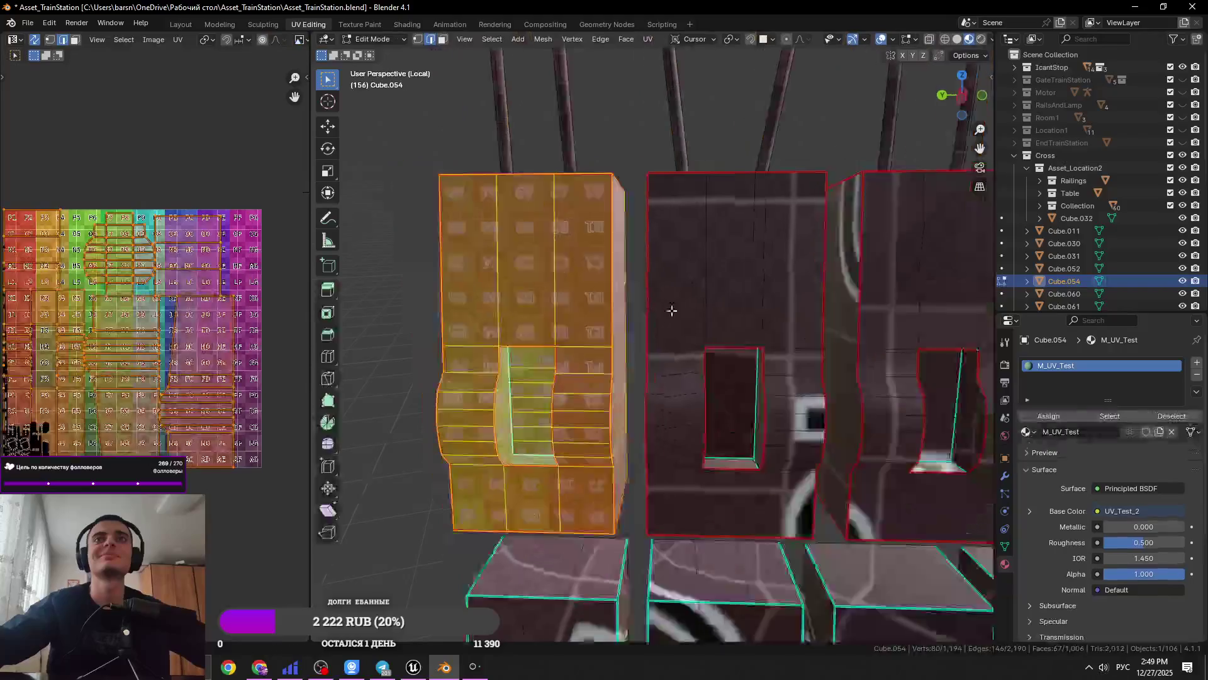
Unwrap the second box after selecting its linked geometry
left_click(736, 363)
key("ctrl+l")
key("u")
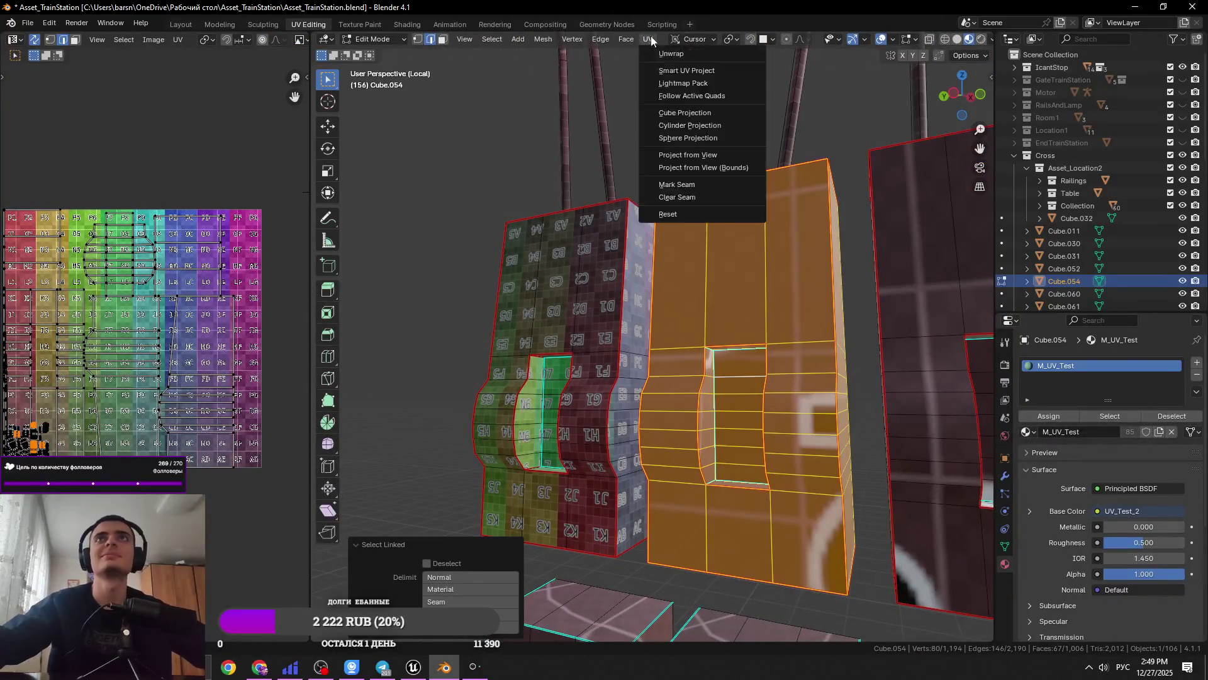
left_click(724, 59)
scroll(724, 315, "up", 4)
Add seams to two edges near the box cutout, re-unwrap that box, and save
left_click(672, 322)
mouse_move(671, 322)
middle_mouse_down()
mouse_move(791, 332)
mouse_move(693, 441)
middle_mouse_up()
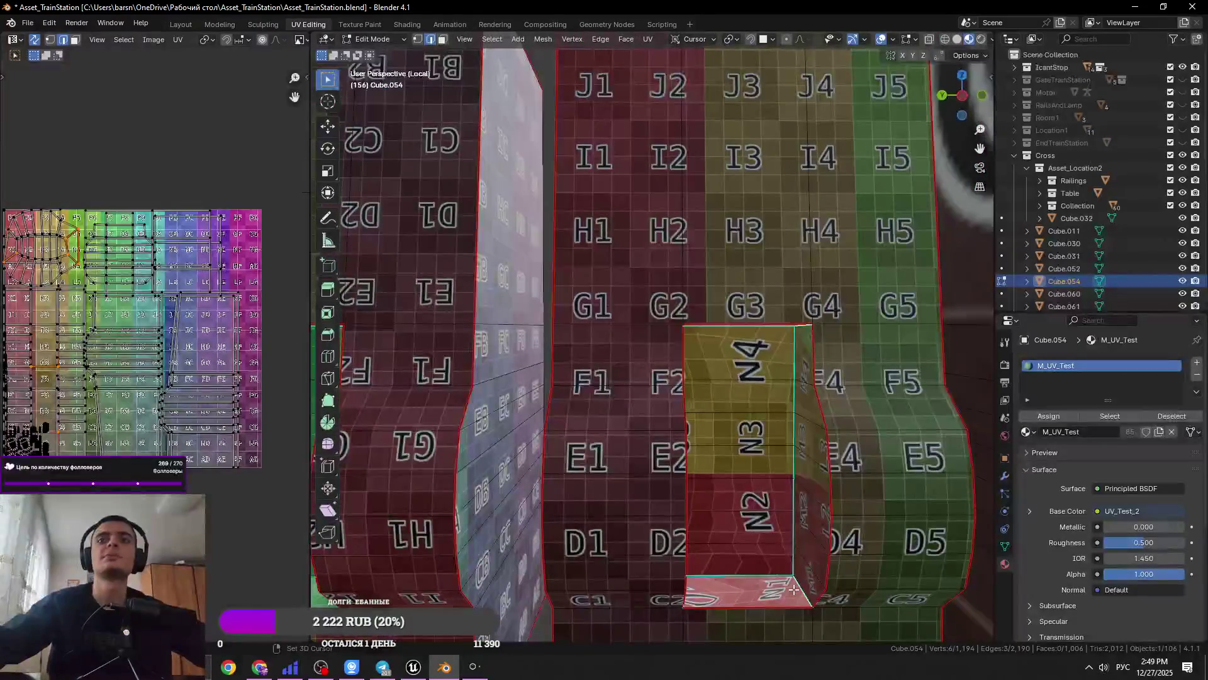
left_click(669, 586, "shift")
right_click(614, 574)
left_click(661, 512)
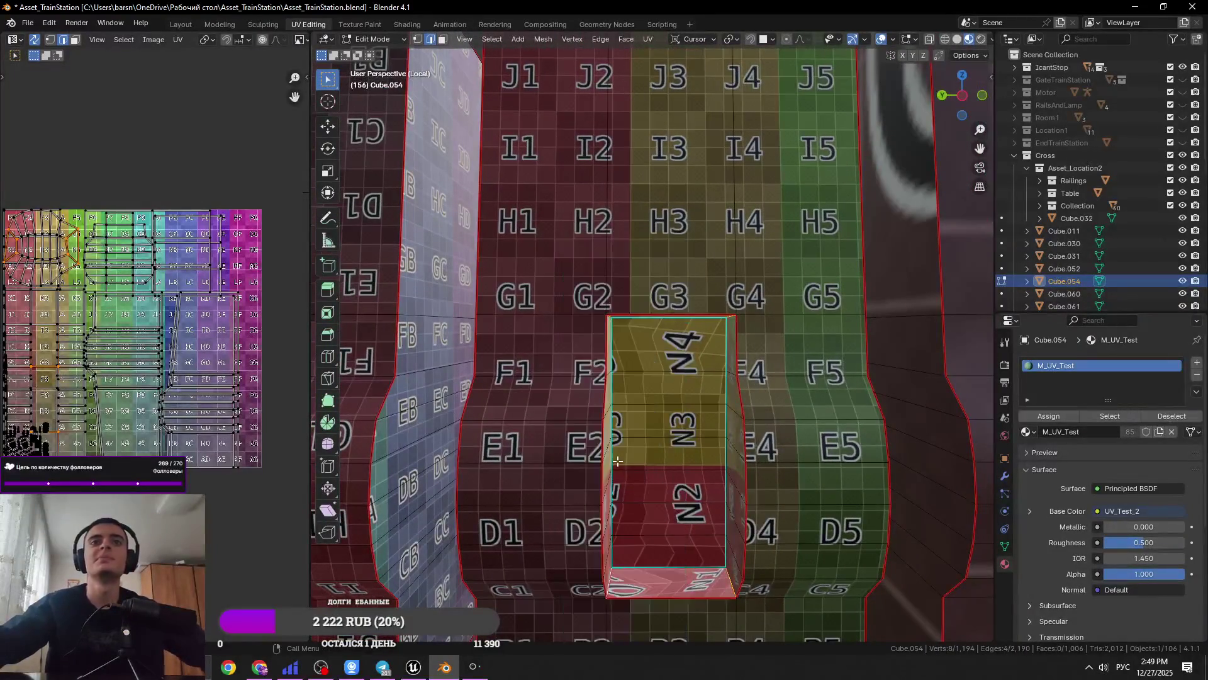
key("ctrl+l")
left_click(648, 39)
left_click(667, 65)
mouse_move(660, 284)
middle_mouse_down()
mouse_move(653, 324)
mouse_move(755, 329)
mouse_move(890, 295)
mouse_move(787, 390)
mouse_move(645, 488)
mouse_move(771, 482)
middle_mouse_up()
key("ctrl+s")
Seam the third box's opening edges and unwrap its linked geometry
scroll(653, 323, "down", 3)
left_click(755, 330)
left_click(806, 327)
left_click(771, 482, "shift")
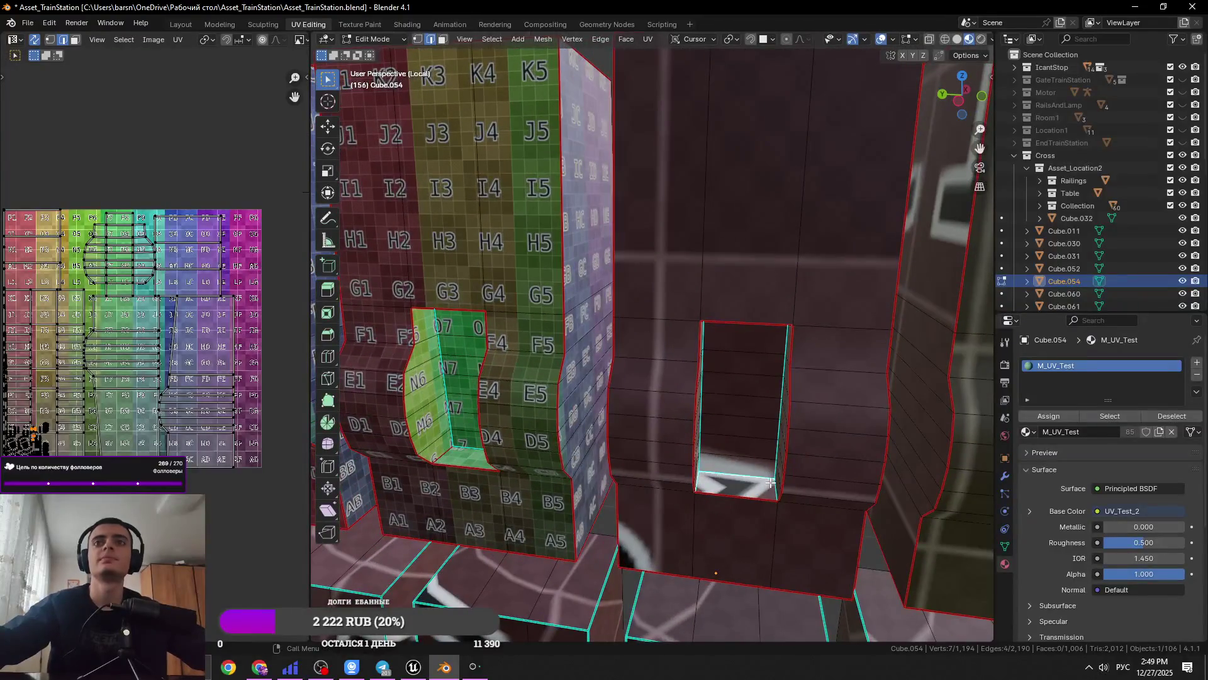
right_click(775, 487)
left_click(764, 481)
key("l")
left_click(648, 39)
left_click(671, 53)
scroll(771, 319, "down", 5)
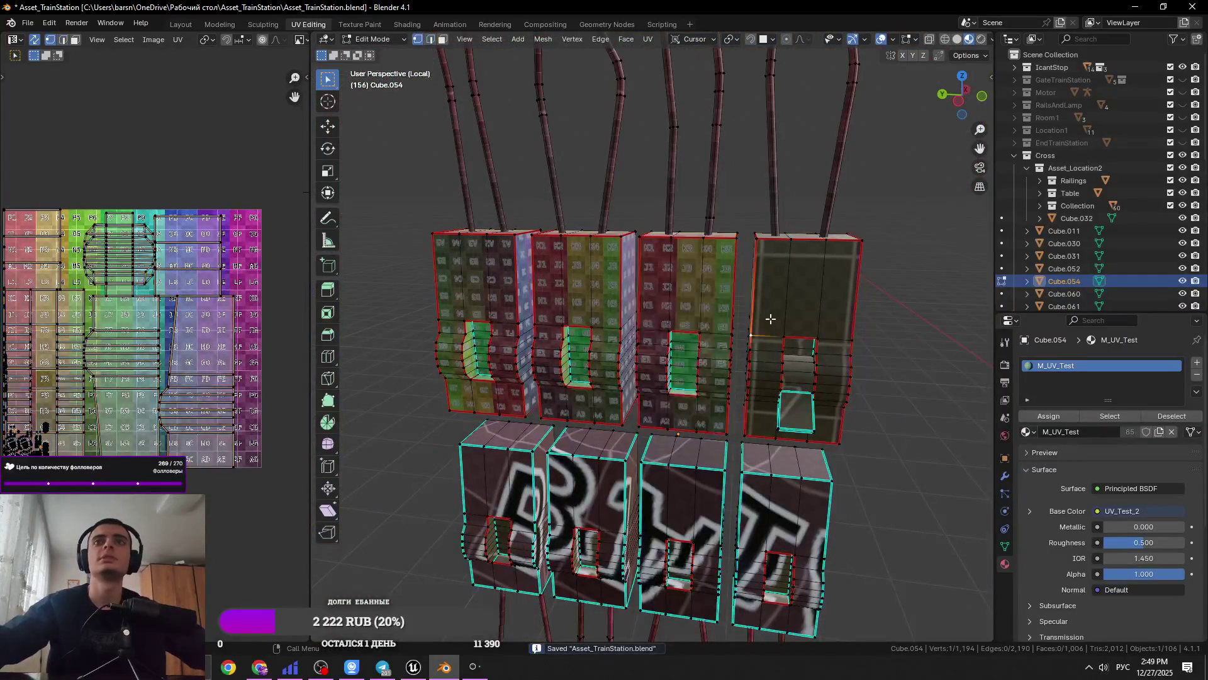
Clear the selection, save, and inspect the unwrapped boxes and the cut-out opening
scroll(771, 319, "up", 8)
key("alt+a")
key("ctrl+s")
scroll(771, 319, "down", 5)
mouse_move(704, 256)
middle_mouse_down()
mouse_move(718, 296)
mouse_move(692, 390)
mouse_move(730, 356)
mouse_move(680, 386)
middle_mouse_up()
scroll(731, 367, "up", 5)
scroll(696, 385, "down", 3)
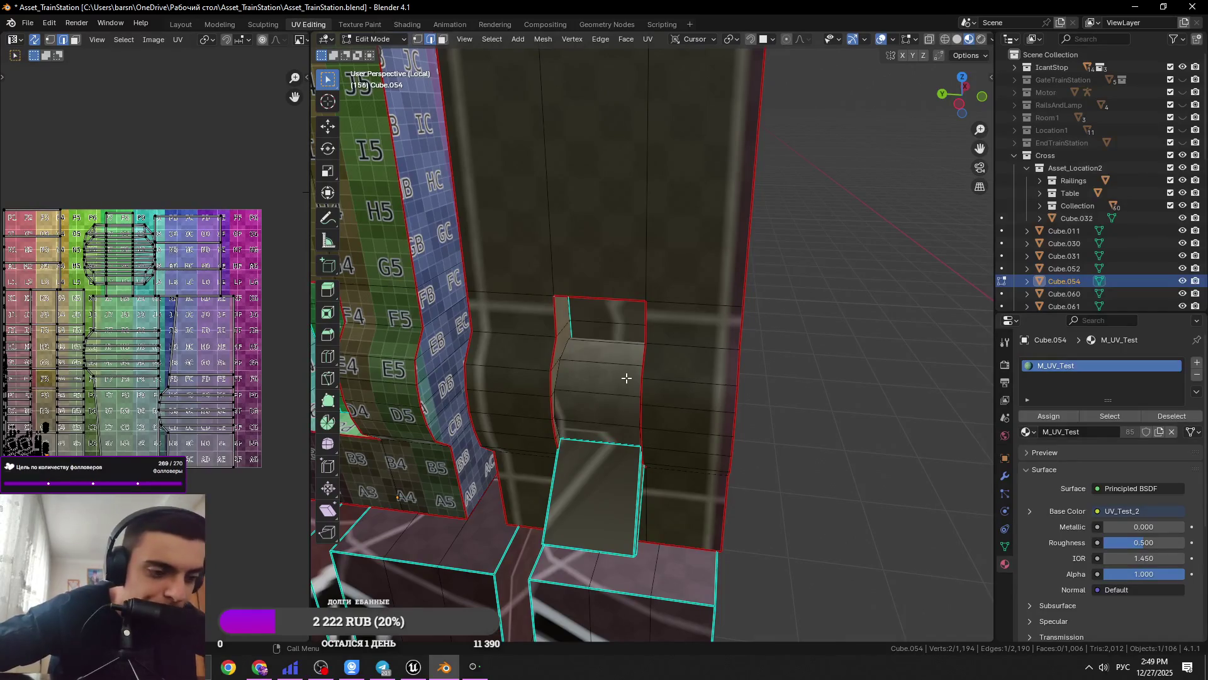
scroll(626, 377, "up", 5)
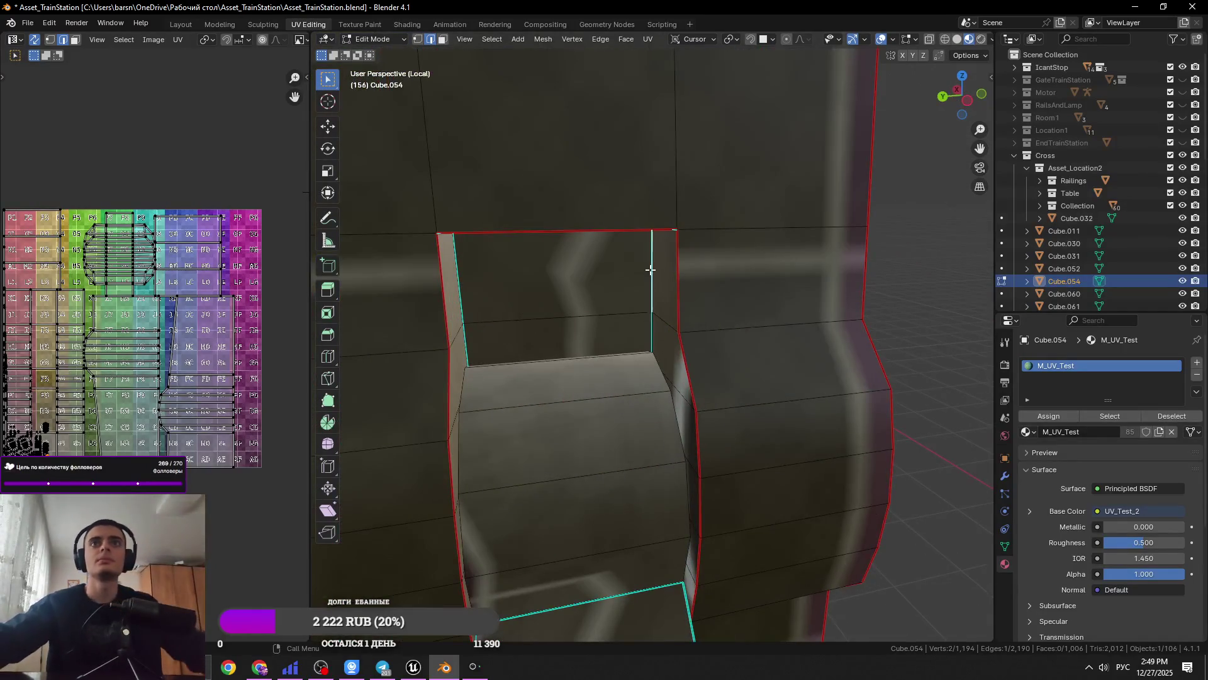
mouse_move(656, 295)
middle_mouse_down()
mouse_move(590, 266)
mouse_move(626, 289)
mouse_move(484, 252)
middle_mouse_up()
Mark the block's top edge as a UV seam and save the file
left_click(650, 154, "shift")
mouse_move(499, 173)
middle_mouse_down()
mouse_move(650, 154)
mouse_move(621, 329)
mouse_move(623, 246)
mouse_move(617, 302)
middle_mouse_up()
scroll(736, 259, "down", 3)
mouse_move(736, 259)
middle_mouse_down()
mouse_move(603, 232)
mouse_move(561, 313)
middle_mouse_up()
left_click(579, 306)
key("KP_Decimal")
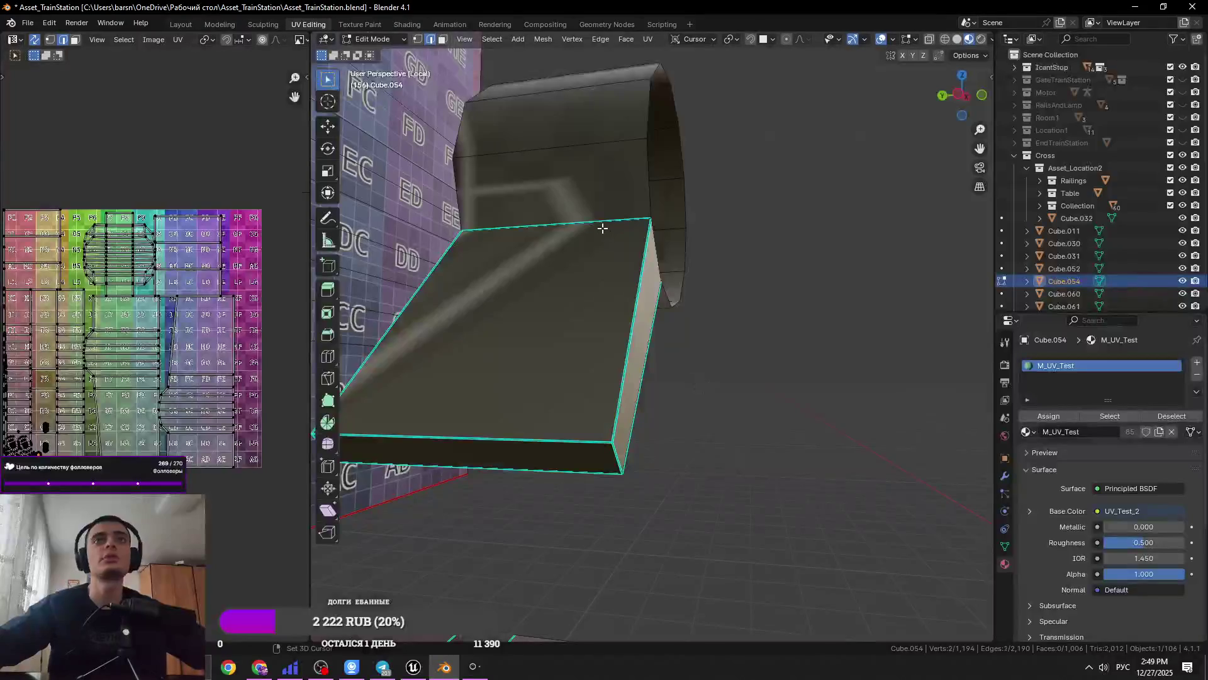
right_click(602, 228)
left_click(565, 465)
left_click(639, 330, "shift")
middle_click_drag(599, 342, 642, 338)
key("ctrl+s")
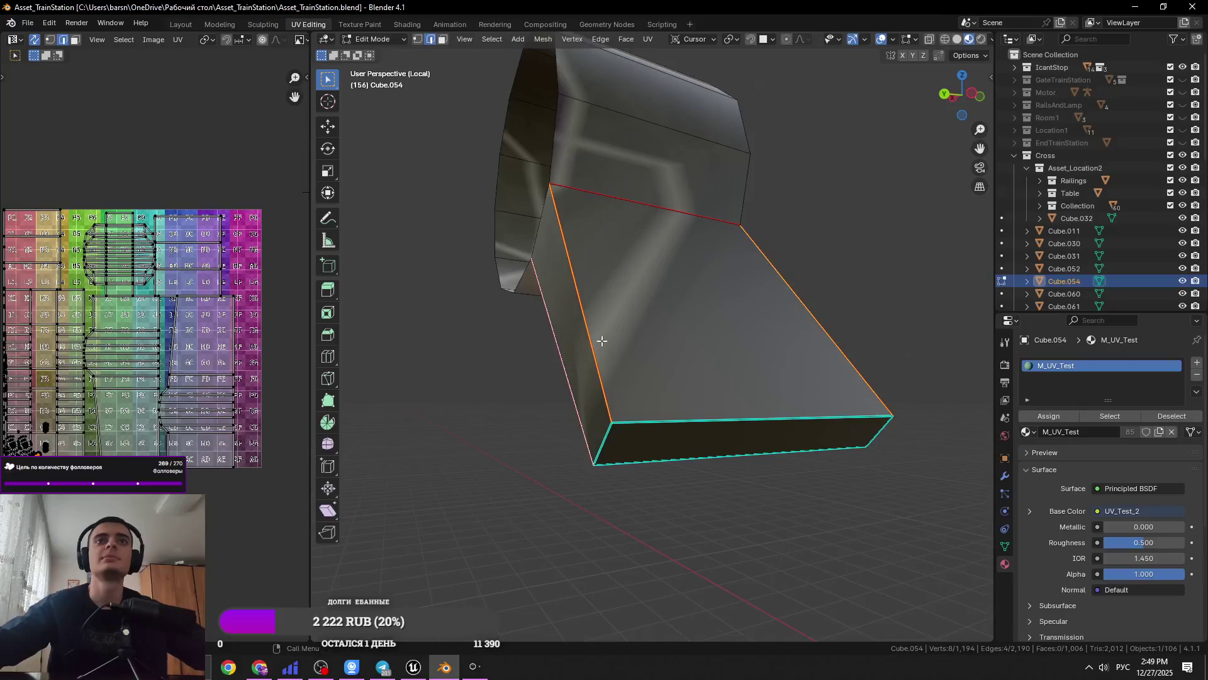
Select the whole connected piece and unwrap it
scroll(575, 357, "down", 5)
key("ctrl+l")
left_click(647, 39)
left_click(660, 55)
mouse_move(667, 189)
middle_mouse_down()
mouse_move(699, 245)
mouse_move(689, 219)
middle_mouse_up()
scroll(708, 255, "up", 6)
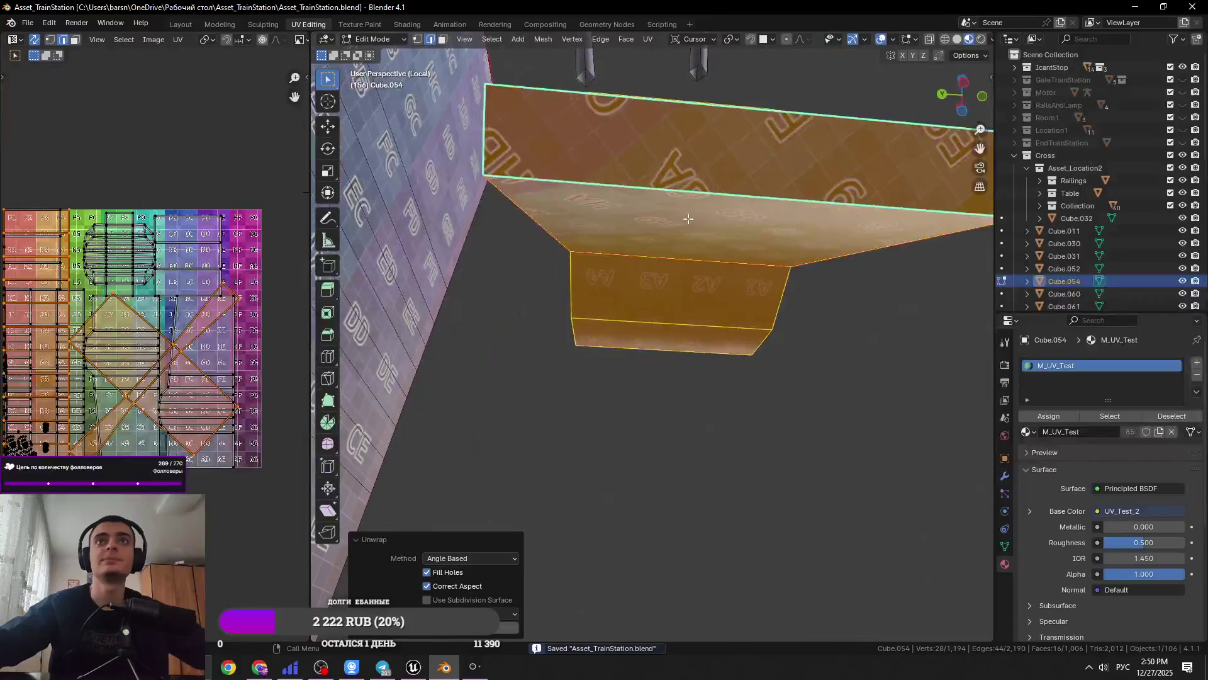
Select a single edge of the piece, cancelling an accidental bevel weight change
left_click(531, 156)
middle_click_drag(932, 184, 817, 379)
right_click(817, 379)
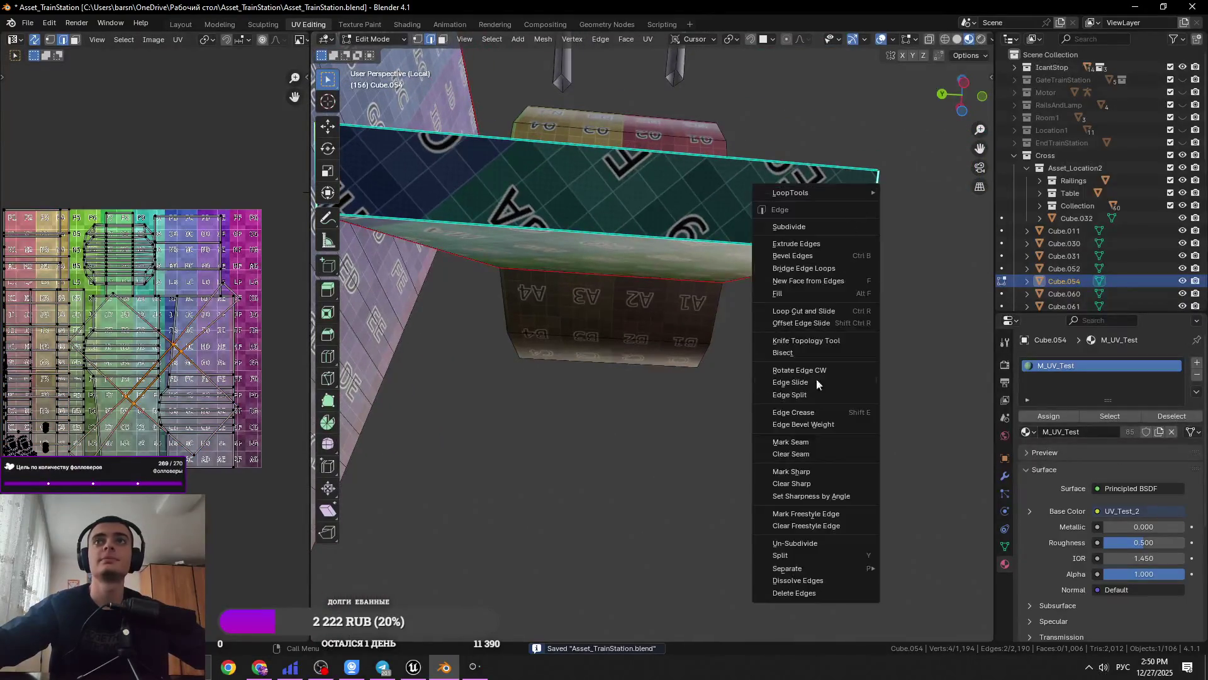
left_click(810, 431)
key("Escape")
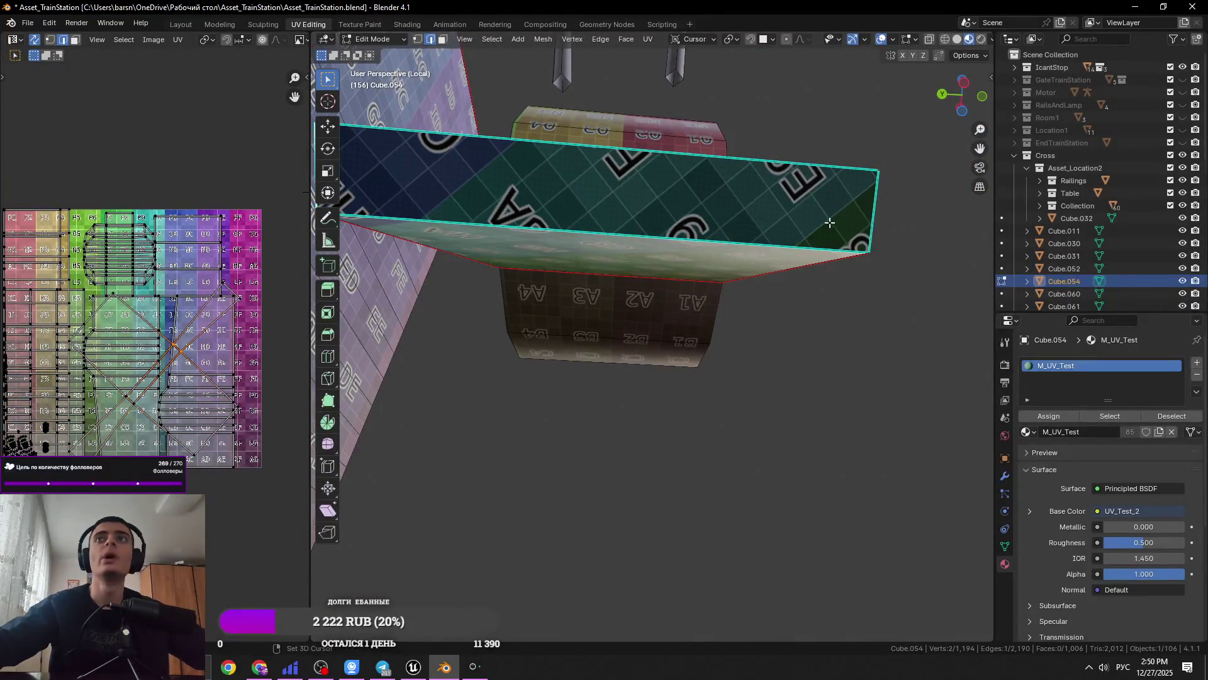
Select the linked bent strip, save, and check its grid layout from several angles
key("ctrl+l")
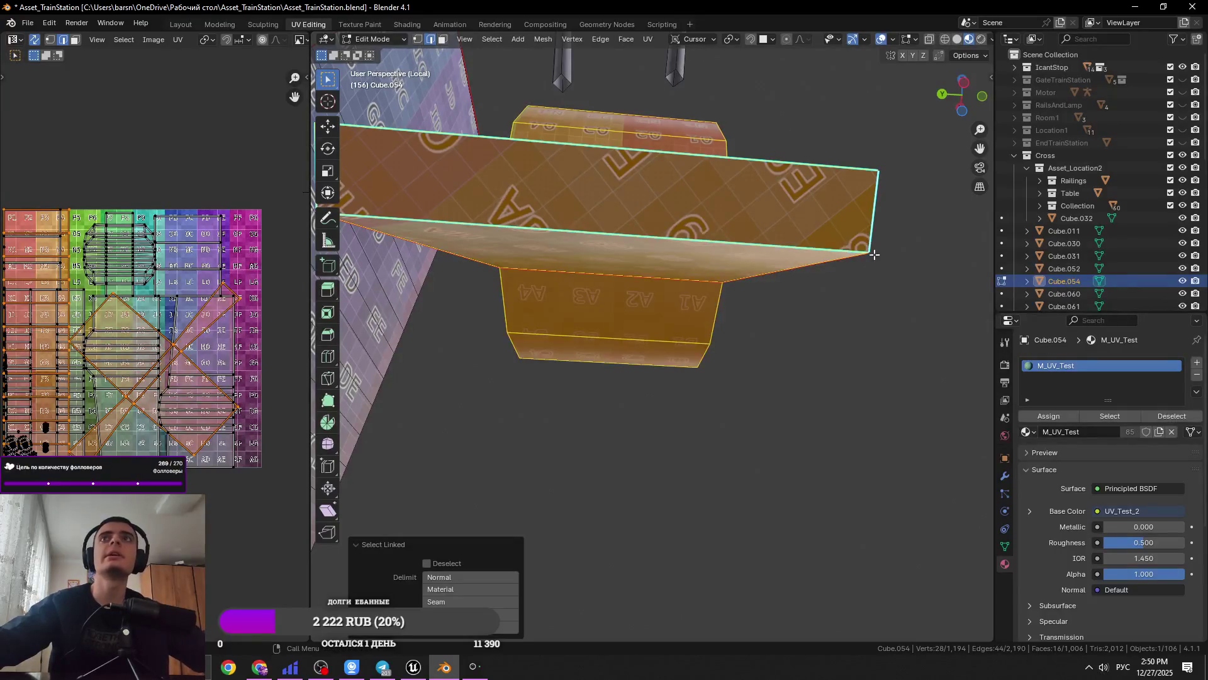
left_click(874, 254)
middle_click_drag(874, 254, 750, 274)
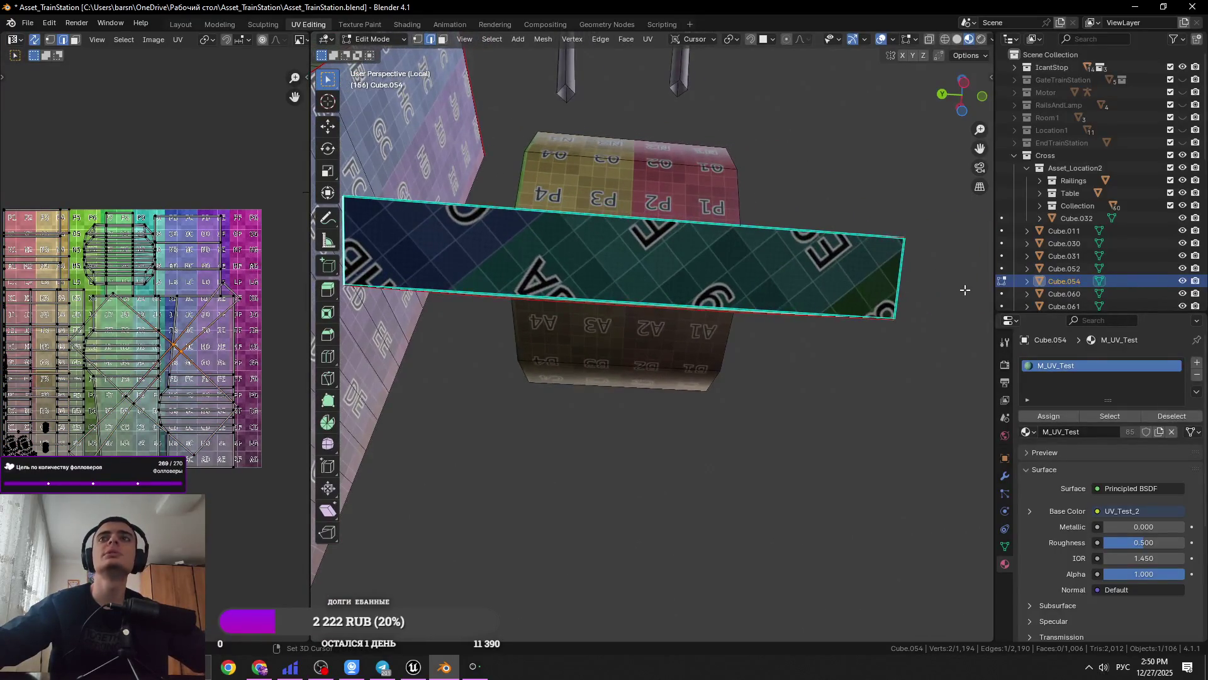
right_click(907, 288)
key("ctrl+s")
key("ctrl+l")
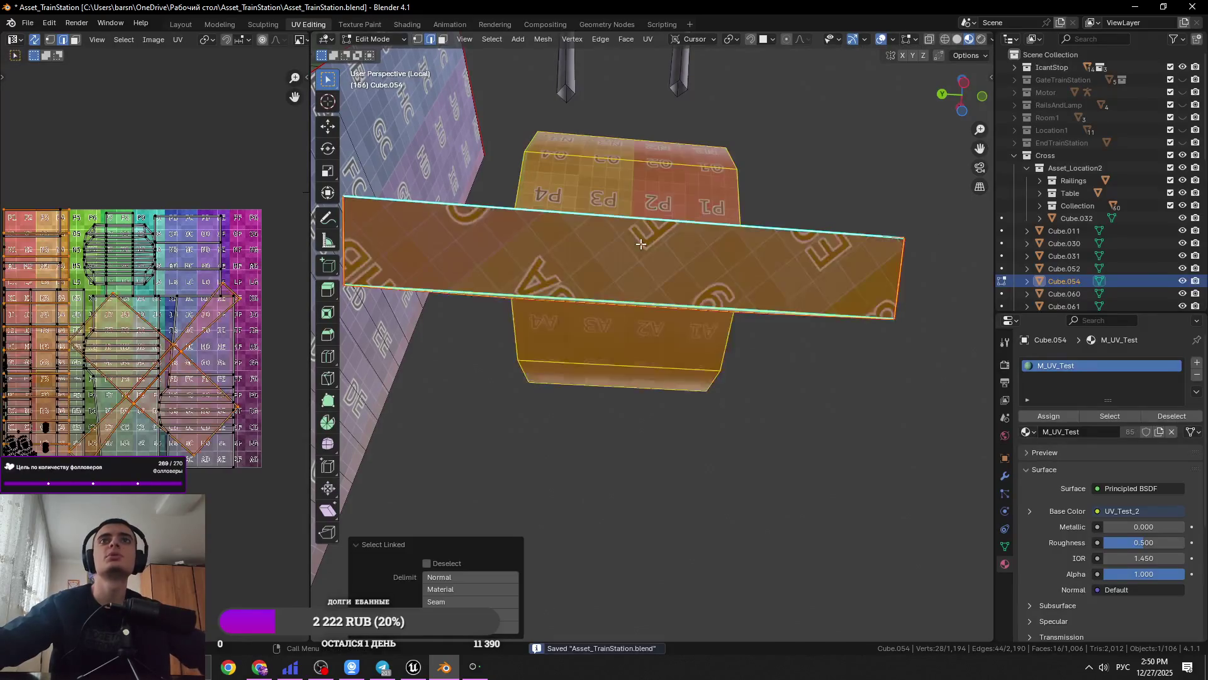
mouse_move(667, 49)
middle_mouse_down()
mouse_move(685, 293)
mouse_move(637, 287)
middle_mouse_up()
key("ctrl+z")
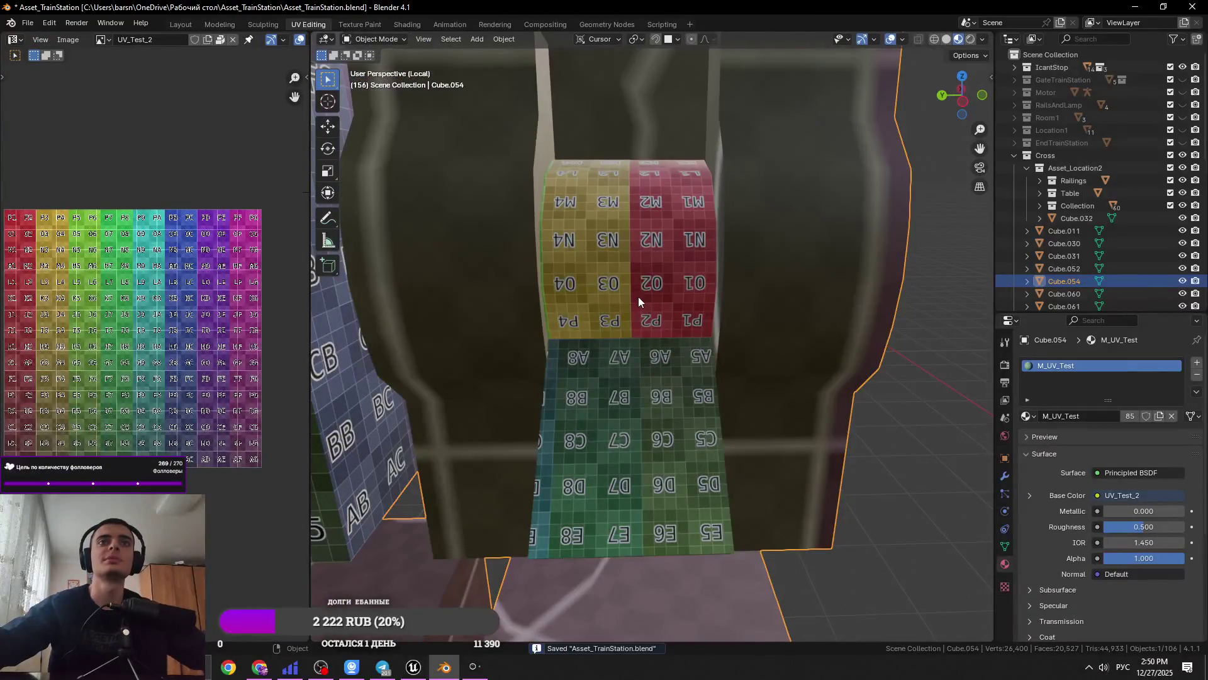
Return to mesh editing with only the single edge selected
key("ctrl+shift+z")
key("ctrl+z")
middle_click_drag(563, 83, 545, 162)
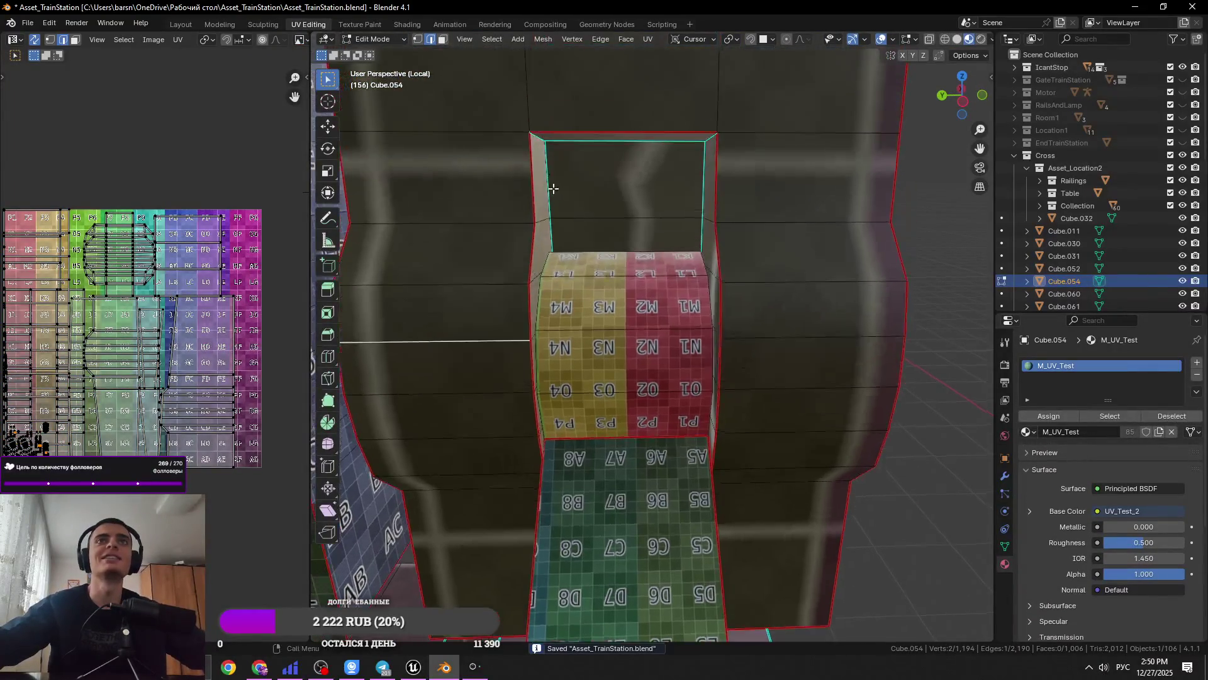
key("ctrl+l")
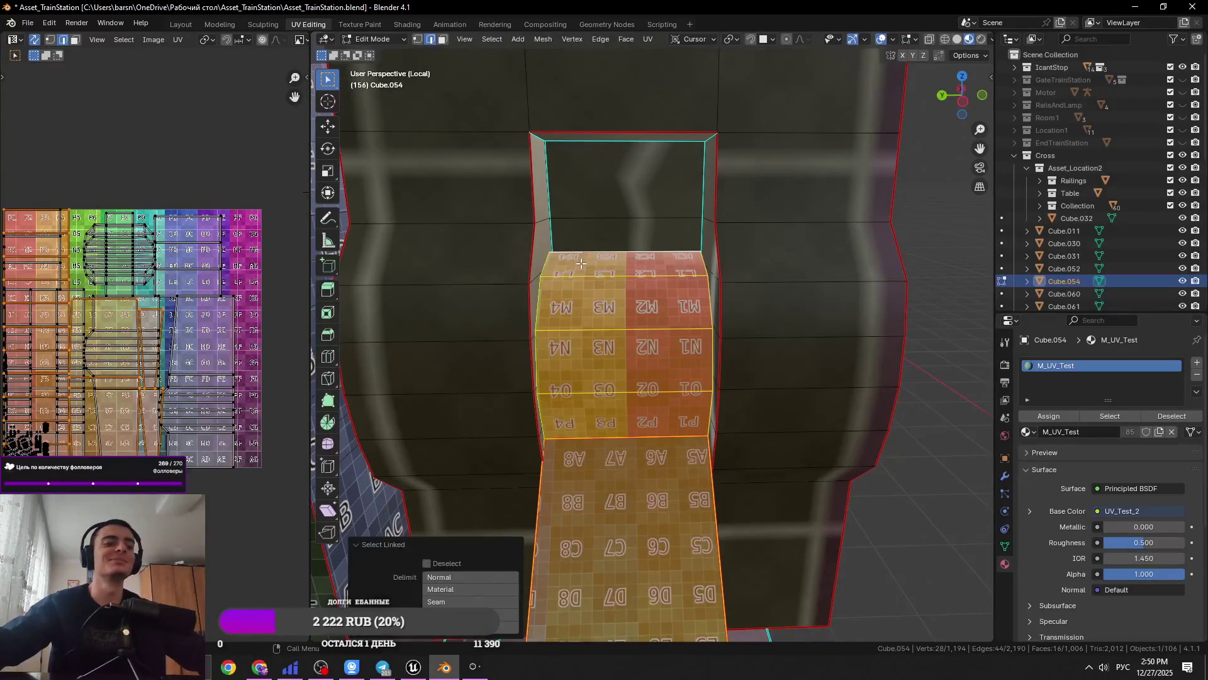
key("ctrl+z")
Mark one window-opening edge as a seam and save Asset_TrainStation.blend
left_click(702, 136, "shift")
mouse_move(702, 136)
middle_mouse_down()
mouse_move(567, 150)
mouse_move(557, 261)
middle_mouse_up()
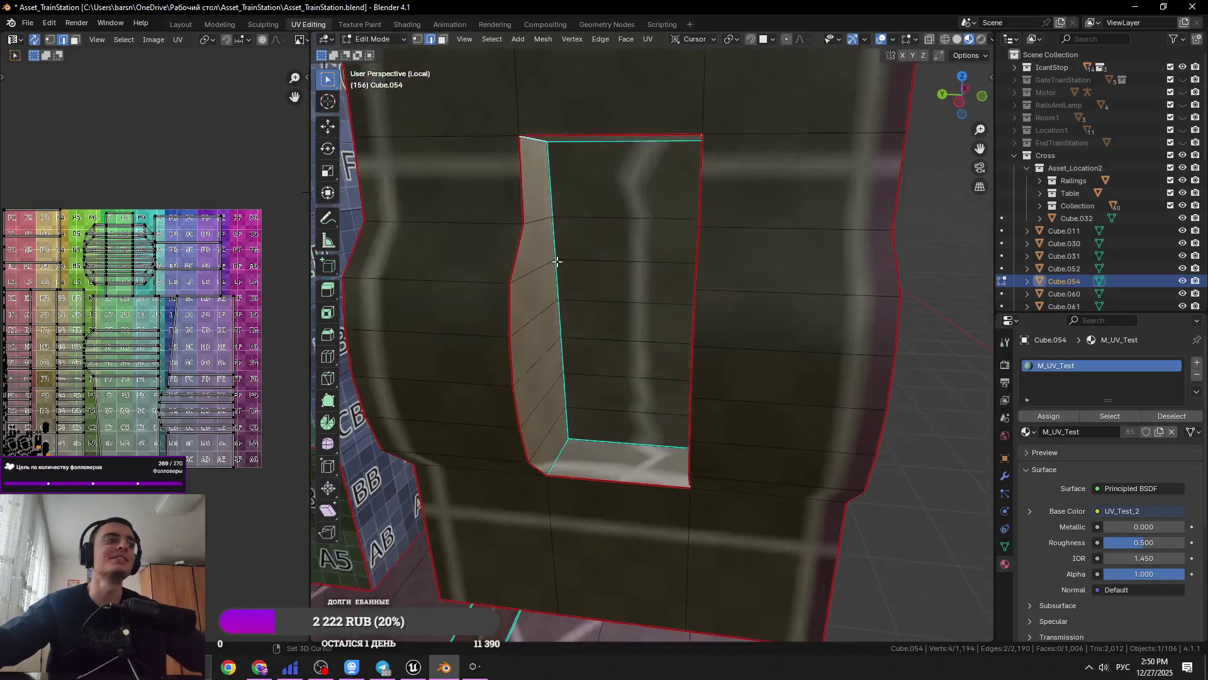
middle_click_drag(571, 445, 678, 426)
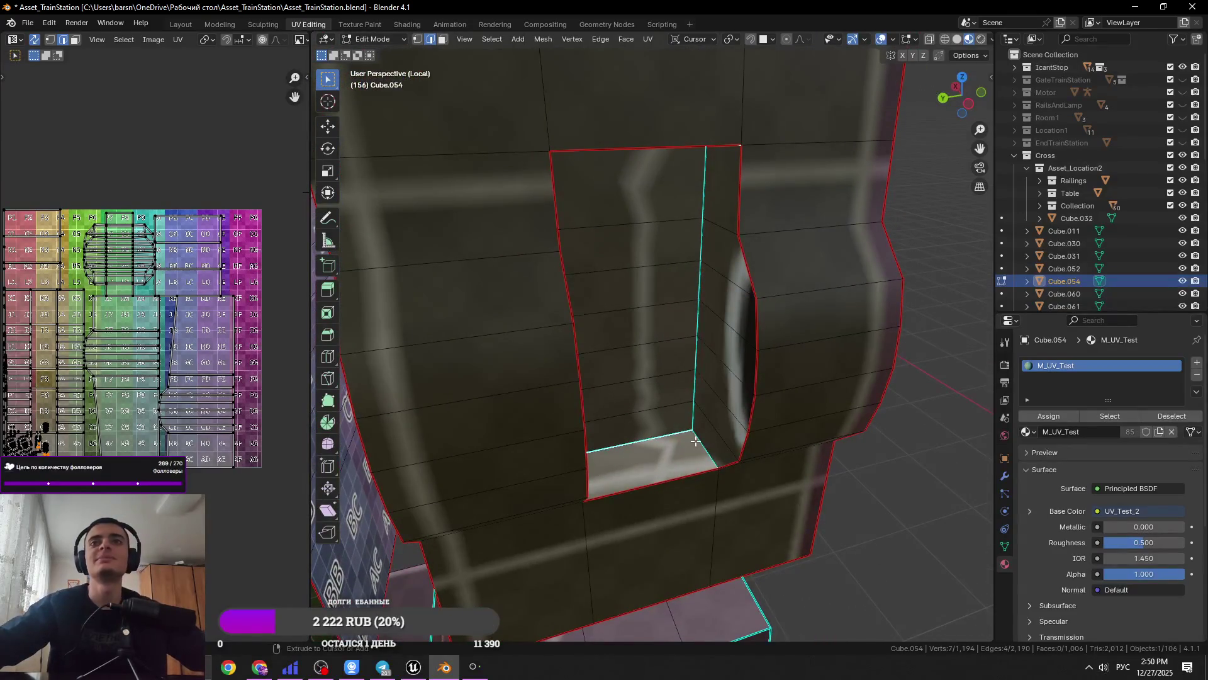
right_click(668, 506)
left_click(669, 510)
key("ctrl+s")
scroll(669, 489, "down", 10)
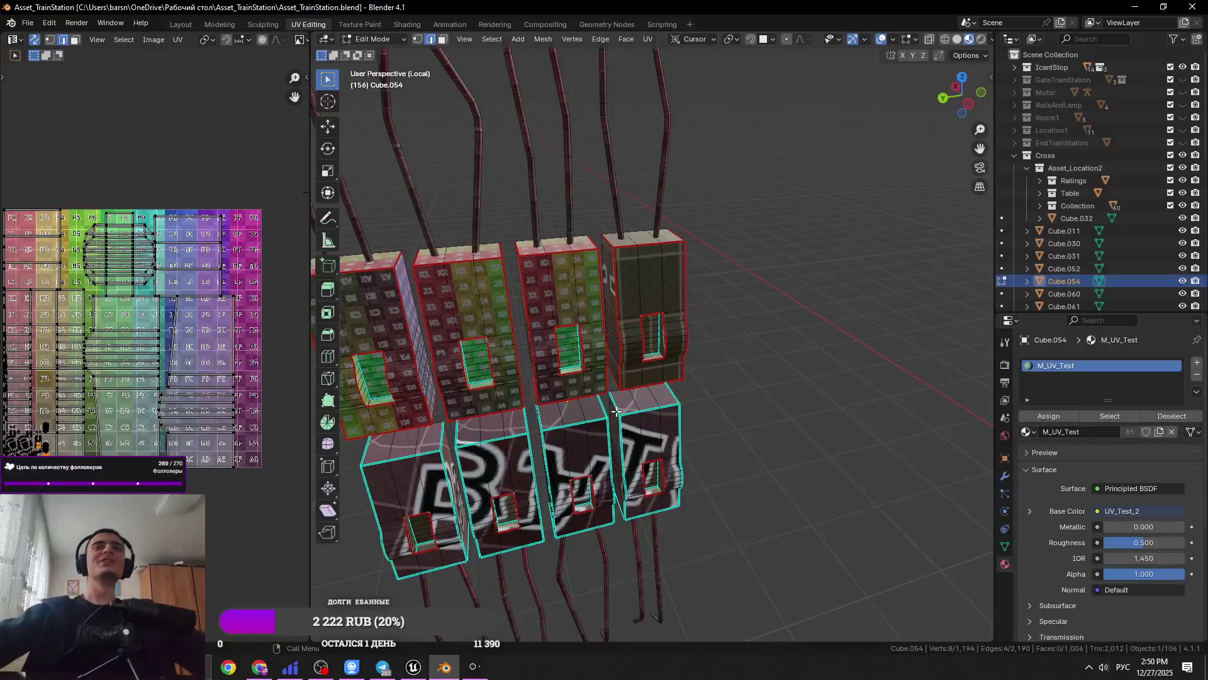
scroll(664, 355, "up", 10)
Knife-cut across the window opening, unwrap the whole mesh onto the grid, and save
scroll(661, 352, "down", 3)
key("k")
key("Return")
key("a")
key("u")
left_click(667, 52)
scroll(697, 377, "down", 5)
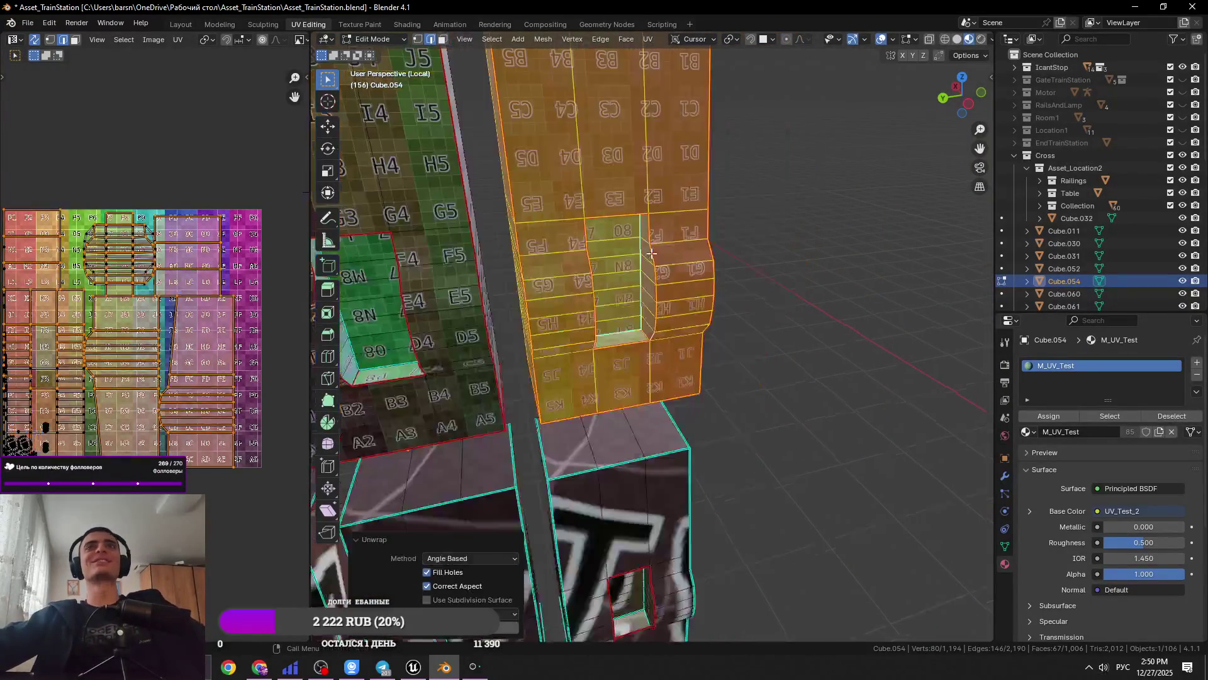
key("ctrl+s")
Mark the panel box's top edges as a seam and save
left_click(667, 416)
key("KP_Decimal")
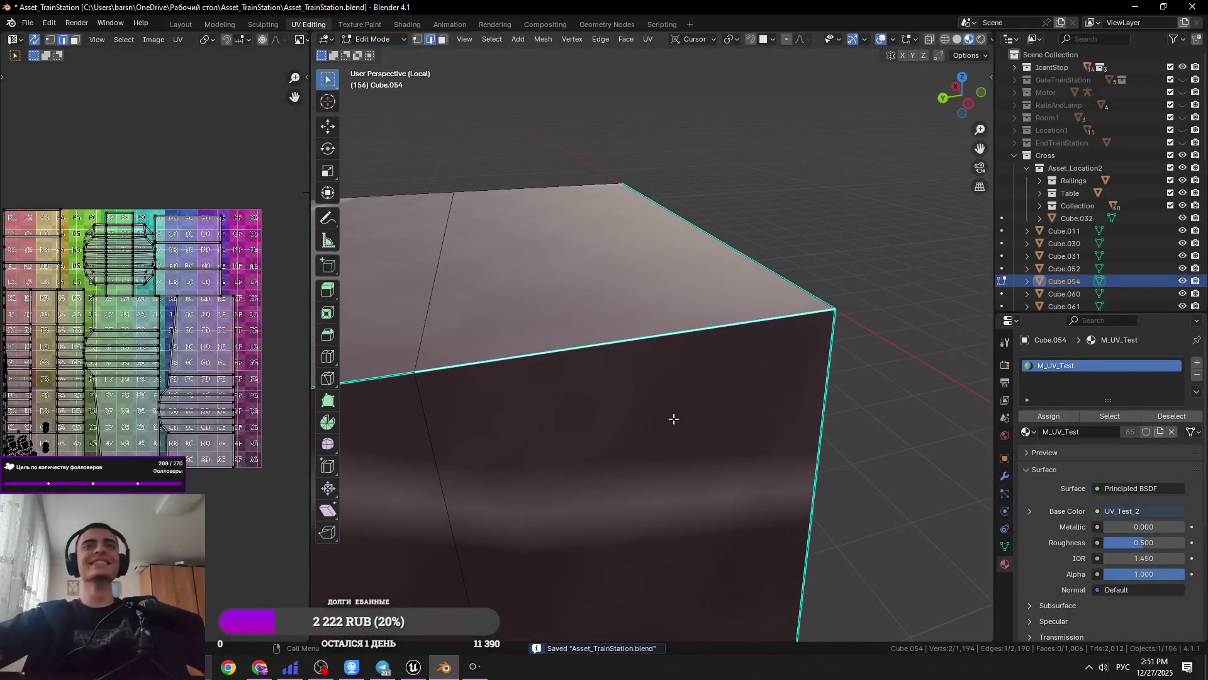
scroll(674, 418, "down", 4)
left_click(685, 302, "ctrl")
scroll(683, 311, "down", 1)
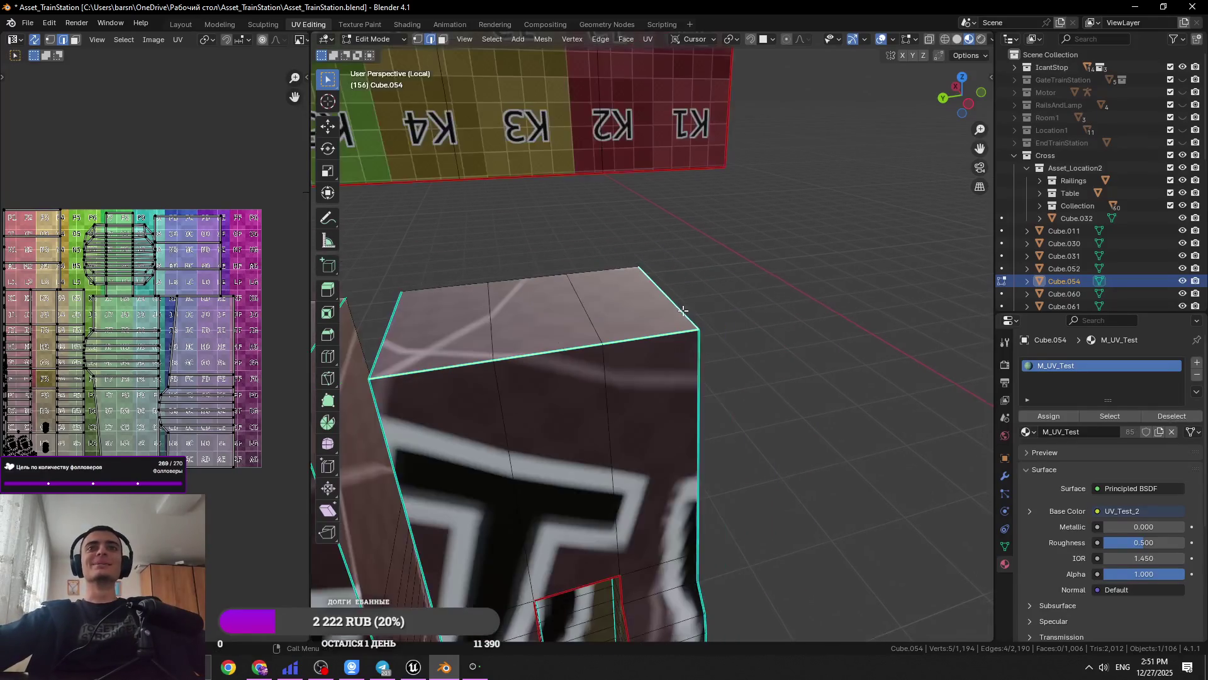
right_click(429, 323)
left_click(496, 494)
scroll(559, 384, "down", 3)
key("ctrl+s")
Mark the two boxes' outline edges as a seam from a frontal view and save
mouse_move(559, 385)
middle_mouse_down()
mouse_move(655, 296)
mouse_move(608, 430)
mouse_move(652, 375)
mouse_move(559, 265)
mouse_move(653, 440)
mouse_move(731, 428)
mouse_move(497, 399)
mouse_move(635, 378)
middle_mouse_up()
left_click(559, 265, "alt+shift")
right_click(520, 395)
left_click(519, 395)
key("ctrl+s")
Mark edges inside the window recess as seams
left_click(636, 378)
key("KP_Decimal")
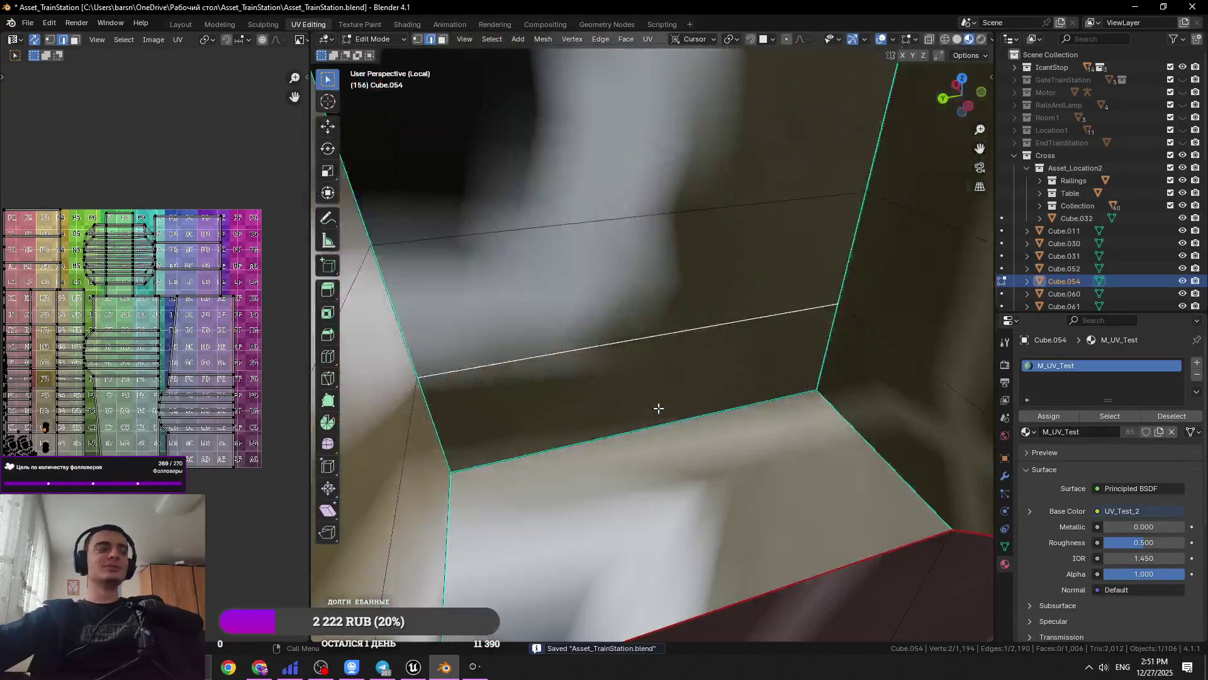
scroll(655, 406, "down", 1)
right_click(532, 459)
left_click(531, 462)
middle_click_drag(532, 462, 608, 302)
mouse_move(671, 256)
middle_mouse_down()
mouse_move(722, 238)
mouse_move(510, 304)
middle_mouse_up()
right_click(723, 238)
left_click(723, 237)
Mark the recess's top edge and outline edges as a seam
left_click(506, 301)
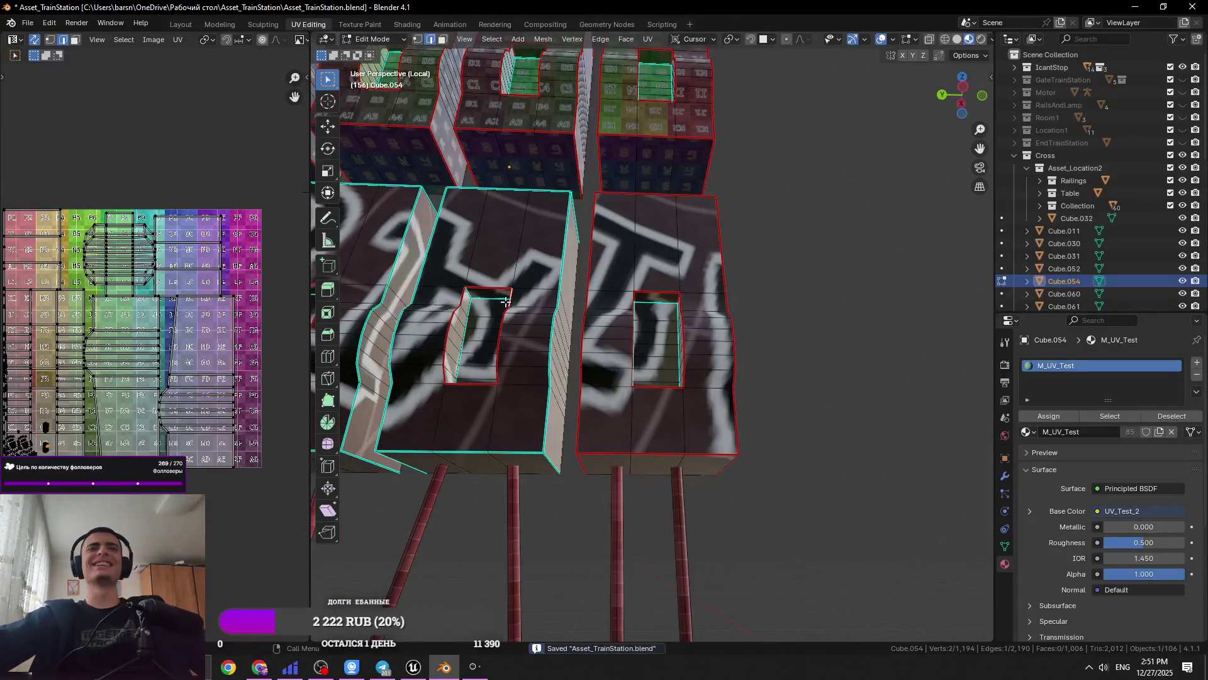
left_click(565, 245)
left_click(551, 371, "alt")
scroll(563, 264, "up", 3)
key("ctrl+s")
mouse_move(572, 257)
middle_mouse_down()
mouse_move(650, 459)
mouse_move(654, 411)
middle_mouse_up()
right_click(649, 460)
left_click(637, 463)
Select the run of front top edges on the boxes without marking anything, and save
left_click(580, 407, "alt")
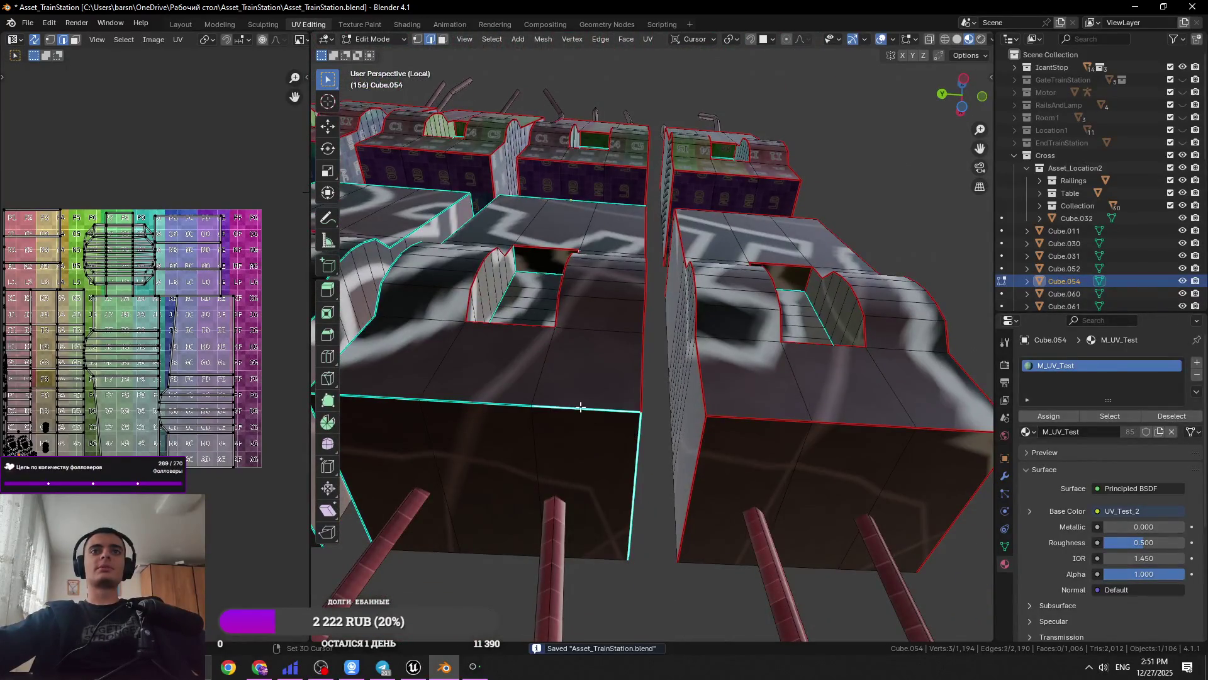
left_click(470, 407, "shift")
right_click(471, 406, "shift")
left_click(471, 406, "shift")
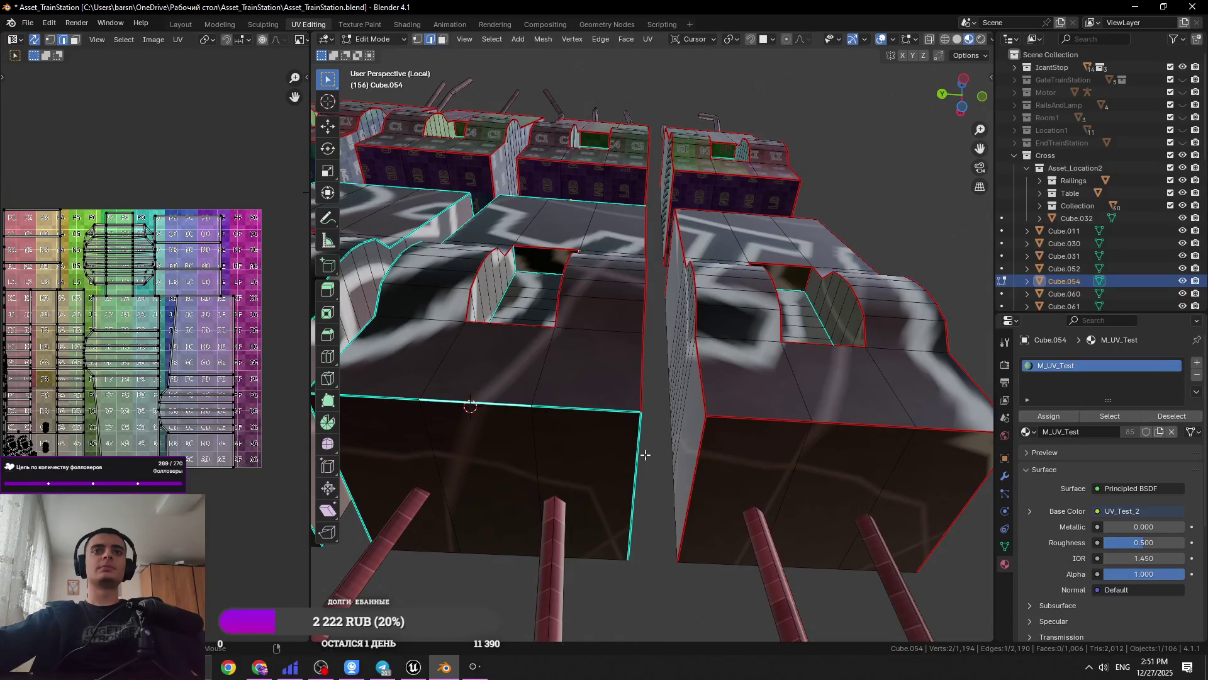
left_click(551, 411, "alt")
right_click(587, 440)
key("Escape")
left_click(593, 421)
right_click(594, 421)
key("Escape")
key("ctrl+s")
Mark the neighbouring top front edges of the blocks as a seam
mouse_move(612, 413)
middle_mouse_down()
mouse_move(588, 350)
mouse_move(615, 256)
mouse_move(611, 189)
middle_mouse_up()
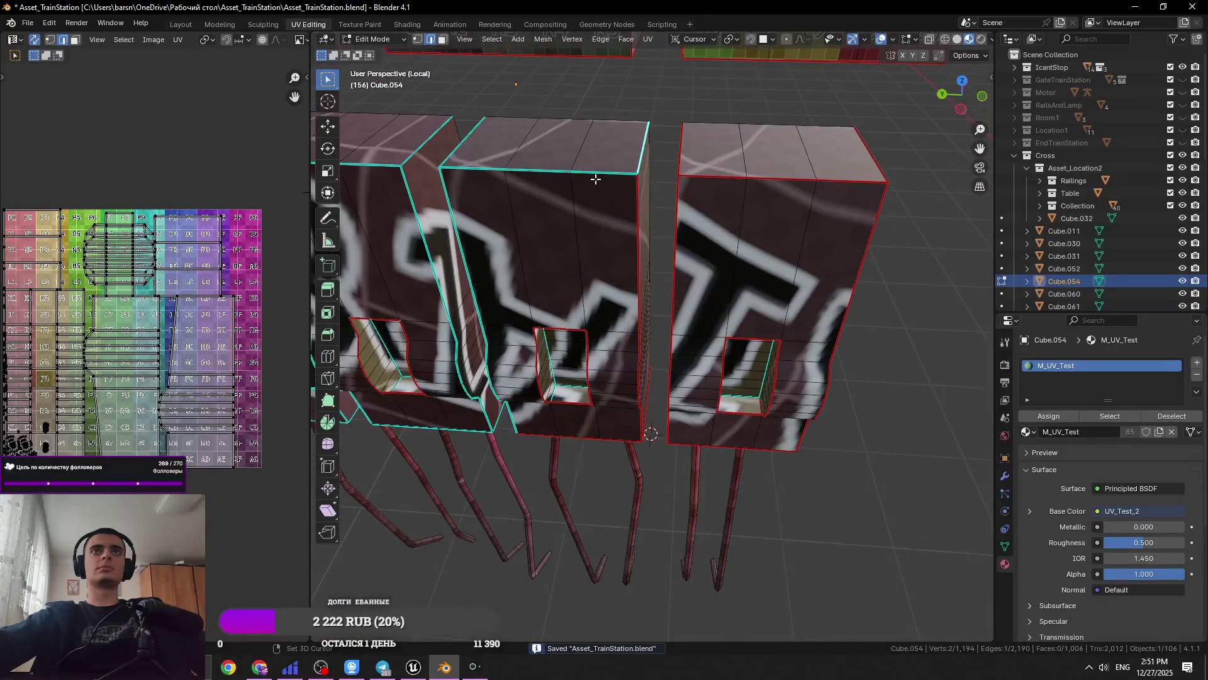
left_click(558, 180, "shift")
right_click(558, 179)
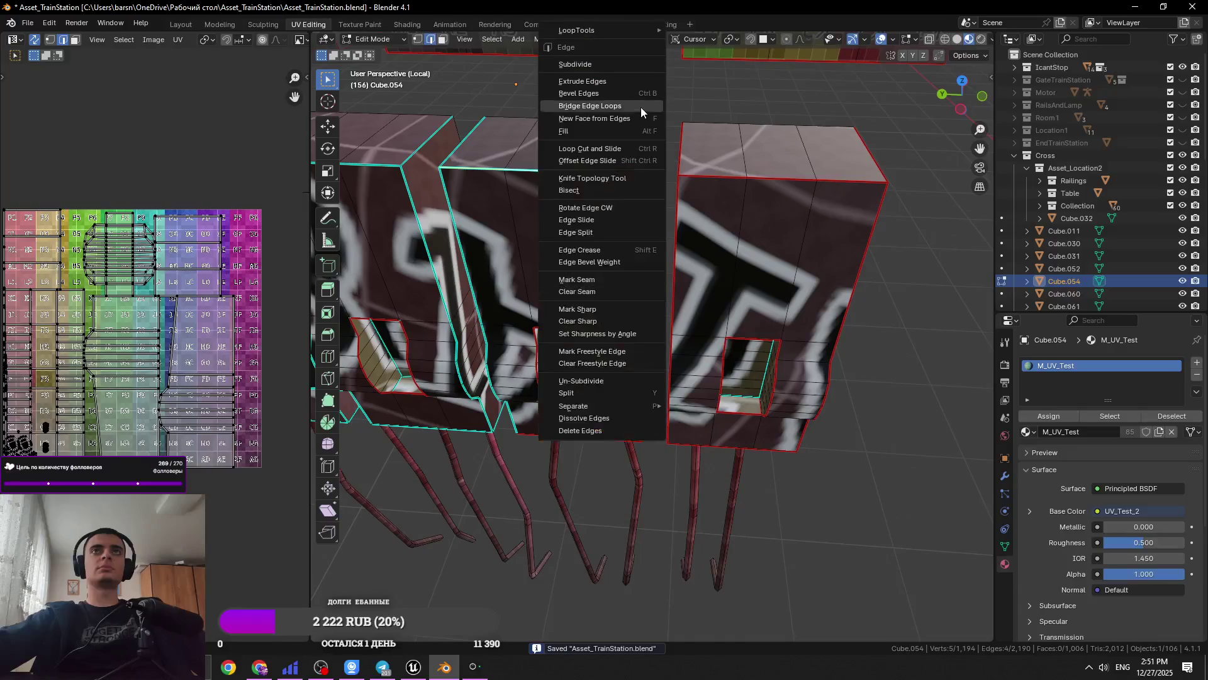
left_click(602, 281)
Mark two edges of the window opening as a seam and save
mouse_move(602, 281)
middle_mouse_down()
mouse_move(624, 230)
mouse_move(608, 298)
middle_mouse_up()
left_click(608, 298, "shift")
left_click(639, 363, "shift")
right_click(637, 365)
left_click(637, 367)
key("ctrl+s")
Adjust seam marking on the window opening's top, bottom and short left edges, then save
middle_click_drag(636, 367, 574, 359)
scroll(575, 359, "up", 4)
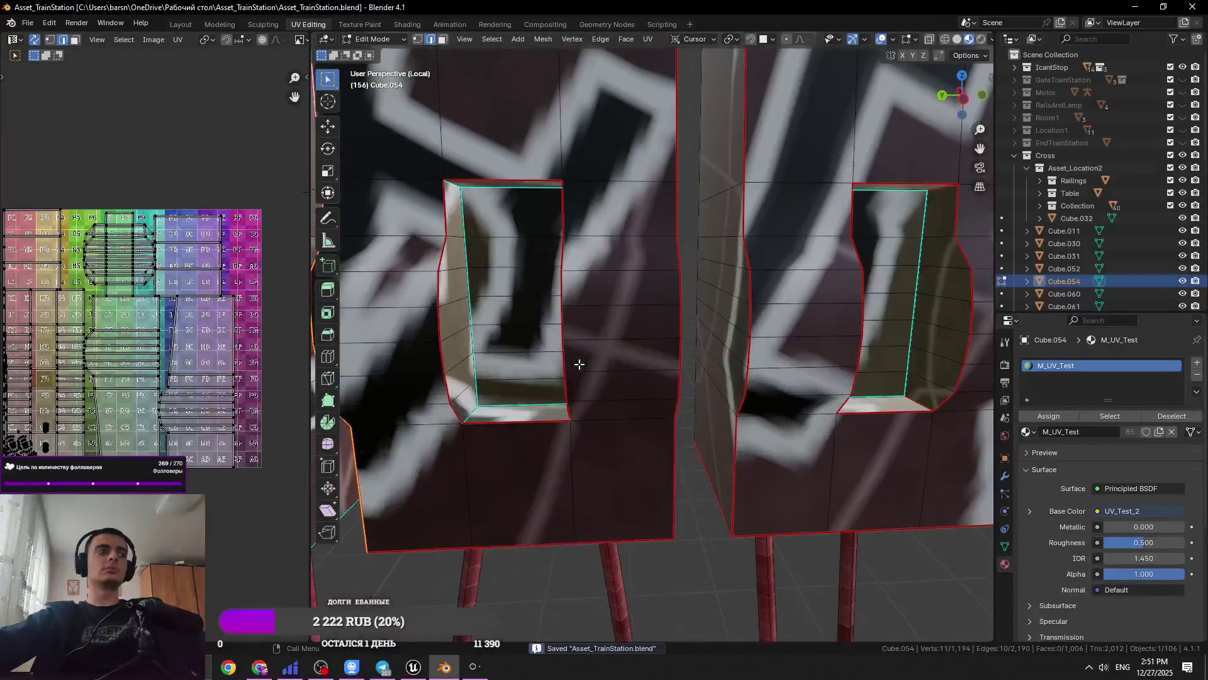
left_click(494, 424)
scroll(477, 436, "up", 5)
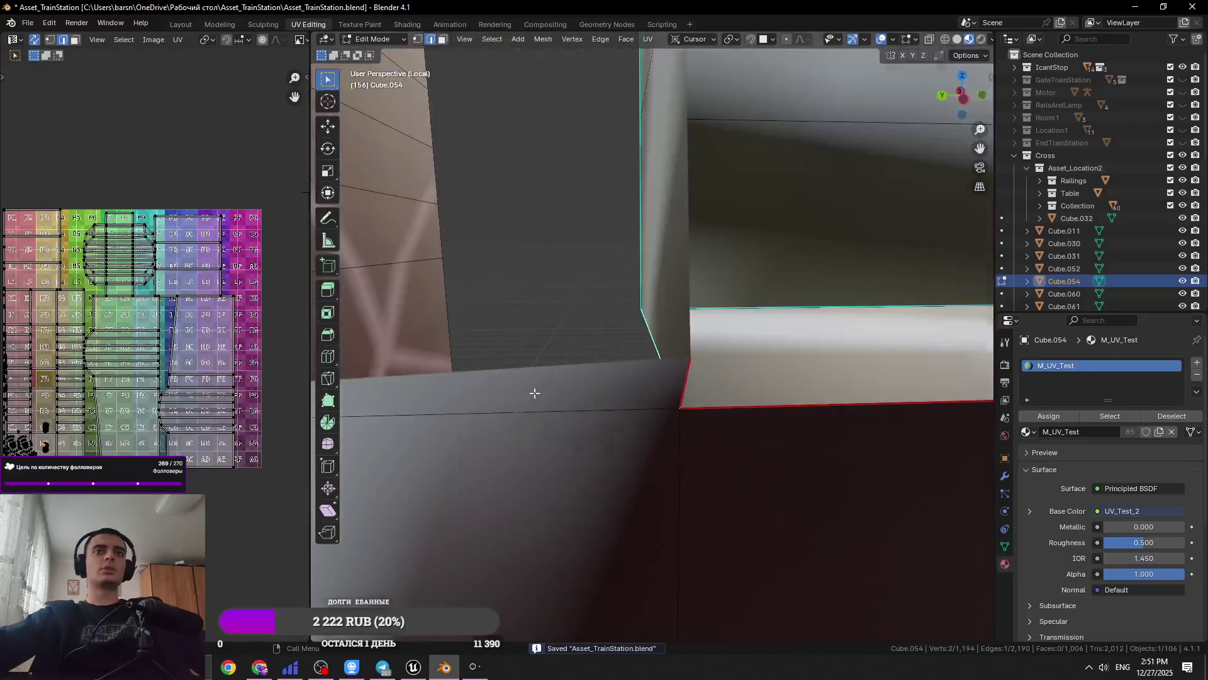
scroll(934, 315, "down", 5)
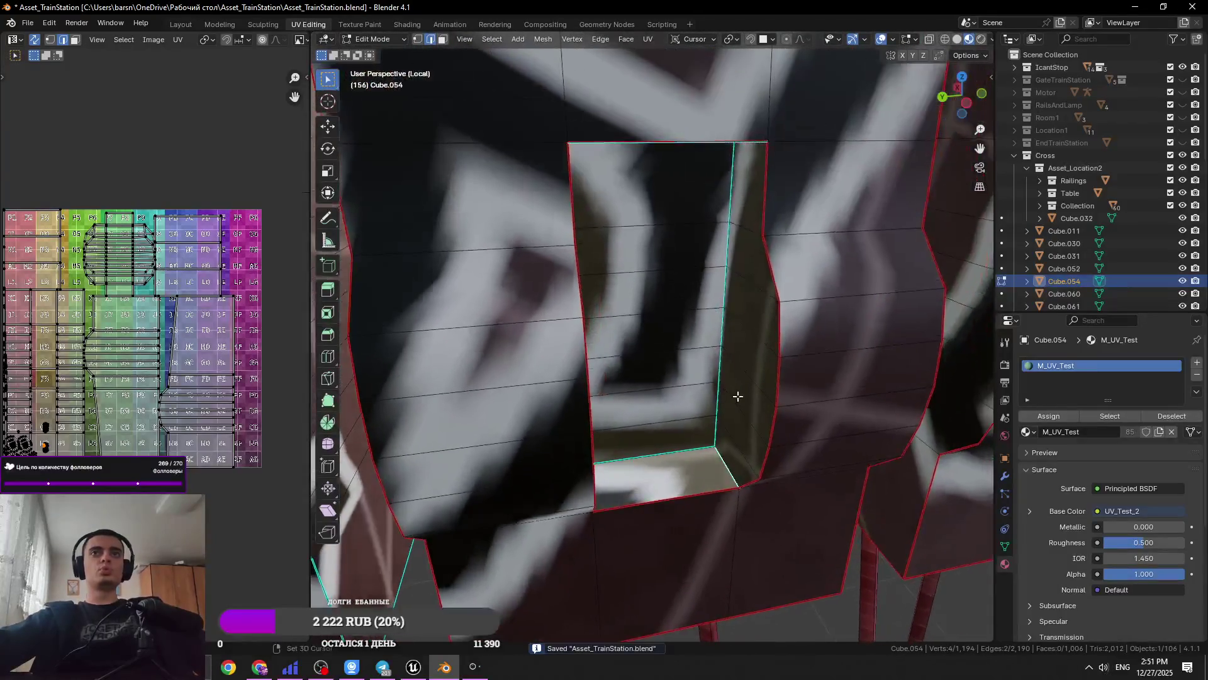
left_click(732, 153, "shift")
middle_click_drag(732, 153, 620, 183)
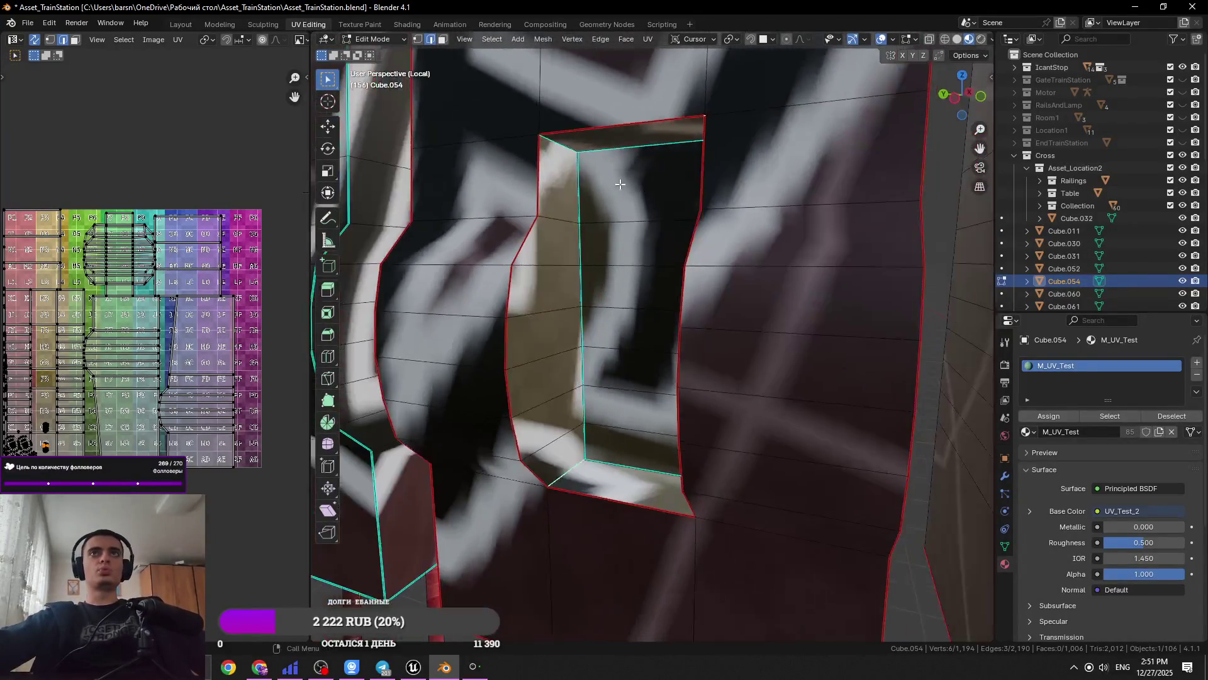
right_click(564, 143)
left_click(526, 285)
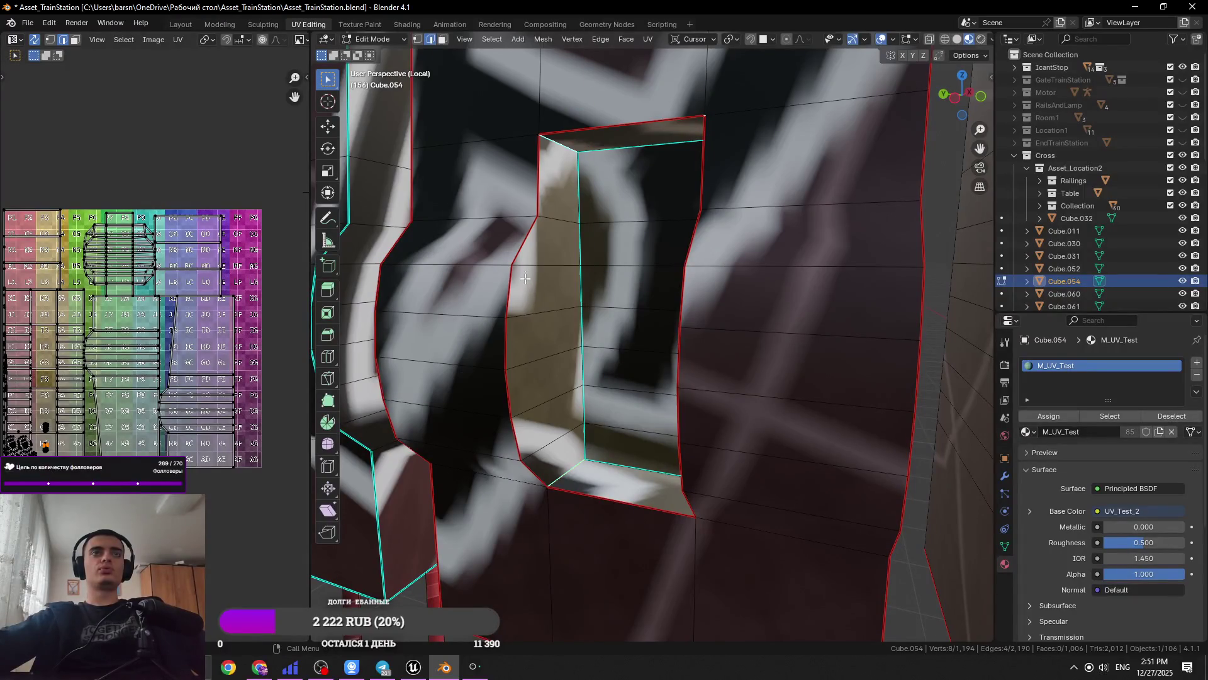
right_click(573, 267)
left_click(561, 283)
key("ctrl+s")
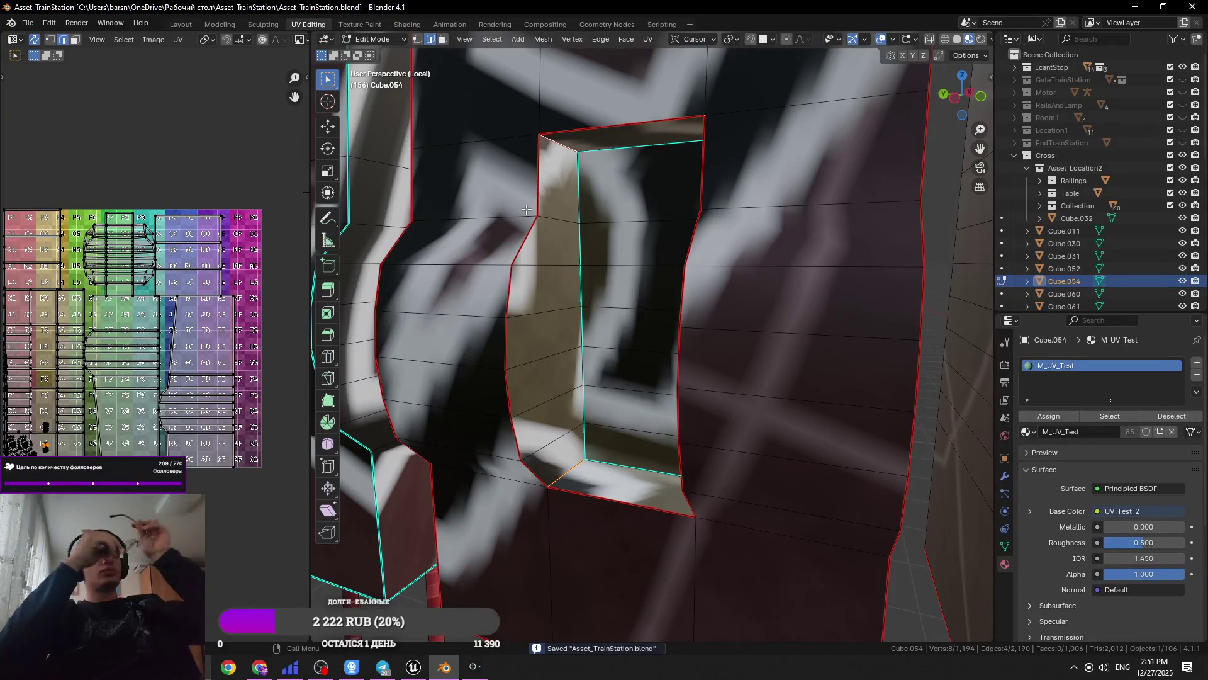
Mark the edges around the hole's inner corners as a seam
scroll(717, 310, "down", 6)
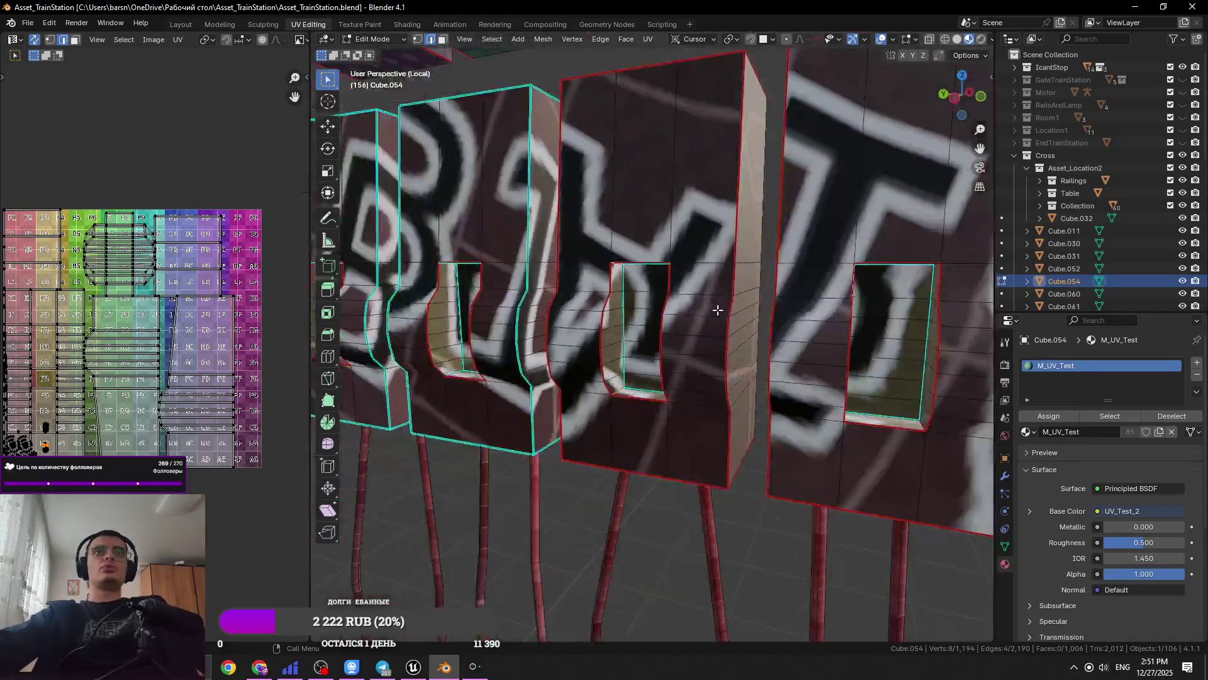
middle_click_drag(717, 310, 718, 253)
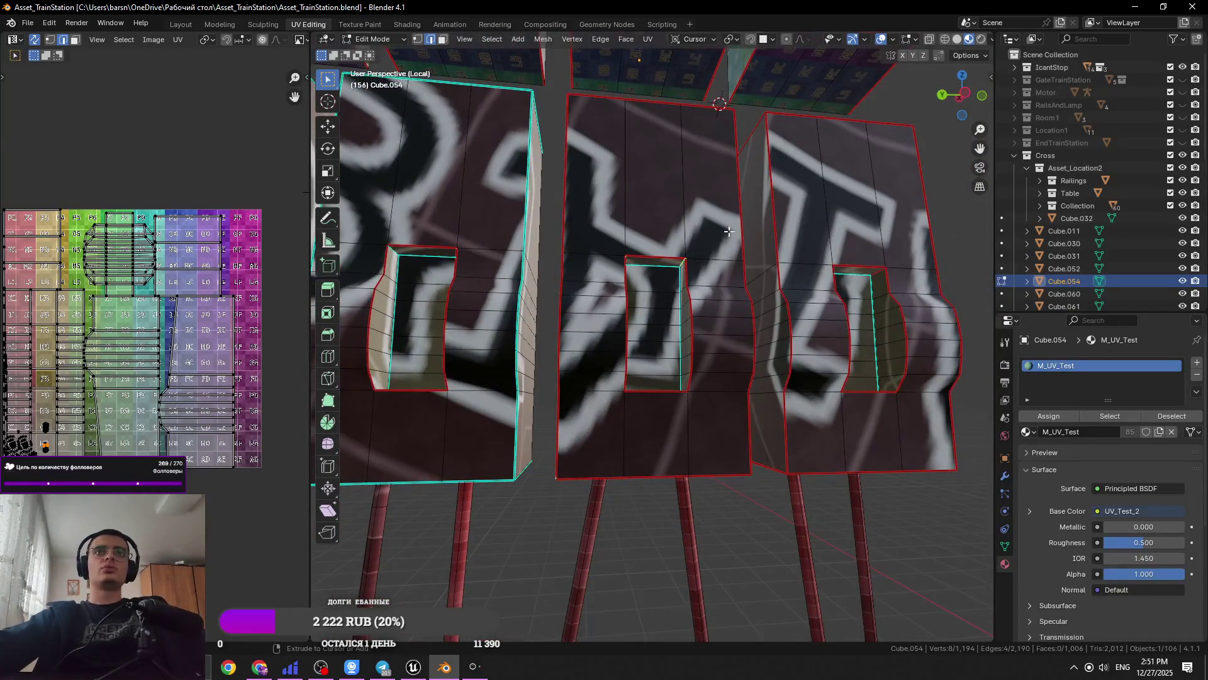
scroll(729, 231, "up", 5)
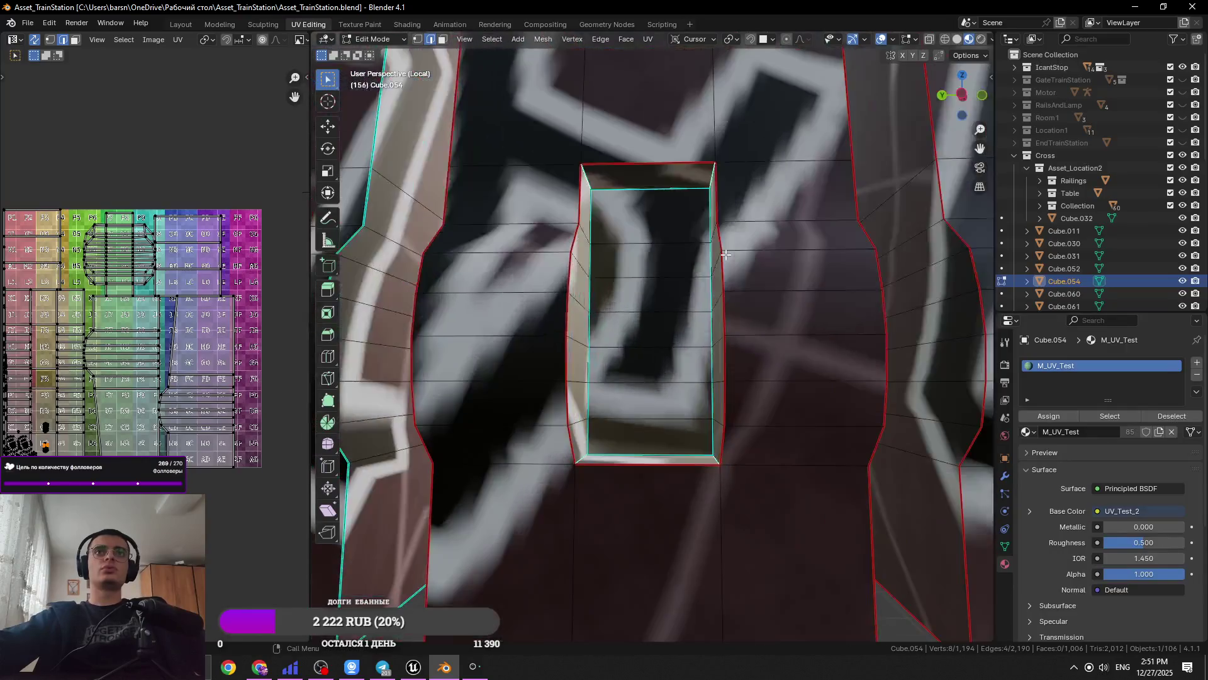
left_click(724, 221)
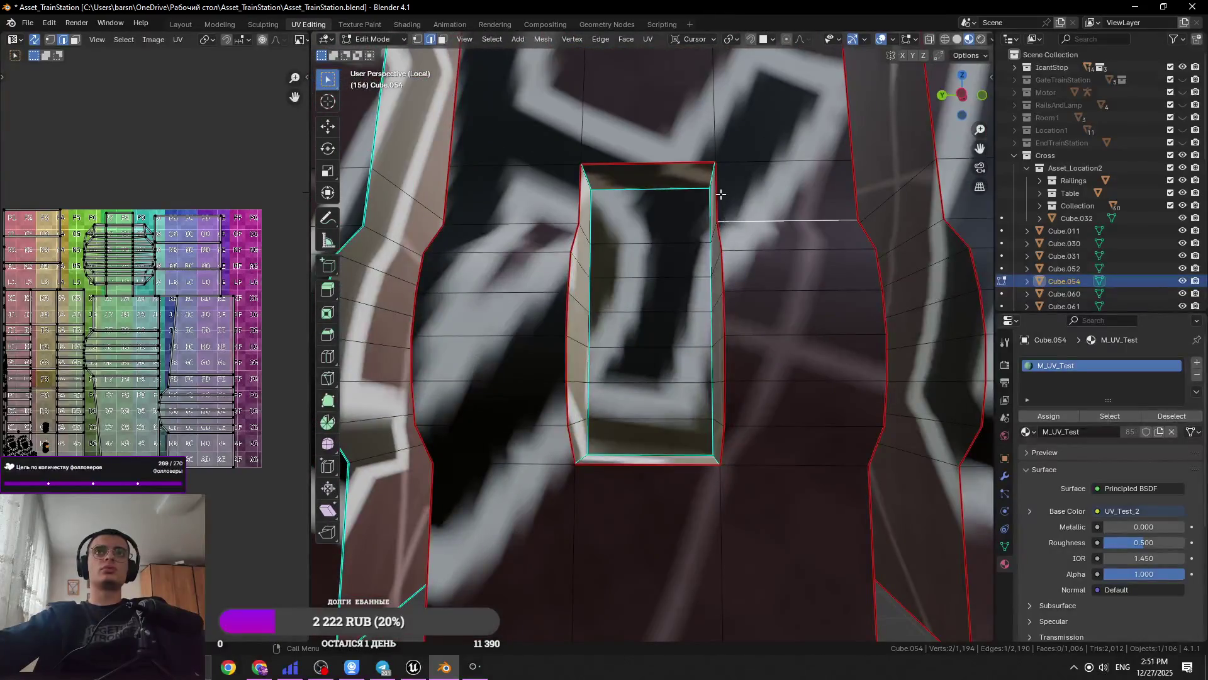
left_click(771, 197, "ctrl+alt")
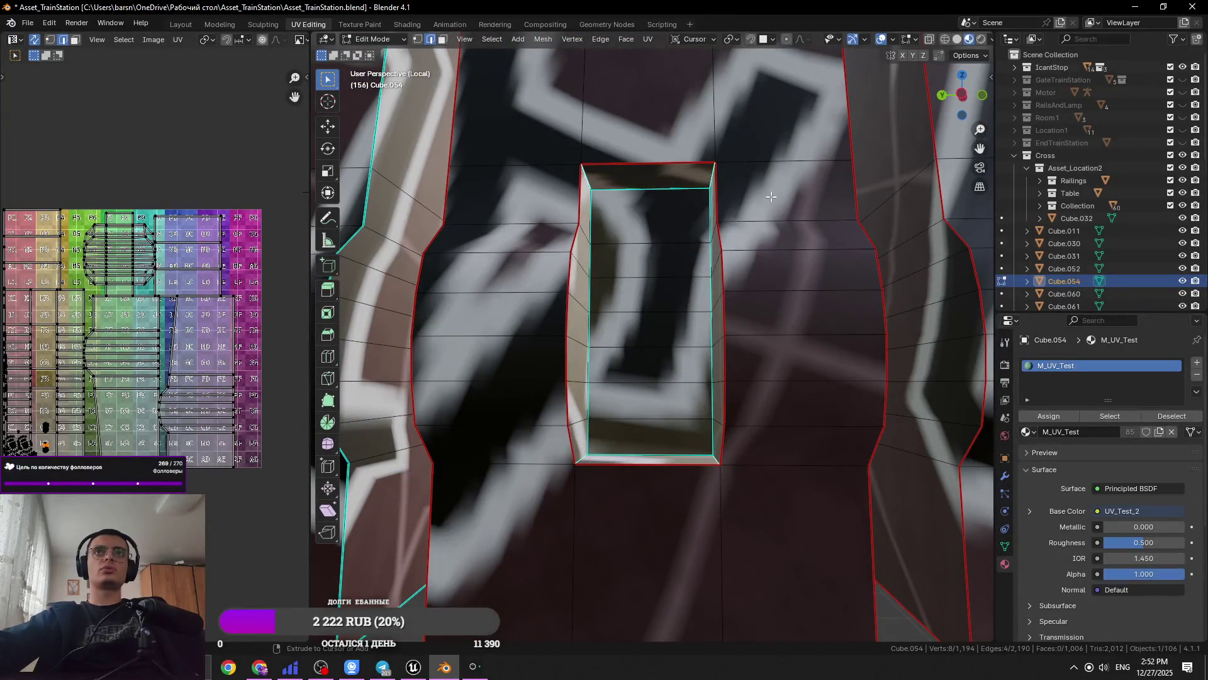
right_click(589, 180)
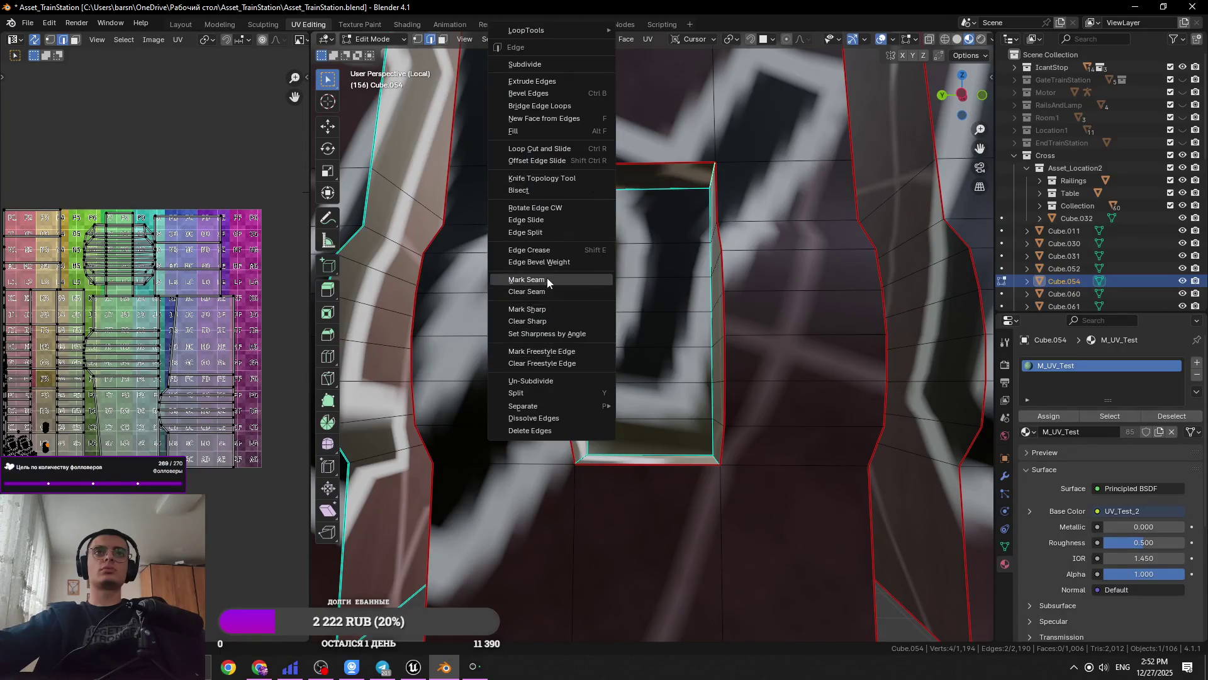
left_click(547, 277)
Mark one more edge of the hole as a seam and save
middle_click_drag(546, 278, 585, 426)
right_click(576, 444)
left_click(576, 445)
scroll(576, 445, "down", 3)
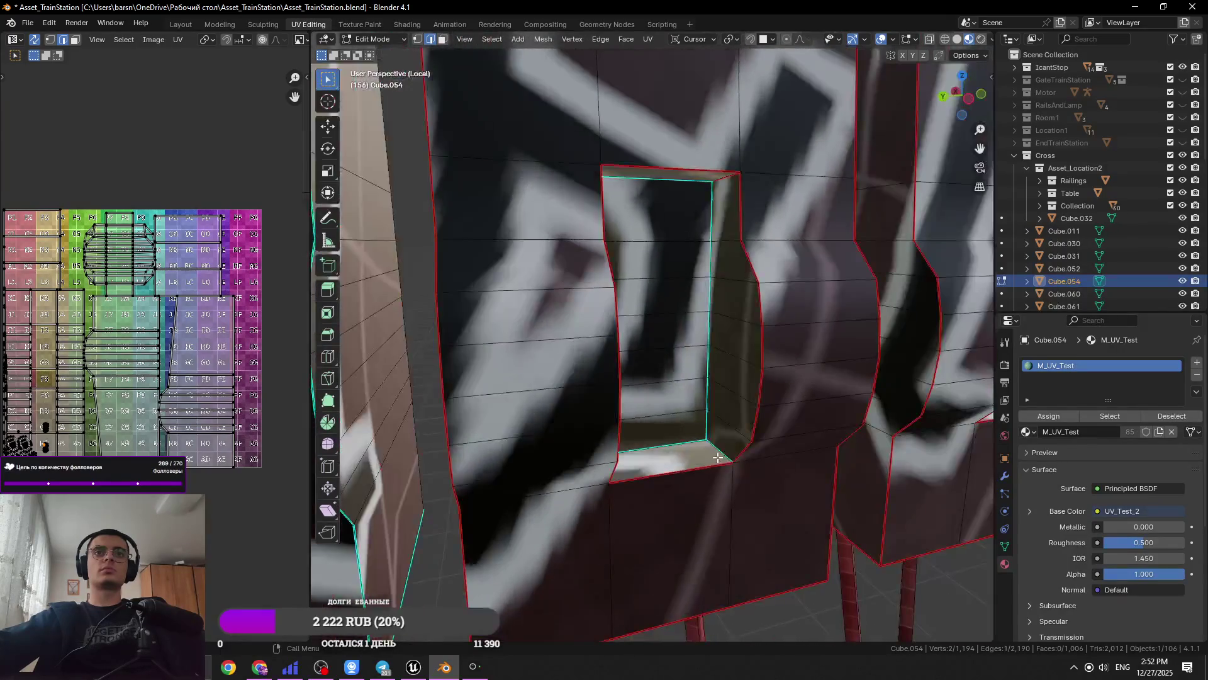
right_click(721, 451)
left_click(724, 458)
scroll(747, 392, "down", 2)
key("ctrl+s")
Select an edge path near the hole plus more panel box edges, leaving the menu unused
scroll(692, 377, "down", 3)
mouse_move(692, 378)
middle_mouse_down()
mouse_move(617, 365)
mouse_move(540, 296)
middle_mouse_up()
scroll(589, 353, "up", 4)
left_click(576, 270)
left_click(594, 248, "ctrl")
middle_click_drag(593, 249, 600, 412)
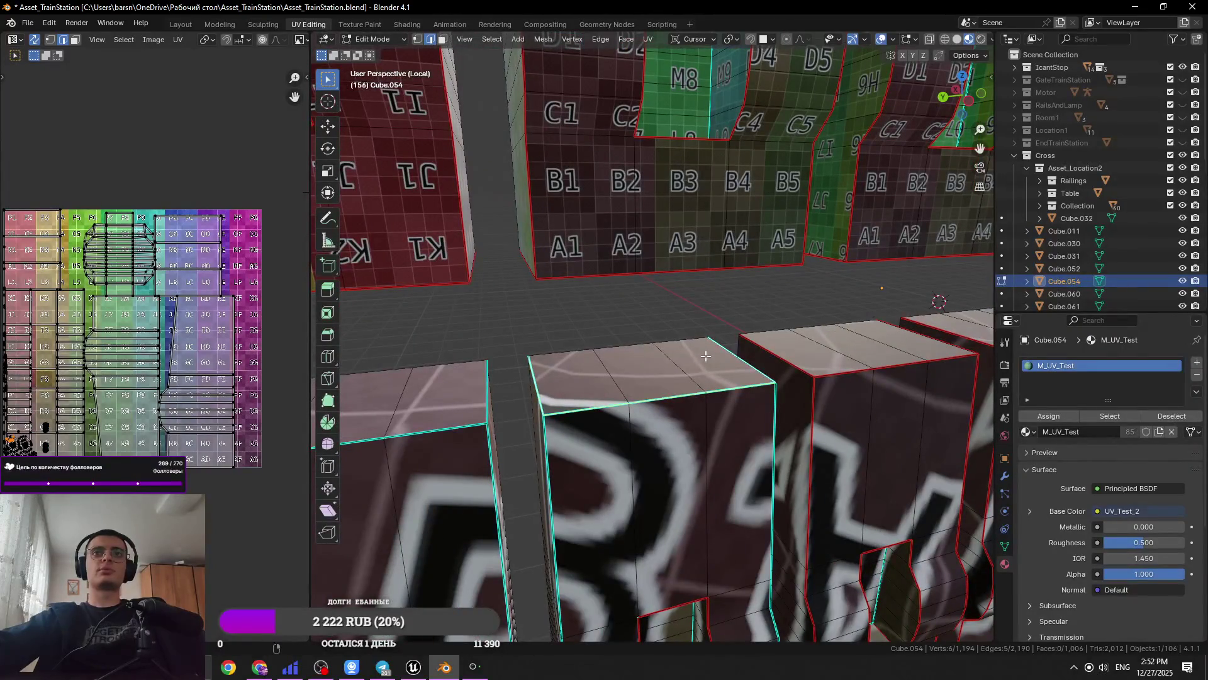
left_click(769, 444, "ctrl")
right_click(764, 443)
key("Escape")
scroll(724, 409, "down", 5)
Save, then isolate a single vertical box edge and frame the view on it
middle_click_drag(724, 409, 649, 346)
key("ctrl+s")
left_click(648, 314, "alt")
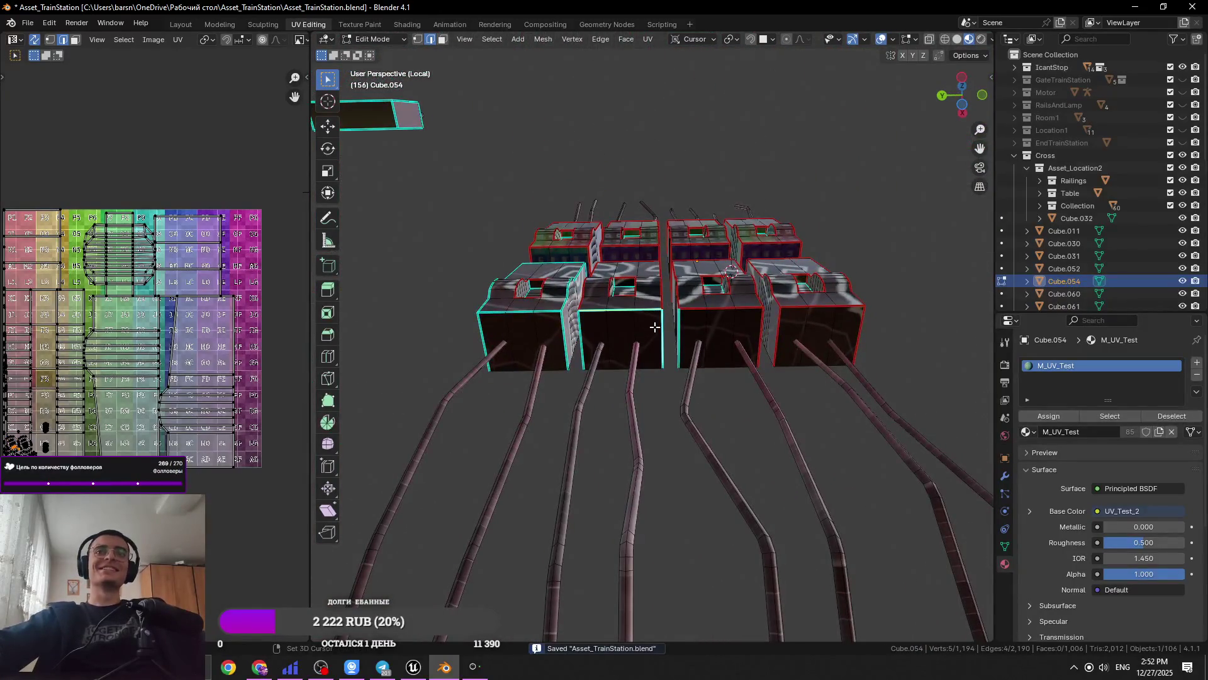
left_click(684, 325)
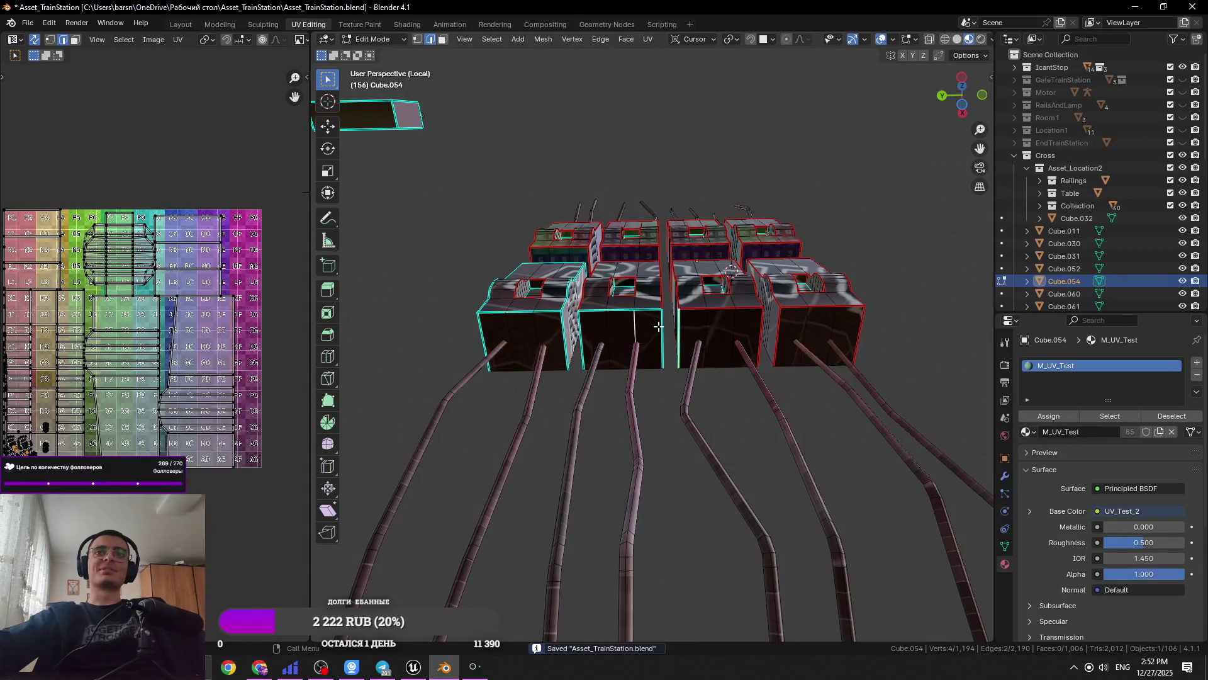
left_click(660, 328)
key("KP_Decimal")
key("ctrl+s")
Select bottom edges of a box and a window-opening edge, closing the edge menu unchanged
right_click(779, 310)
scroll(620, 264, "down", 5)
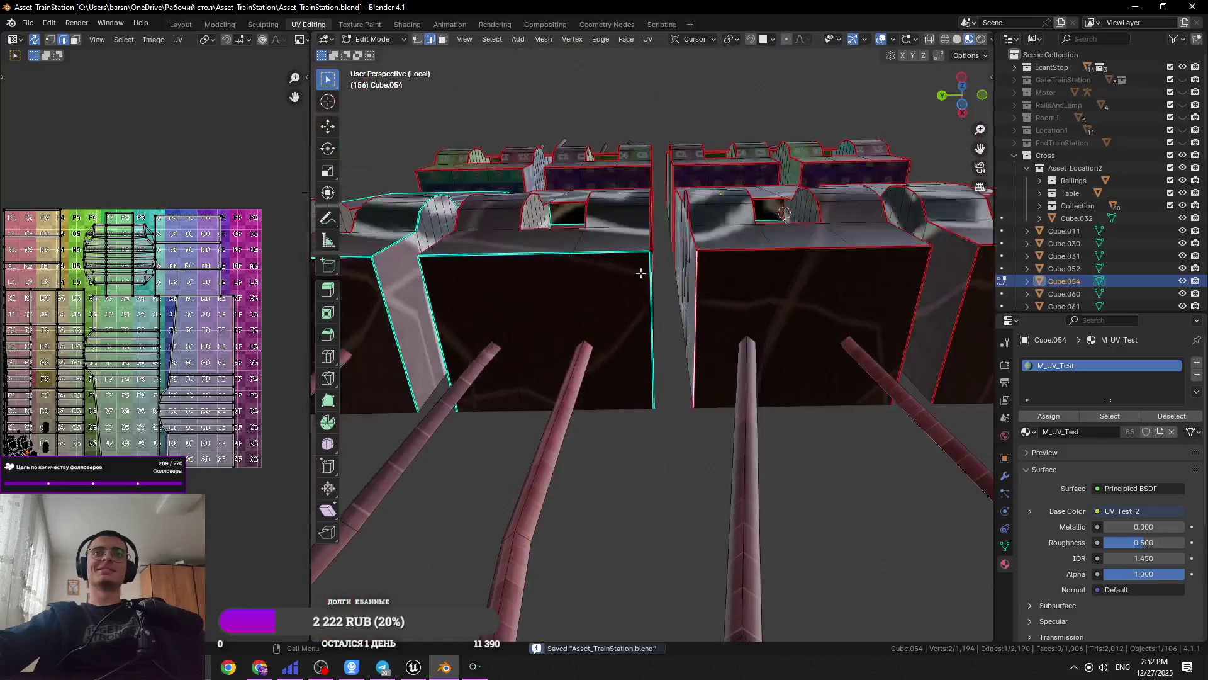
mouse_move(582, 270)
middle_mouse_down()
mouse_move(455, 225)
mouse_move(607, 356)
mouse_move(599, 400)
middle_mouse_up()
left_click(609, 357, "ctrl")
scroll(691, 351, "up", 5)
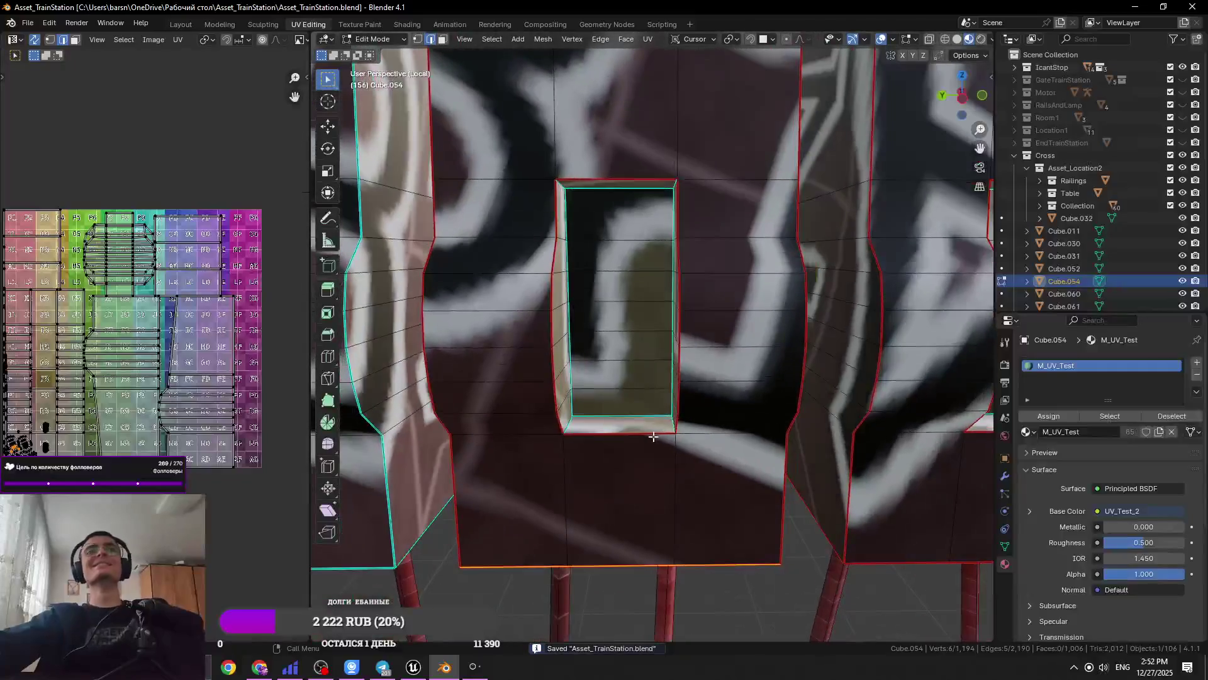
left_click(671, 425)
right_click(671, 425)
left_click(575, 416)
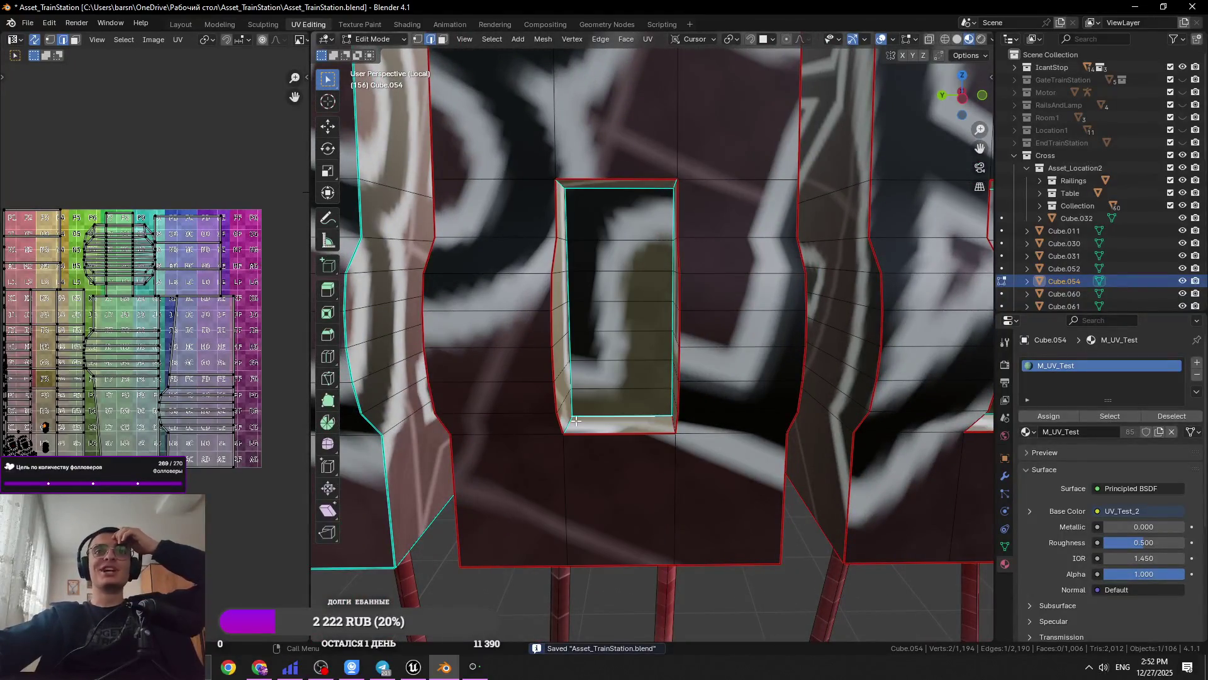
Mark the window opening's top edge as a seam
right_click(557, 191)
middle_click_drag(504, 259, 680, 195)
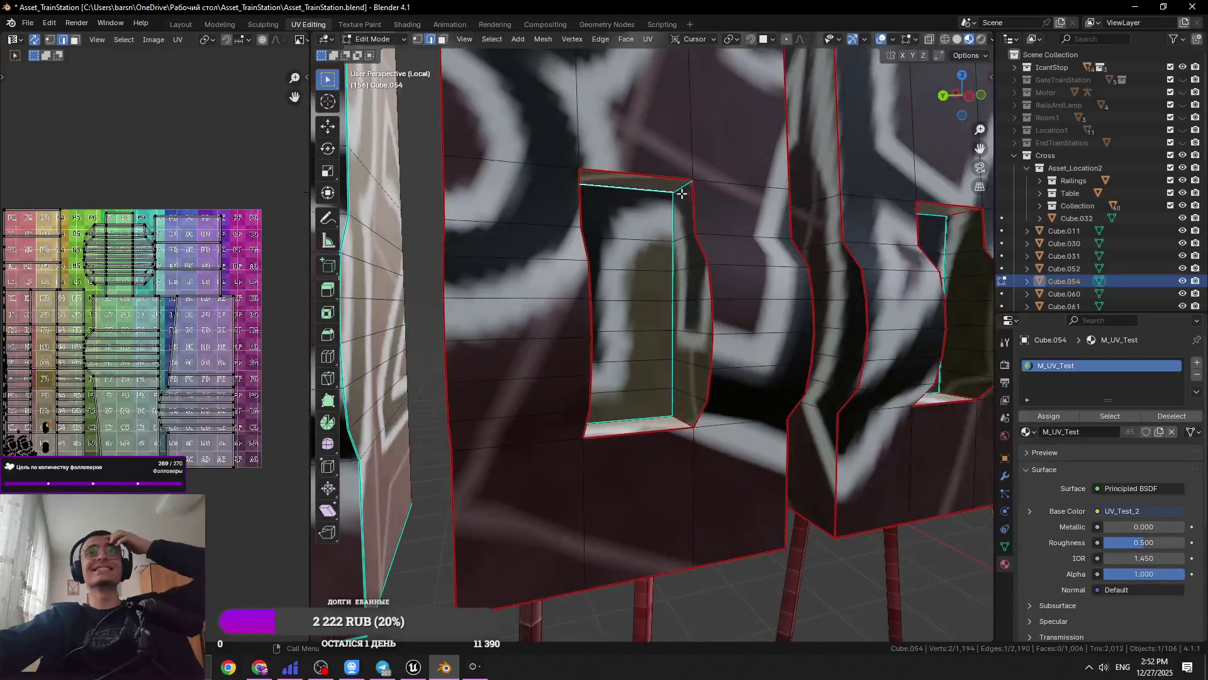
right_click(685, 195)
left_click(654, 254)
mouse_move(655, 255)
middle_mouse_down()
mouse_move(644, 296)
mouse_move(573, 318)
middle_mouse_up()
middle_click_drag(504, 289, 394, 267)
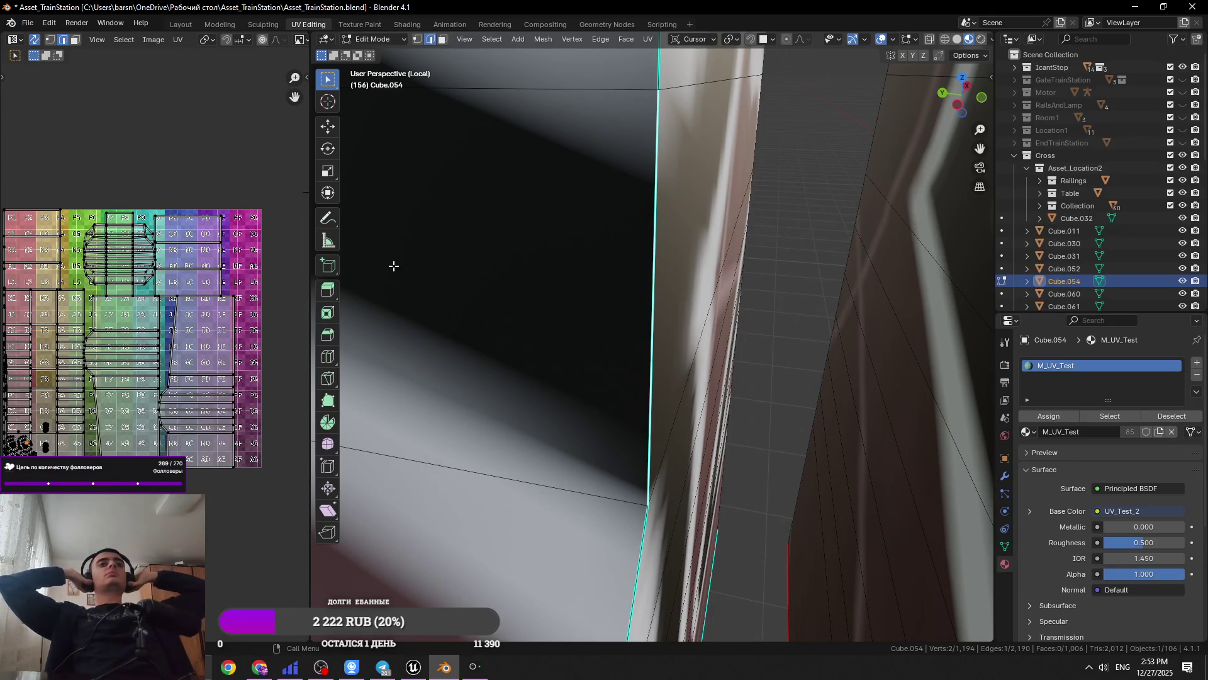
scroll(633, 359, "down", 3)
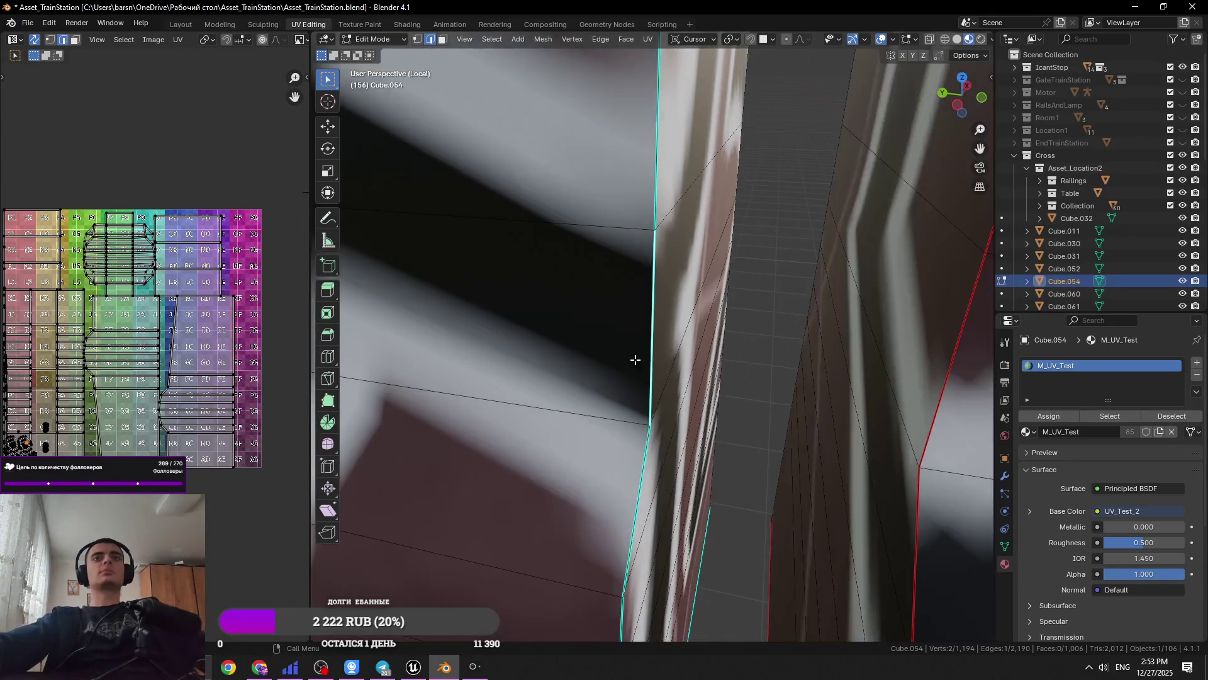
Mark the edge loop running through the box's side edge as a seam
left_click(657, 360, "alt")
right_click(657, 359)
left_click(618, 377)
scroll(682, 499, "down", 5)
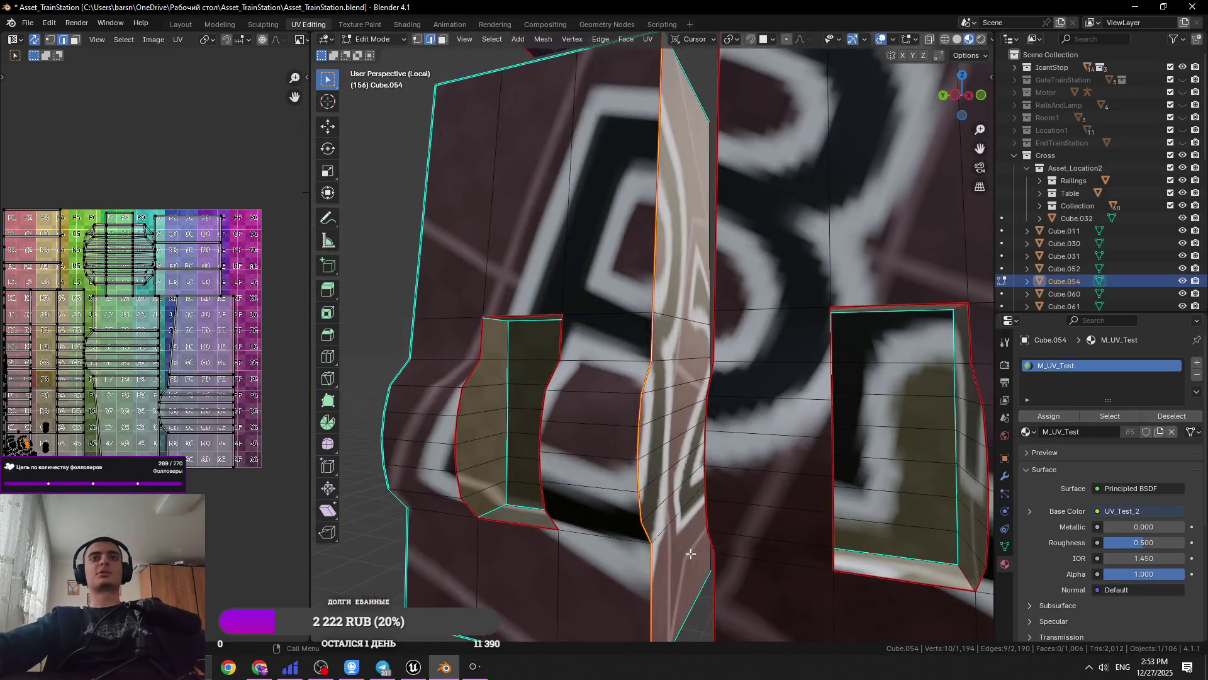
scroll(690, 553, "down", 3)
Mark the edge loop along the box's left edge as a seam and save
left_click(682, 542, "alt")
middle_click_drag(598, 571, 651, 495)
left_click(606, 501, "alt")
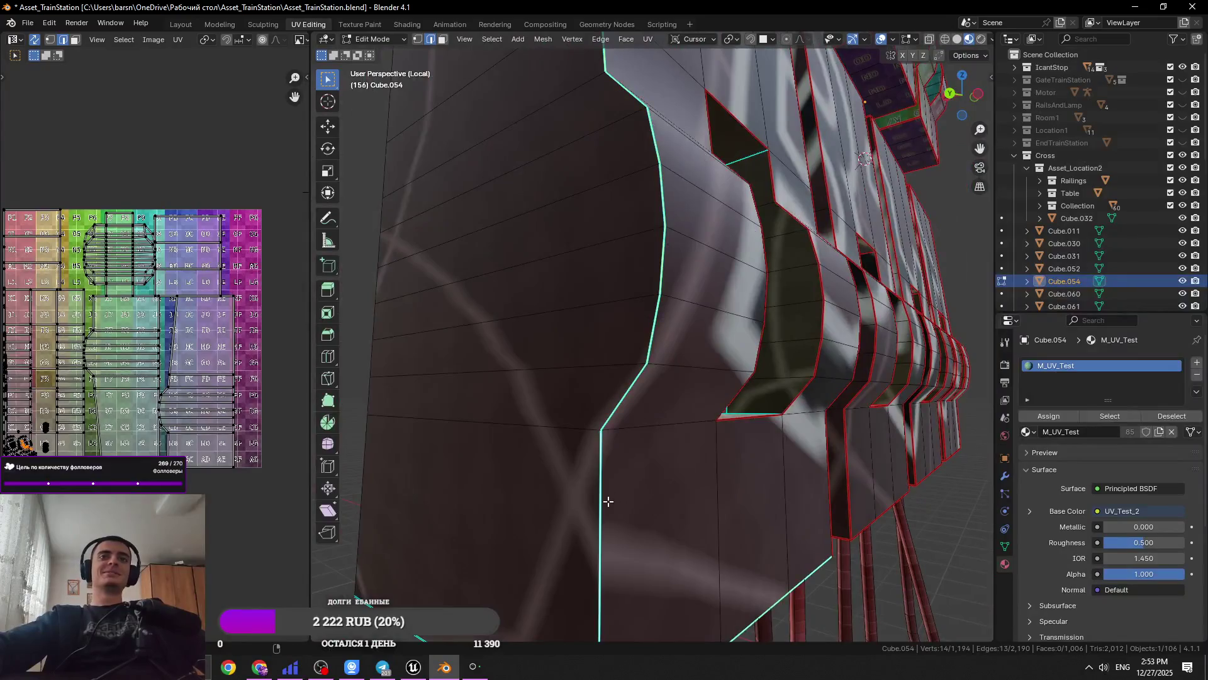
right_click(442, 597)
left_click(421, 487)
mouse_move(420, 487)
middle_mouse_down()
mouse_move(504, 432)
mouse_move(524, 387)
middle_mouse_up()
key("ctrl+s")
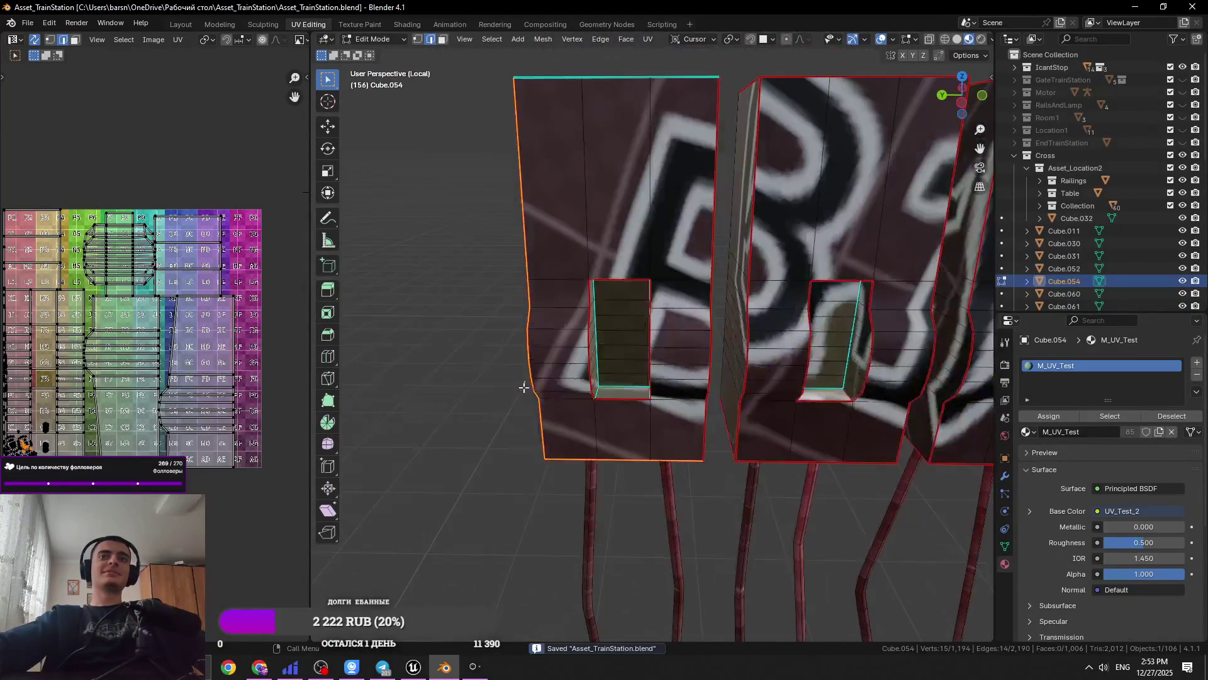
Mark individual edges around the window opening as seams
left_click(601, 392)
right_click(599, 390)
left_click(599, 390)
mouse_move(599, 390)
middle_mouse_down()
mouse_move(719, 464)
mouse_move(721, 448)
mouse_move(661, 405)
mouse_move(531, 188)
middle_mouse_up()
right_click(727, 434)
left_click(727, 435)
Add the remaining window-opening edges, mark them as seams, and save
left_click(521, 146, "shift")
middle_click_drag(548, 148, 654, 143)
right_click(659, 142)
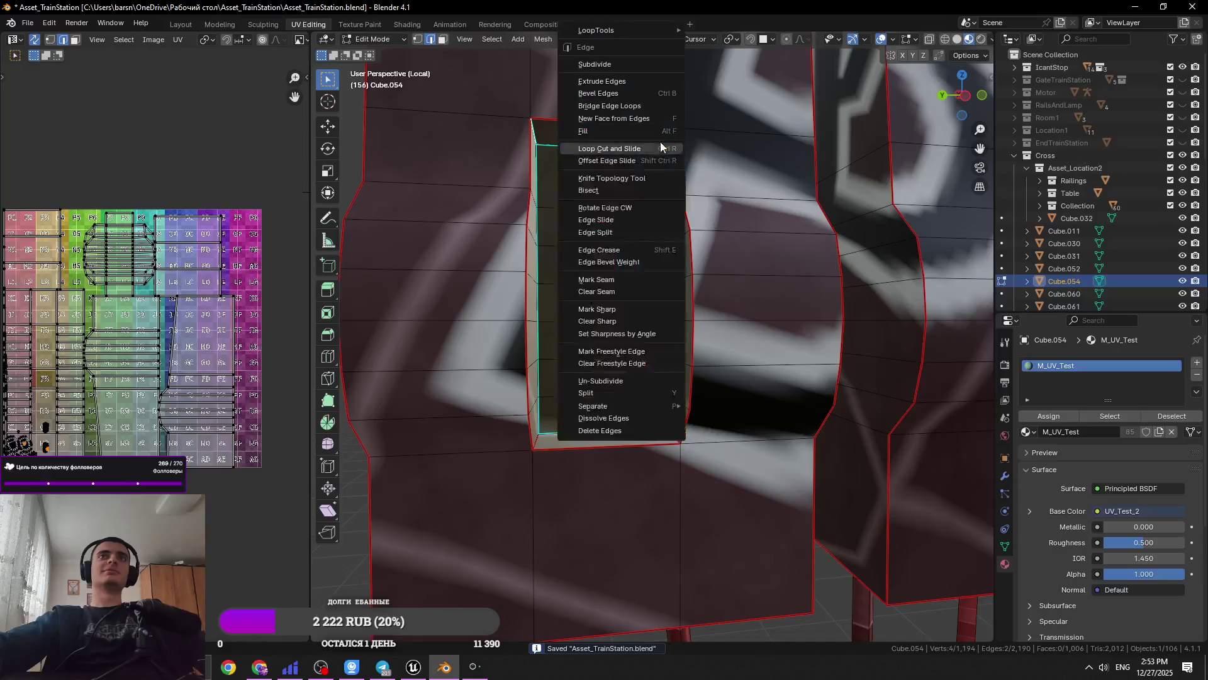
left_click(661, 292)
right_click(617, 266)
left_click(617, 266)
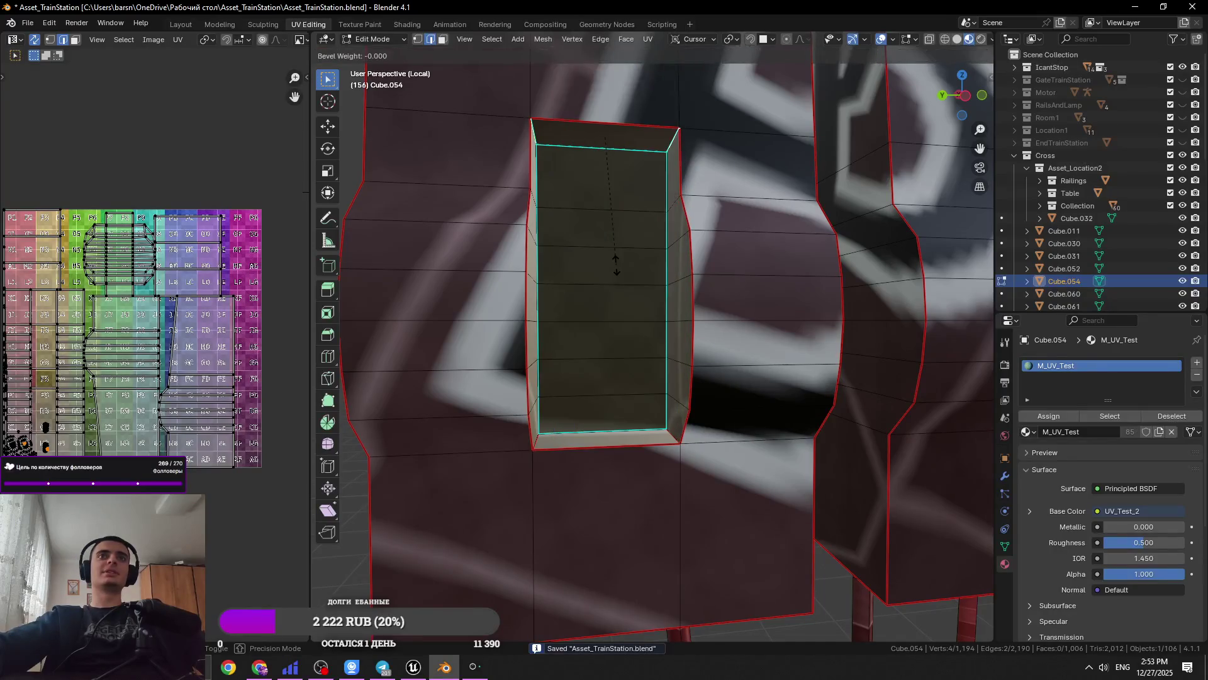
right_click(723, 283)
left_click(691, 274)
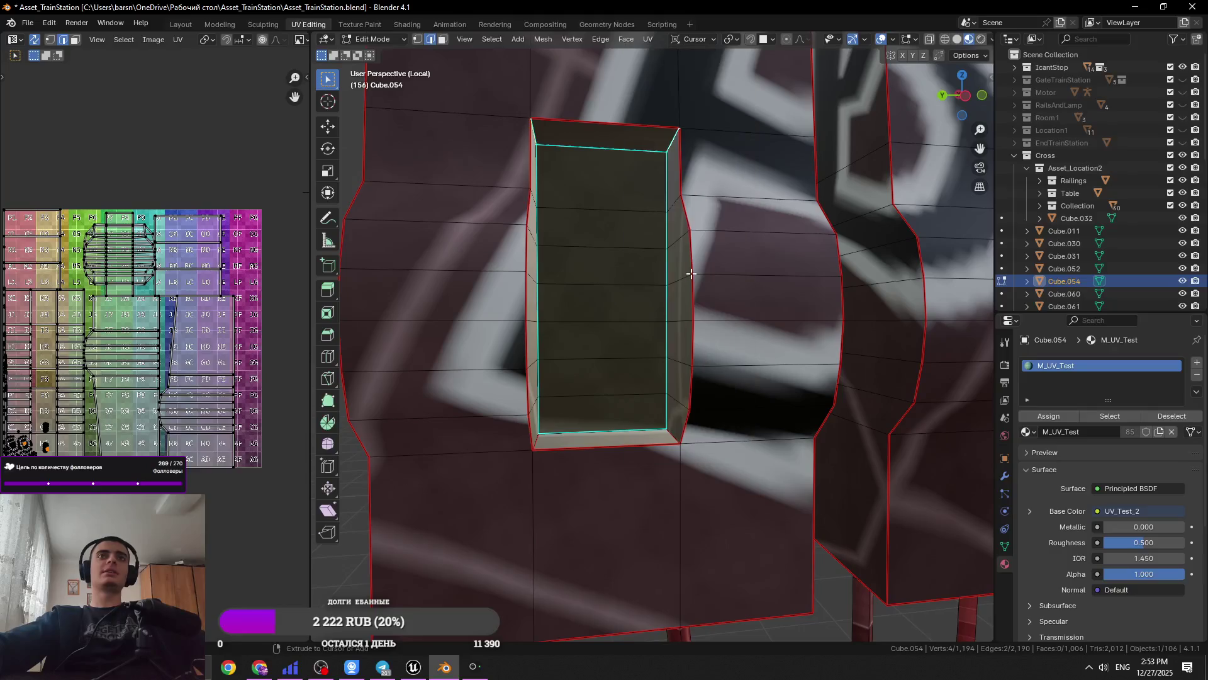
right_click(541, 136)
left_click(501, 277)
key("ctrl+s")
From a high three-quarter view, seam another edge near the opening and save
scroll(499, 273, "down", 5)
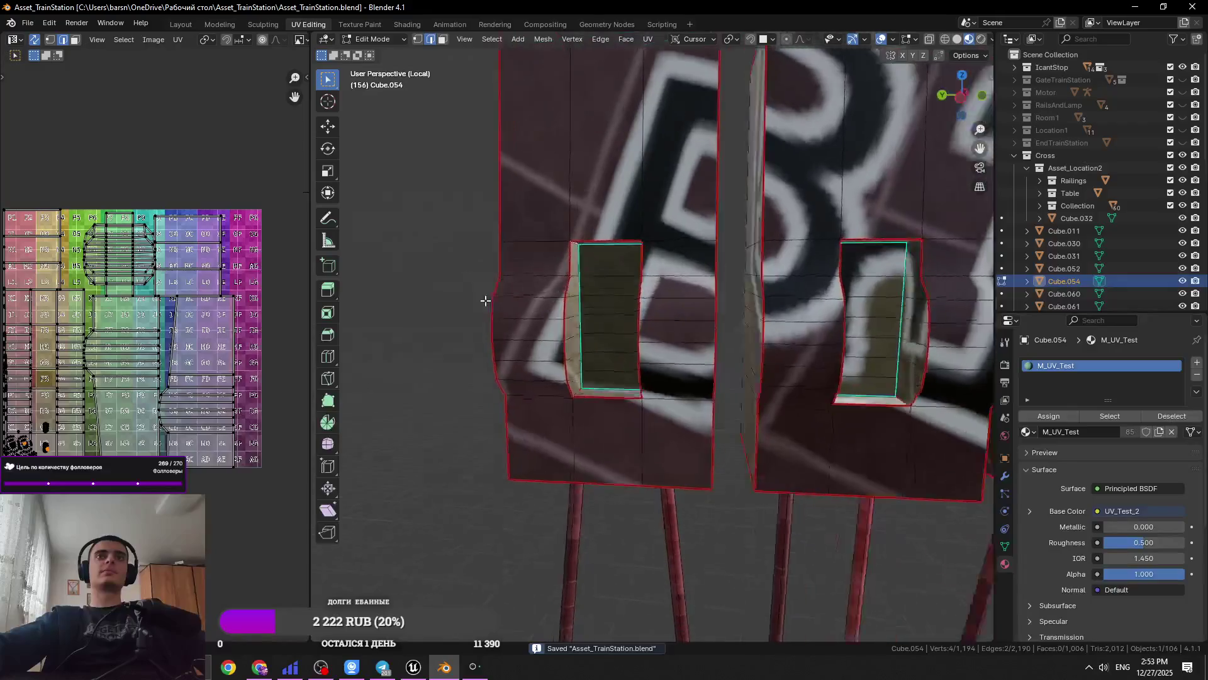
scroll(485, 301, "down", 5)
middle_click_drag(485, 300, 663, 293)
left_click(656, 271, "shift")
right_click(542, 302)
left_click(542, 303)
key("ctrl+s")
Looking down on the boxes, select a single edge and frame the view on it
mouse_move(542, 303)
middle_mouse_down()
mouse_move(687, 334)
mouse_move(573, 290)
middle_mouse_up()
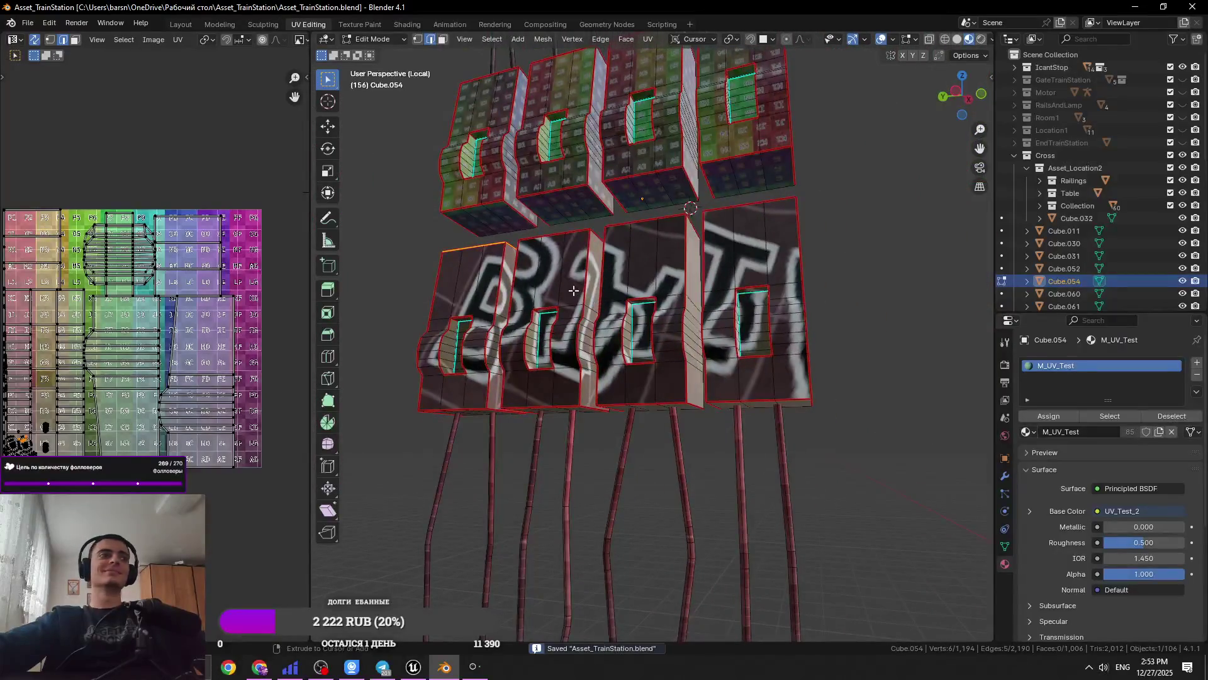
mouse_move(552, 134)
middle_mouse_down()
mouse_move(603, 272)
mouse_move(594, 267)
mouse_move(747, 237)
middle_mouse_up()
left_click(603, 273)
key("KP_Decimal")
Select edge loops along the centre wire and the wires to its right
left_click(749, 236)
scroll(758, 285, "up", 2)
left_click(676, 252, "alt")
scroll(740, 265, "down", 4)
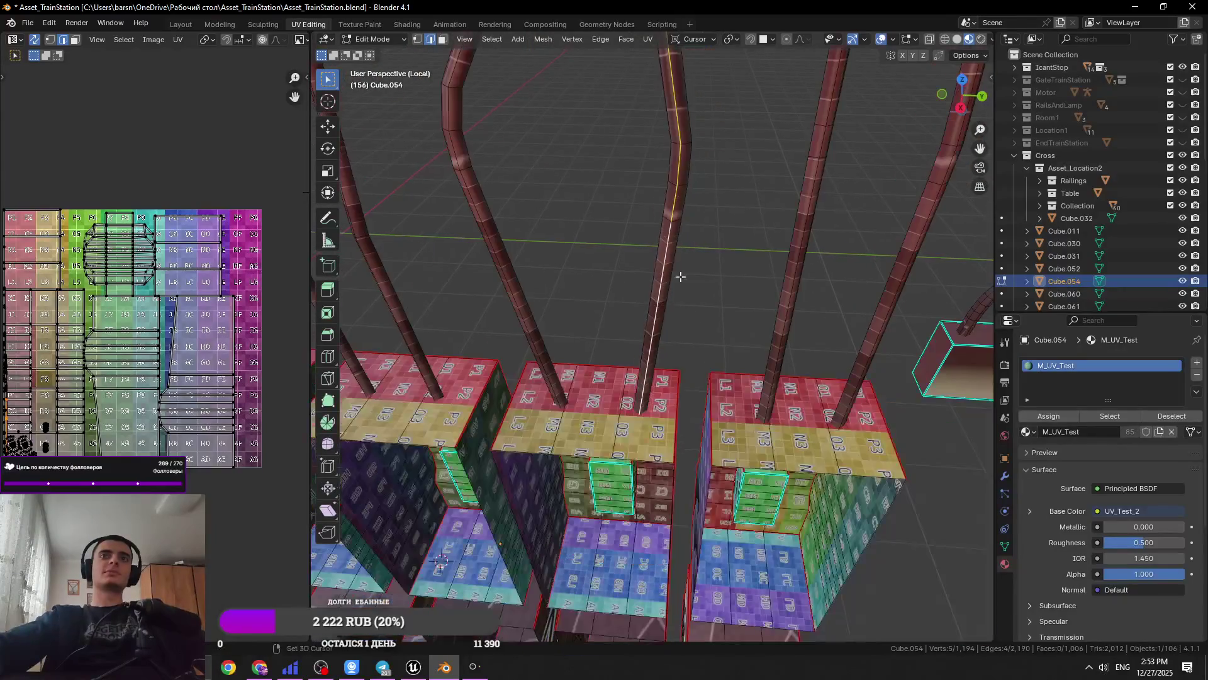
left_click(748, 261, "alt+shift")
left_click(831, 270, "alt+shift")
left_click(830, 270, "alt+shift")
left_click(820, 272, "alt+shift")
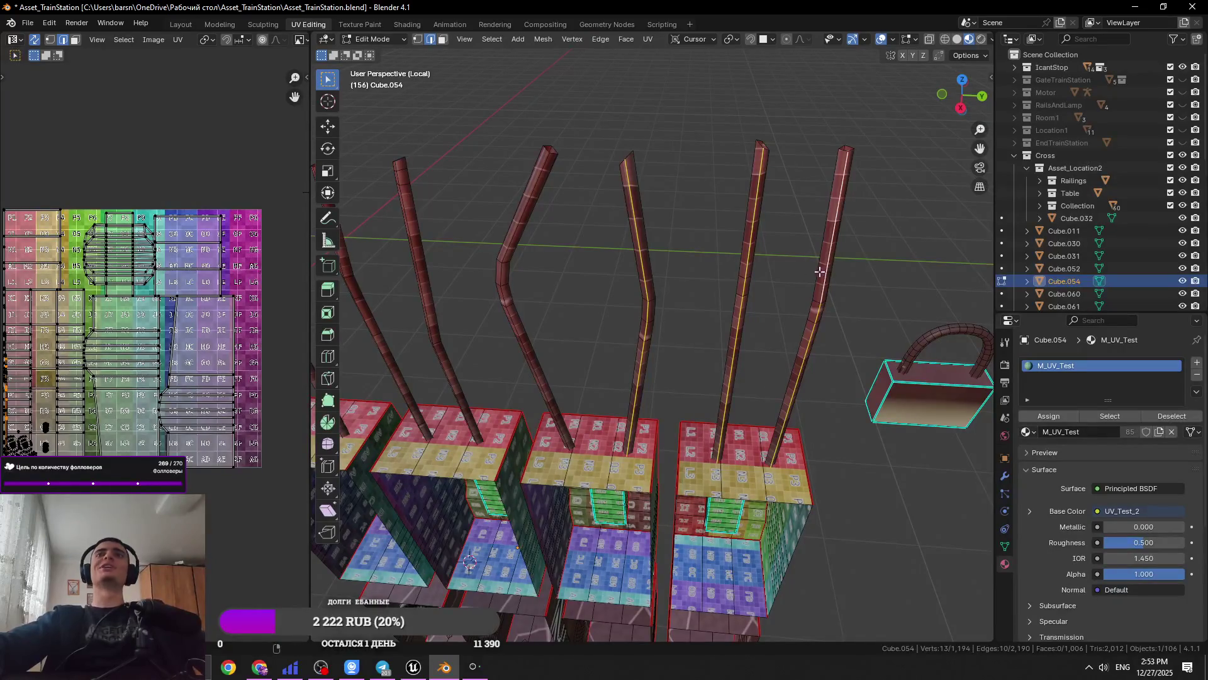
Add edge loops on the remaining wires out to the leftmost one, and save
left_click(500, 267, "alt+shift")
middle_click_drag(512, 273, 679, 277)
left_click(633, 281, "alt+shift")
left_click(554, 257, "alt+shift")
left_click(457, 250, "alt+shift")
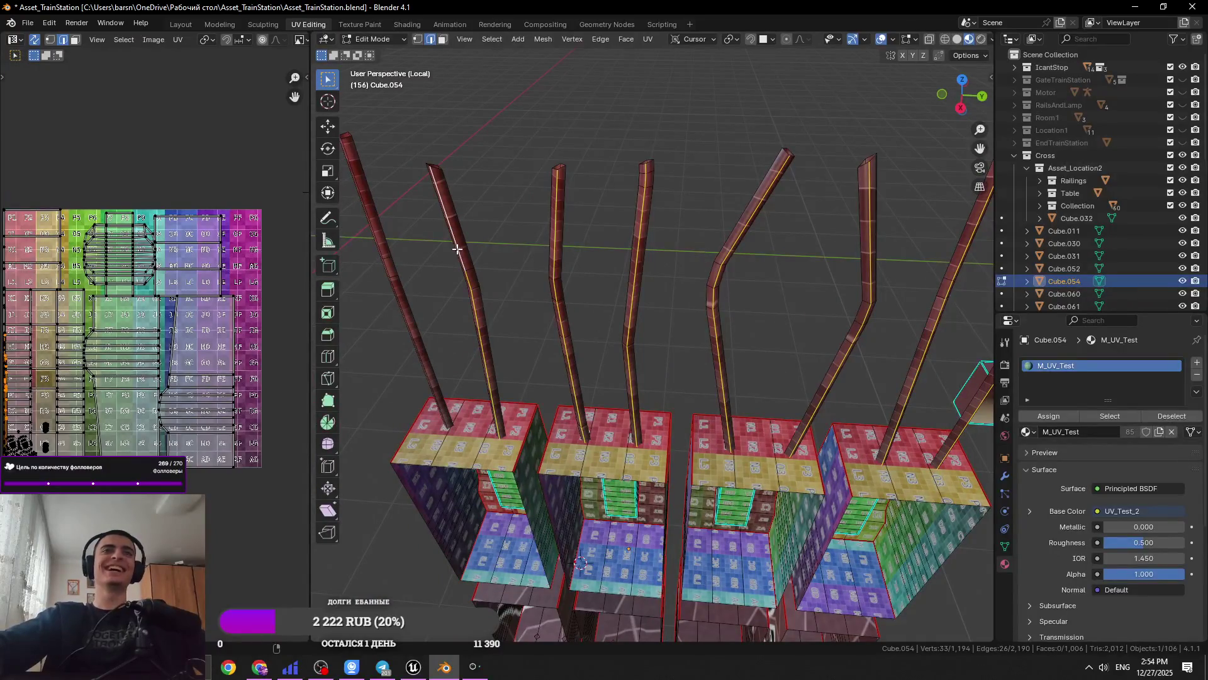
left_click(373, 232, "alt+shift")
mouse_move(373, 233)
middle_mouse_down()
mouse_move(727, 372)
mouse_move(692, 353)
middle_mouse_up()
right_click(727, 372)
key("Escape")
key("ctrl+s")
Select edge loops on the wires running below the boxes
mouse_move(627, 440)
middle_mouse_down()
mouse_move(627, 518)
mouse_move(658, 463)
middle_mouse_up()
left_click(659, 551, "alt")
key("KP_Decimal")
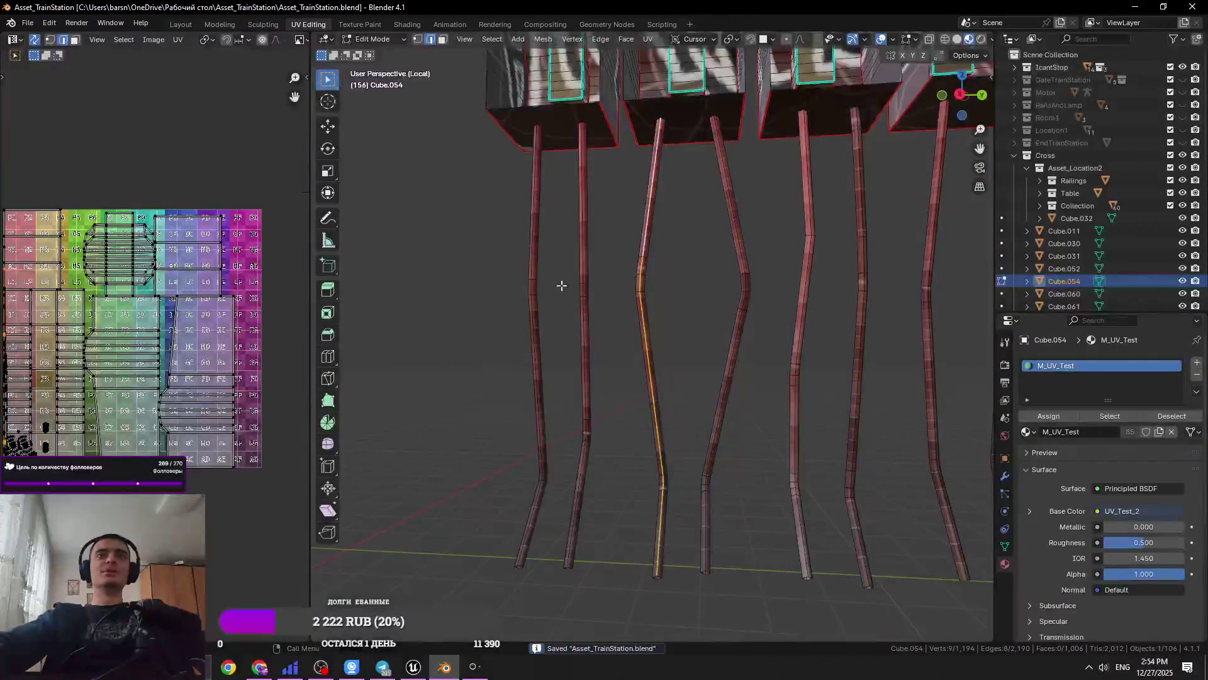
left_click(583, 241, "alt+shift")
left_click(542, 241, "alt+shift")
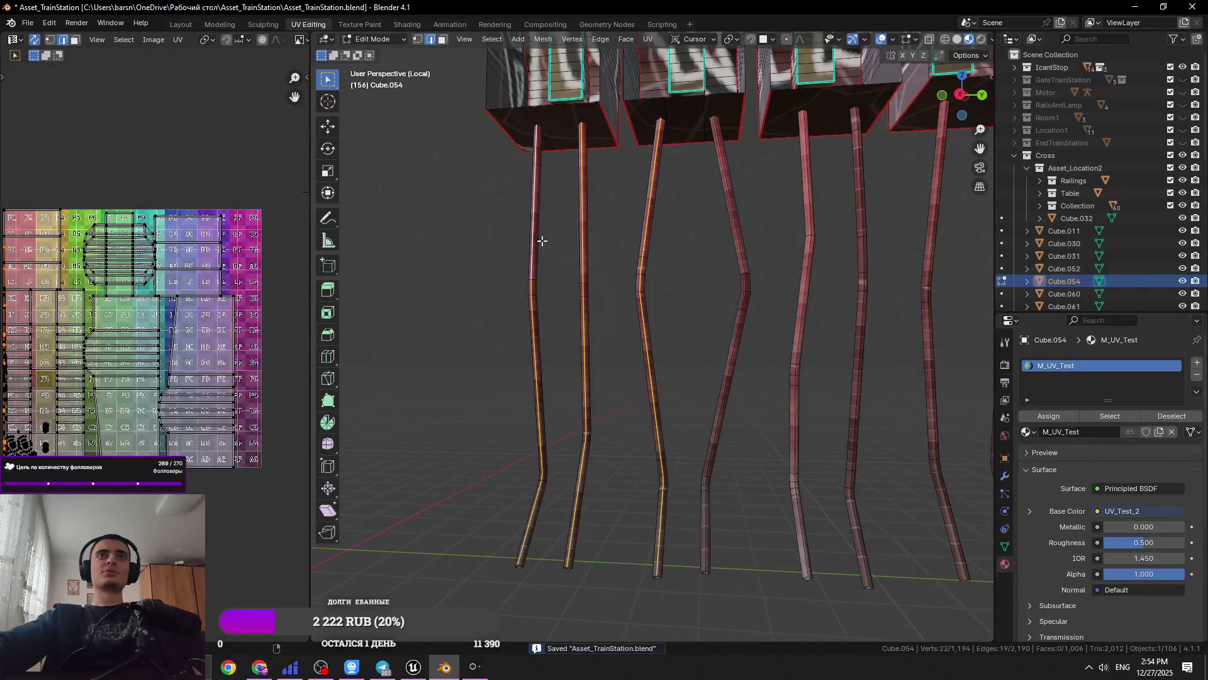
left_click(728, 189, "alt+shift")
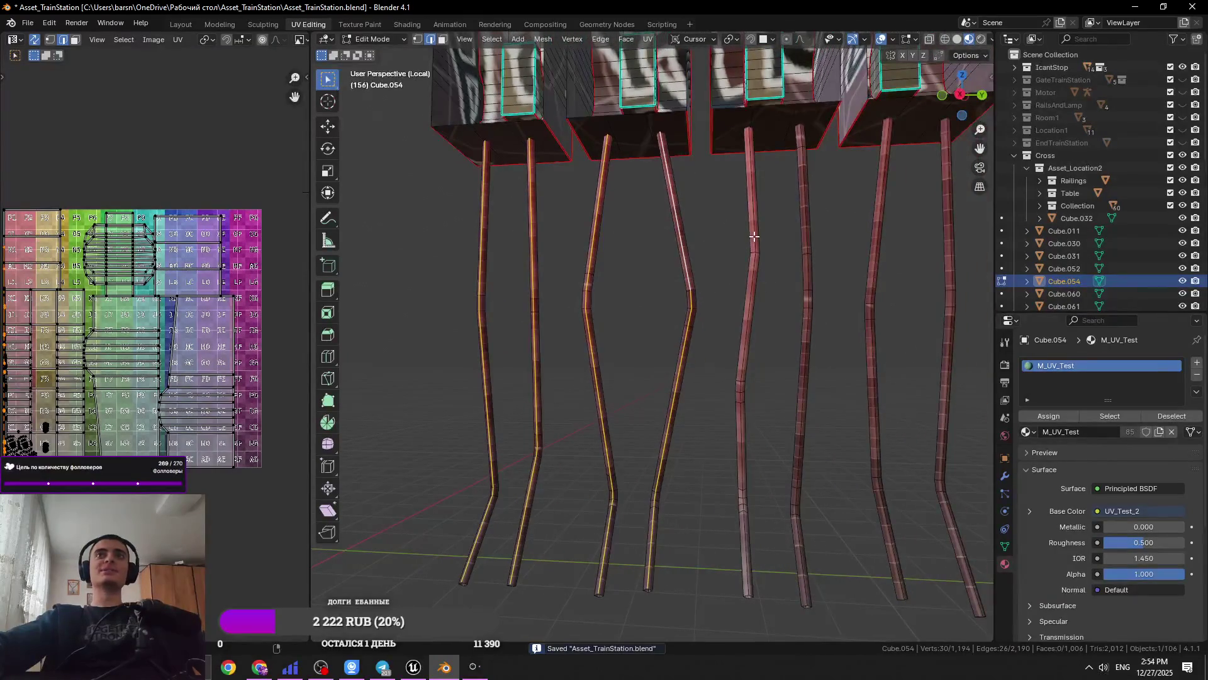
left_click(807, 241, "alt")
Add the right wire's loop, mark all wire loops as seams, and save
scroll(812, 246, "up", 2)
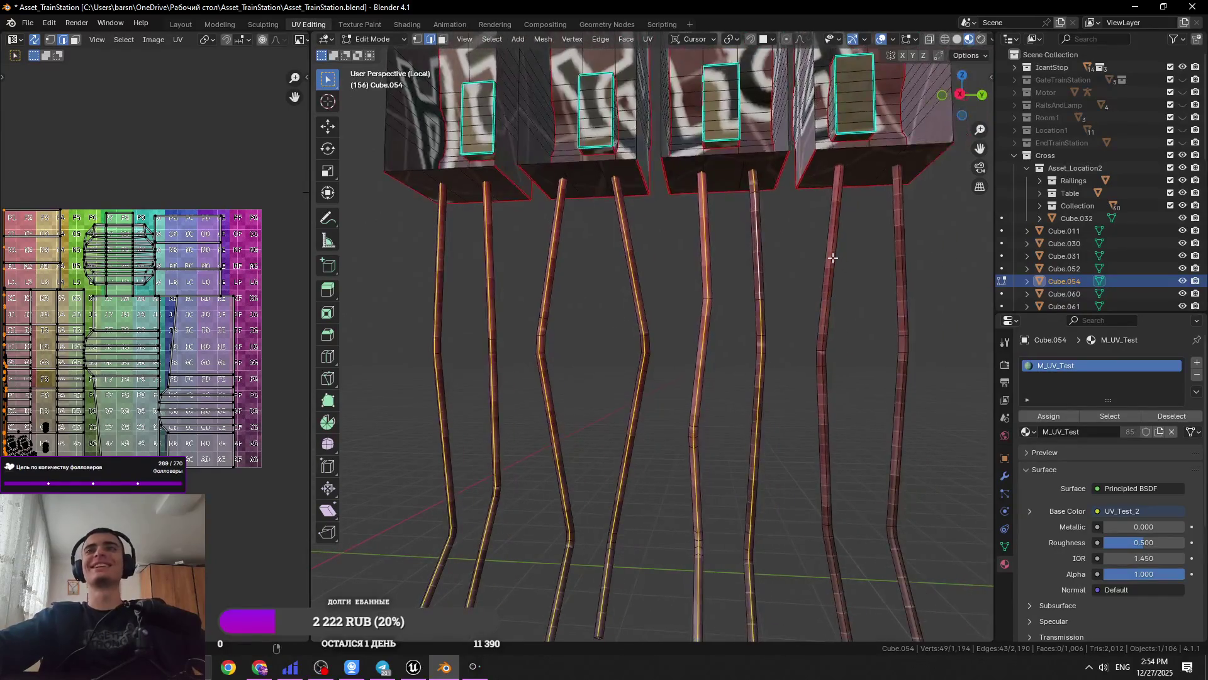
left_click(891, 266, "alt+shift")
right_click(875, 274)
left_click(875, 276)
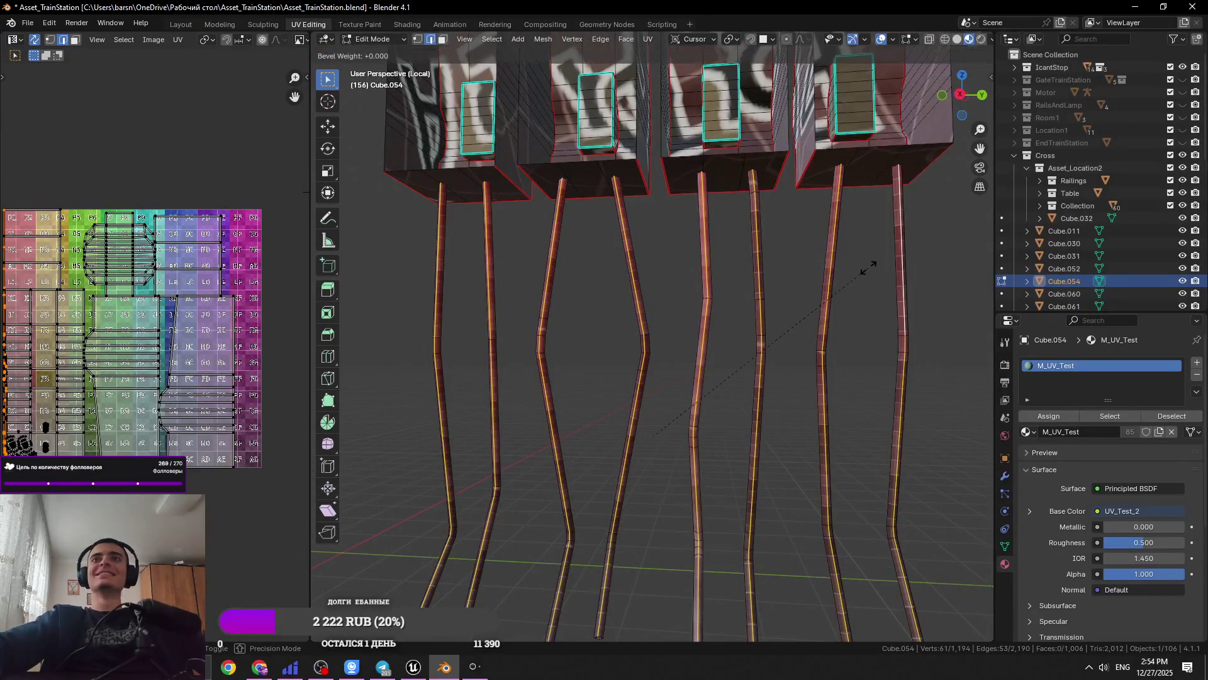
key("Escape")
key("ctrl+z")
right_click(439, 277)
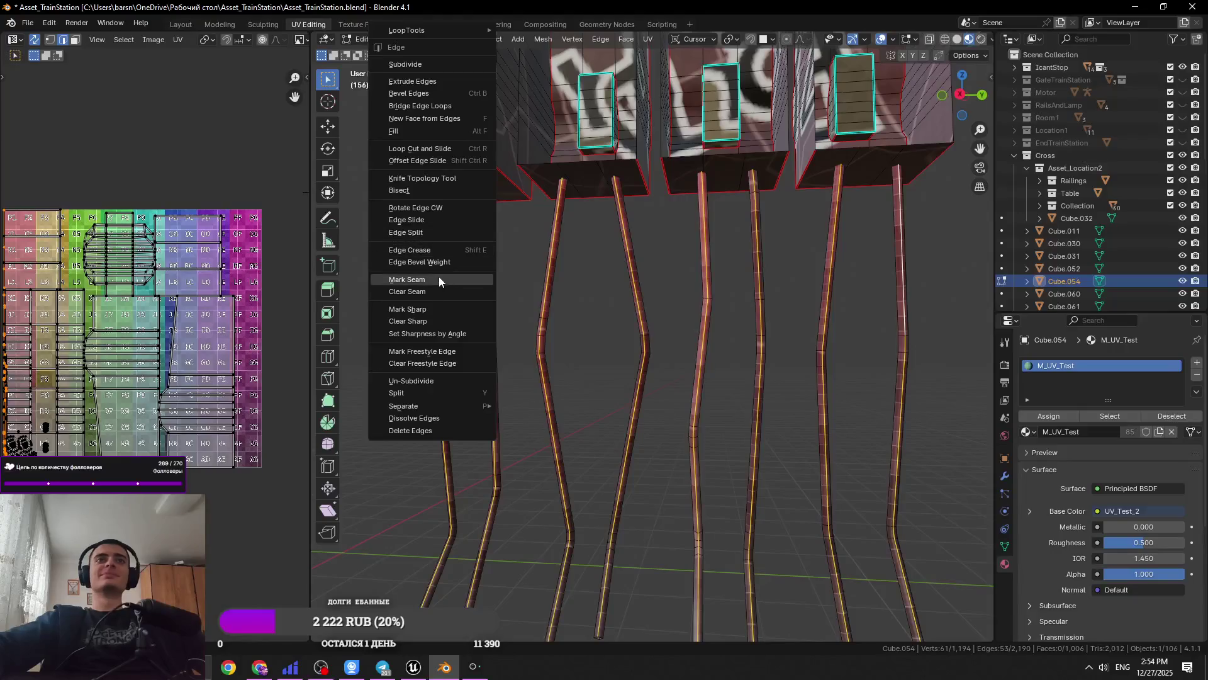
left_click(428, 273)
scroll(601, 319, "down", 5)
key("ctrl+s")
Select the whole mesh, UV-unwrap it, save, then deselect everything
key("a")
mouse_move(601, 319)
middle_mouse_down()
mouse_move(422, 350)
mouse_move(566, 340)
mouse_move(528, 330)
mouse_move(485, 349)
mouse_move(475, 202)
middle_mouse_up()
left_click(648, 39)
left_click(667, 54)
key("ctrl+s")
key("alt+a")
key("a")
key("alt+a")
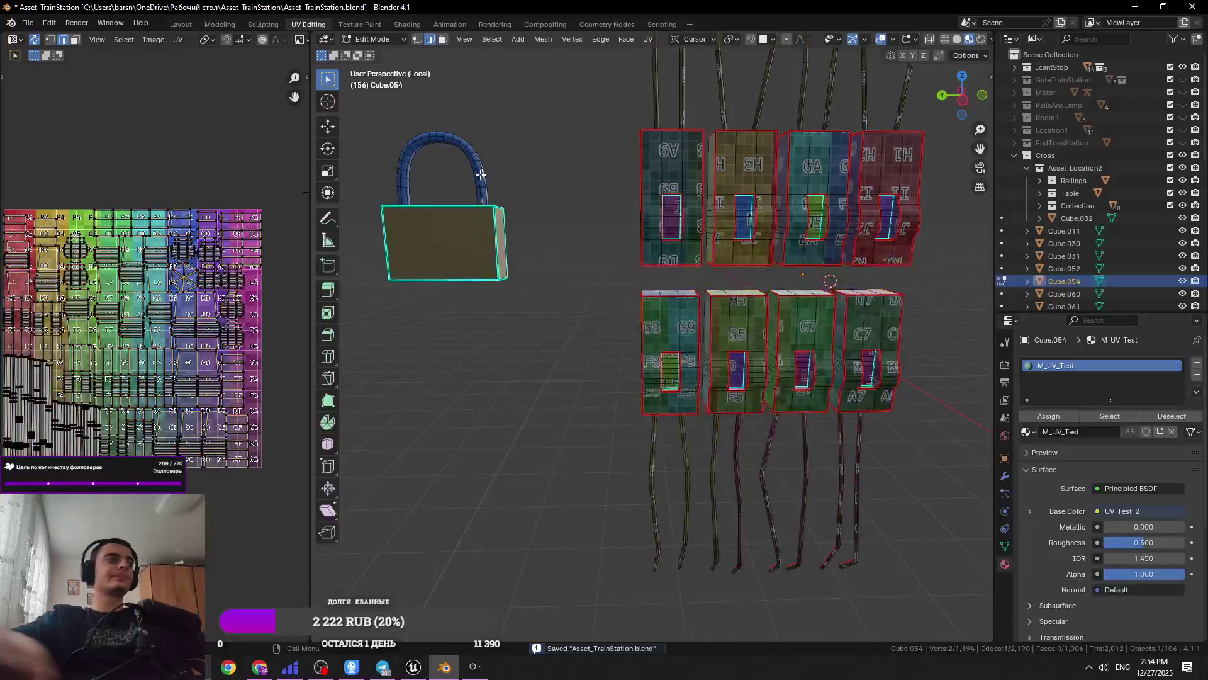
Mark an edge loop along the padlock shackle as a seam and save
left_click(482, 176)
key("KP_Decimal")
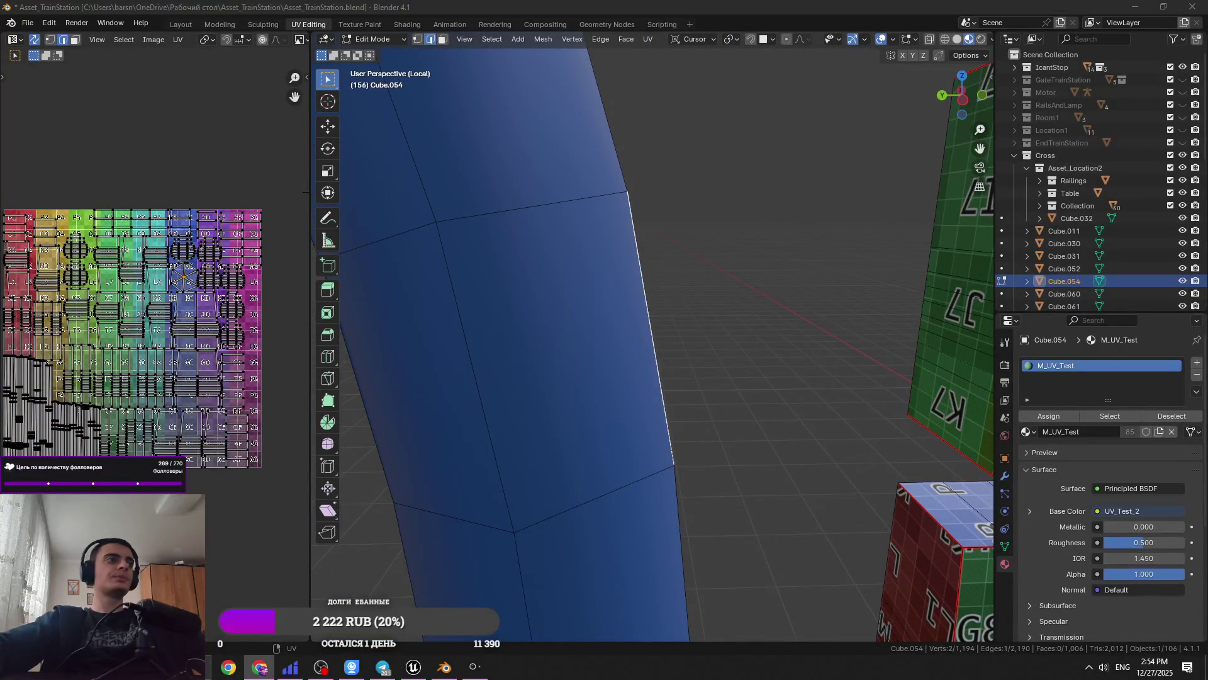
scroll(539, 280, "down", 6)
middle_click_drag(540, 281, 683, 240)
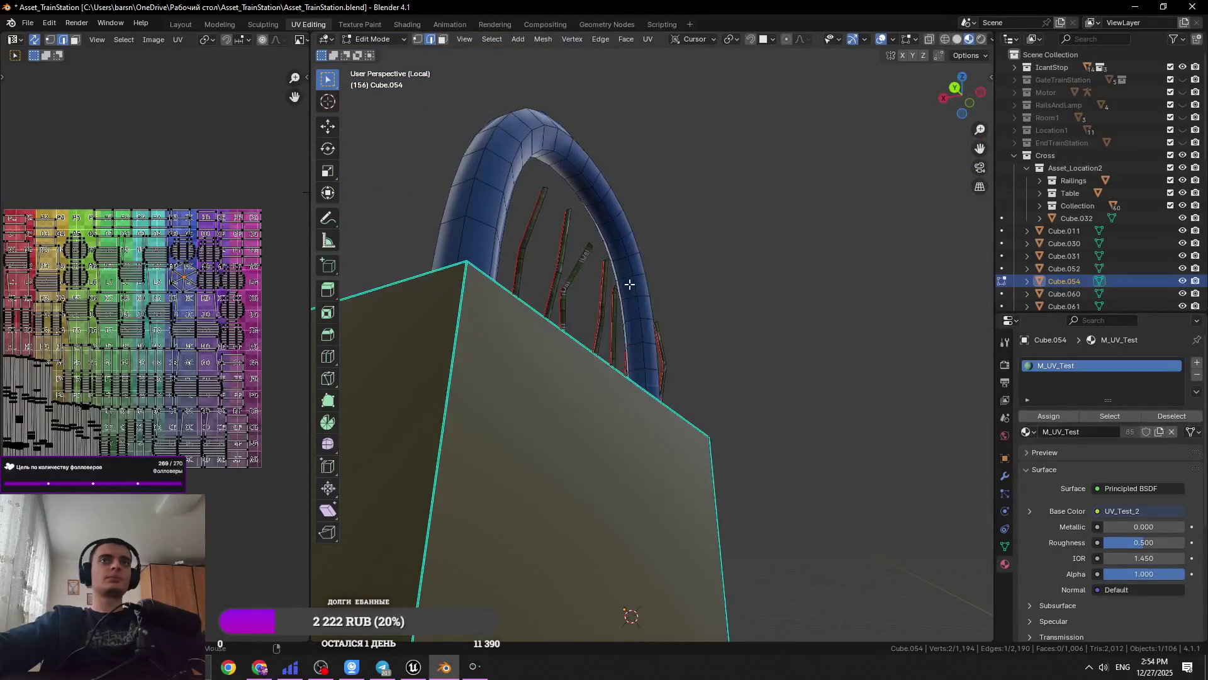
scroll(630, 285, "down", 2)
left_click(641, 311, "alt")
left_click(630, 291, "alt")
mouse_move(629, 290)
middle_mouse_down()
mouse_move(686, 357)
mouse_move(615, 319)
middle_mouse_up()
right_click(686, 357)
left_click(683, 469)
key("ctrl+s")
Select the linked shackle, unwrap it, save, and minimise Blender
scroll(614, 318, "up", 2)
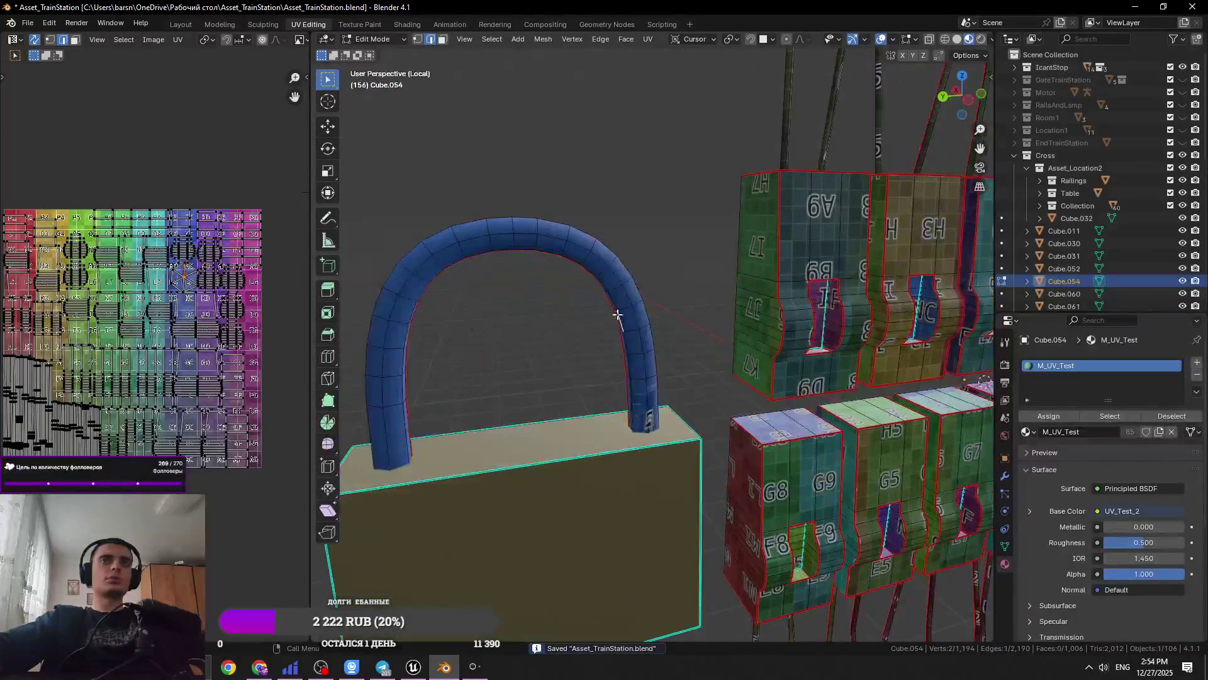
key("ctrl+l")
left_click(648, 39)
left_click(655, 53)
key("ctrl+s")
middle_click_drag(667, 189, 628, 239)
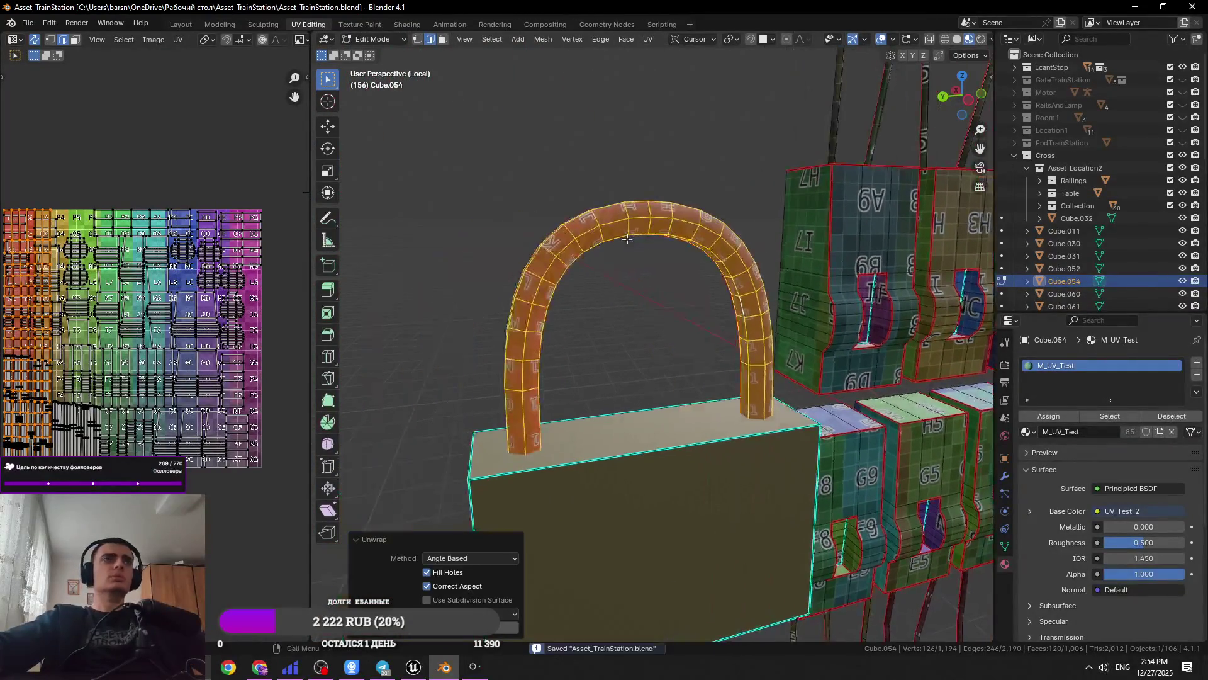
left_click(1136, 6)
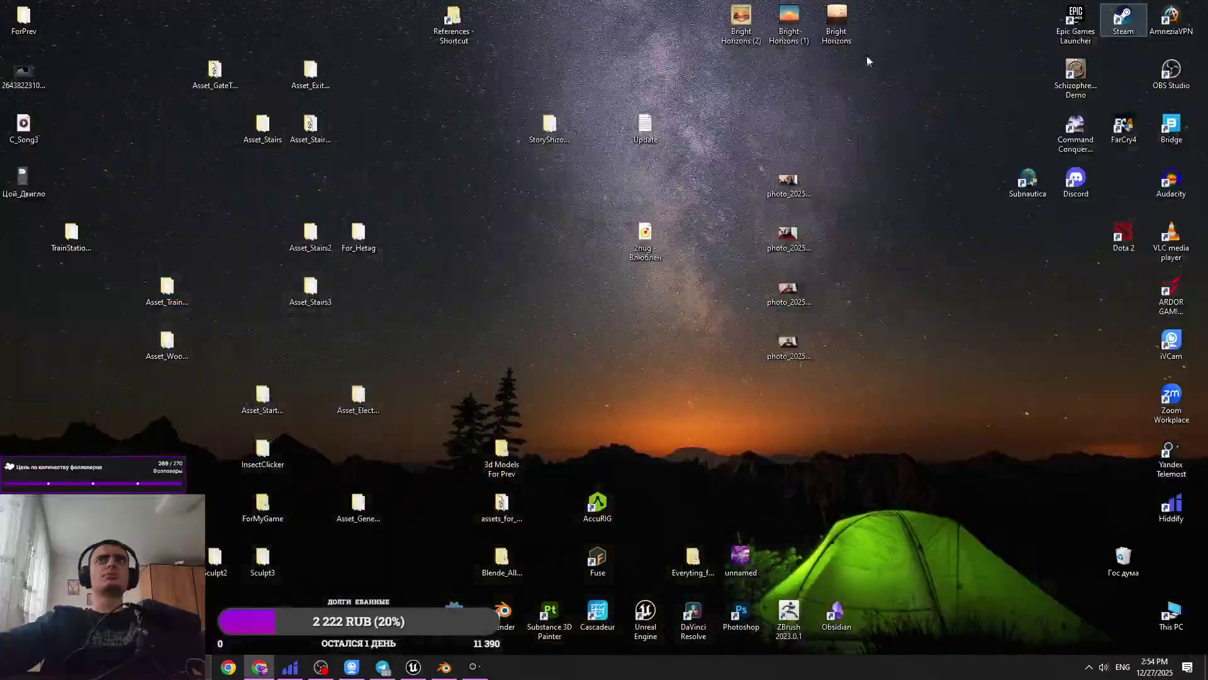
Play the 'Russian Cover' track from the desktop, check its volume, and return to Blender
double_click(44, 185)
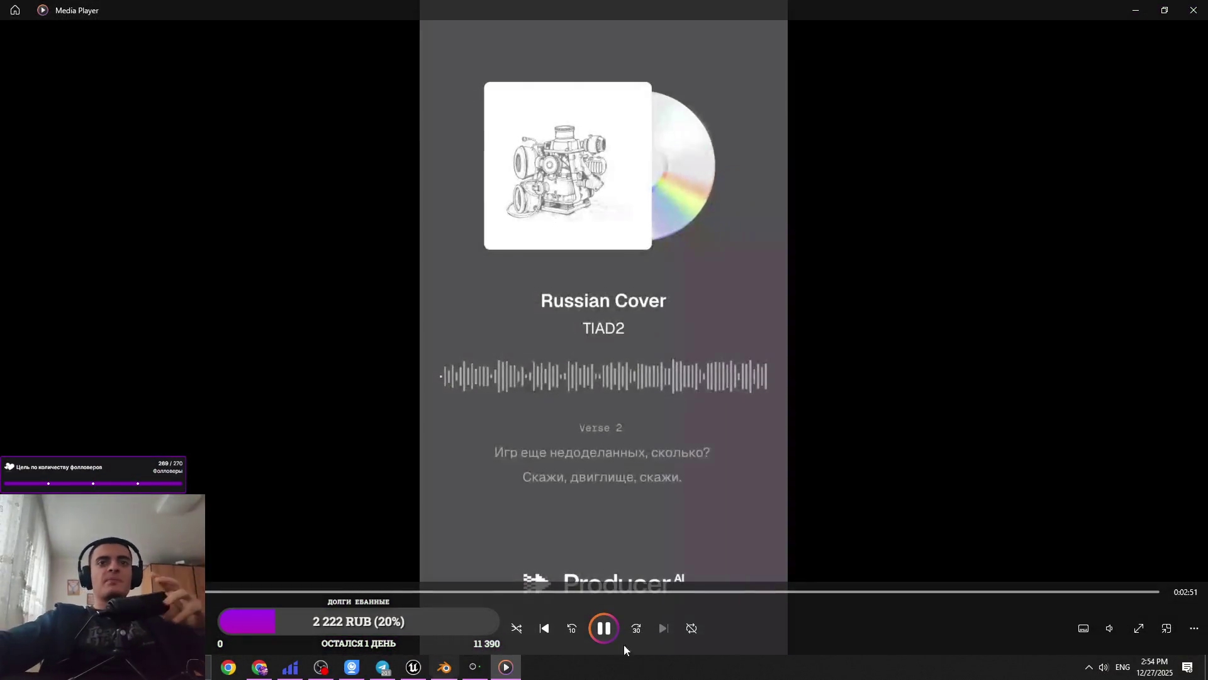
left_click(1109, 628)
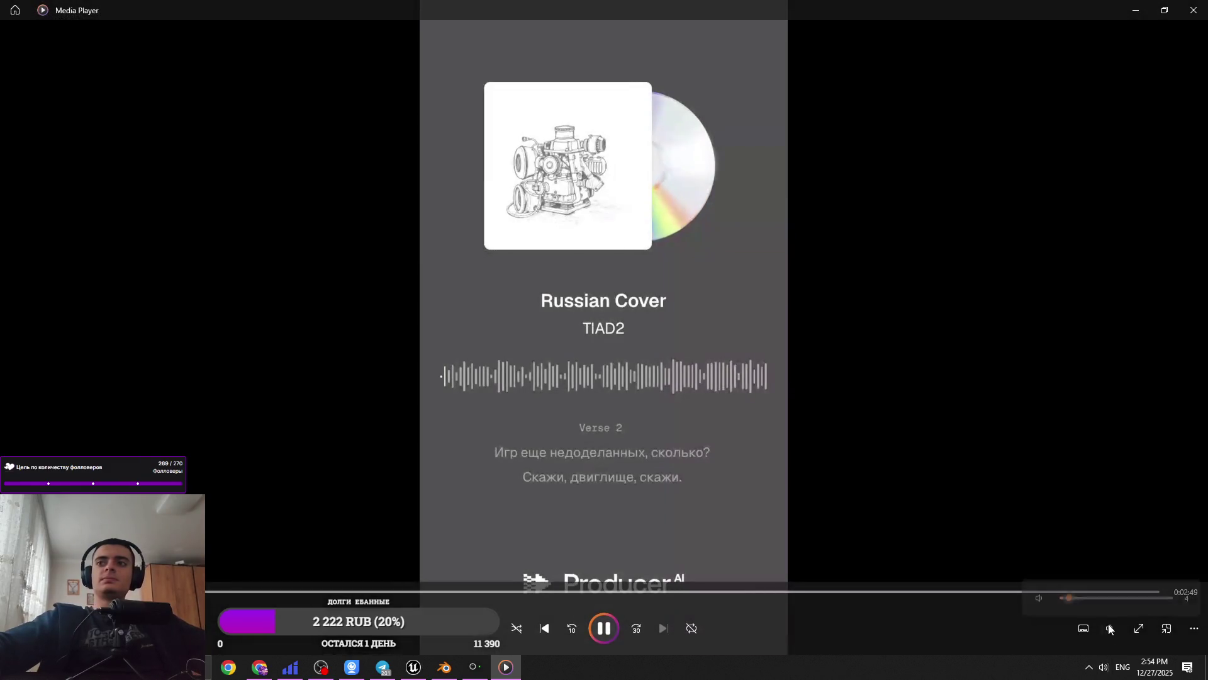
left_click(443, 668)
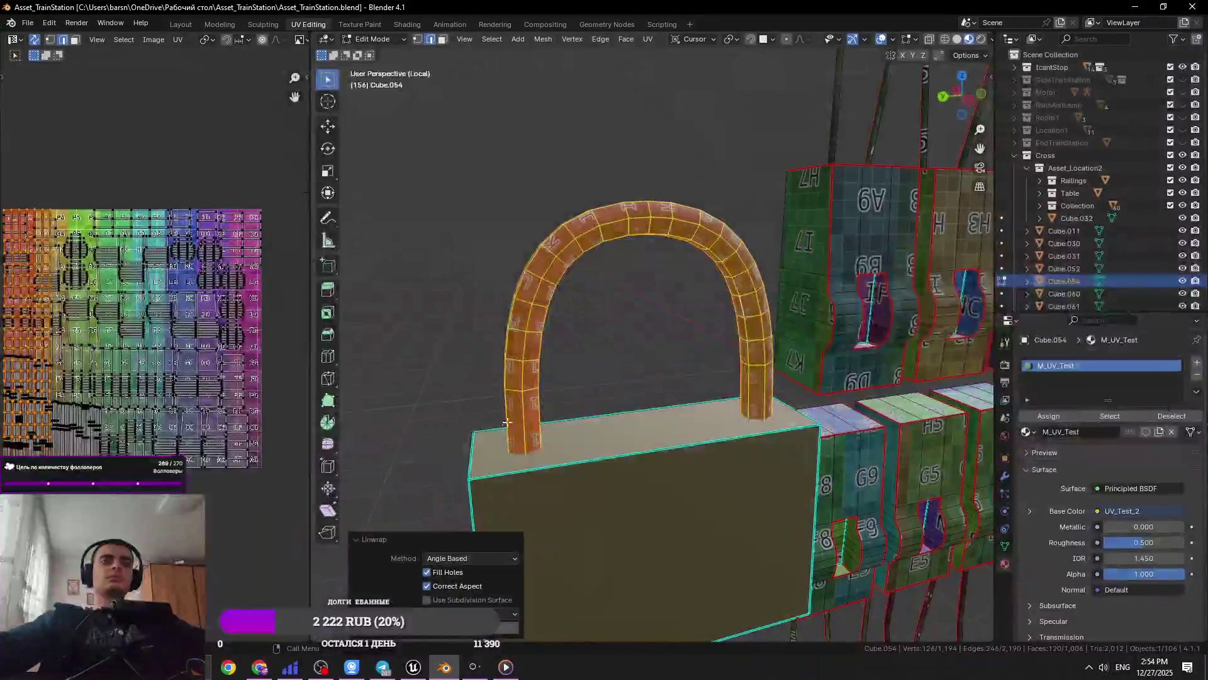
Select the entire linked shackle mesh and save
left_click(507, 421)
left_click(319, 671)
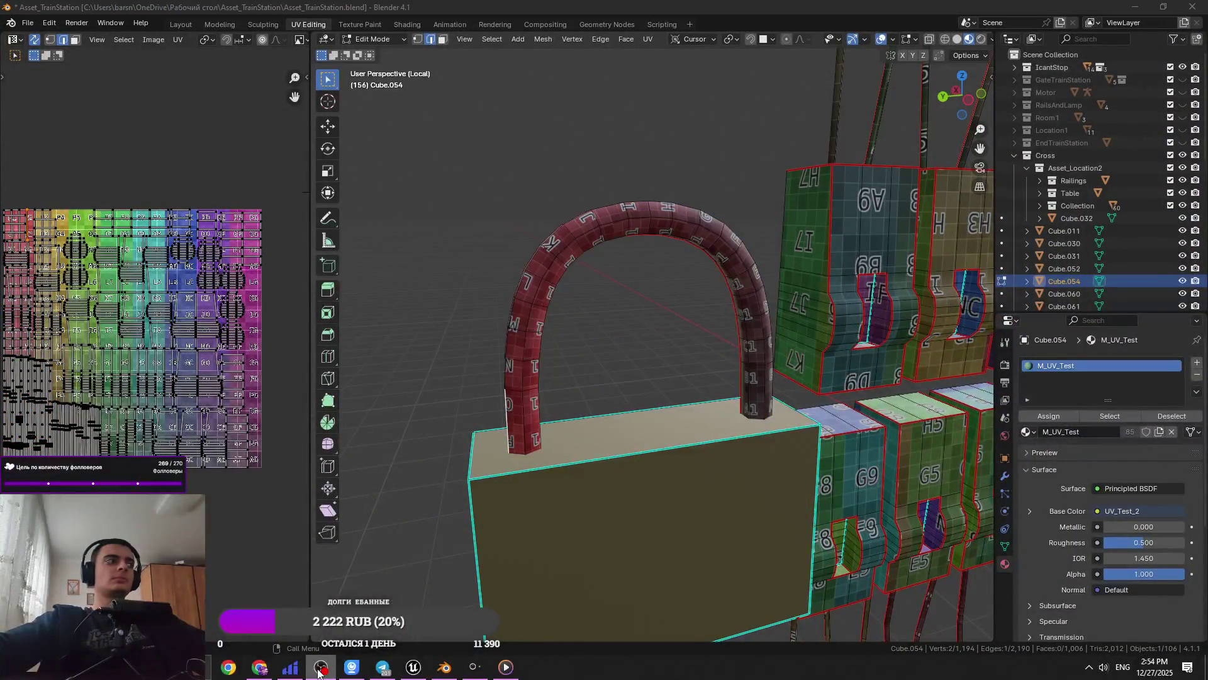
left_click(319, 671)
key("k")
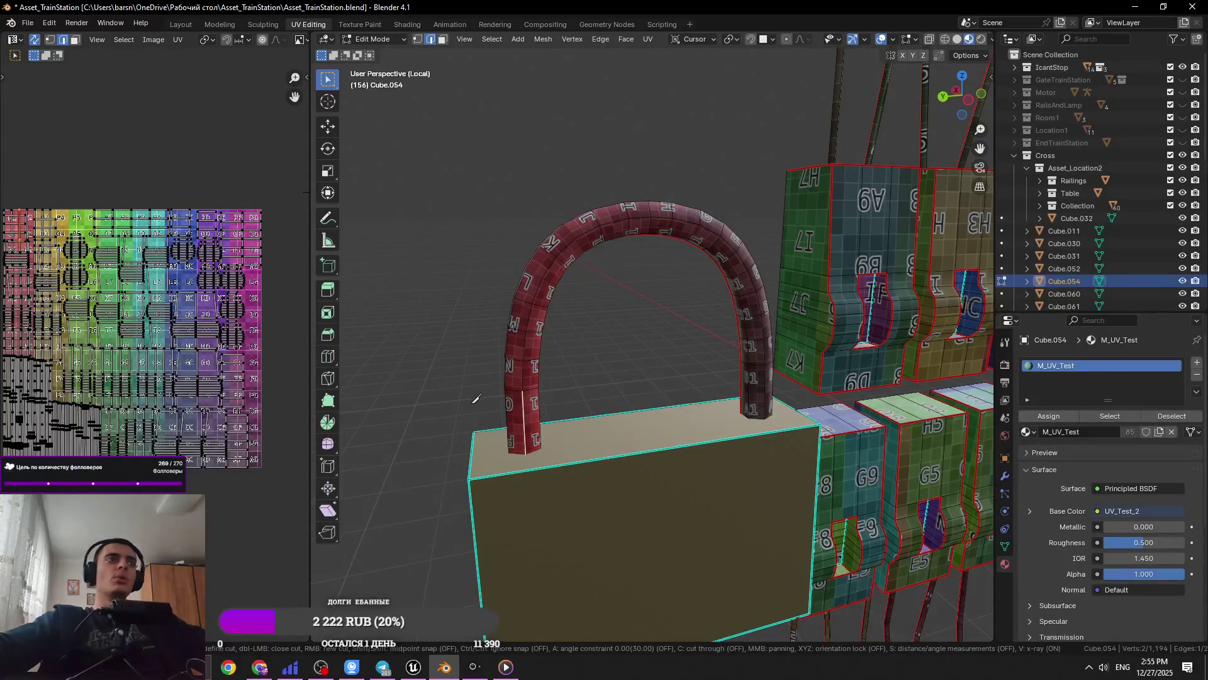
key("Escape")
key("ctrl+l")
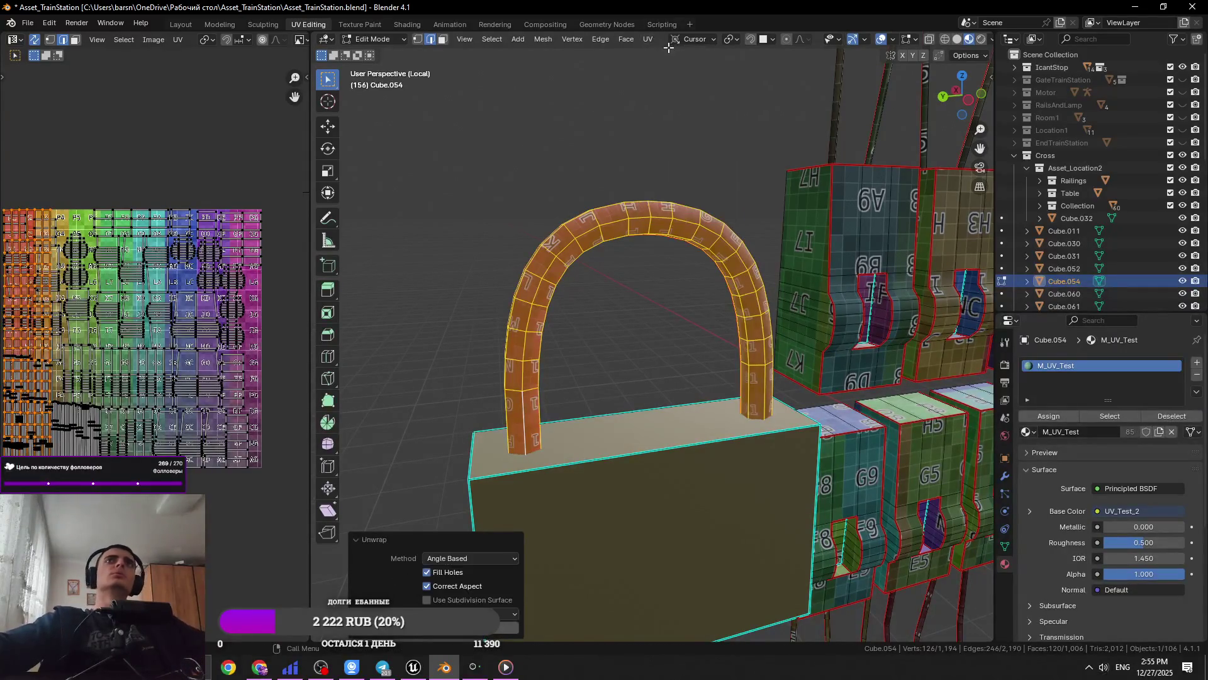
key("ctrl+s")
Select several edges of the lock body and mark them as seams
mouse_move(629, 315)
middle_mouse_down()
mouse_move(601, 426)
mouse_move(699, 460)
middle_mouse_up()
left_click(601, 426)
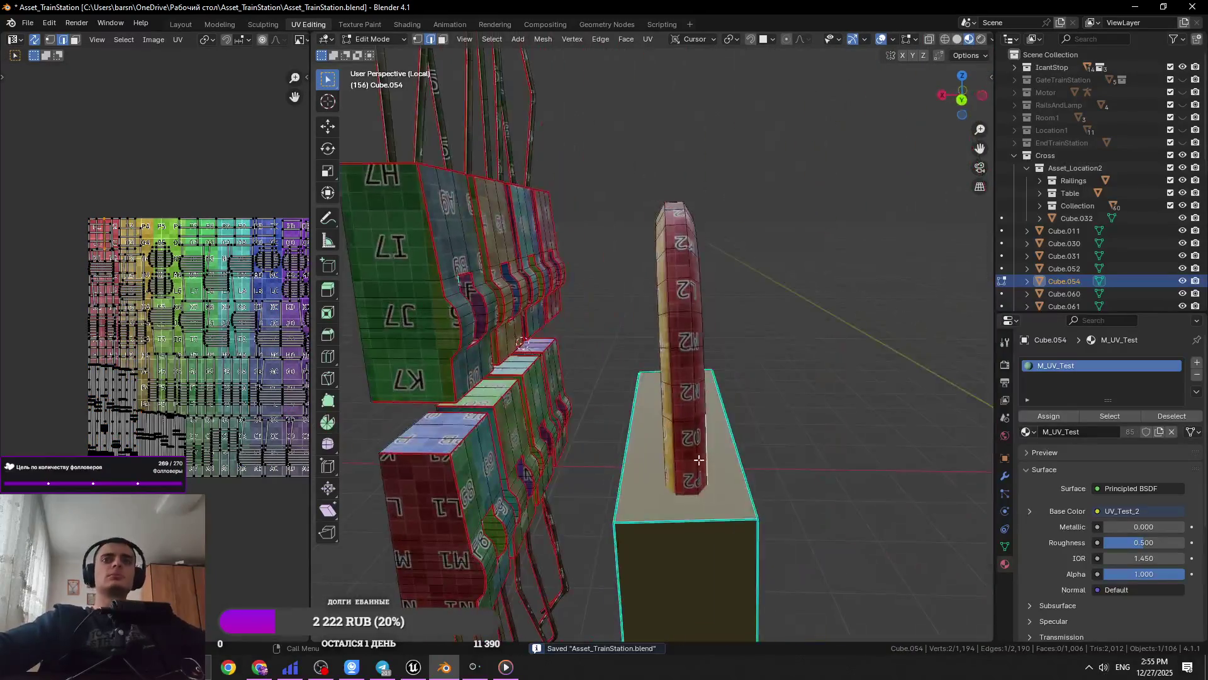
mouse_move(628, 516)
middle_mouse_down()
mouse_move(610, 523)
mouse_move(595, 395)
middle_mouse_up()
mouse_move(602, 322)
middle_mouse_down()
mouse_move(553, 329)
mouse_move(560, 295)
middle_mouse_up()
left_click(856, 528, "shift")
mouse_move(852, 529)
middle_mouse_down()
mouse_move(669, 418)
mouse_move(686, 520)
mouse_move(794, 526)
mouse_move(660, 424)
mouse_move(790, 431)
mouse_move(780, 409)
middle_mouse_up()
left_click(780, 410, "shift")
right_click(743, 486)
left_click(743, 487)
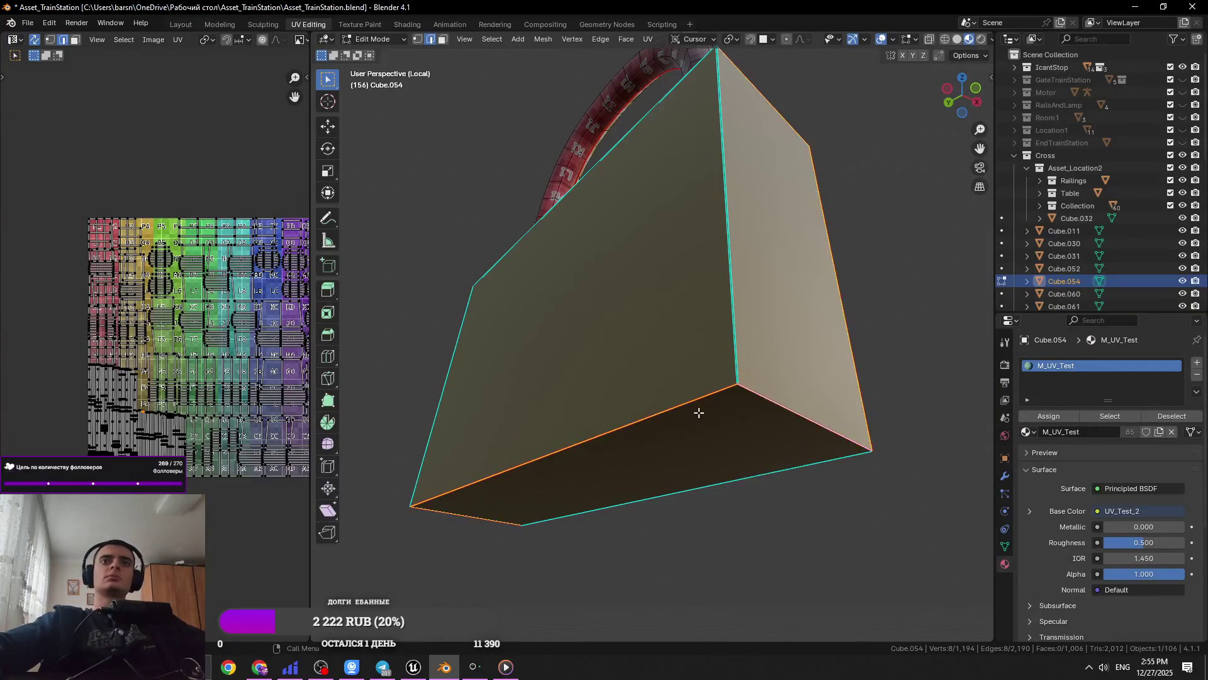
Select the linked lock body, unwrap it, return to Object Mode, and save
key("ctrl+l")
left_click(648, 39)
left_click(667, 56)
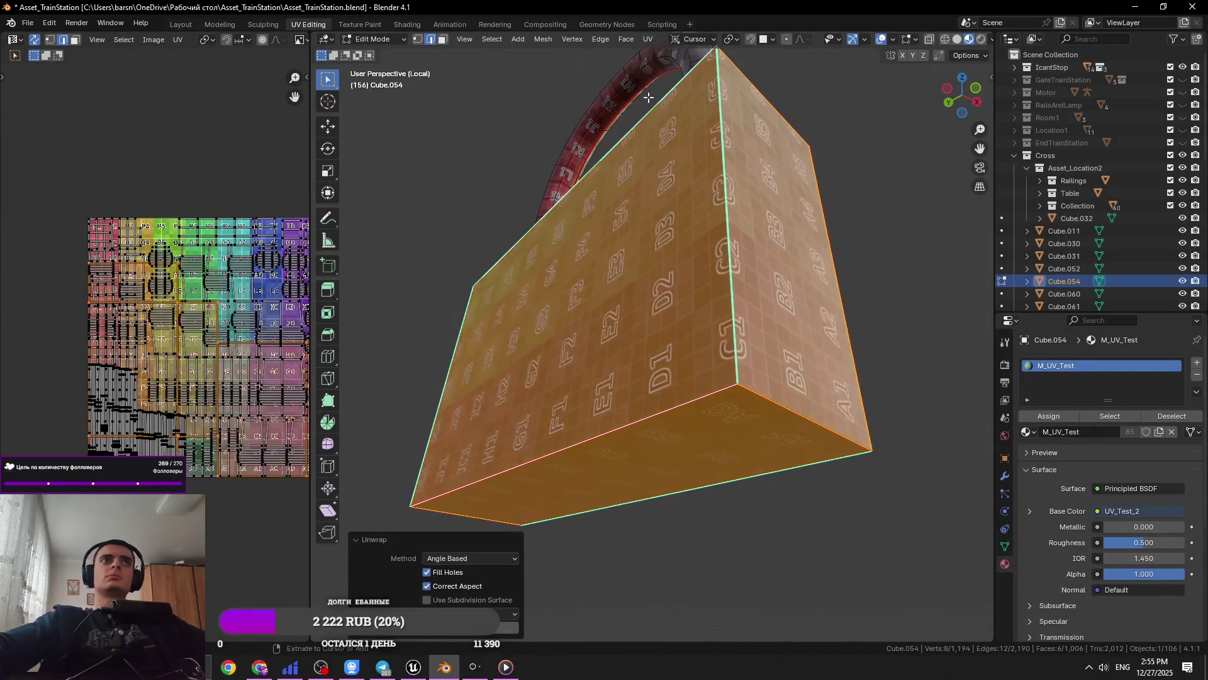
key("Tab")
scroll(720, 350, "down", 5)
key("ctrl+s")
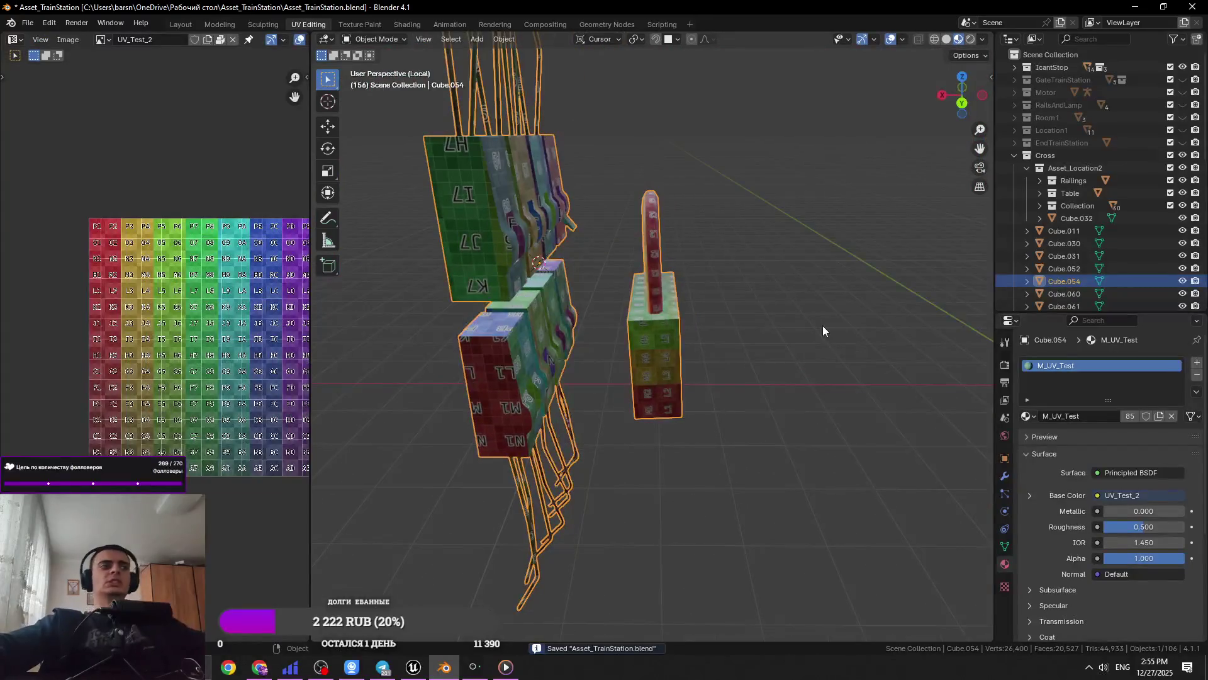
Select the padlock, enter Edit Mode, and save
left_click(822, 326)
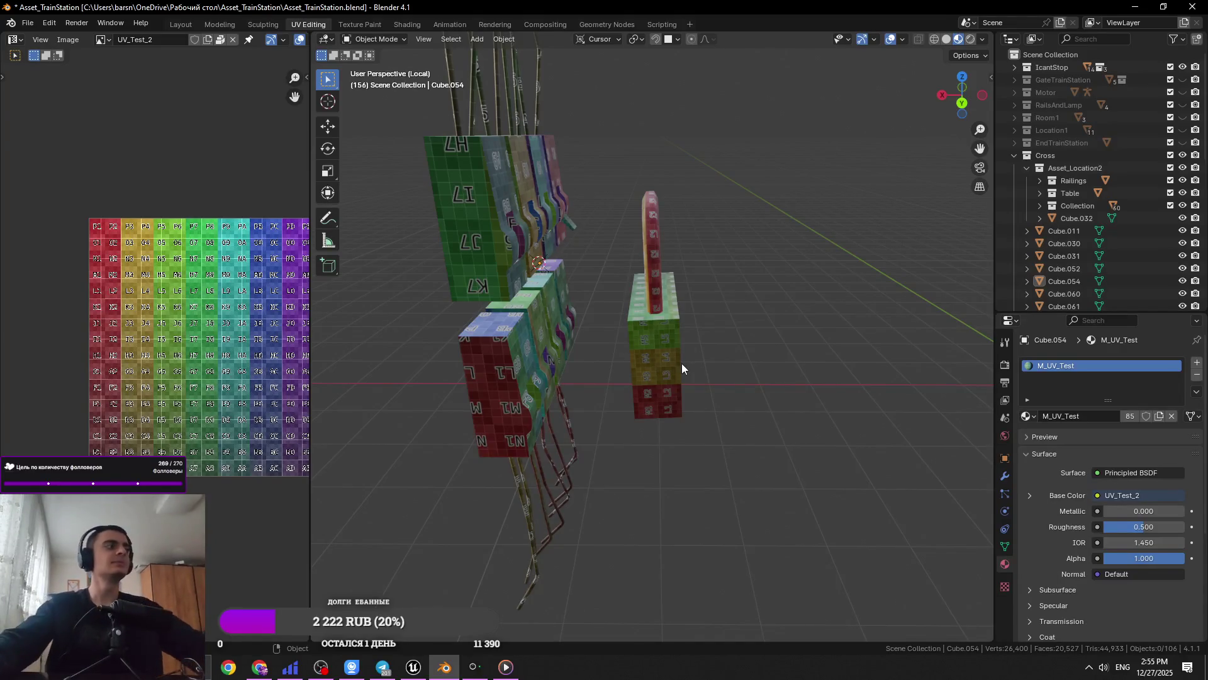
left_click(675, 349)
mouse_move(685, 281)
middle_mouse_down()
mouse_move(704, 393)
mouse_move(580, 405)
mouse_move(724, 353)
middle_mouse_up()
key("Tab")
key("ctrl+s")
Select the whole lock mesh, exit local view to the full scene, and return to Object Mode
scroll(579, 404, "up", 5)
scroll(583, 404, "down", 5)
scroll(724, 352, "down", 2)
left_click(843, 306)
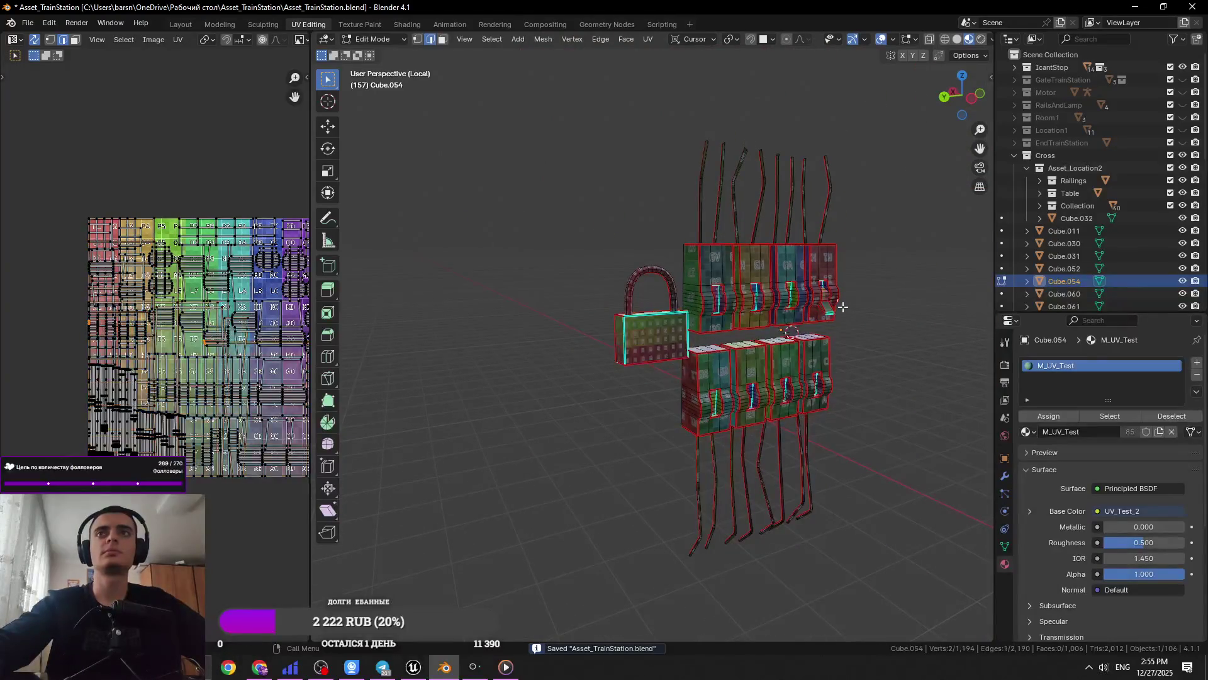
key("a")
key("KP_Divide")
key("Tab")
key("Tab")
key("Tab")
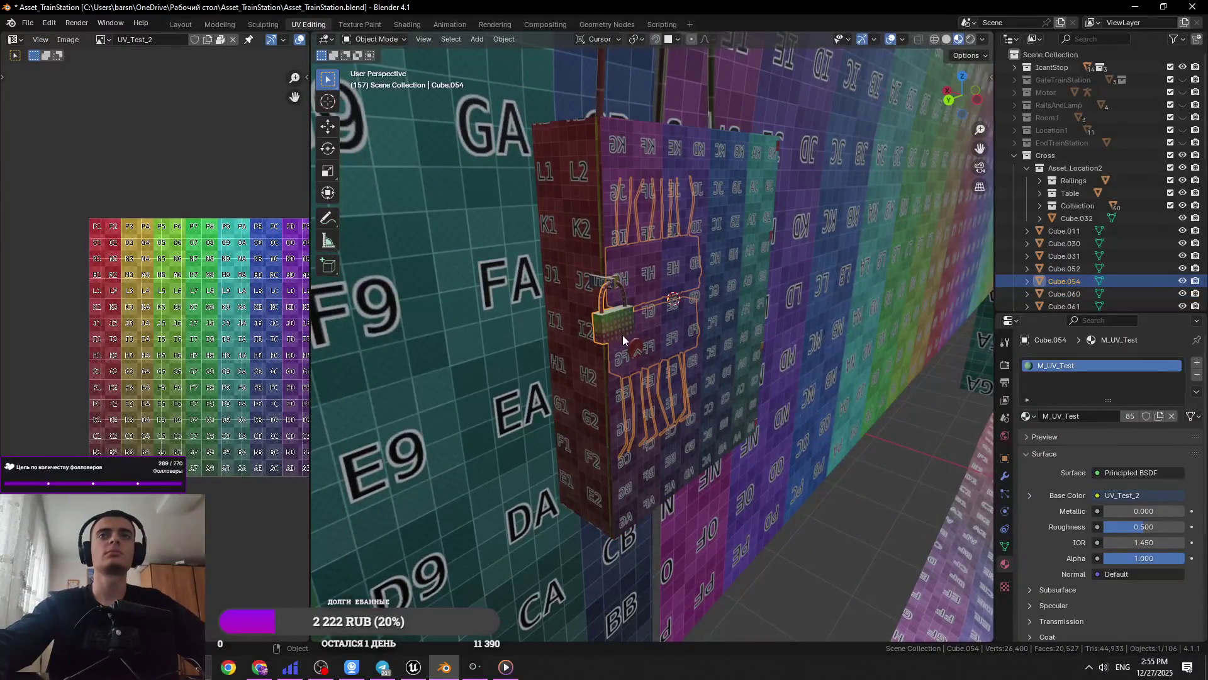
left_click(682, 349, "shift")
Add the padlock part and electrical box to the selection and UV-unwrap them together
left_click(545, 351, "shift")
left_click(582, 334, "shift")
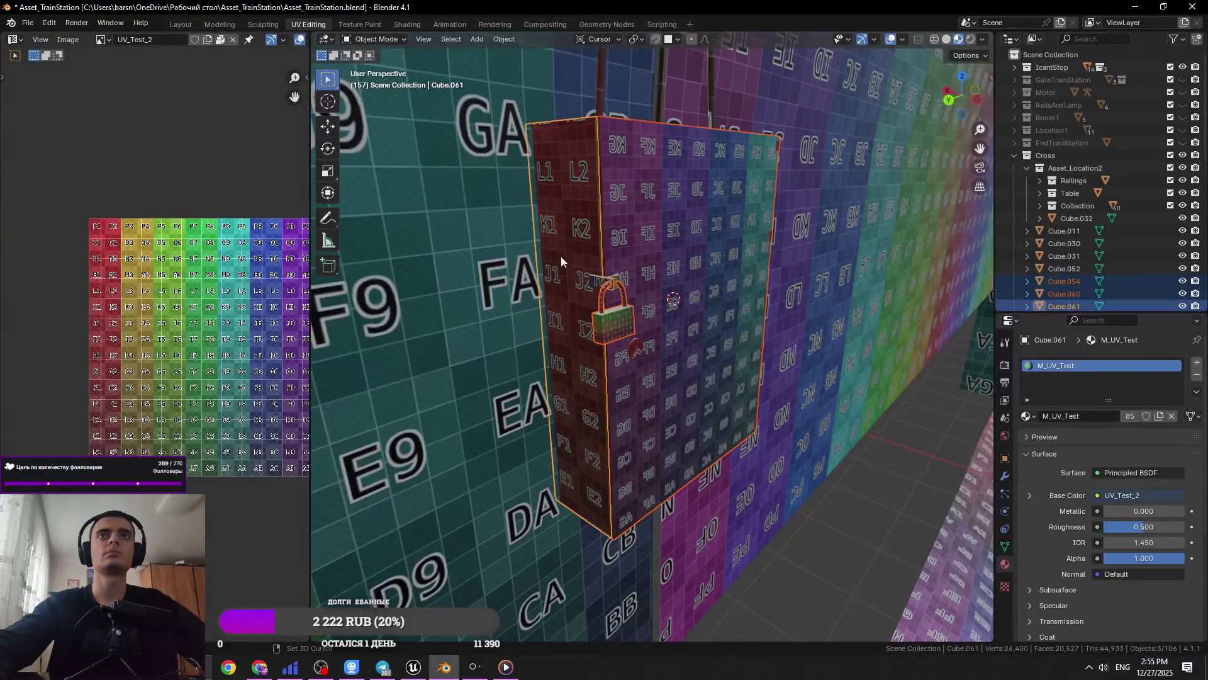
scroll(650, 266, "up", 3)
key("Tab")
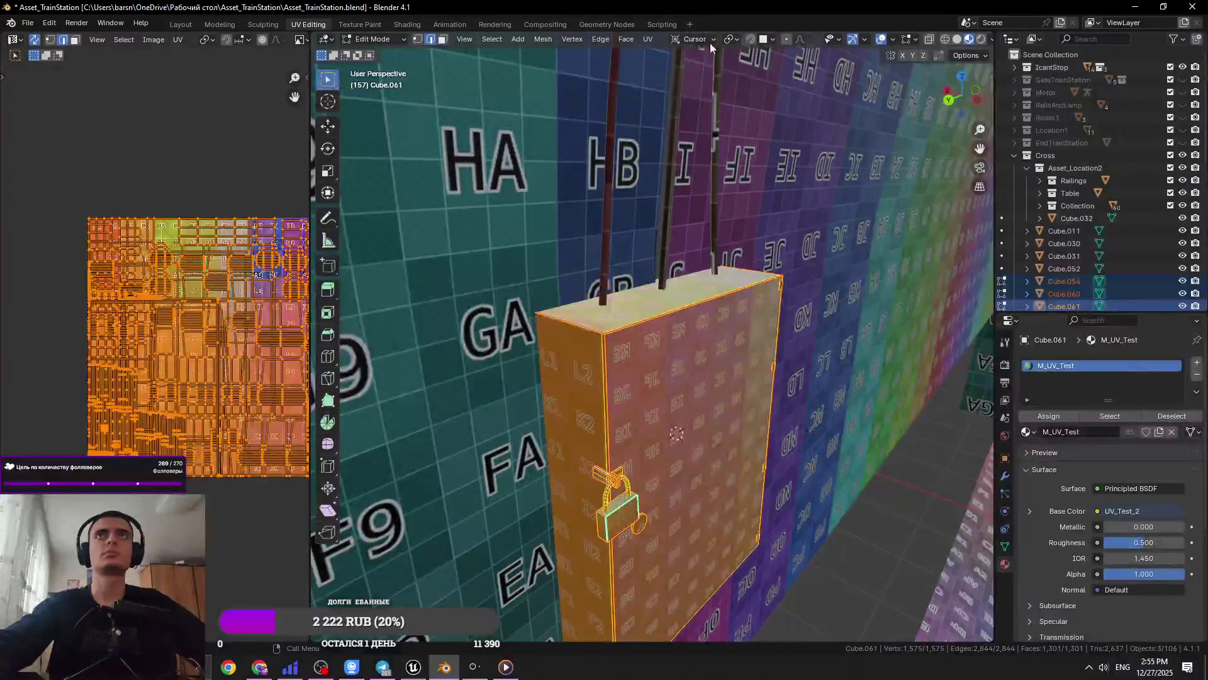
left_click(648, 39)
left_click(658, 51)
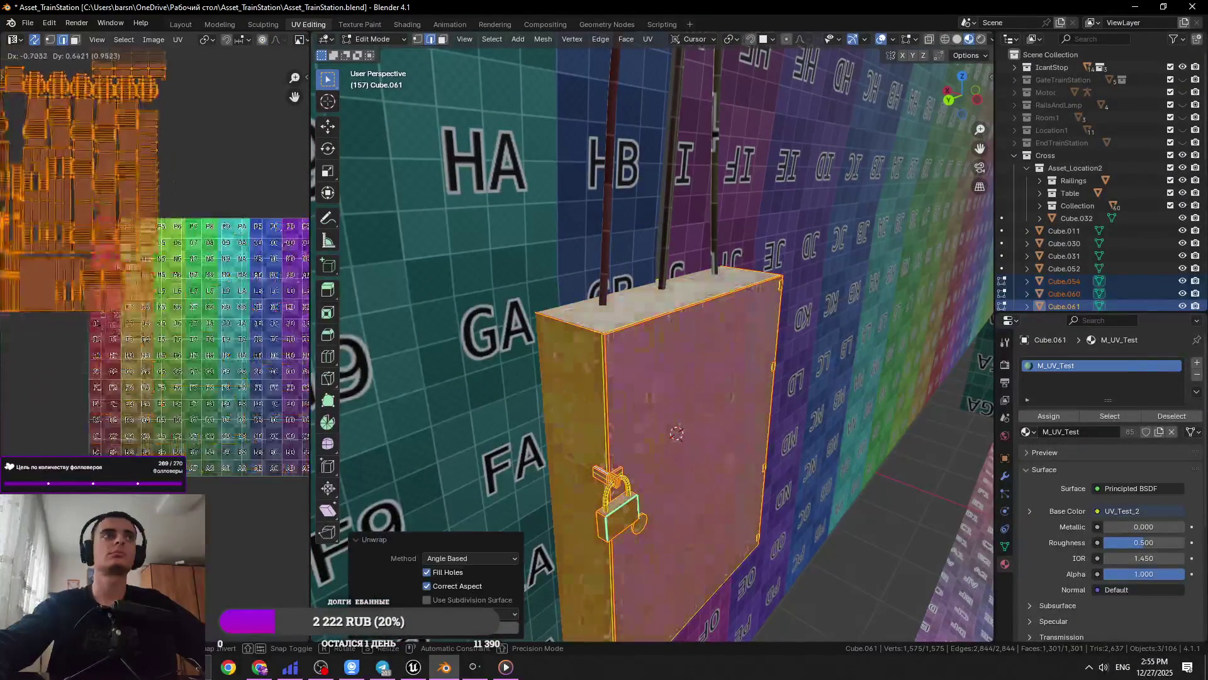
Scale the UV islands to about 0.75 and move them over the test grid
key("s")
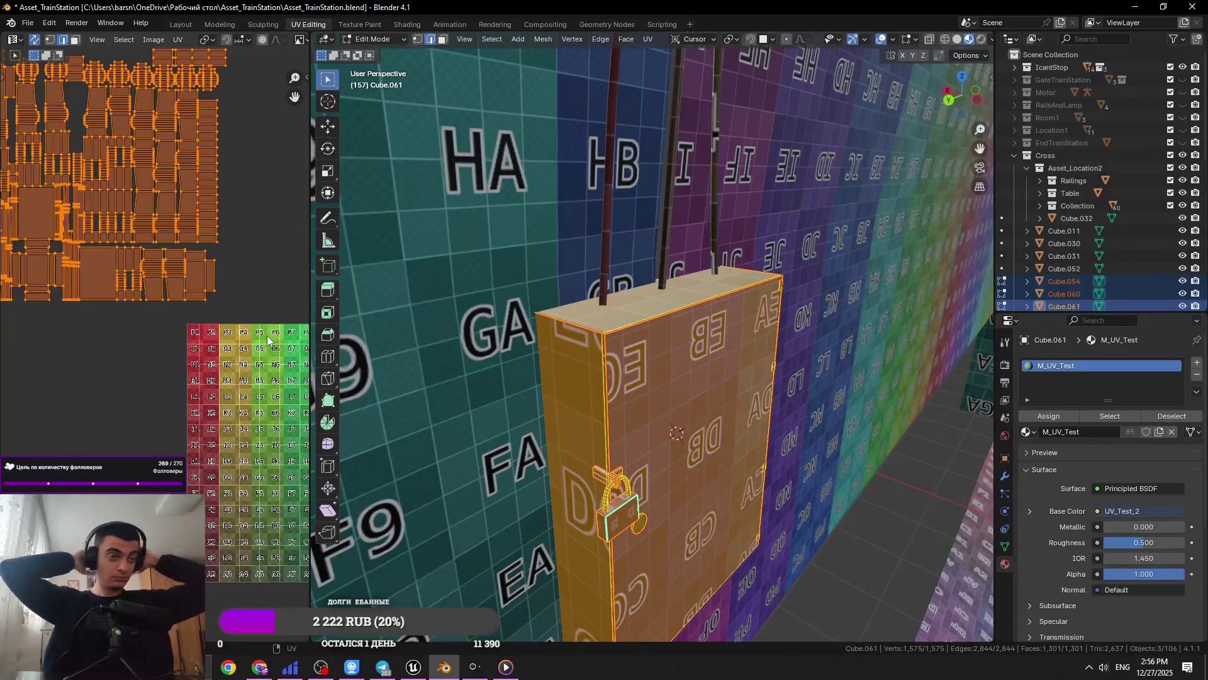
scroll(171, 428, "down", 5)
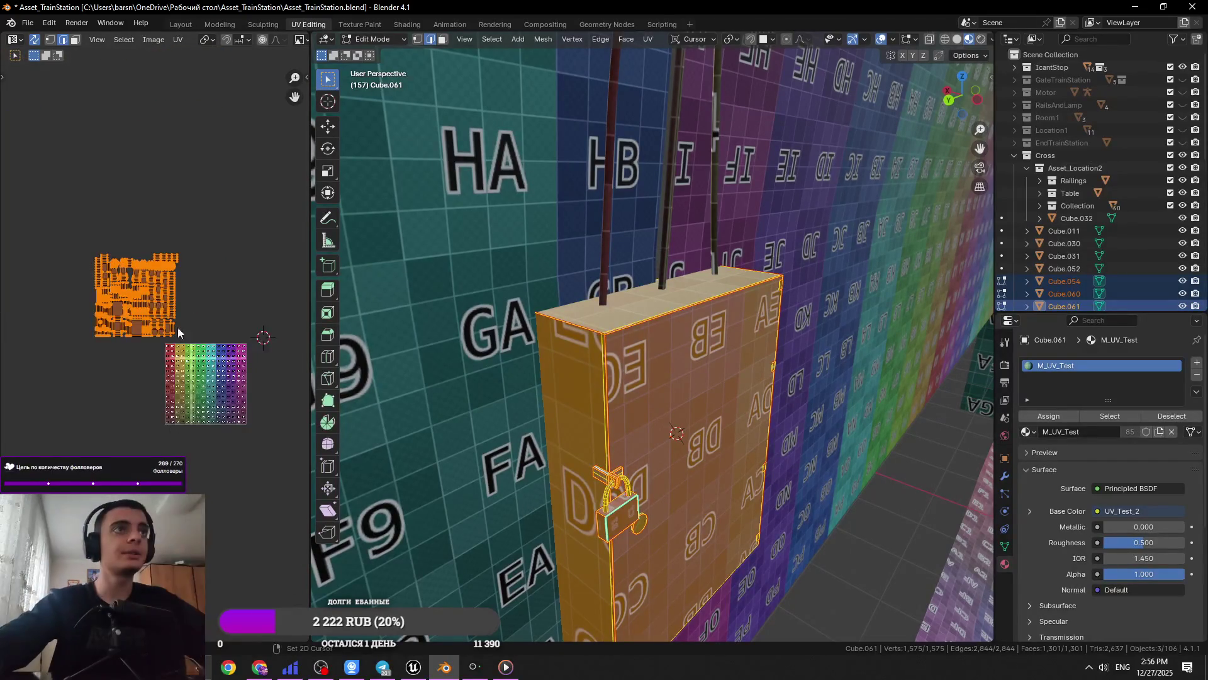
key("a")
key("a")
key("a")
scroll(205, 281, "up", 2)
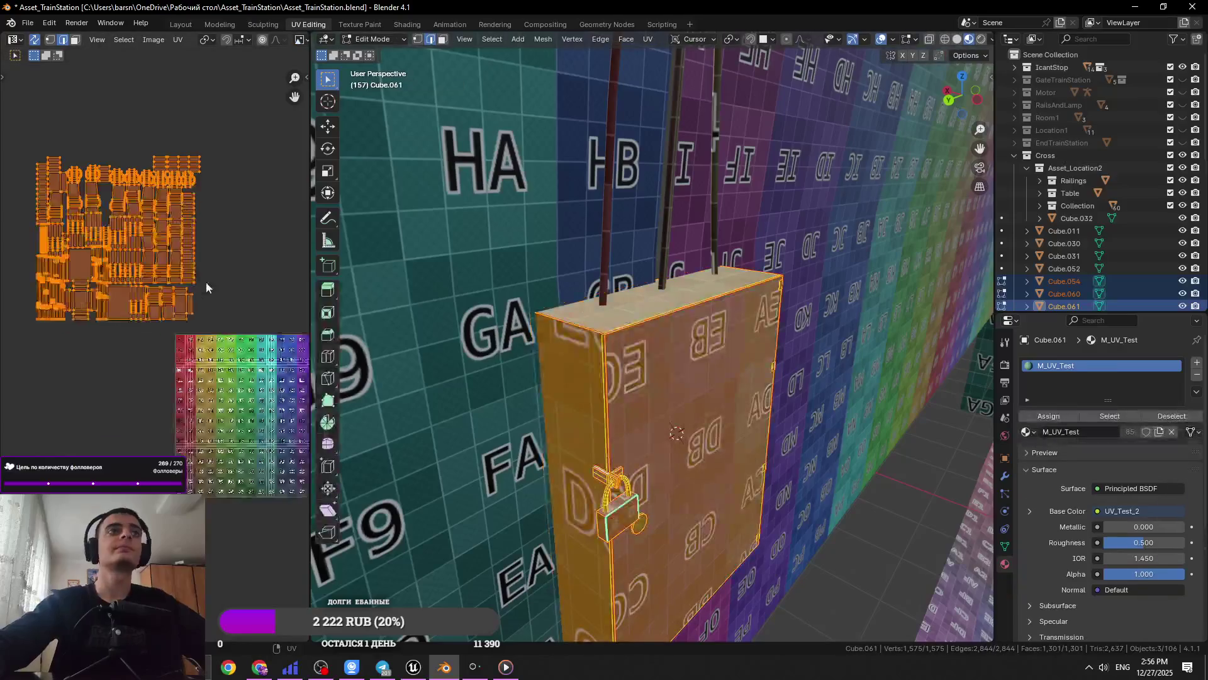
key("s")
left_click(220, 398)
middle_click_drag(219, 398, 86, 308)
key("g")
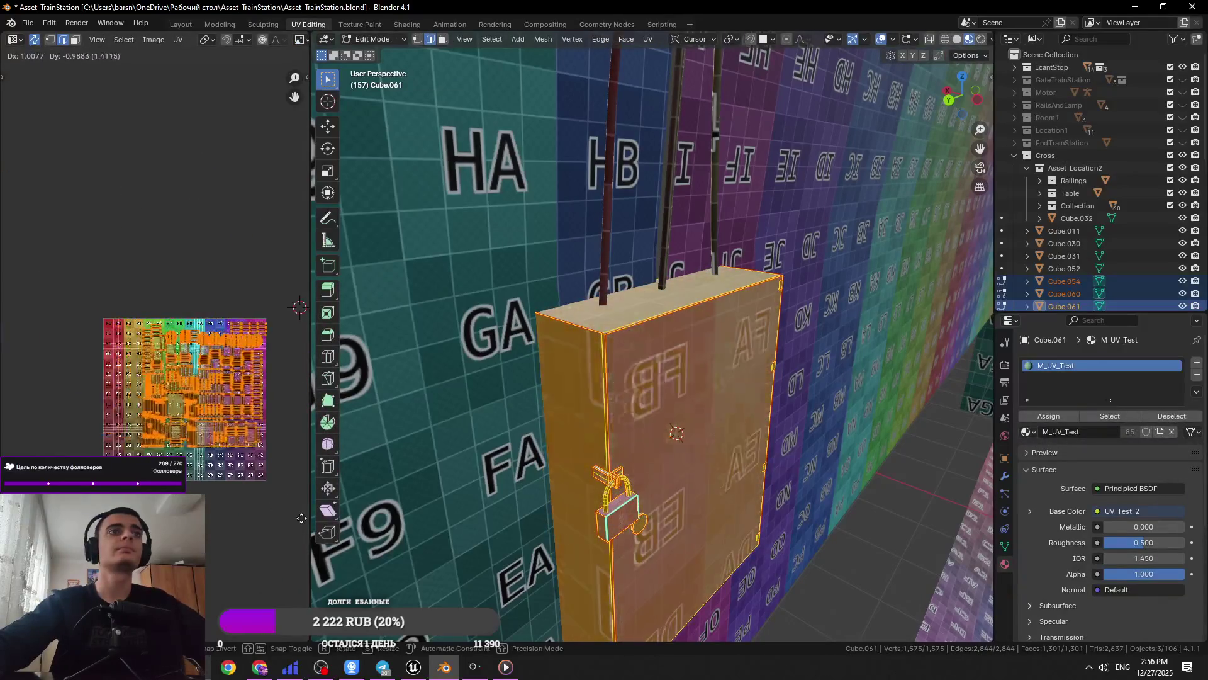
left_click(272, 477)
middle_click_drag(271, 477, 114, 423)
Save the file and return to Object Mode
mouse_move(629, 440)
middle_mouse_down()
mouse_move(661, 441)
mouse_move(670, 472)
middle_mouse_up()
key("ctrl+s")
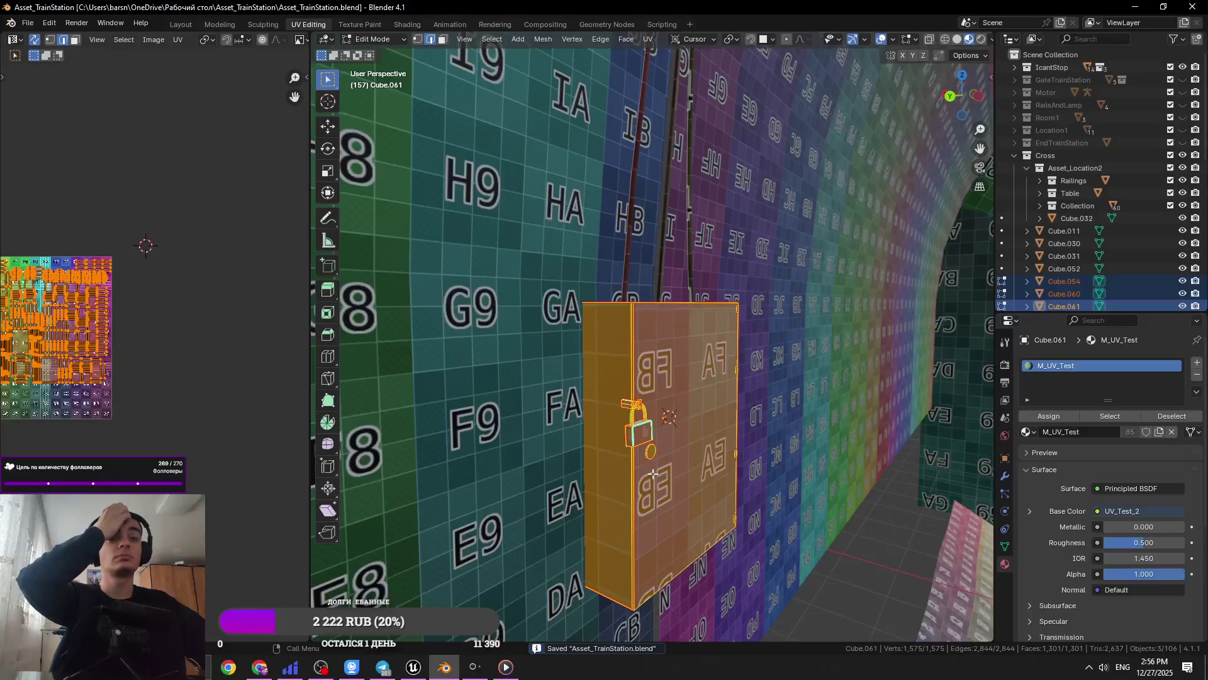
key("Tab")
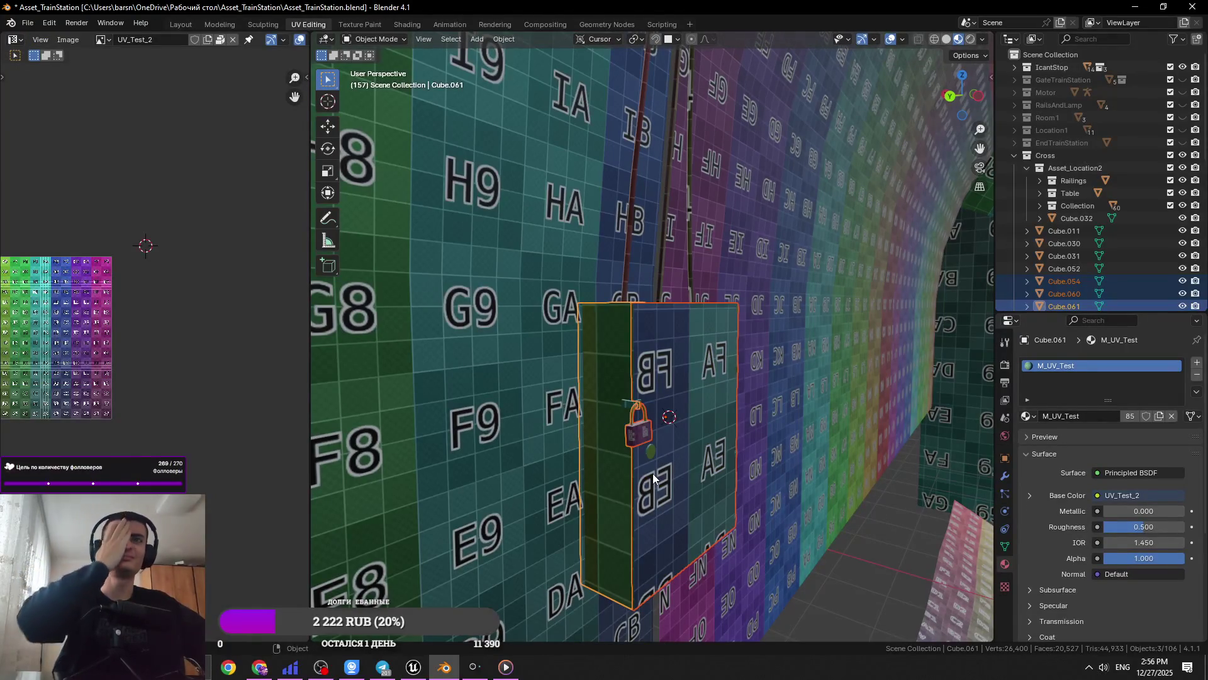
Apply all transforms to the box, then re-unwrap its mesh
key("ctrl+a")
left_click(746, 331)
key("KP_Decimal")
scroll(684, 395, "down", 2)
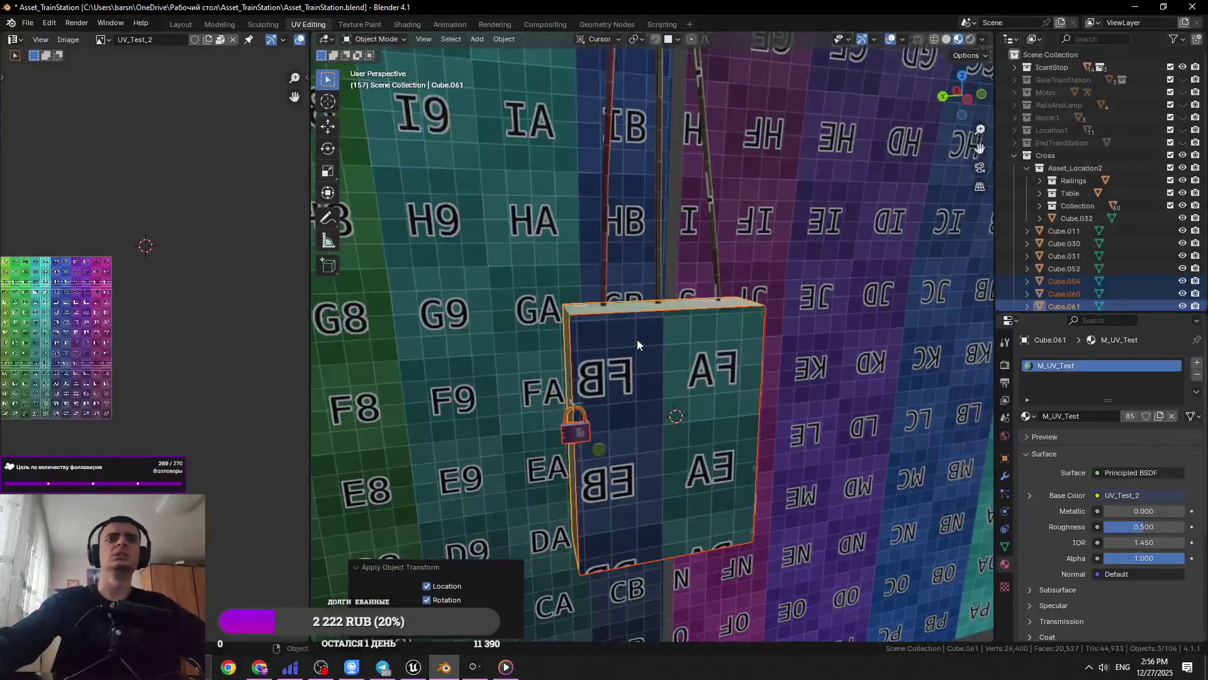
key("Tab")
left_click(648, 39)
left_click(656, 55)
Save the file and move the box's UV islands across the test grid
middle_click_drag(656, 55, 526, 453)
key("ctrl+s")
middle_click_drag(149, 439, 219, 417)
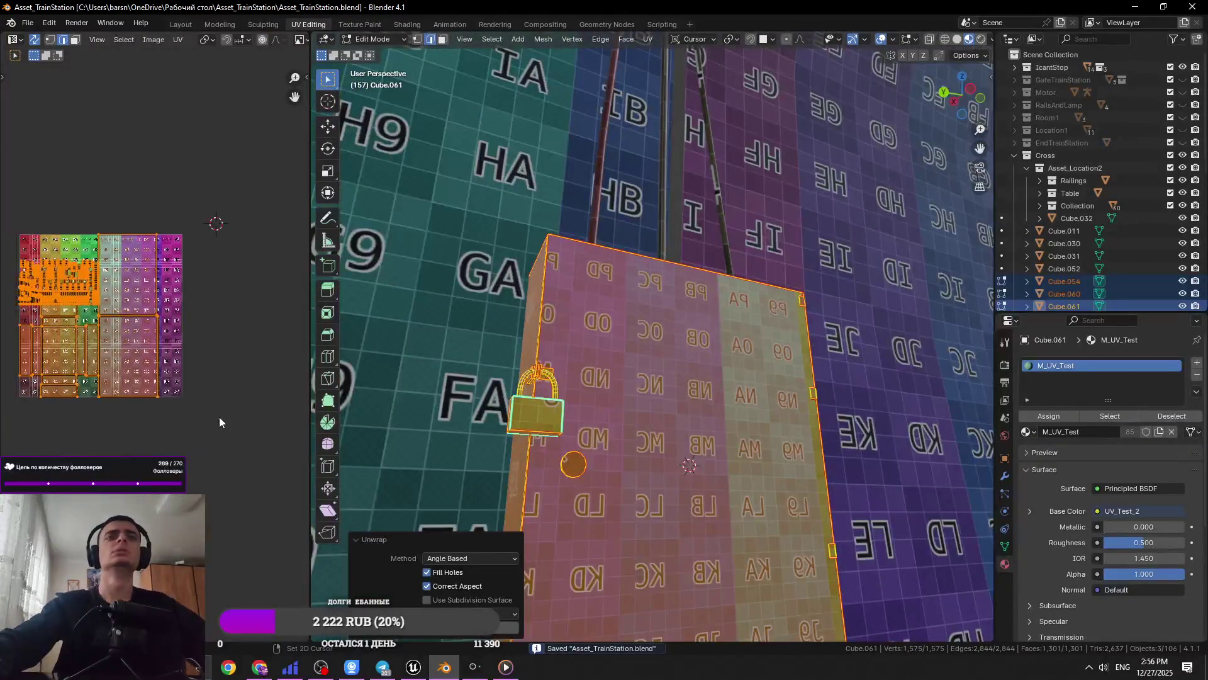
key("g")
left_click(214, 444)
Scale the islands down, shift them across the test grid, and save again
key("s")
left_click(216, 223)
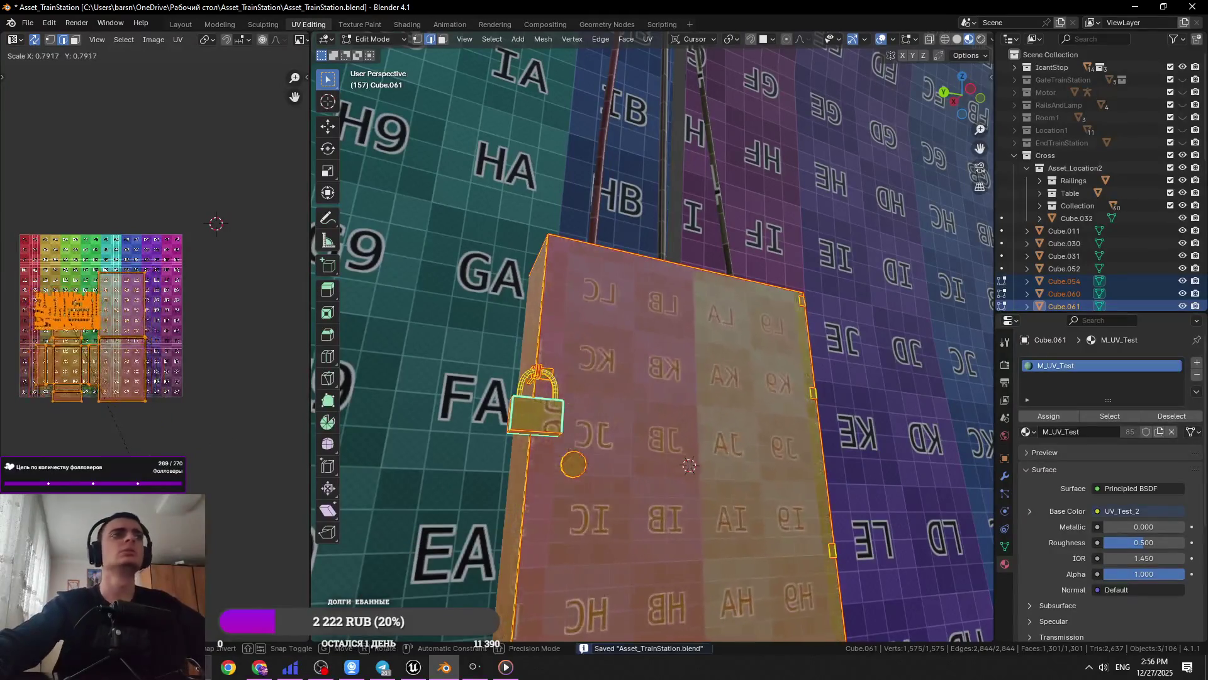
scroll(216, 223, "up", 3)
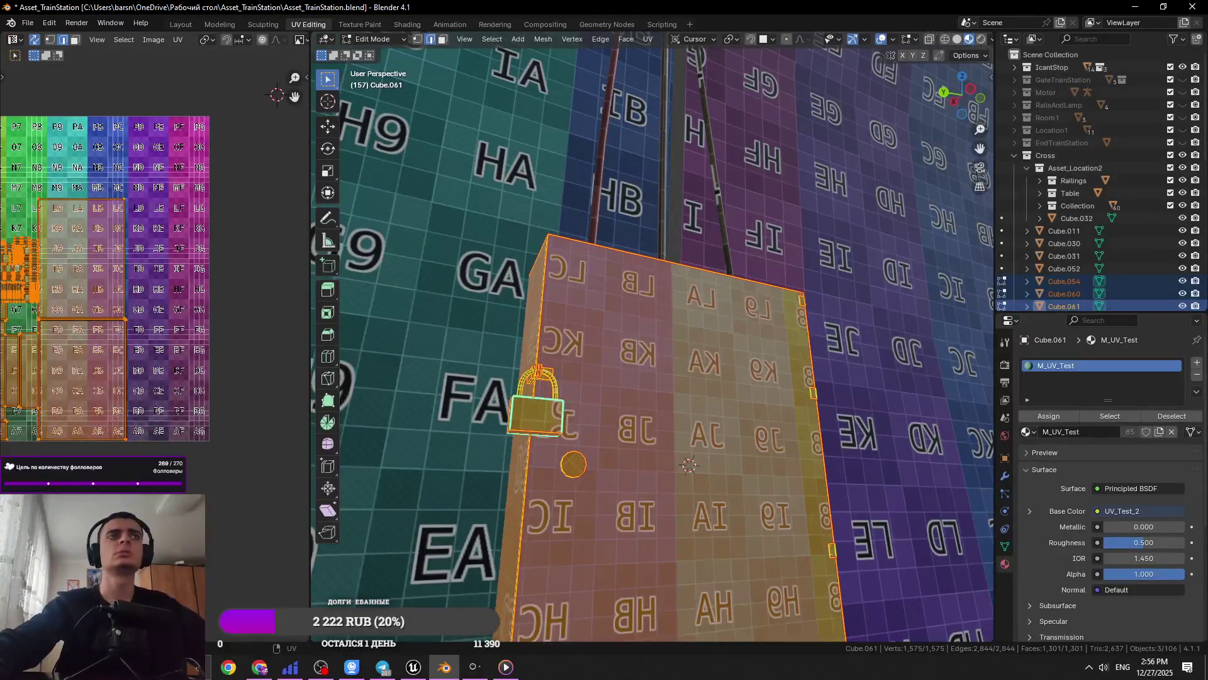
key("g")
middle_click_drag(214, 399, 249, 453)
left_click(202, 461)
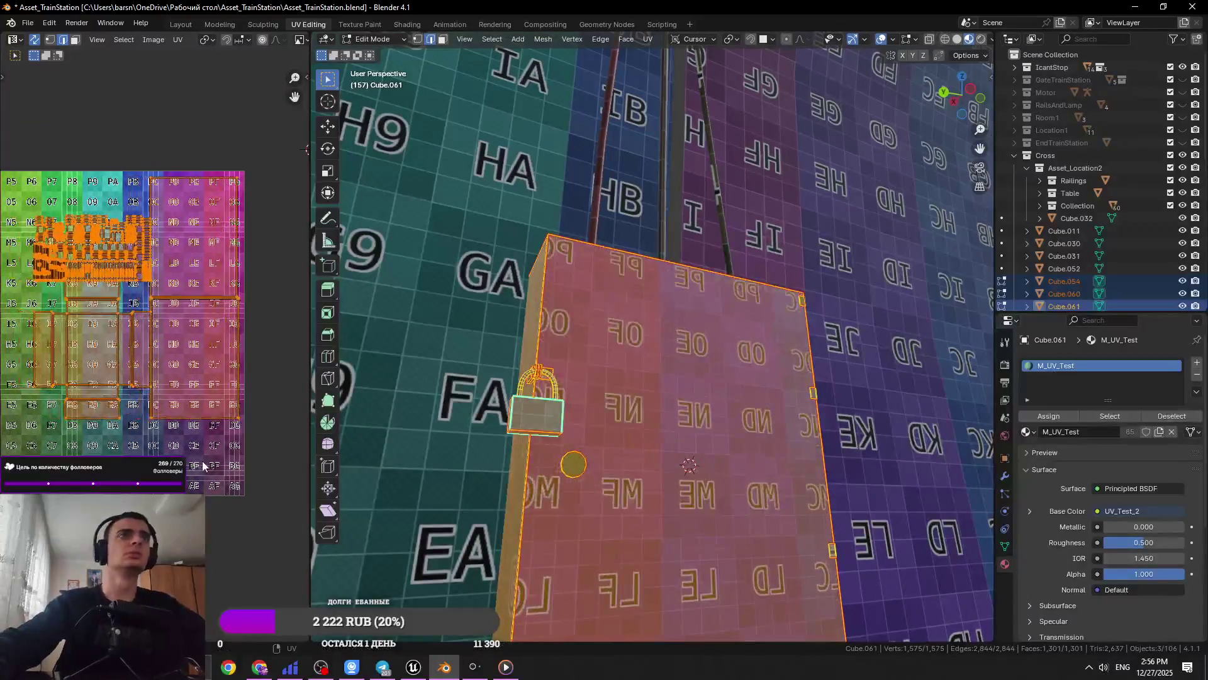
scroll(243, 409, "down", 3)
key("ctrl+s")
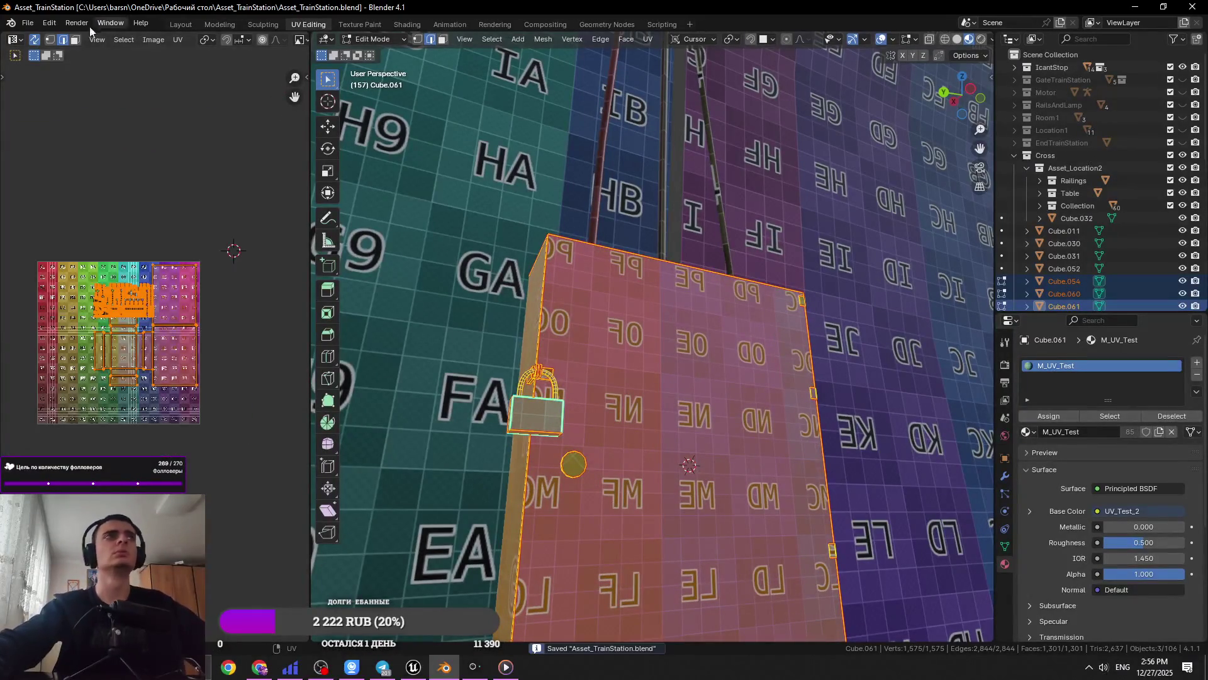
Set the scaling pivot to the 2D Cursor and resize the islands around it
left_click(205, 40)
left_click(231, 110)
key("s")
left_click(224, 194)
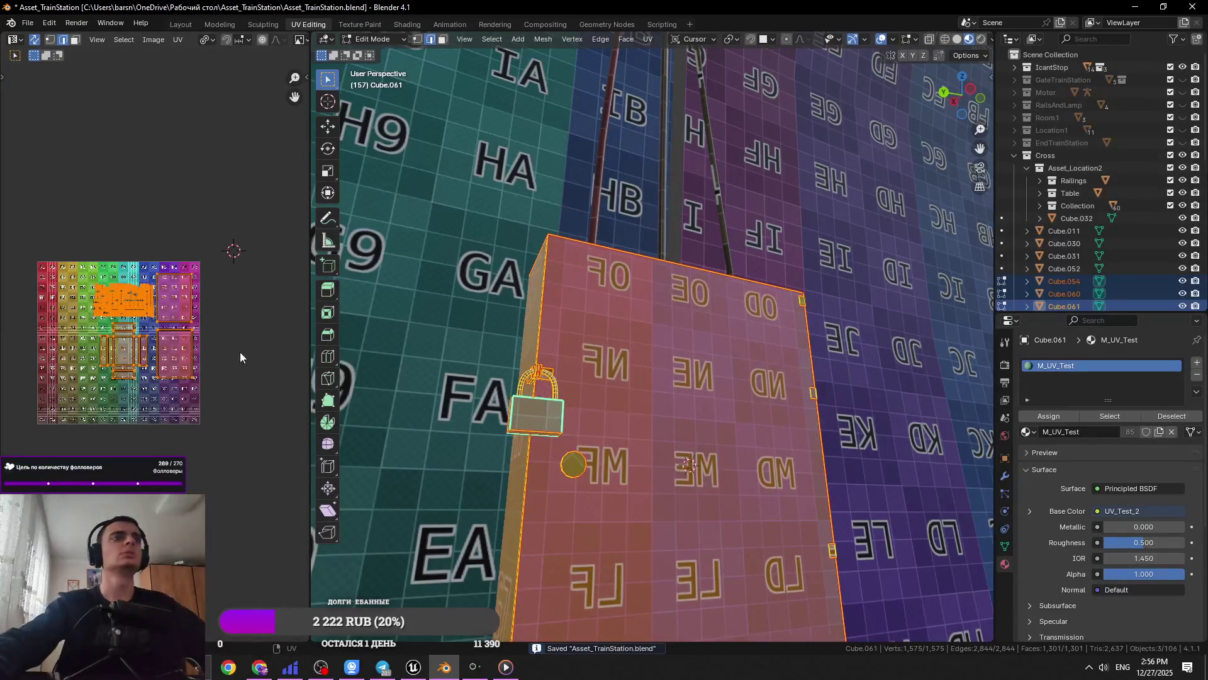
left_click(205, 40)
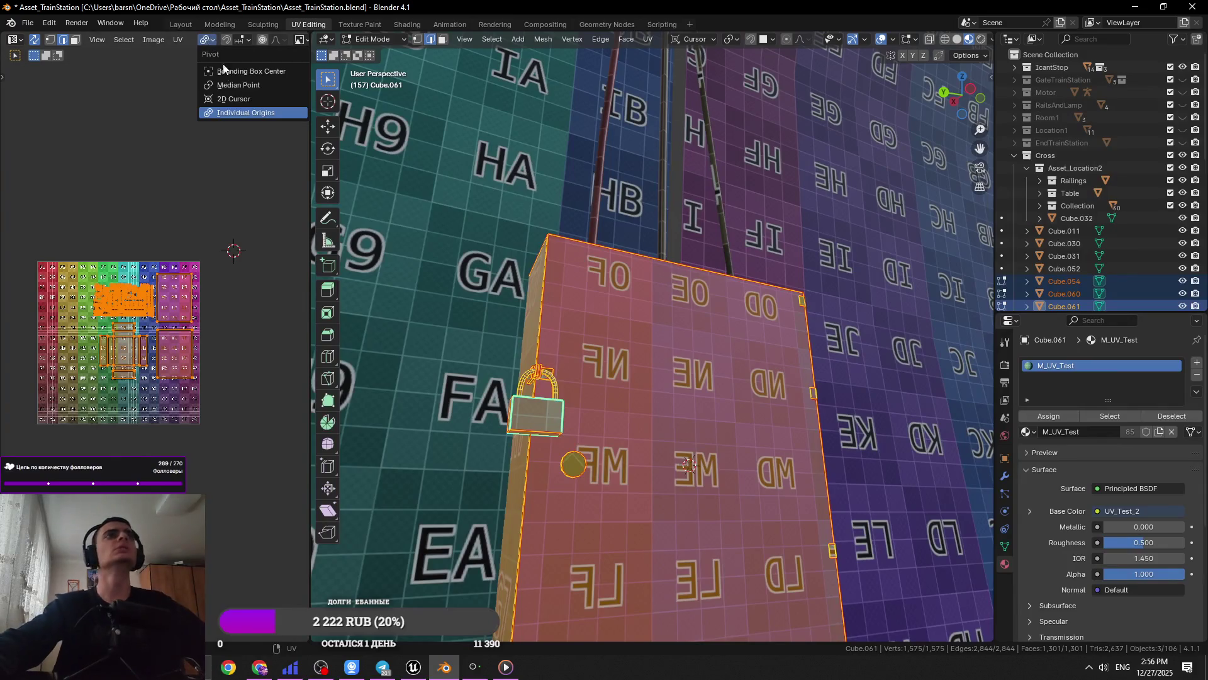
left_click(233, 98)
key("s")
left_click(123, 260)
Fine-tune the island size and nudge them up-right so the box shows OG, OF, NG, NF
key("s")
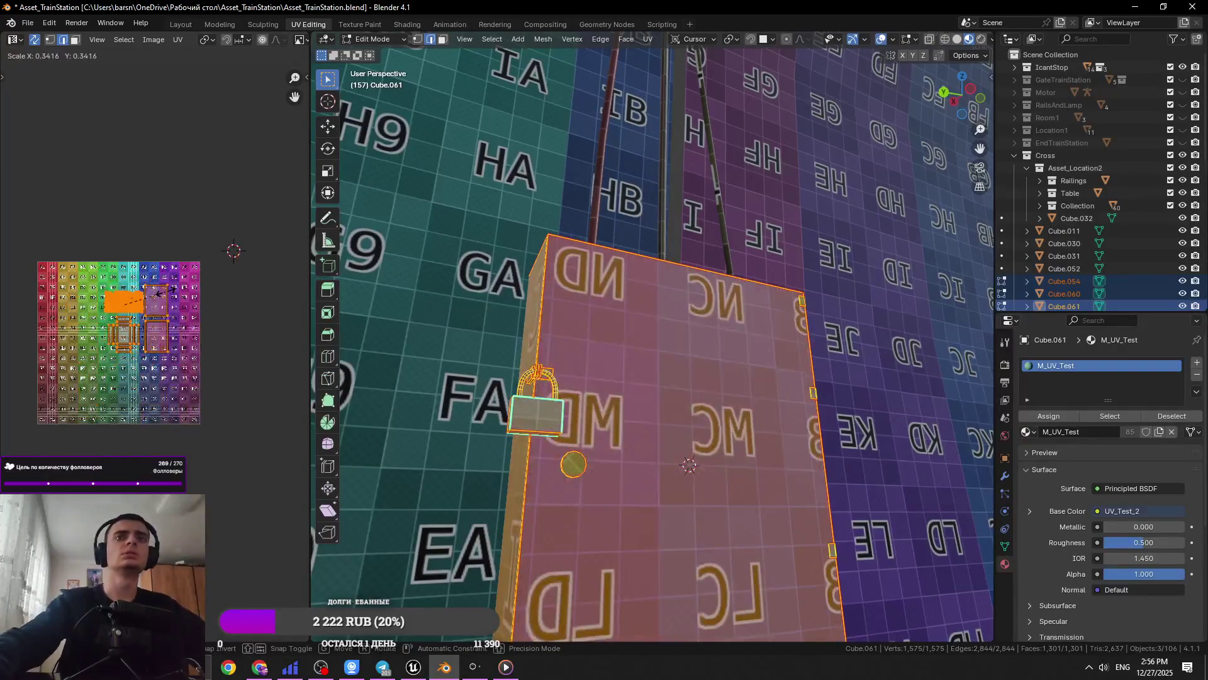
left_click(162, 291)
left_click_drag(163, 289, 186, 278)
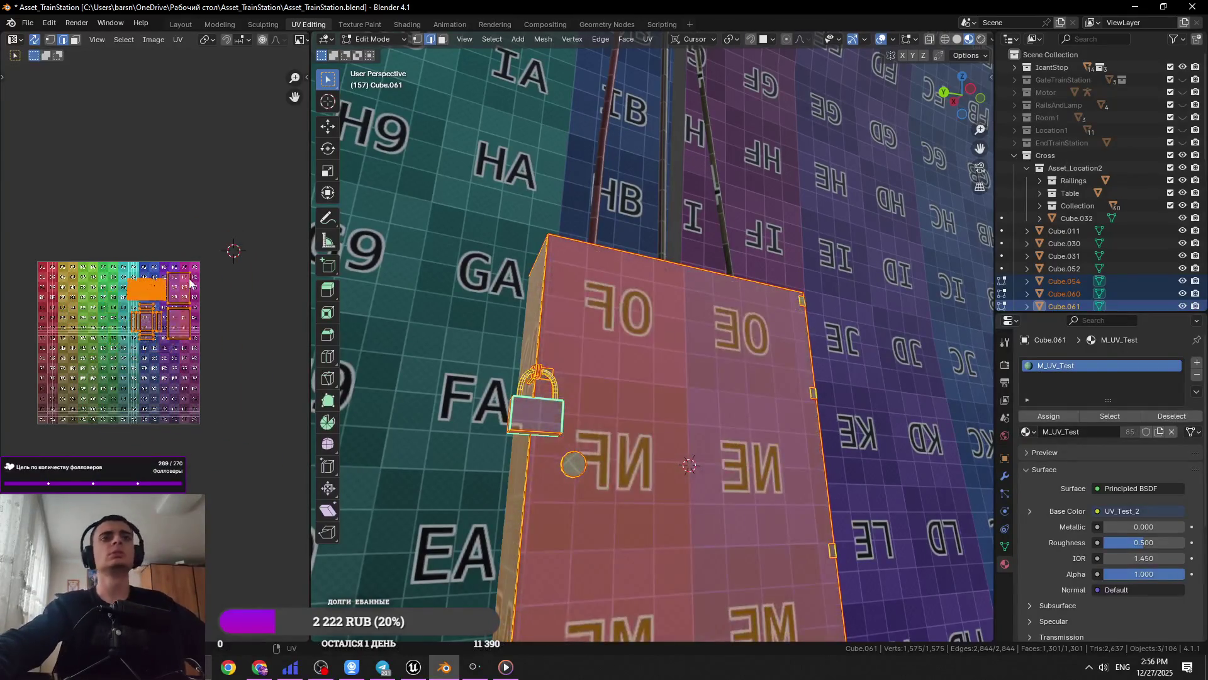
key("s")
left_click(182, 285)
middle_click_drag(630, 378, 588, 428)
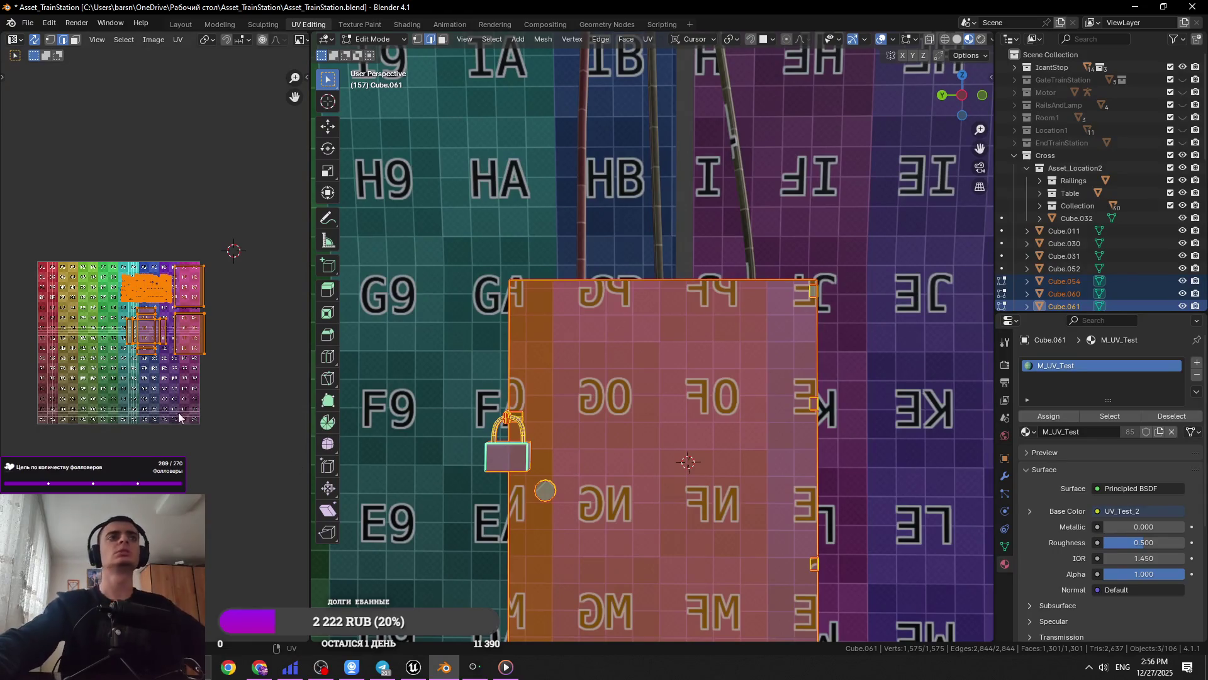
Enlarge the box's UV islands and reposition them twice over the test grid
scroll(237, 371, "up", 2)
key("s")
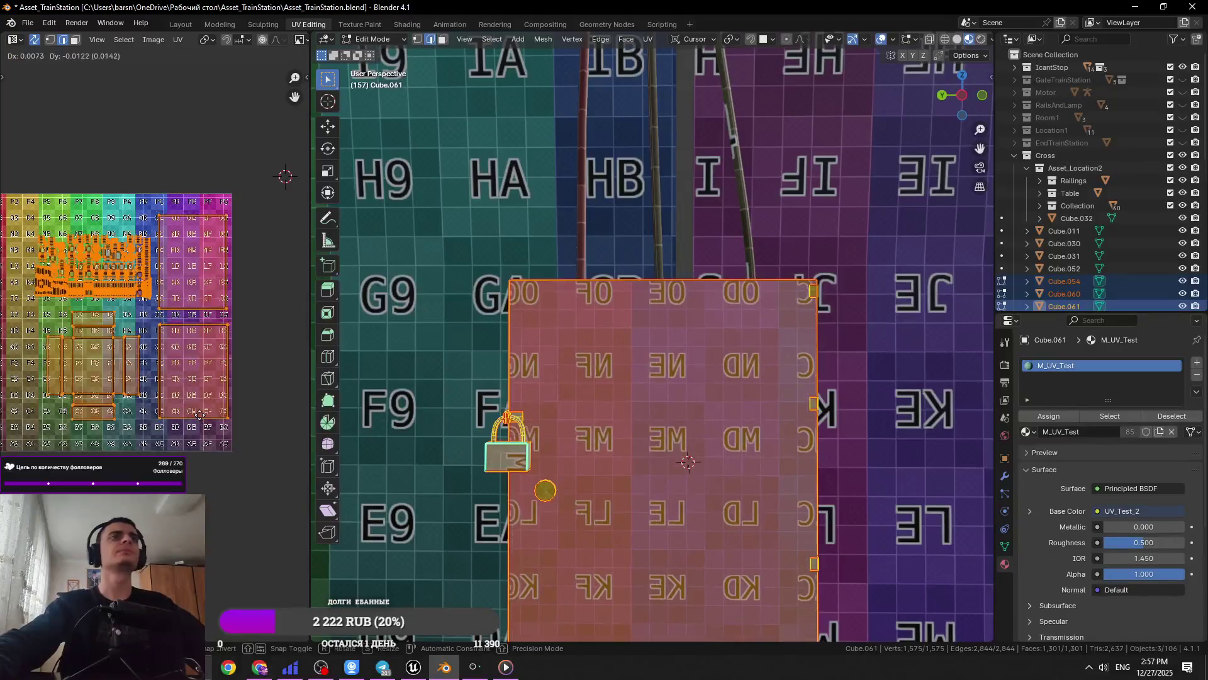
middle_click_drag(210, 435, 220, 439)
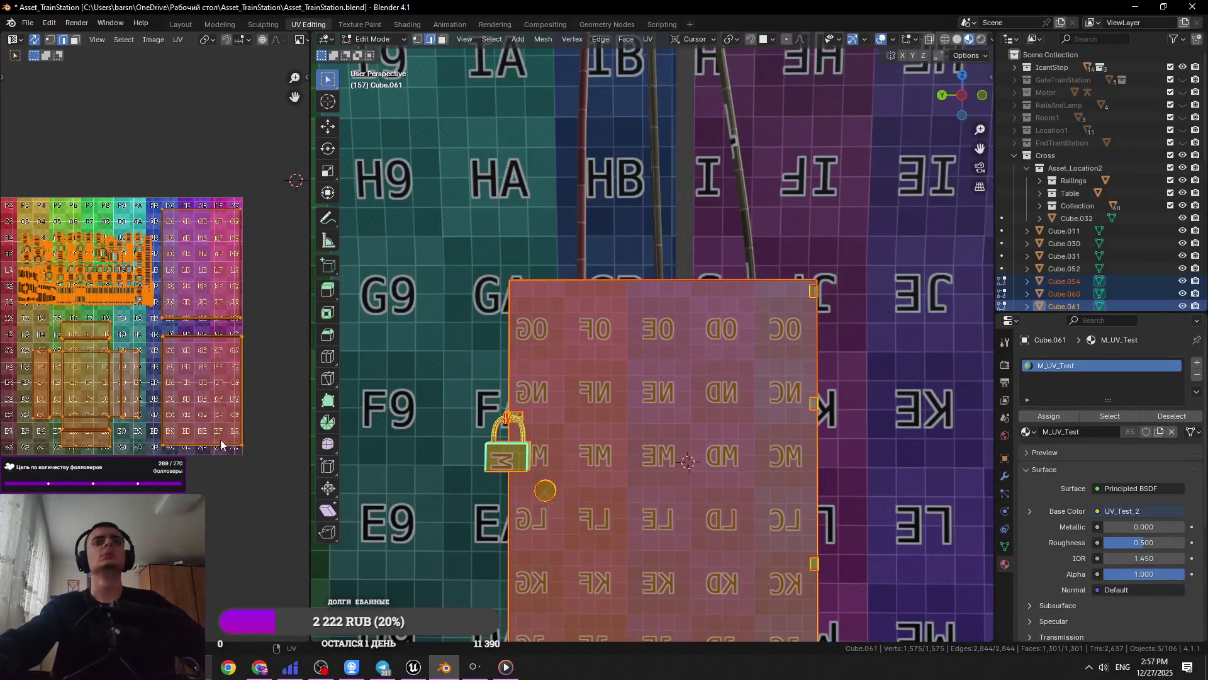
key("g")
left_click(214, 454)
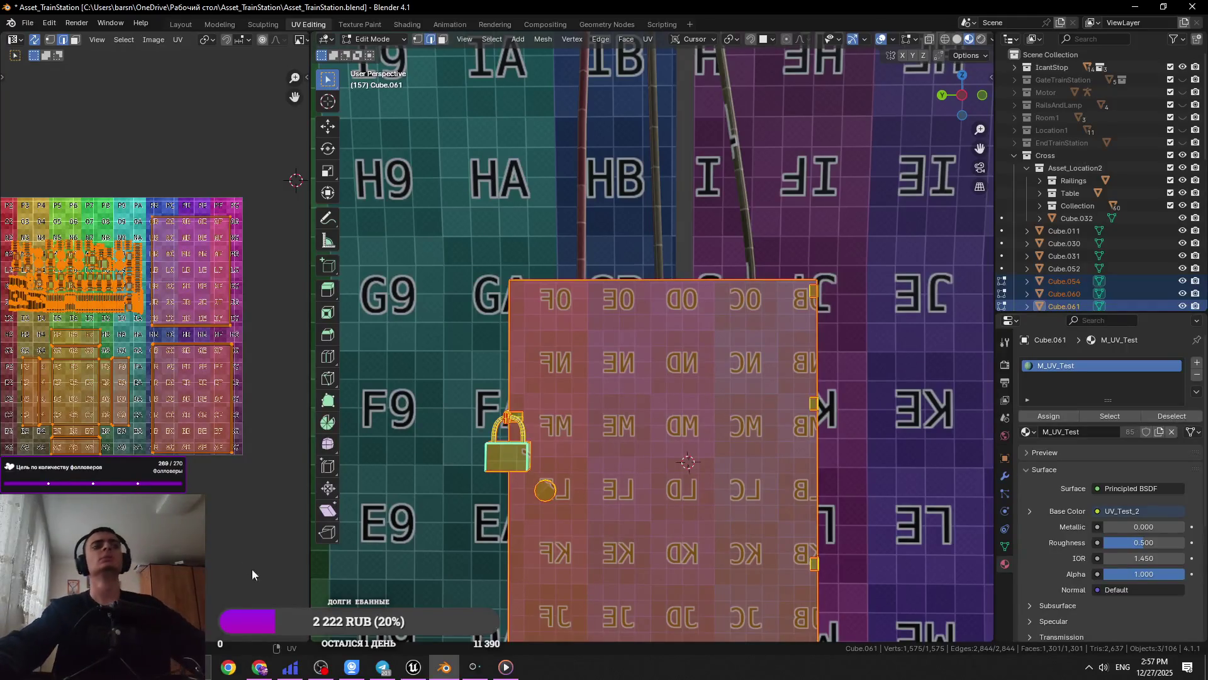
middle_click_drag(243, 431, 274, 409)
key("g")
left_click(292, 424)
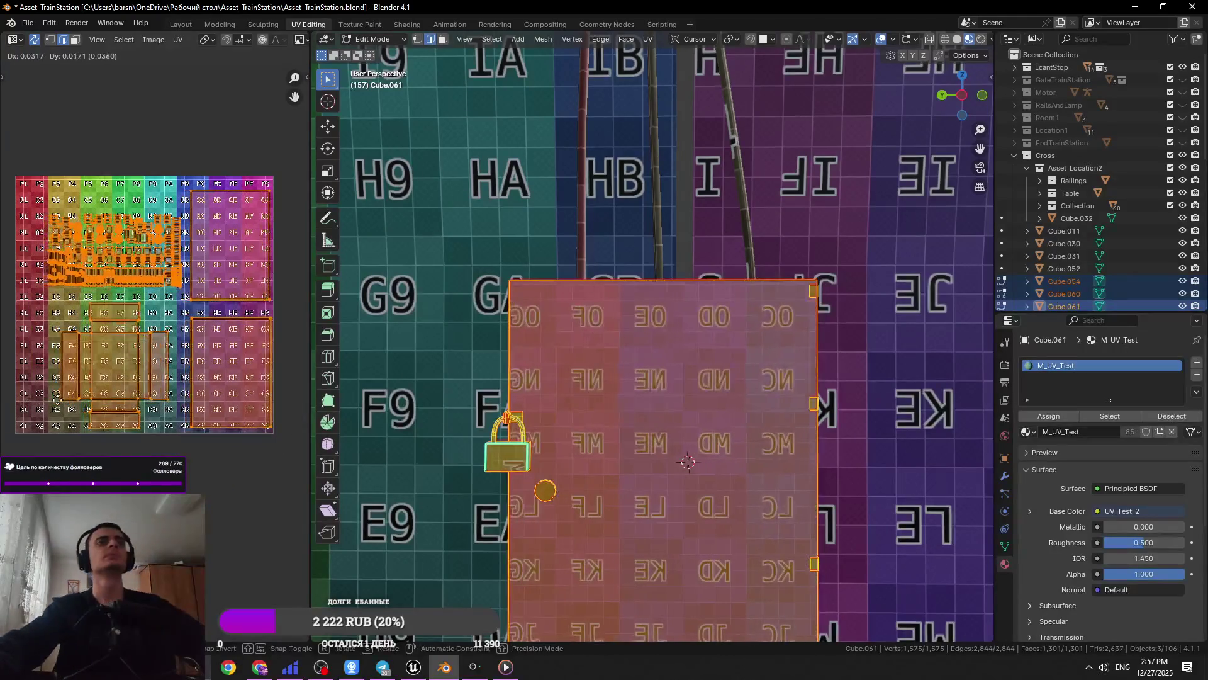
Save Asset_TrainStation.blend and return to Object Mode
scroll(414, 425, "down", 3)
key("ctrl+s")
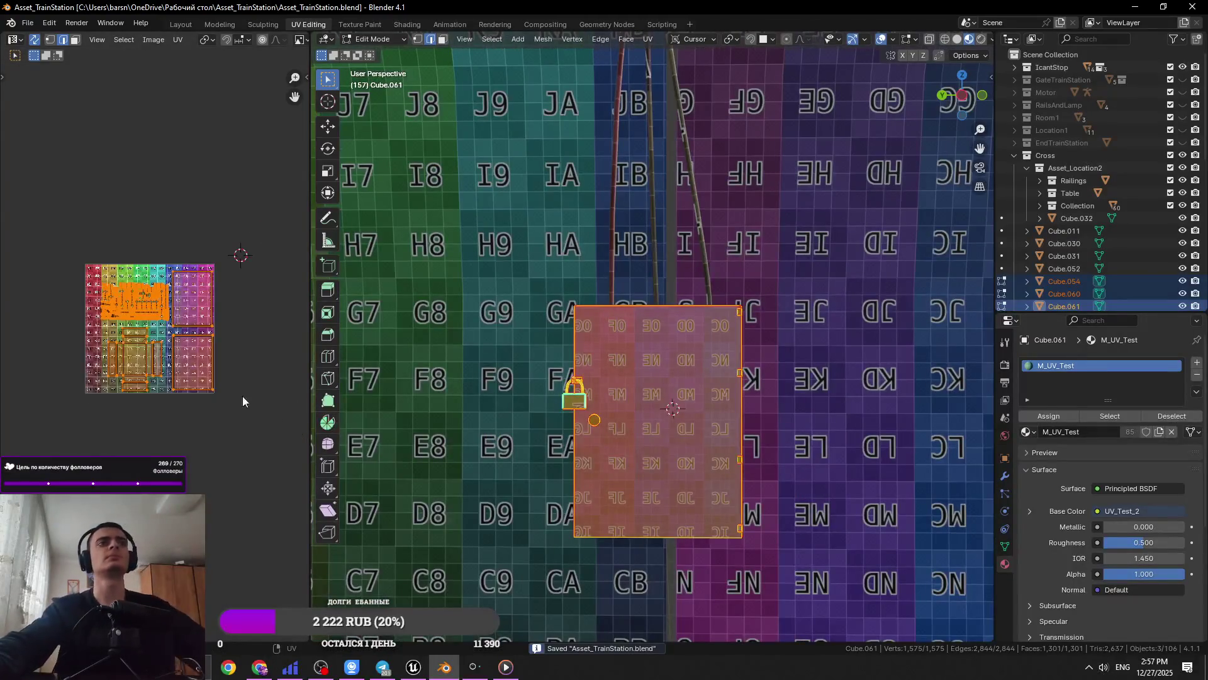
key("Tab")
middle_click_drag(629, 378, 887, 383)
scroll(569, 383, "up", 5)
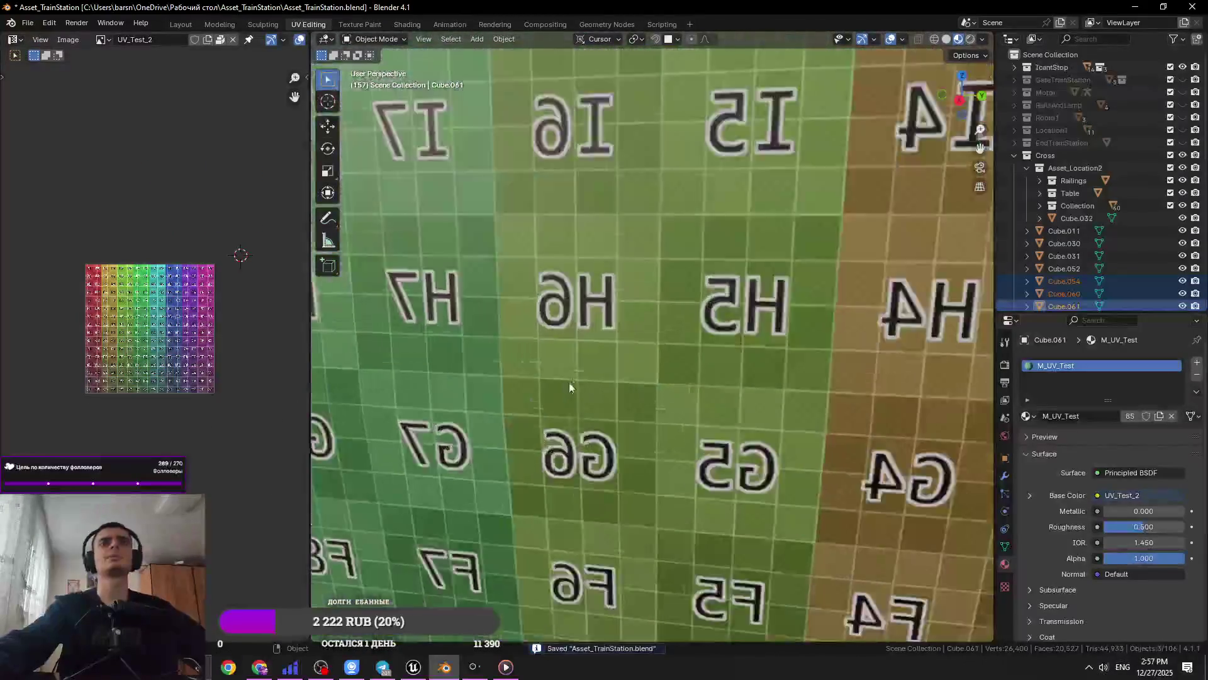
Select the NurbsPath wires, scale all their UV islands by about 2.82, and move them lower
scroll(526, 352, "down", 10)
left_click(627, 190)
left_click(625, 188)
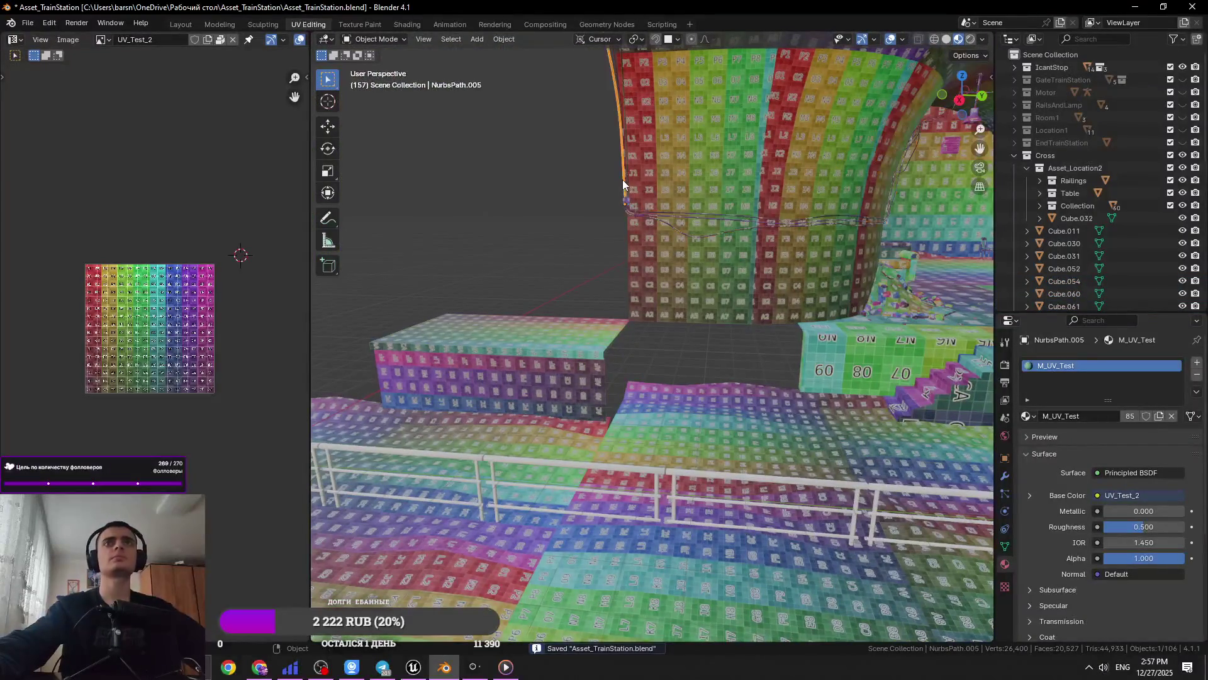
left_click(629, 181, "shift")
key("Tab")
key("a")
key("s")
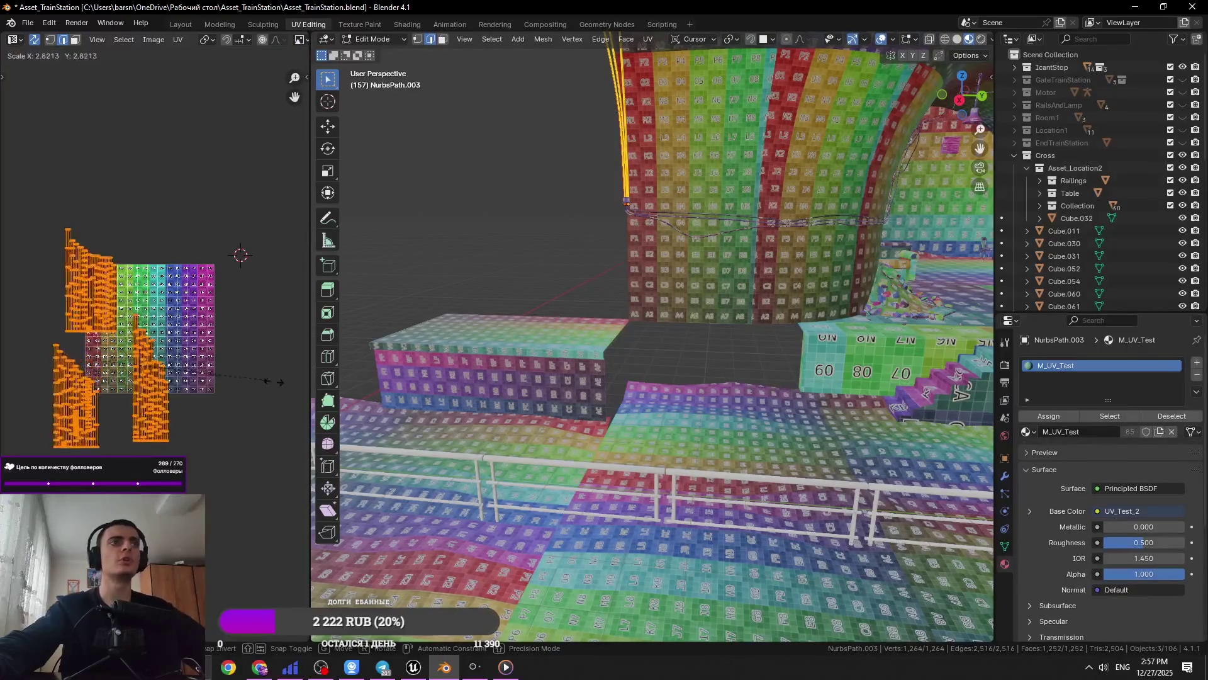
key("Return")
key("g")
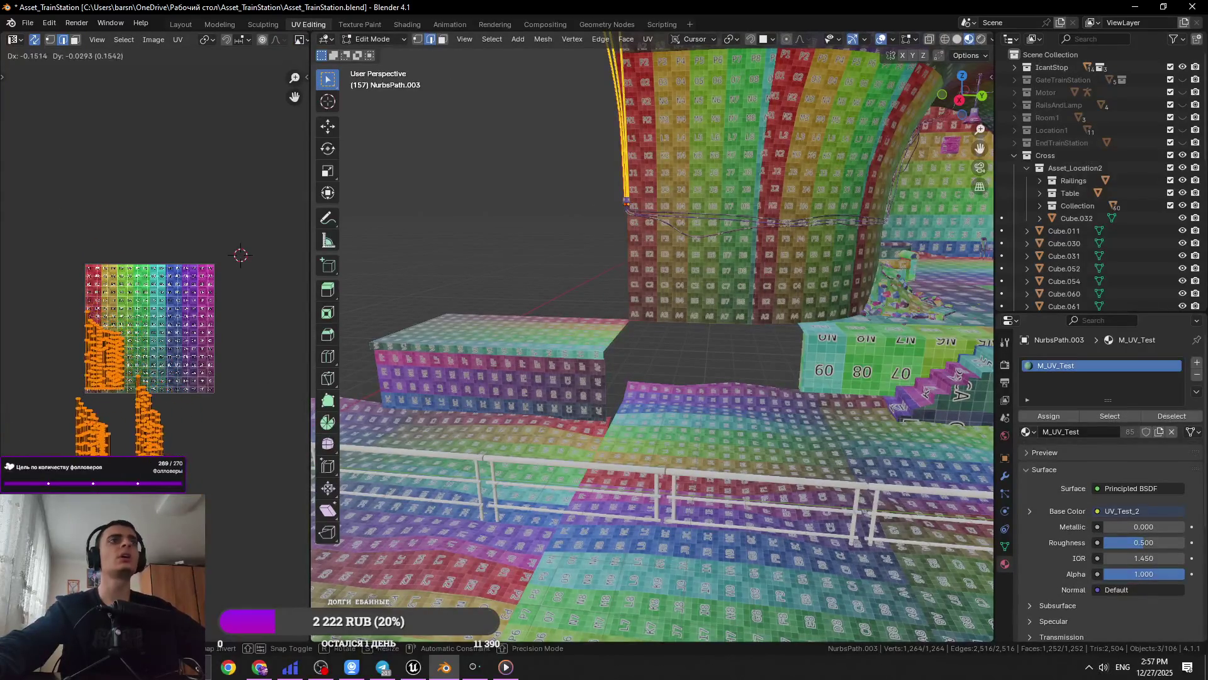
key("Return")
key("Tab")
scroll(513, 364, "up", 10)
Select the padlock and the box front on the textured wall
mouse_move(514, 365)
middle_mouse_down()
mouse_move(444, 421)
mouse_move(950, 388)
mouse_move(925, 414)
mouse_move(794, 370)
mouse_move(787, 443)
middle_mouse_up()
scroll(1002, 383, "down", 3)
left_click(786, 443)
left_click(818, 409, "shift")
Add the box side and move the lock and box UV islands onto the test grid
left_click(749, 382, "shift")
key("Tab")
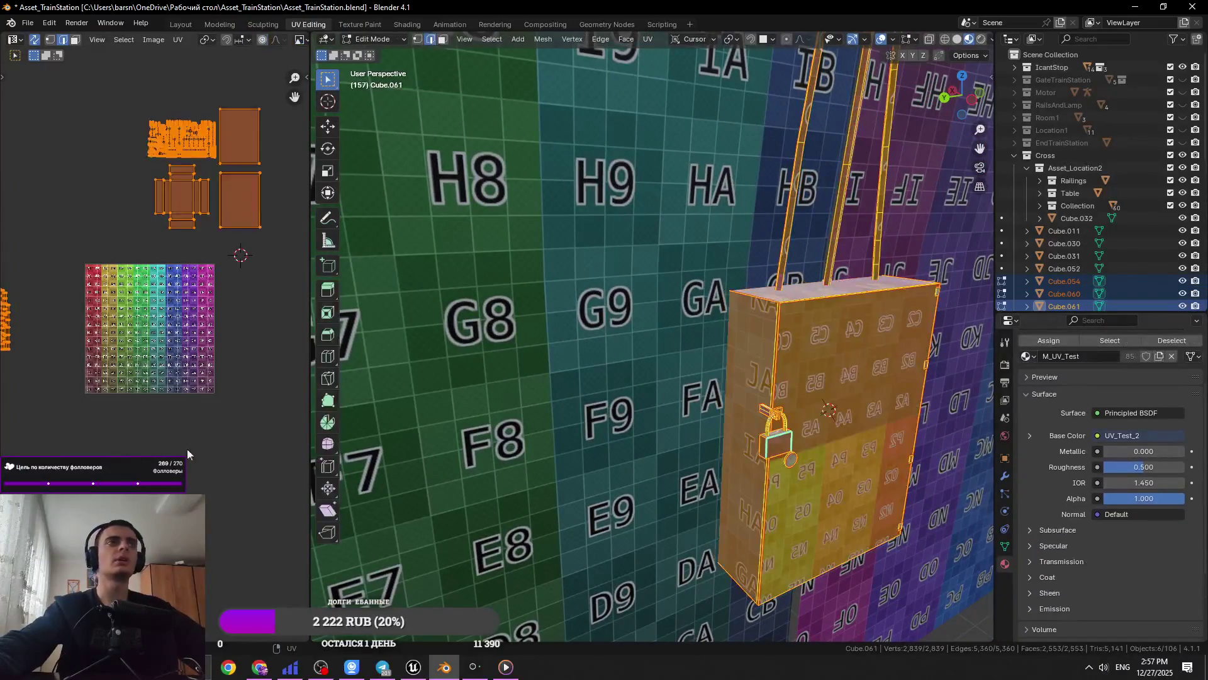
key("g")
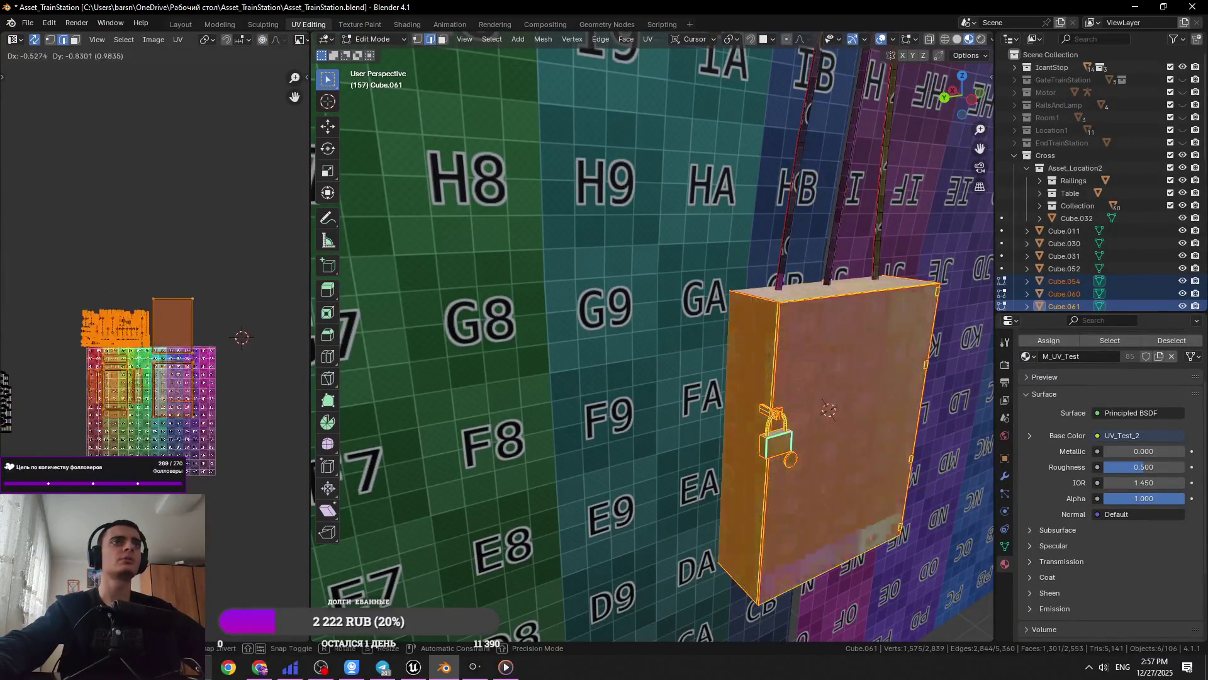
key("Return")
middle_click_drag(685, 464, 630, 420)
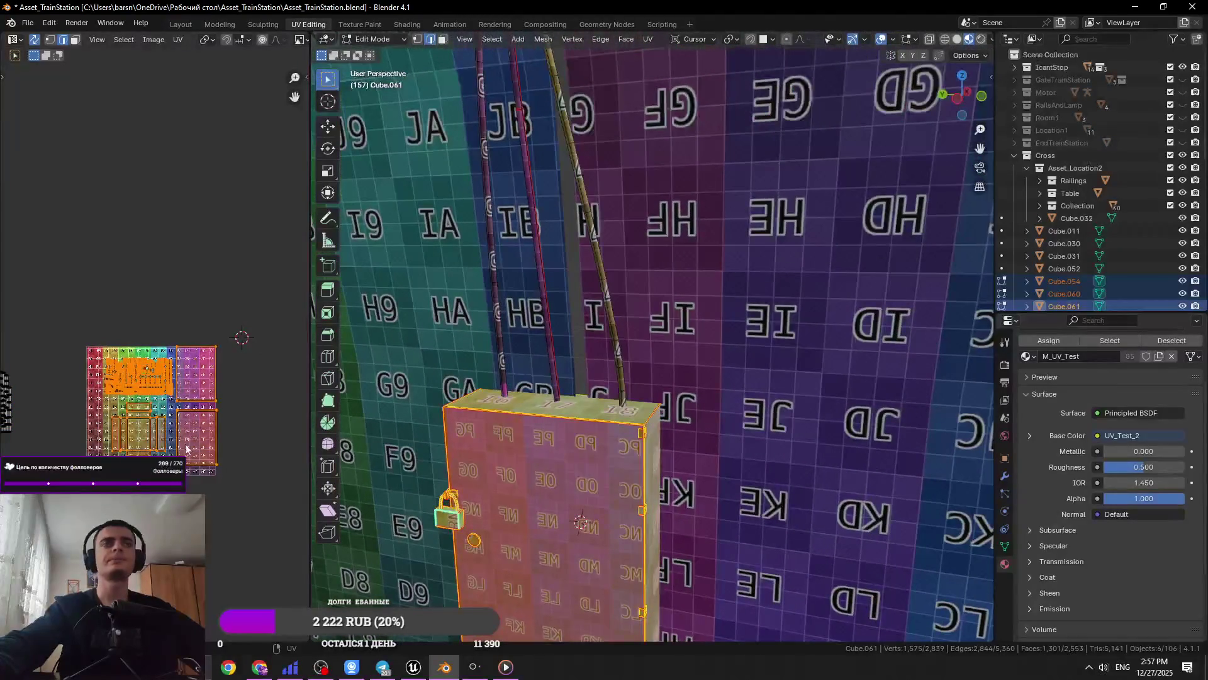
left_click_drag(228, 159, 55, 425)
key("ctrl+z")
key("ctrl+z")
key("ctrl+z")
key("ctrl+z")
key("ctrl+z")
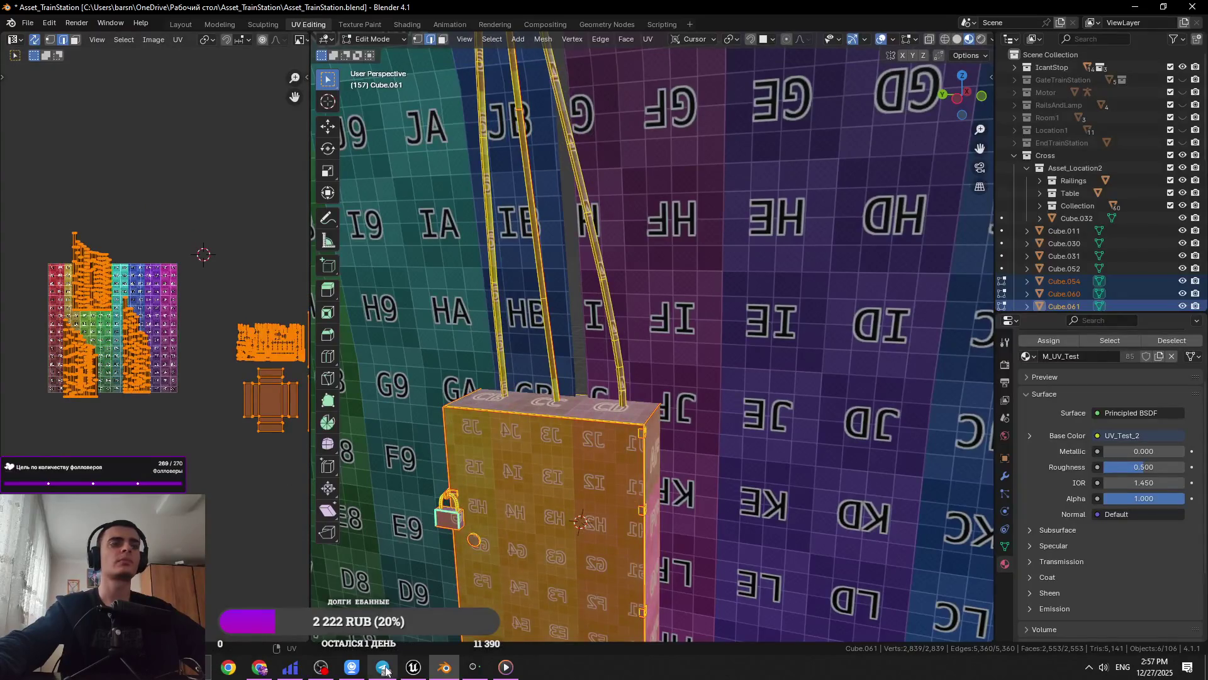
Start playing the Russian Cover track in Media Player and return to Blender
left_click(516, 674)
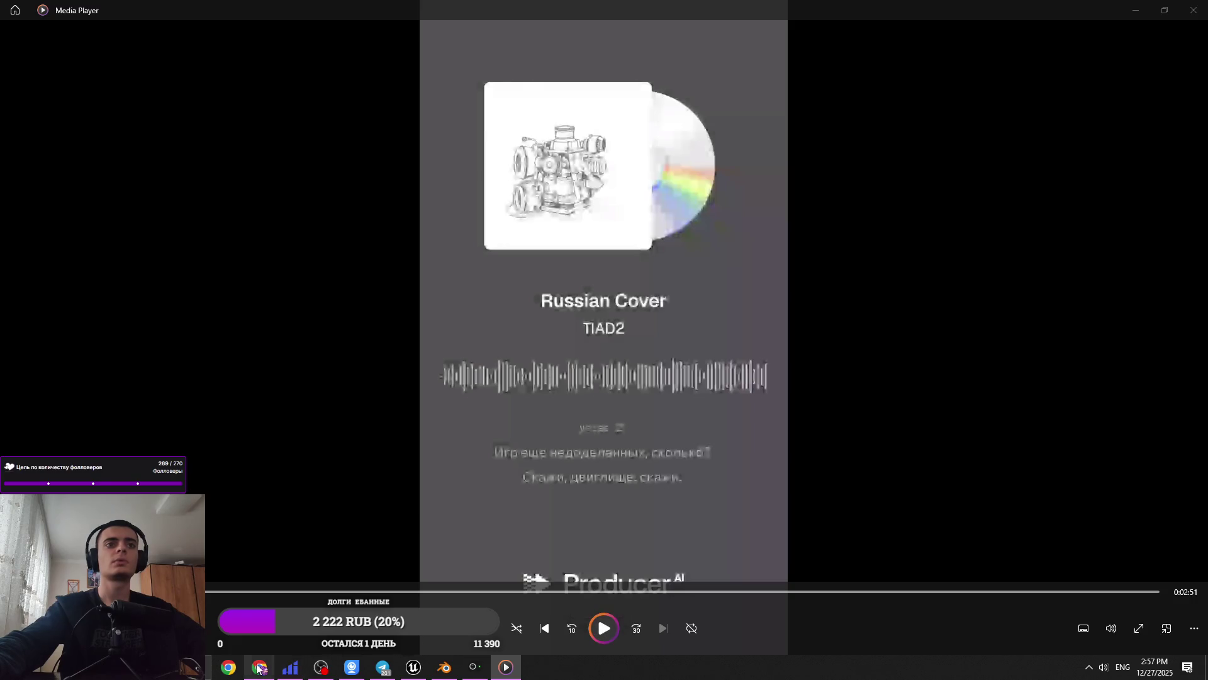
left_click(613, 630)
key("alt+Tab")
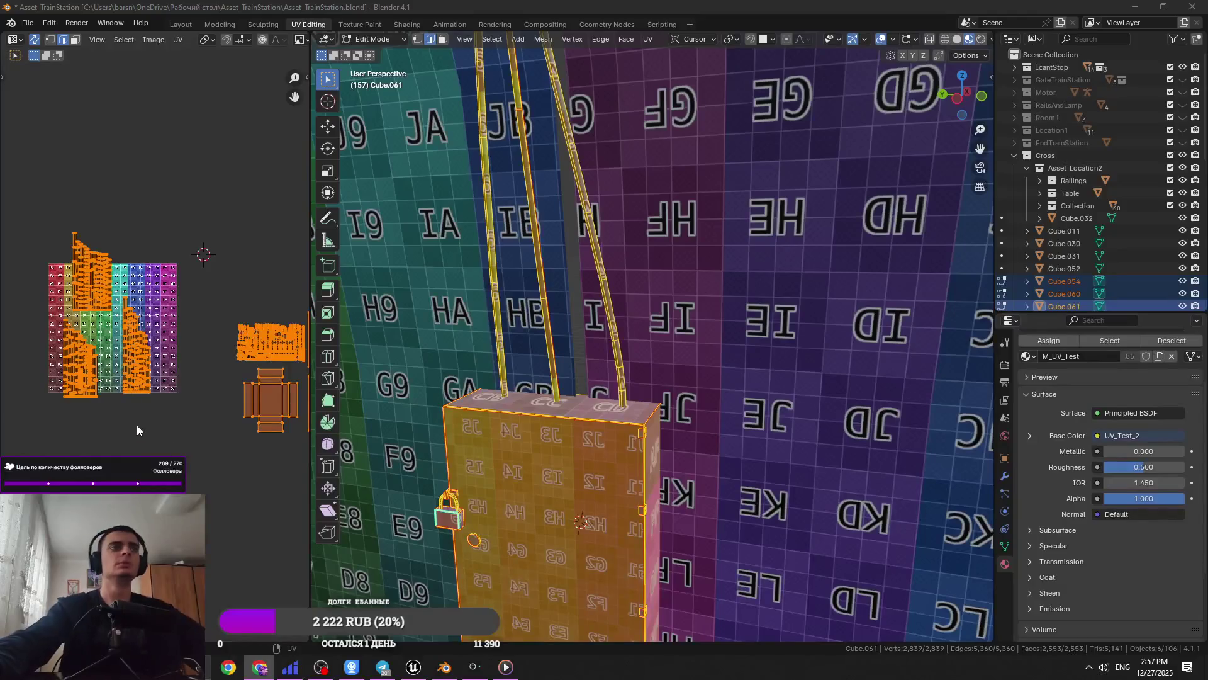
Box-select the tall upper UV islands and move them down on the grid
left_click_drag(97, 324, 85, 317)
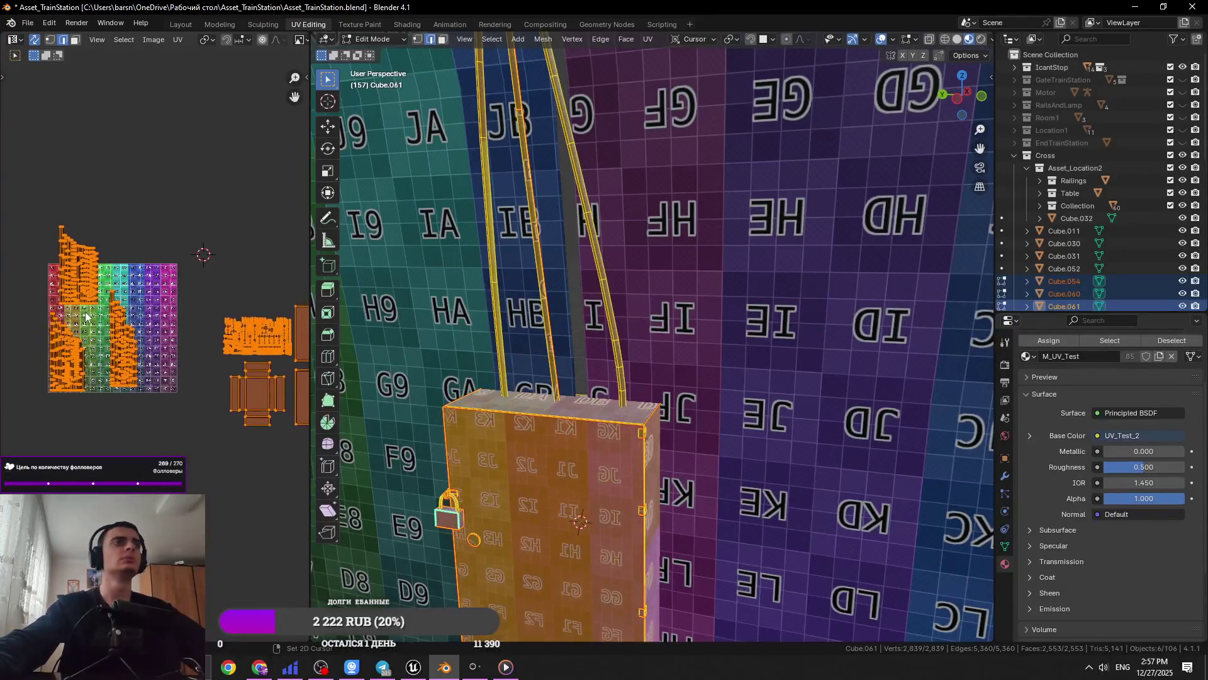
scroll(85, 316, "up", 3)
mouse_move(187, 118)
left_mouse_down()
mouse_move(151, 210)
mouse_move(73, 277)
left_mouse_up()
mouse_move(198, 120)
left_mouse_down()
mouse_move(49, 302)
mouse_move(77, 292)
left_mouse_up()
scroll(77, 292, "up", 2)
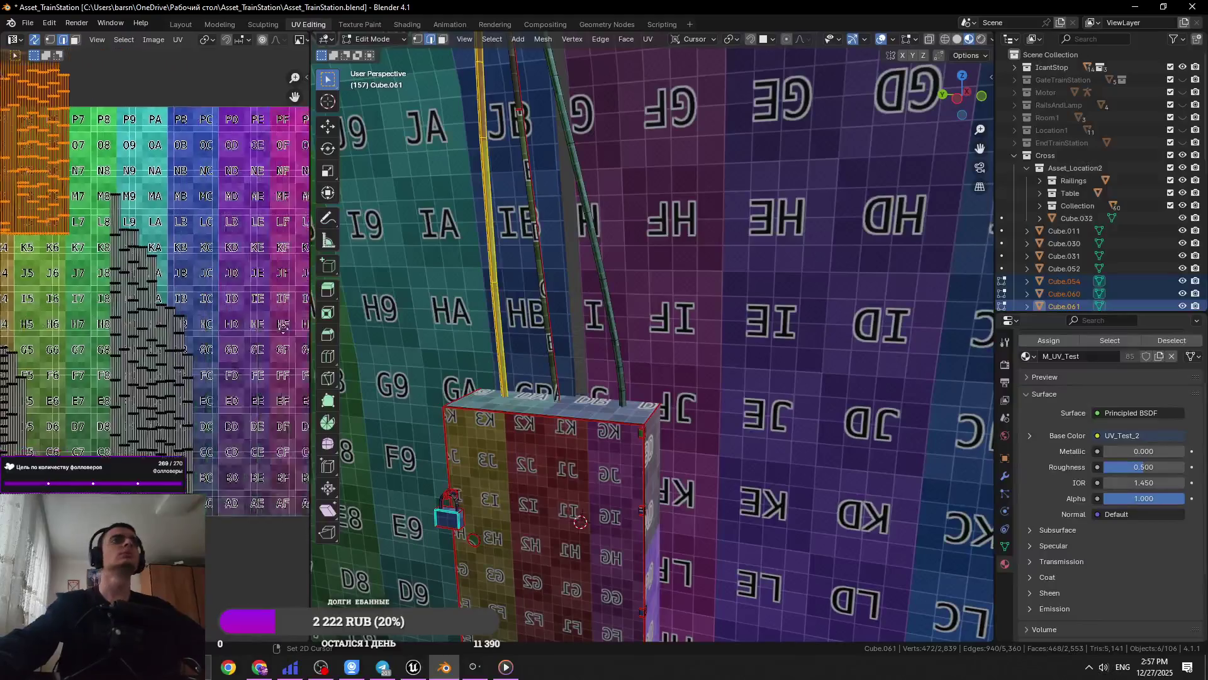
scroll(283, 324, "down", 2)
key("g")
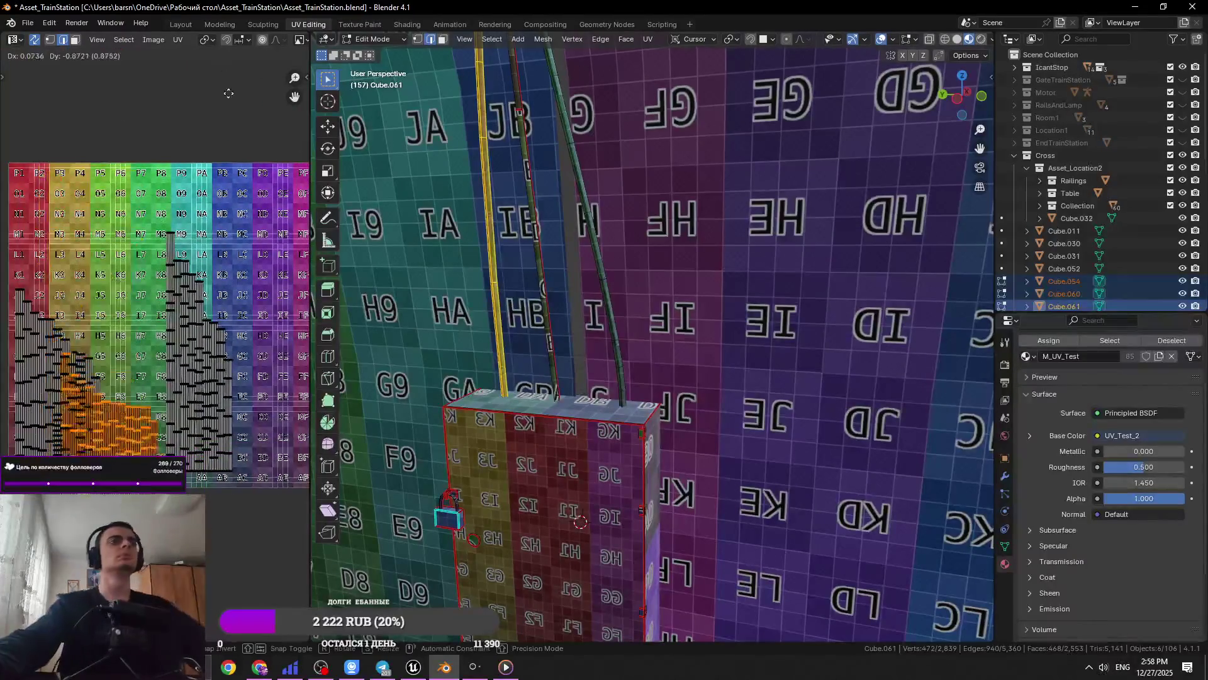
right_click(214, 223)
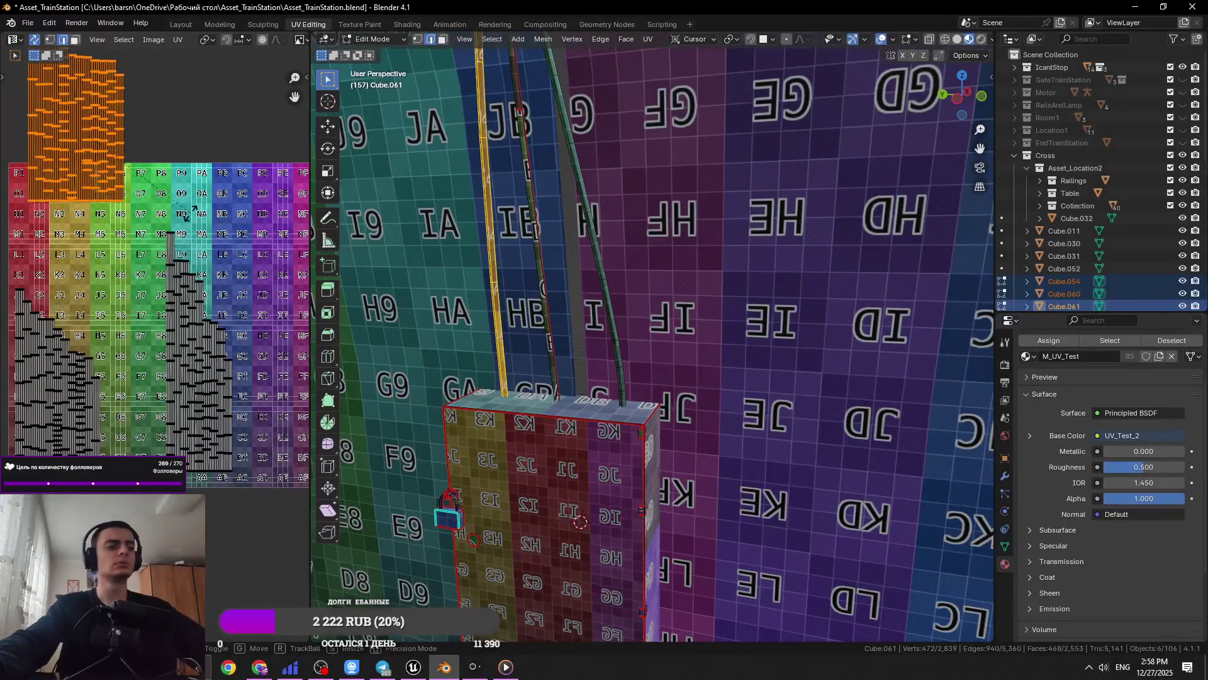
key("g")
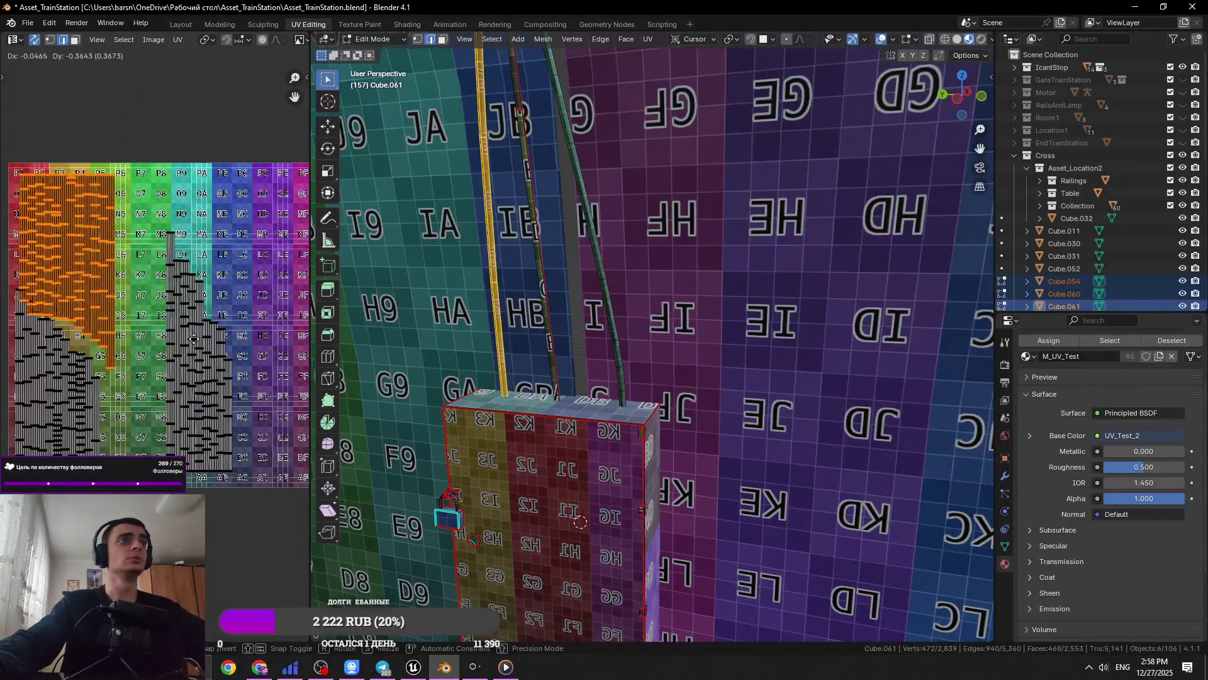
left_click(199, 169)
scroll(112, 268, "up", 2)
key("g")
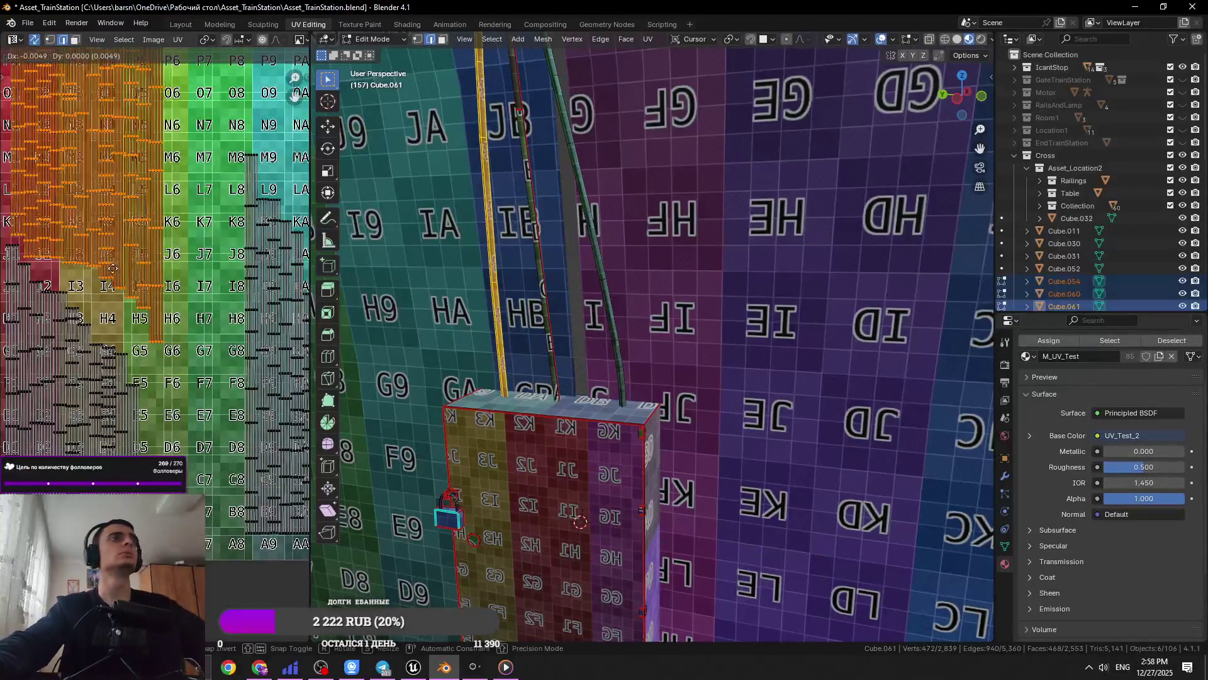
left_click(246, 417)
scroll(246, 418, "down", 2)
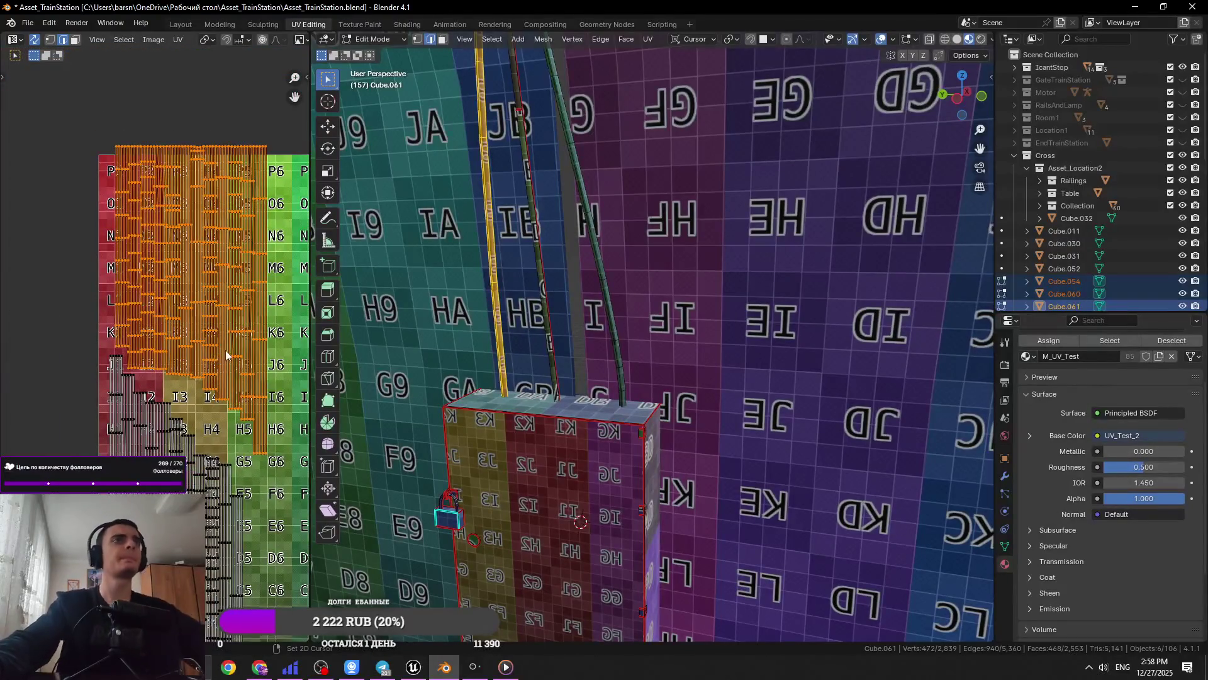
Move a rectangle-selected group of UVs to a new spot
middle_click_drag(227, 354, 209, 275)
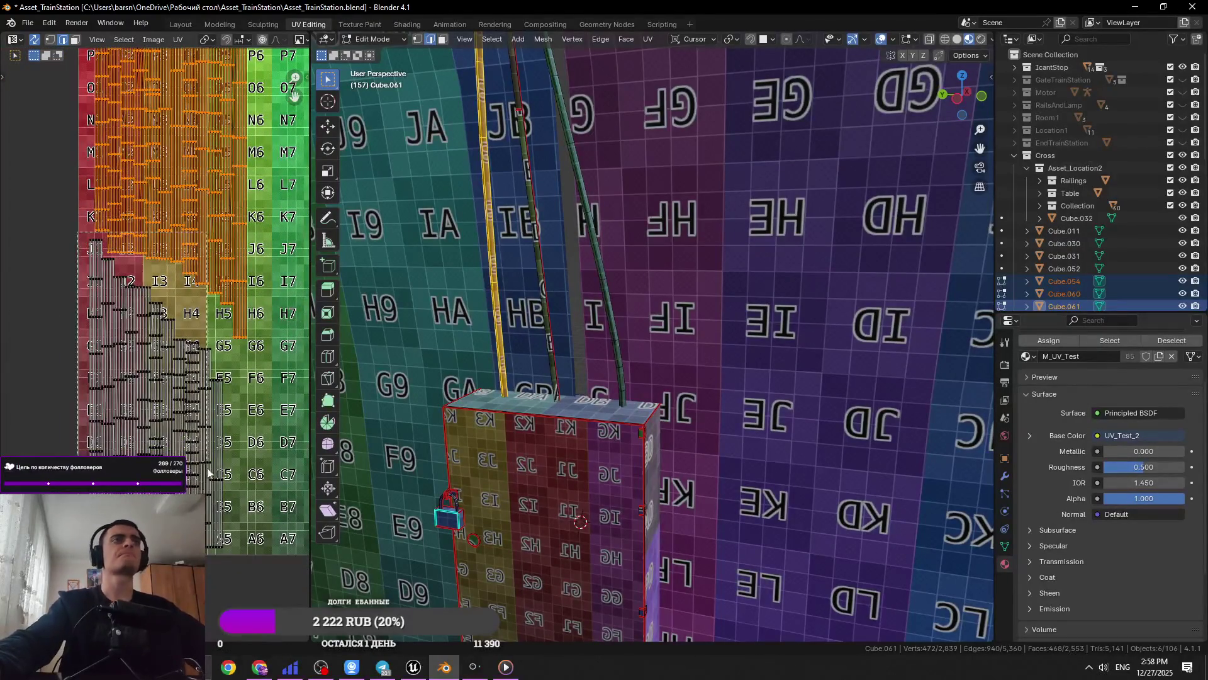
left_click_drag(240, 565, 239, 565)
key("g")
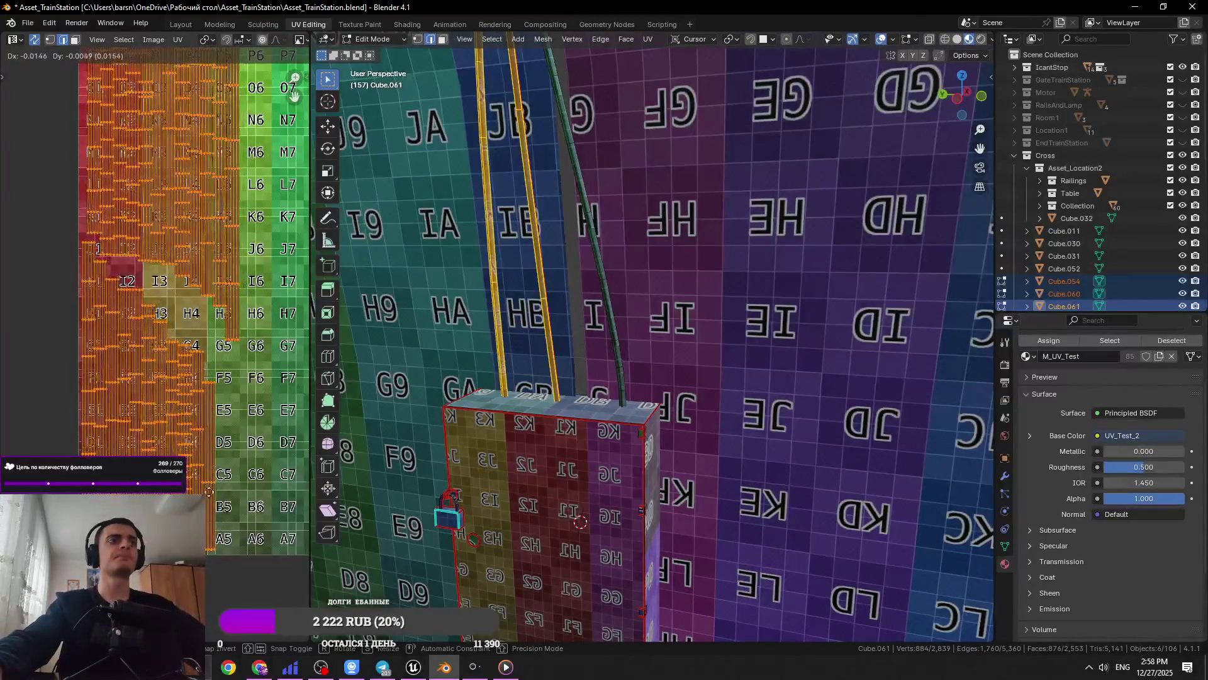
left_click(185, 221)
middle_click_drag(185, 220, 157, 333)
left_click(155, 217)
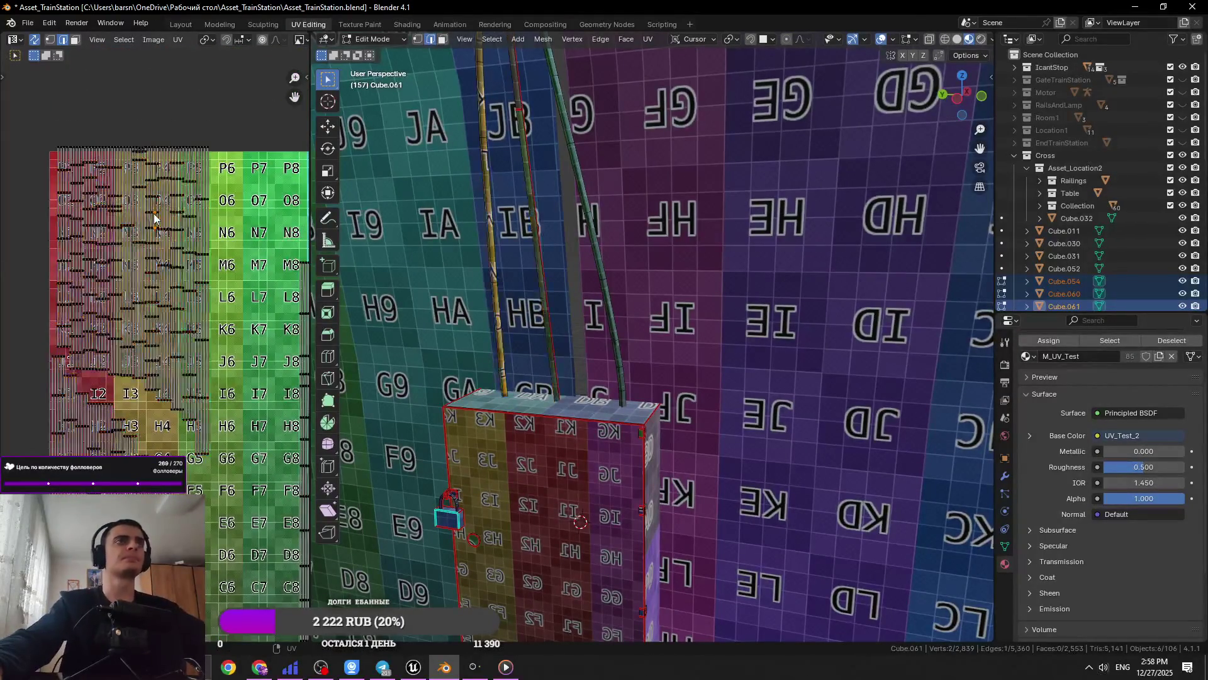
Select a column of UV islands plus many more and move them together
left_click_drag(275, 105, 163, 359)
left_click_drag(178, 467, 178, 467, "shift")
left_click_drag(243, 120, 131, 377, "shift")
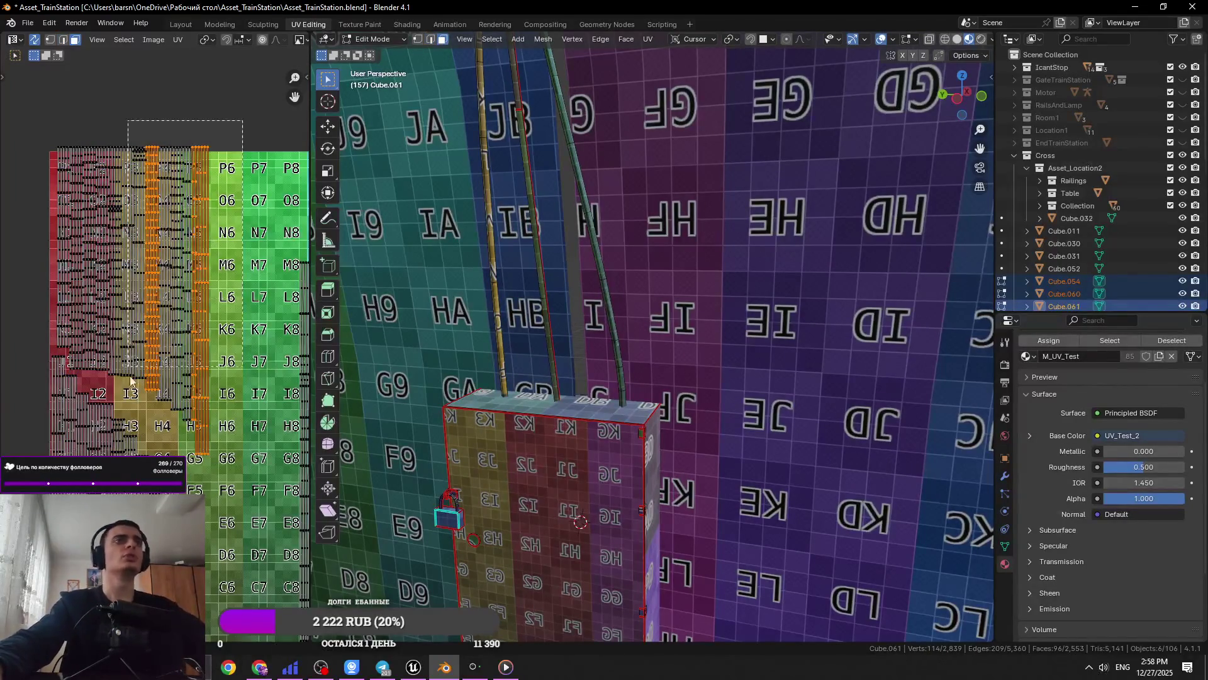
left_click_drag(153, 430, 151, 422, "ctrl")
left_click_drag(235, 113, 147, 408, "ctrl")
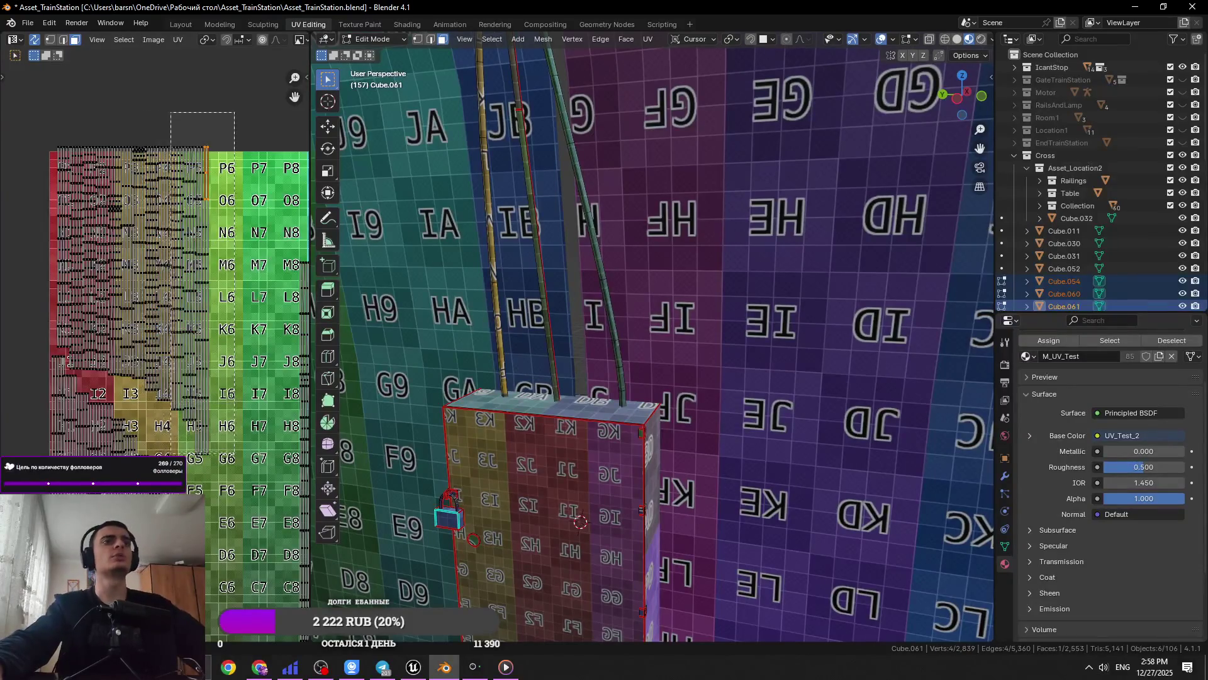
left_click_drag(171, 453, 187, 474)
left_click_drag(155, 189, 194, 144, "shift")
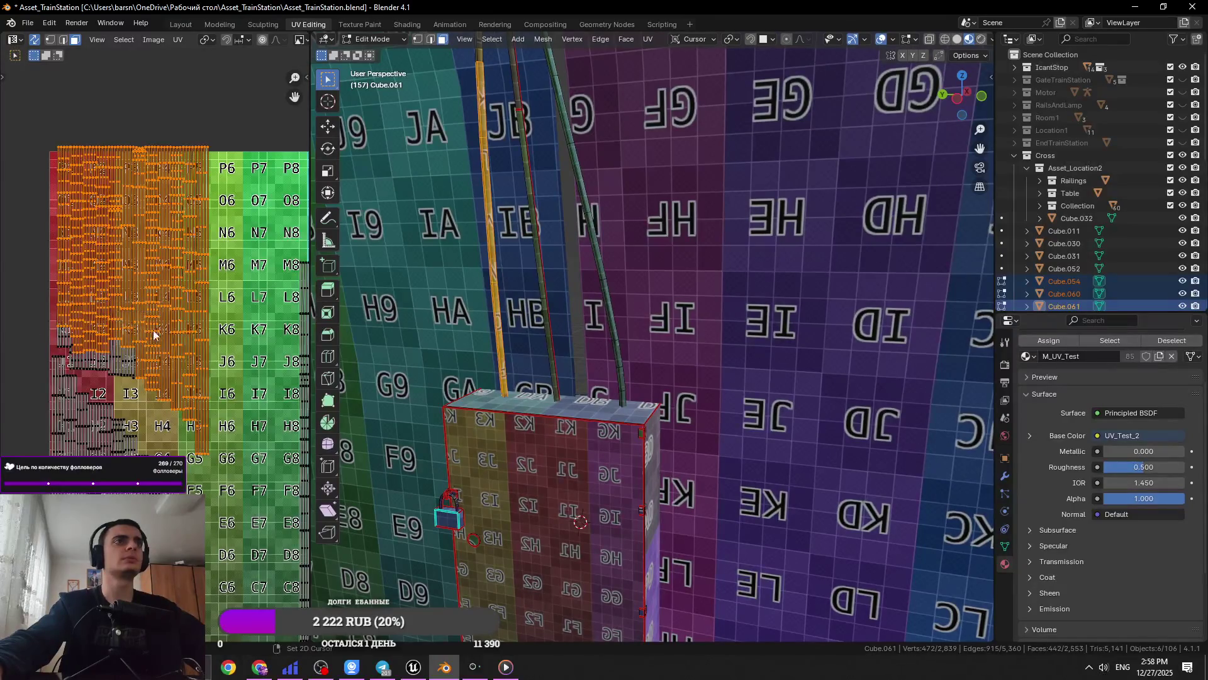
scroll(152, 372, "up", 2)
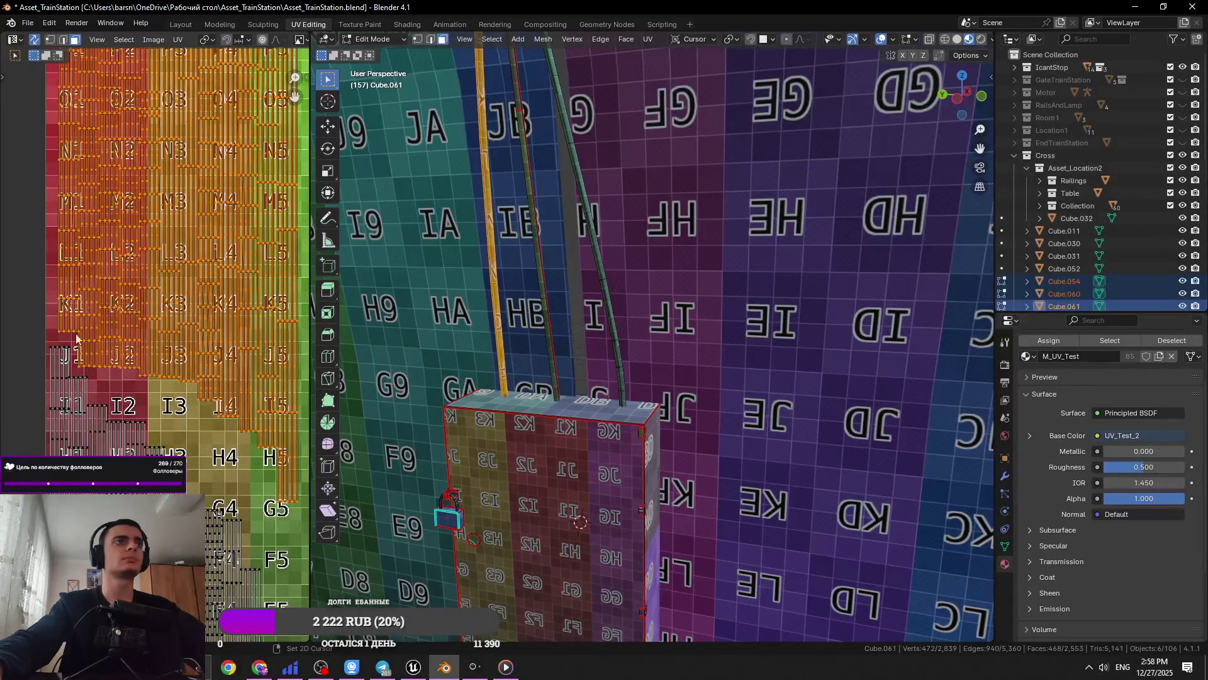
scroll(76, 338, "down", 2)
key("g")
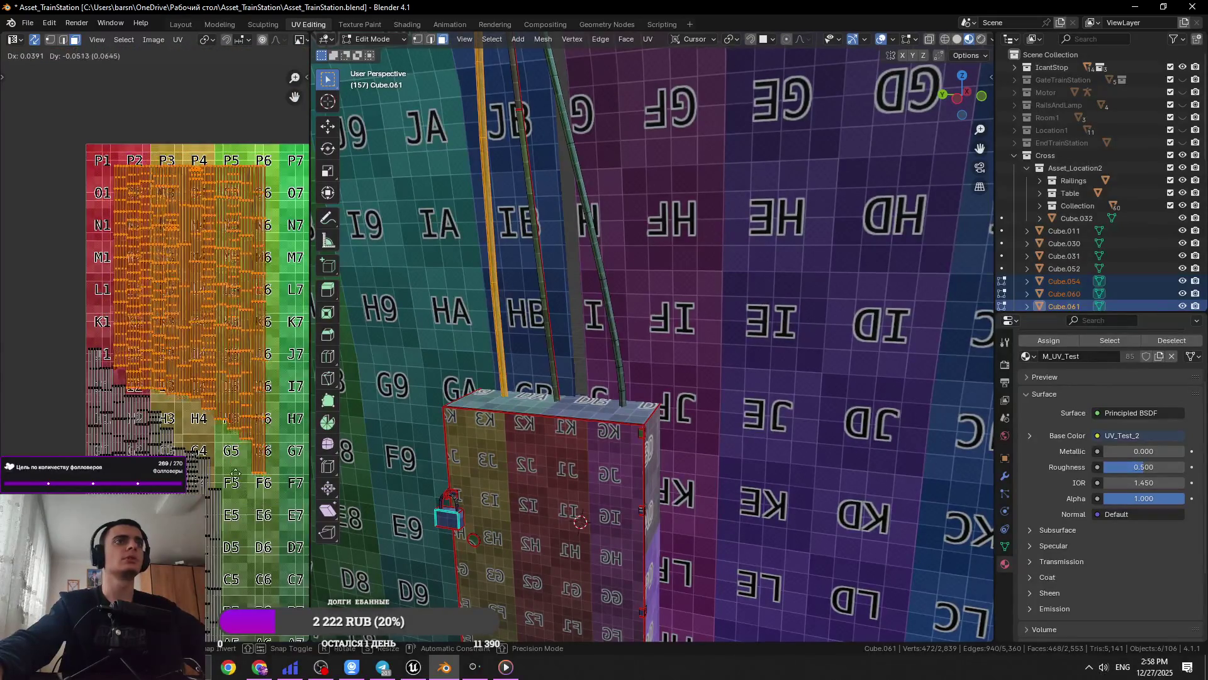
scroll(235, 473, "down", 2)
scroll(208, 428, "up", 2)
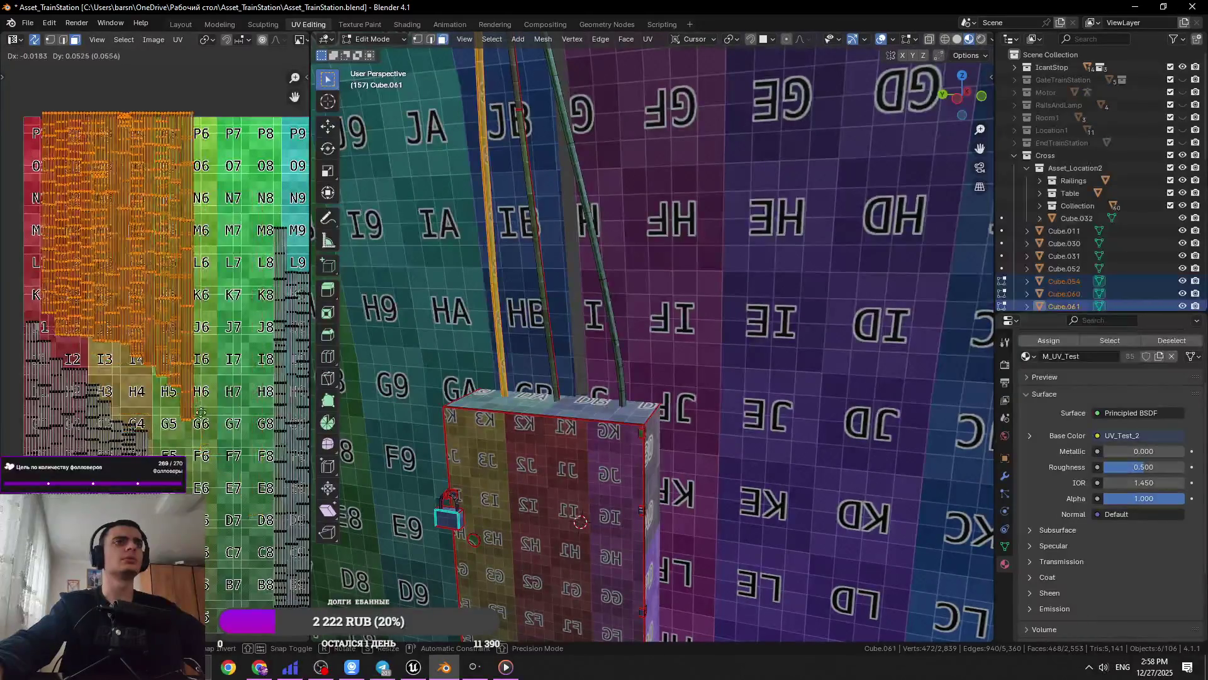
left_click(157, 412)
Select the rail's islands and move them above the texture, clear of the others
scroll(149, 412, "up", 6)
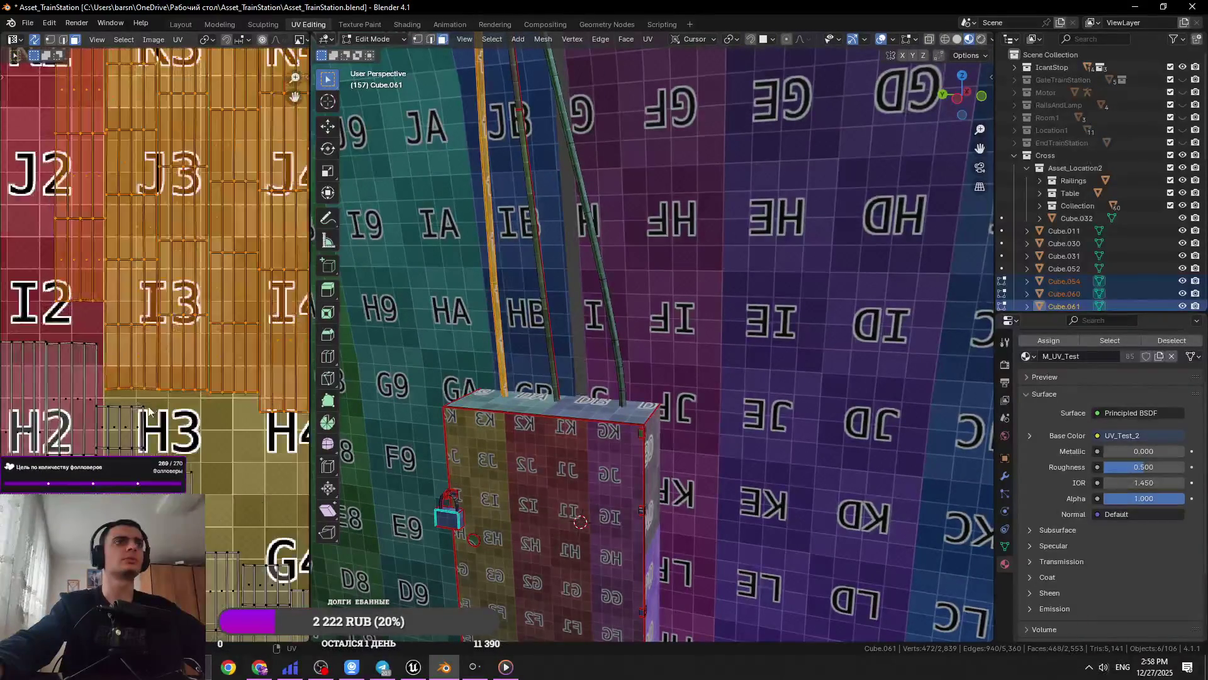
scroll(189, 415, "down", 7)
middle_click_drag(230, 418, 35, 432)
left_click_drag(110, 551, 248, 217)
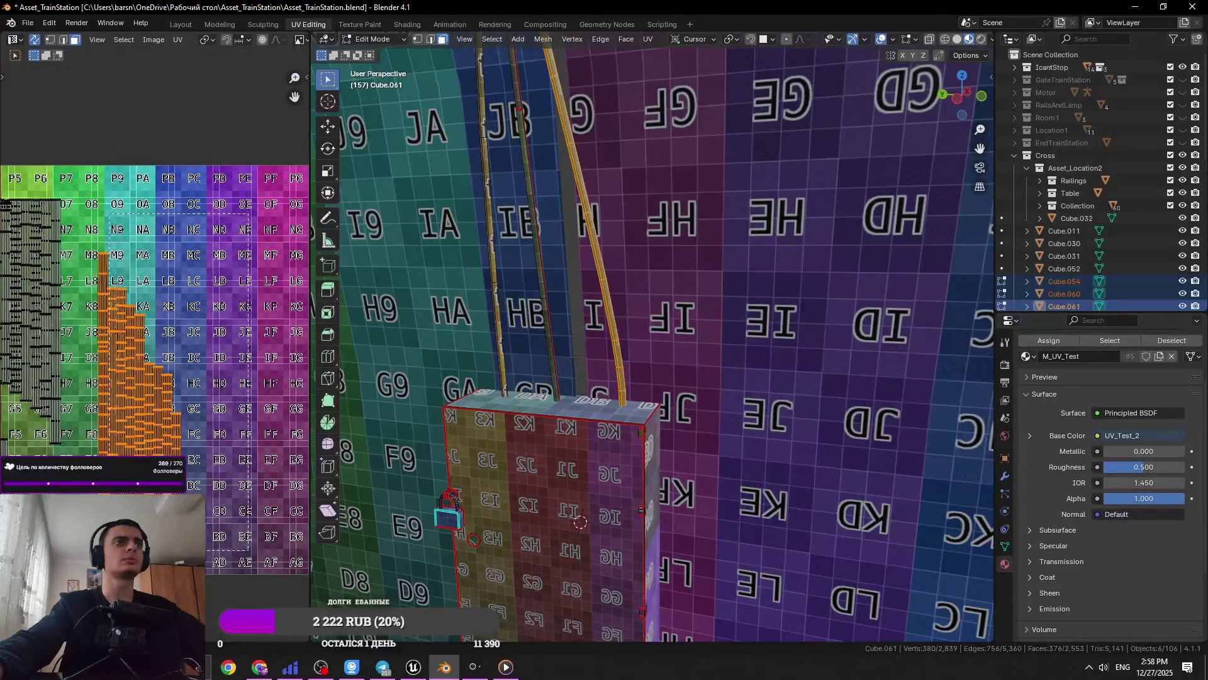
left_click(81, 236)
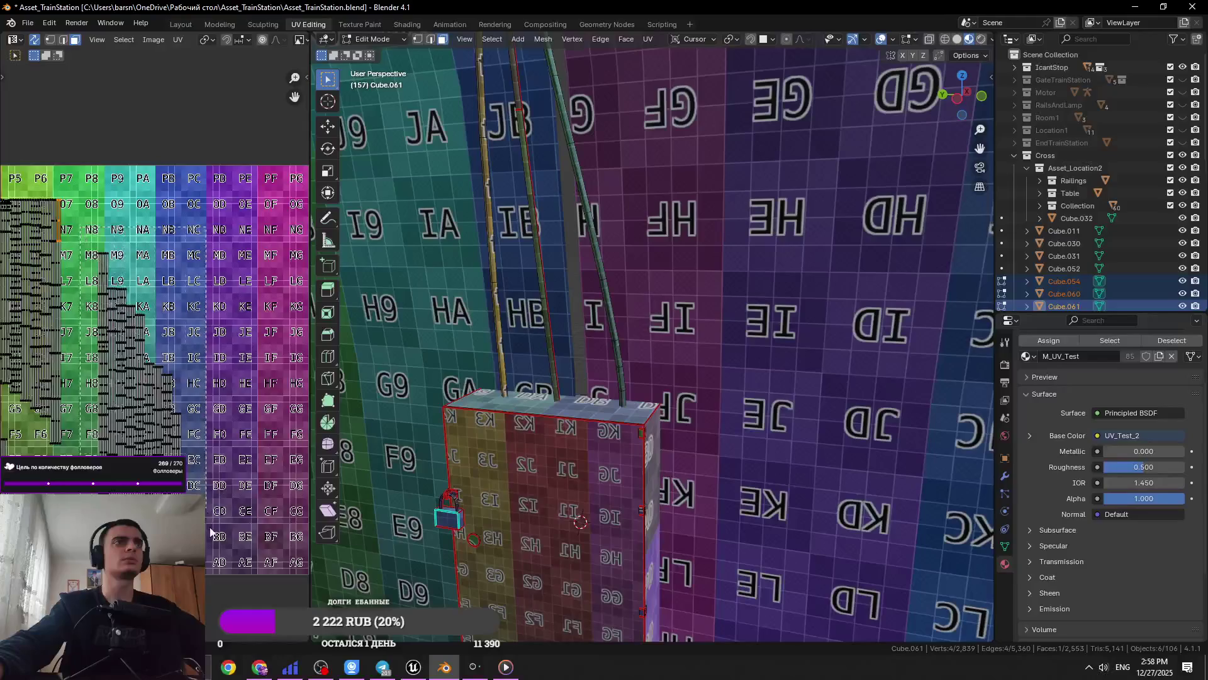
key("ctrl+z")
scroll(208, 573, "down", 3)
key("g")
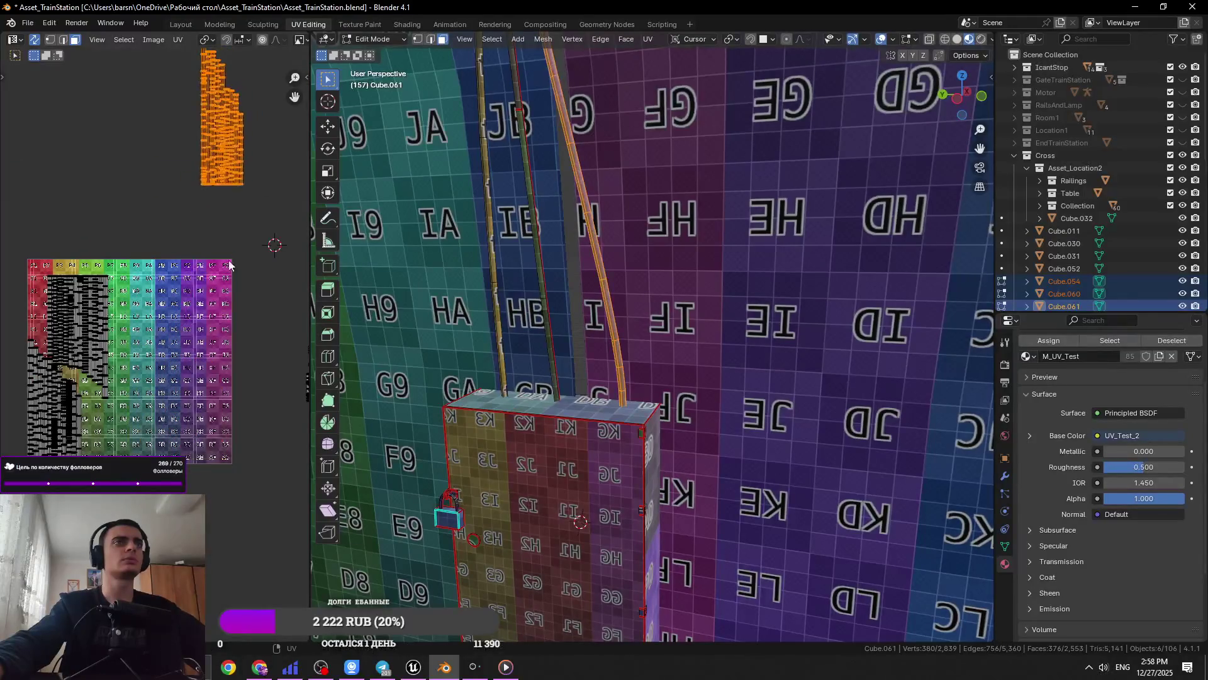
scroll(230, 264, "down", 3)
mouse_move(124, 394)
middle_mouse_down()
mouse_move(88, 368)
mouse_move(154, 405)
middle_mouse_up()
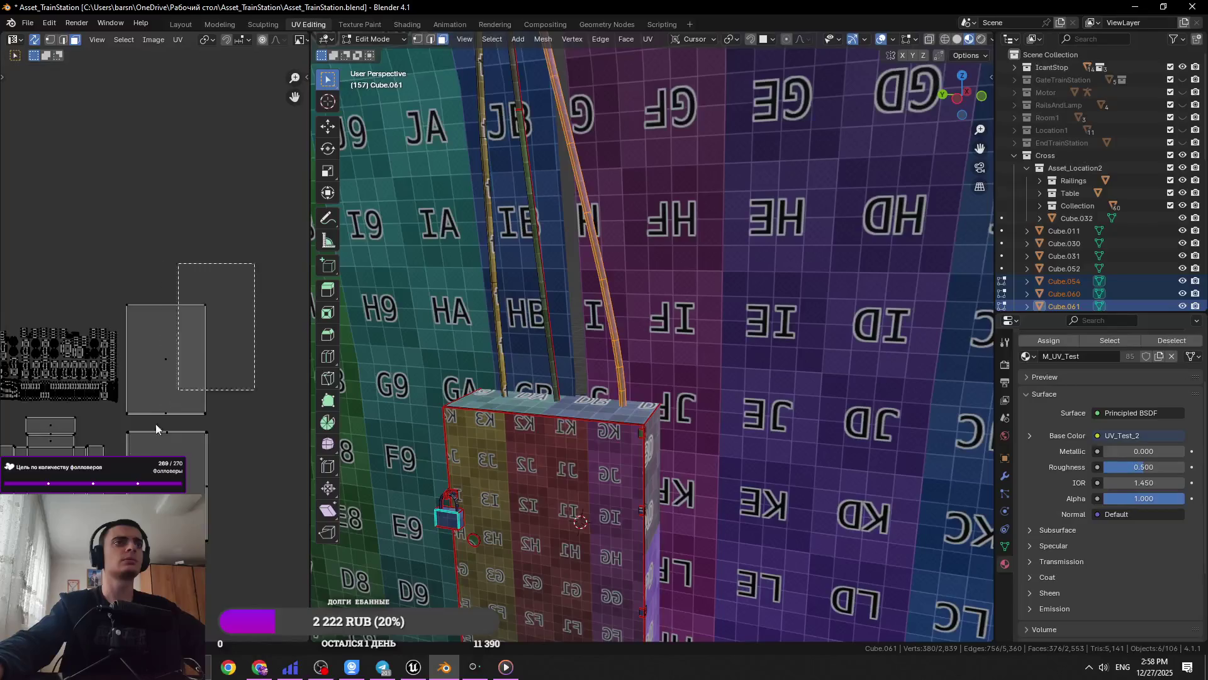
Shift all of Cube.061's UV islands together onto the lettered test grid
key("ctrl+z")
key("g")
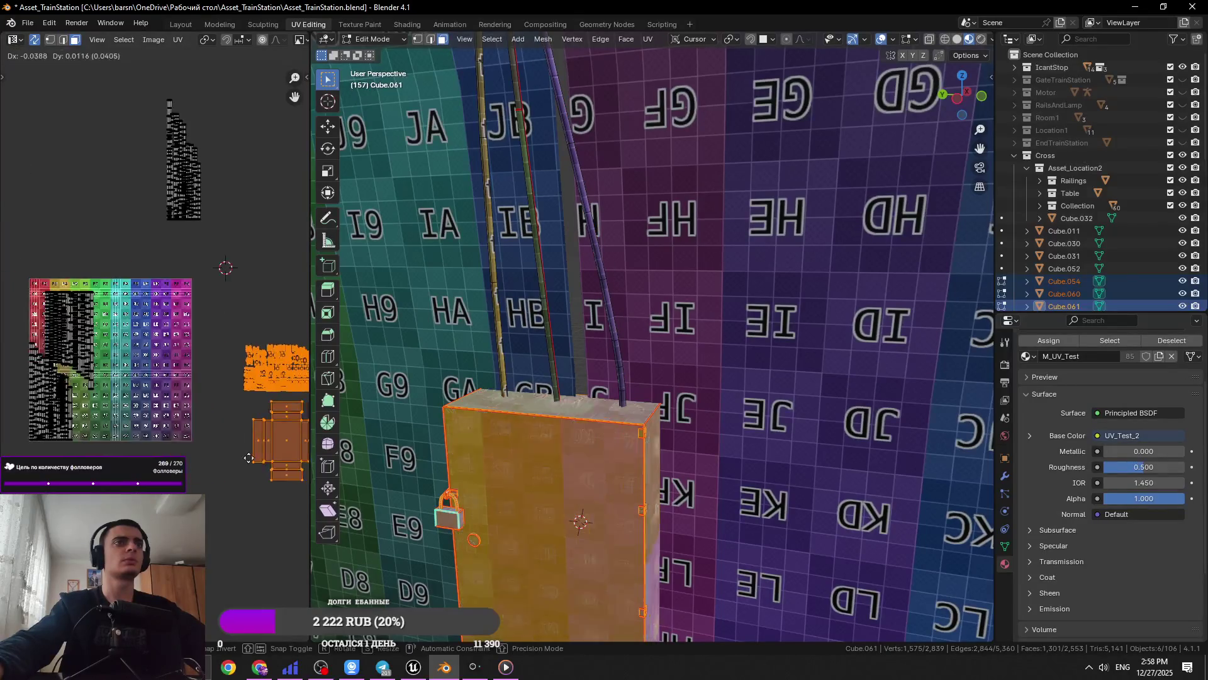
left_click(210, 504)
left_click(283, 453)
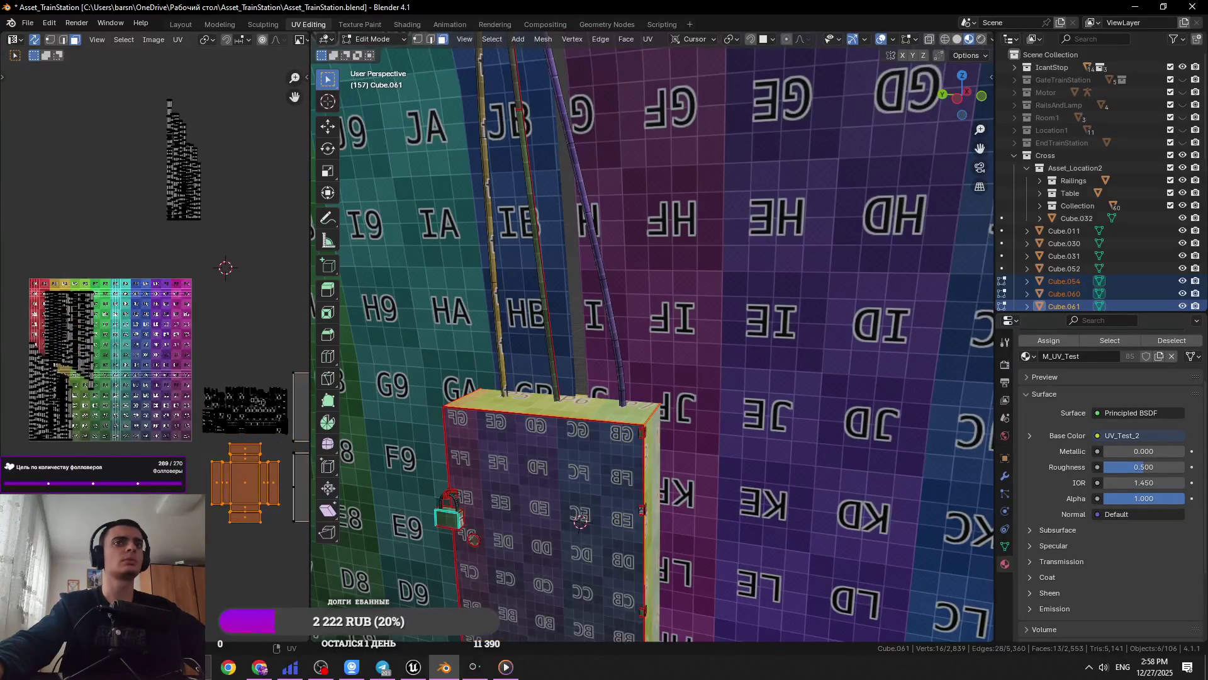
middle_click_drag(221, 487, 168, 430)
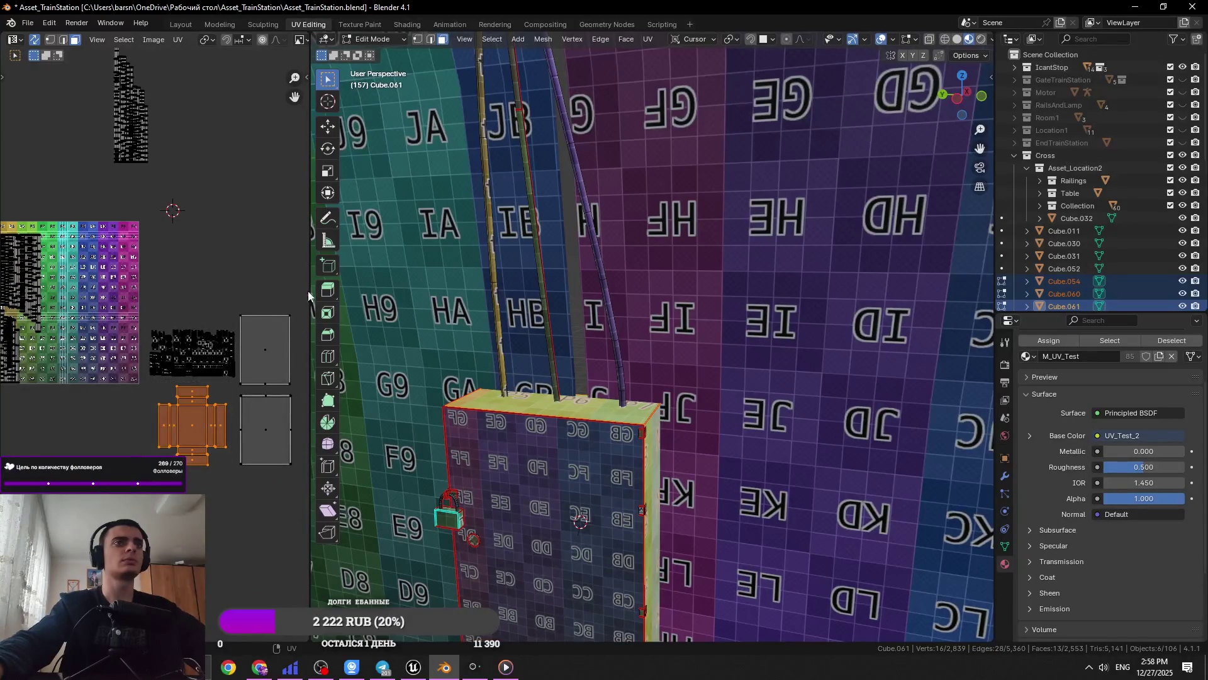
key("a")
key("g")
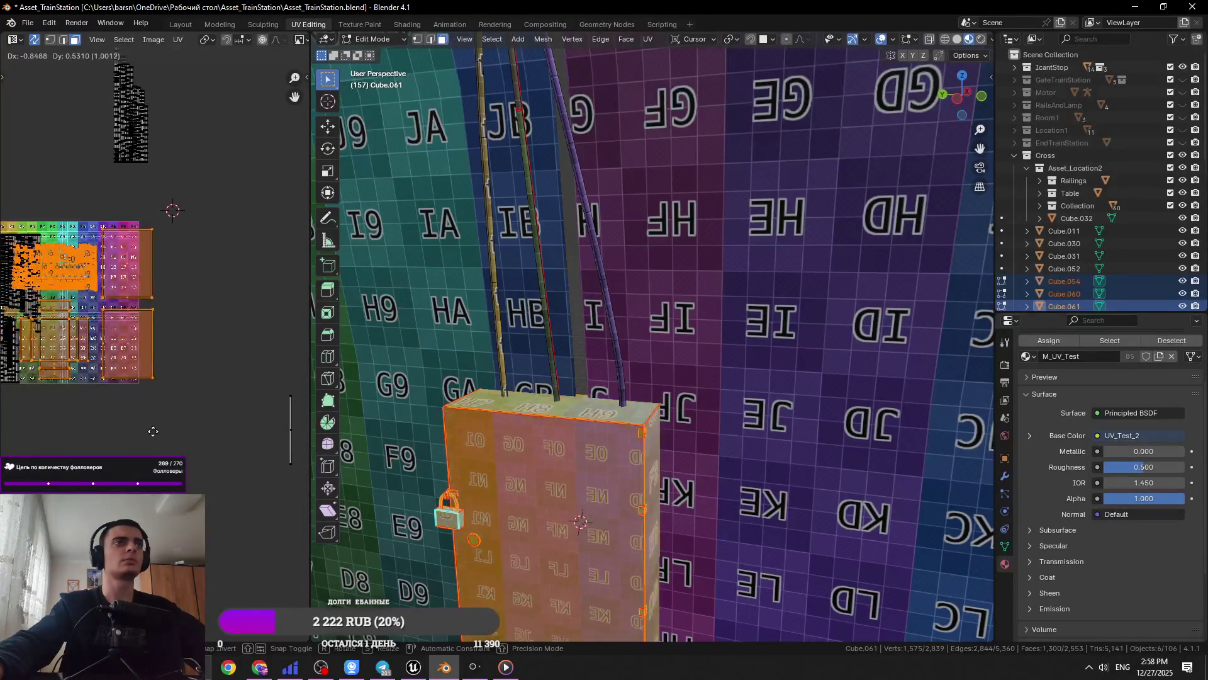
right_click(264, 460)
left_click(301, 492)
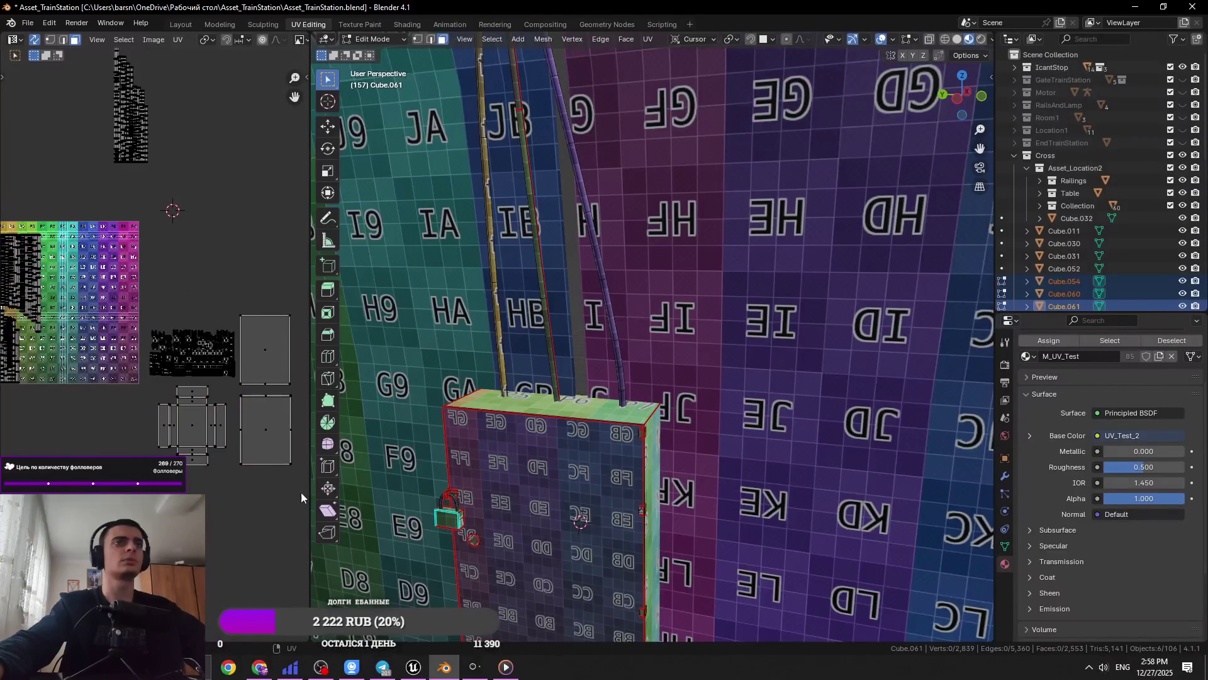
Reposition two individual box islands, moving one up and nudging another down the grid
left_click(237, 389)
key("g")
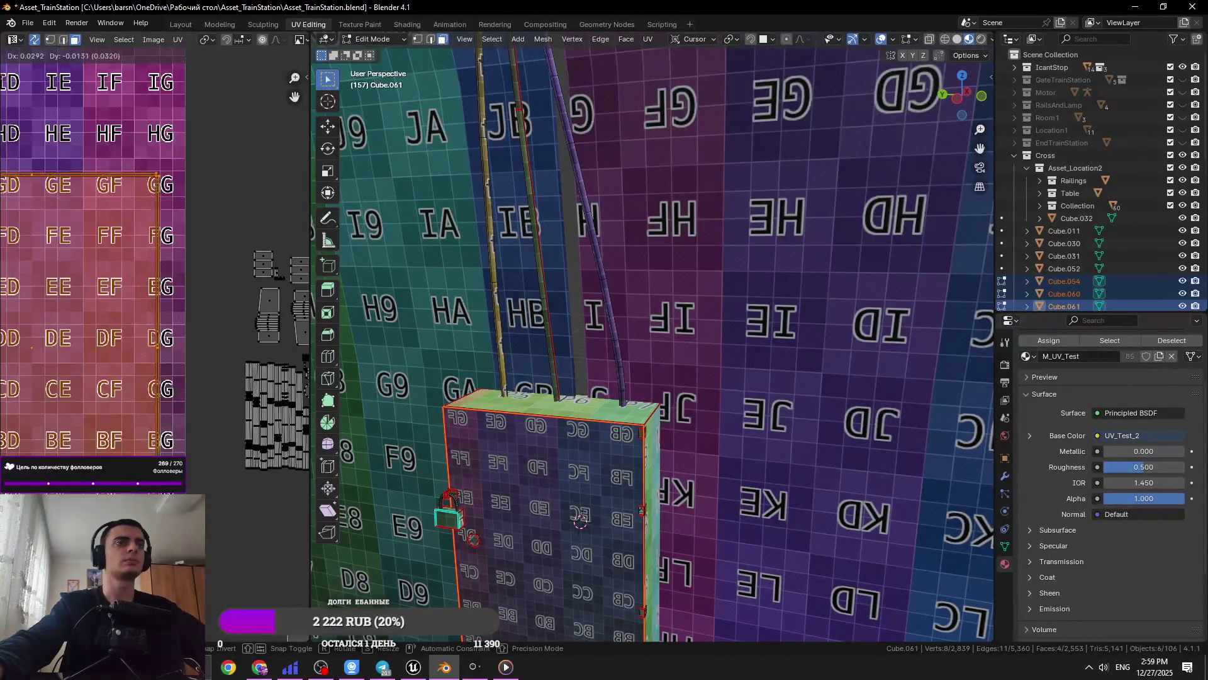
left_click(266, 304)
scroll(265, 304, "down", 5)
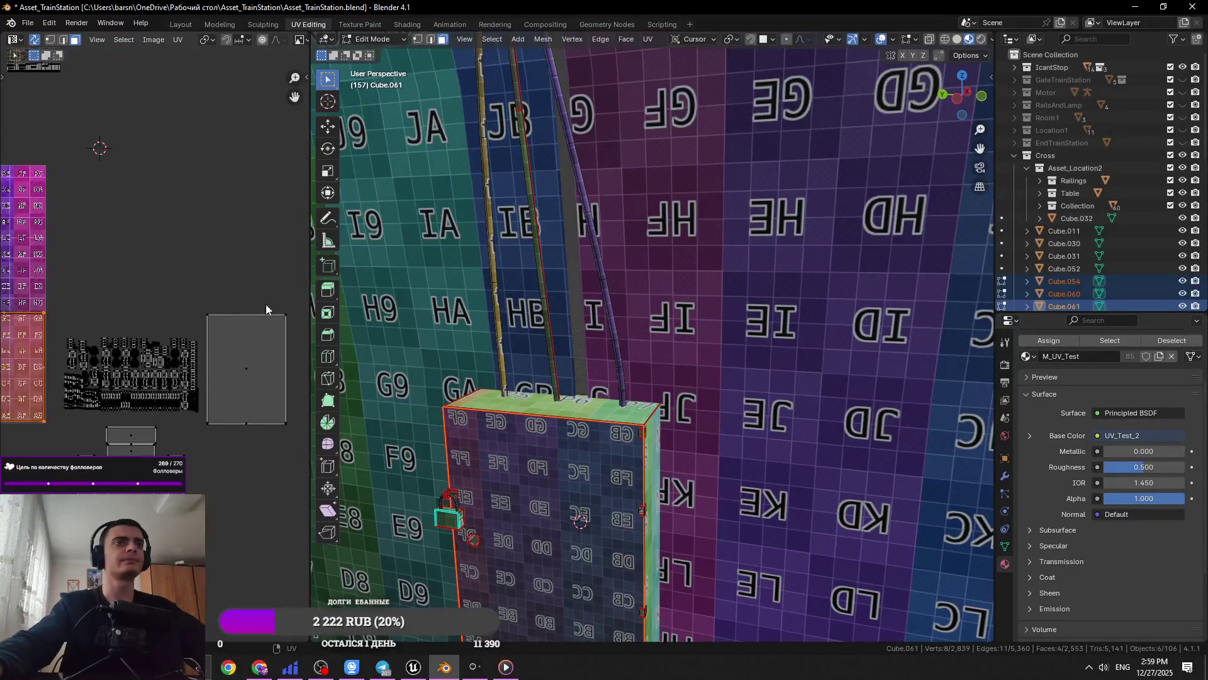
left_click(258, 390)
scroll(299, 395, "up", 6)
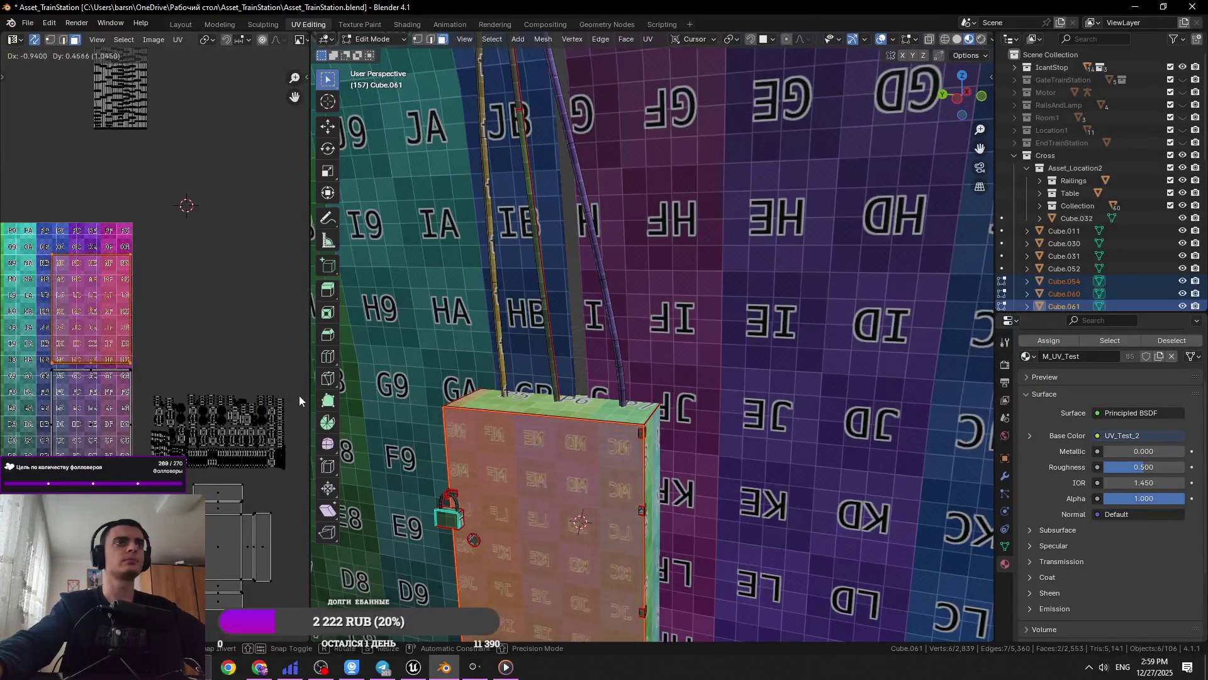
scroll(165, 353, "left", 4)
key("g")
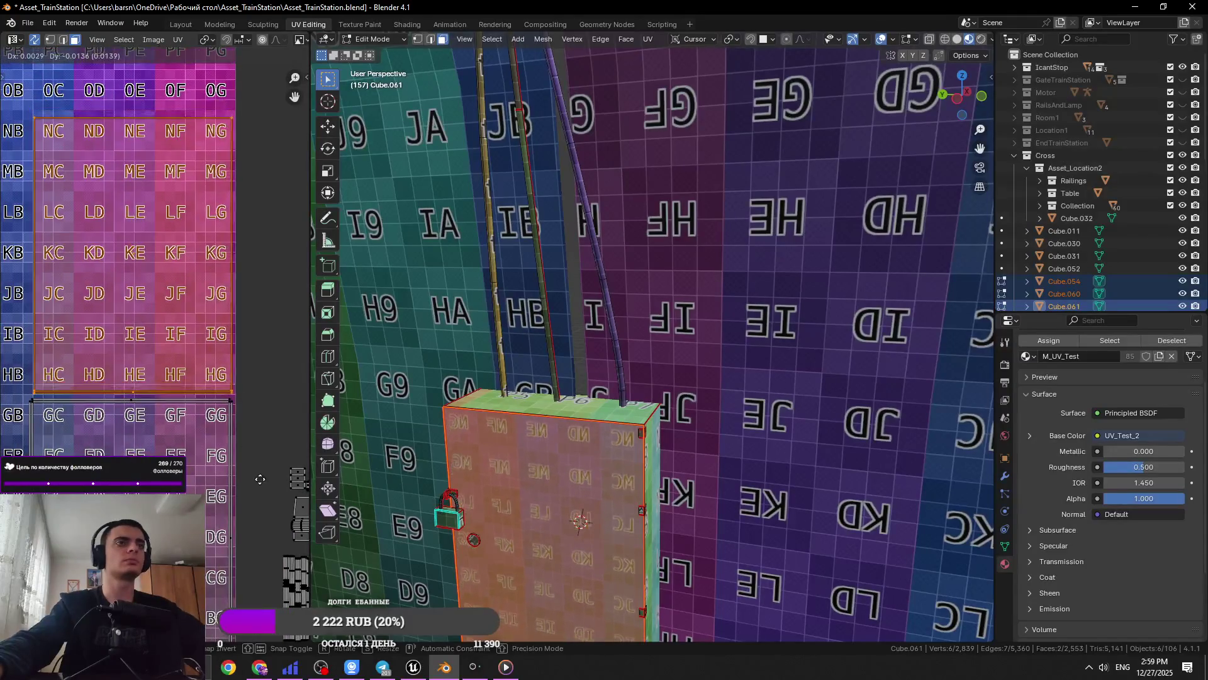
left_click(239, 497)
Move a second box island onto the test texture, then select a single box face
scroll(170, 404, "down", 5)
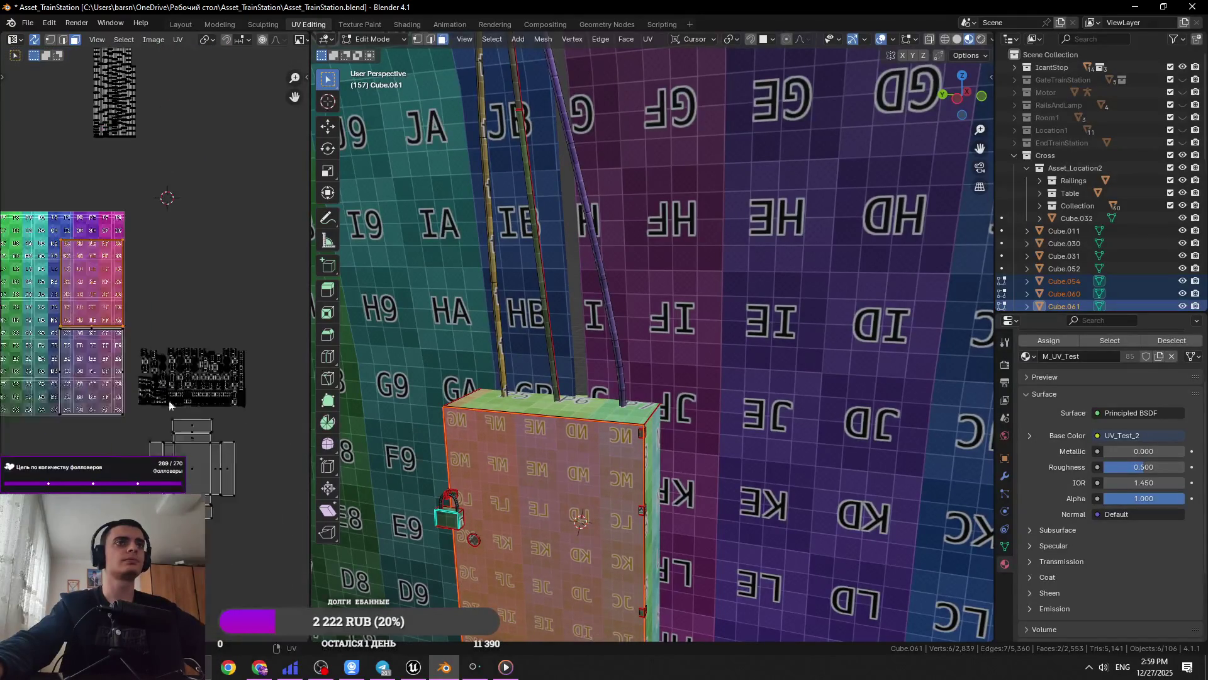
left_click(151, 428)
middle_click_drag(151, 428, 254, 453)
key("g")
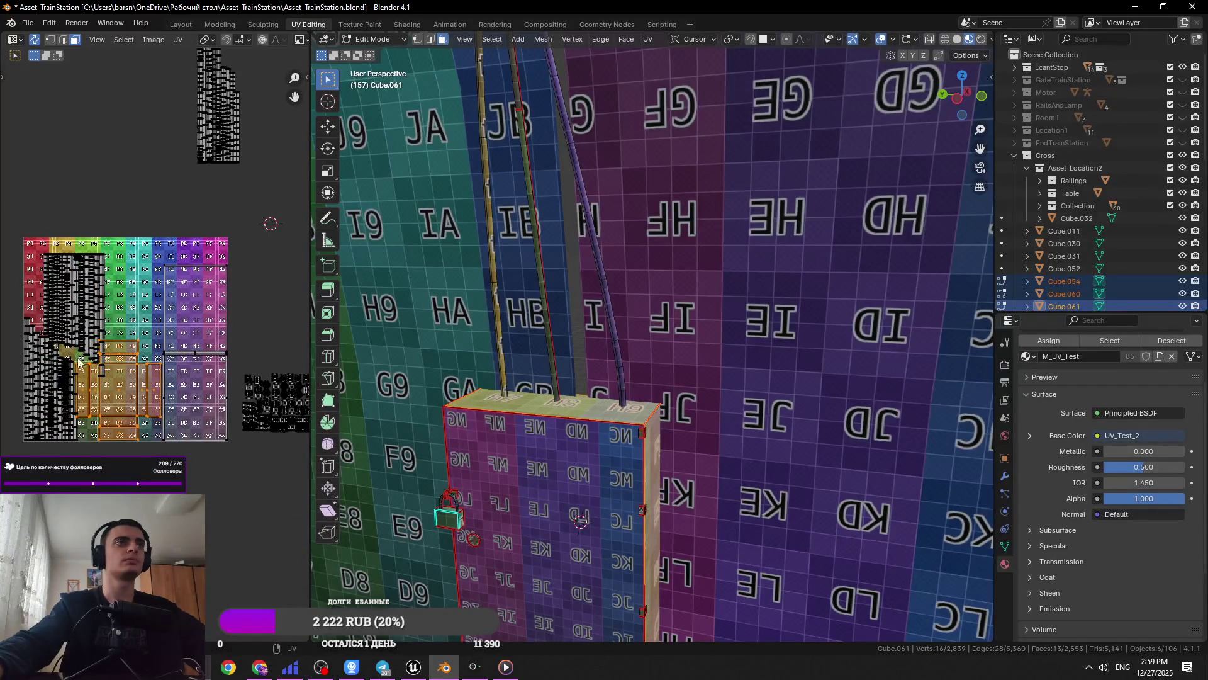
left_click(88, 308)
scroll(144, 315, "up", 3)
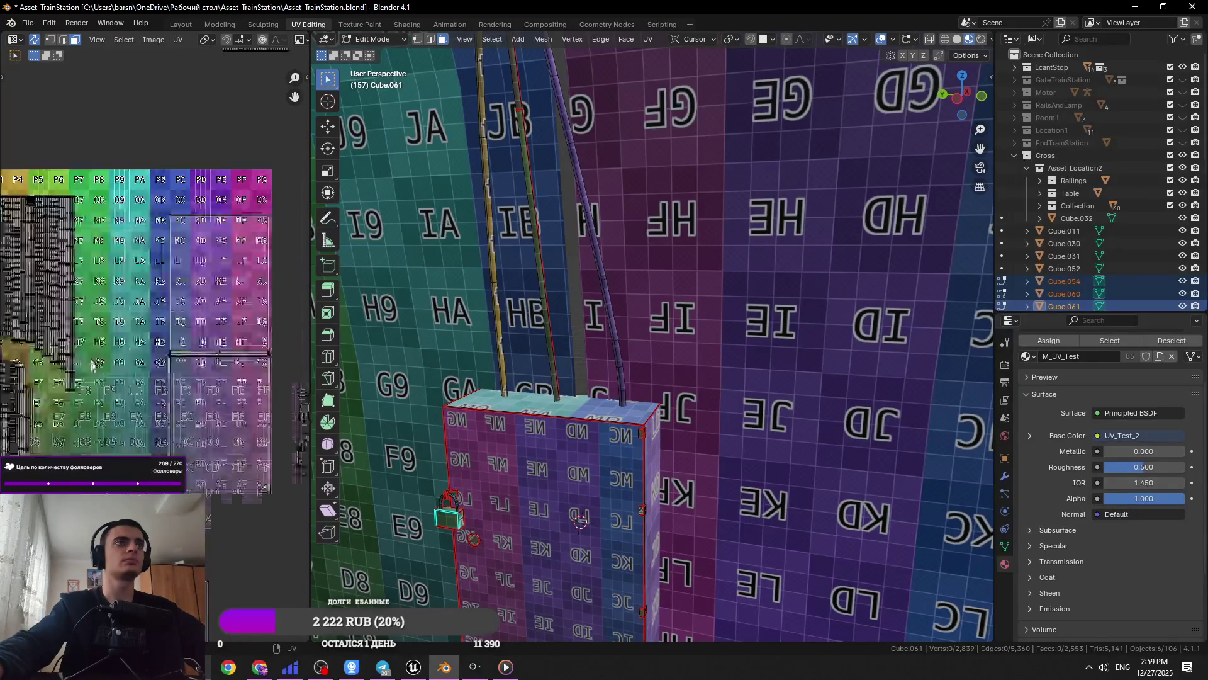
Select linked box islands with L, including the one around I3, and move them to the grid's middle-left
left_click(193, 363)
key("l")
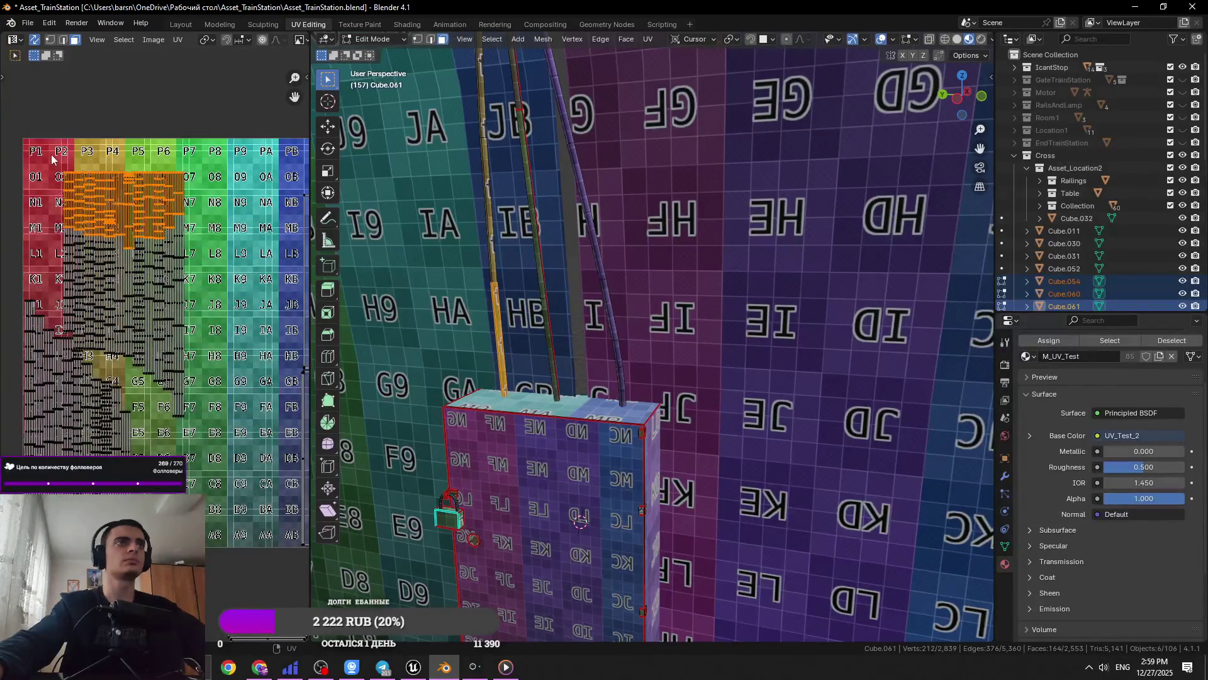
key("l")
key("l")
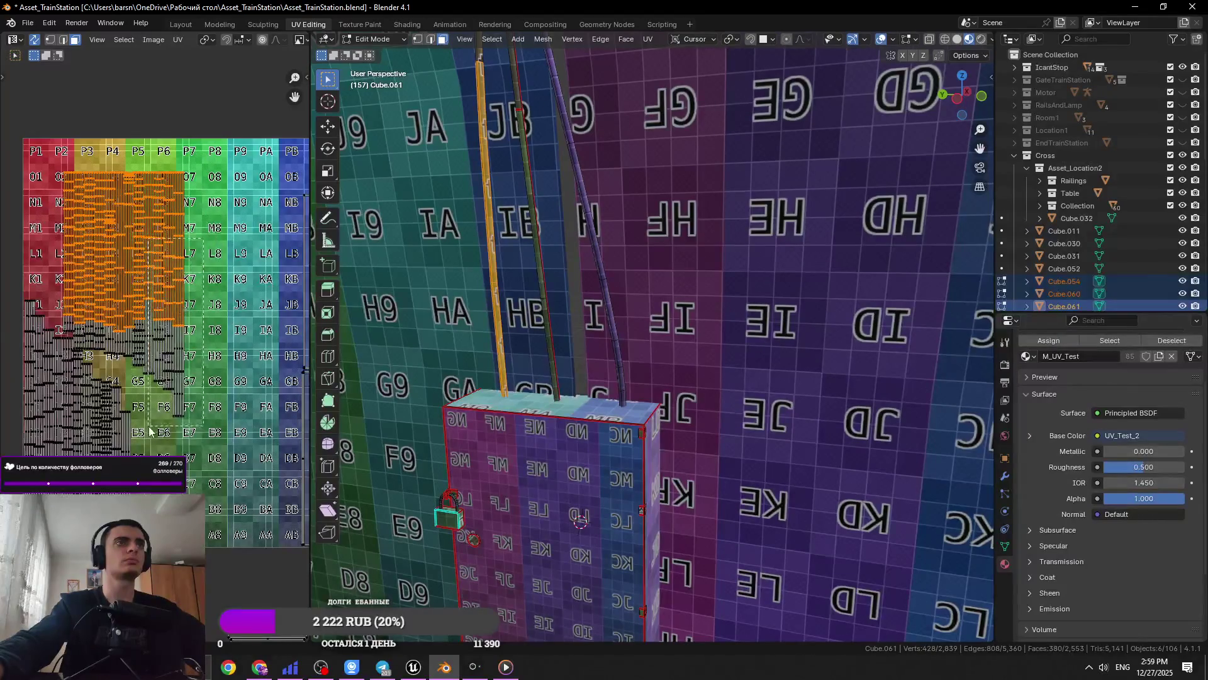
scroll(138, 346, "up", 5)
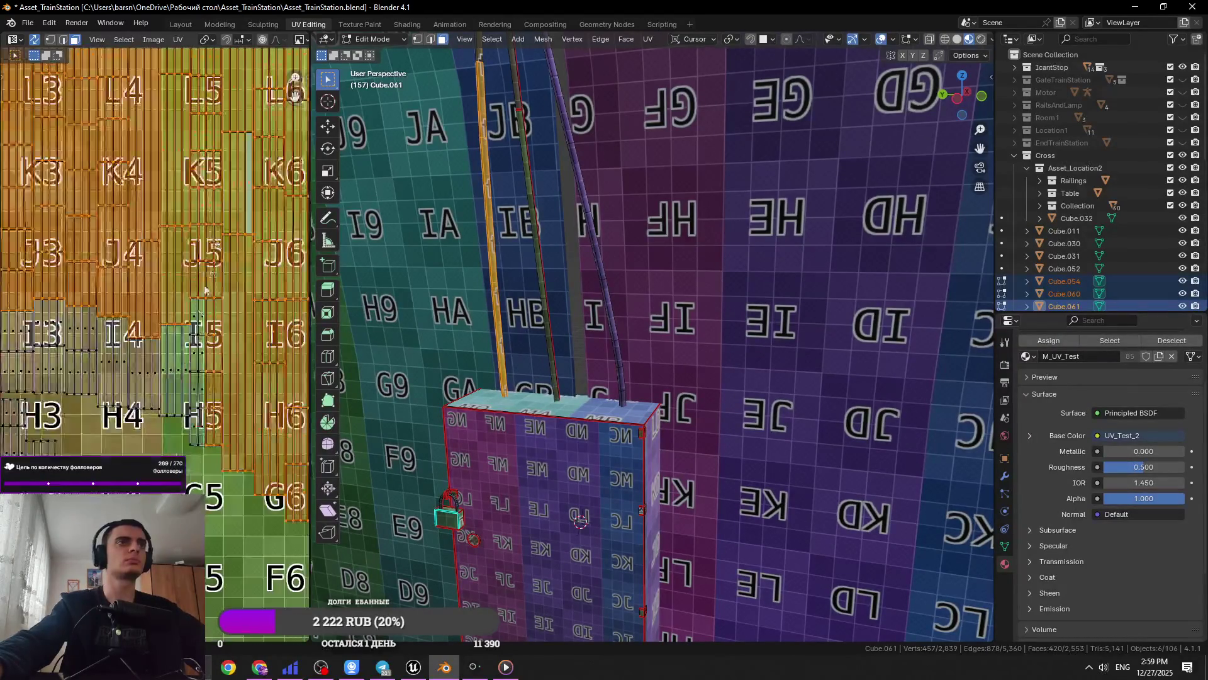
middle_click_drag(65, 387, 169, 362)
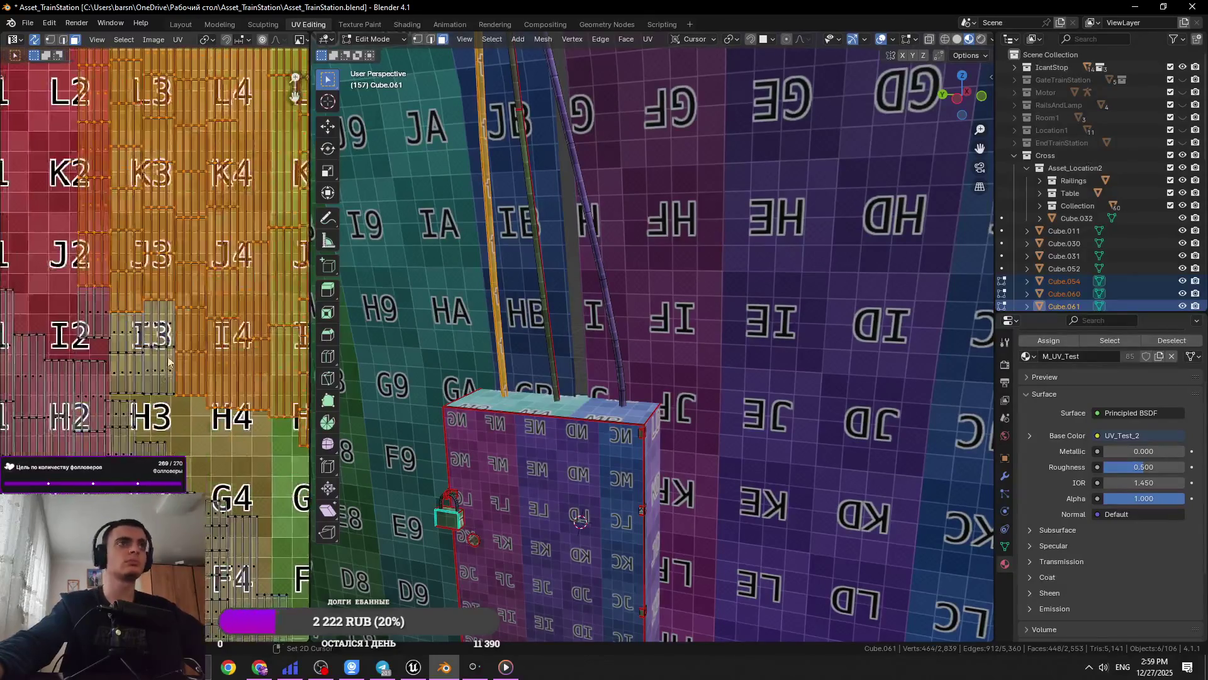
key("l")
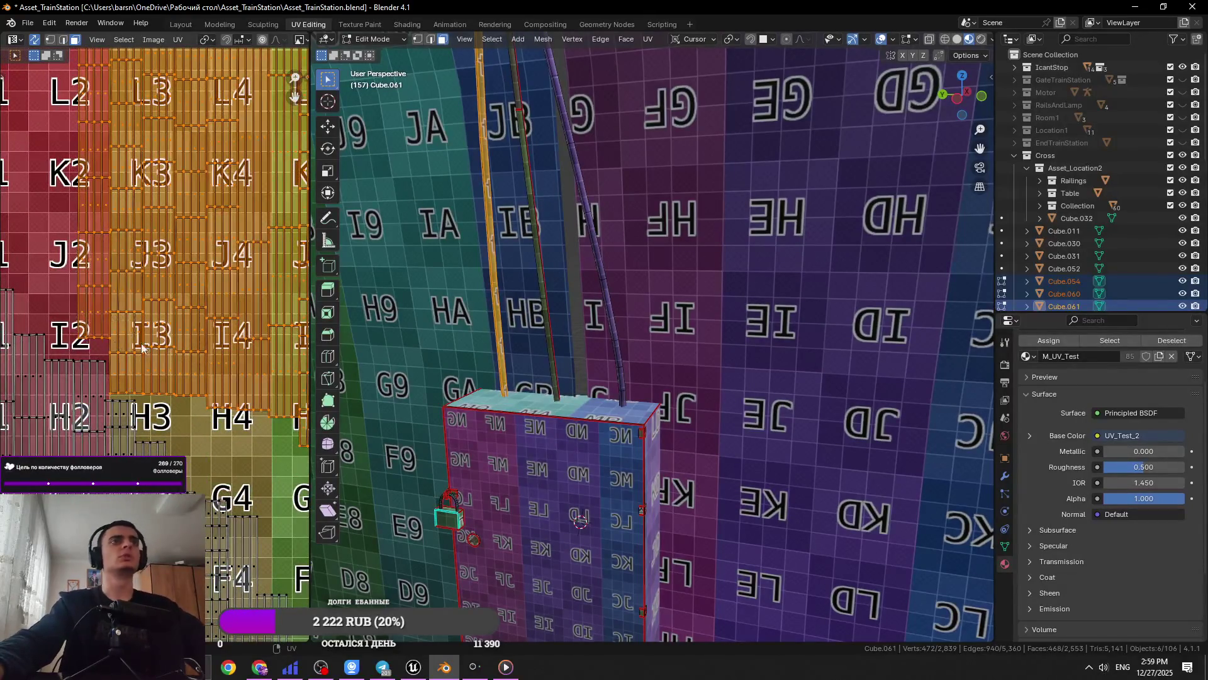
scroll(141, 348, "down", 6)
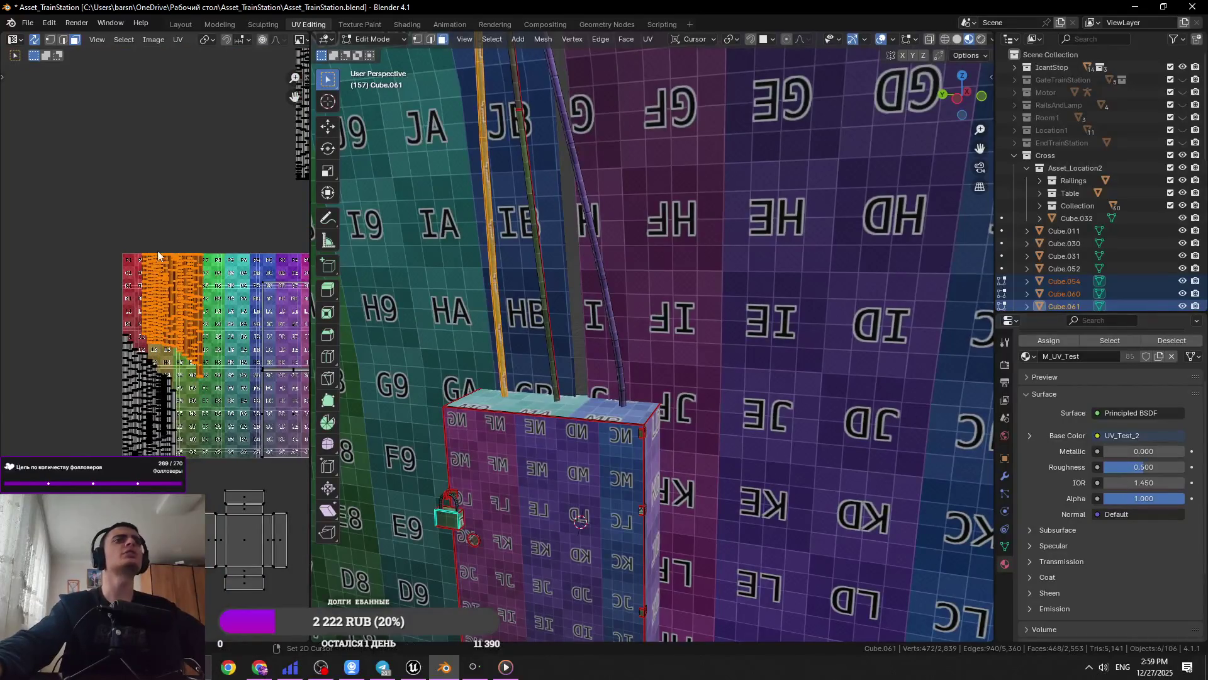
scroll(159, 255, "up", 6)
scroll(169, 442, "down", 3)
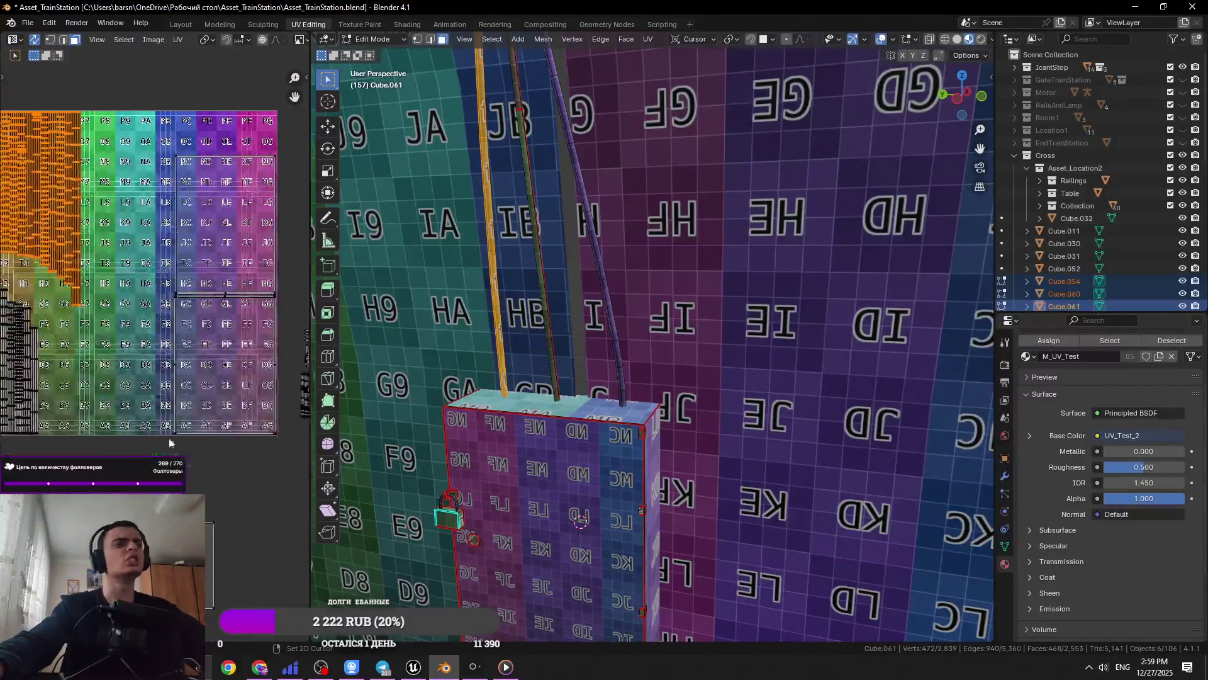
key("g")
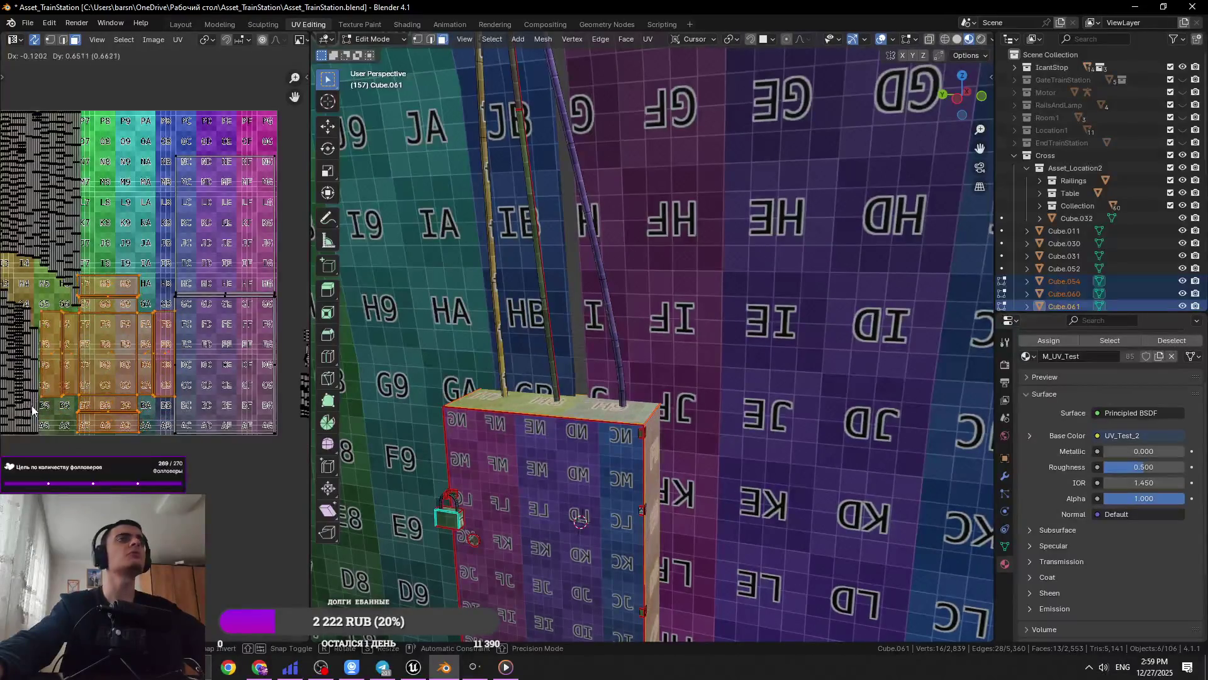
left_click(36, 409)
middle_click_drag(58, 427, 101, 448)
scroll(112, 321, "up", 1)
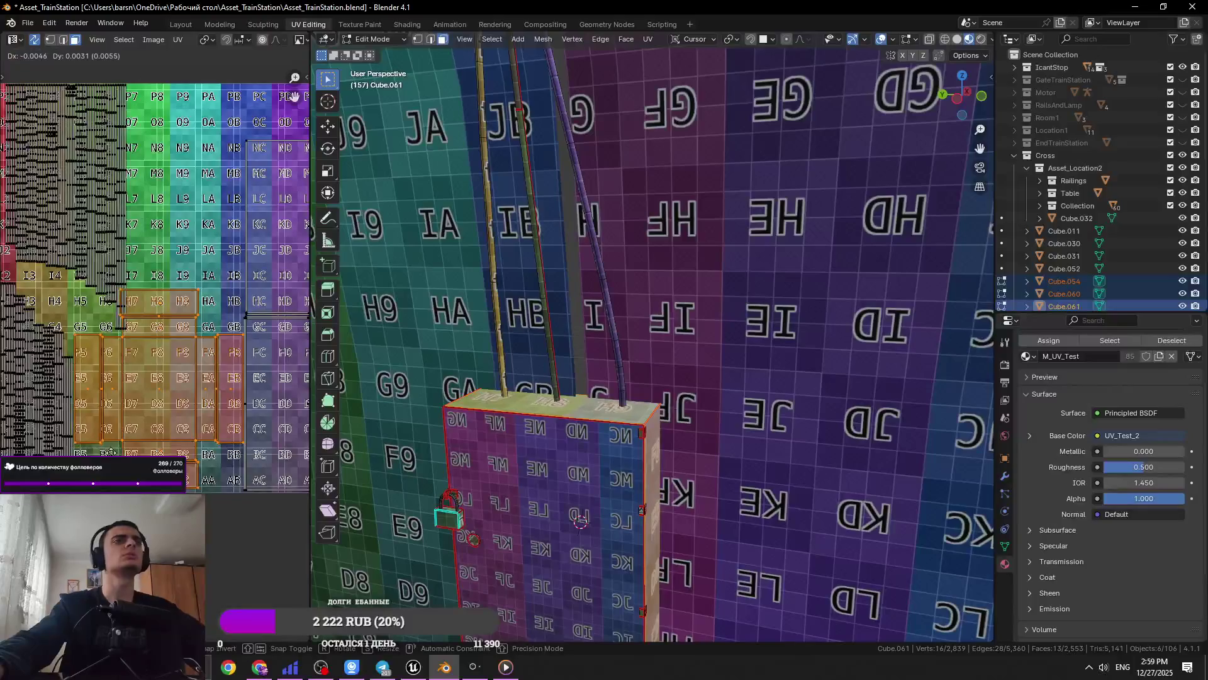
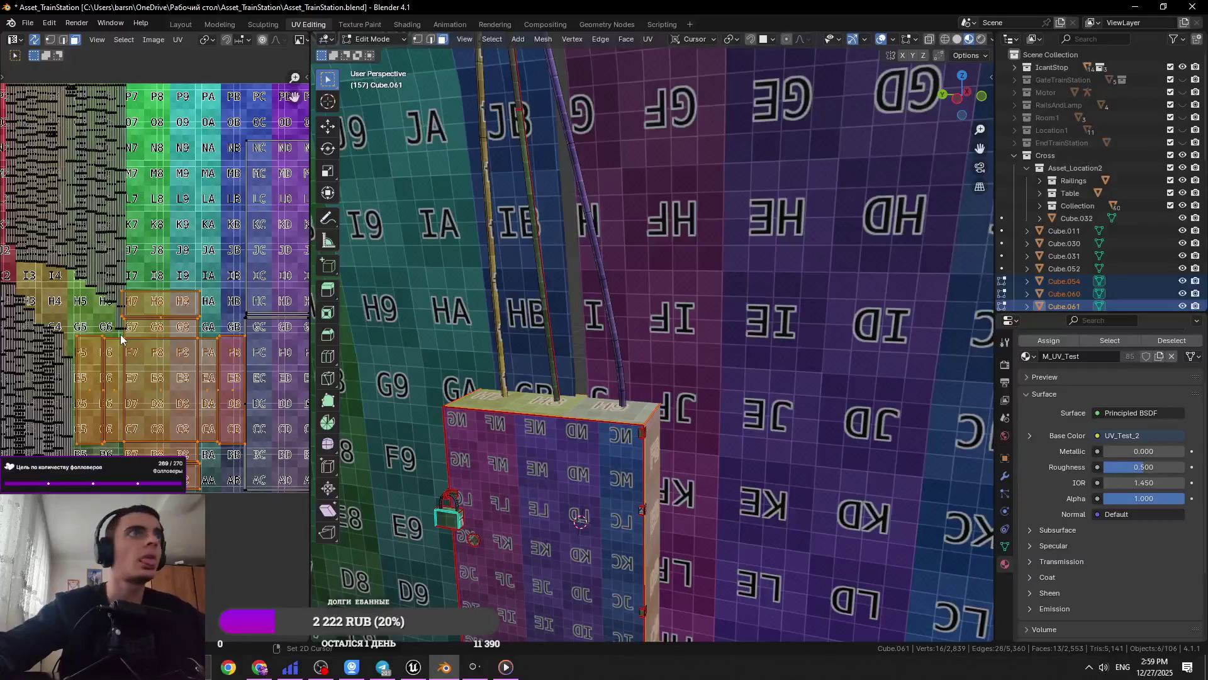
Move the orange rail UV islands back onto the test texture grid
key("alt+a")
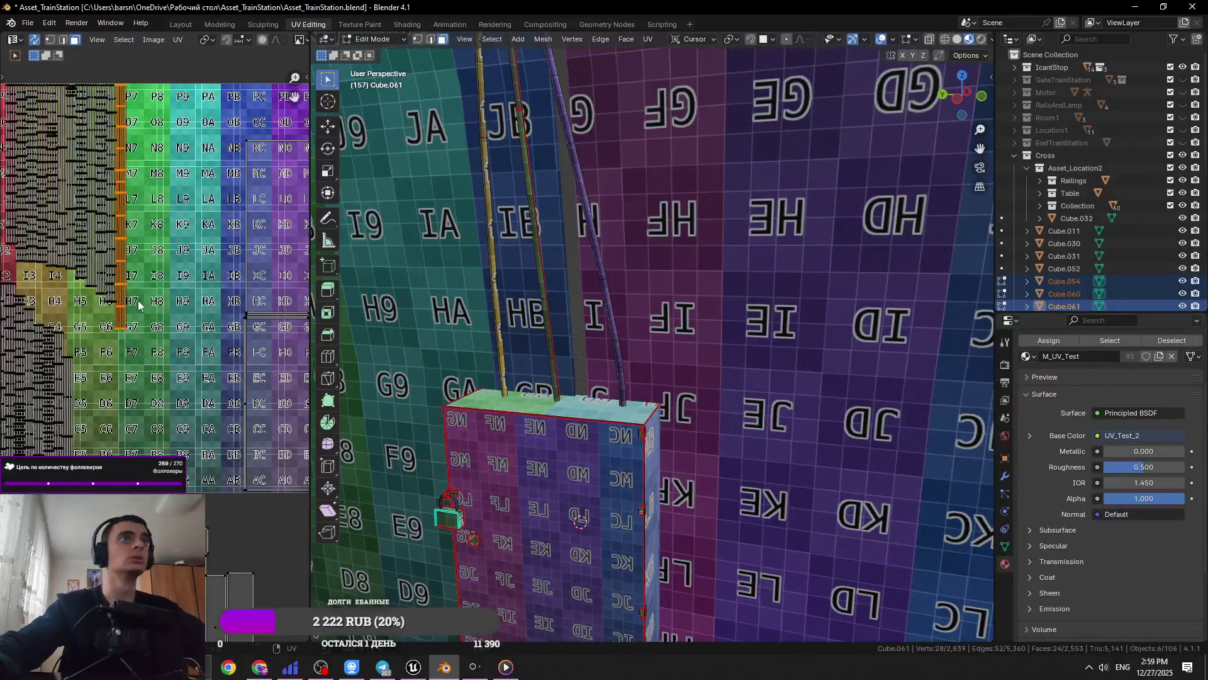
key("g")
key("Escape")
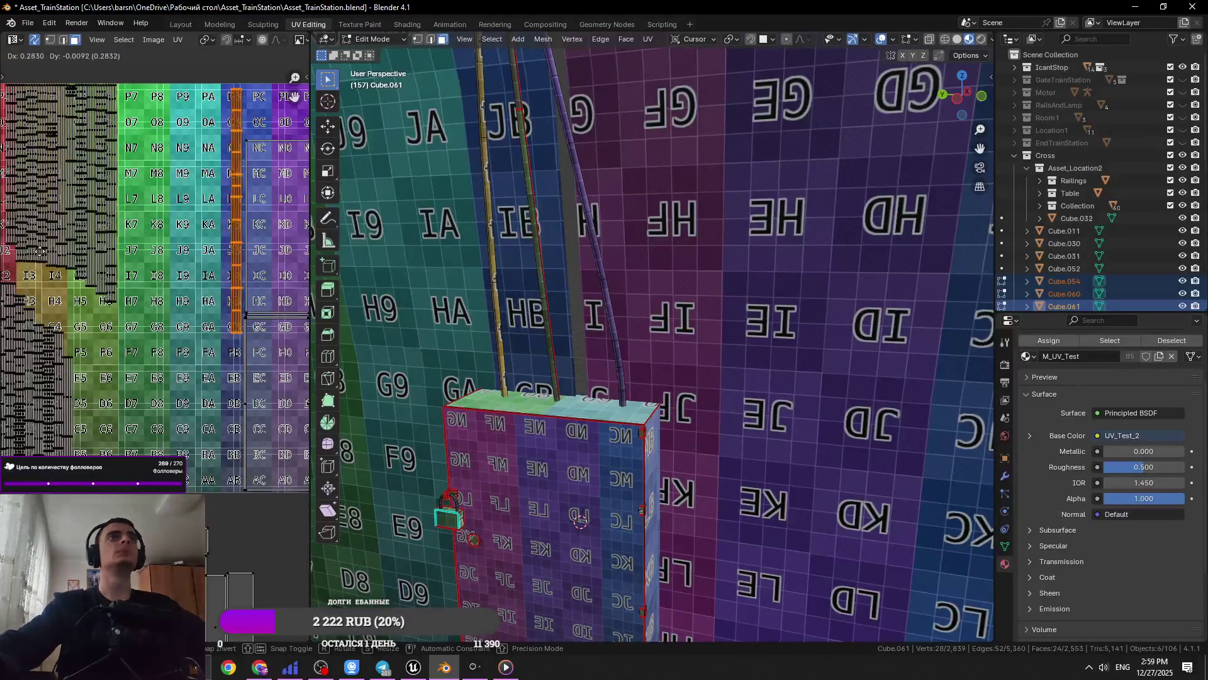
scroll(158, 265, "down", 3)
key("ctrl+z")
key("ctrl+z")
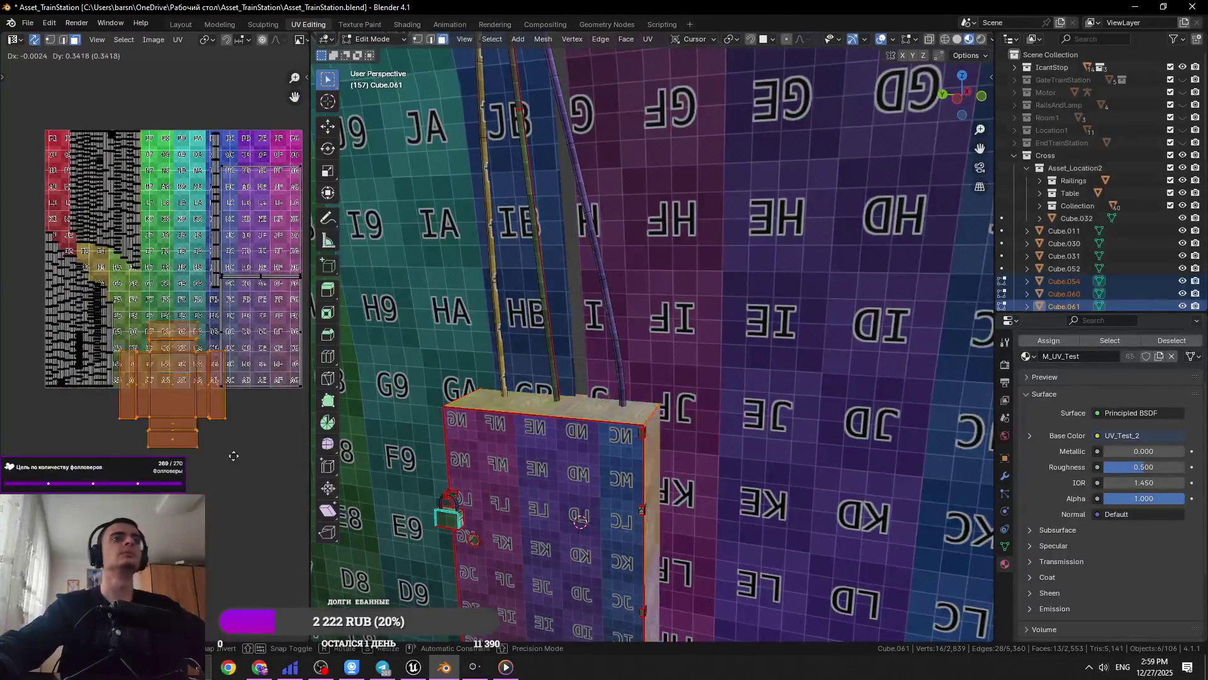
key("g")
scroll(210, 401, "up", 4)
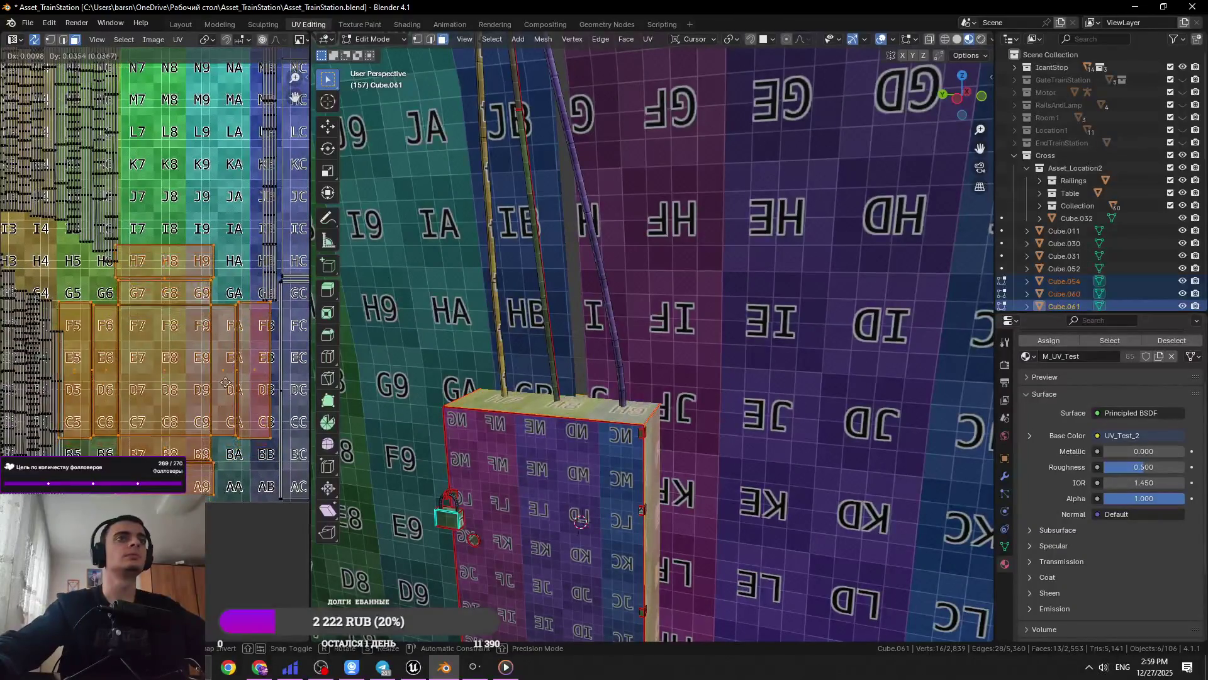
key("Escape")
Shift a smaller group of rail islands to the right and save the file
middle_click_drag(279, 427, 388, 447)
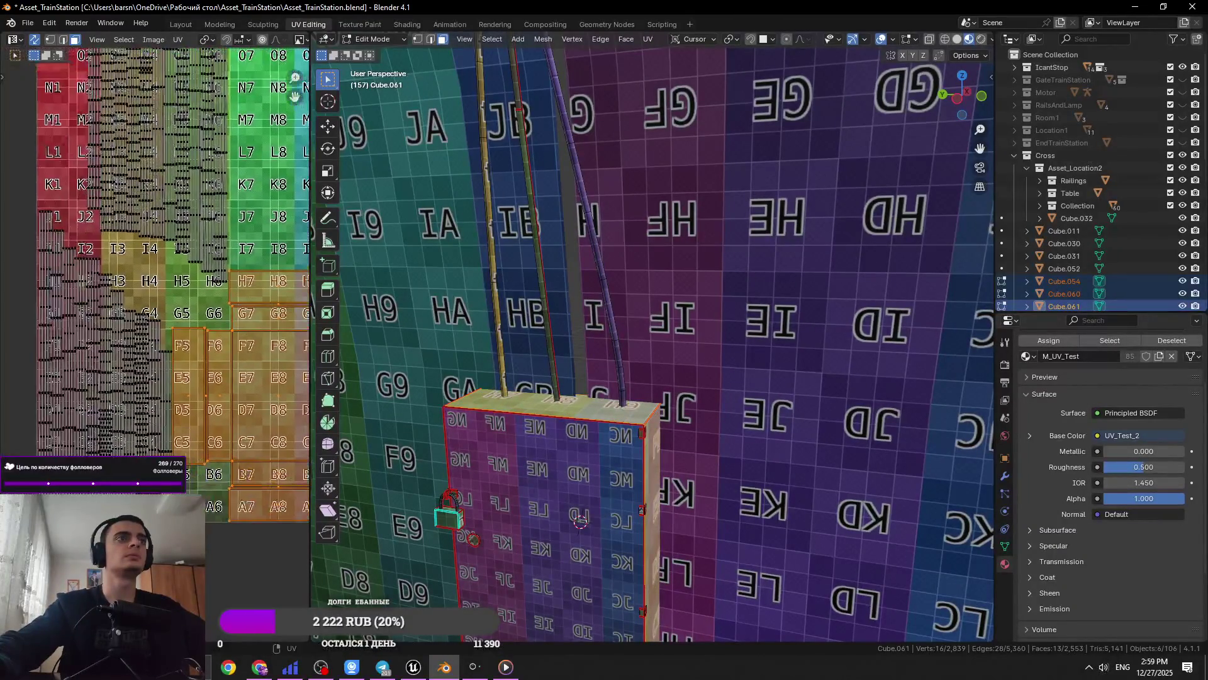
key("ctrl+z")
key("ctrl+z")
key("g")
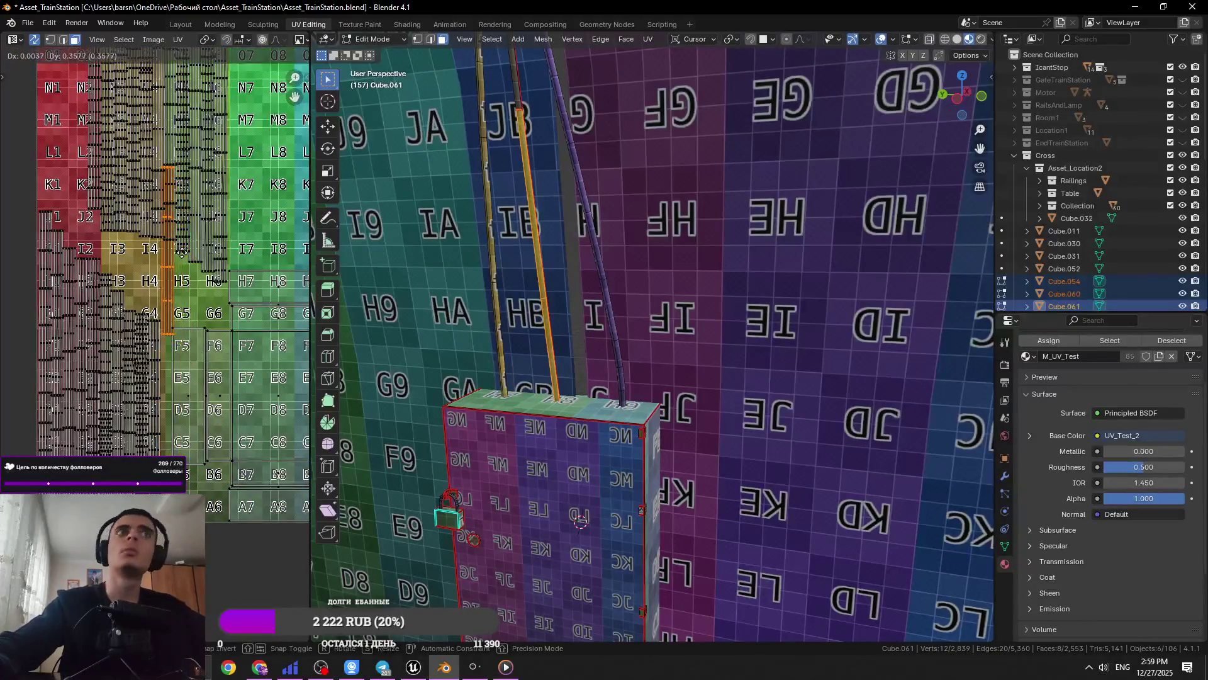
left_click(267, 319)
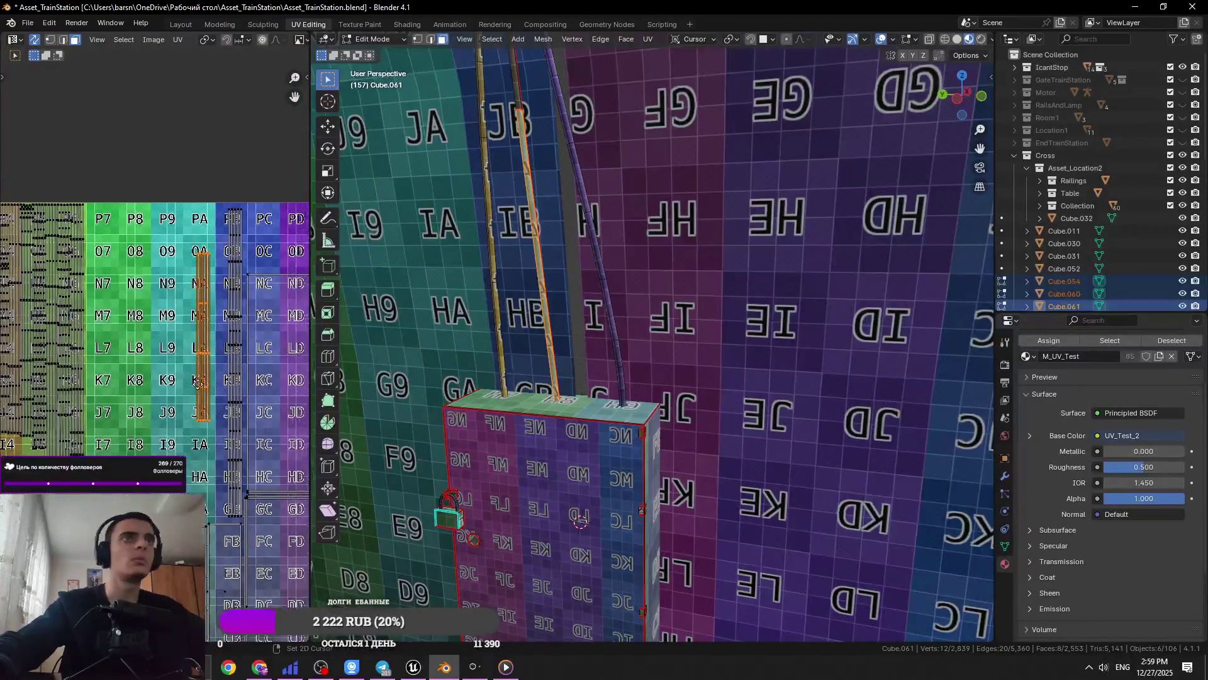
scroll(198, 330, "down", 5)
key("ctrl+s")
Box-select the group of rail UV islands plus one narrow rail island
left_click_drag(257, 312, 135, 97)
middle_click_drag(100, 406, 150, 362)
left_click(150, 409)
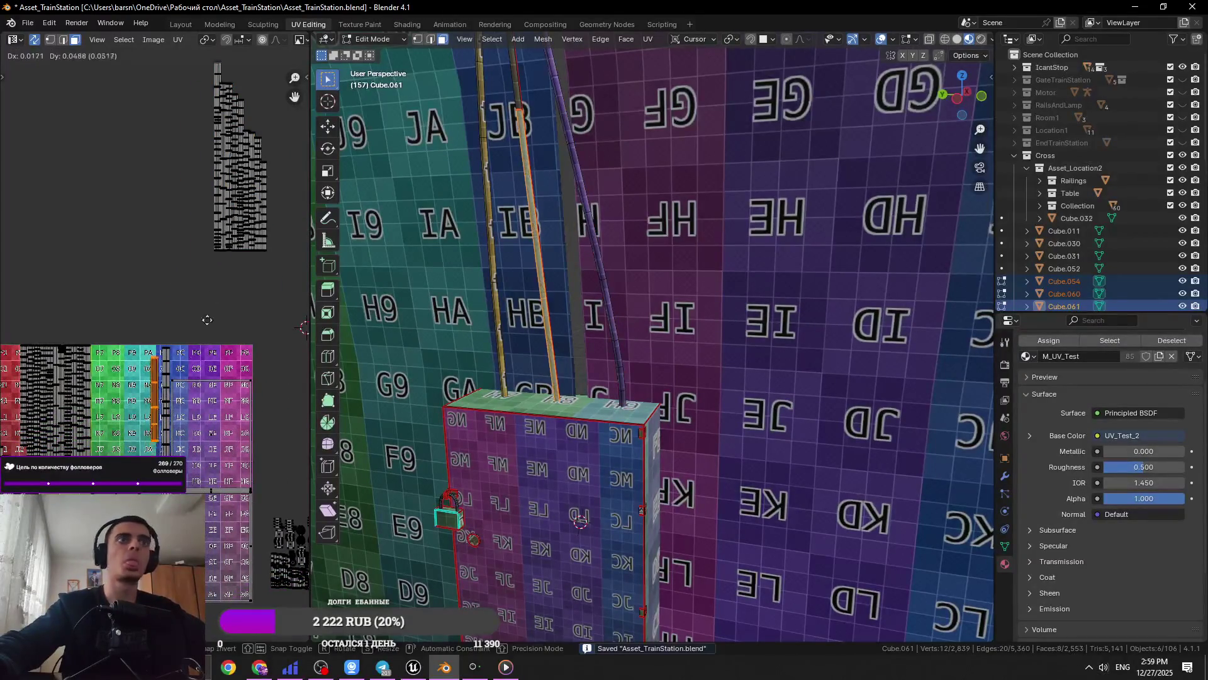
left_click(220, 24)
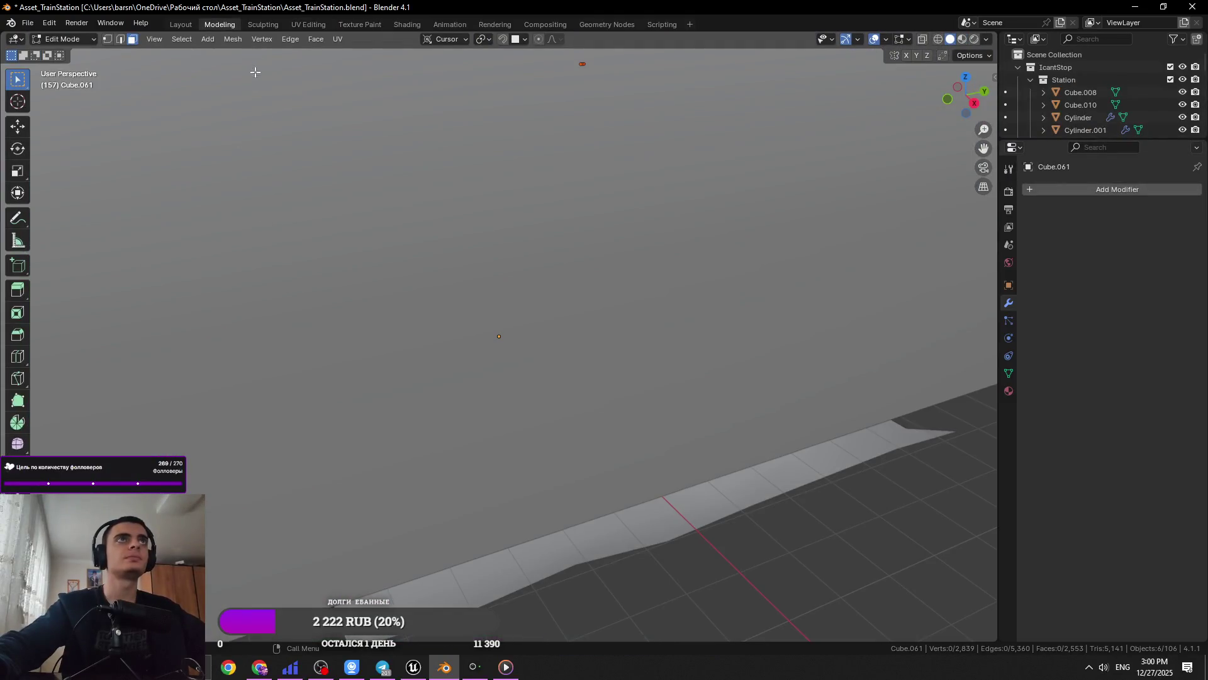
Go to the Layout workspace, save, and walk the view up to the box door
left_click(357, 25)
left_click(407, 25)
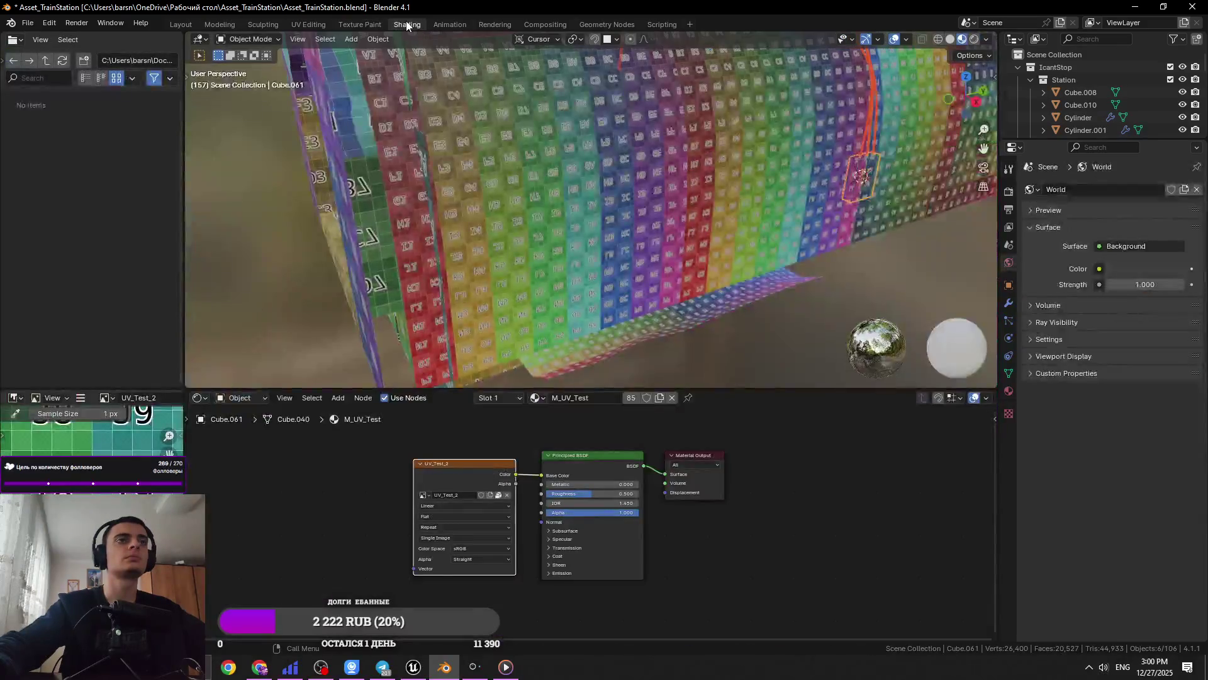
left_click(181, 23)
key("ctrl+s")
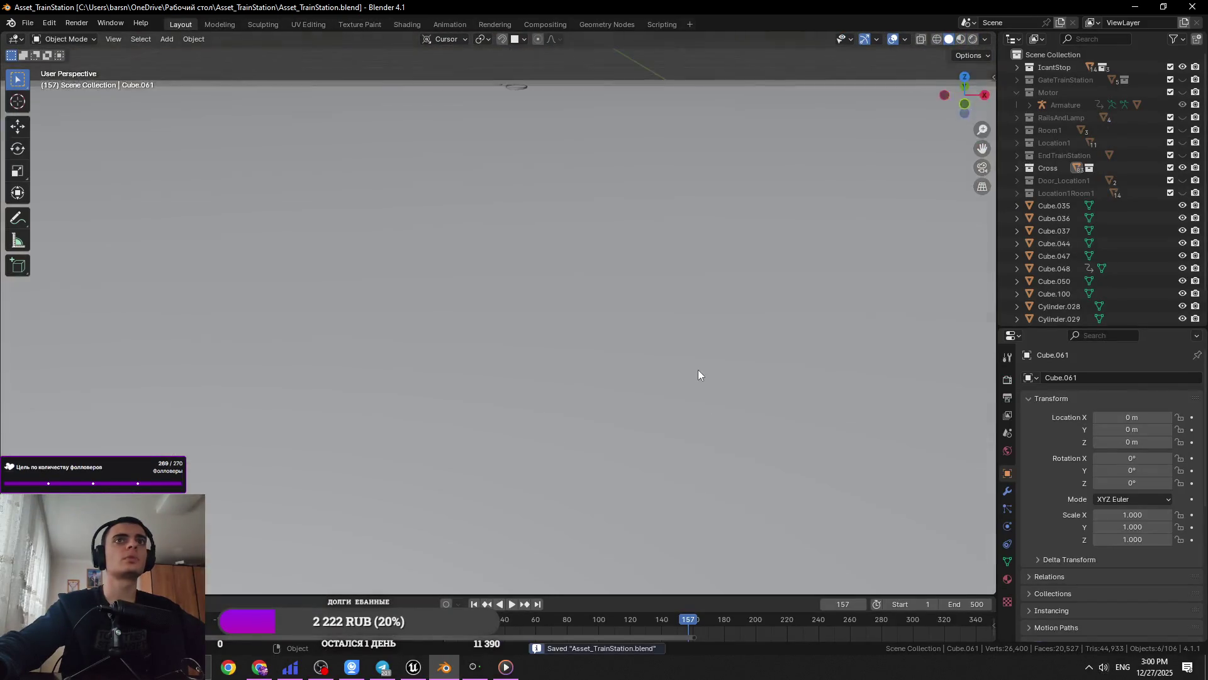
key("shift+grave")
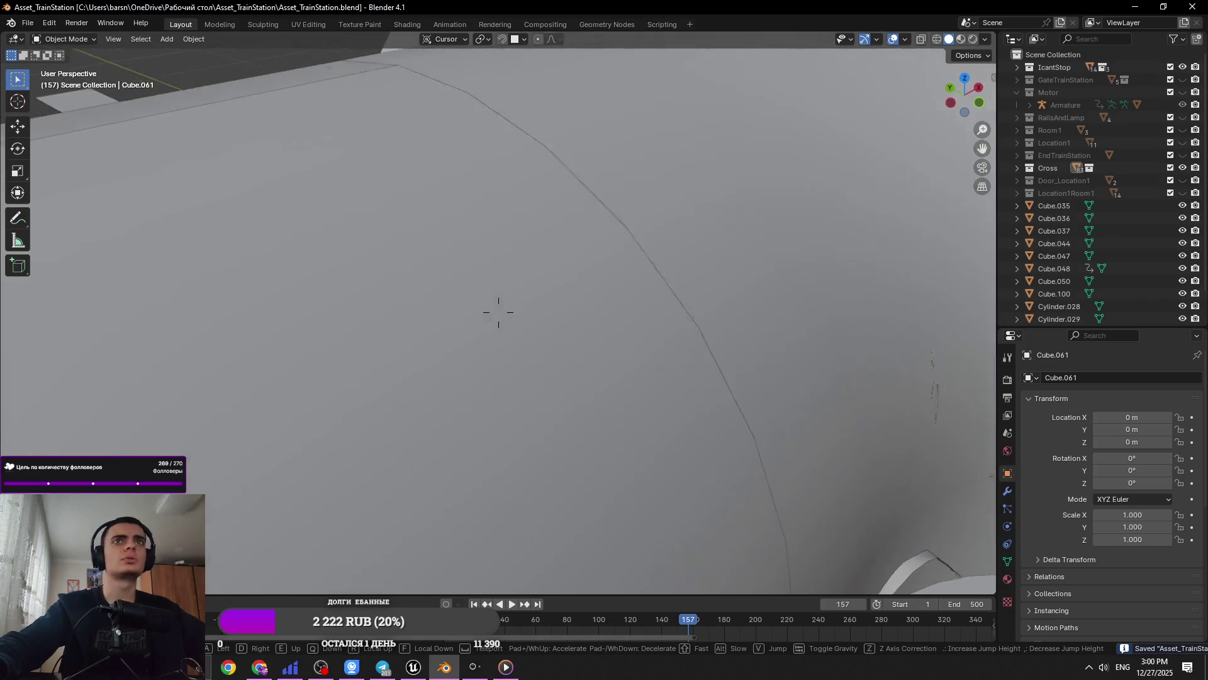
key("w")
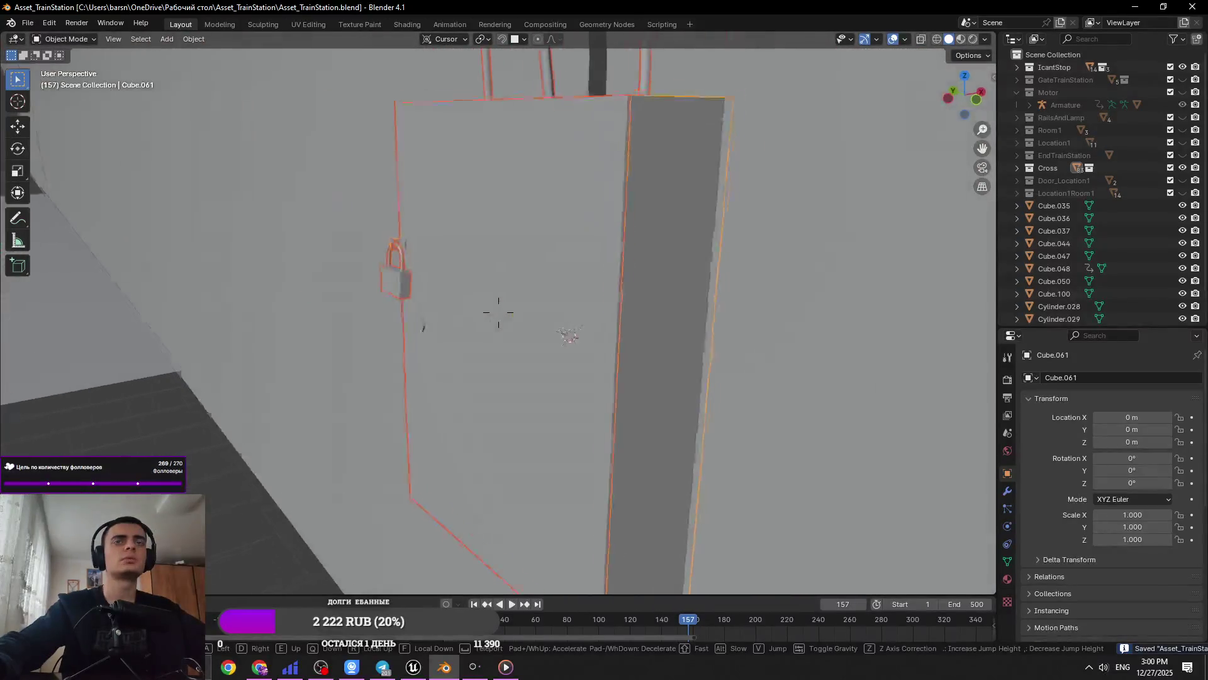
key("Escape")
Select the three cables and the box door together for UV editing
left_click(543, 213)
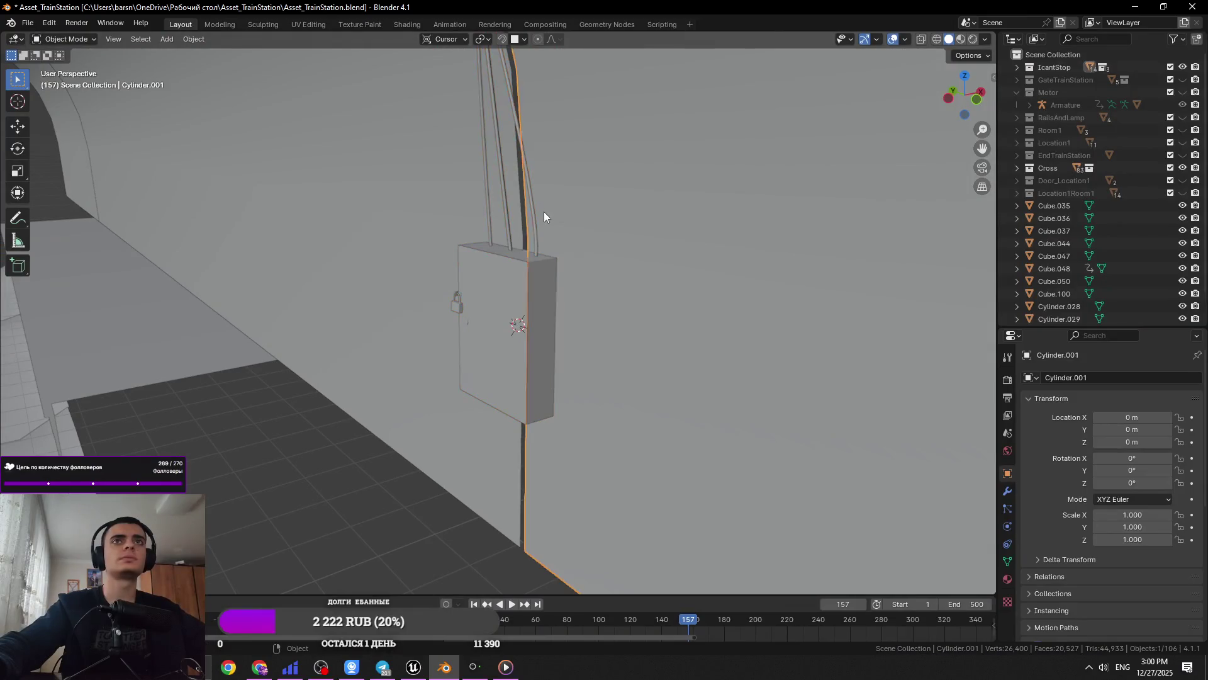
left_click(507, 221, "shift")
left_click(491, 222, "shift")
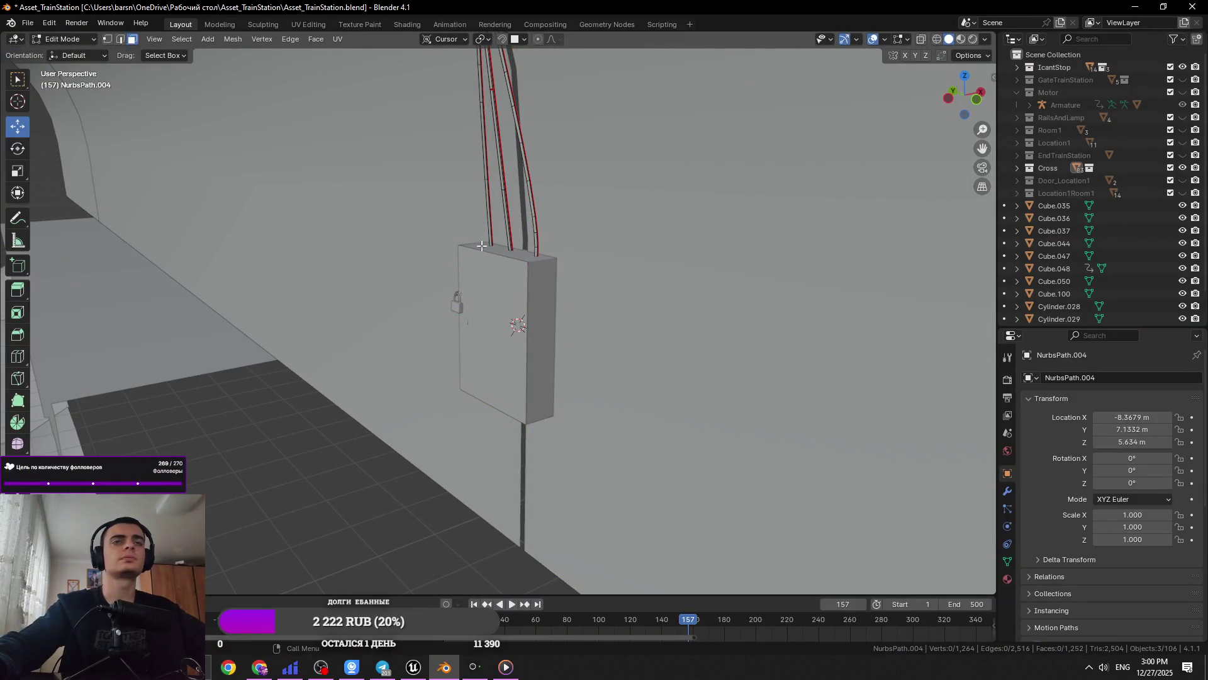
left_click(511, 294, "shift")
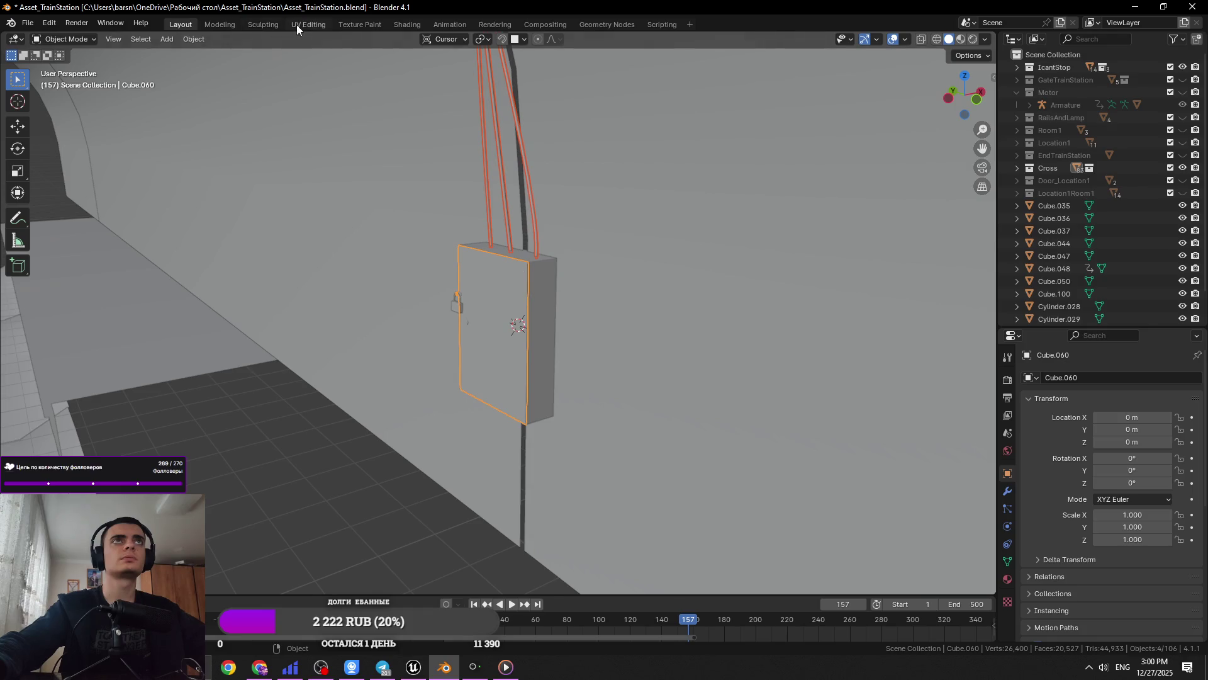
left_click(300, 24)
scroll(245, 338, "down", 2)
Select all UVs, then add the right-hand cable and box body to the edit selection
key("a")
middle_click_drag(161, 302, 85, 257)
scroll(189, 308, "down", 4)
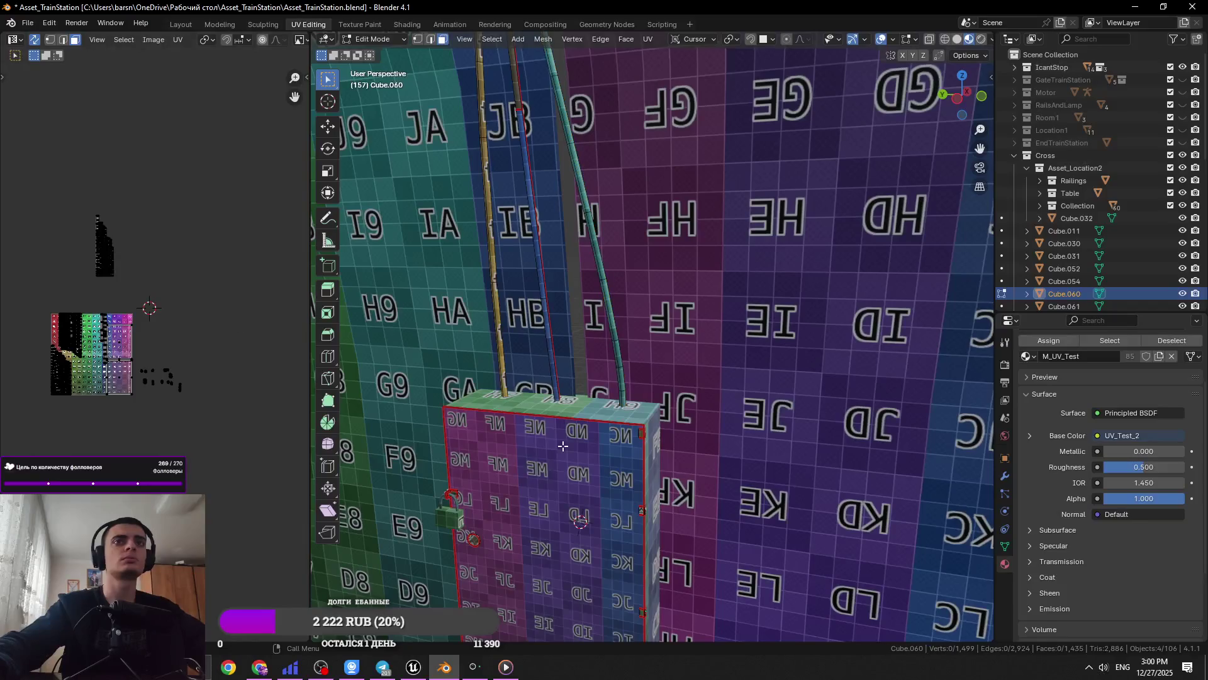
key("Tab")
left_click(623, 390, "shift")
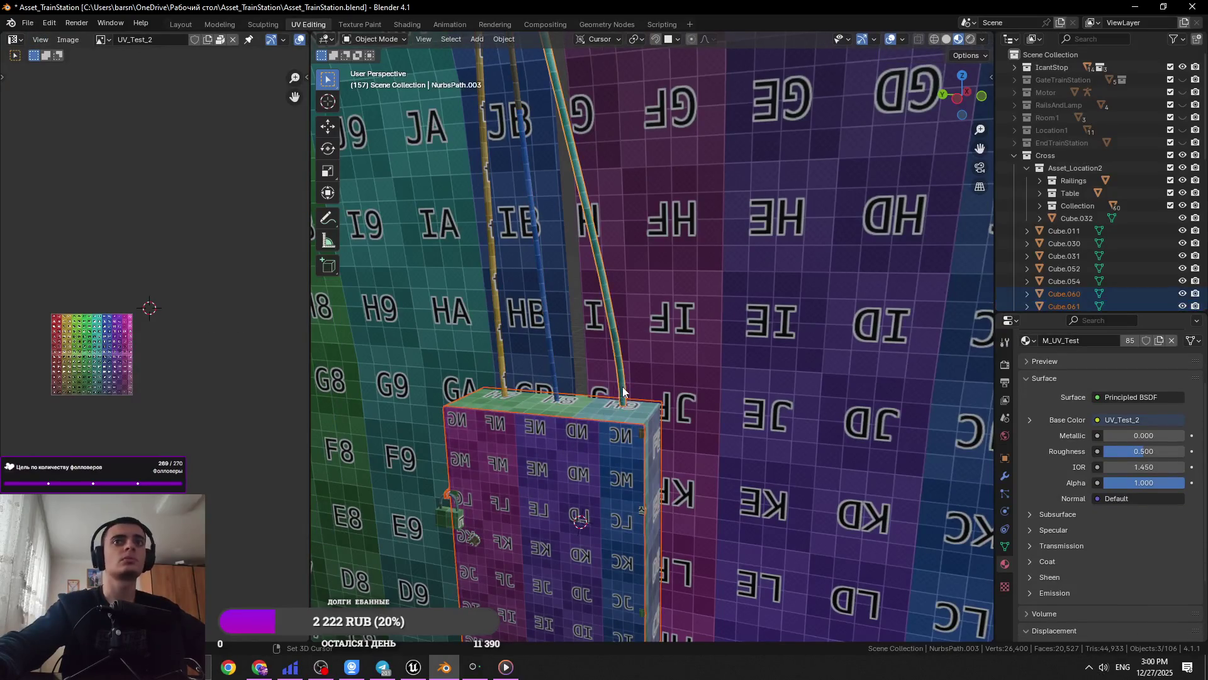
left_click(502, 371, "shift")
scroll(516, 428, "up", 1)
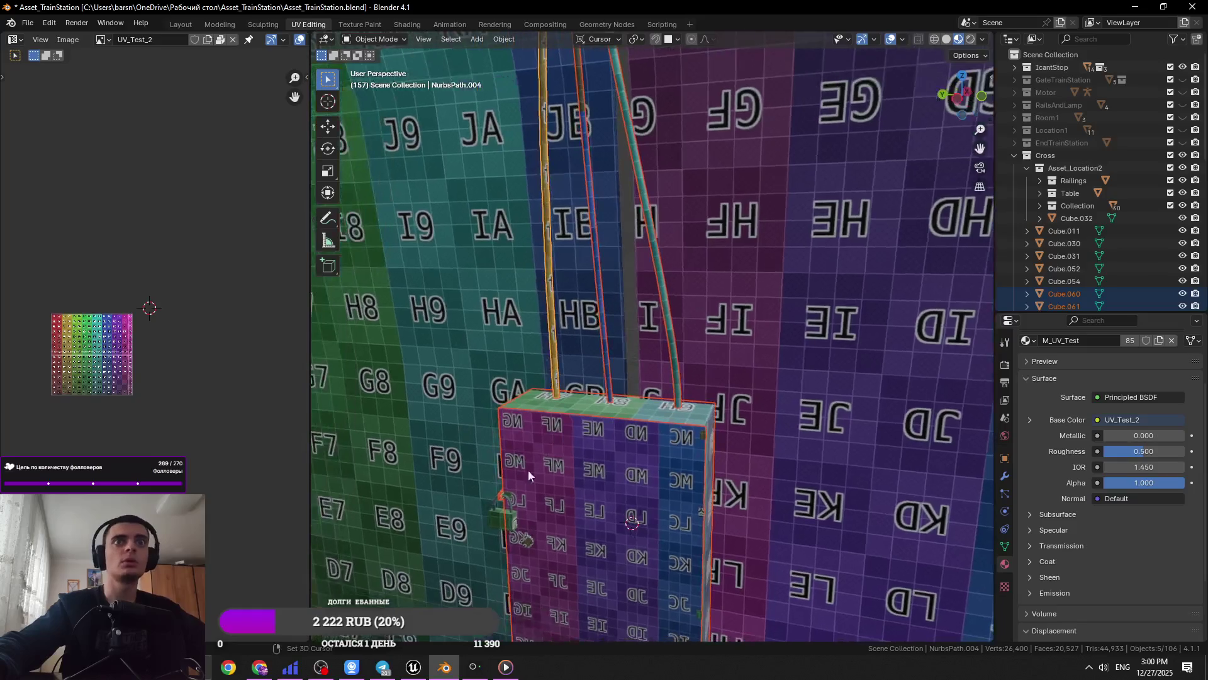
left_click(511, 509, "shift")
scroll(564, 492, "up", 2)
scroll(564, 492, "down", 3)
key("Tab")
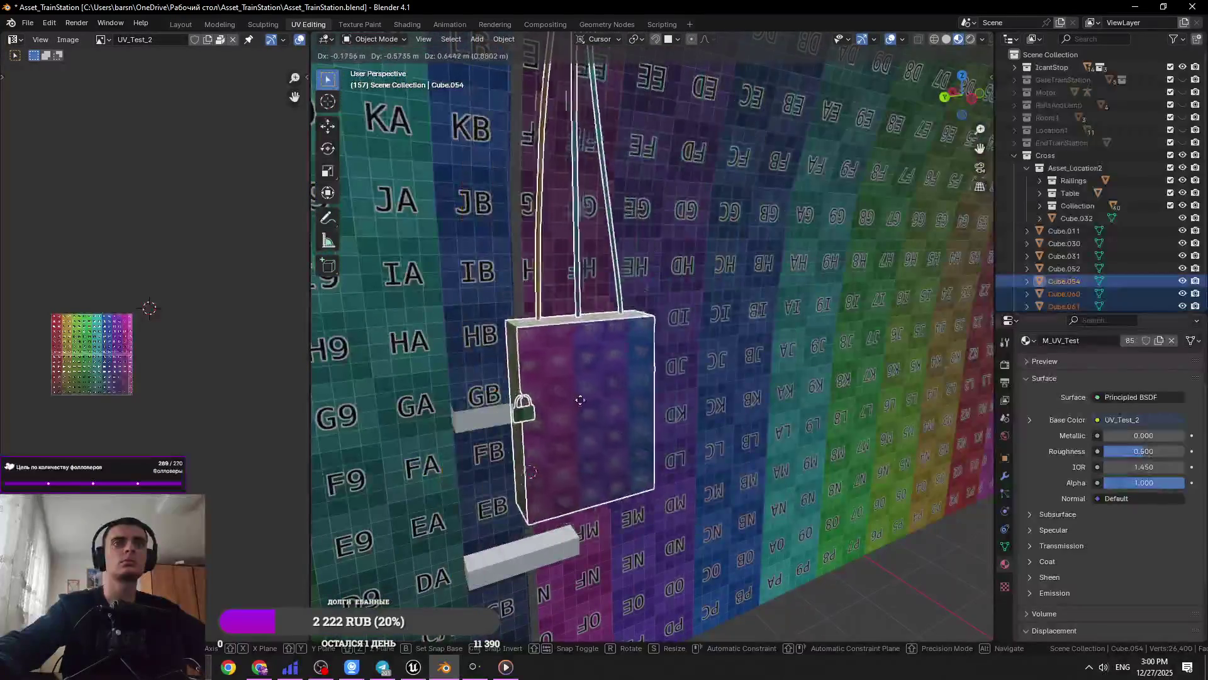
Select a box face and the door, then hide the door to expose the interior
key("a")
scroll(159, 398, "up", 6)
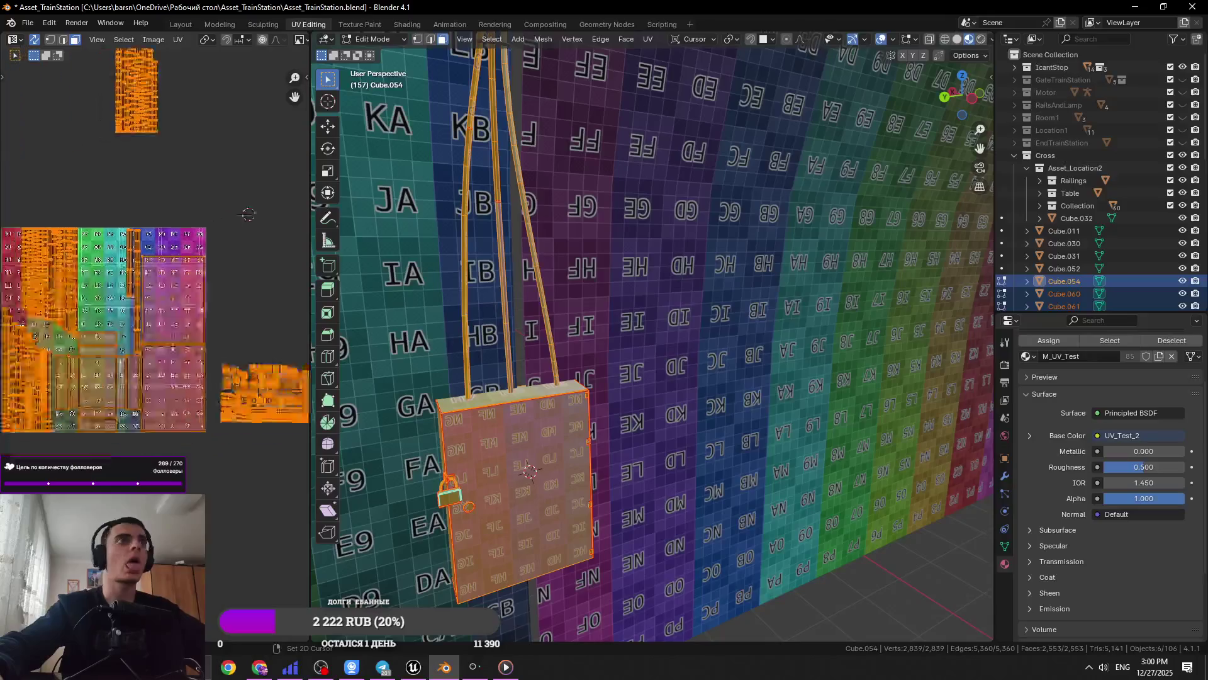
left_click(160, 398)
middle_click_drag(11, 271, 180, 264)
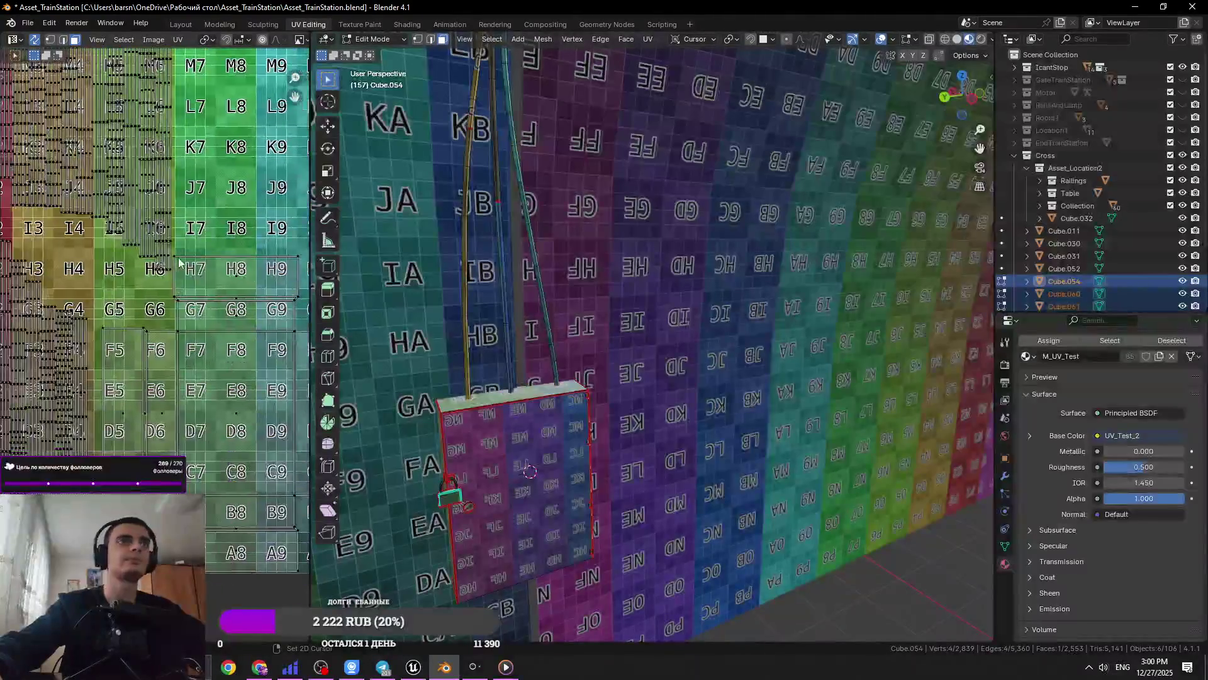
scroll(156, 255, "down", 6)
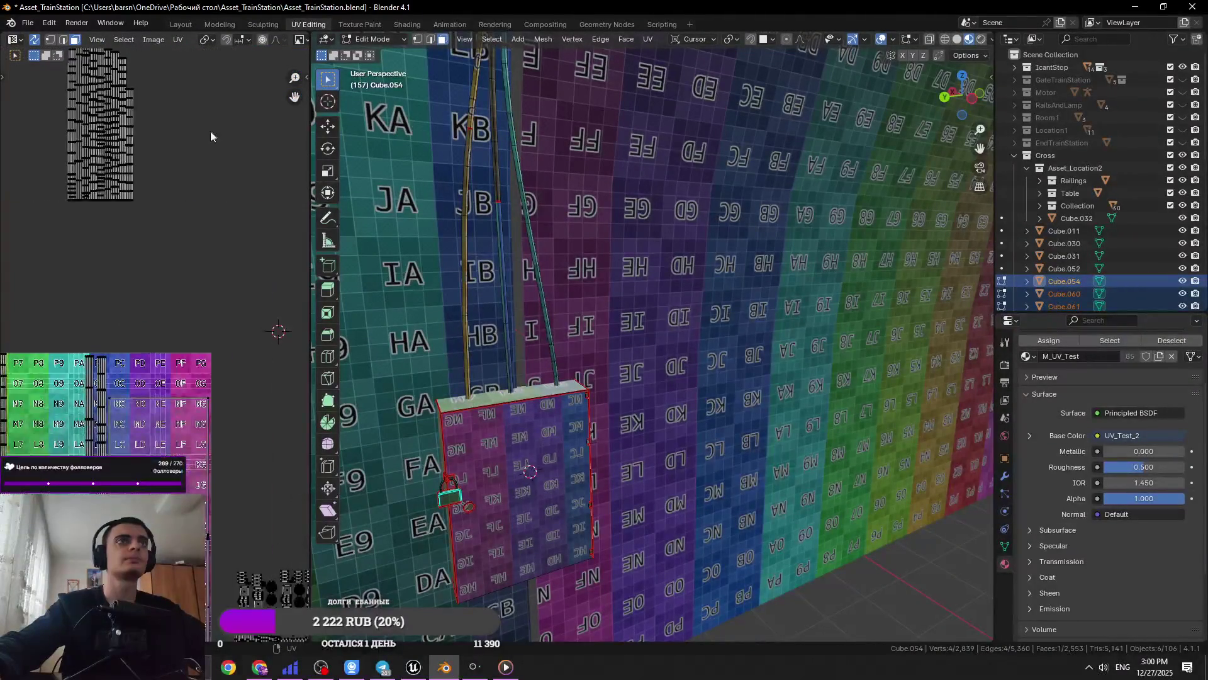
left_click(490, 410)
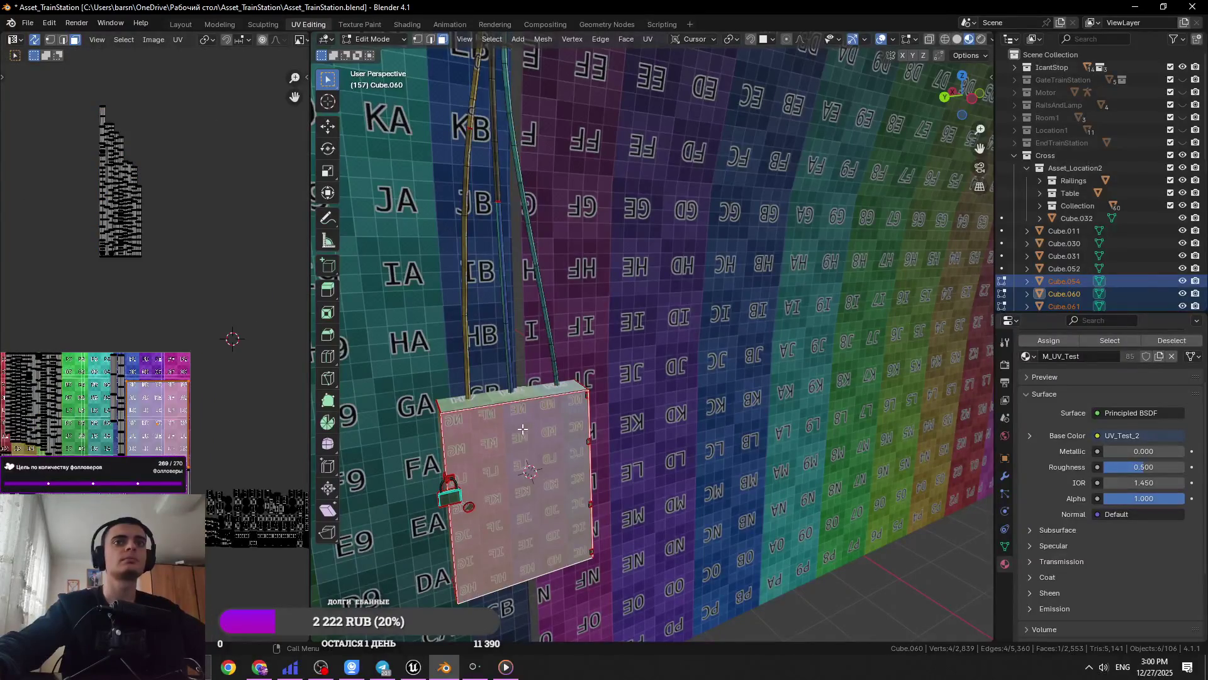
key("Tab")
key("h")
Join the inner mounting panel into the electrical box body
left_click(498, 427)
key("Tab")
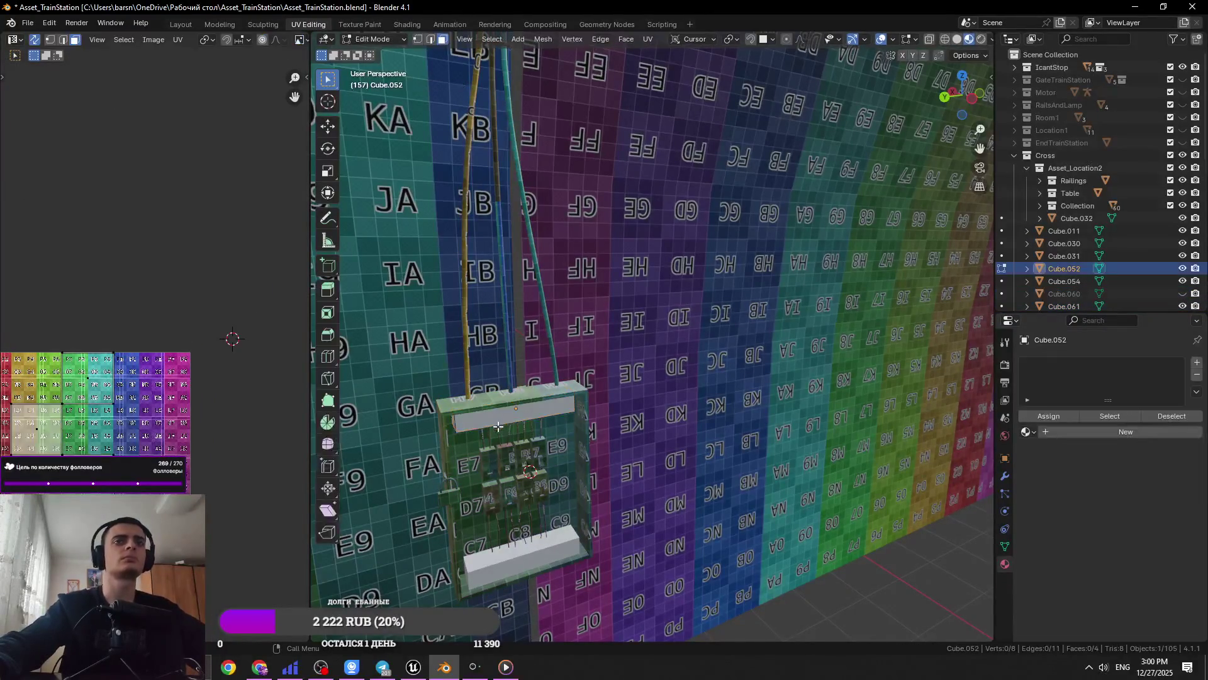
scroll(546, 434, "up", 5)
key("2")
left_click(466, 390)
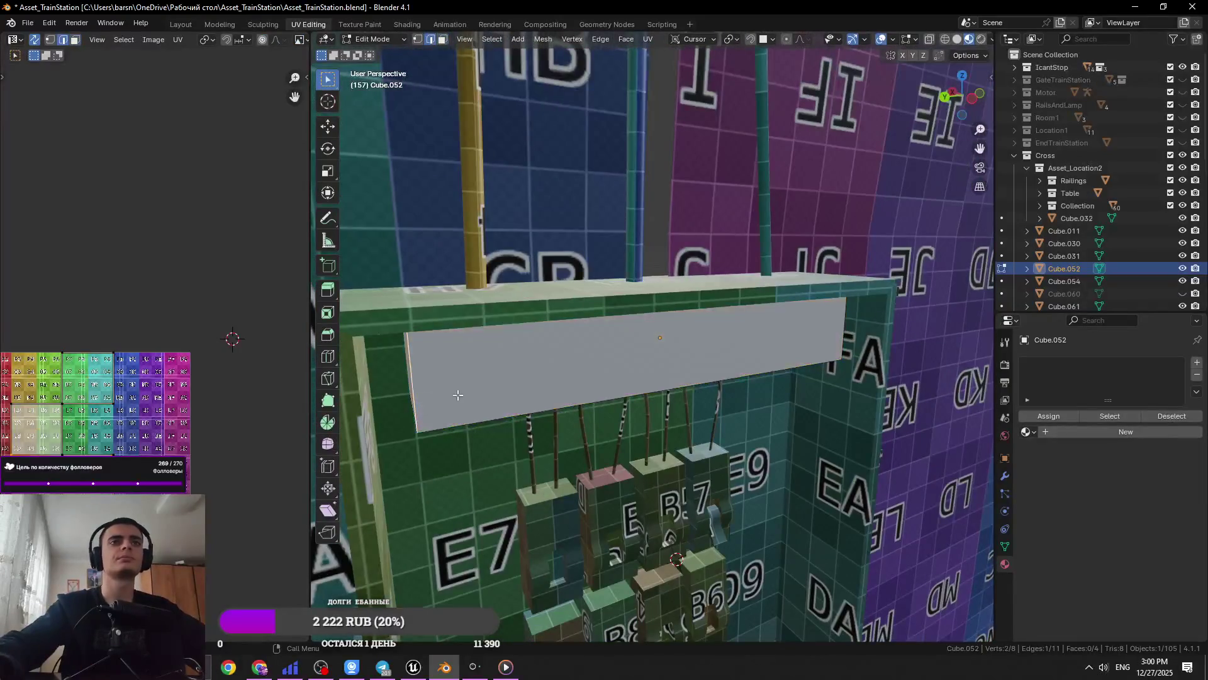
middle_click_drag(466, 390, 439, 297)
key("Tab")
middle_click_drag(646, 322, 601, 350)
left_click(704, 178, "shift")
key("ctrl+j")
Join the grey bottom slab into the box body and enter Edit Mode
mouse_move(705, 178)
middle_mouse_down()
mouse_move(651, 534)
mouse_move(692, 504)
mouse_move(758, 504)
middle_mouse_up()
left_click(651, 529, "shift")
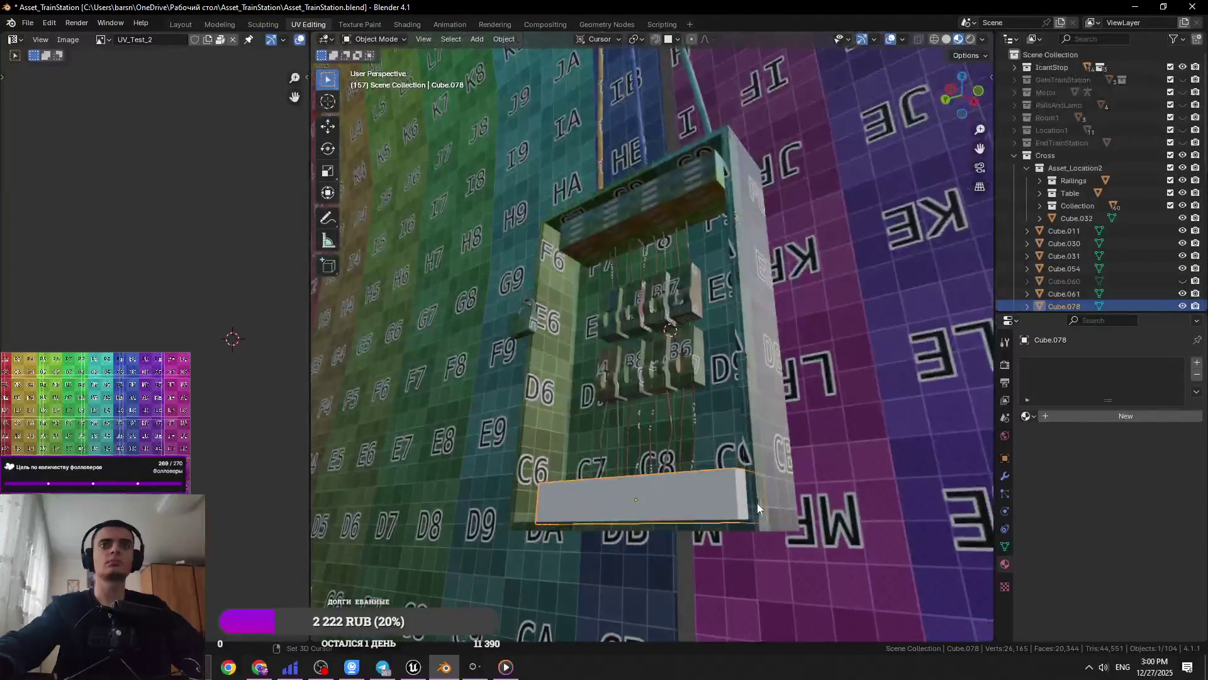
left_click(757, 504, "shift")
key("ctrl+j")
key("Tab")
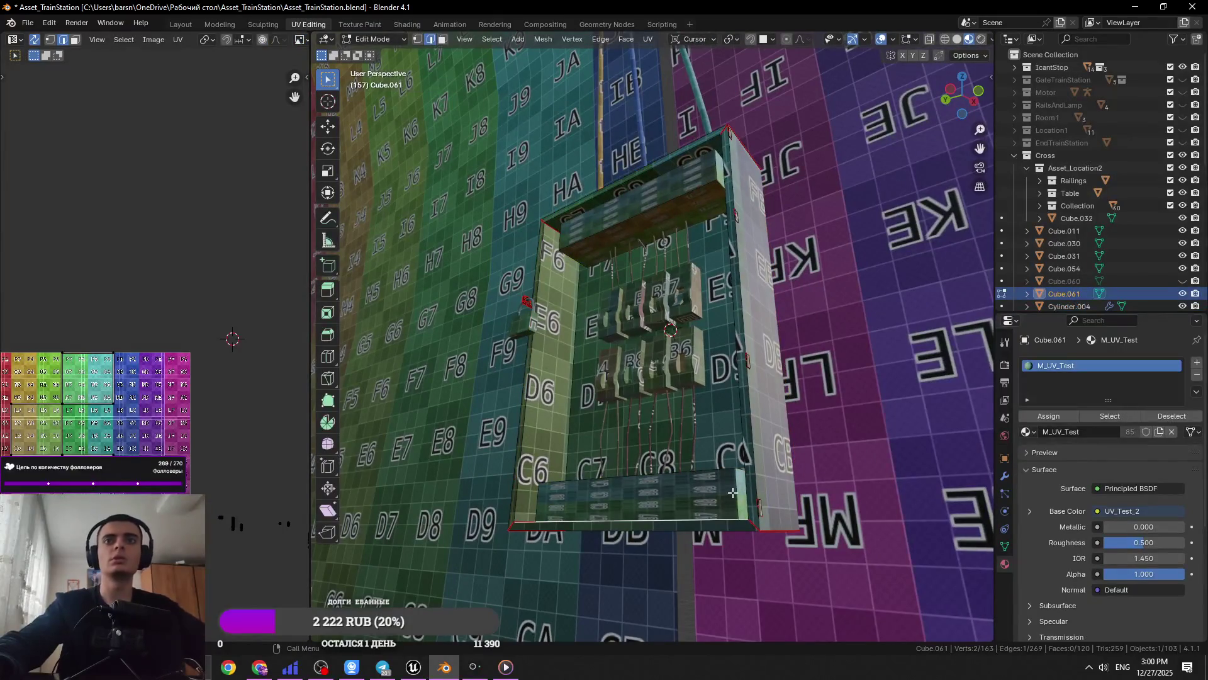
Mark a seam on the bottom slab, unwrap its connected faces, and save
mouse_move(729, 492)
middle_mouse_down()
mouse_move(643, 447)
mouse_move(615, 462)
middle_mouse_up()
scroll(643, 447, "up", 5)
scroll(643, 447, "down", 4)
right_click(615, 463)
left_click(588, 489)
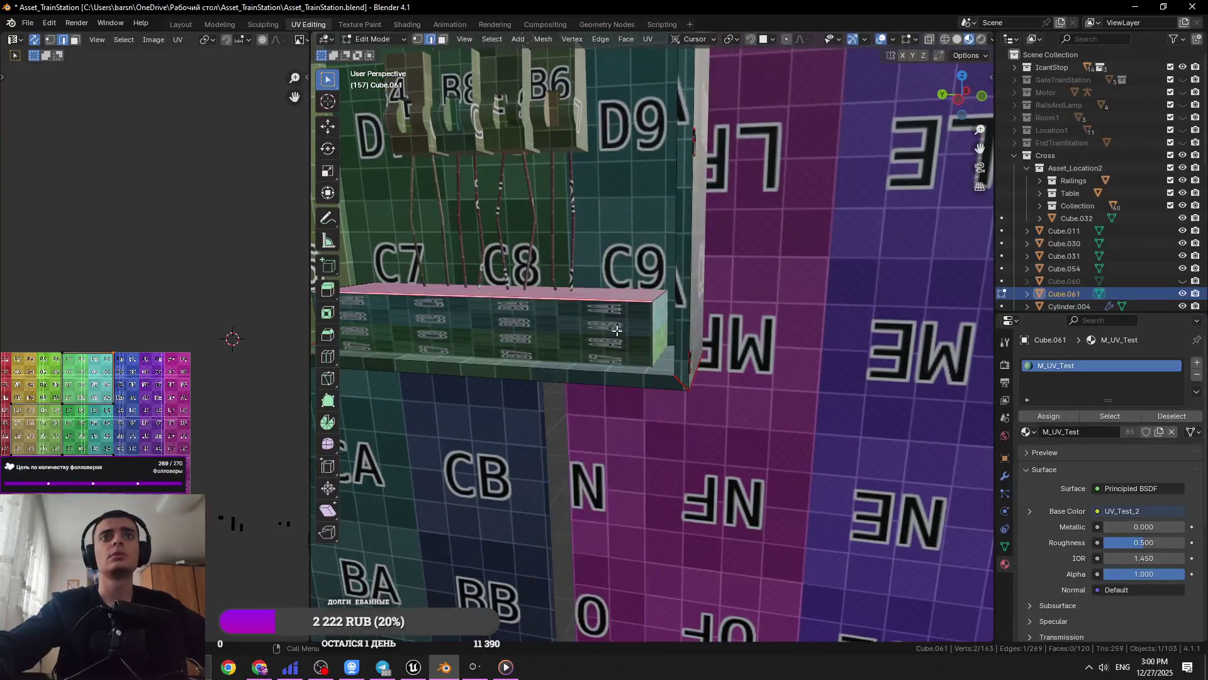
key("l")
left_click(648, 39)
left_click(667, 53)
key("ctrl+s")
Select an edge on the terminal strip, cancelling a trial knife cut and linked selection
mouse_move(667, 352)
middle_mouse_down()
mouse_move(662, 404)
mouse_move(632, 419)
middle_mouse_up()
left_click(598, 416)
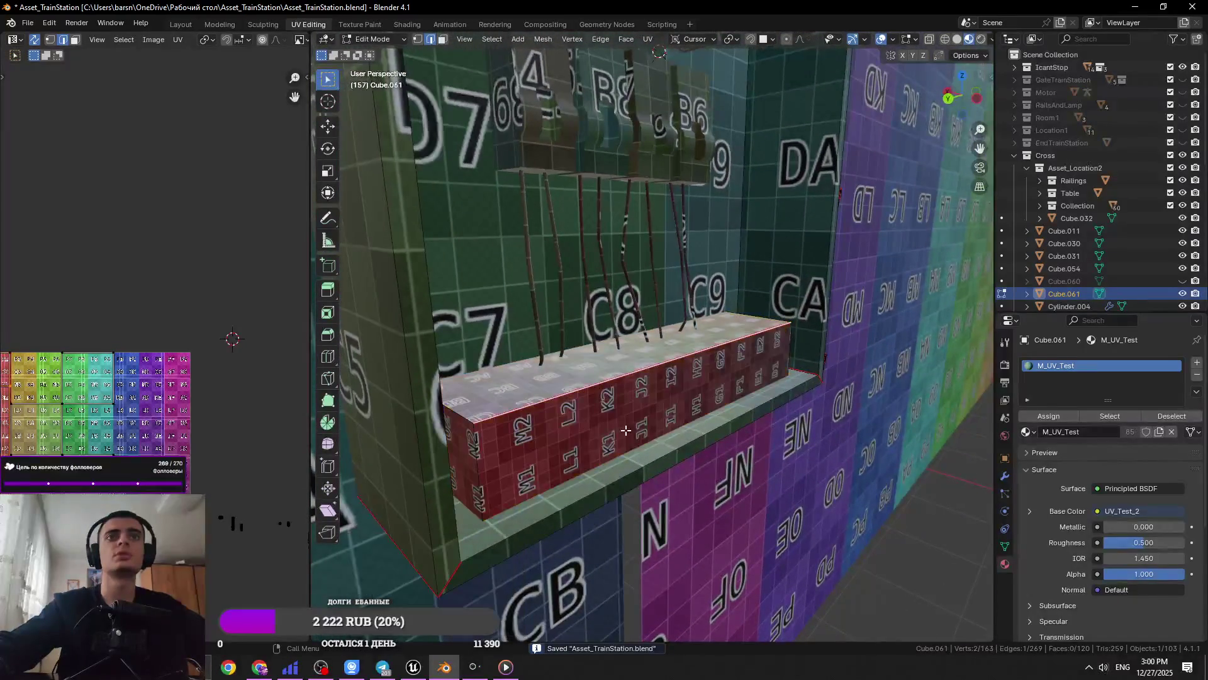
key("k")
key("Return")
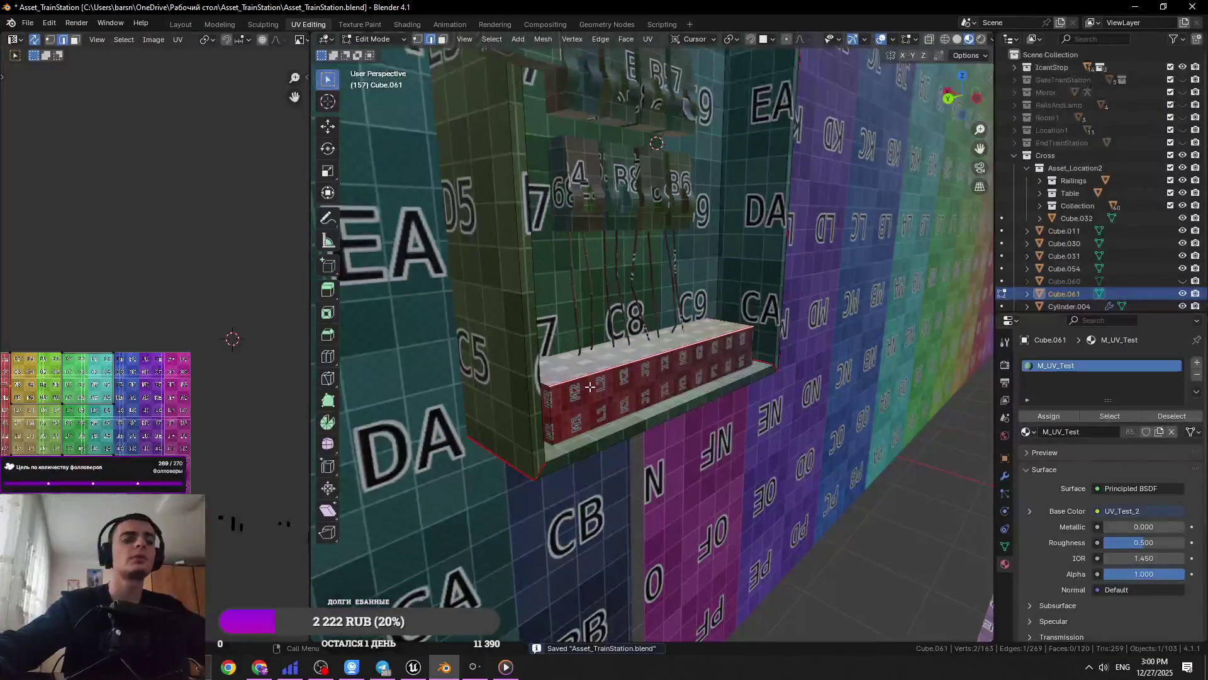
key("l")
key("ctrl+z")
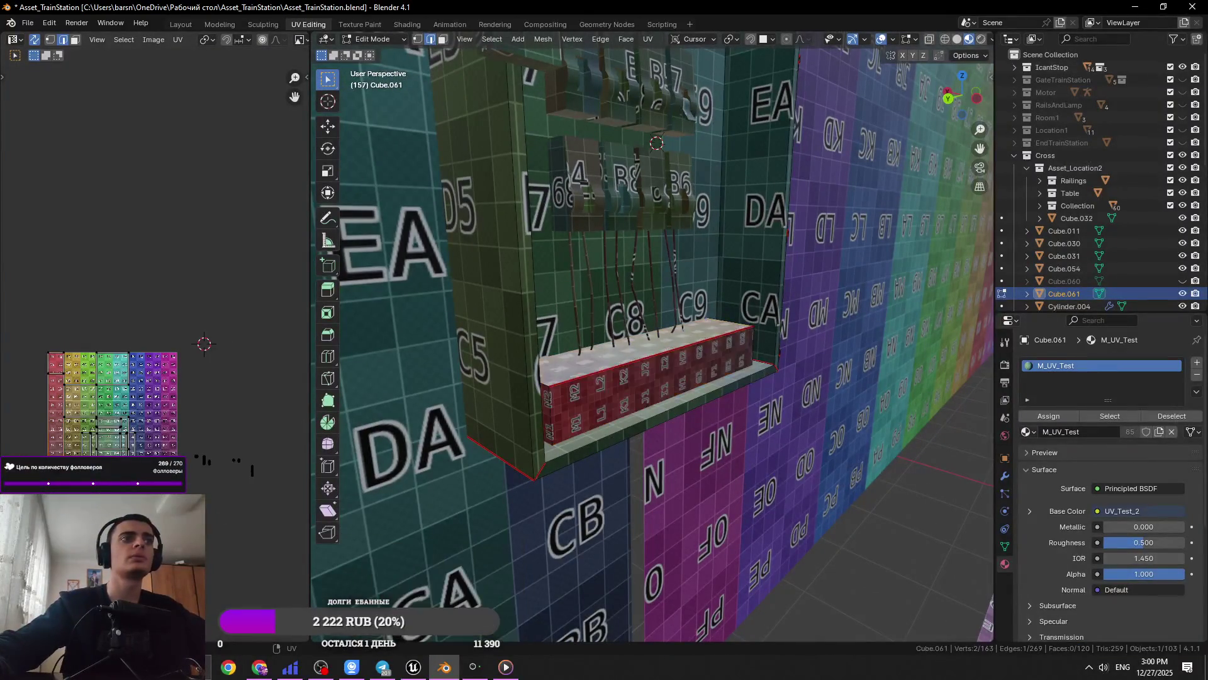
Select the red terminal strip's left and right vertical end edges
middle_click_drag(555, 390, 581, 435)
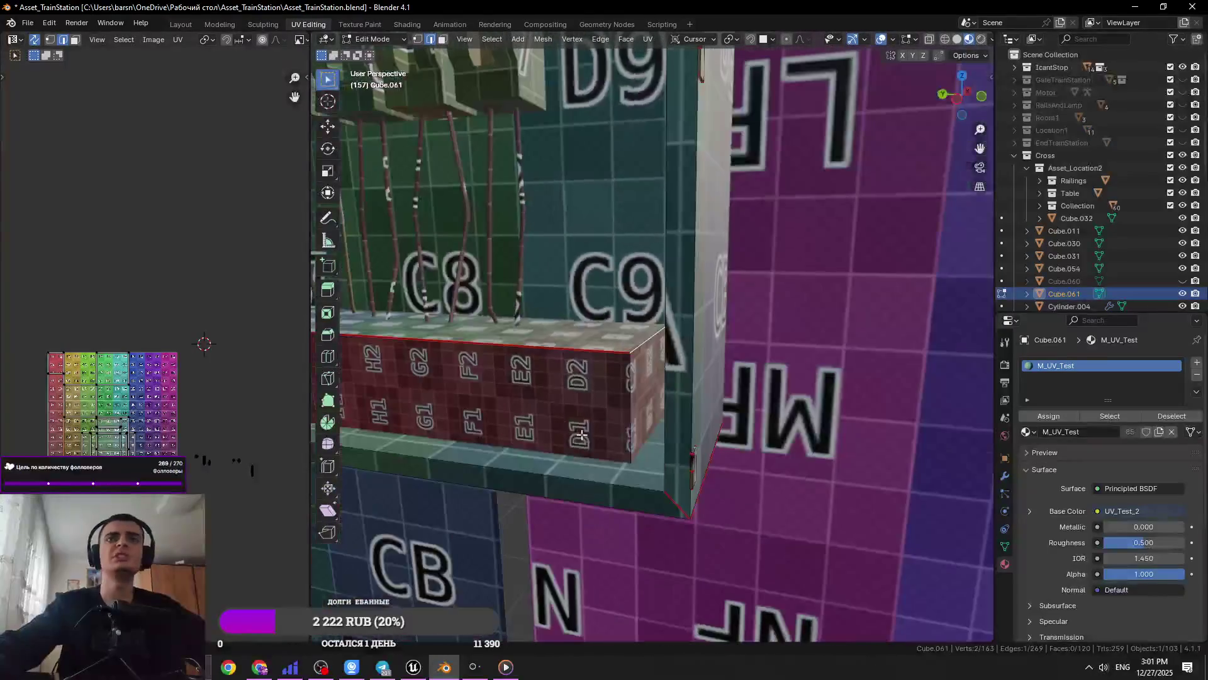
middle_click_drag(645, 352, 583, 369)
left_click(583, 368, "shift")
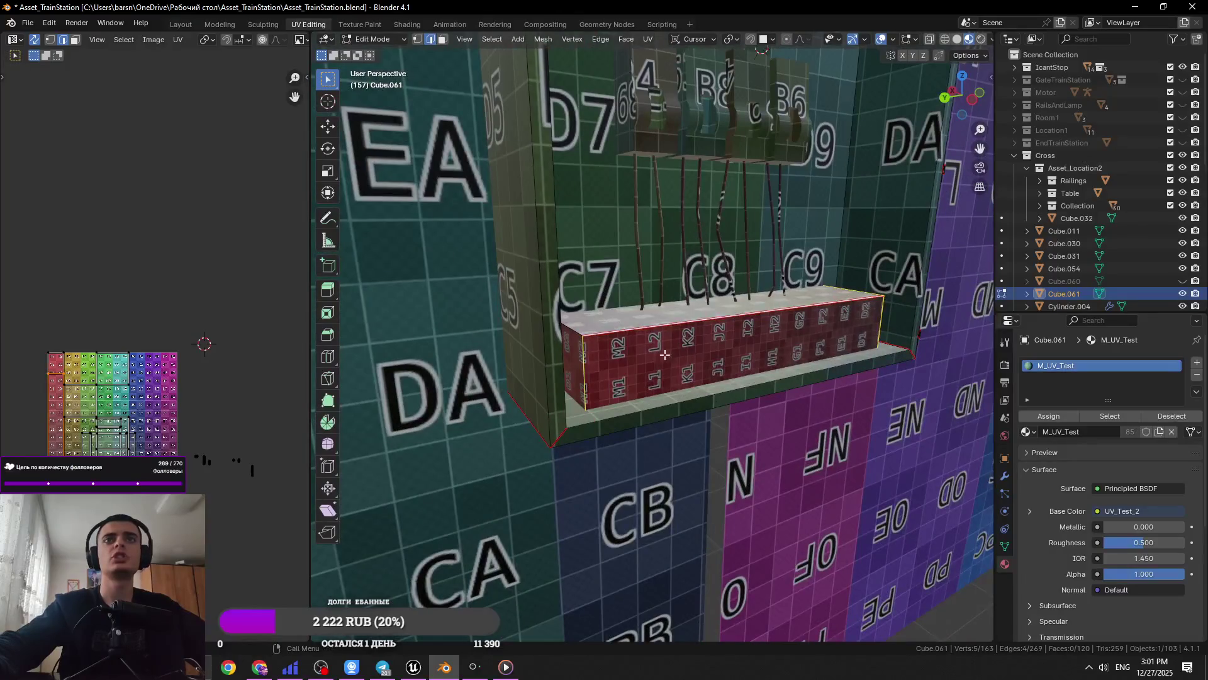
middle_click_drag(853, 354, 747, 315)
left_click(747, 315, "shift")
right_click(747, 315)
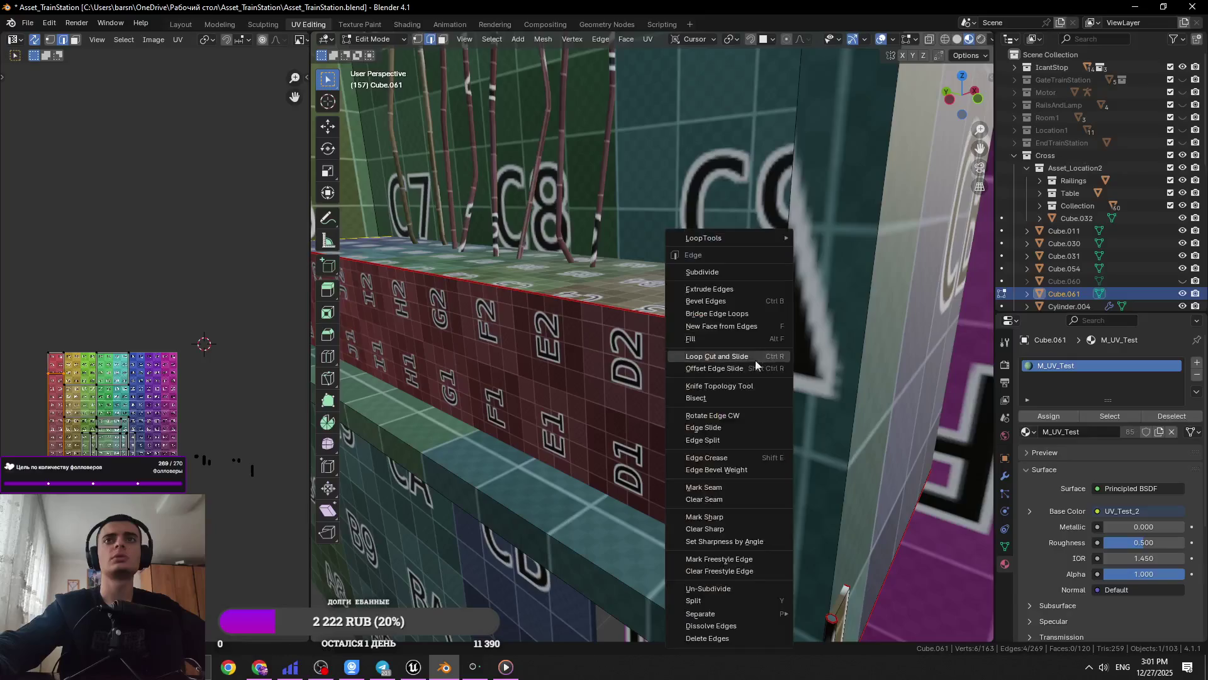
Mark the terminal strip's end edge as a seam, unwrap the linked strip, and save
left_click(724, 489)
right_click(642, 336)
left_click(630, 345)
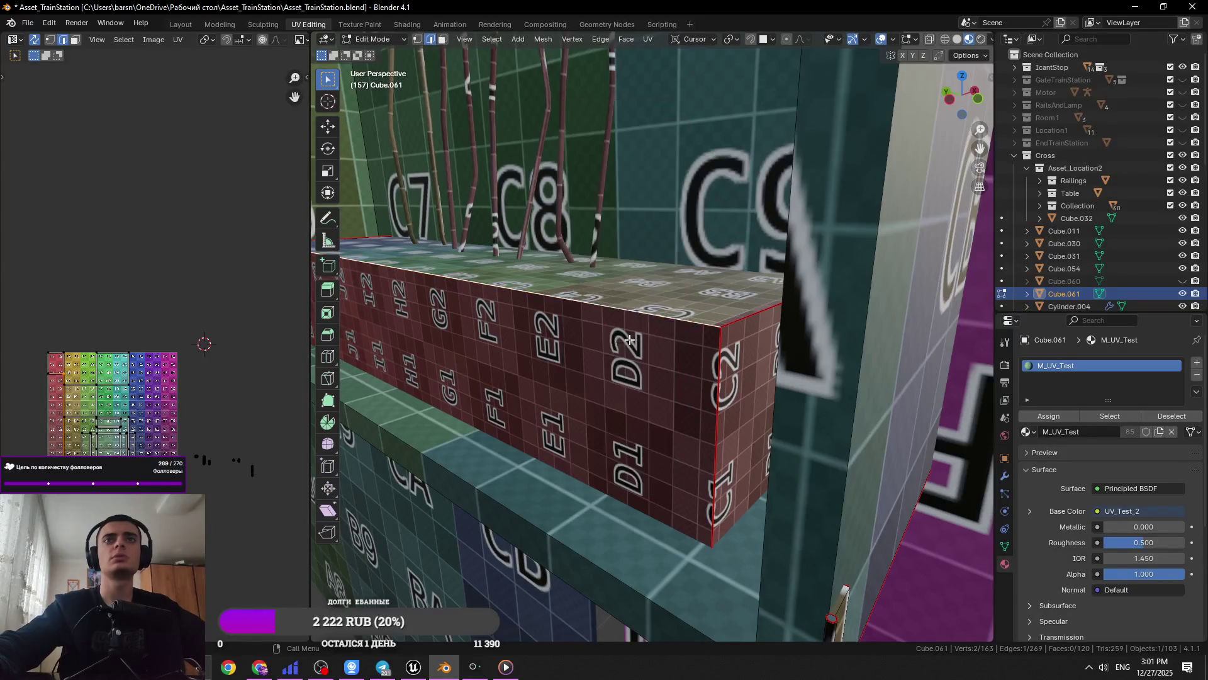
key("ctrl+l")
left_click(648, 39)
left_click(674, 60)
key("ctrl+s")
Mark a UV seam on the top board strip's edge
scroll(646, 453, "down", 5)
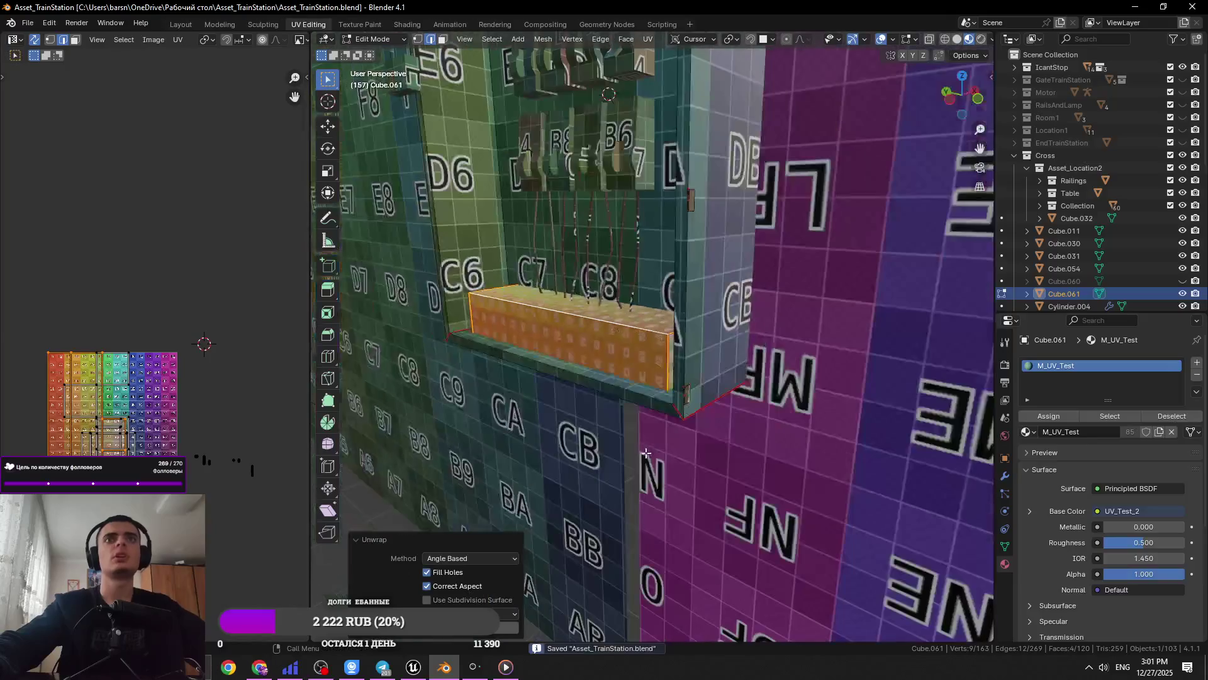
mouse_move(634, 367)
middle_mouse_down()
mouse_move(531, 308)
mouse_move(664, 360)
mouse_move(670, 348)
middle_mouse_up()
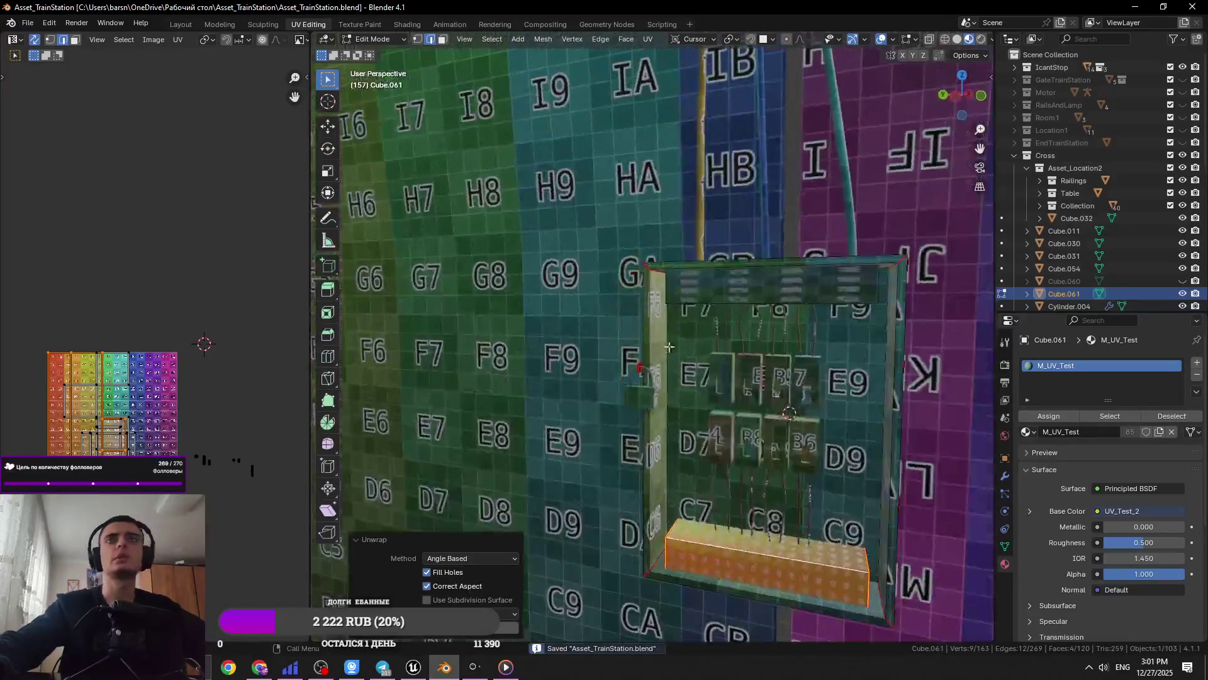
key("Tab")
key("Tab")
left_click(699, 280)
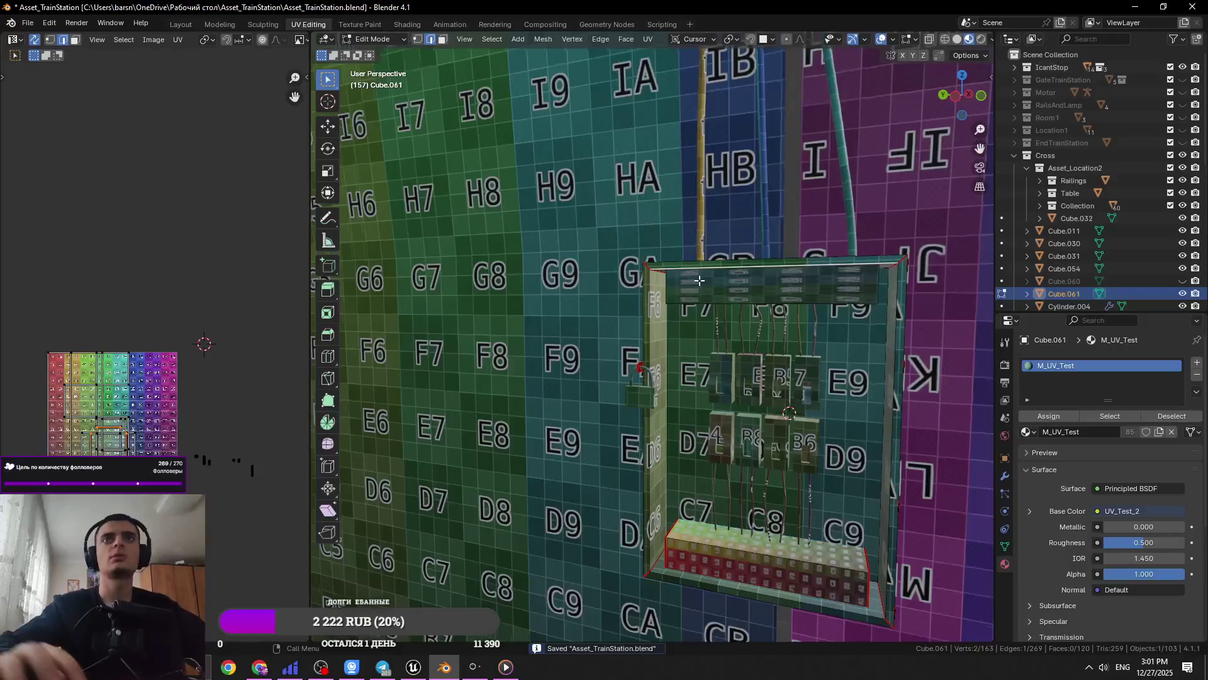
scroll(781, 312, "up", 3)
middle_click_drag(745, 398, 844, 346)
key("alt+a")
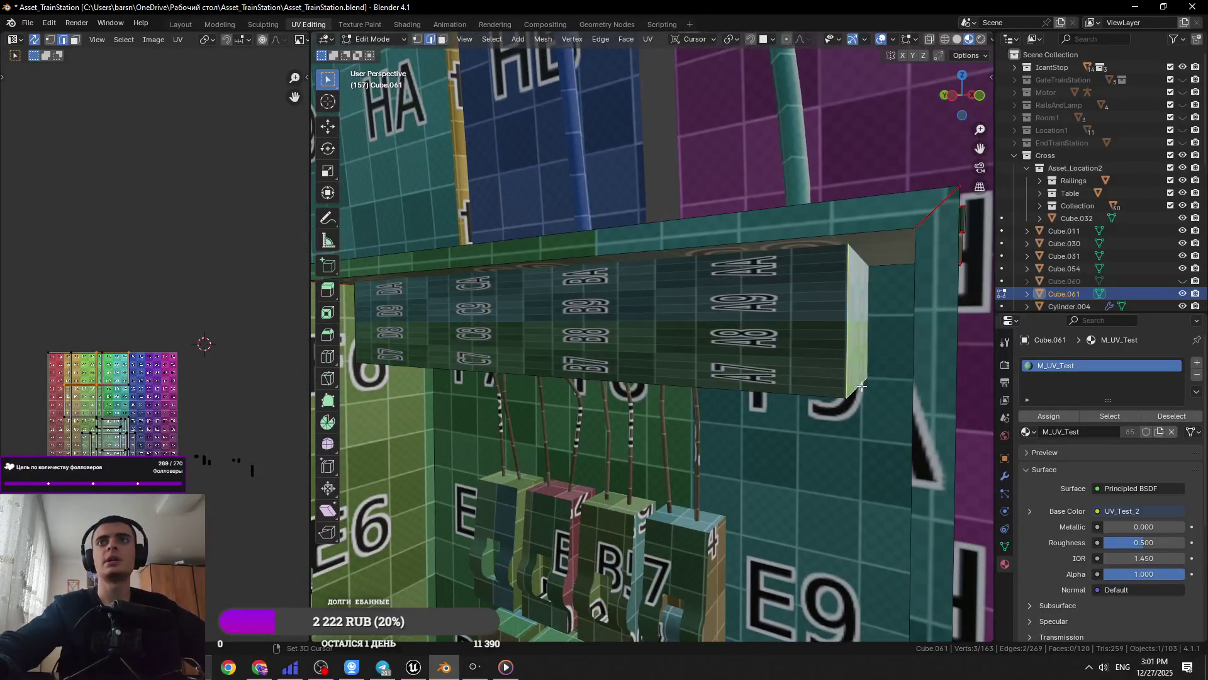
right_click(861, 385)
left_click(794, 487)
Seam the board's second edge, unwrap the whole top strip, and save
middle_click_drag(795, 488, 488, 354)
right_click(453, 354)
left_click(472, 340)
key("ctrl+l")
left_click(647, 39)
left_click(661, 54)
key("ctrl+s")
Select both strips' connected faces, unwrap them together, and save
middle_click_drag(682, 288, 694, 472)
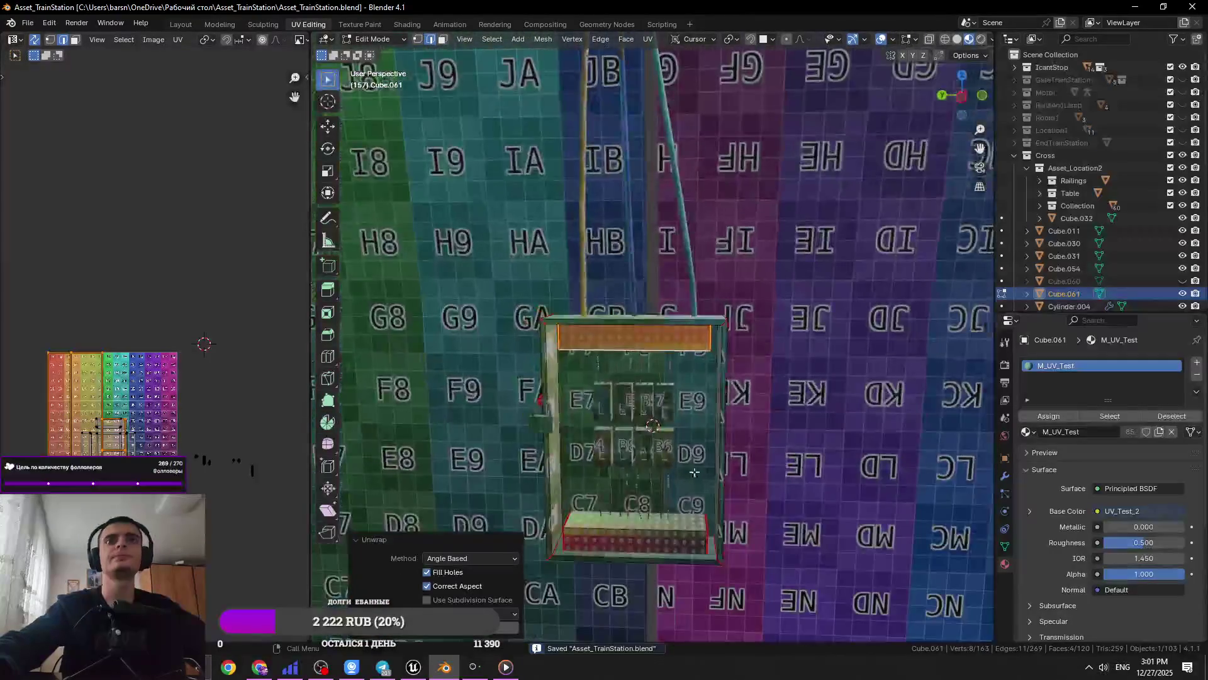
key("l")
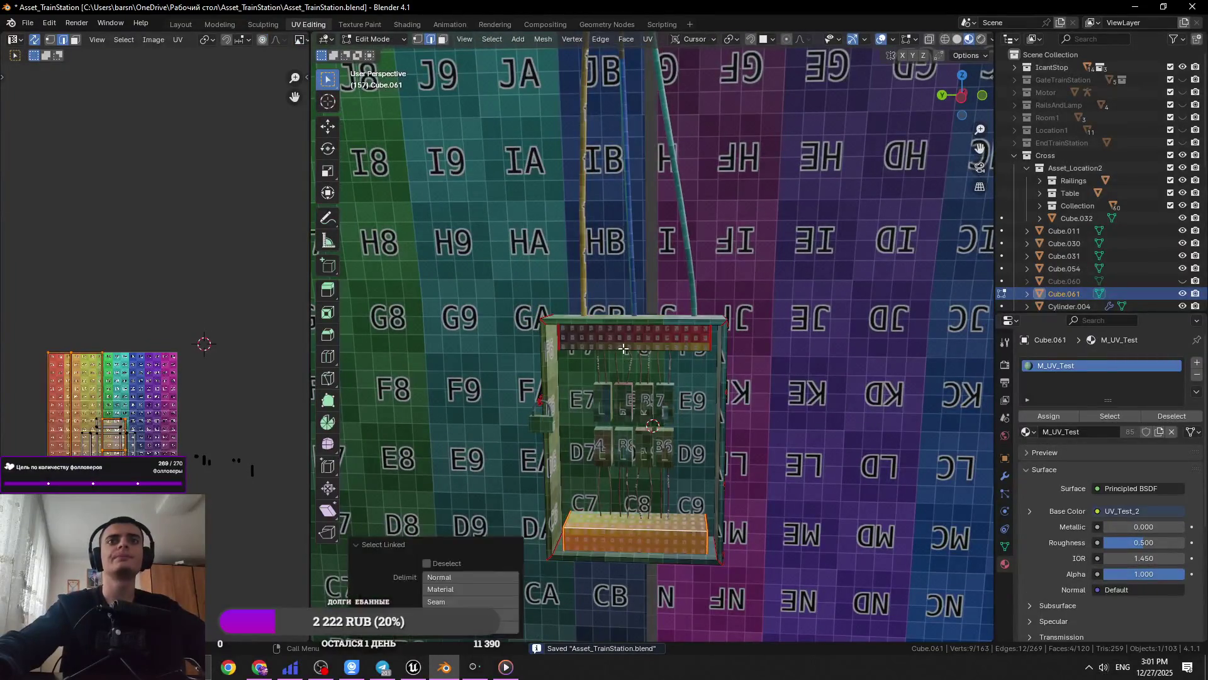
key("l")
left_click(647, 39)
left_click(661, 54)
key("ctrl+s")
Move the new UV islands and scale one island down small
key("g")
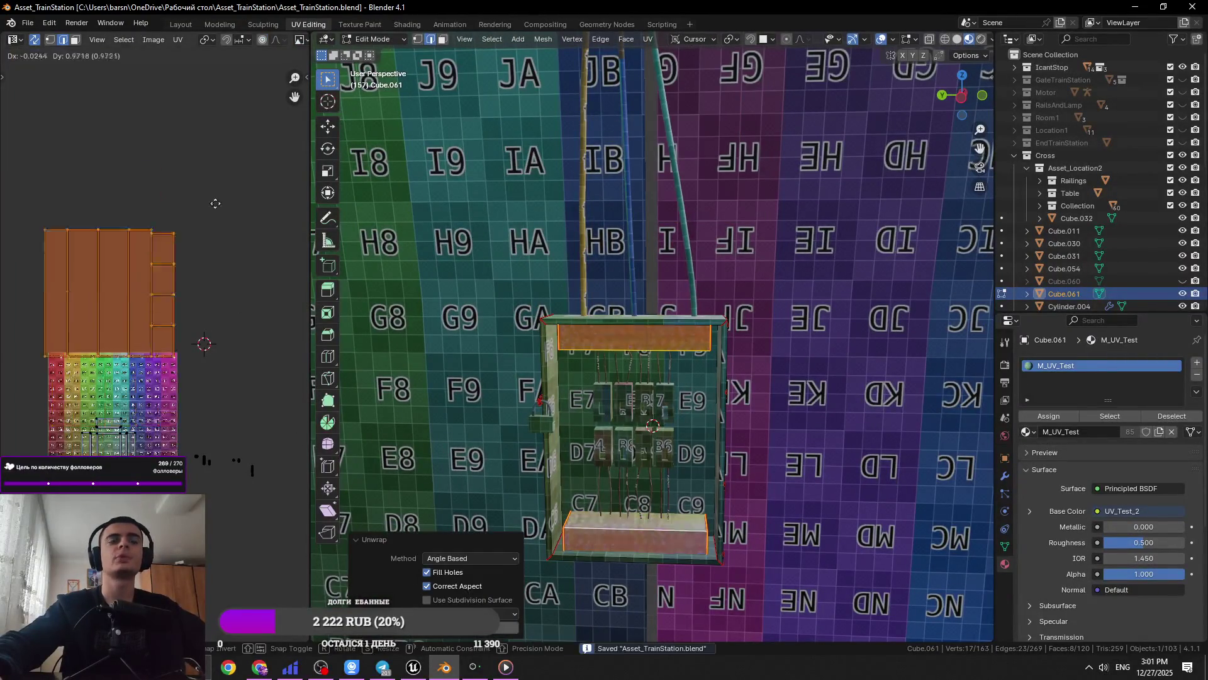
left_click(234, 165)
scroll(652, 337, "up", 2)
key("s")
left_click(155, 376)
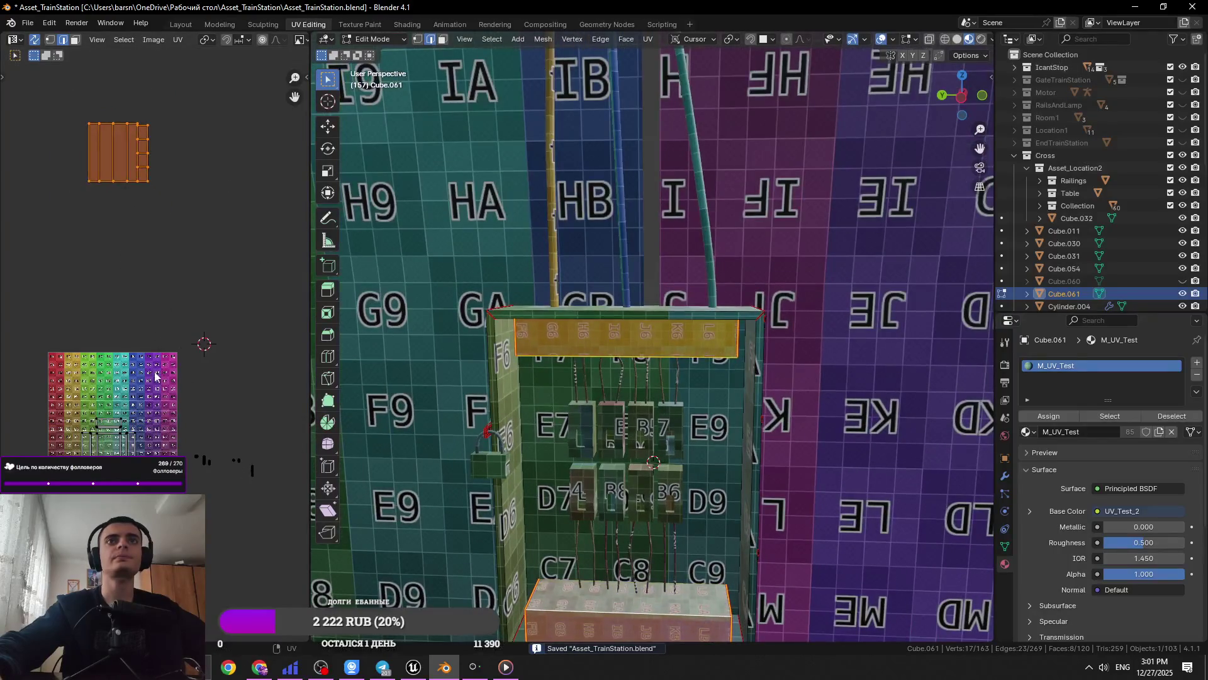
key("ctrl+z")
key("ctrl+shift+z")
Reposition the shrunken island, return to Object Mode, and select Cylinder.001
key("g")
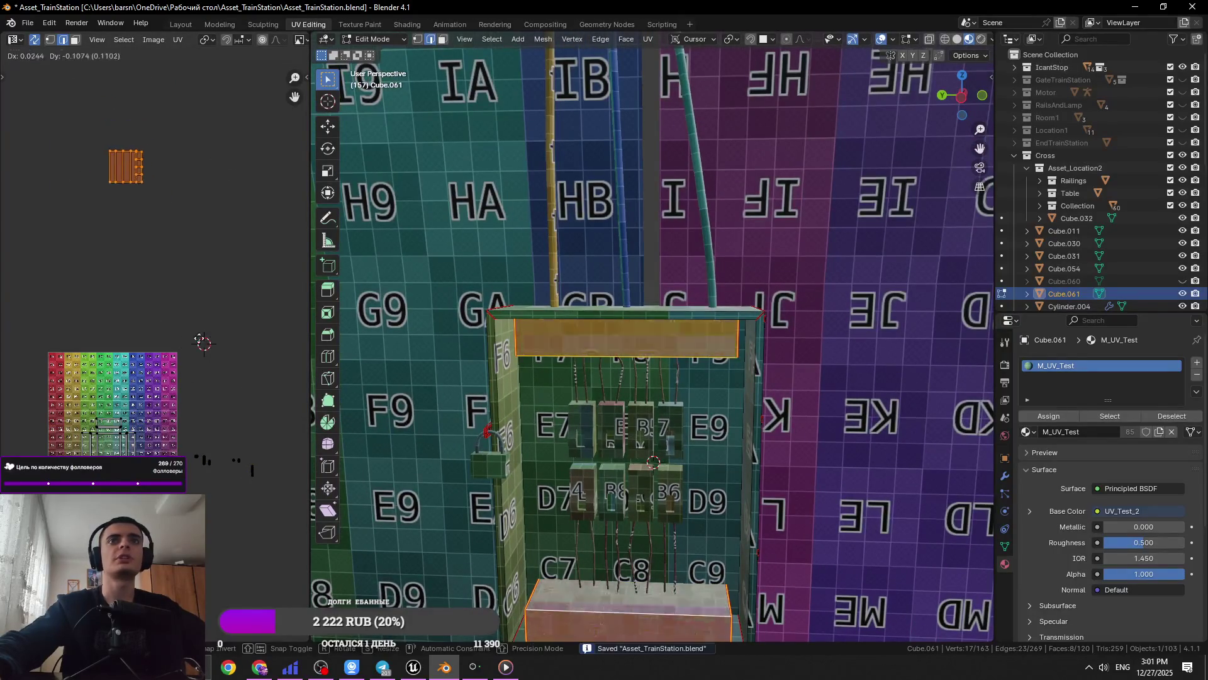
scroll(652, 337, "up", 4)
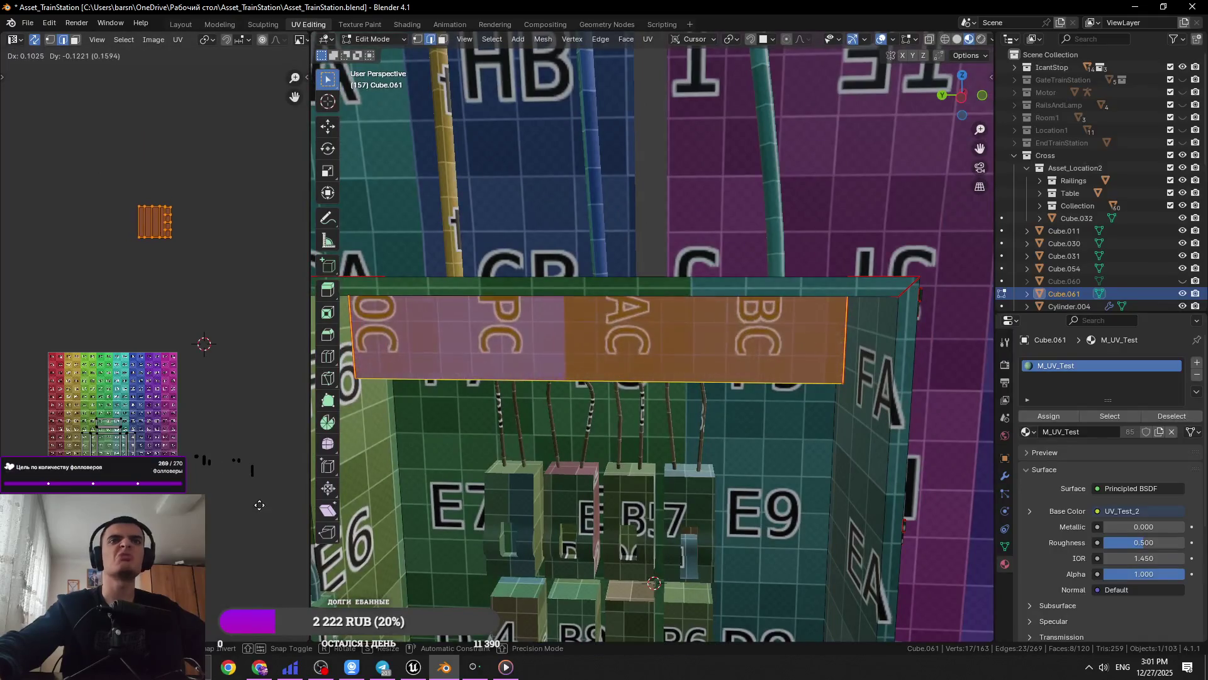
scroll(651, 336, "up", 2)
left_click(202, 466)
key("Tab")
scroll(588, 389, "down", 4)
left_click(734, 380)
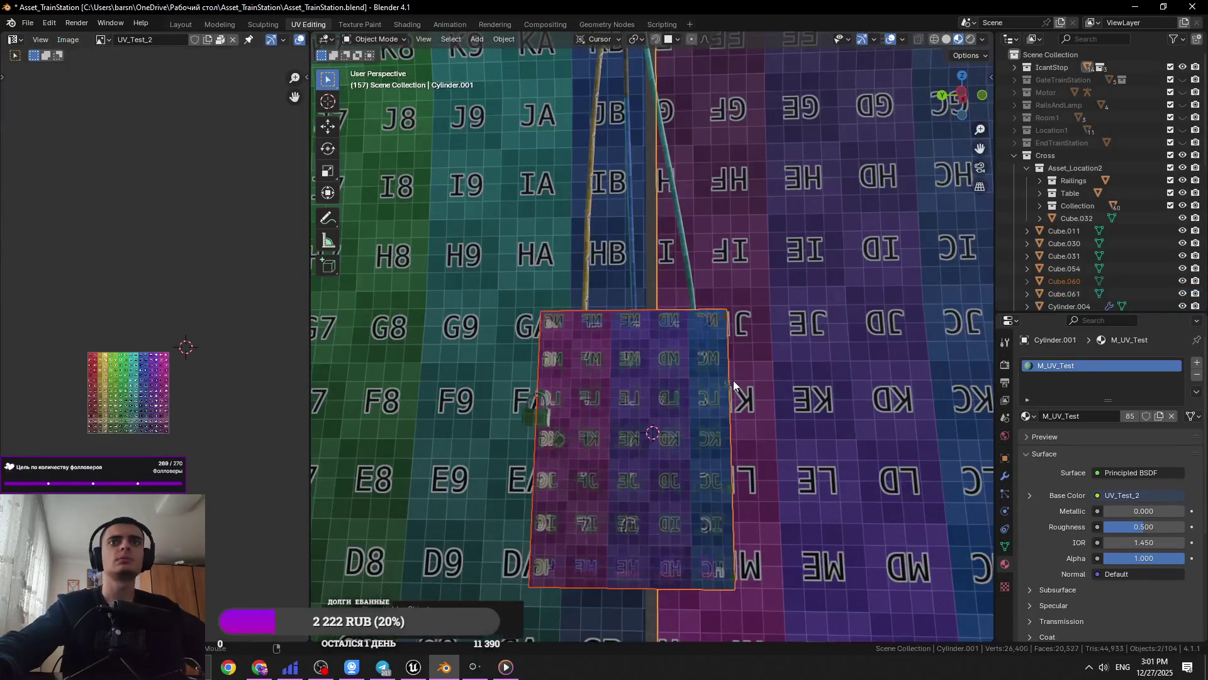
Select the electrical box, lock body and rope together, with the box active, and enter Edit Mode
left_click(734, 380)
middle_click_drag(659, 344, 561, 440)
left_click(561, 440, "shift")
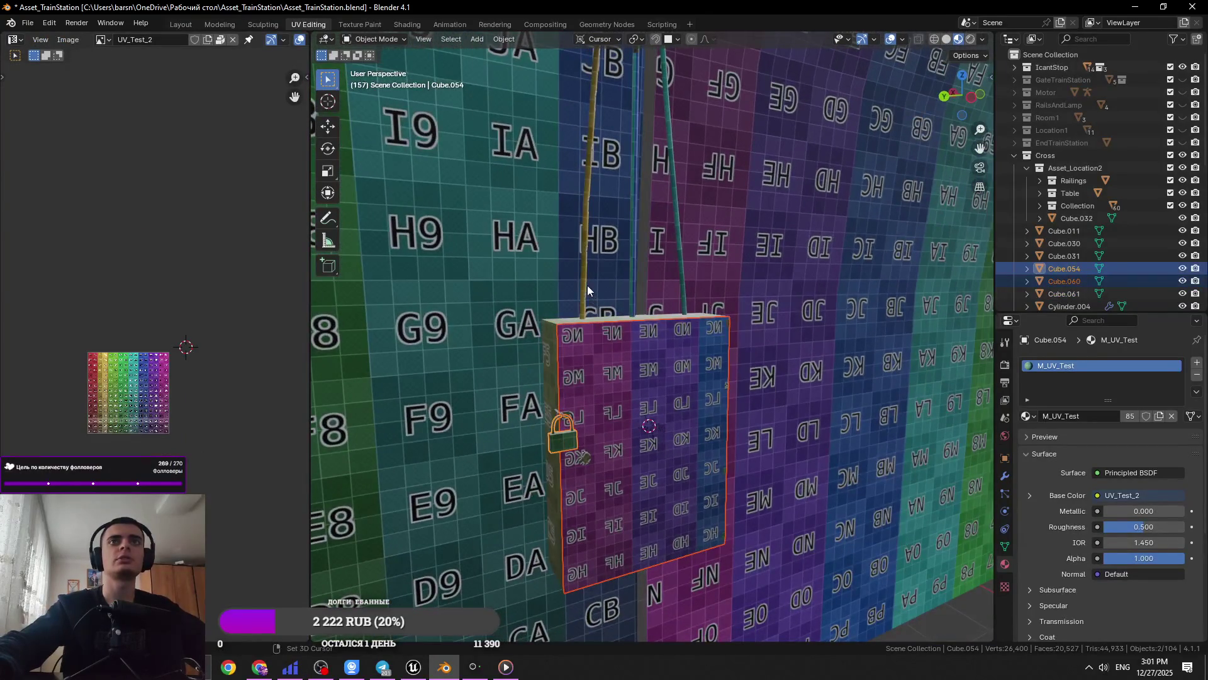
left_click(586, 288, "shift")
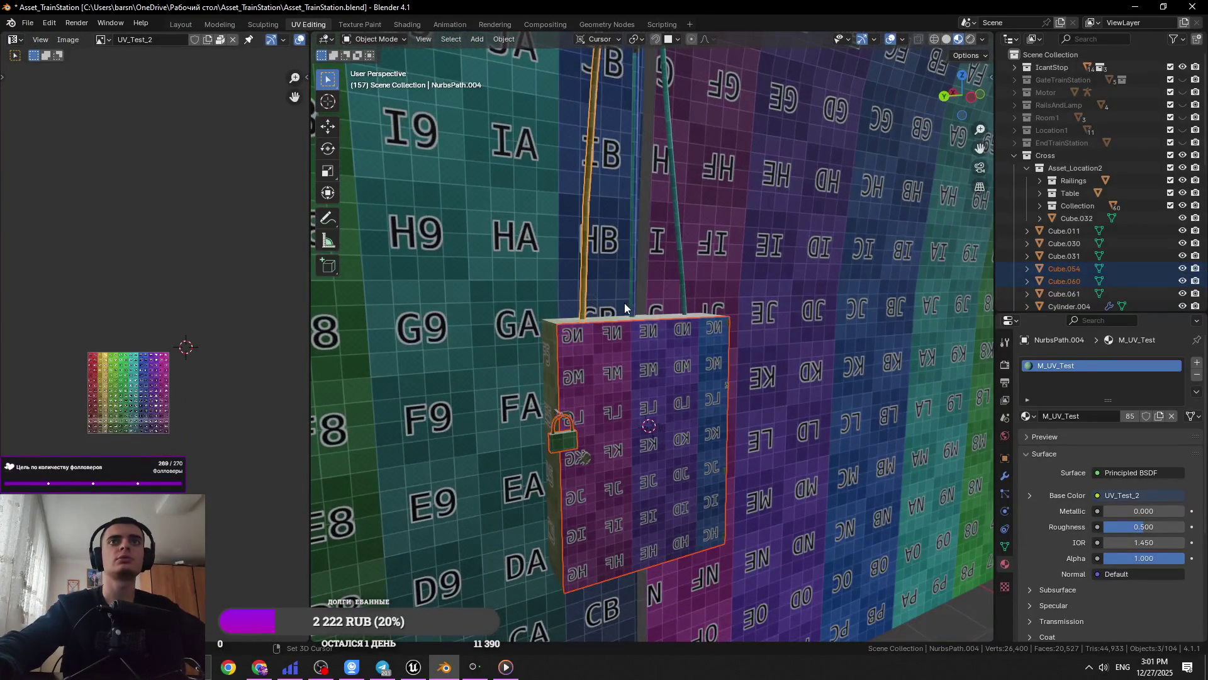
left_click(554, 338, "shift")
key("Tab")
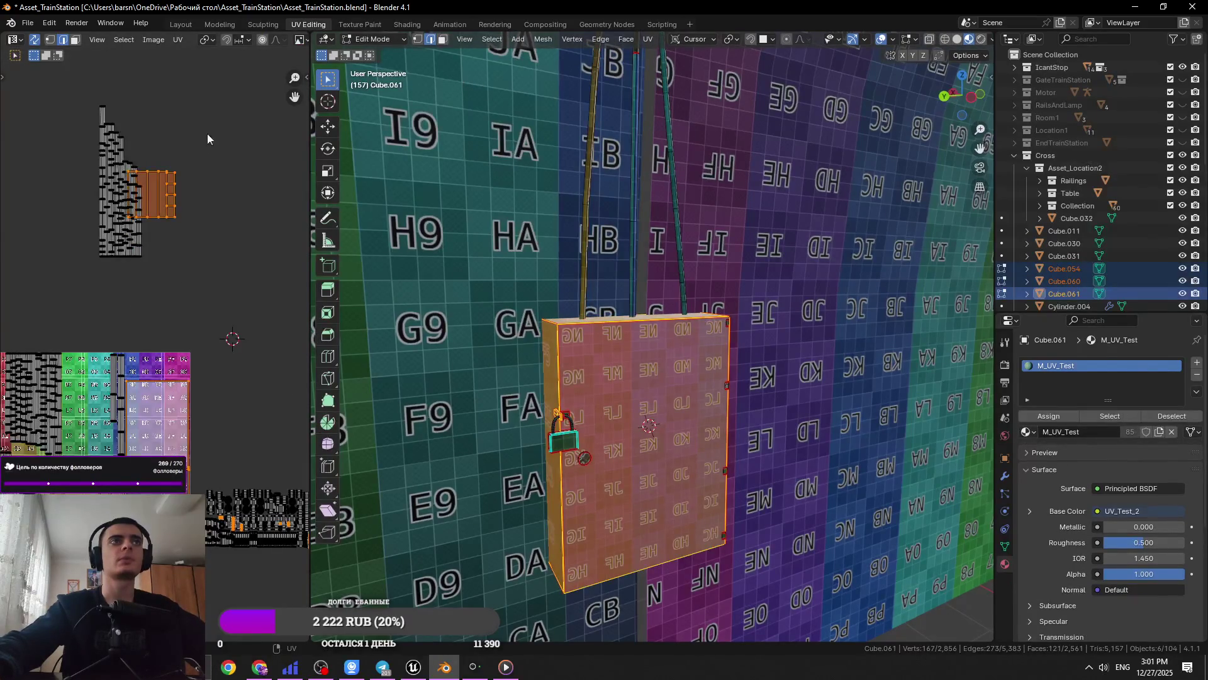
In face select mode, select the orange UV island and the grey islands beside it
scroll(132, 303, "up", 3)
scroll(135, 302, "down", 5)
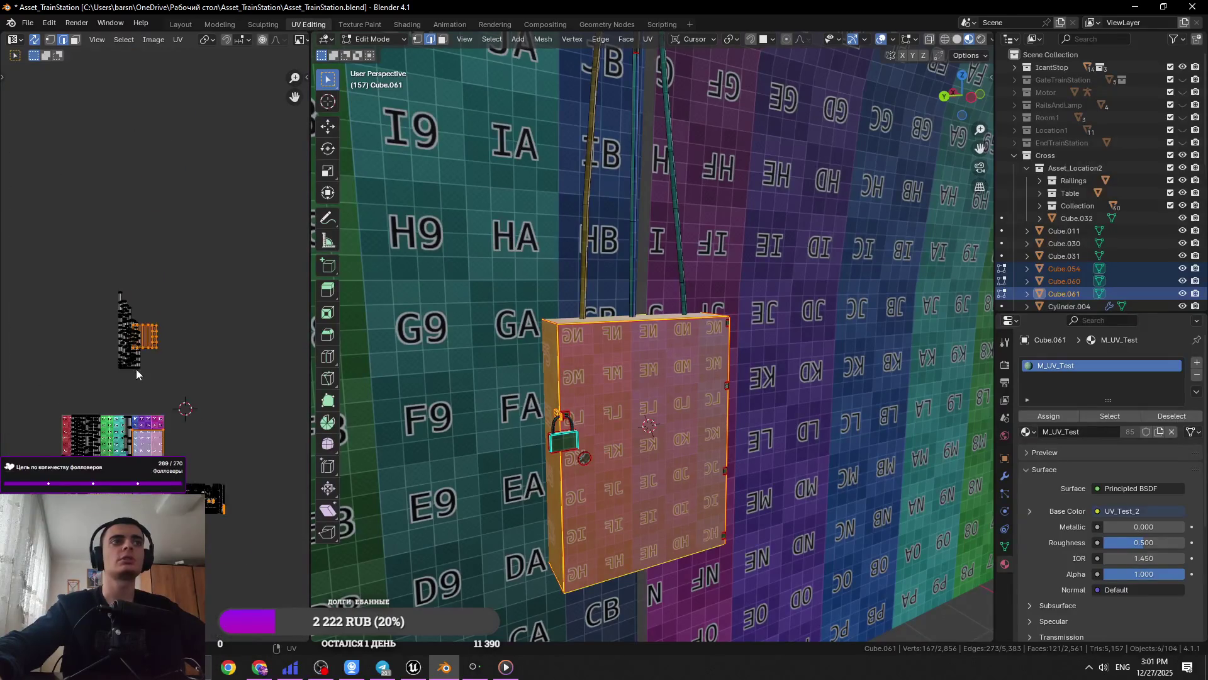
scroll(136, 370, "up", 10)
key("3")
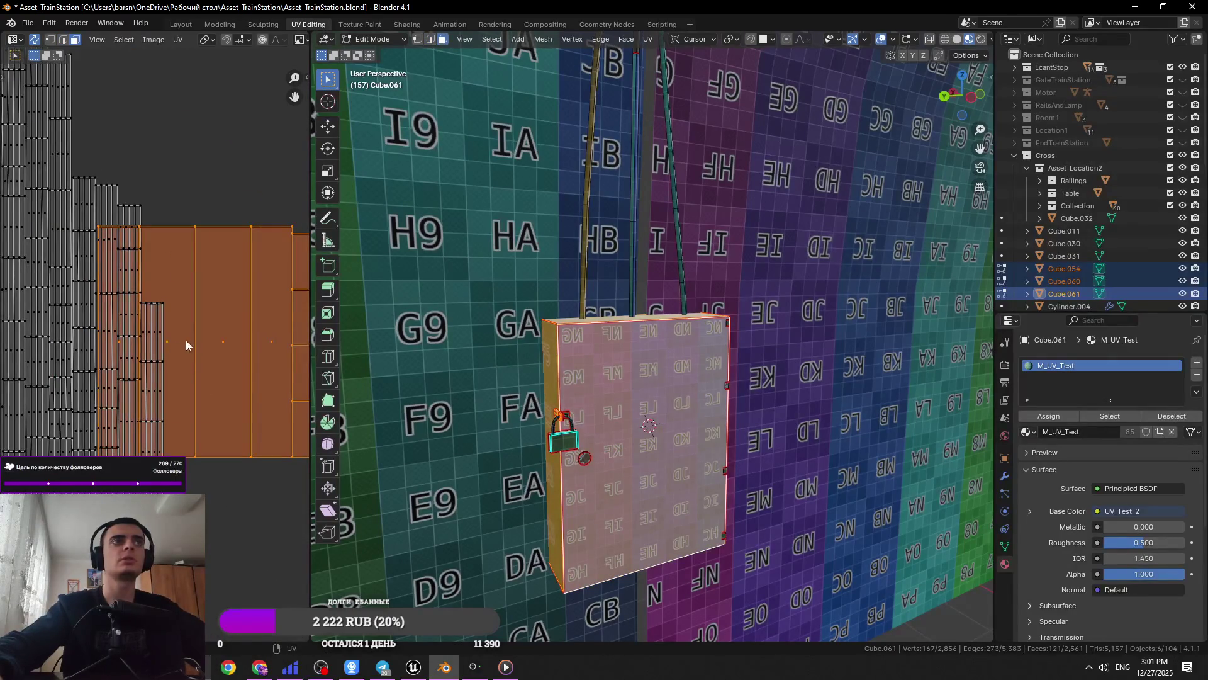
left_click(187, 344)
middle_click_drag(119, 342, 29, 341)
left_click_drag(145, 220, 269, 475)
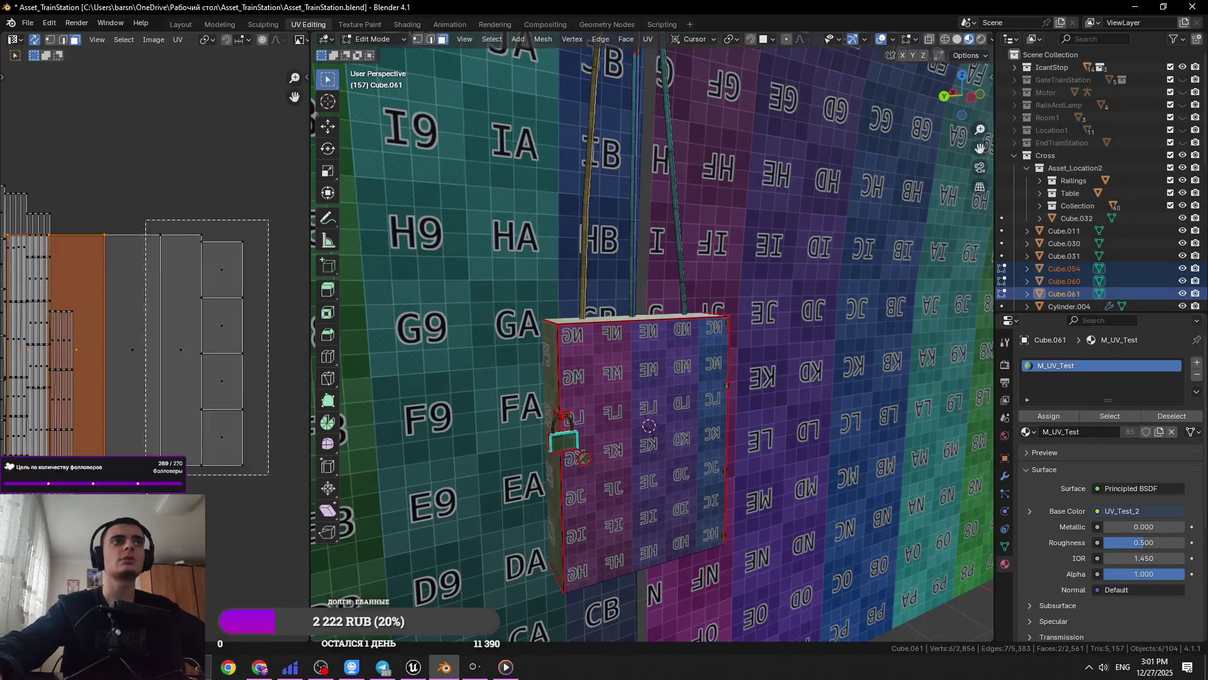
Move the selected islands onto the test grid, then select the whole tall UV island
scroll(160, 296, "down", 6)
scroll(160, 297, "down", 2)
scroll(140, 370, "up", 2)
key("g")
left_click(208, 296)
scroll(102, 107, "up", 3)
left_click(120, 126)
key("ctrl+l")
Place the tall island and the rope's tall UV island onto the test grid
key("g")
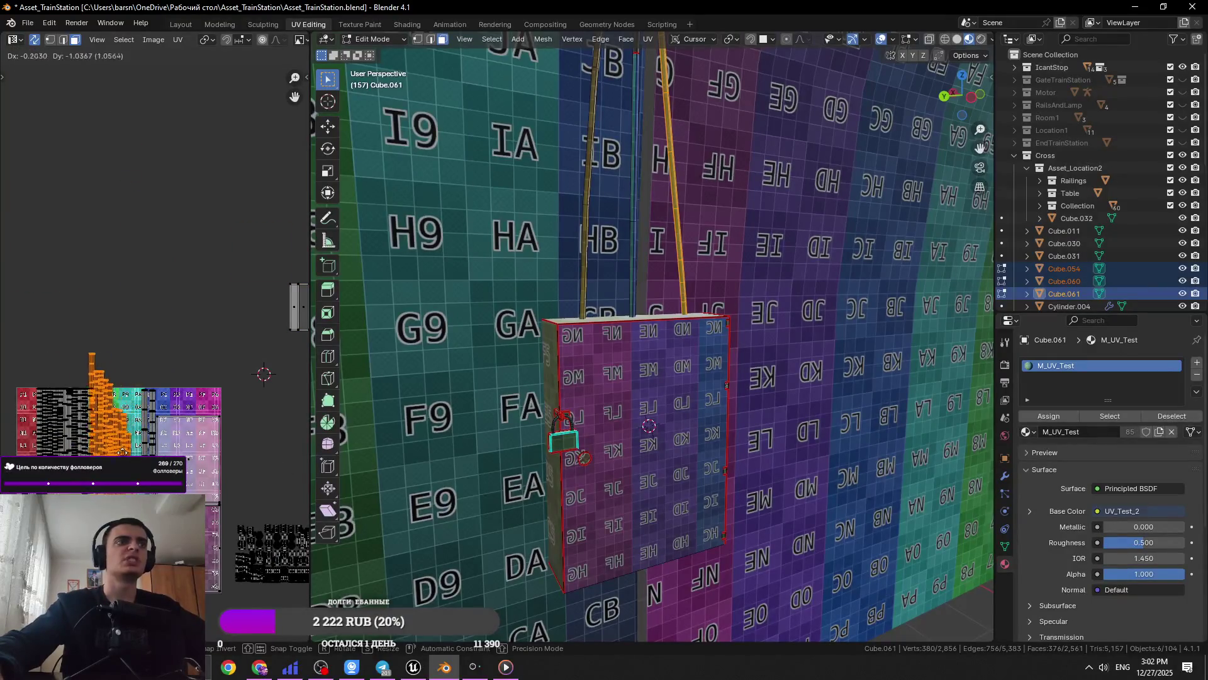
left_click(177, 297)
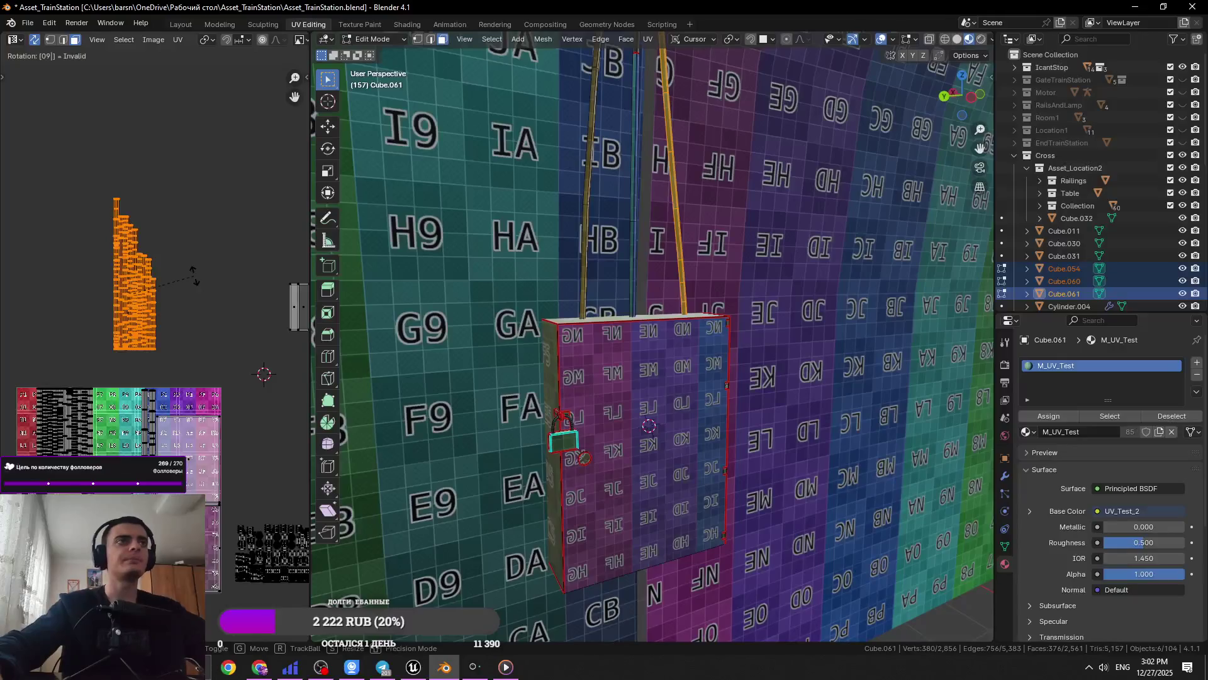
scroll(170, 257, "up", 3)
key("alt+a")
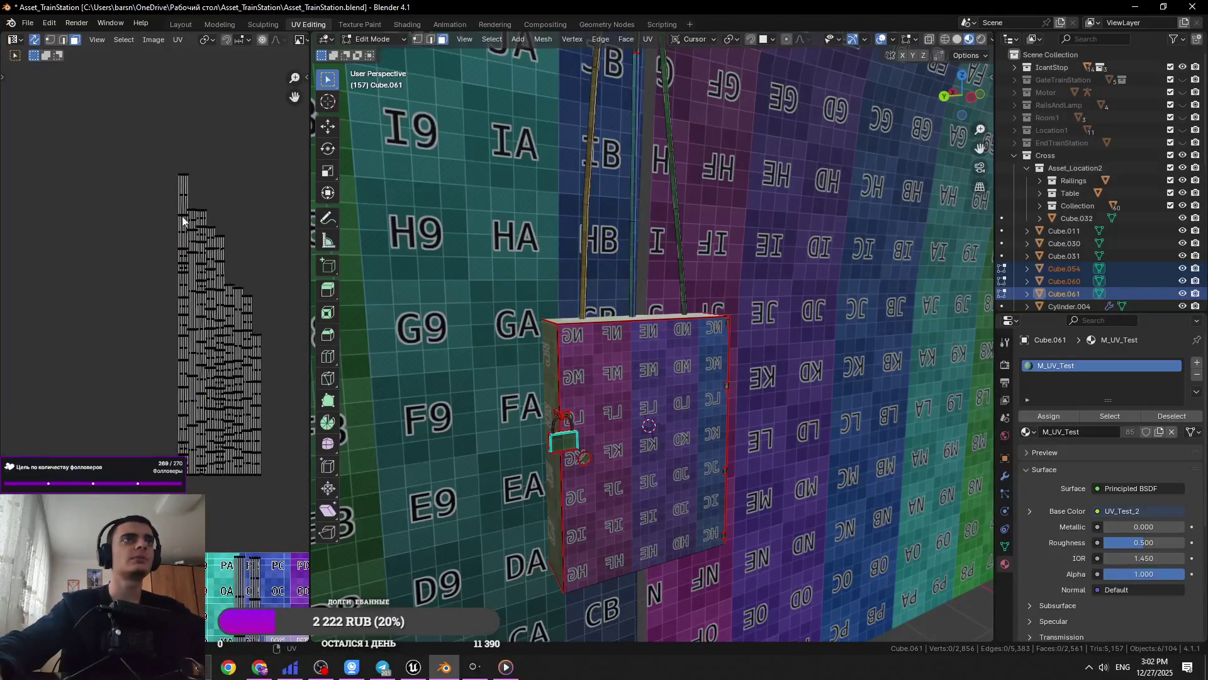
left_click(177, 217)
key("g")
left_click(176, 277)
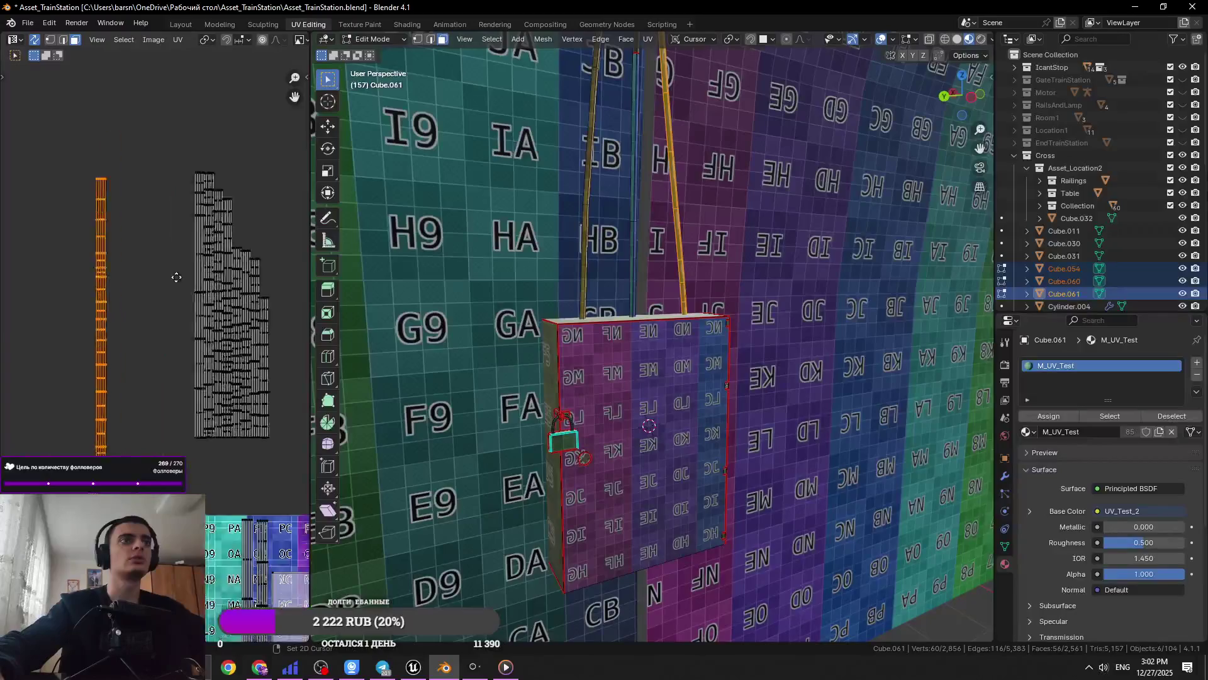
scroll(176, 277, "down", 3)
key("g")
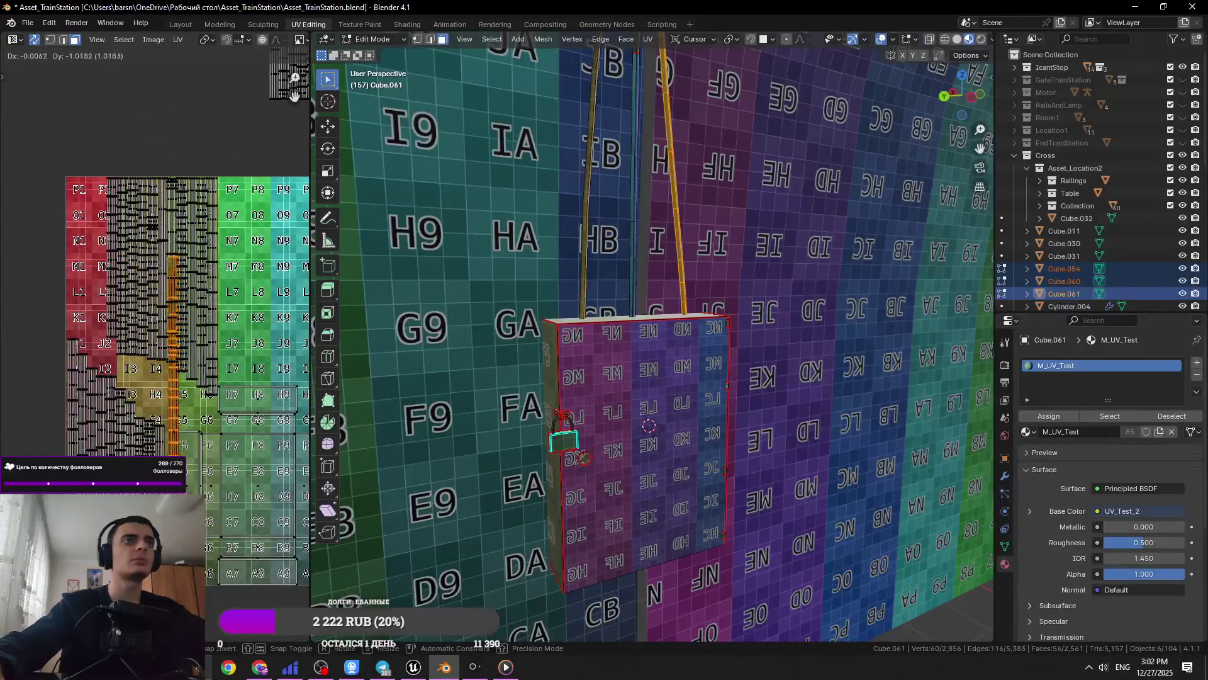
middle_click_drag(309, 401, 179, 368)
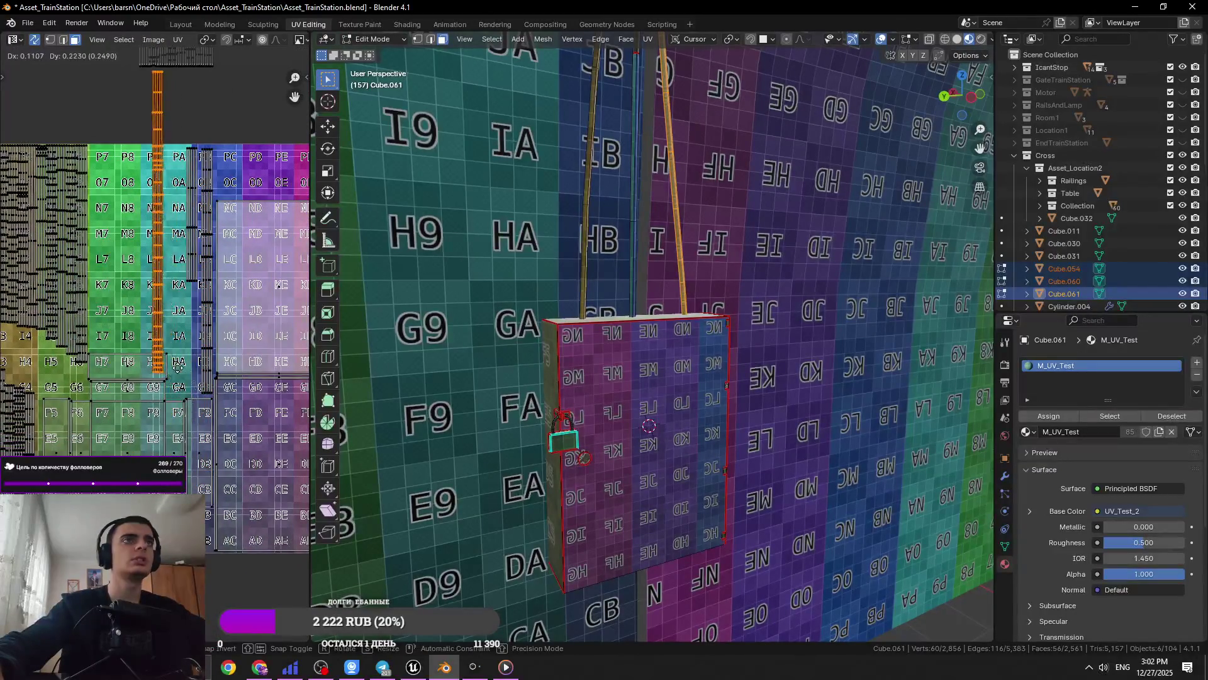
left_click(217, 522)
Rotate another island 90° and place it as a strip above the grid
middle_click_drag(217, 522, 123, 505)
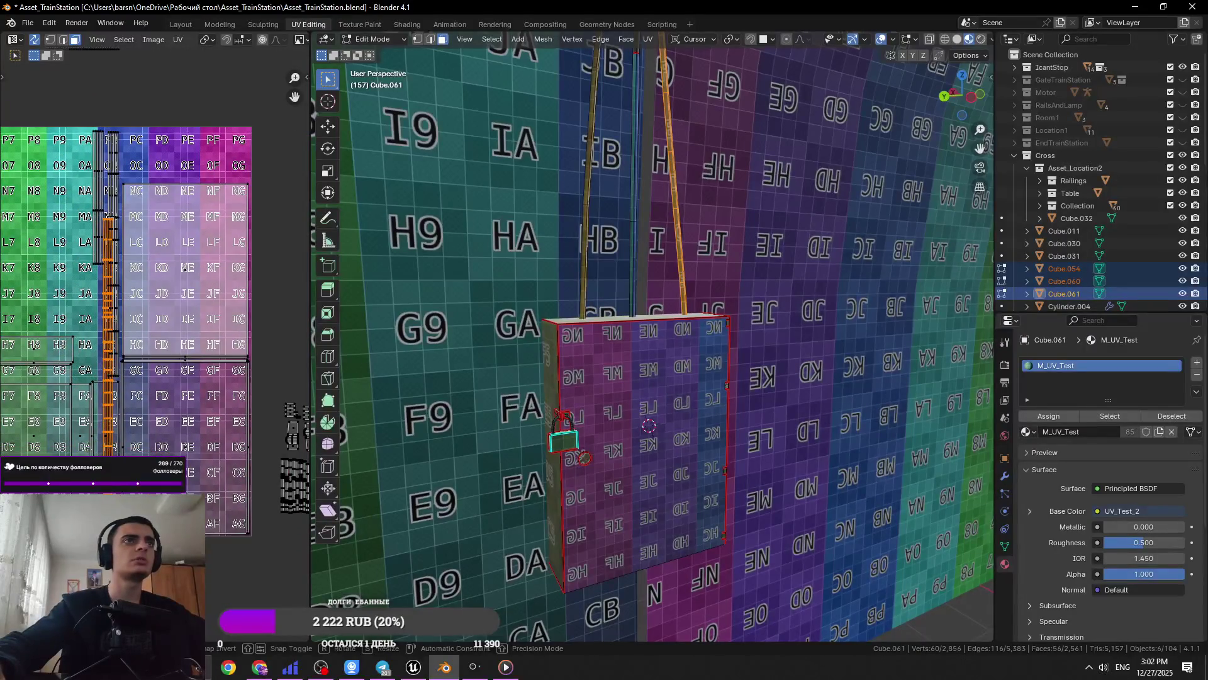
key("g")
left_click(123, 436)
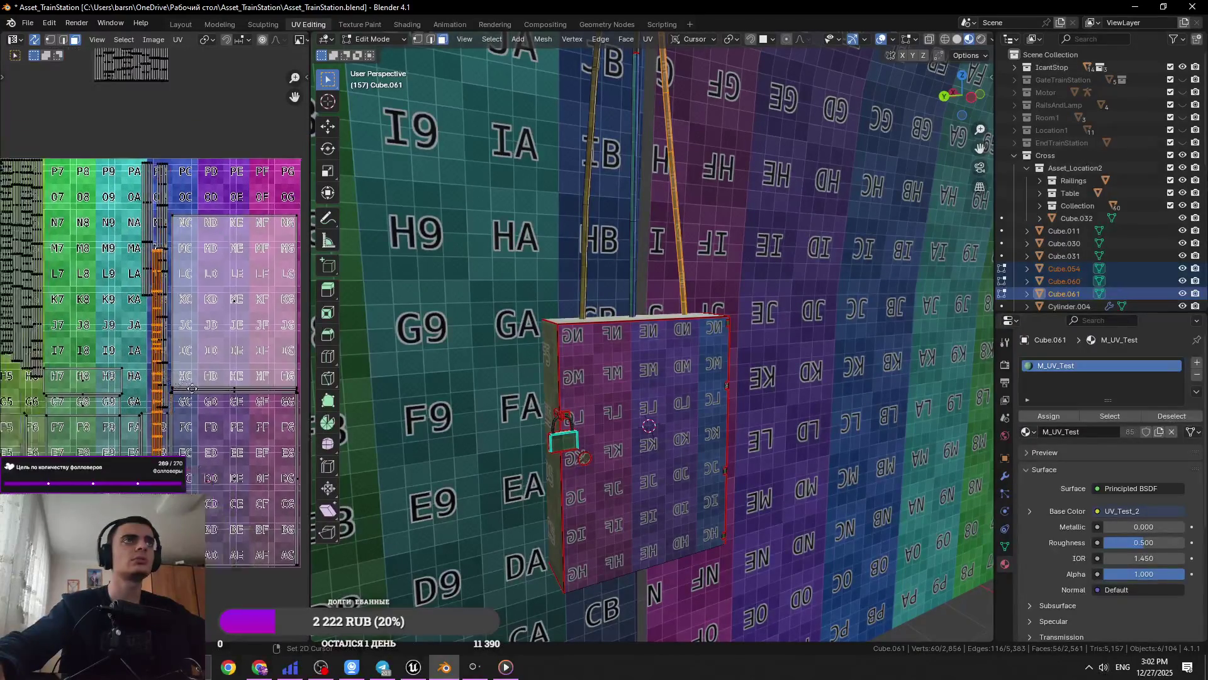
scroll(180, 405, "down", 2)
key("Return")
key("g")
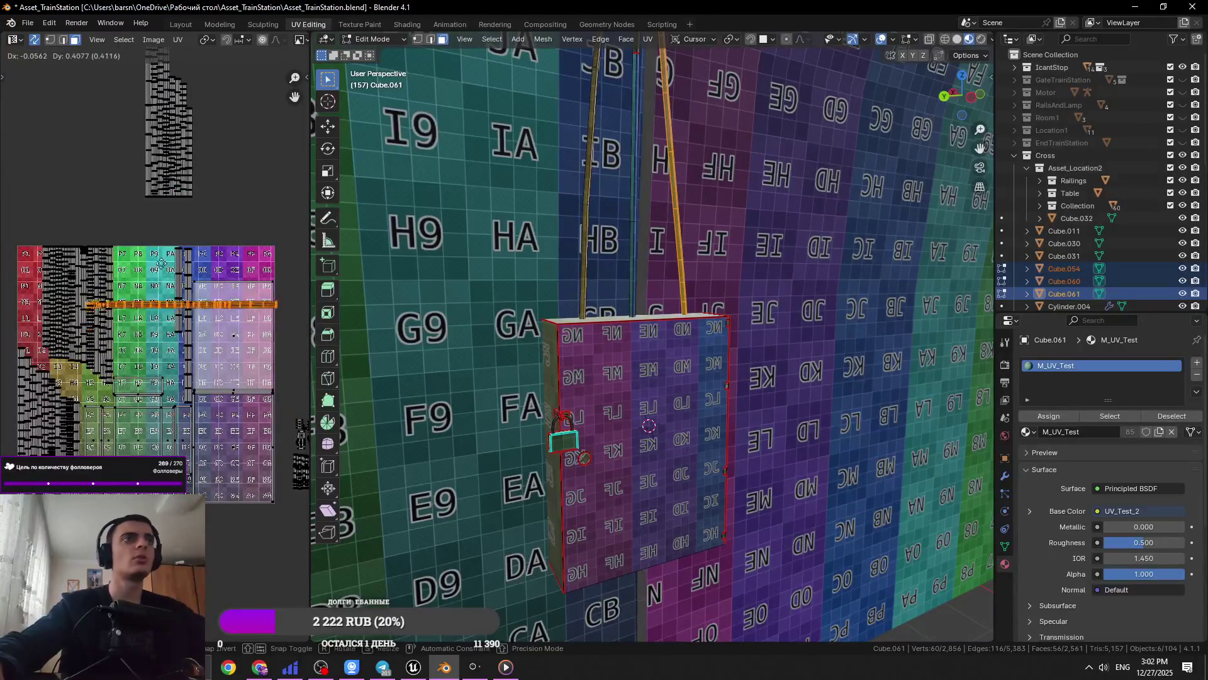
left_click(157, 222)
Rotate the small vertical island 90° and lay it beside the other strip above the grid
middle_click_drag(149, 252, 93, 318)
scroll(107, 323, "up", 1)
left_click(140, 339)
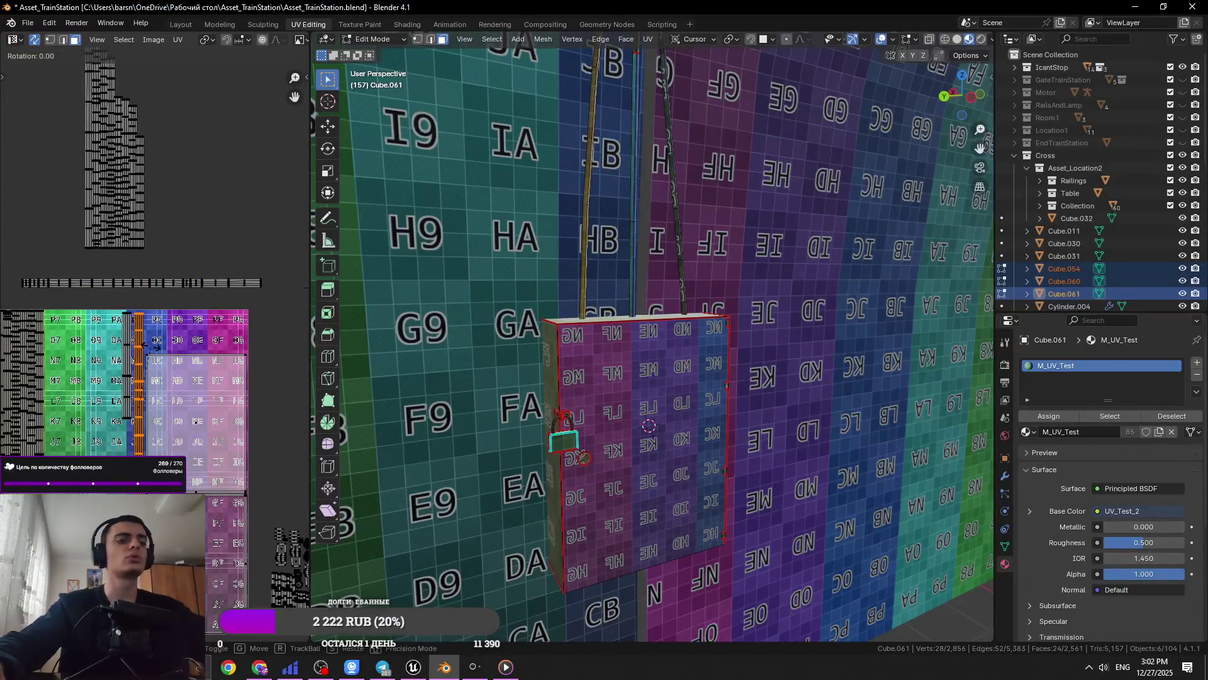
key("g")
left_click(184, 284)
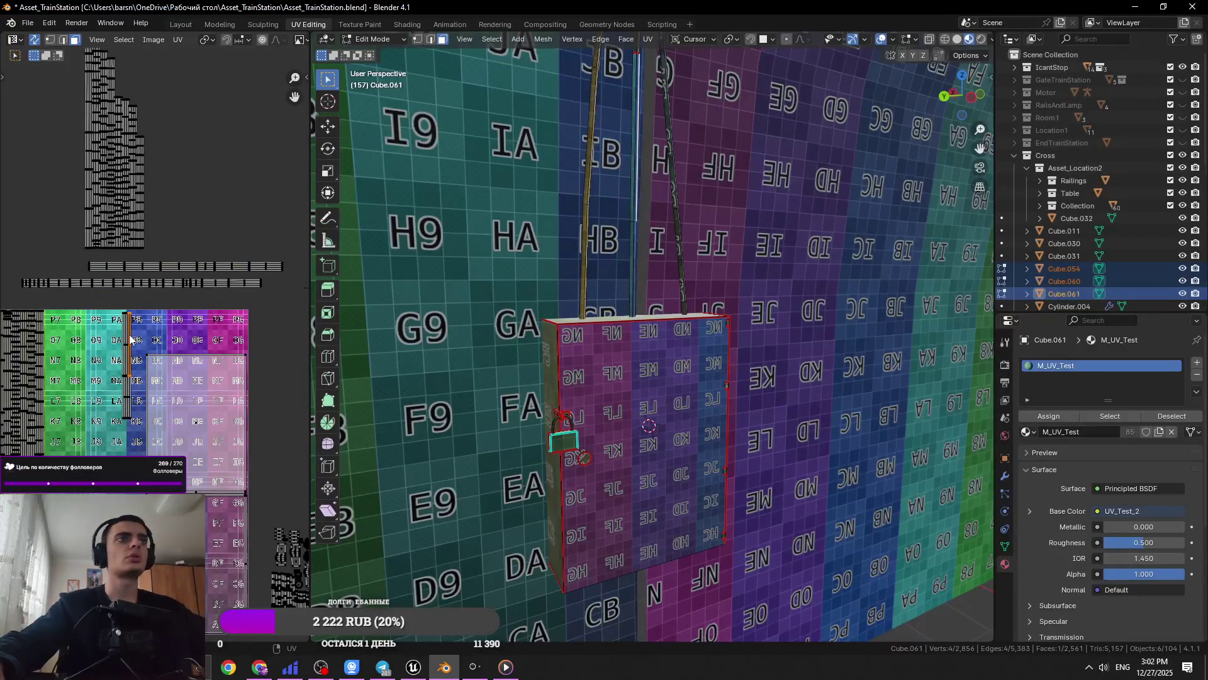
key("l")
key("Return")
key("g")
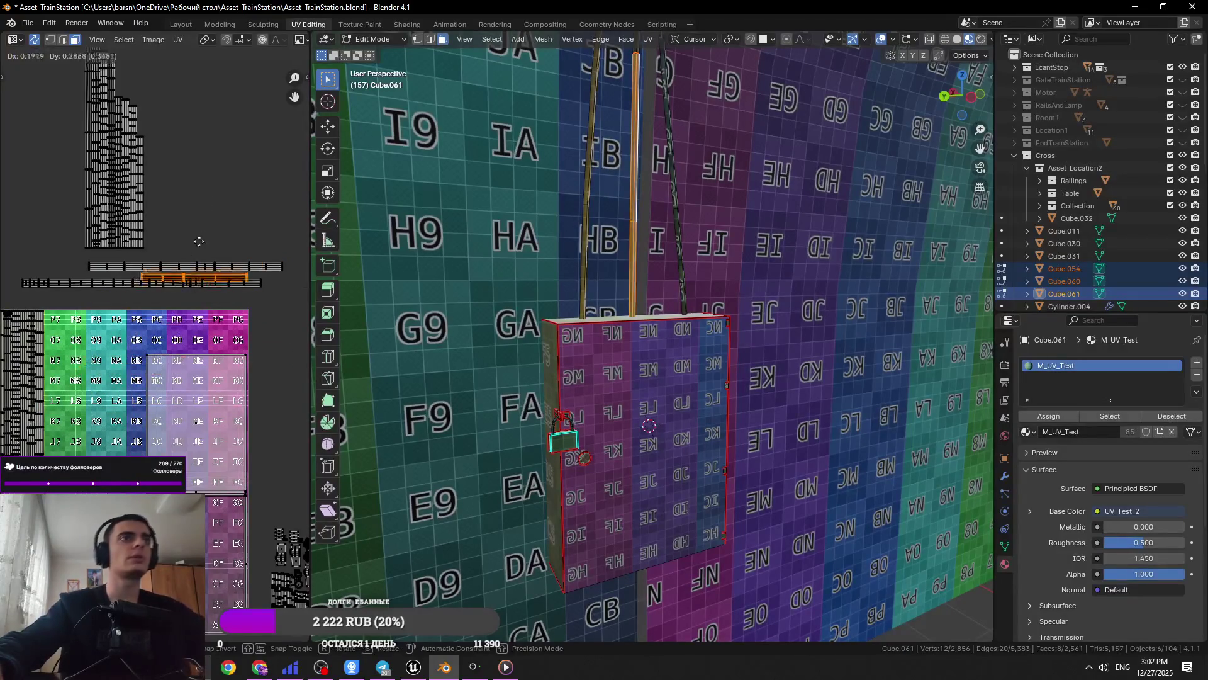
left_click(198, 285)
key("l")
key("l")
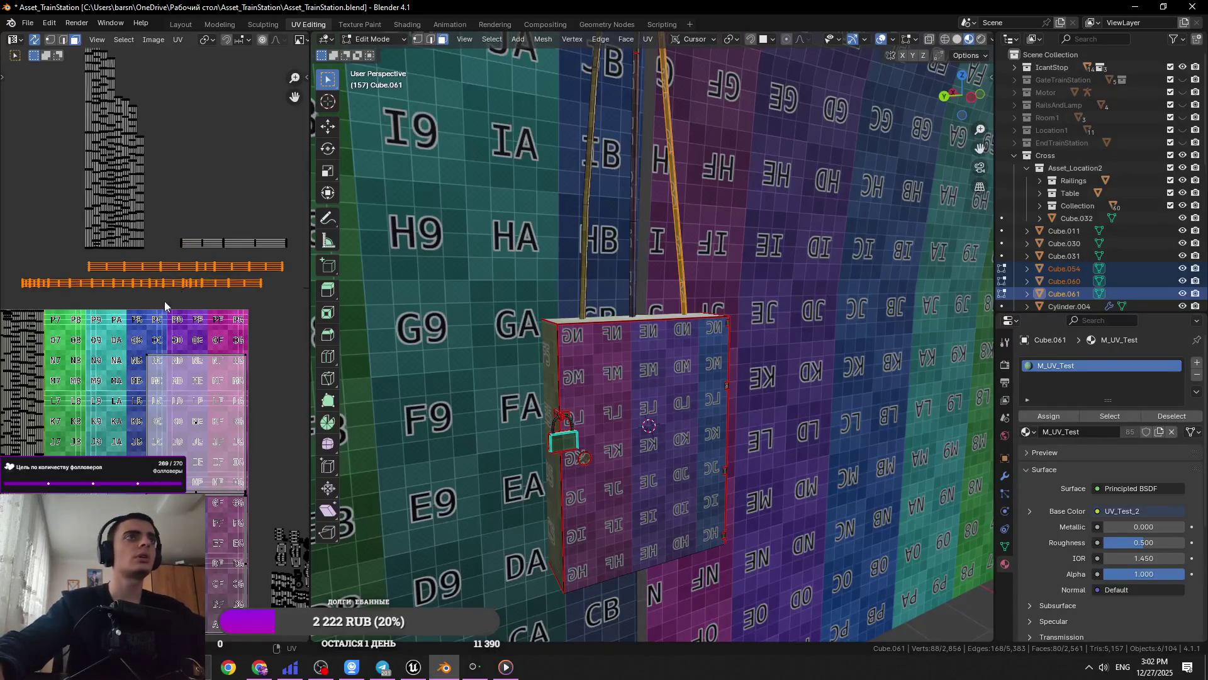
left_click(50, 346)
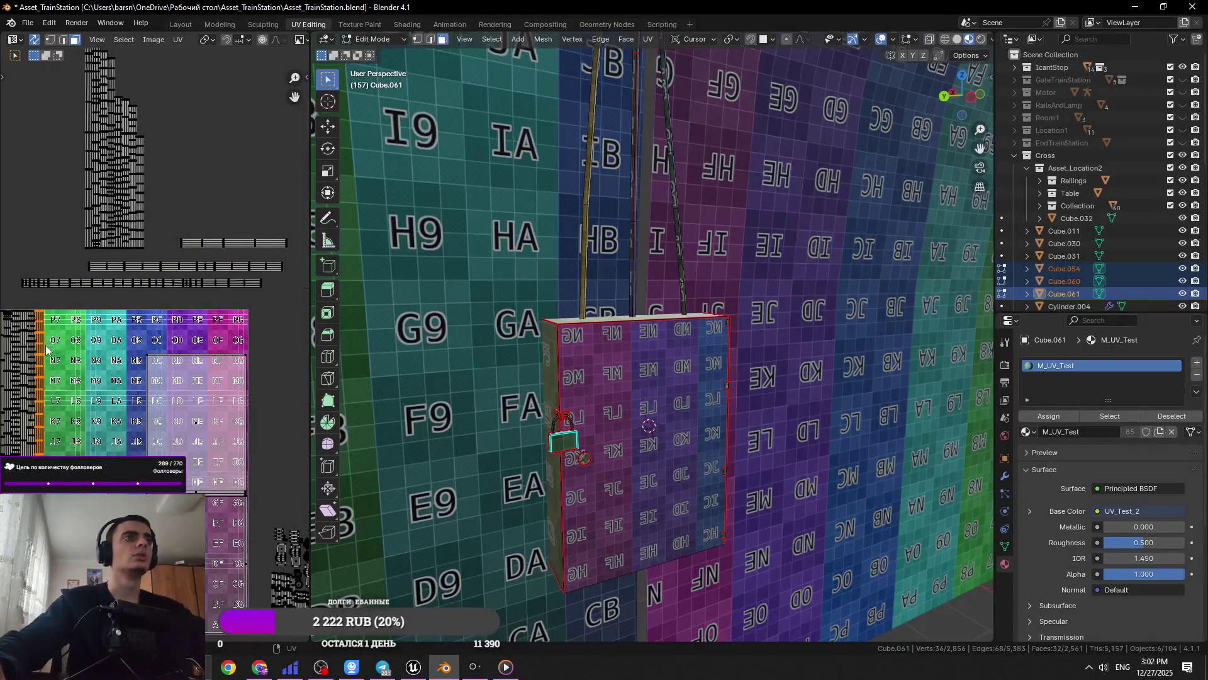
Move a strip up and to the left into a higher row above the grid
key("g")
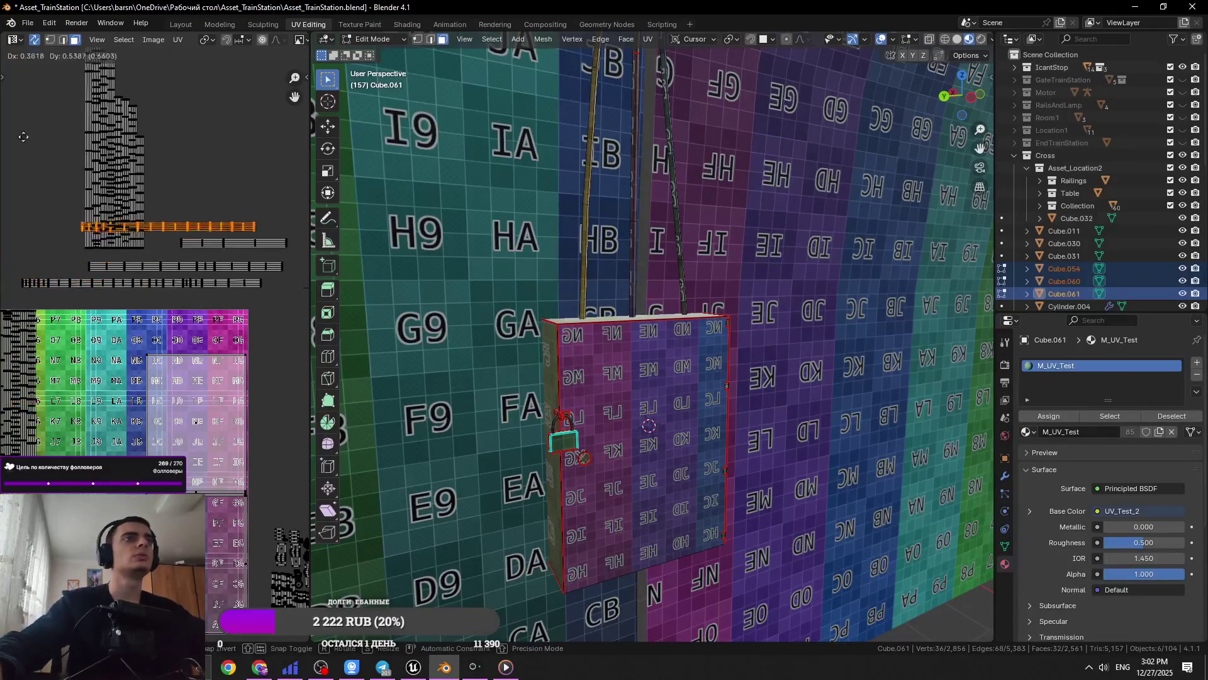
right_click(82, 119)
key("g")
left_click(41, 334)
middle_click_drag(40, 334, 134, 314)
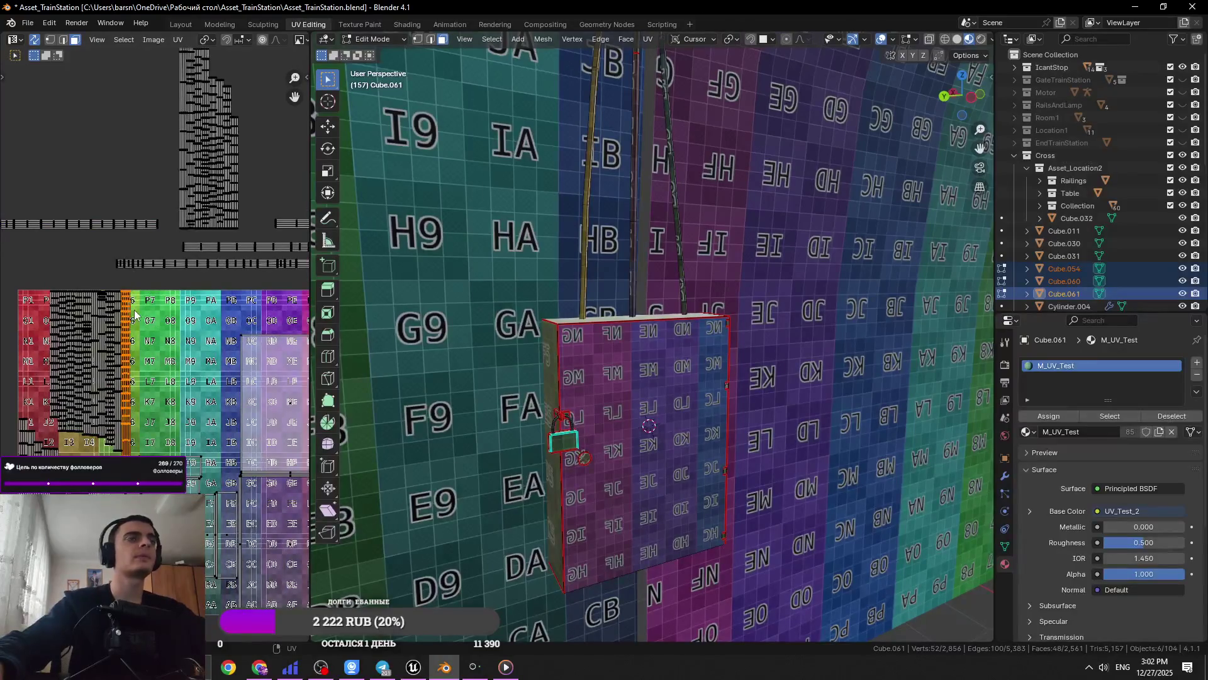
left_click(102, 188)
middle_click_drag(233, 233, 87, 241)
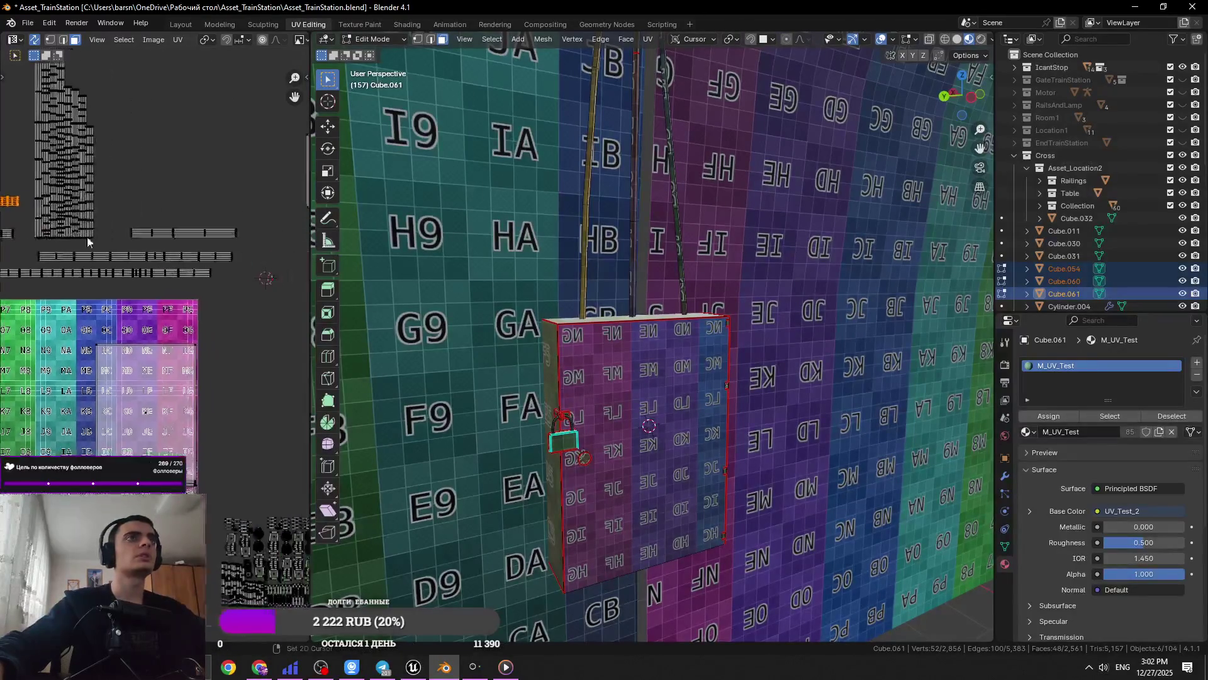
Select both strip rows and shift them down to a new position
key("l")
middle_click_drag(167, 272, 226, 262)
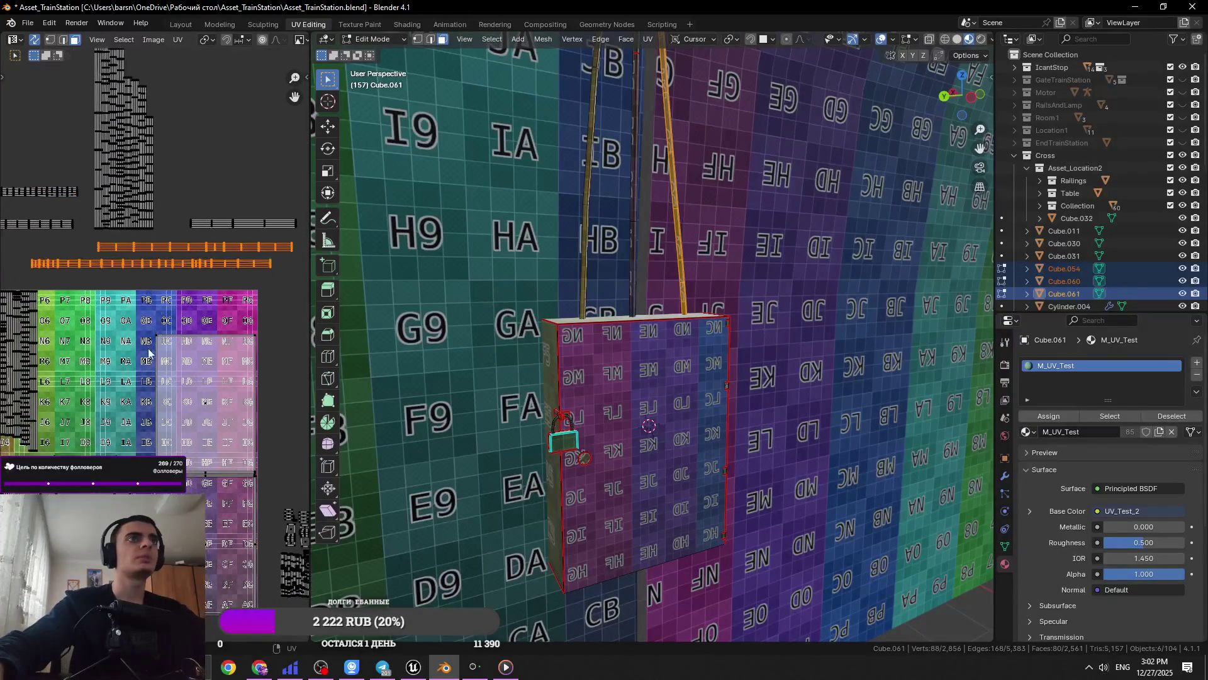
key("g")
left_click(154, 371)
Shift a small face segment left, constrained to the X axis
middle_click_drag(33, 312, 107, 335)
left_click(107, 335)
key("g")
key("x")
left_click(25, 266)
Check the strip layout, then clear the selection and select the horizontal UV strip
left_click(119, 363)
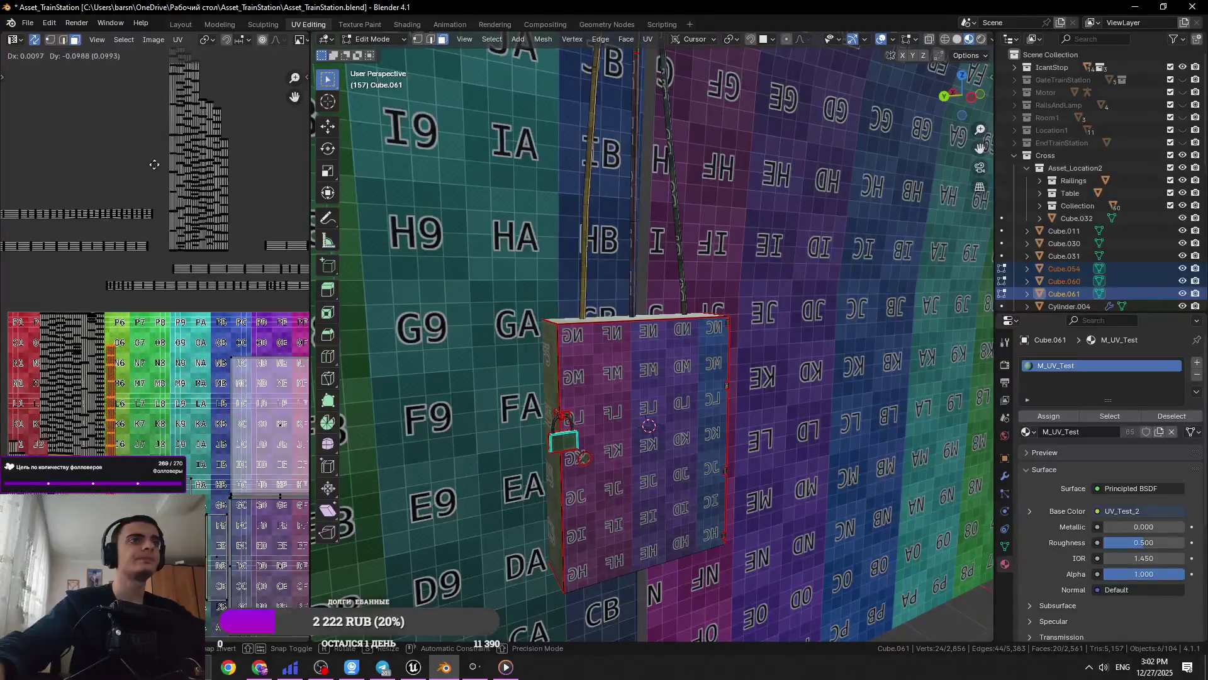
scroll(189, 314, "up", 5)
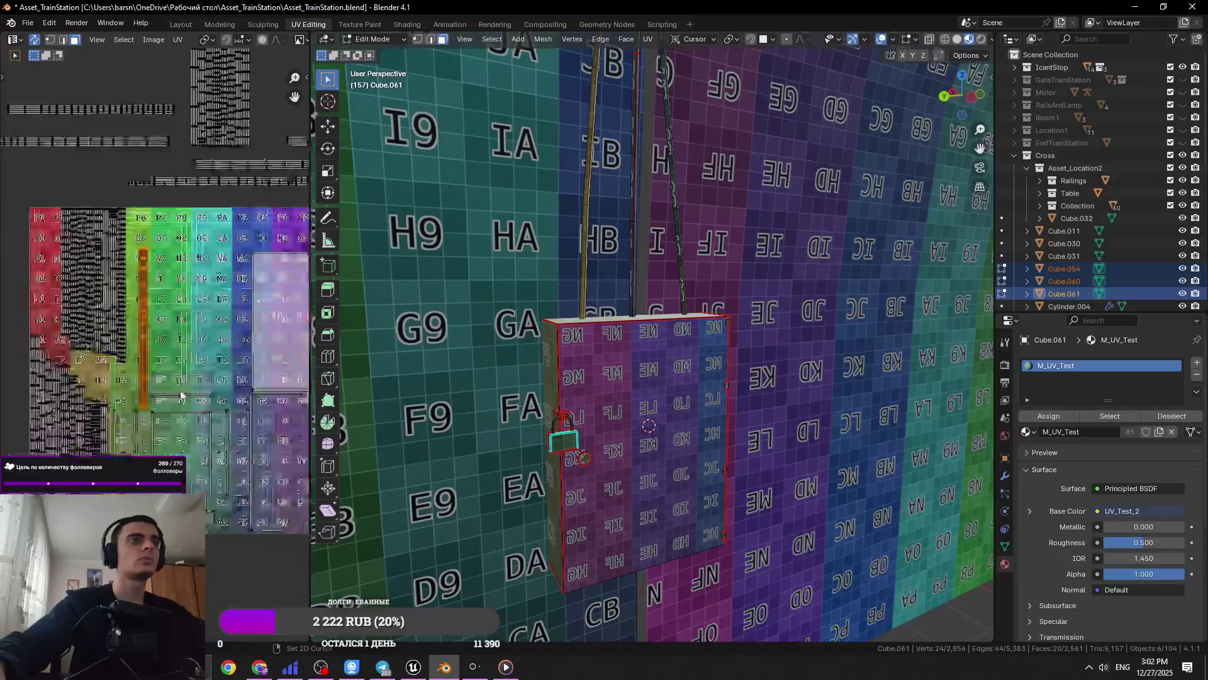
scroll(153, 335, "down", 4)
scroll(141, 326, "down", 2)
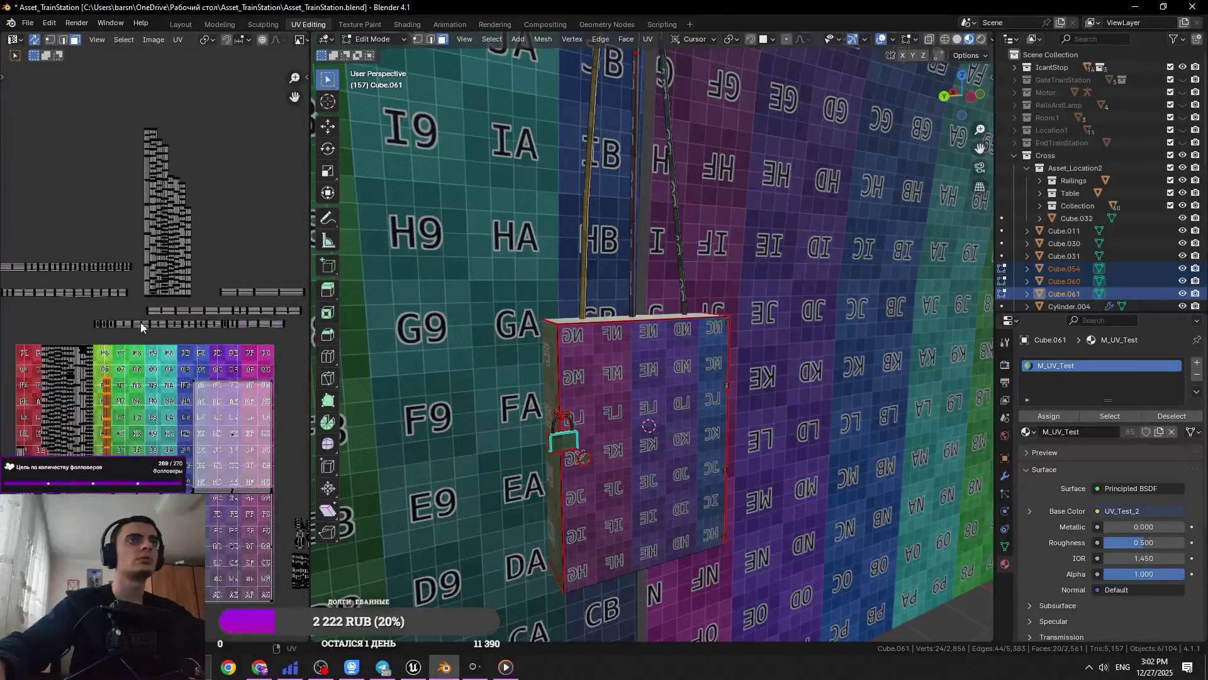
scroll(151, 326, "down", 3)
left_click(163, 333)
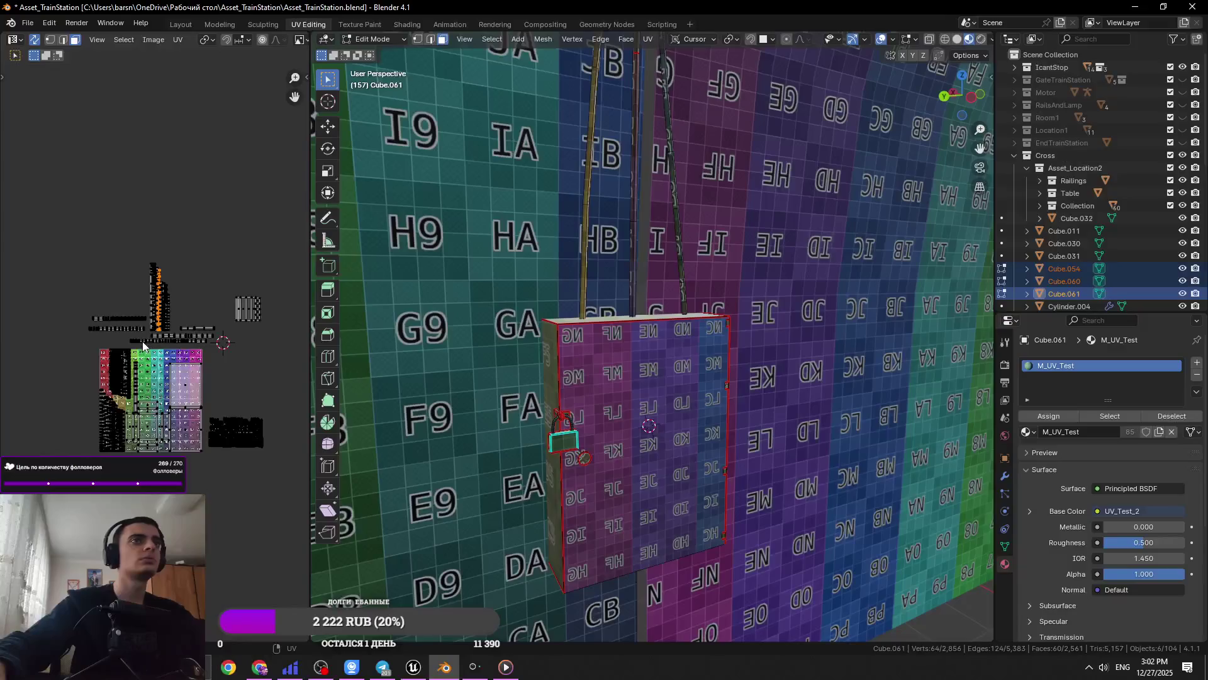
left_click(186, 344)
scroll(189, 343, "up", 6)
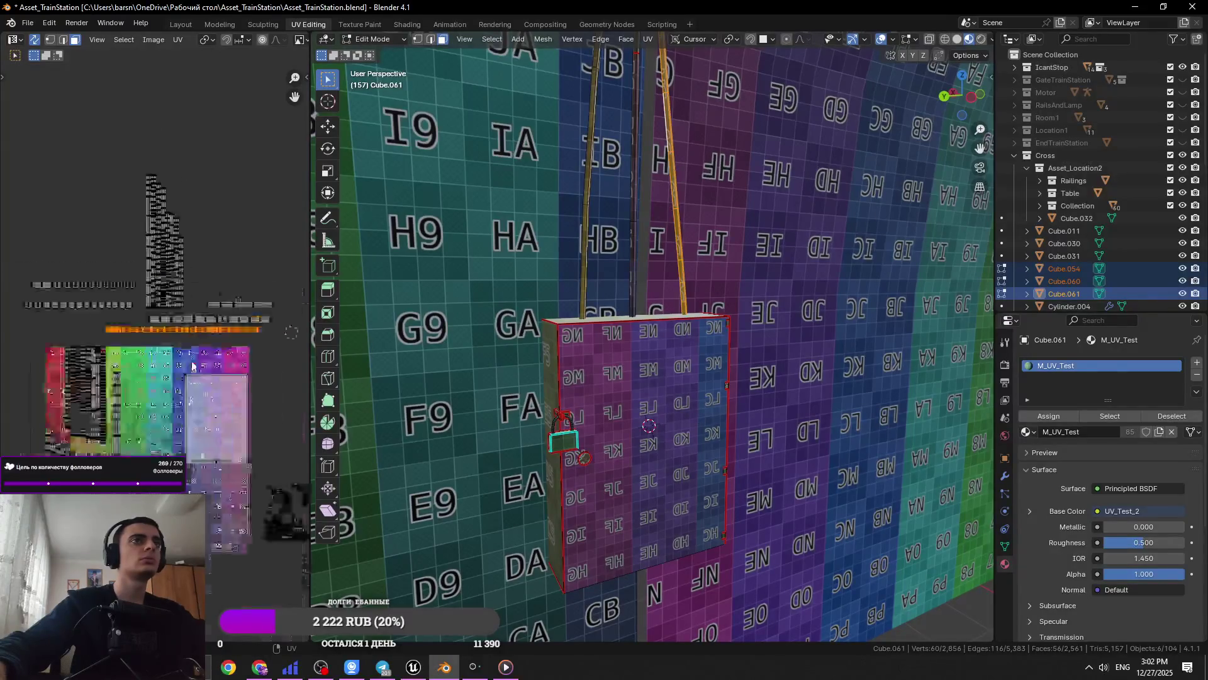
Try moving a strip, undo that move, and select a single small face instead
key("g")
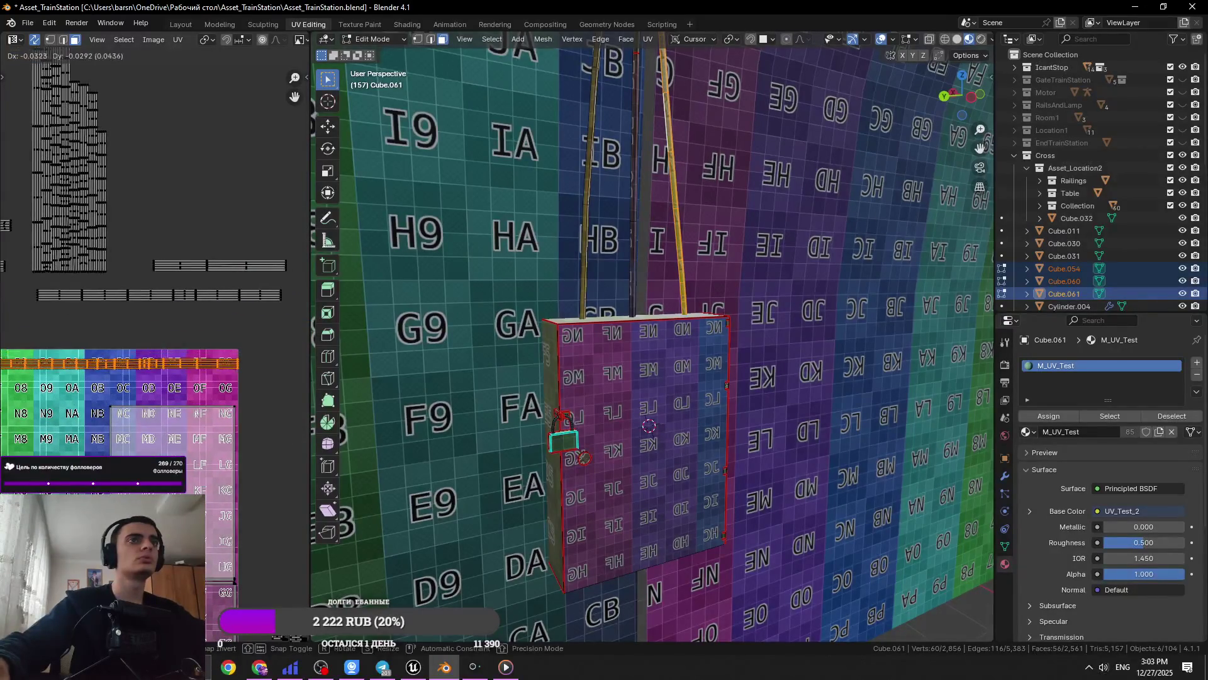
left_click(119, 507)
middle_click_drag(118, 508, 244, 476)
key("ctrl+z")
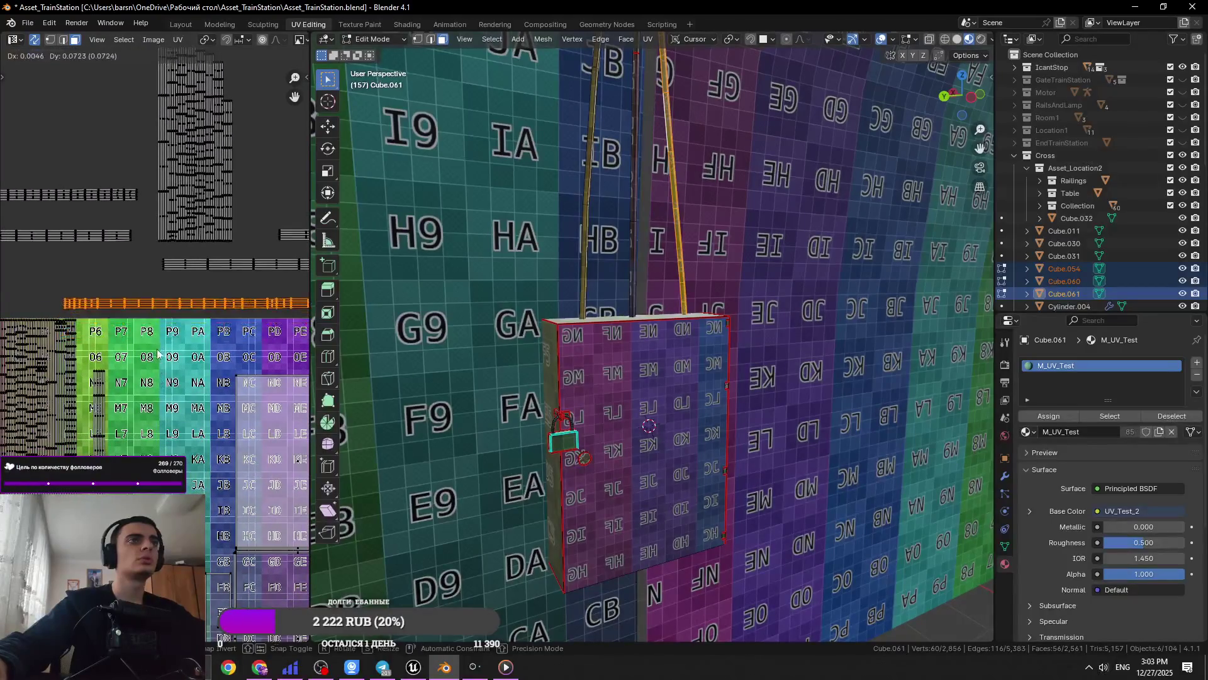
left_click(67, 343)
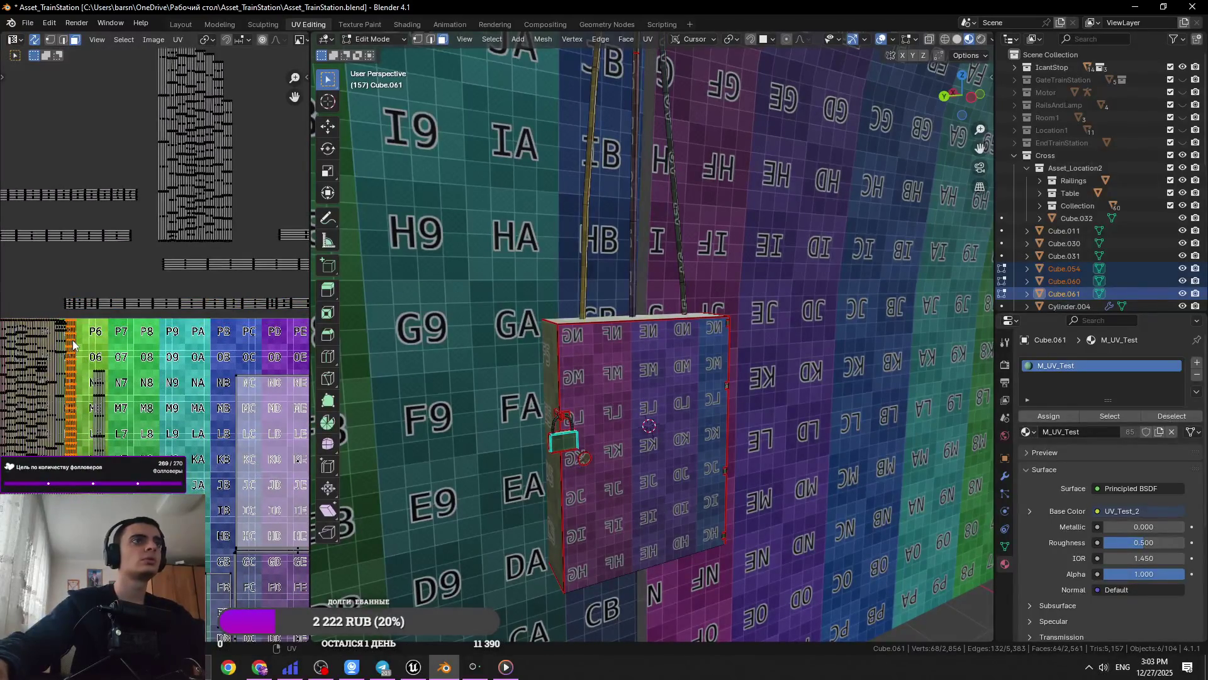
scroll(74, 344, "down", 2)
key("g")
scroll(87, 398, "up", 6)
Move the orange strip and another strip into free cells around the K4–F6 grid area
key("g")
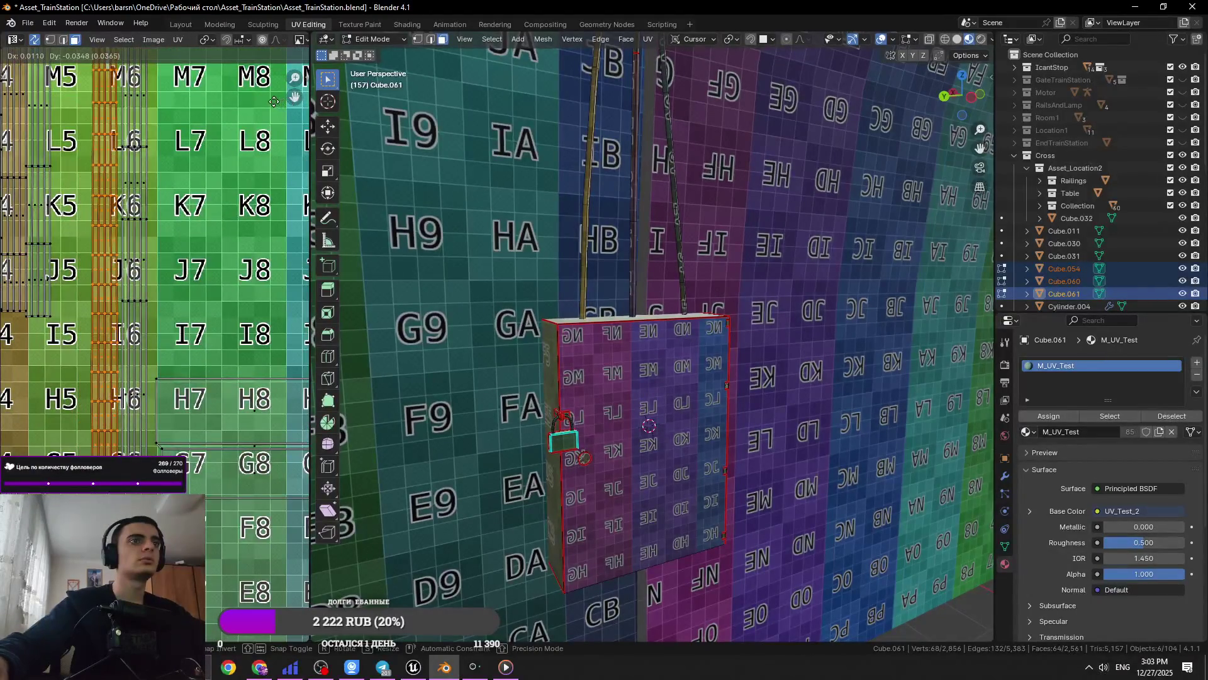
left_click(280, 101)
scroll(179, 214, "down", 6)
scroll(129, 261, "up", 4)
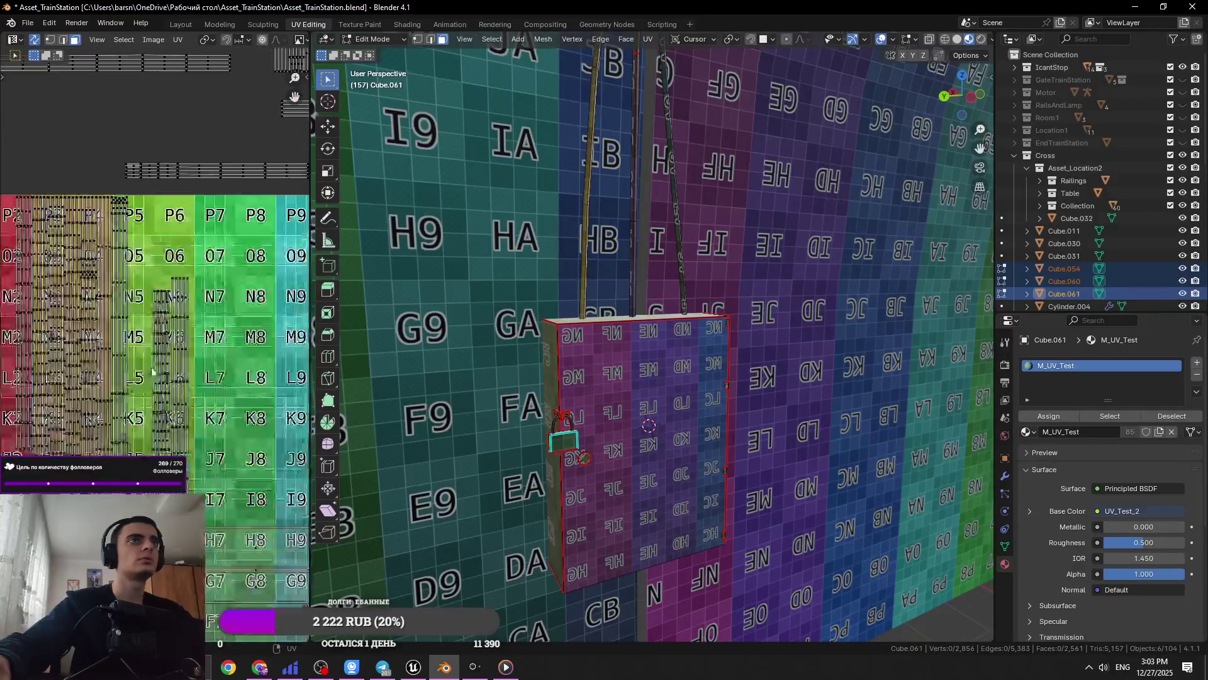
scroll(151, 423, "up", 4)
middle_click_drag(274, 41, 275, 137)
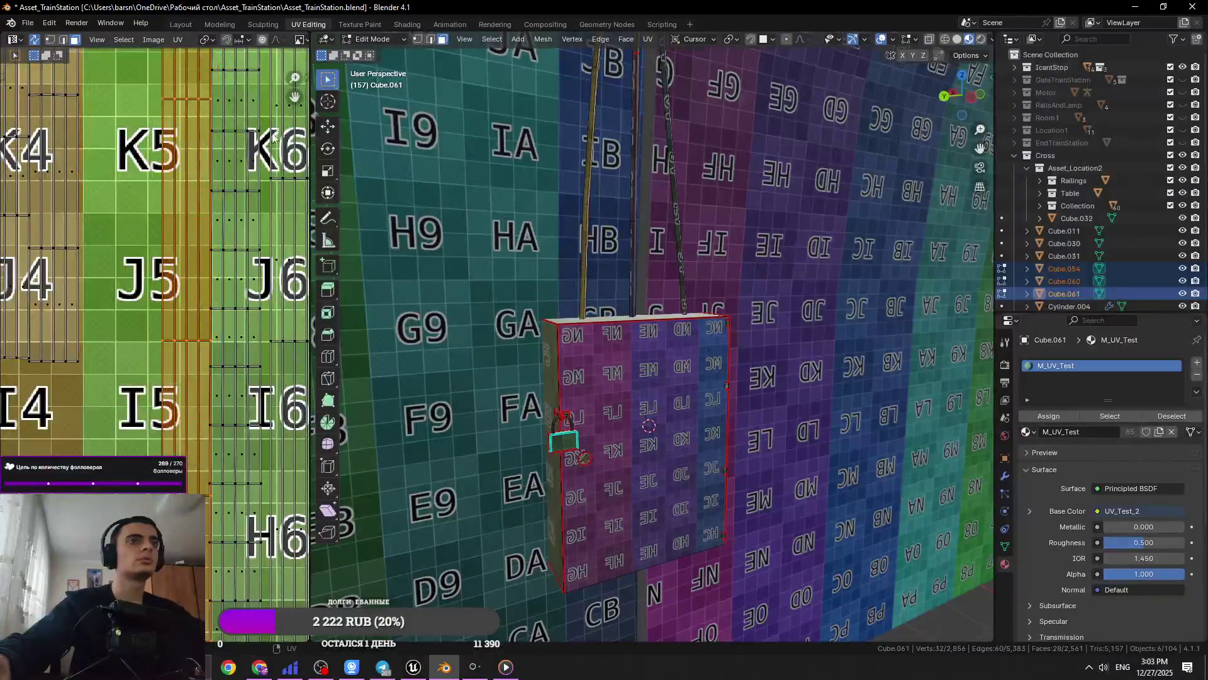
middle_click_drag(212, 311, 192, 87)
key("g")
left_click(234, 306)
Select the second rope's UV strip, with the PG cell area in view
scroll(168, 306, "down", 5)
scroll(167, 307, "up", 5)
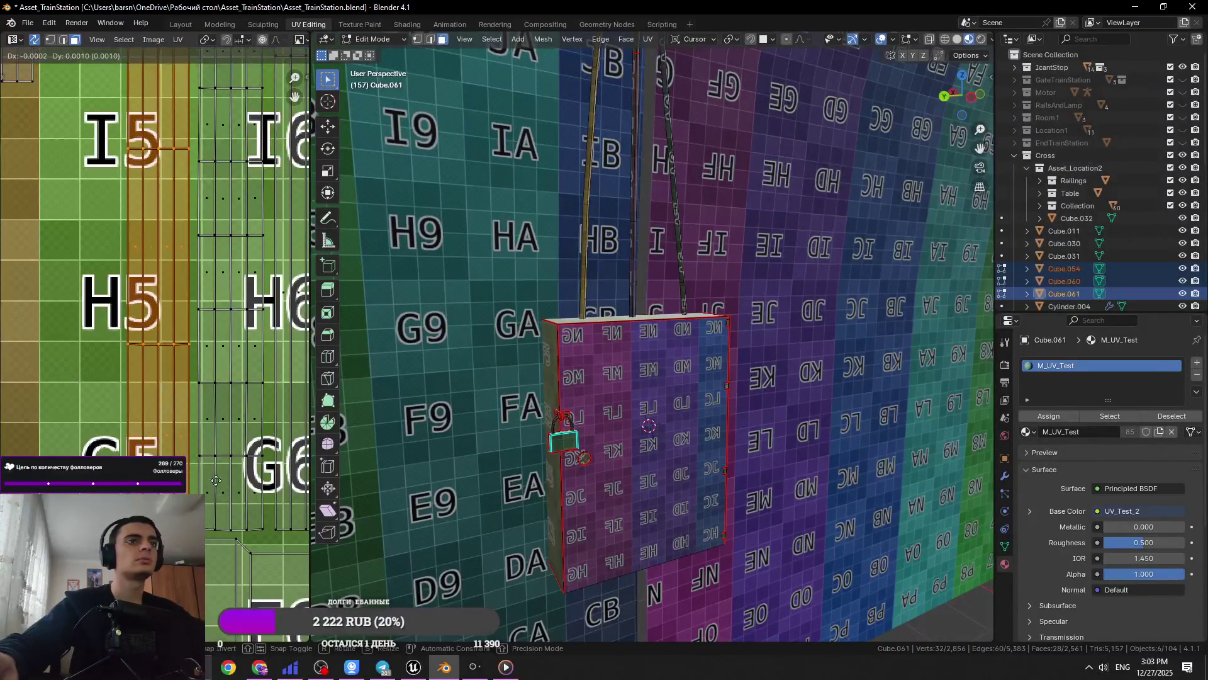
scroll(167, 307, "down", 4)
middle_click_drag(168, 306, 120, 355)
scroll(156, 293, "down", 3)
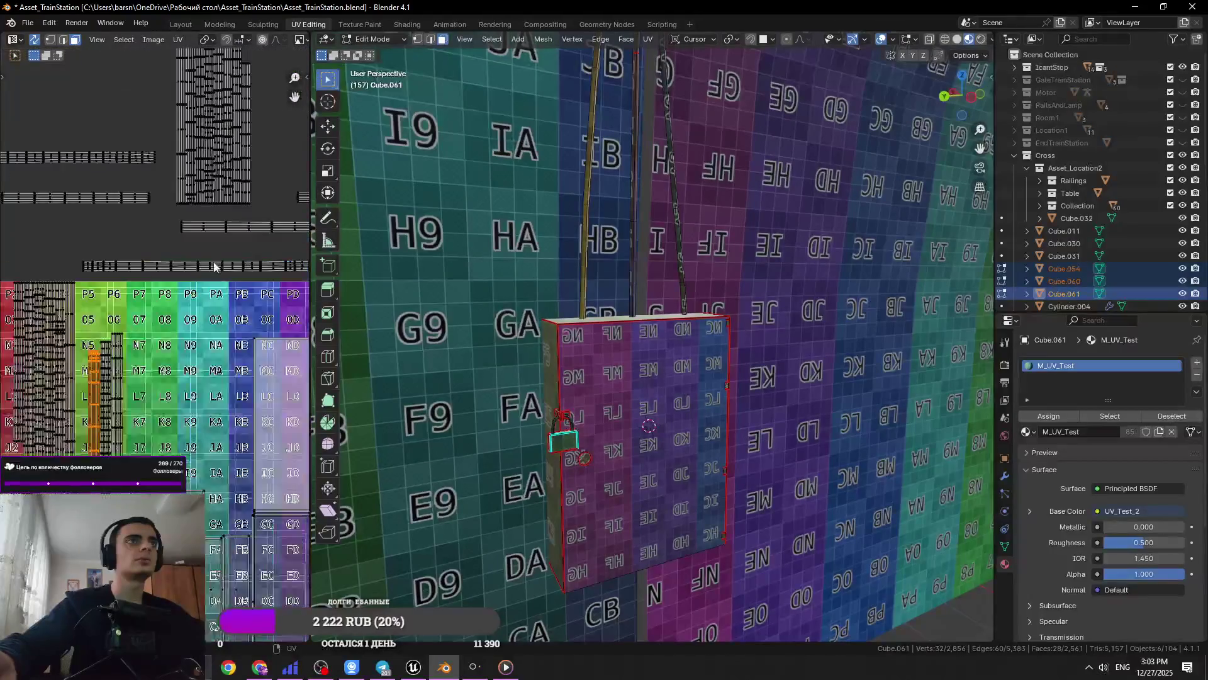
key("l")
middle_click_drag(288, 291, 209, 316)
scroll(210, 317, "up", 2)
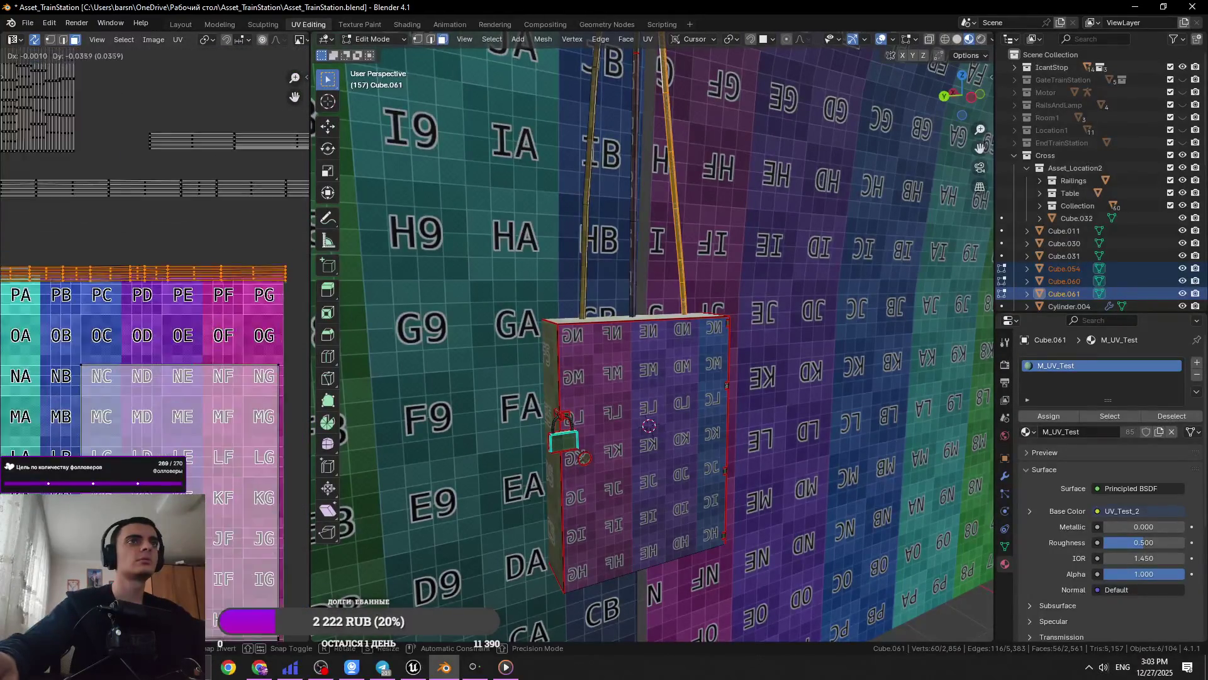
scroll(147, 287, "up", 5)
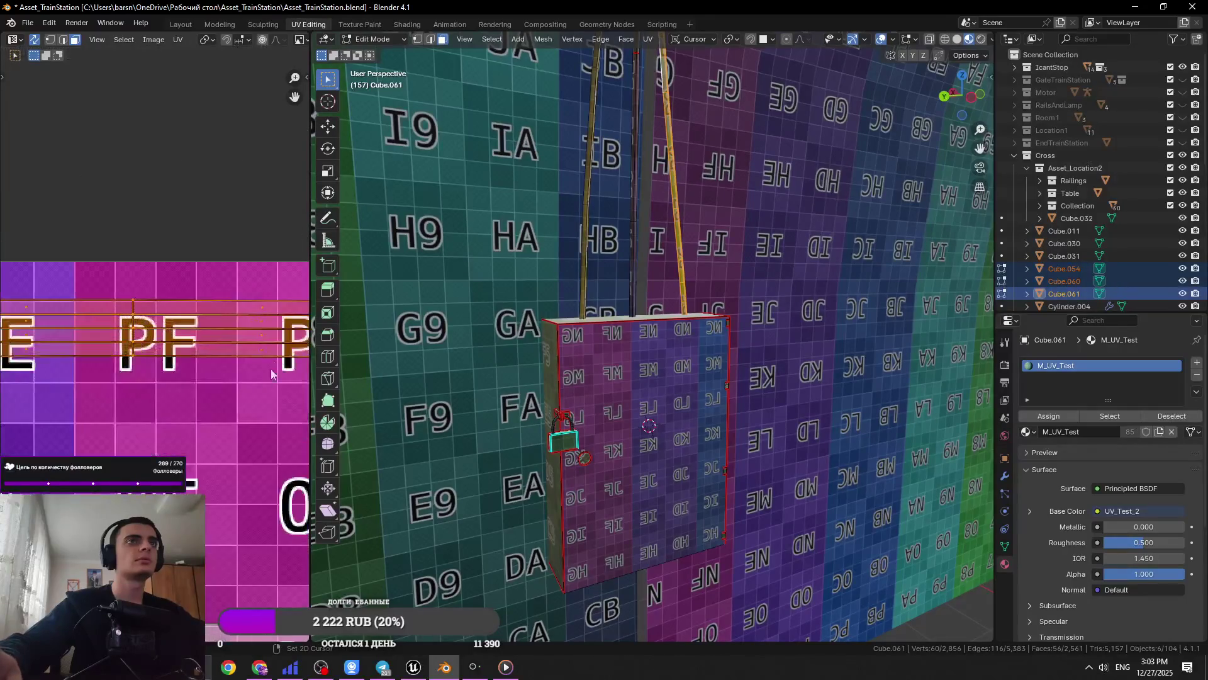
middle_click_drag(283, 328, 219, 340)
Move the selected rope strips near the PG cell and save the file
key("g")
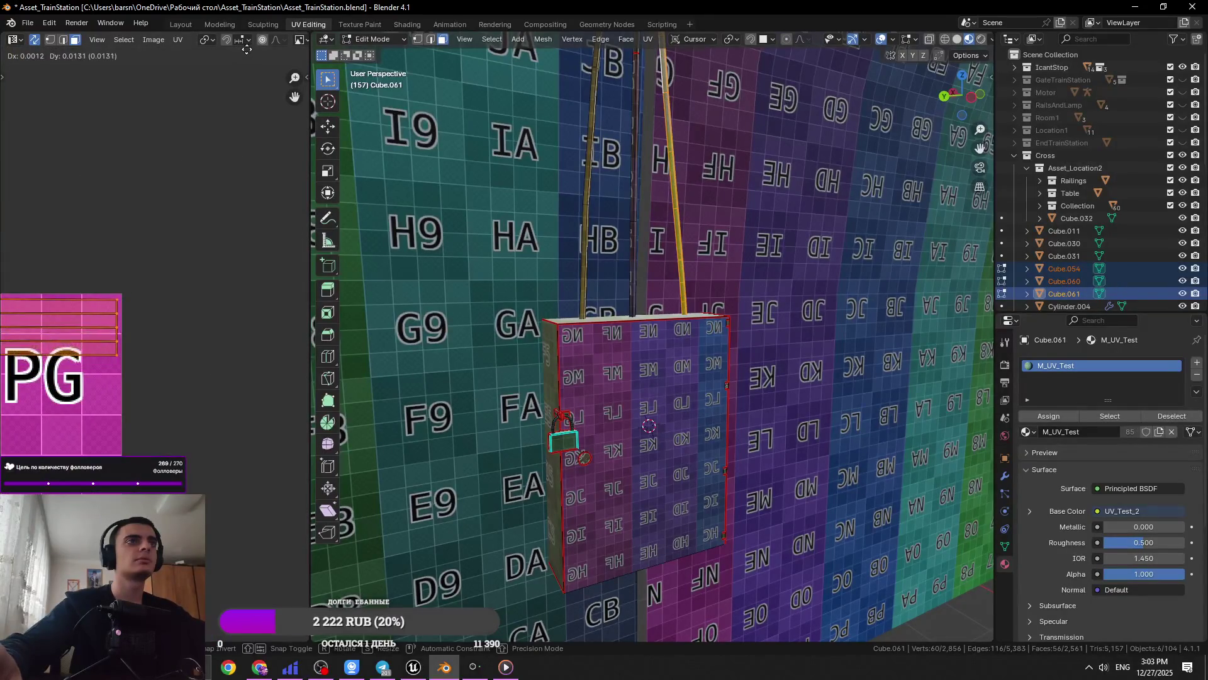
scroll(180, 432, "up", 3)
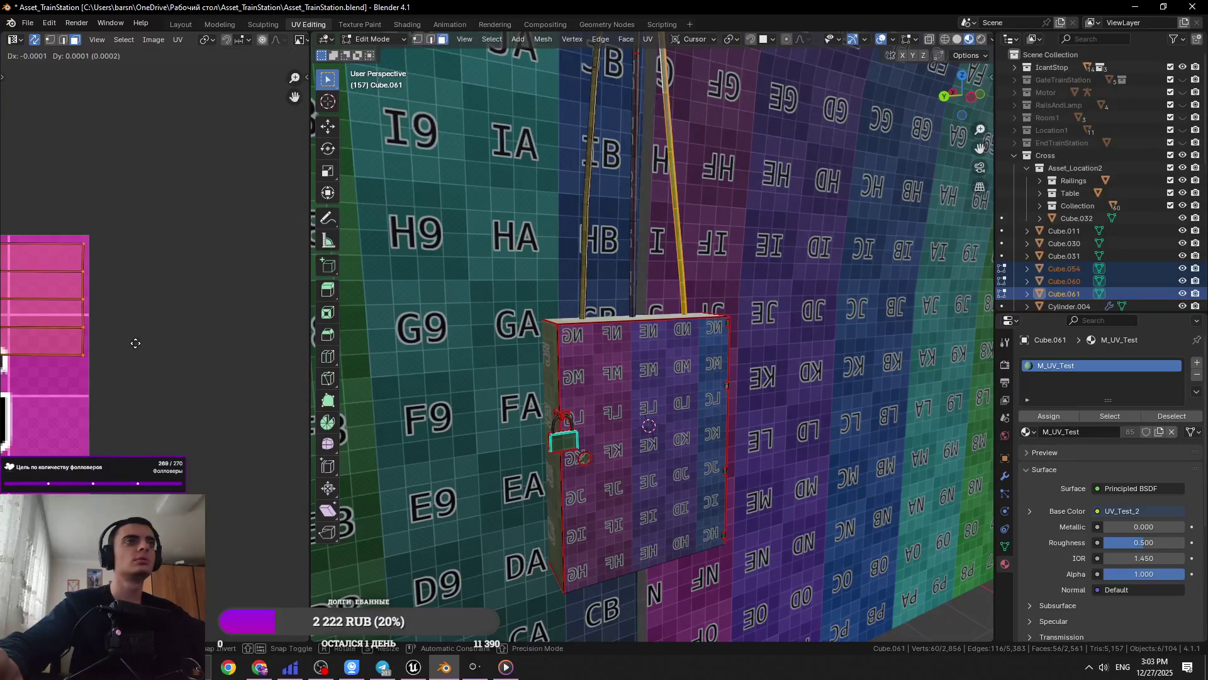
left_click(142, 333)
scroll(143, 332, "down", 4)
scroll(61, 383, "up", 5)
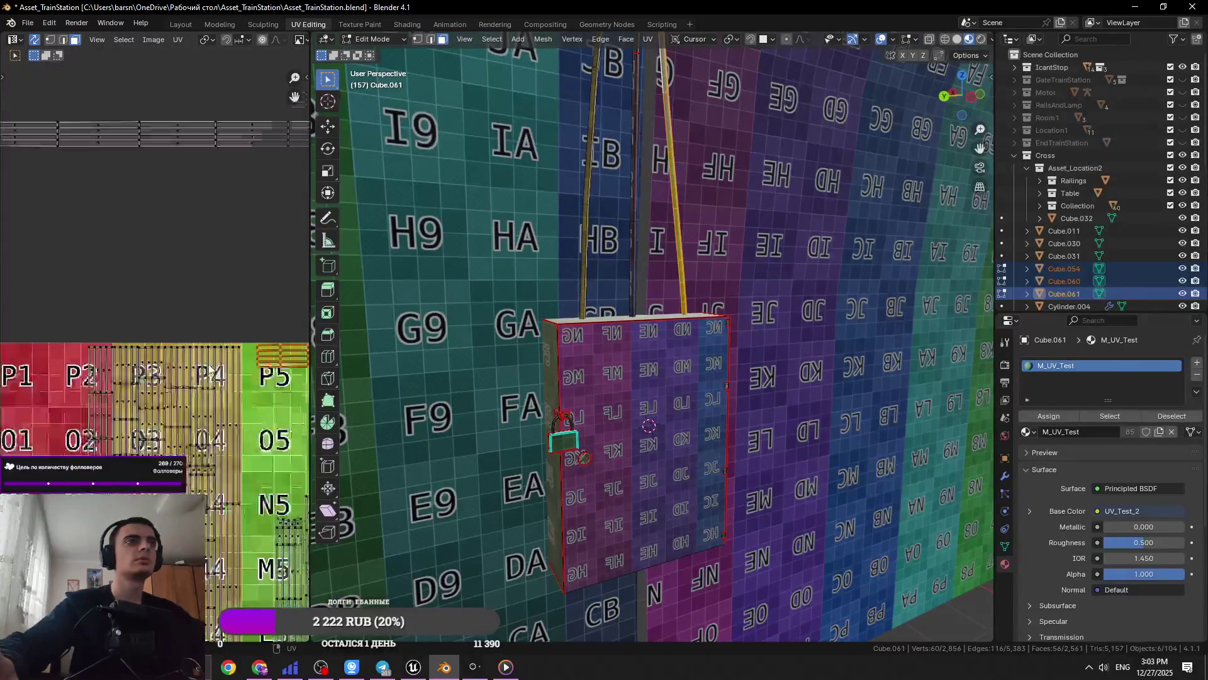
left_click(96, 382)
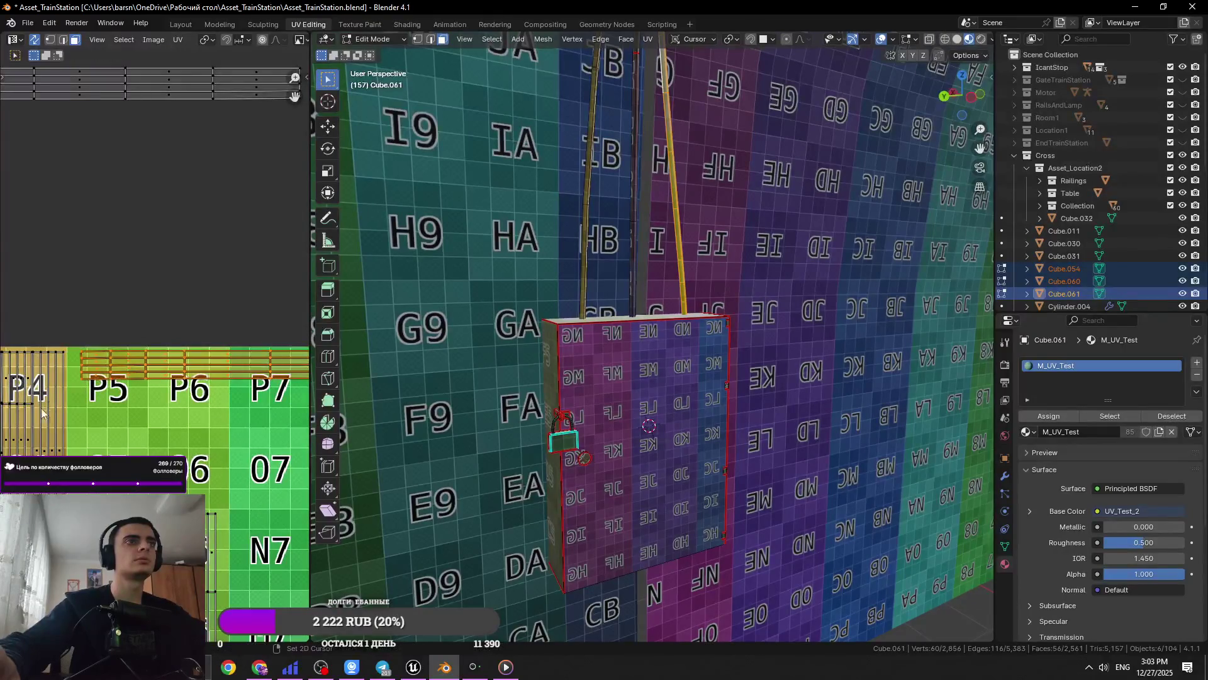
key("ctrl+s")
Select more linked UV strips, move them into a free area, and save
scroll(73, 300, "down", 3)
scroll(73, 300, "down", 2)
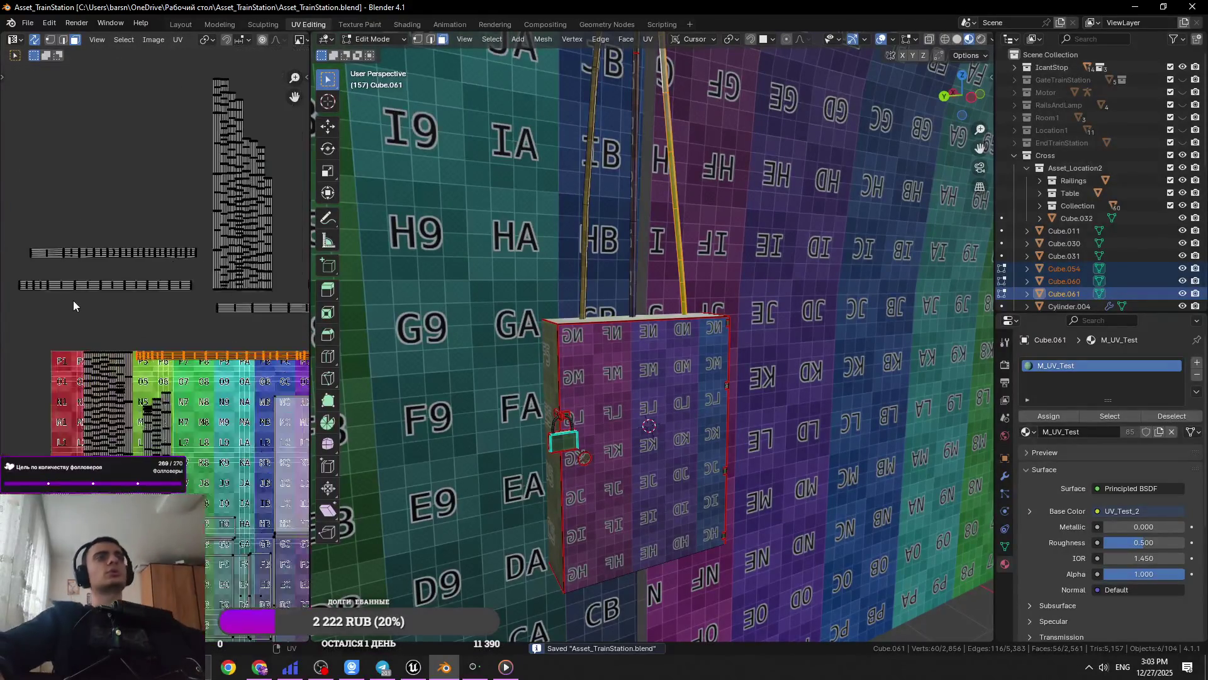
left_click(108, 182)
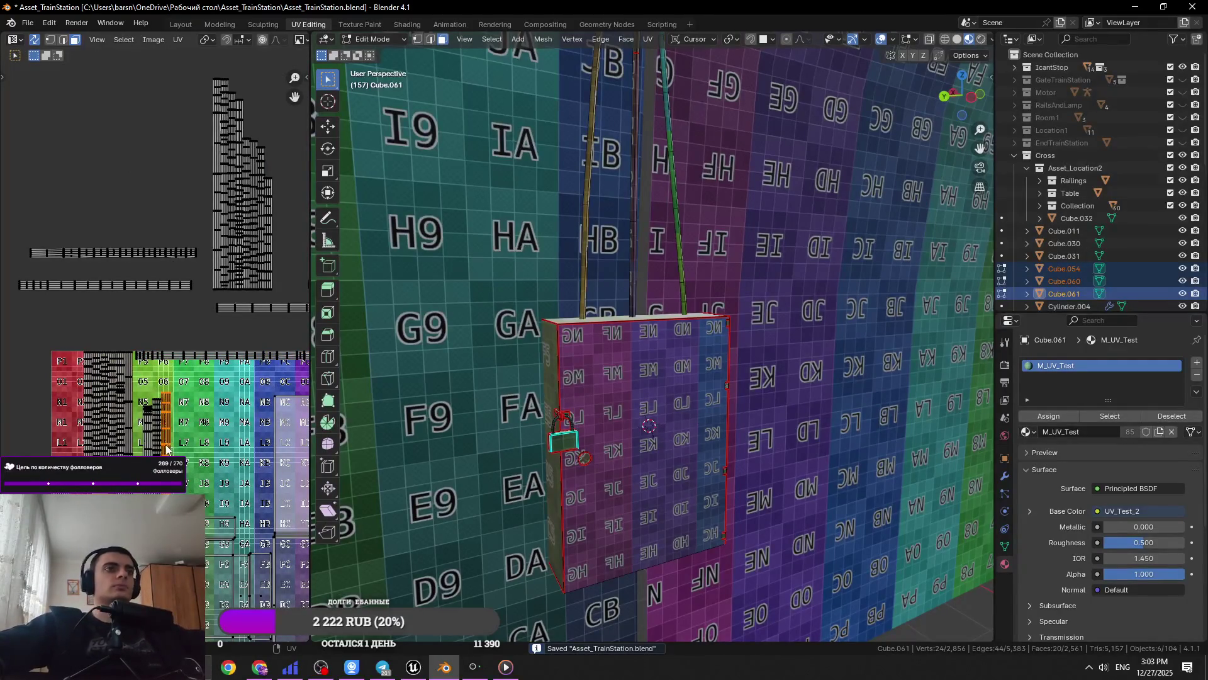
scroll(167, 448, "up", 4)
key("ctrl+l")
scroll(171, 354, "up", 2)
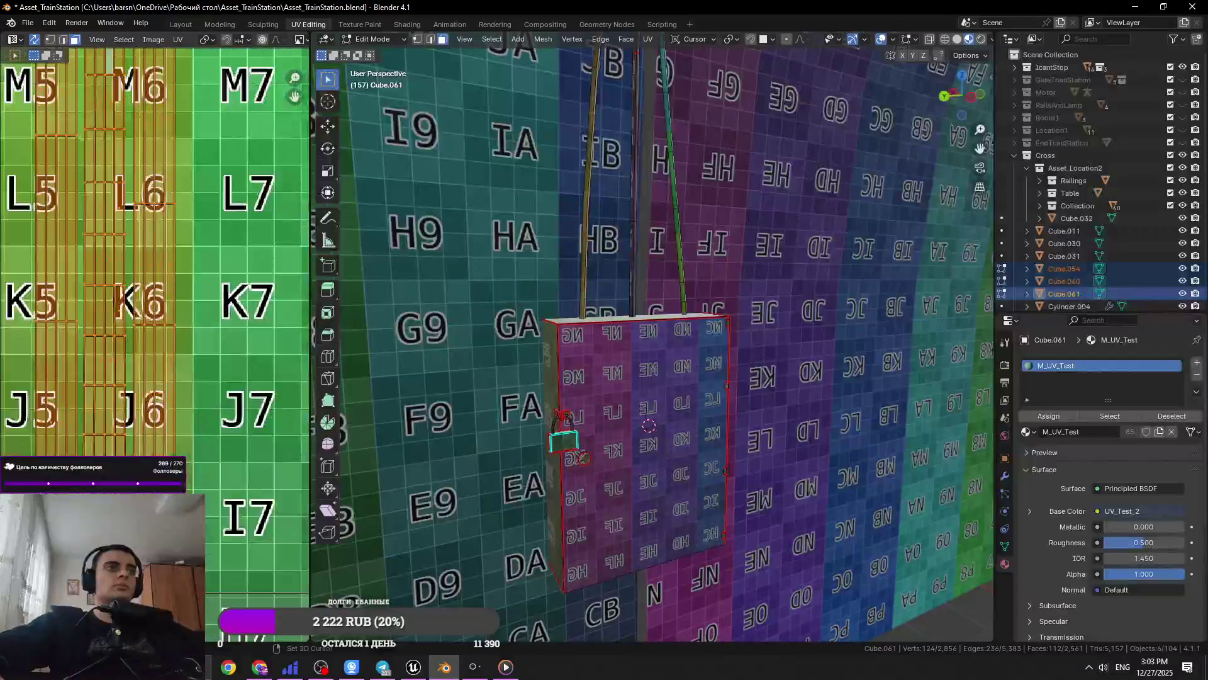
scroll(233, 371, "down", 3, "ctrl")
key("g")
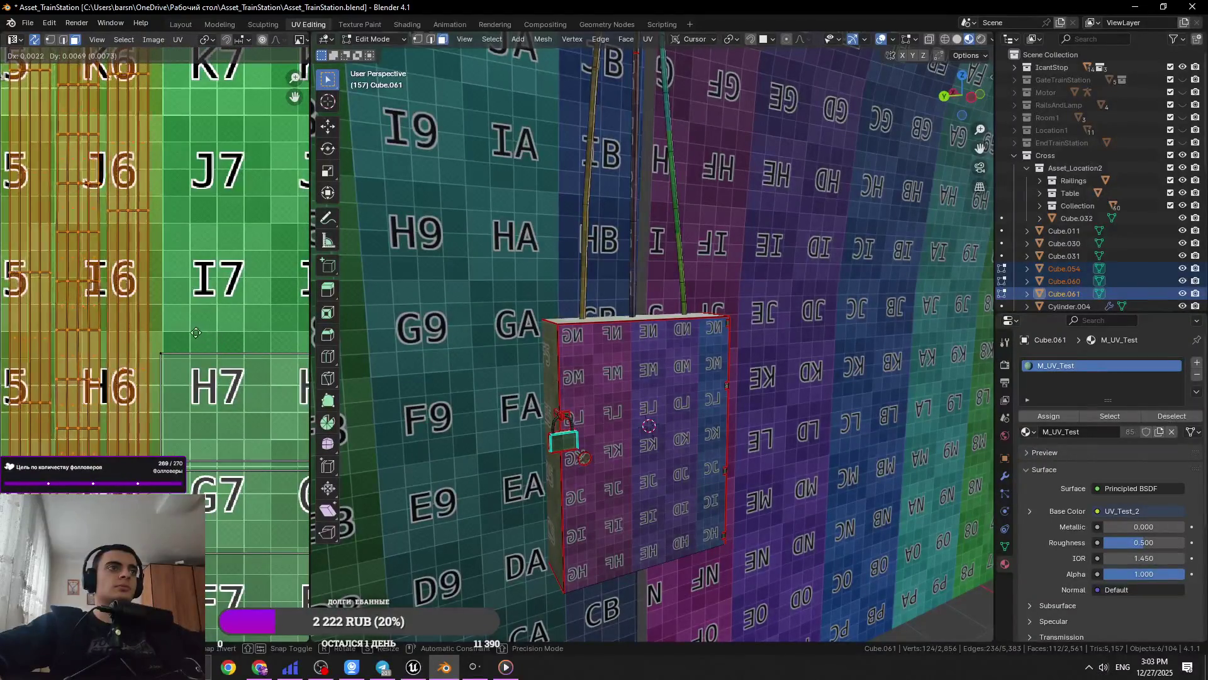
left_click(168, 324)
scroll(167, 324, "down", 3)
key("ctrl+s")
Nudge the selected strips slightly and clear the UV selection
key("g")
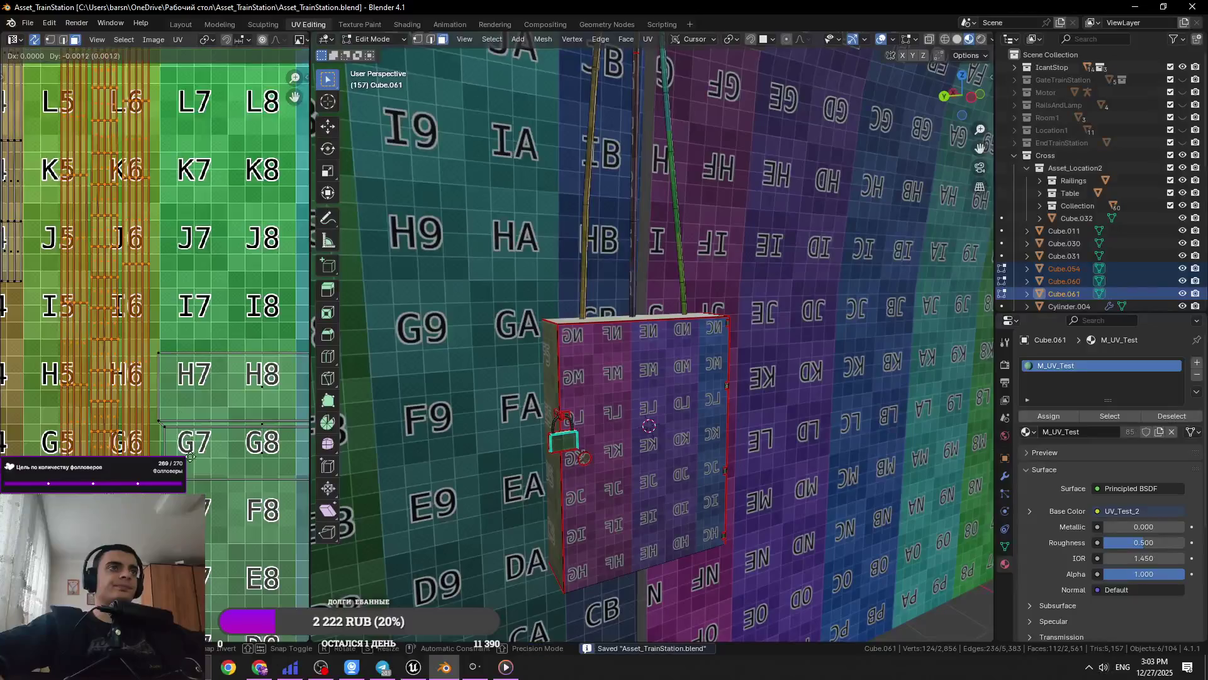
left_click(168, 336)
scroll(169, 336, "down", 3)
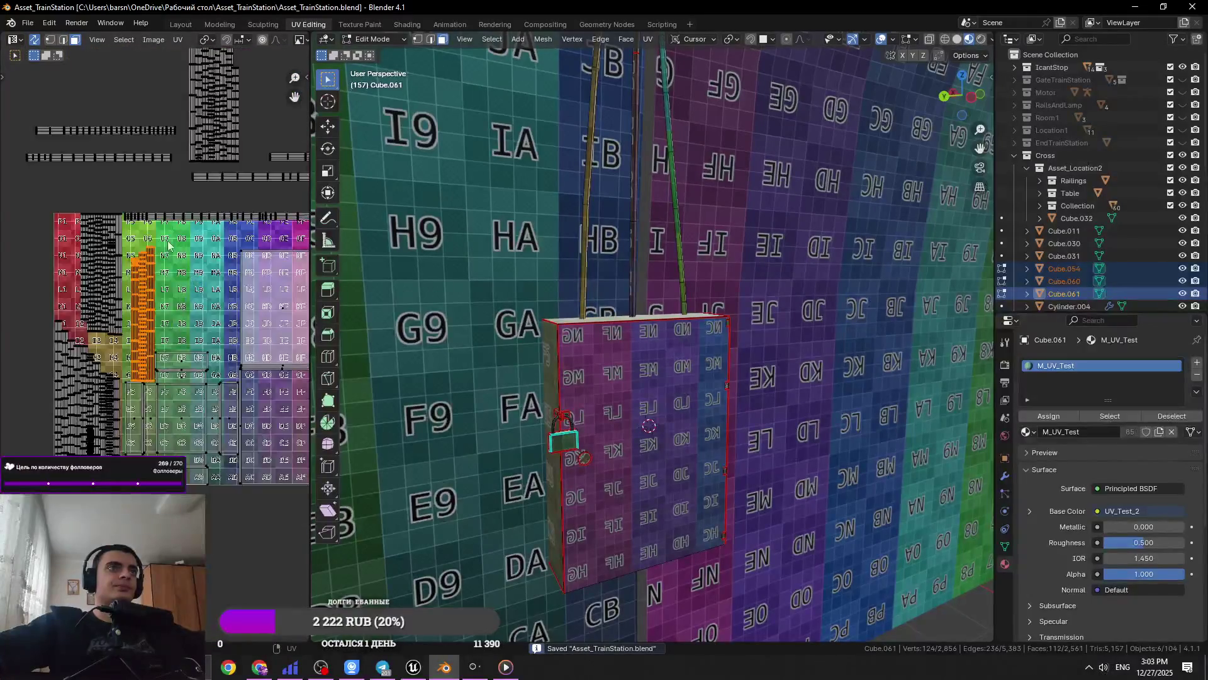
middle_click_drag(169, 336, 224, 475)
Rotate a tall vertical strip 90 degrees and set it into free grid space near PG
left_click(201, 168)
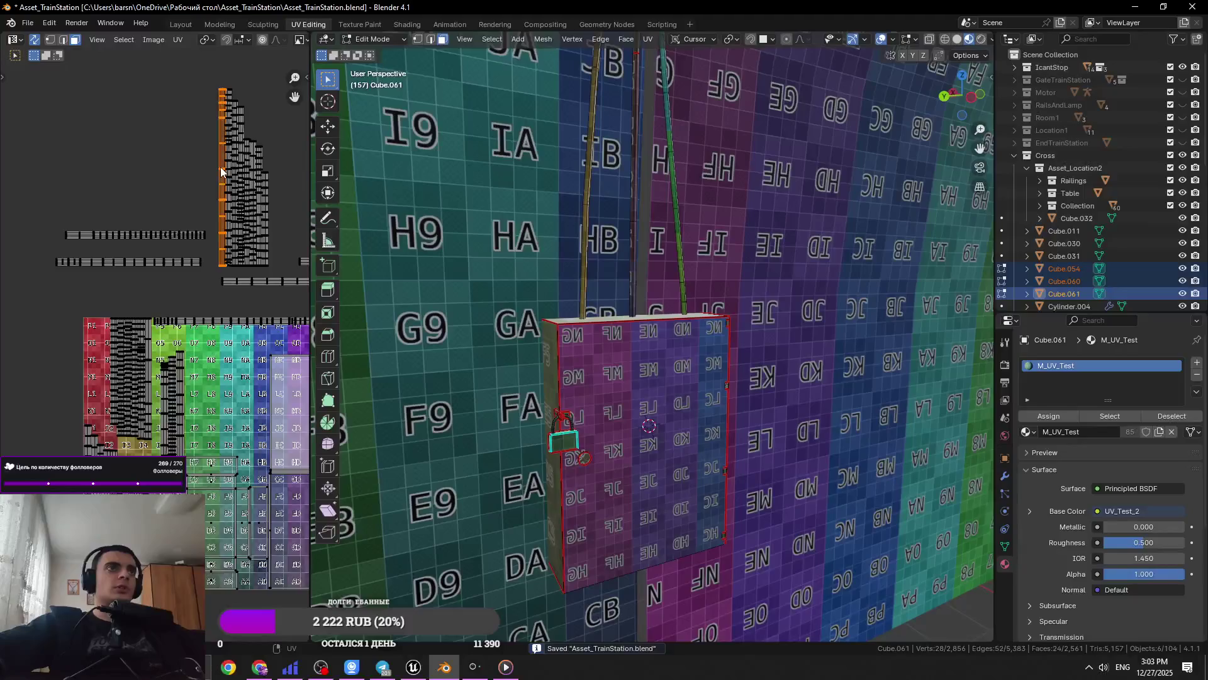
middle_click_drag(231, 226, 194, 353)
type("r90")
key("Return")
middle_click_drag(106, 353, 194, 289)
key("g")
left_click(205, 315)
scroll(90, 416, "up", 4)
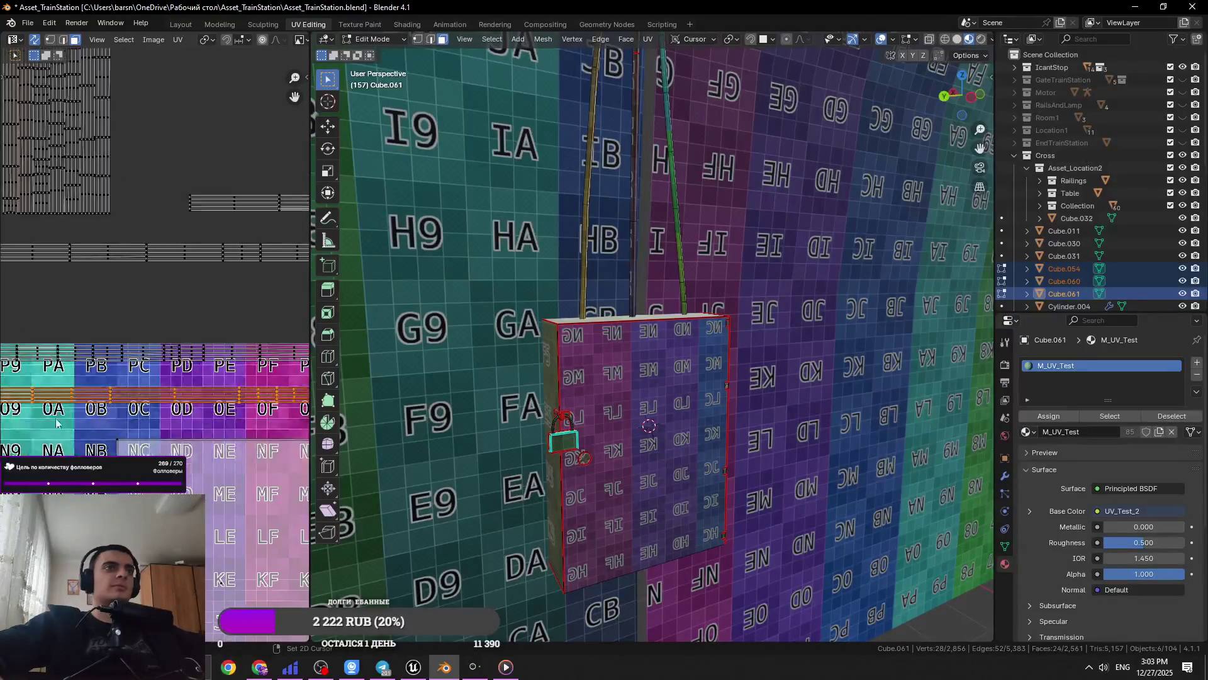
scroll(90, 415, "up", 3)
key("g")
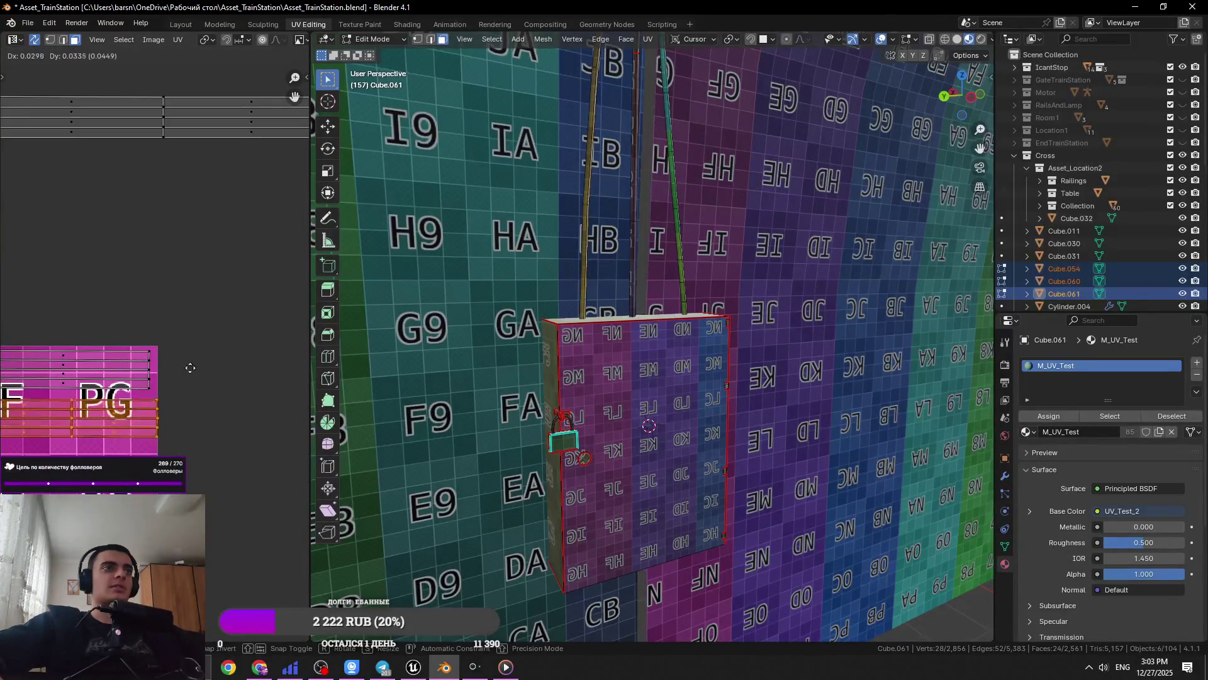
left_click(146, 316)
scroll(158, 327, "down", 6)
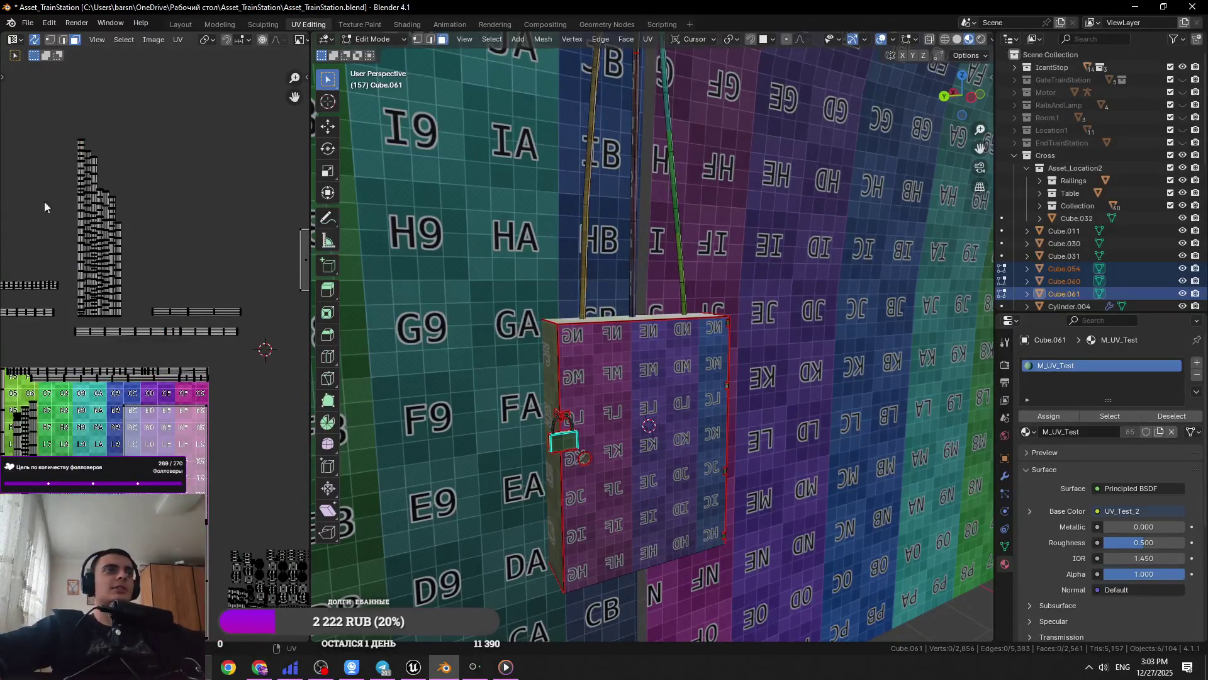
Rotate the next vertical strip 90 degrees, drop it into the PF/PG rows, and save
left_click(77, 197)
key("r")
key("Return")
scroll(189, 431, "up", 5)
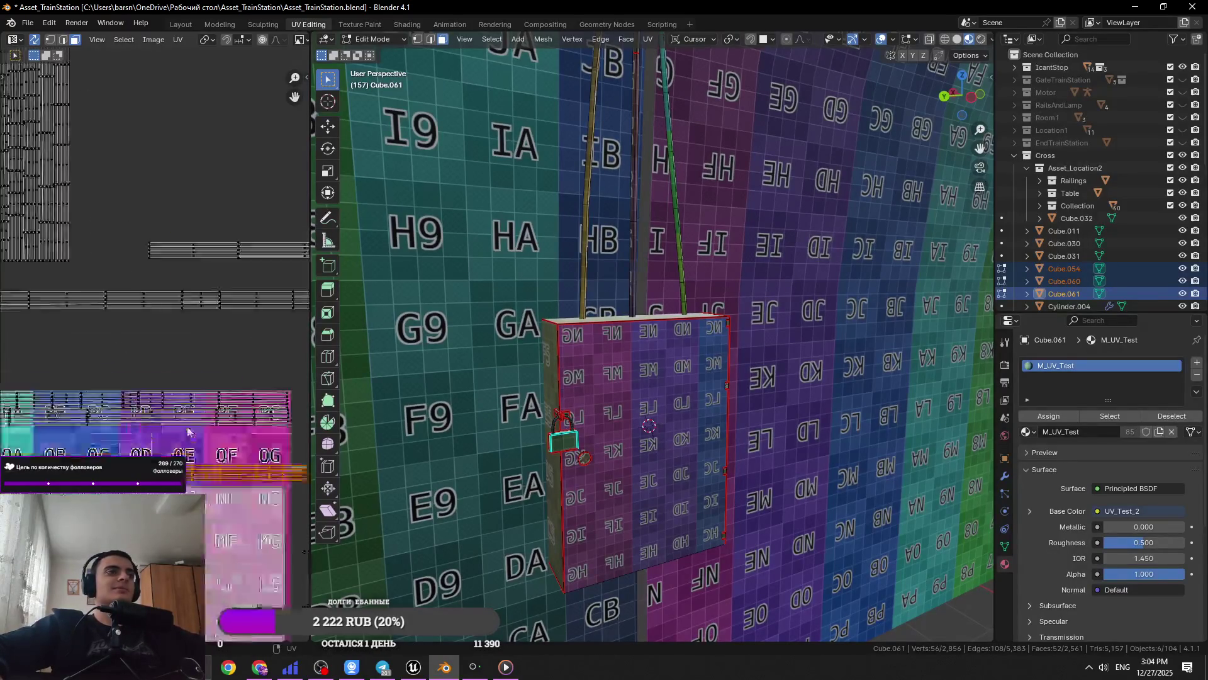
scroll(187, 432, "up", 4)
key("g")
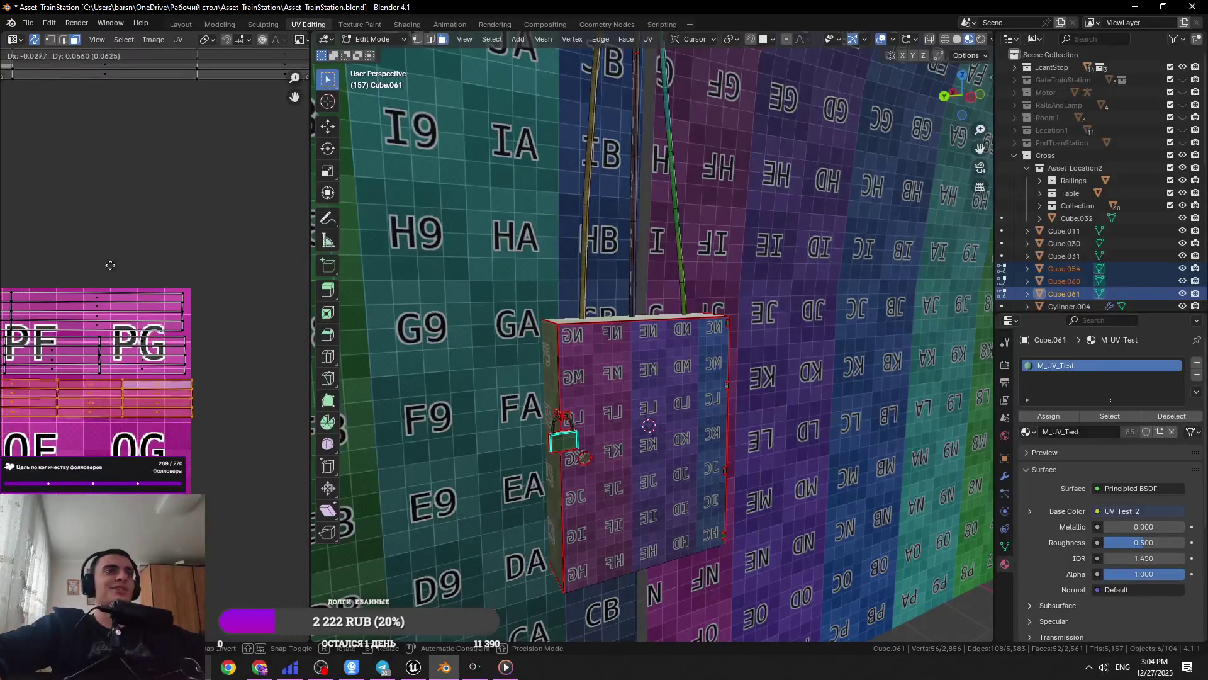
left_click(93, 262)
key("ctrl+s")
Rotate another strip 90 degrees and place it on the 0F/0G row
scroll(96, 273, "down", 6)
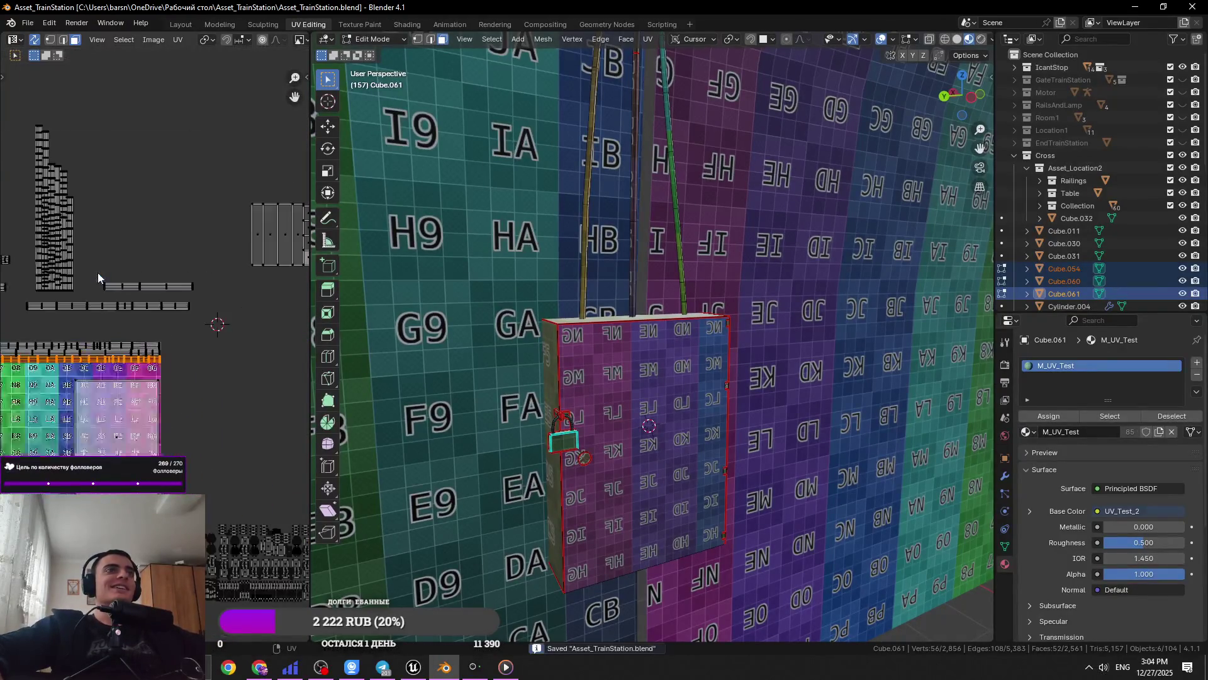
left_click(208, 202)
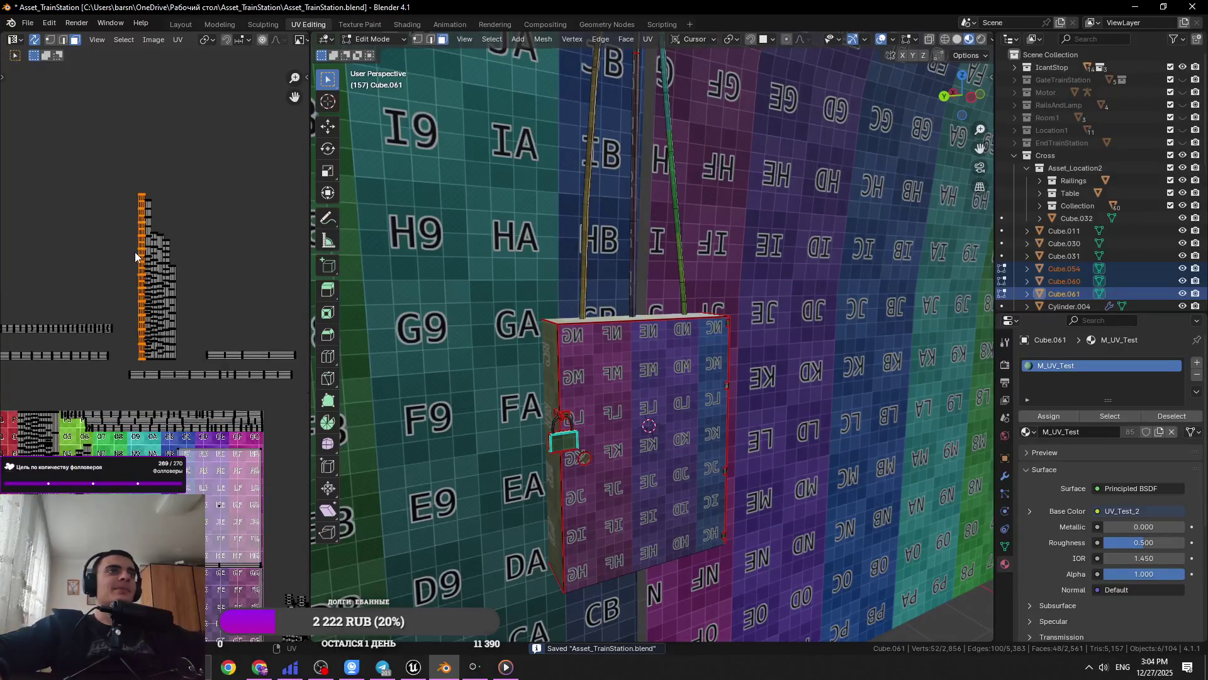
key("9")
key("0")
key("Return")
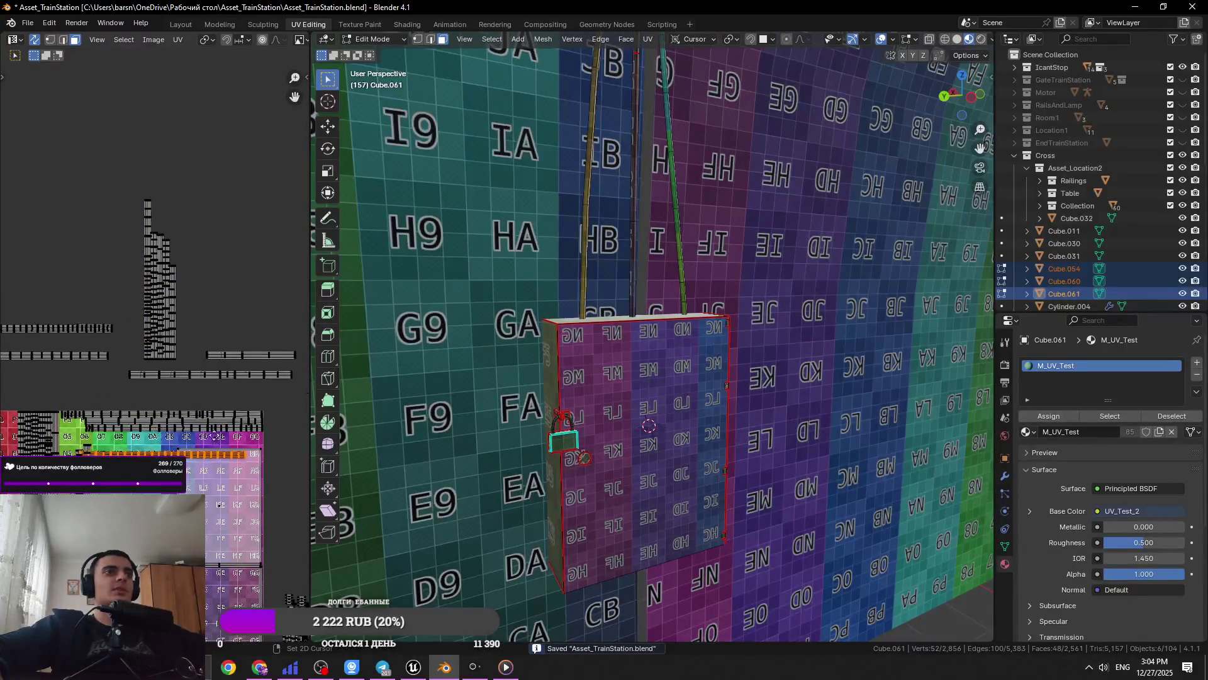
scroll(241, 508, "up", 5)
scroll(241, 509, "up", 4)
key("g")
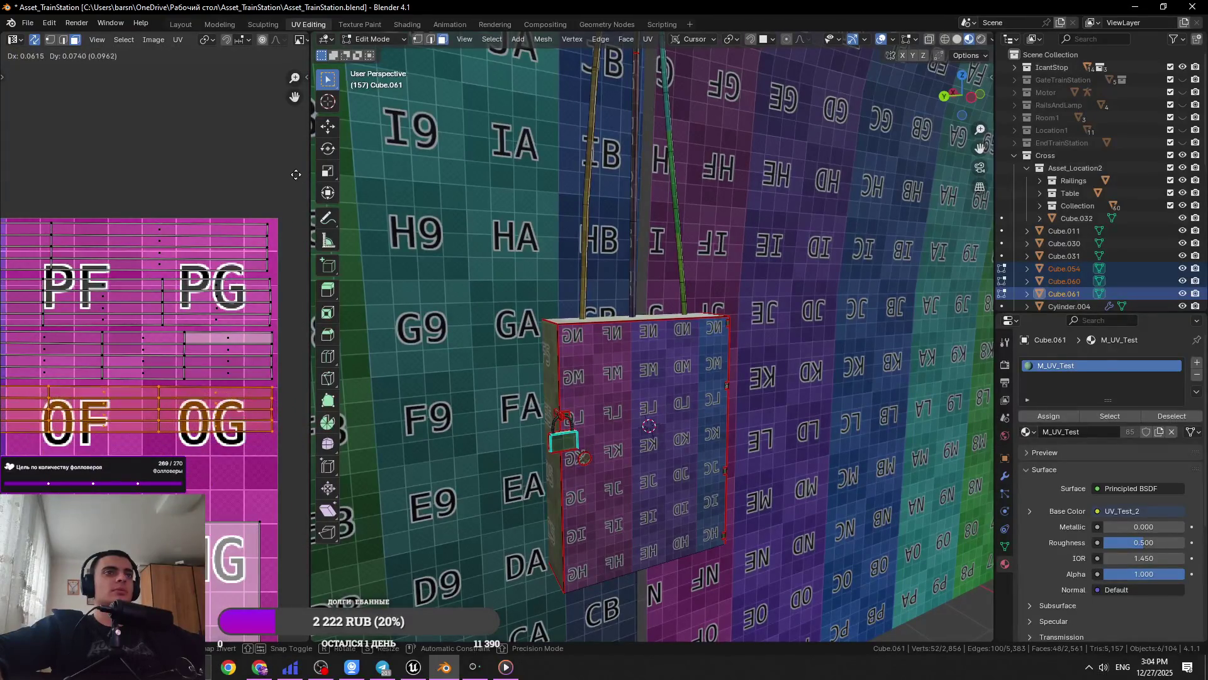
left_click(277, 260)
Bring the P9/PA tiles into view and select a face of the next island
middle_click_drag(277, 260, 116, 393)
mouse_move(258, 389)
middle_mouse_down()
mouse_move(21, 409)
mouse_move(292, 435)
mouse_move(107, 452)
mouse_move(271, 440)
mouse_move(132, 415)
mouse_move(270, 369)
mouse_move(180, 359)
middle_mouse_up()
left_click(180, 359)
Rotate the tall column island, lay it across the PD/PE tiles, and save
scroll(180, 359, "down", 7)
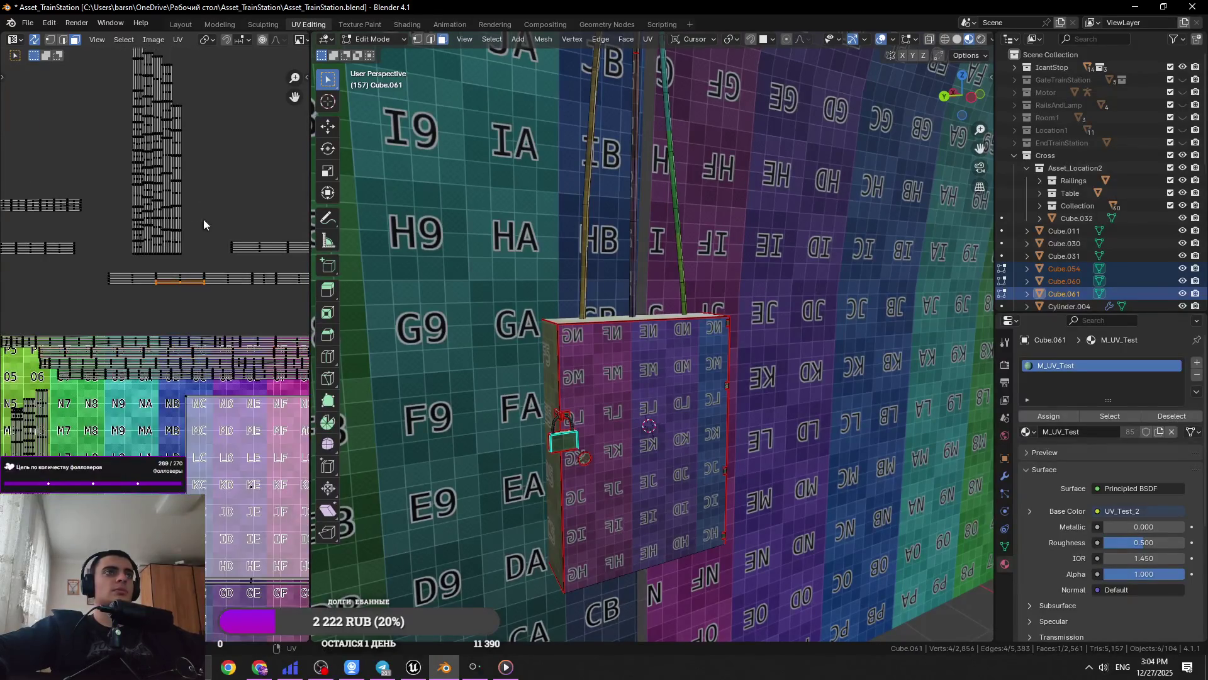
scroll(123, 173, "down", 3)
left_click(135, 205)
key("r")
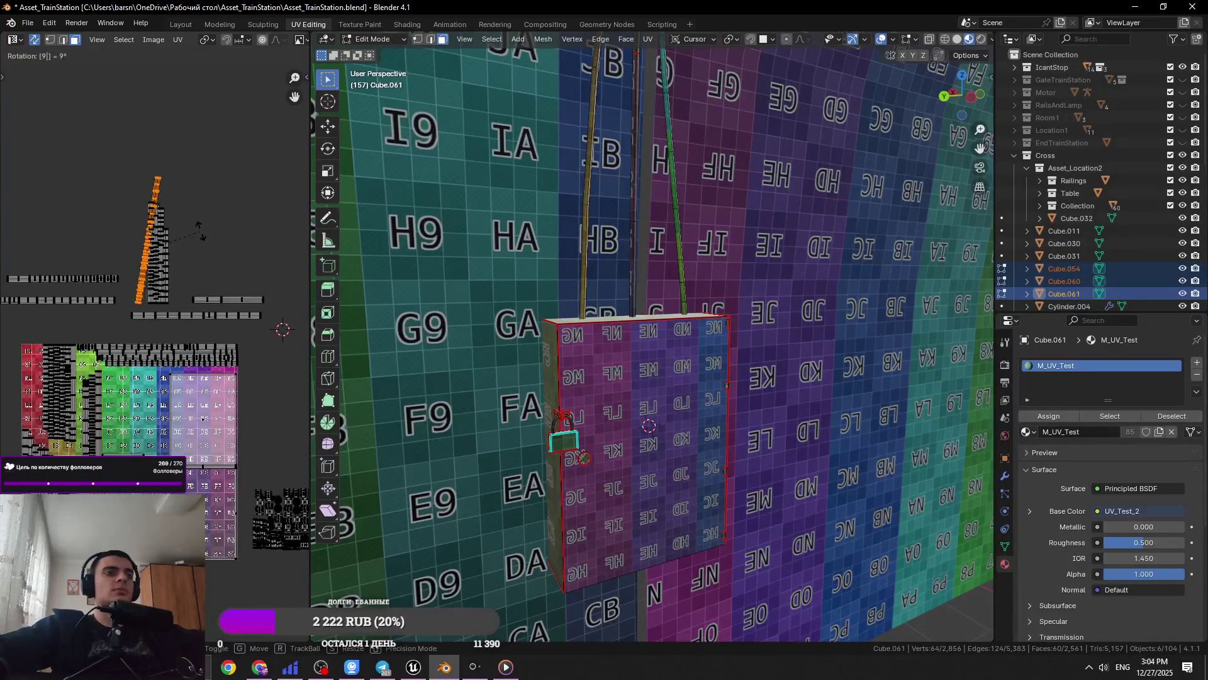
key("g")
left_click(211, 378)
scroll(213, 382, "up", 8)
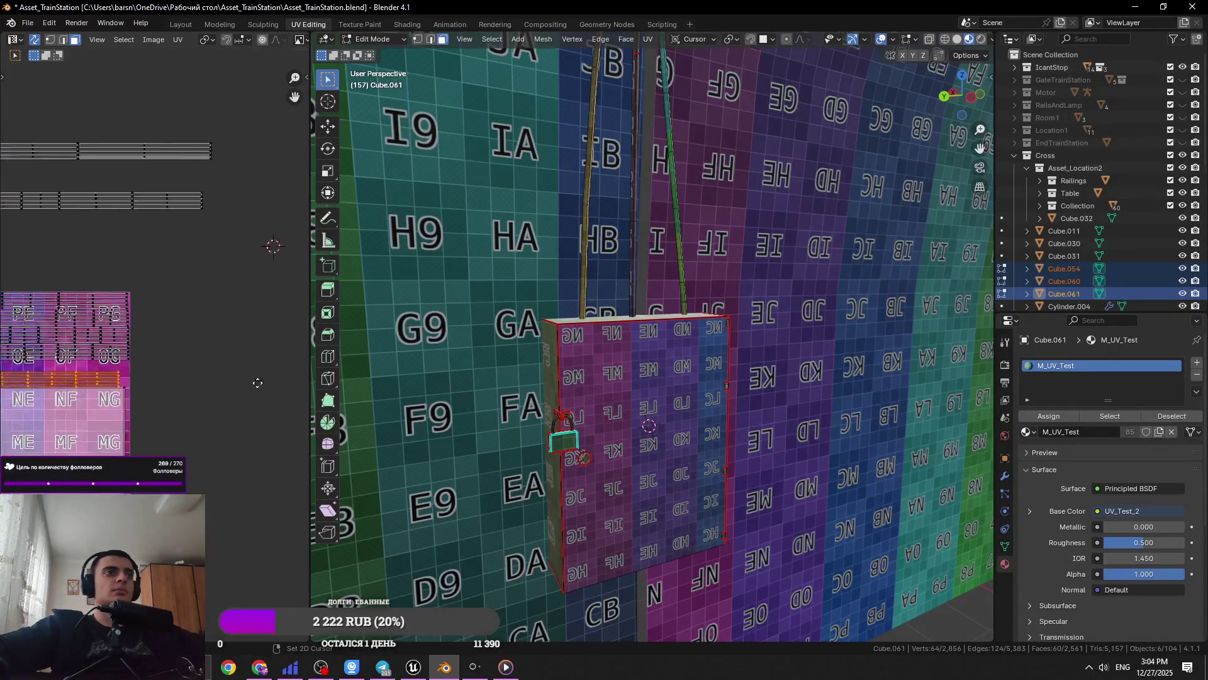
scroll(213, 386, "up", 2)
key("g")
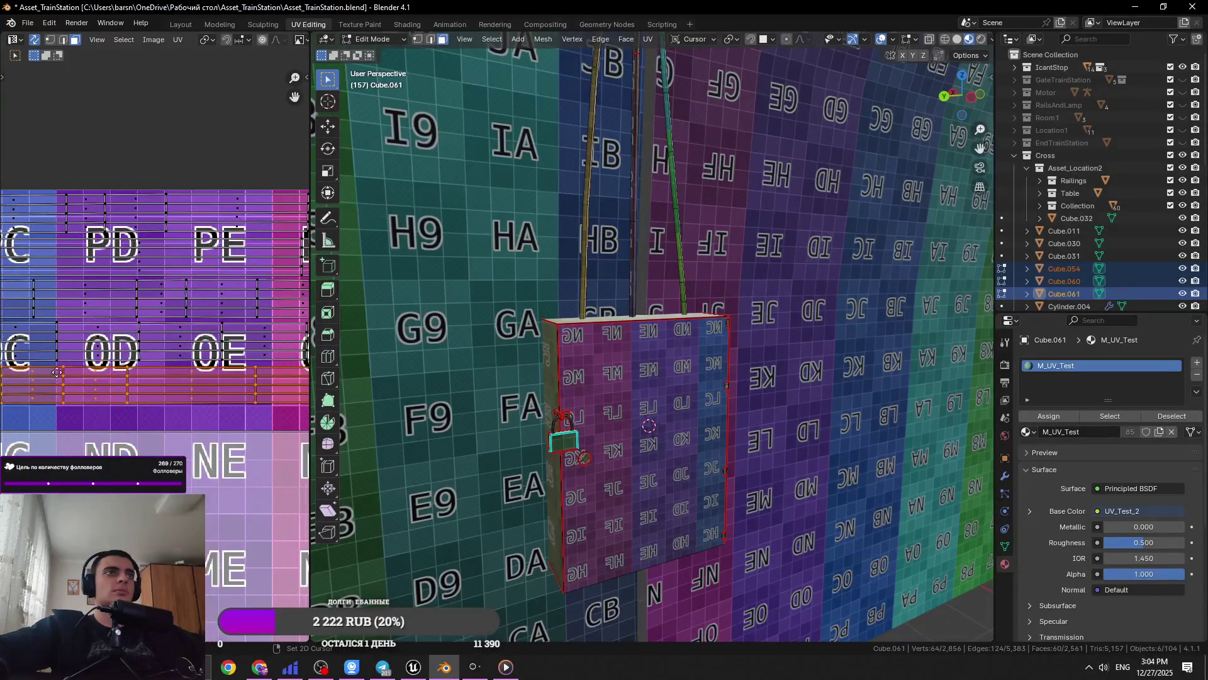
left_click(91, 385)
middle_click_drag(92, 385, 176, 392)
left_click(176, 395)
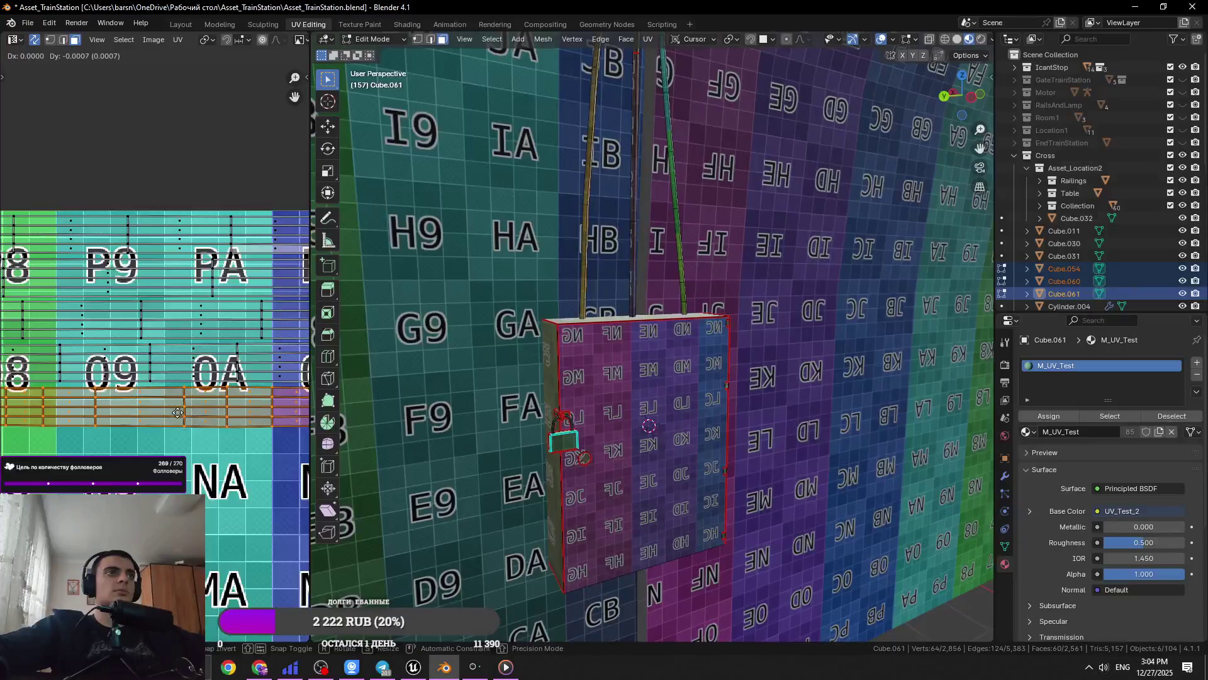
key("ctrl+s")
Move the island to sit below the 07/08 tiles
scroll(126, 390, "left", 4, "ctrl")
scroll(228, 394, "up", 3)
scroll(228, 393, "down", 3)
scroll(228, 394, "up", 3)
key("g")
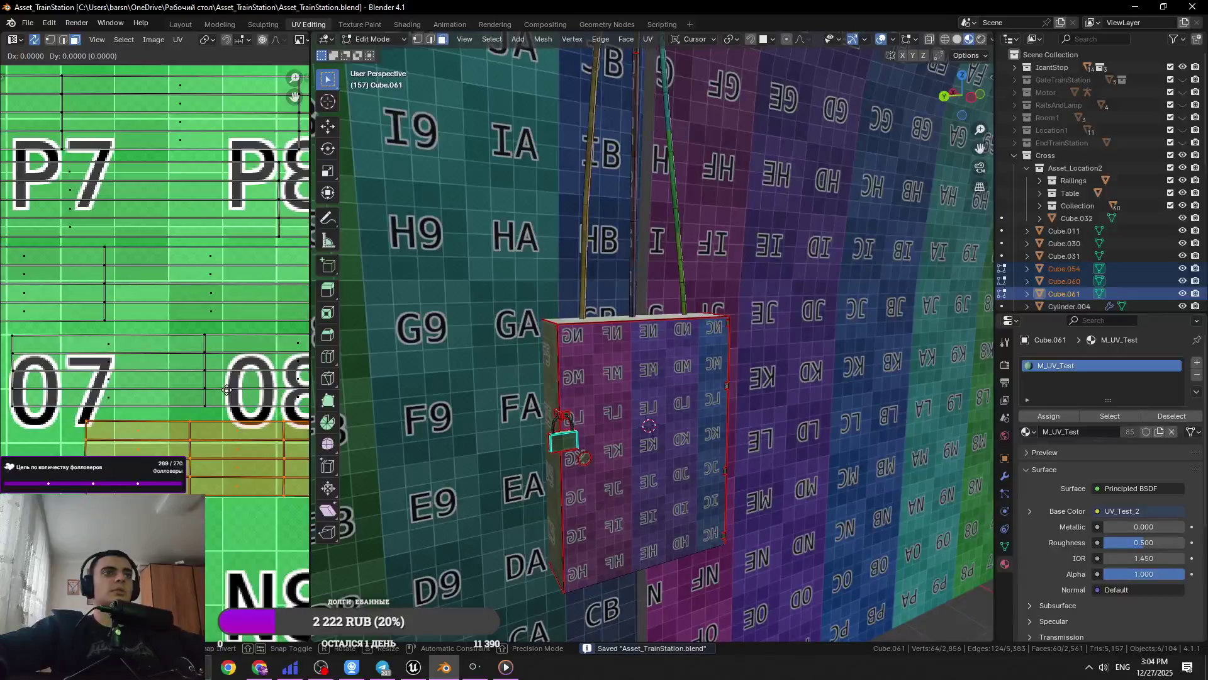
left_click(226, 401)
scroll(188, 377, "down", 6)
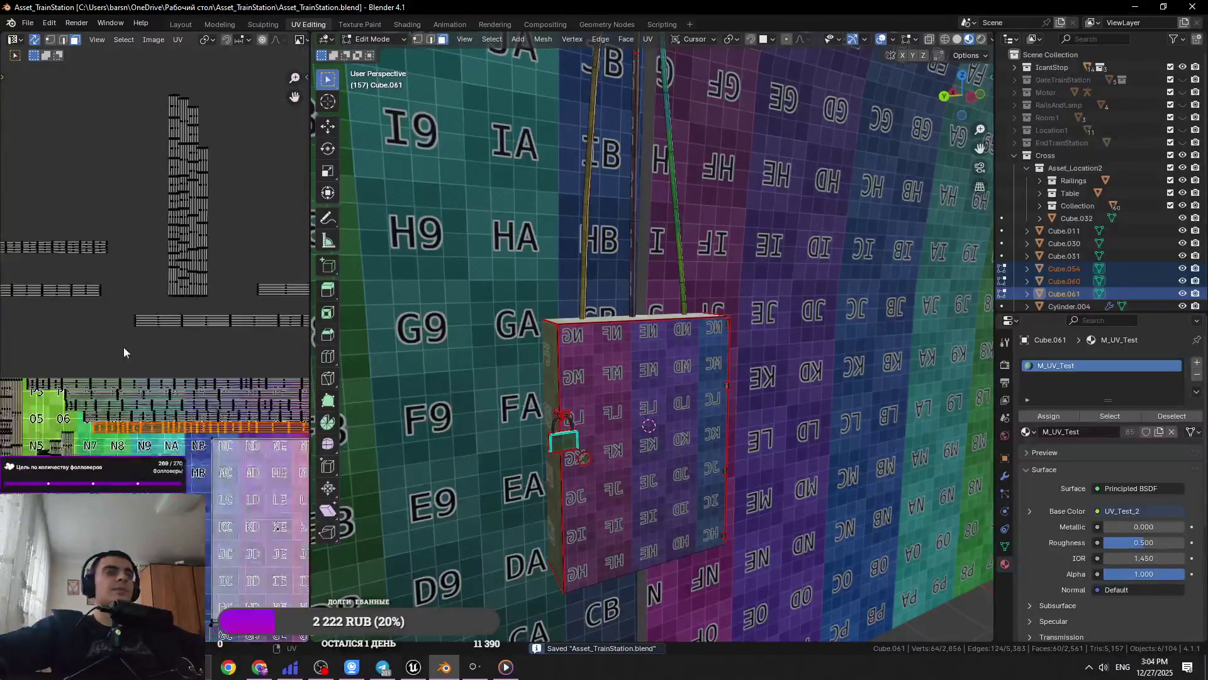
Place another vertical UV strip along the NB column and save the file
left_click(179, 434)
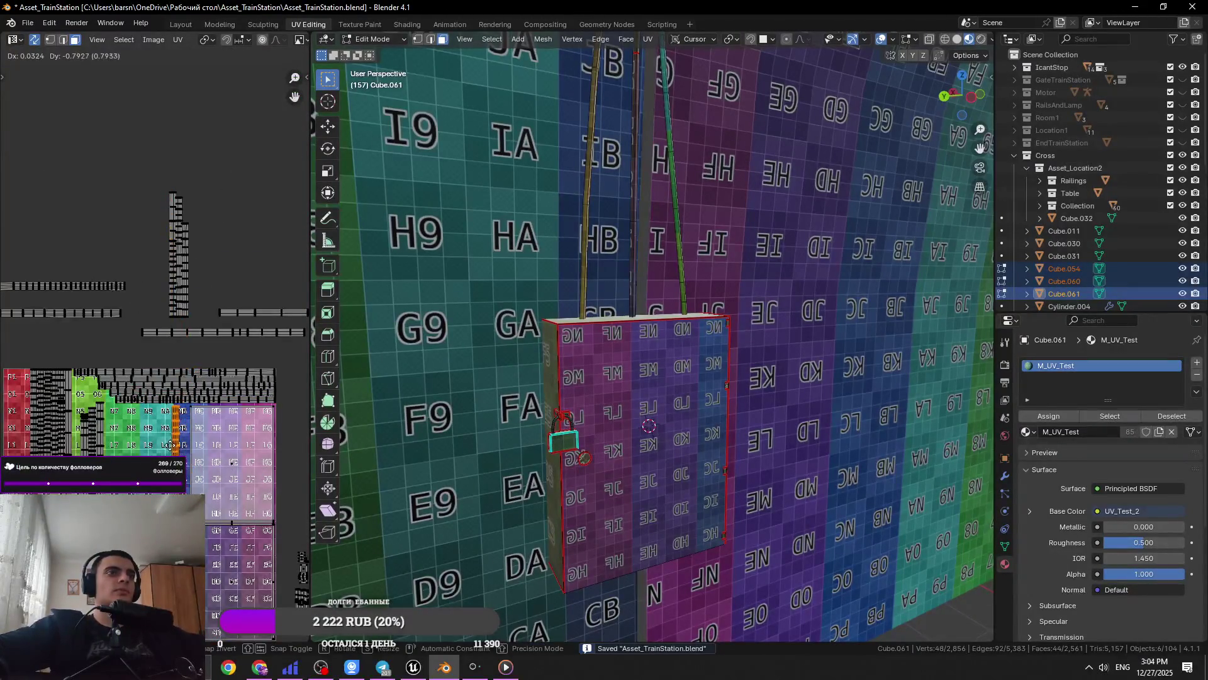
scroll(189, 440, "up", 6)
key("g")
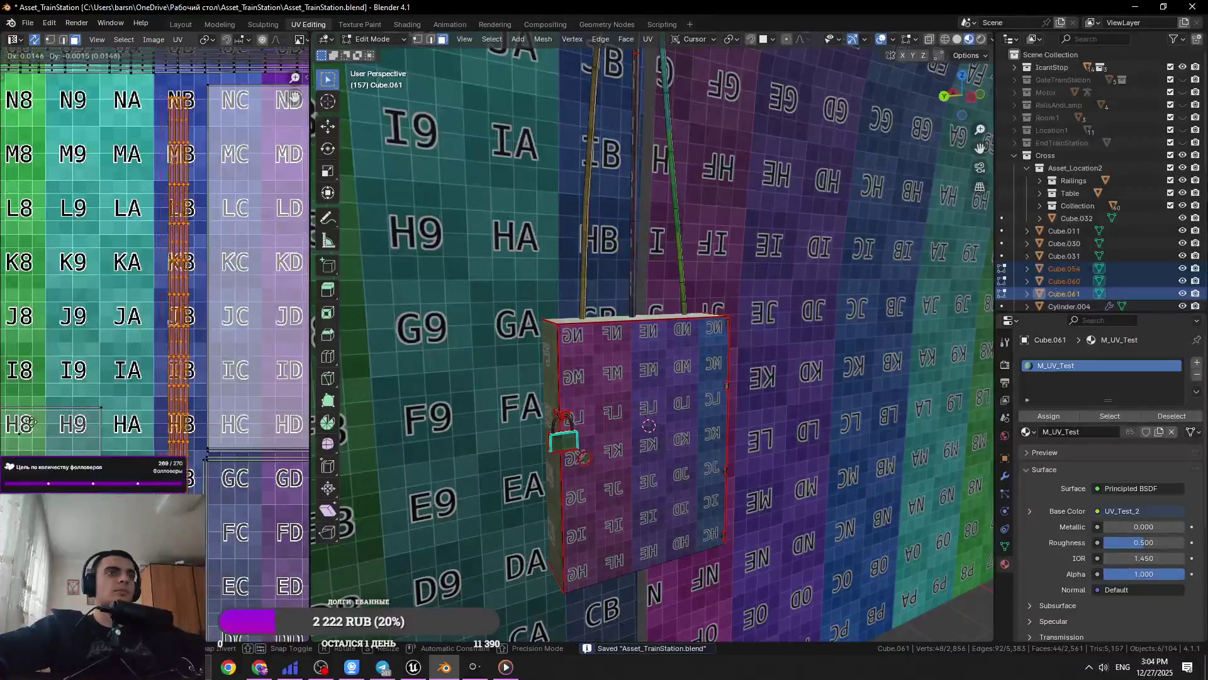
left_click(101, 402)
scroll(101, 403, "down", 6)
key("ctrl+s")
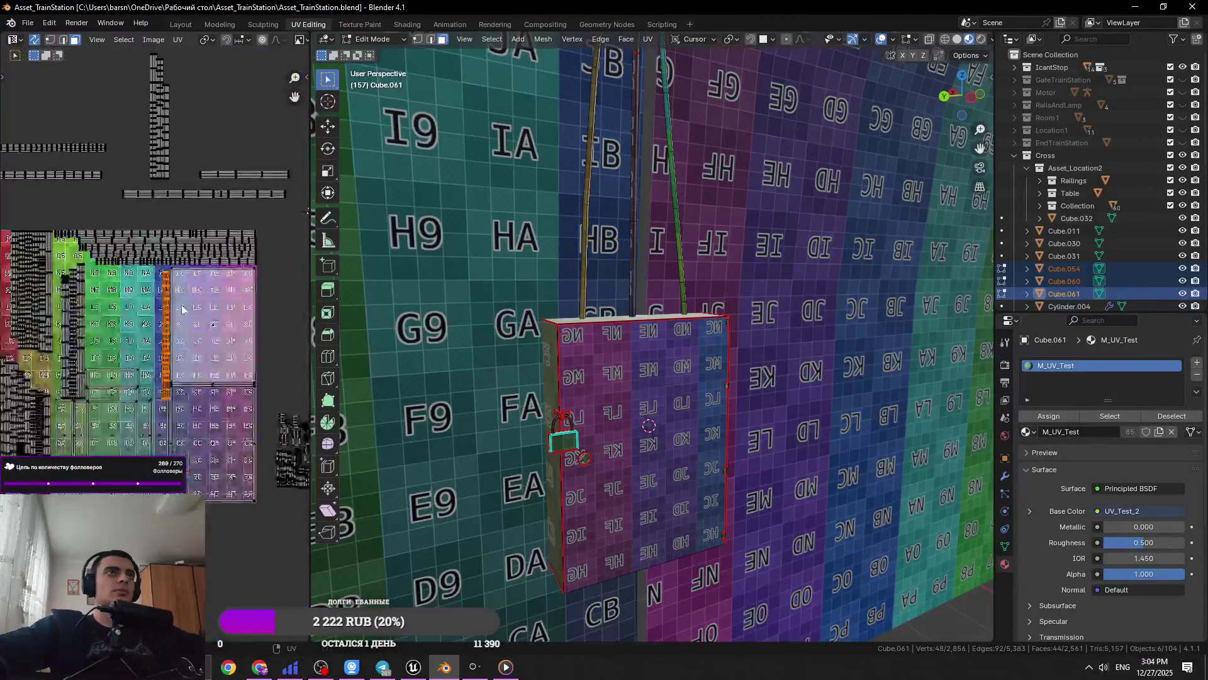
scroll(171, 369, "up", 2)
Leave the top-right strip in place and start moving a thin edge strip up and away
left_click(258, 267)
key("g")
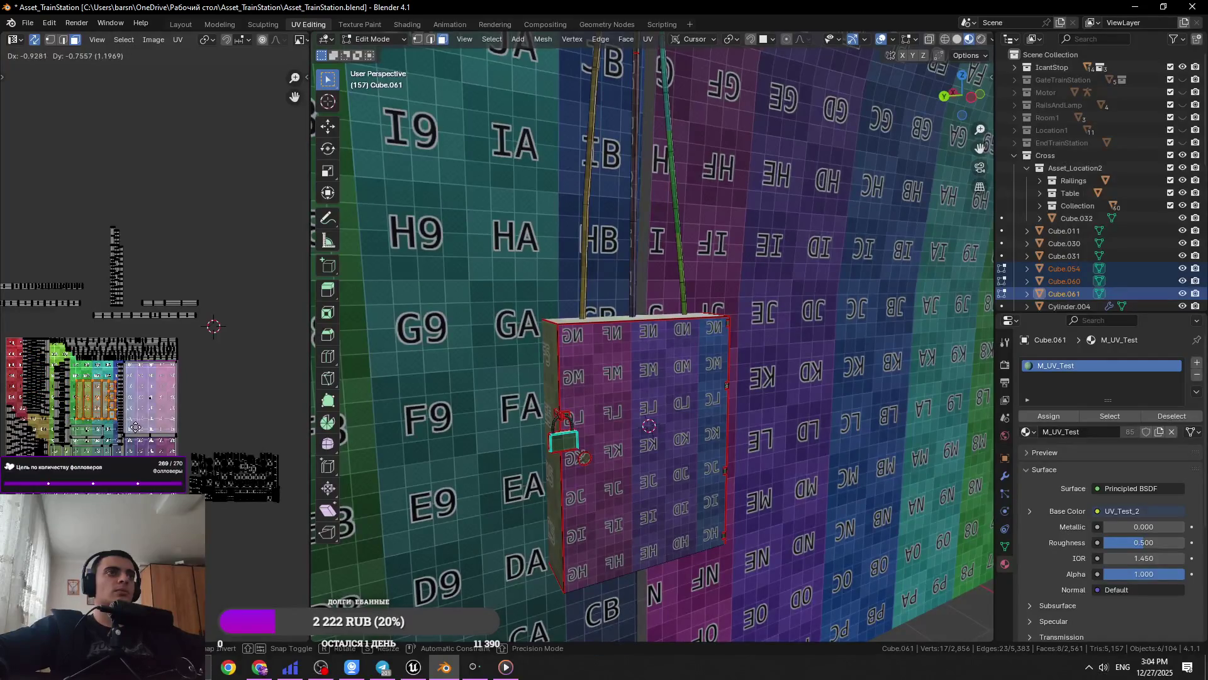
key("Escape")
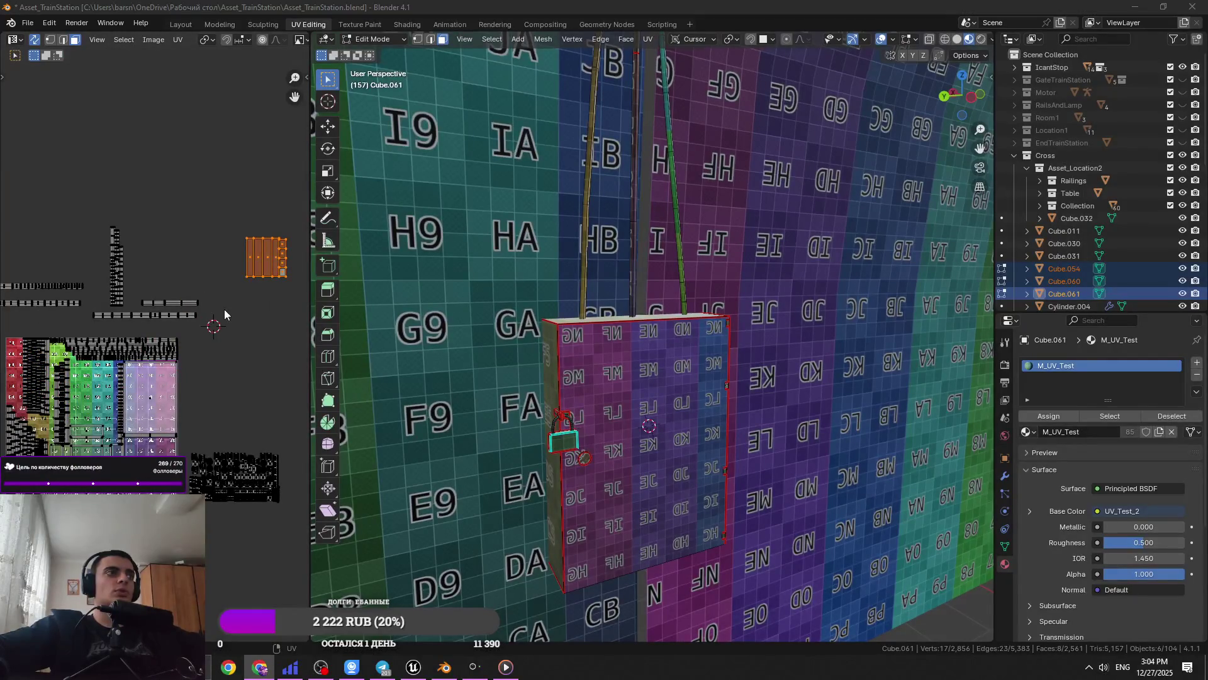
left_click(180, 266)
scroll(189, 283, "up", 2)
left_click(224, 299)
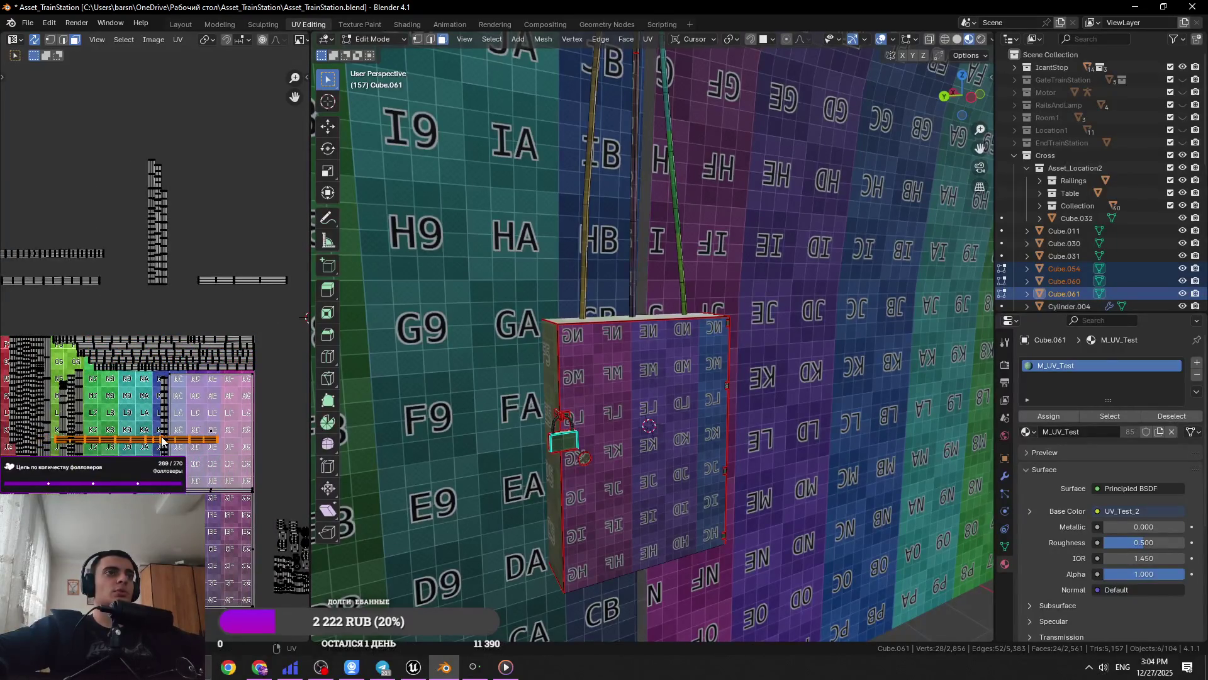
scroll(157, 409, "left", 4, "ctrl")
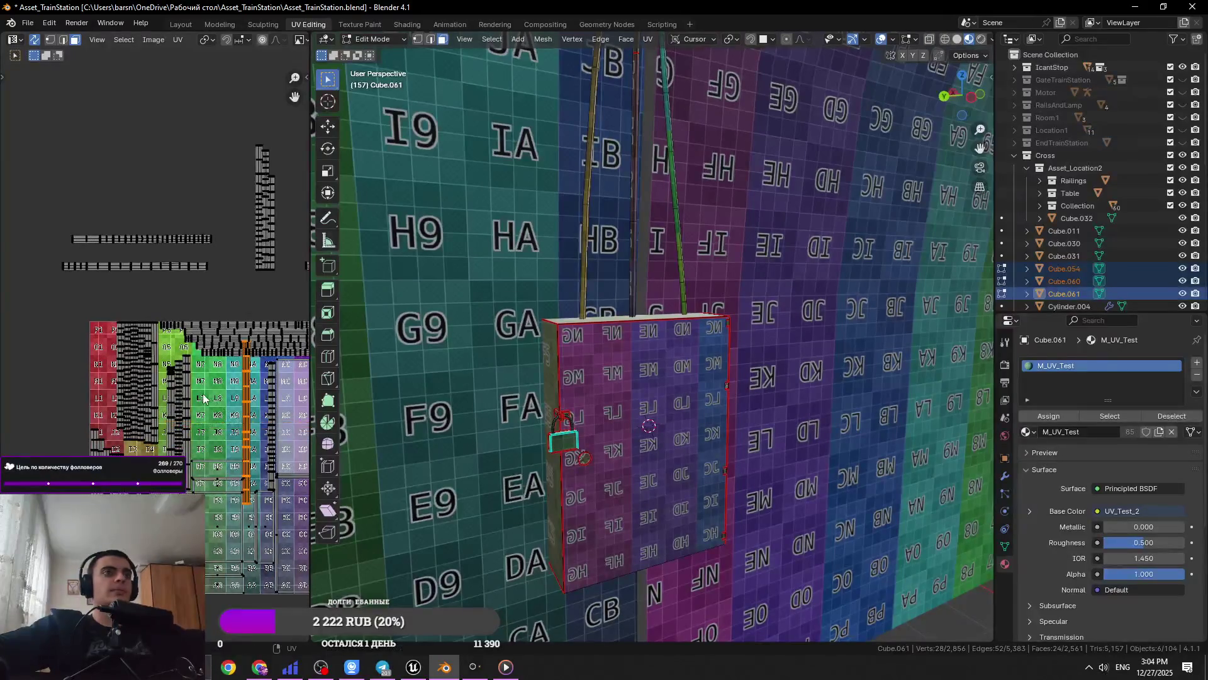
key("g")
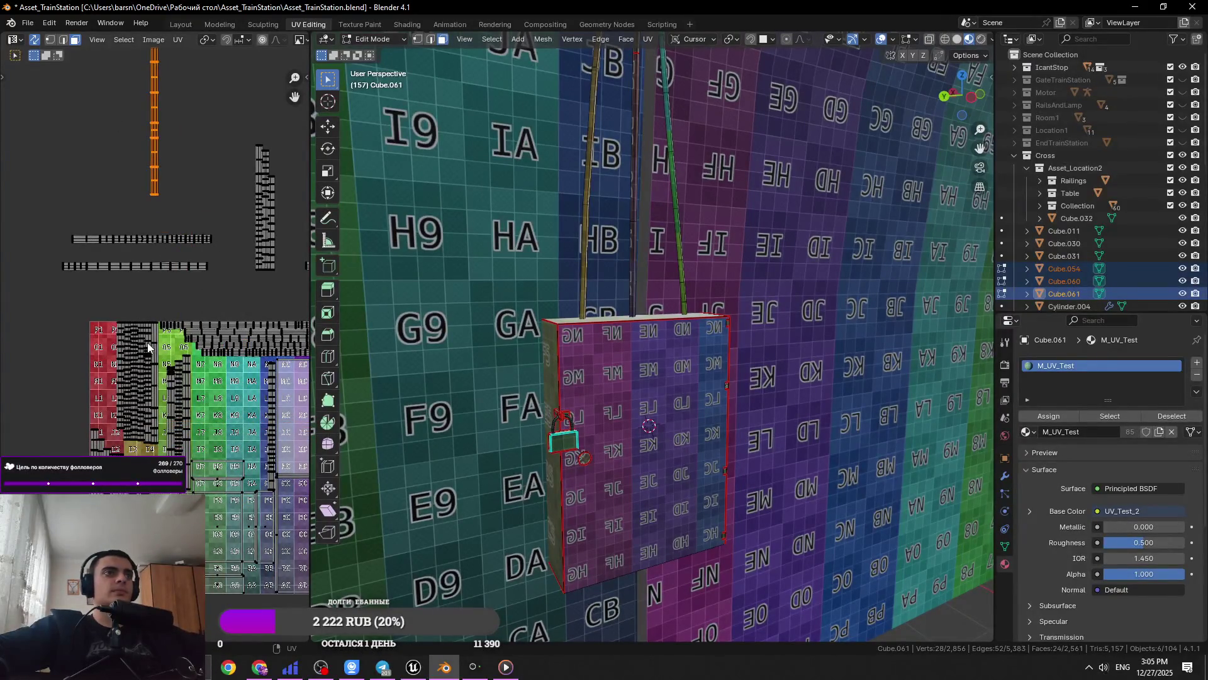
Place the current strip, then move the next connected strip to the left beside the grid
left_click(50, 300)
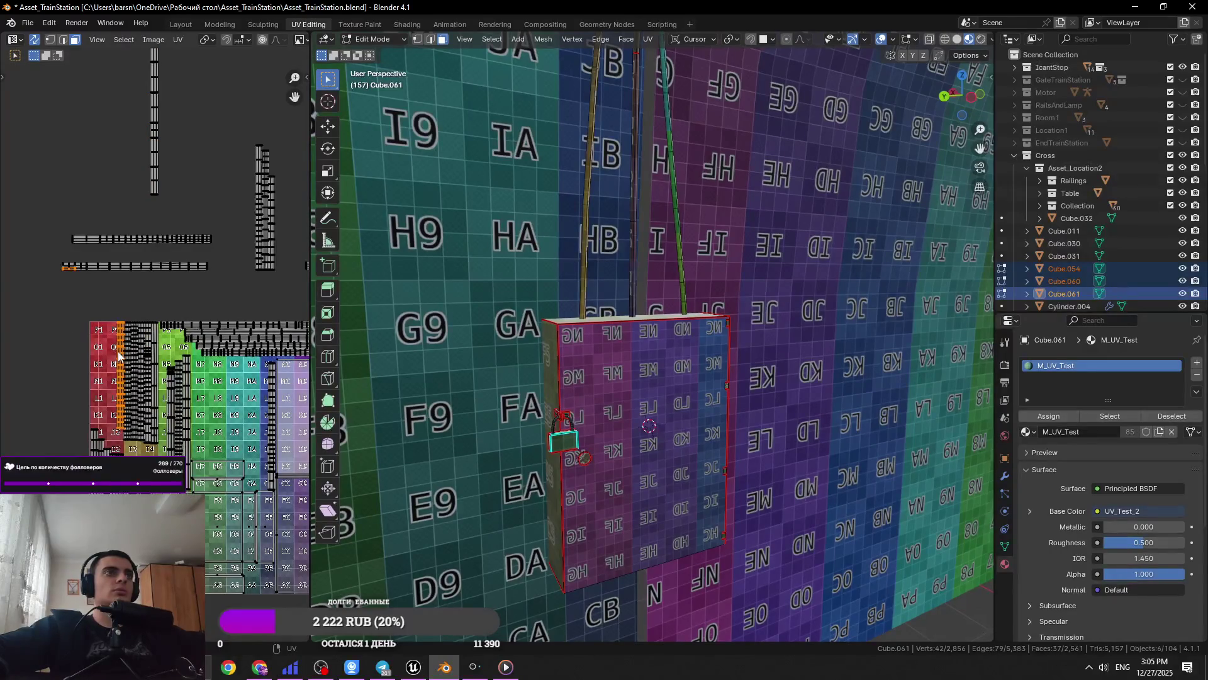
key("l")
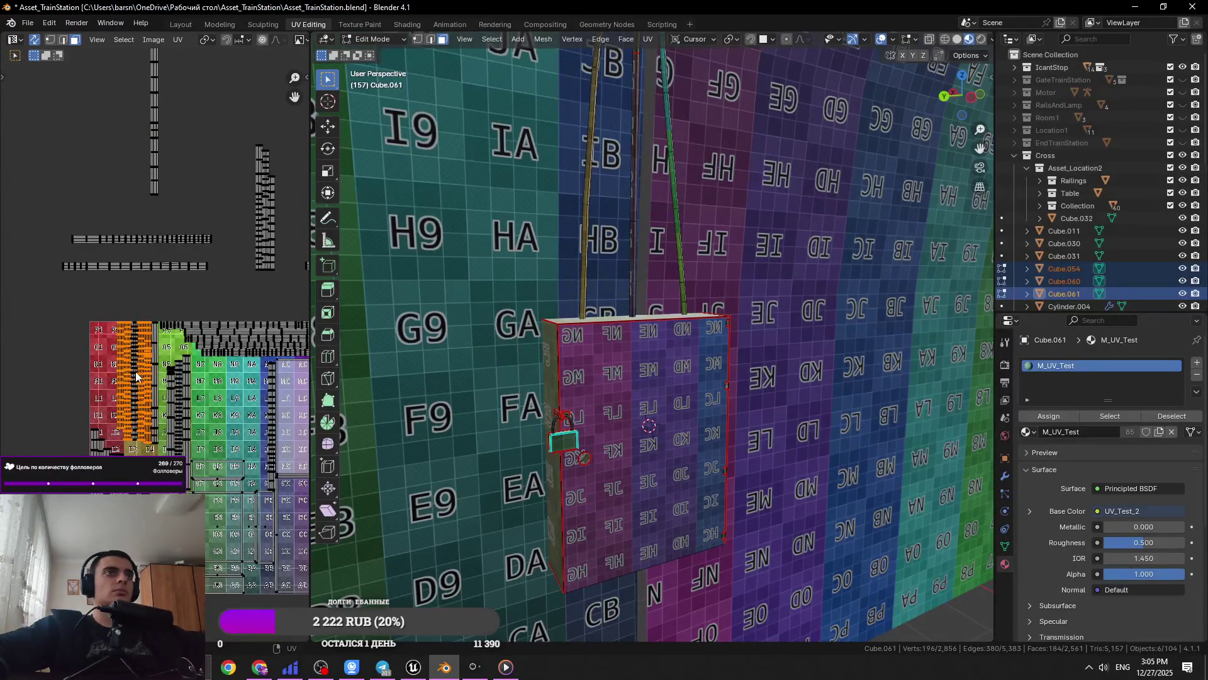
key("g")
left_click(51, 363)
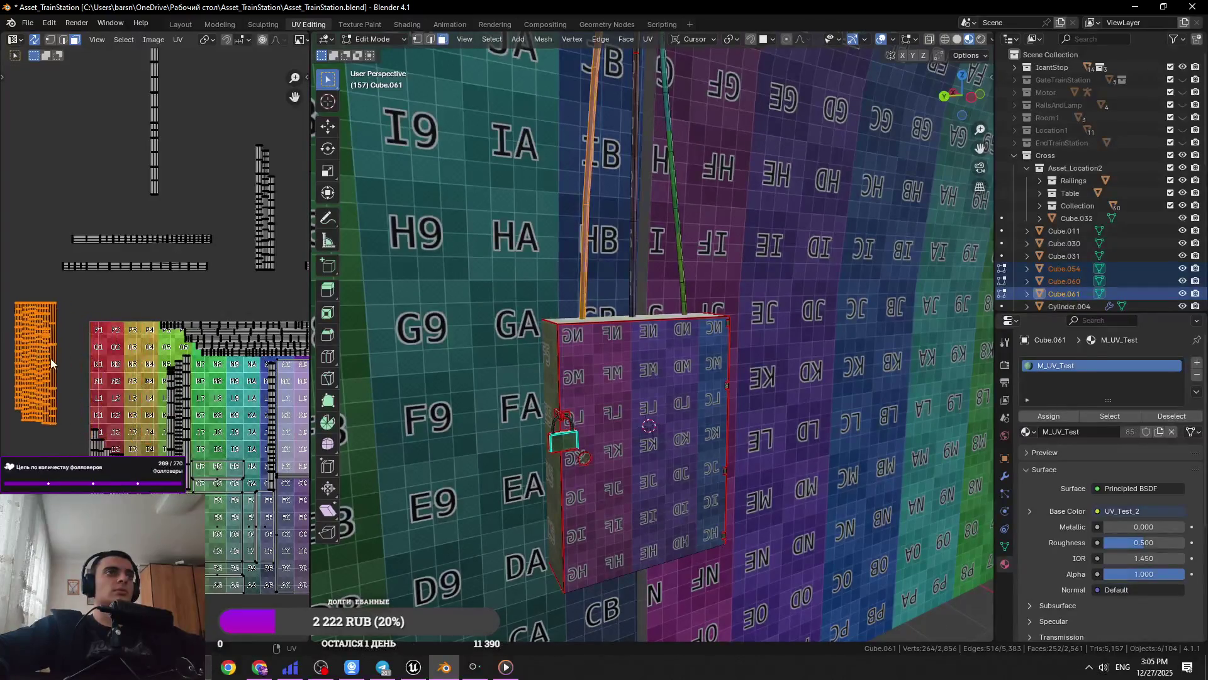
Select the next thin strip with L and rotate it into a new placement
left_click(183, 399)
scroll(205, 400, "up", 4)
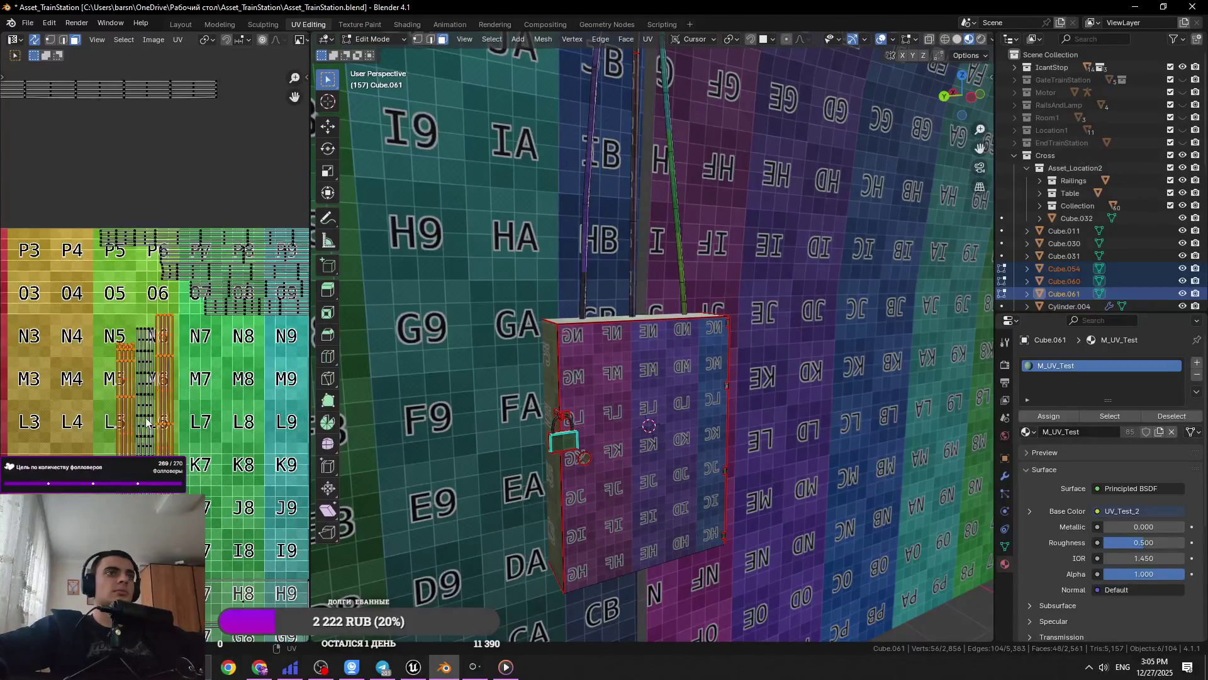
scroll(146, 422, "down", 4)
key("l")
scroll(159, 191, "down", 2)
key("r")
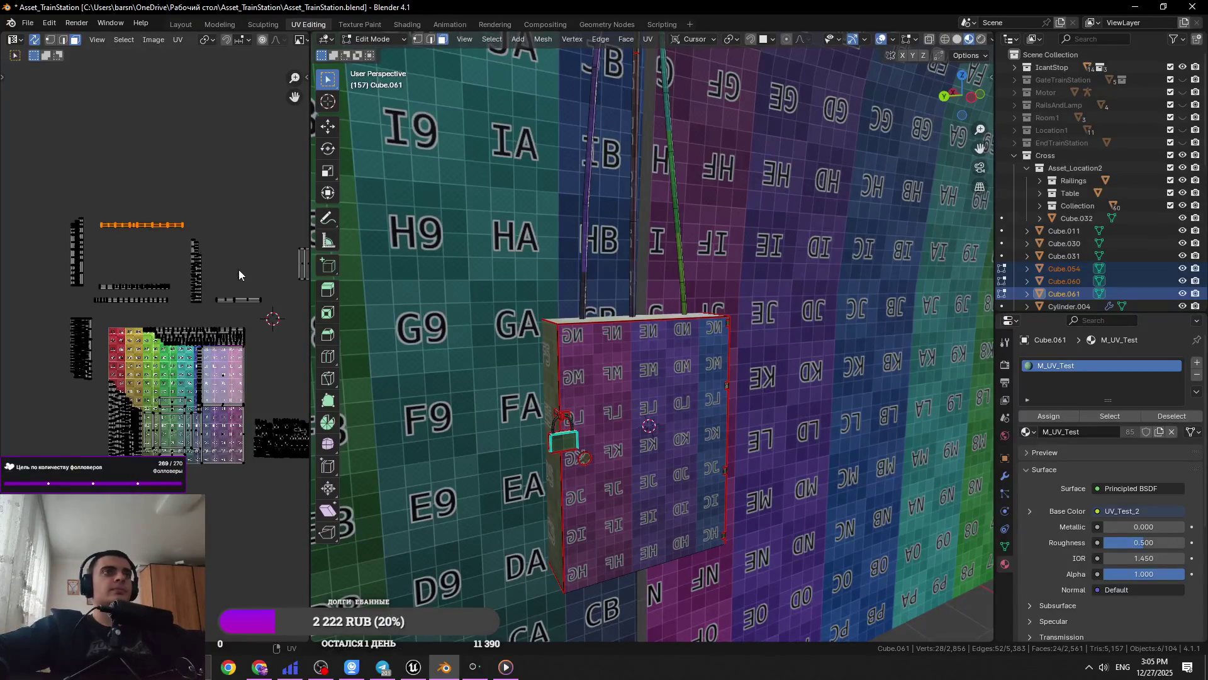
scroll(239, 352, "up", 4)
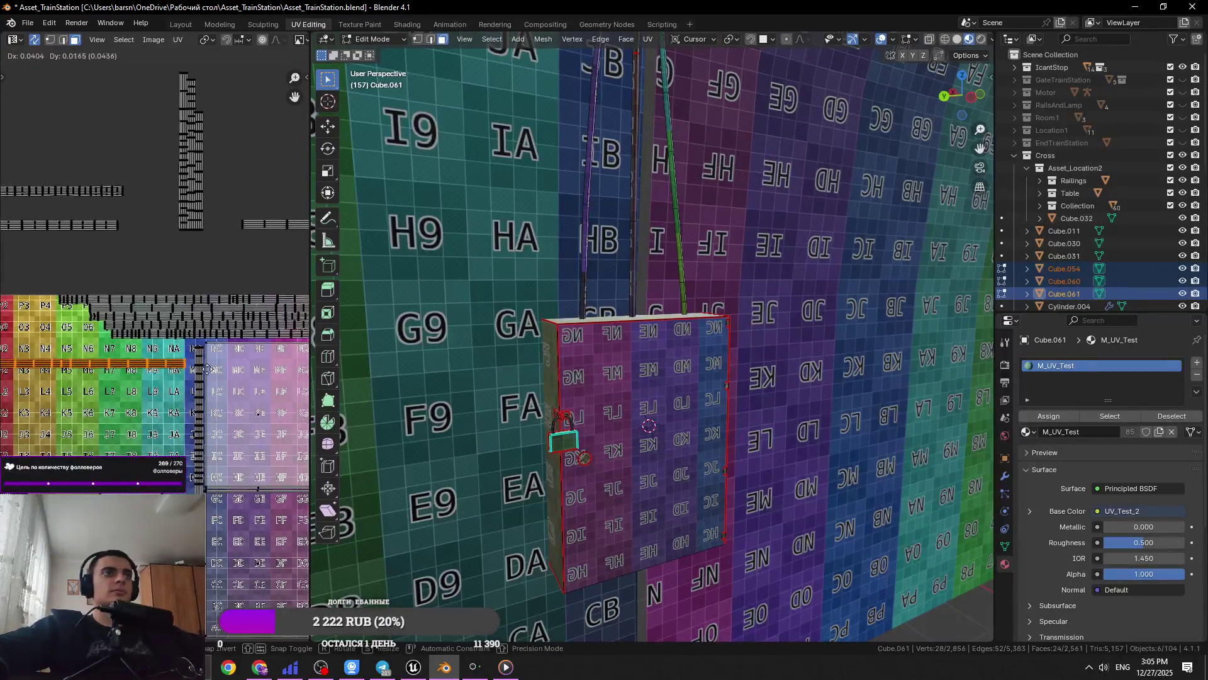
scroll(258, 247, "down", 2)
left_click(257, 248)
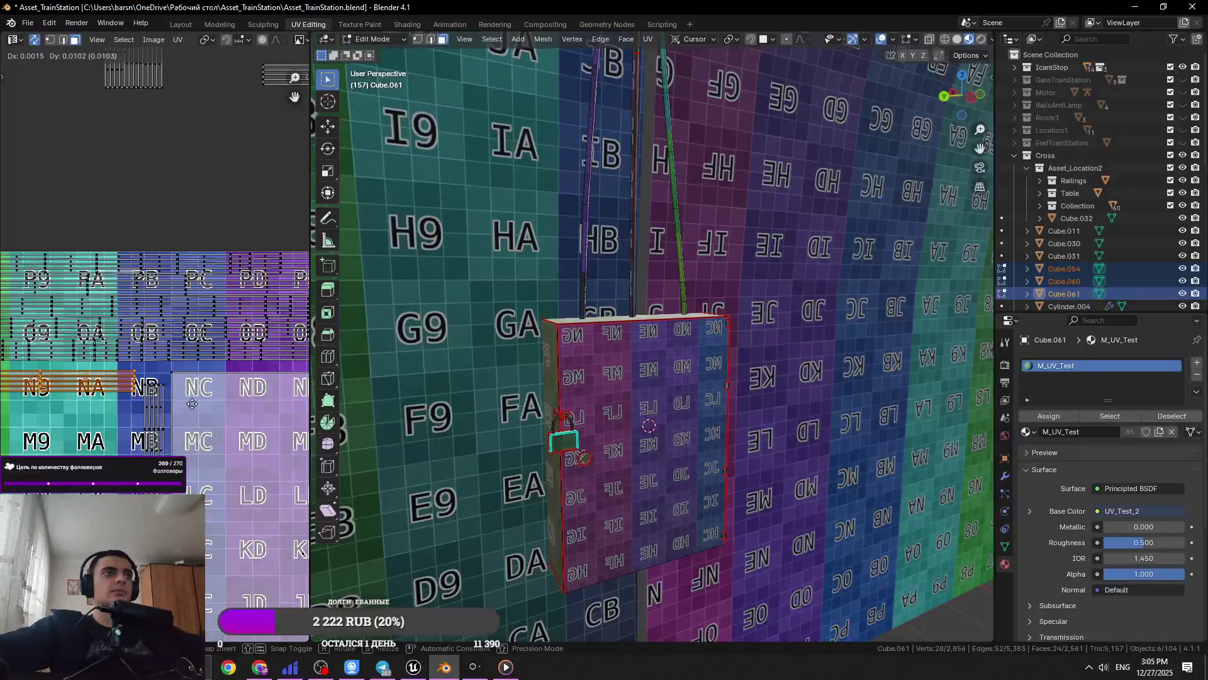
scroll(112, 408, "down", 1)
scroll(112, 407, "down", 1)
scroll(158, 365, "up", 1)
Move the horizontal UV strip onto the texture grid
left_click_drag(263, 293, 165, 358)
key("g")
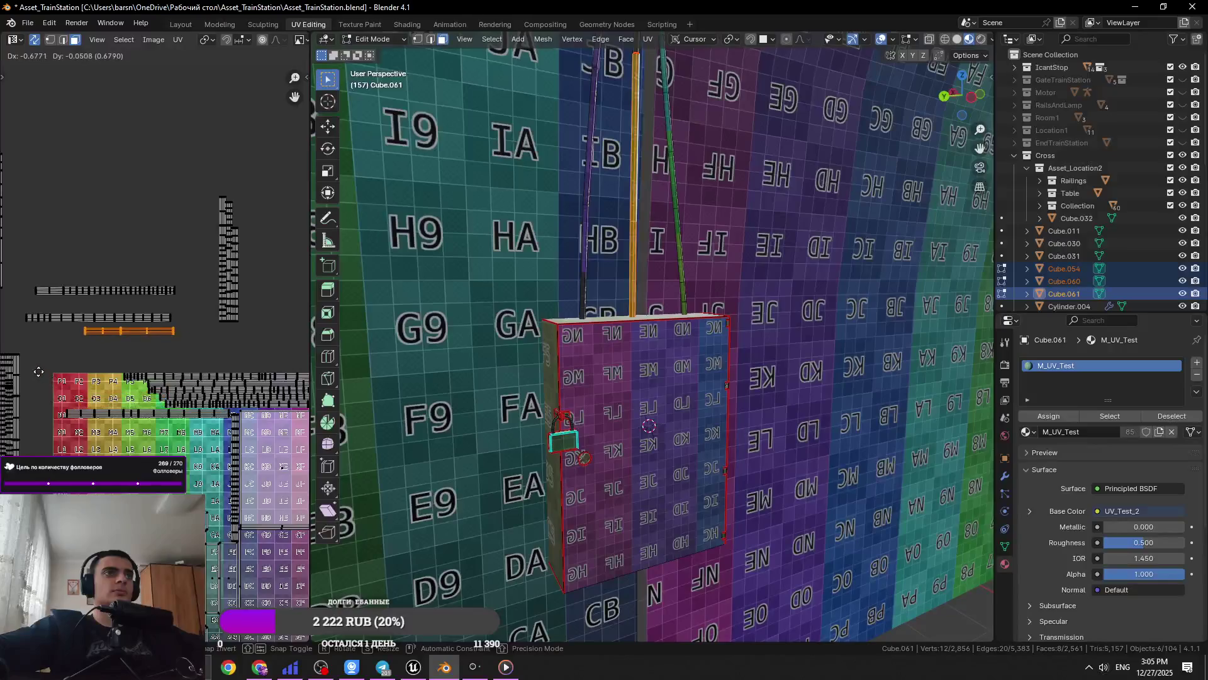
left_click(267, 225)
Rotate a vertical strip 90° and lay it along the P row of tiles
left_click(243, 246)
key("g")
left_click(124, 371)
key("r")
key("Return")
key("g")
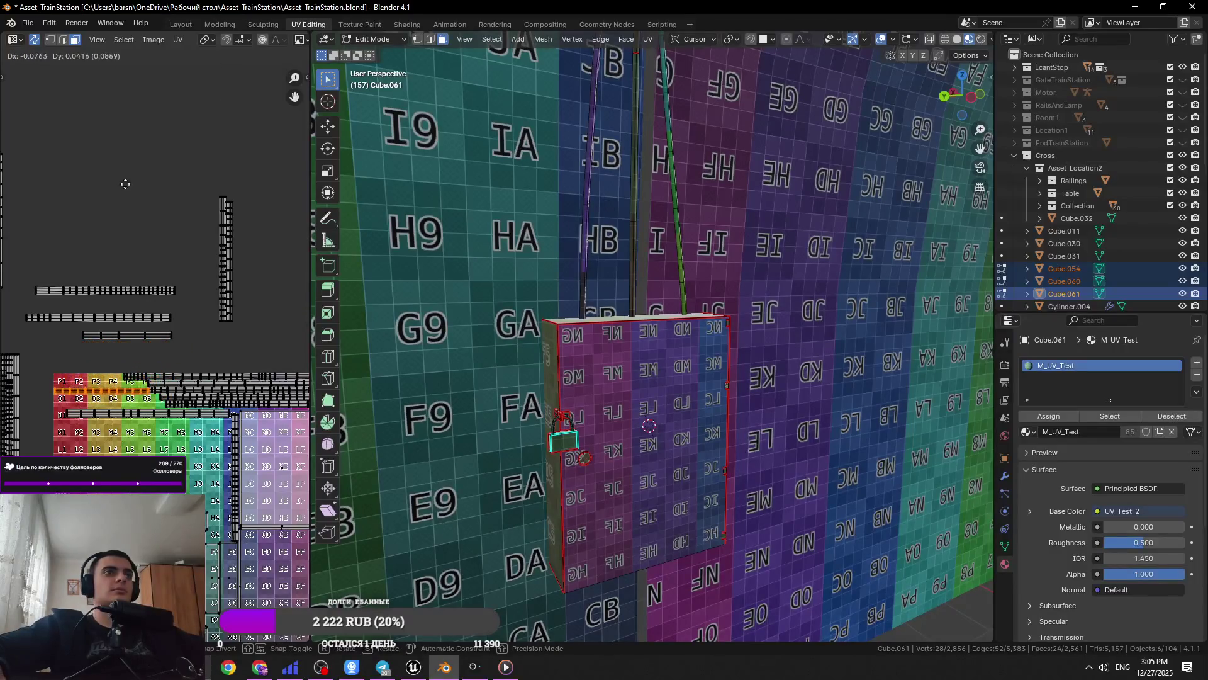
scroll(108, 170, "up", 5)
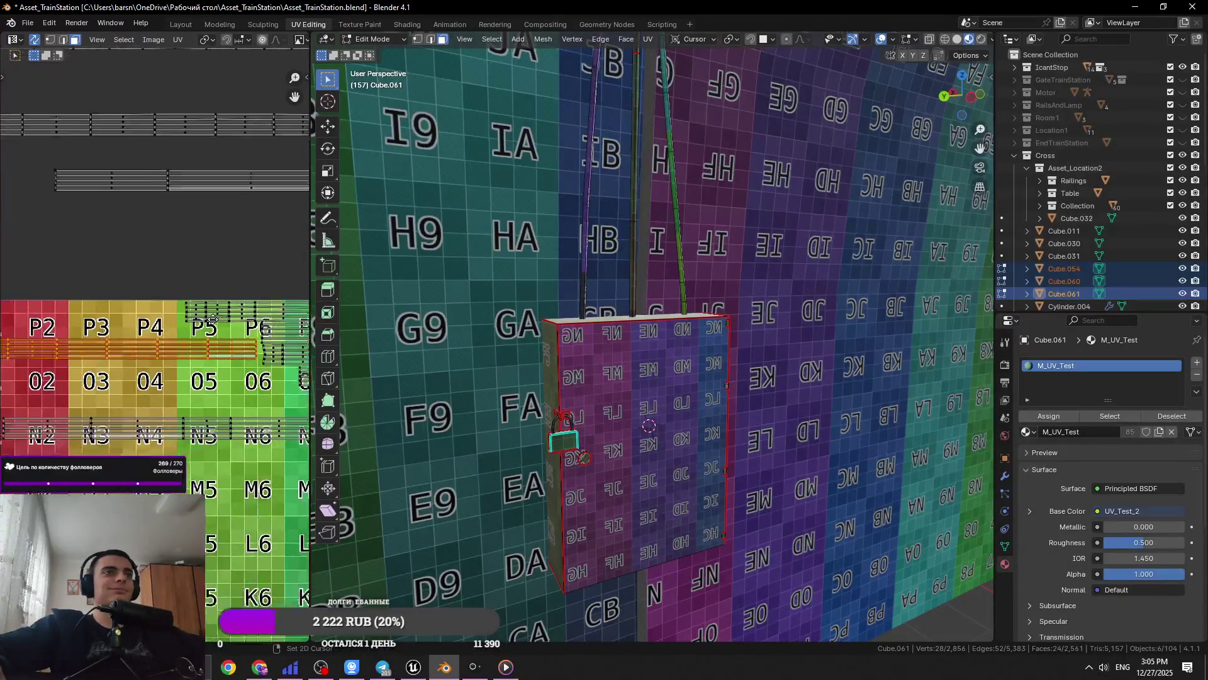
middle_click_drag(287, 329, 108, 362)
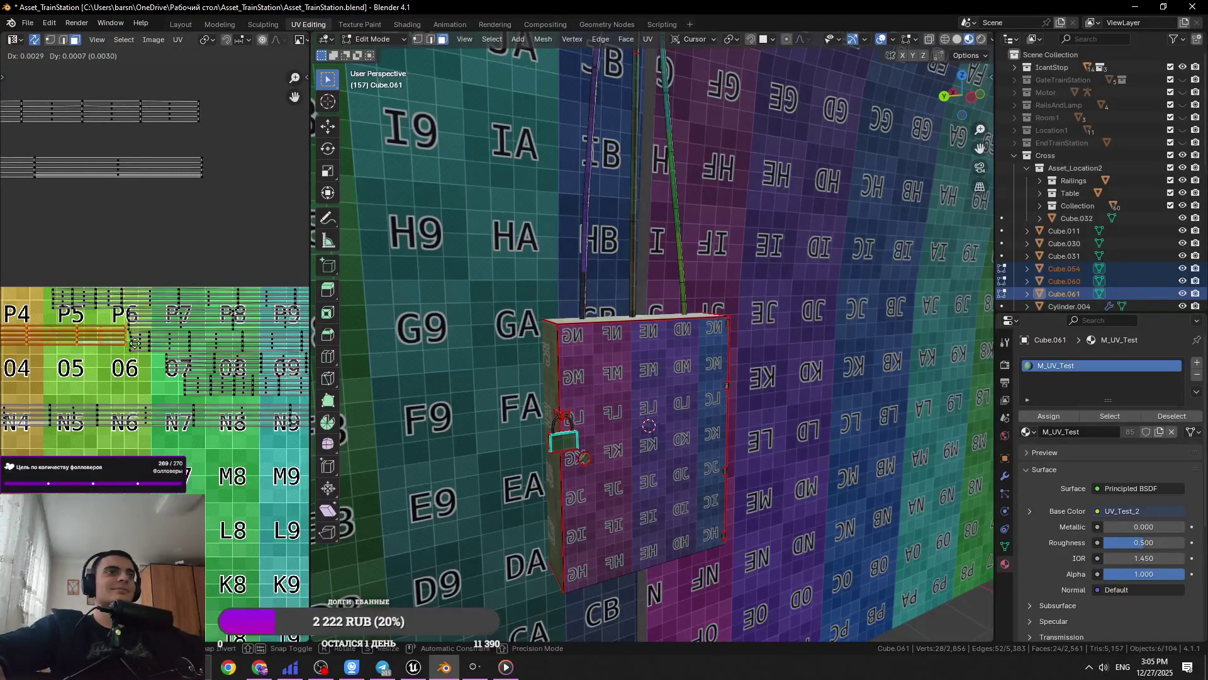
left_click(123, 236)
Check the strips across tiles P1–P7 and save the blend file
scroll(123, 229, "up", 2)
middle_click_drag(124, 229, 390, 239)
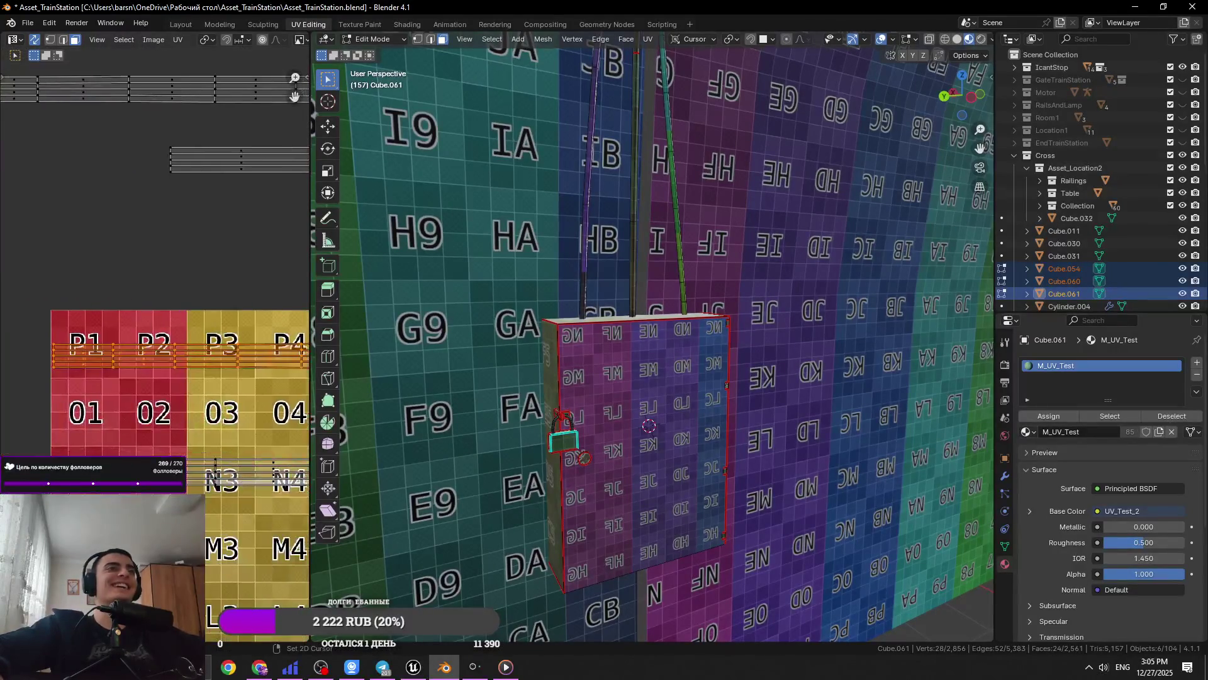
scroll(151, 334, "up", 3)
scroll(200, 361, "down", 4)
mouse_move(200, 360)
middle_mouse_down()
mouse_move(74, 203)
mouse_move(34, 321)
middle_mouse_up()
scroll(35, 321, "up", 4)
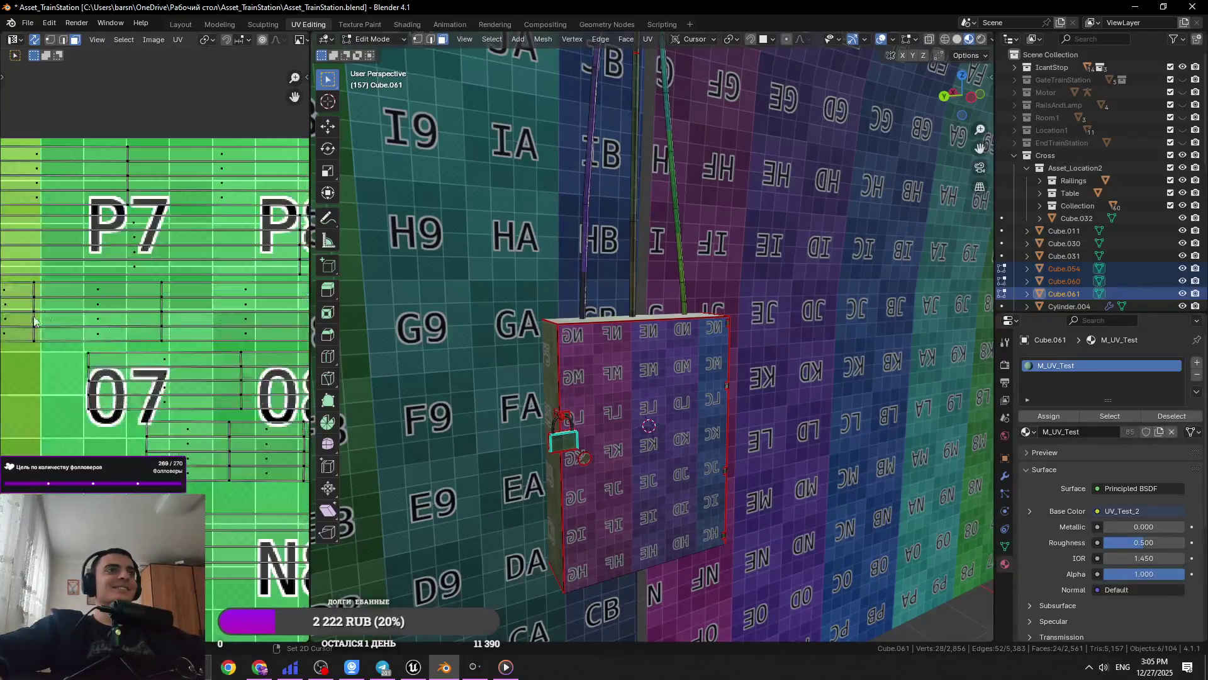
scroll(35, 321, "up", 2)
scroll(35, 321, "down", 4)
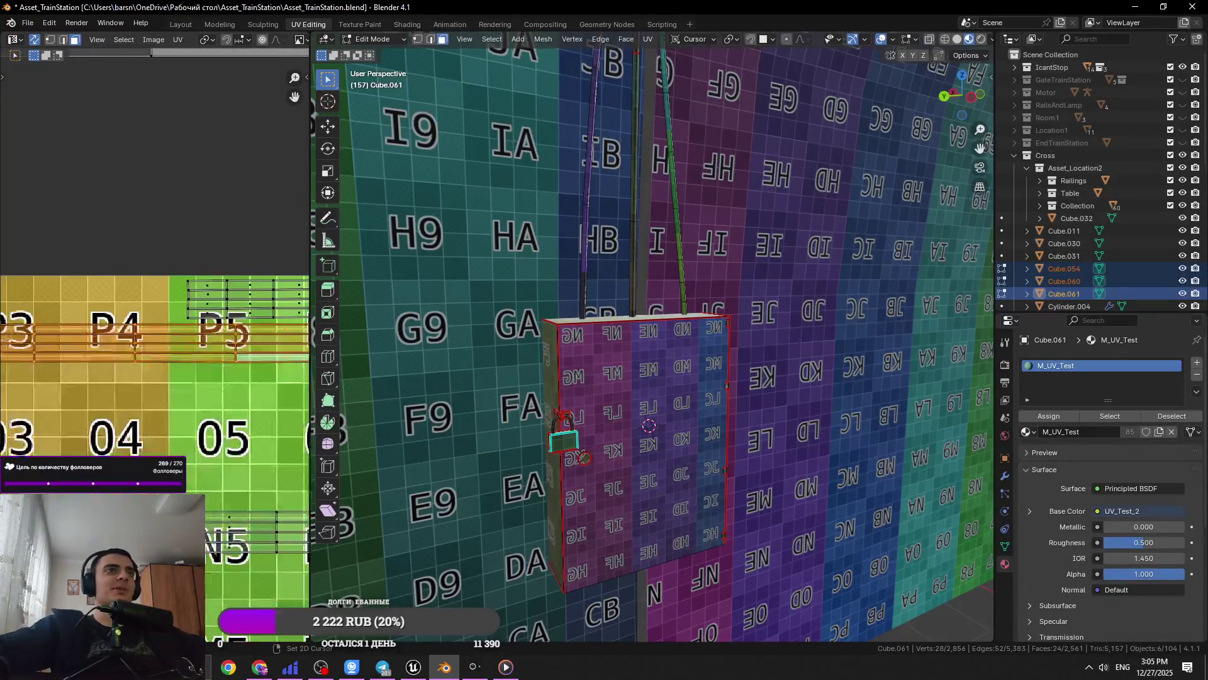
scroll(216, 391, "down", 4)
key("ctrl+s")
Move the upper thin strip down onto the P1–P4 tiles, finishing near P6/P7
left_click(225, 242)
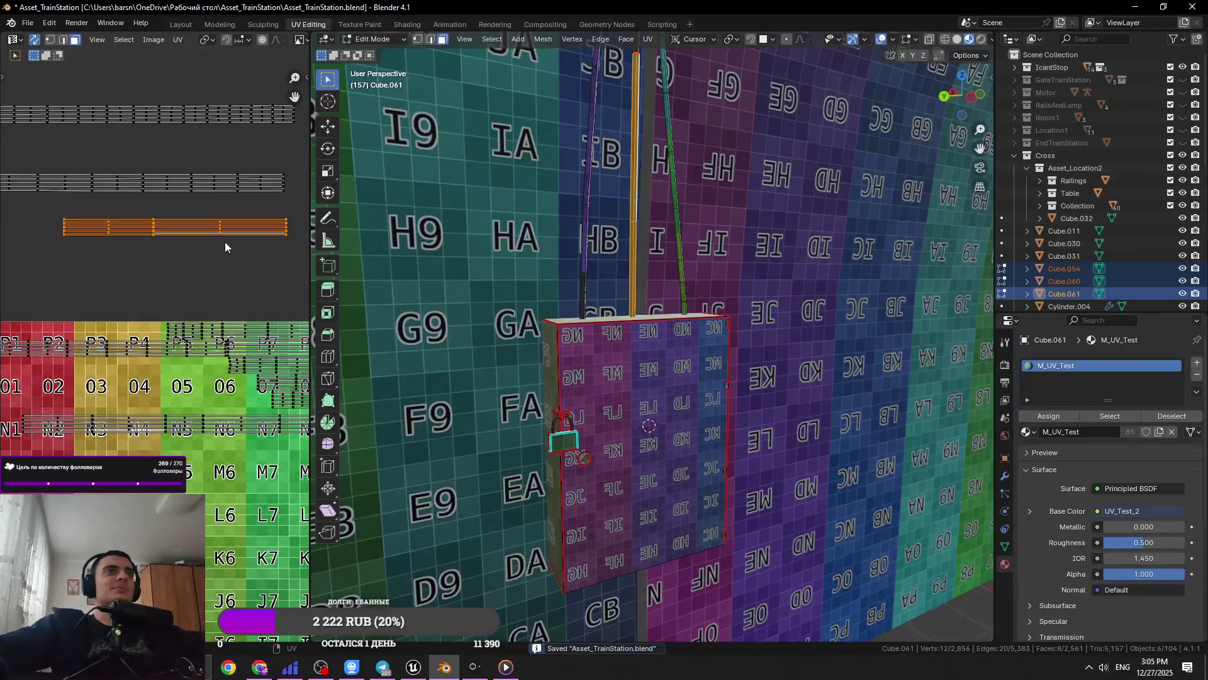
middle_click_drag(212, 235, 287, 233)
key("g")
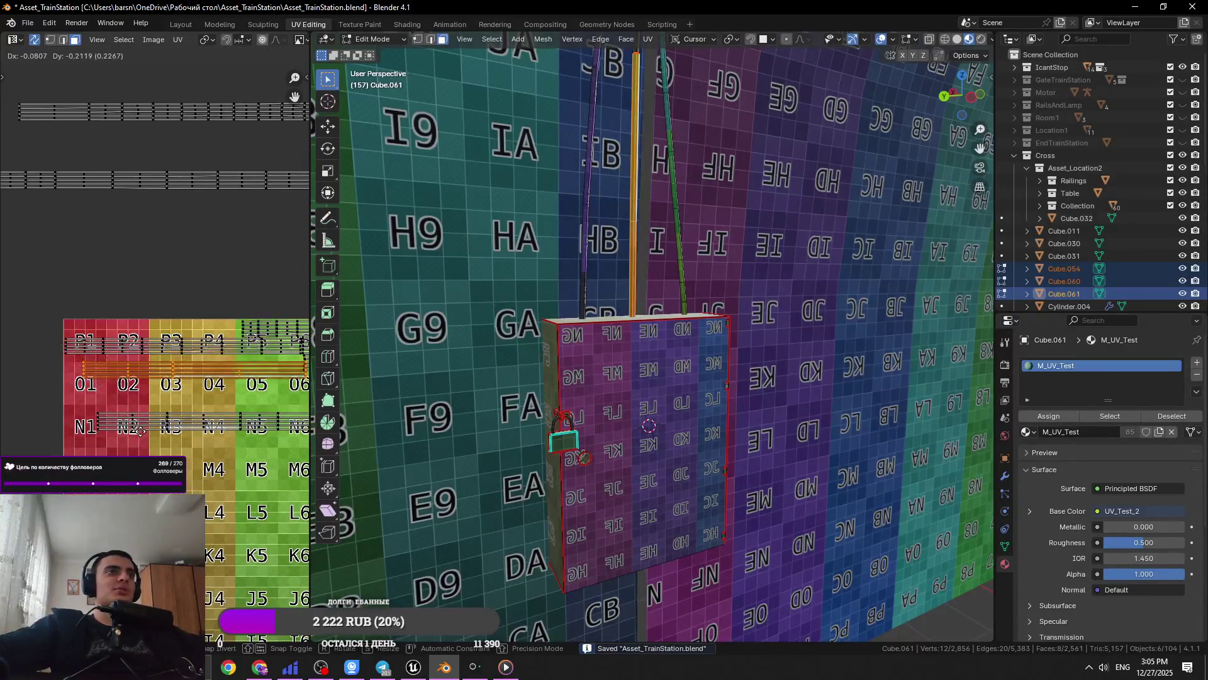
scroll(278, 373, "up", 3)
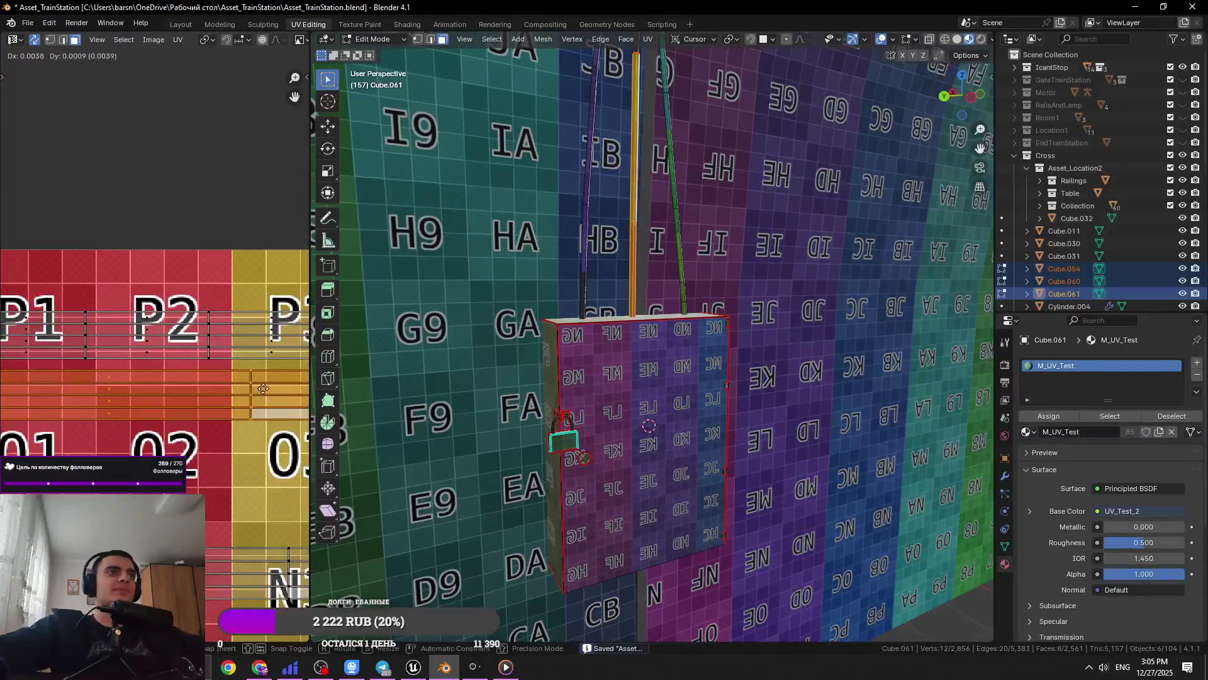
left_click(278, 373)
scroll(277, 373, "up", 2)
scroll(278, 373, "down", 4)
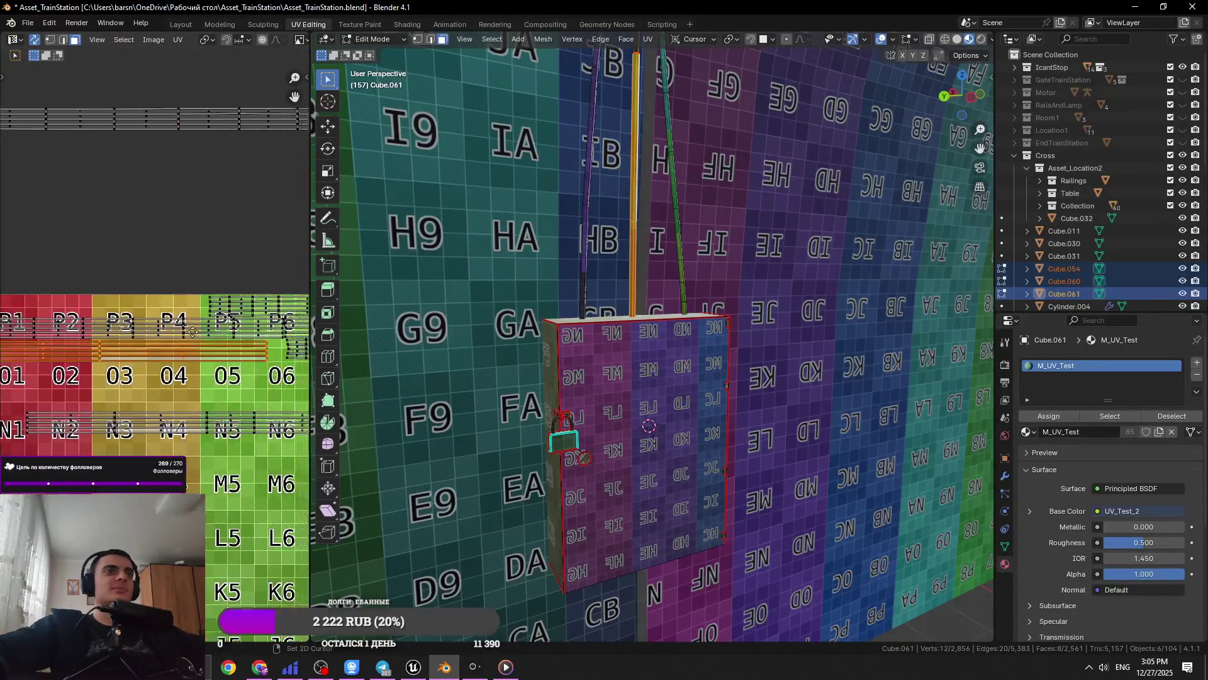
scroll(236, 390, "up", 5)
middle_click_drag(263, 391, 136, 334)
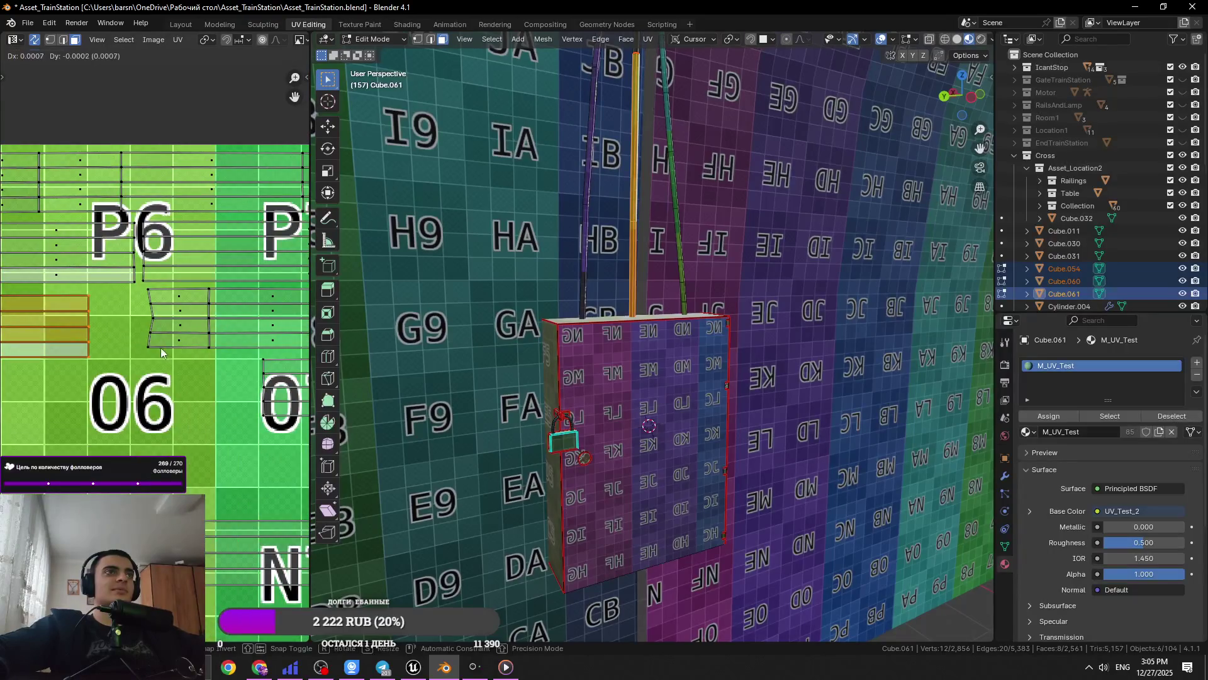
left_click(160, 347)
scroll(161, 348, "down", 3)
Clear the whole selection and save the file
key("a")
key("alt+a")
key("ctrl+s")
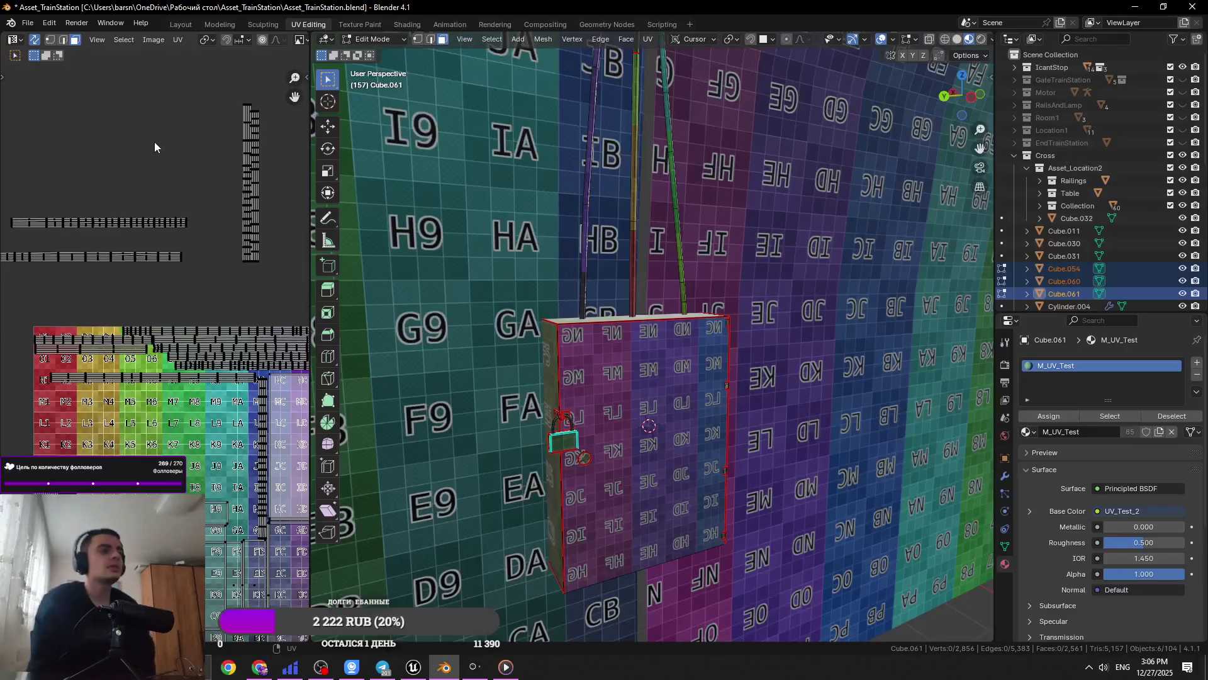
Widen the UV layout area, reset the selection, and save the file
scroll(151, 164, "down", 2)
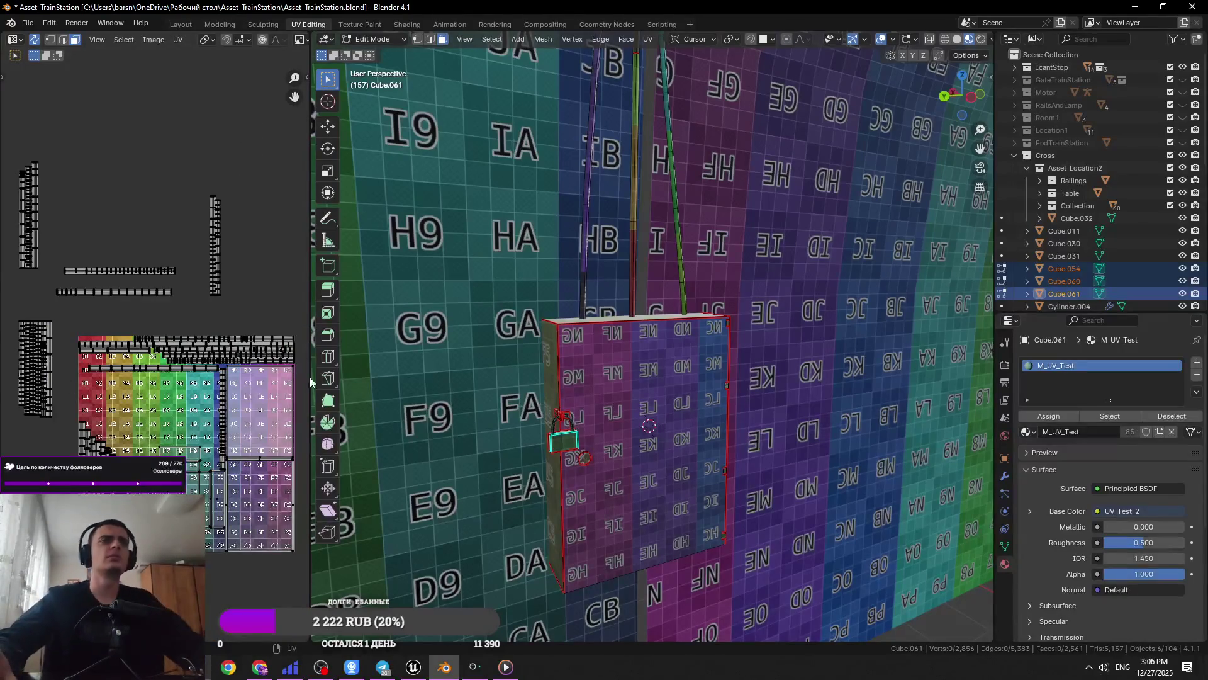
left_click_drag(307, 383, 443, 377)
key("a")
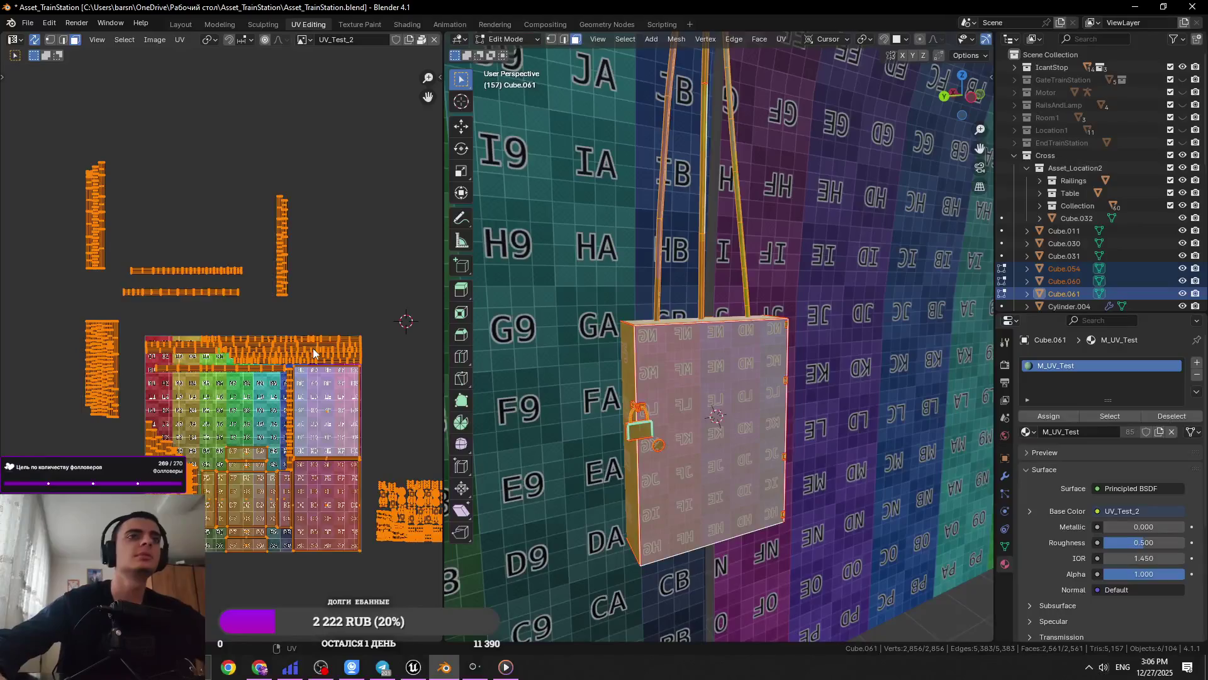
key("alt+a")
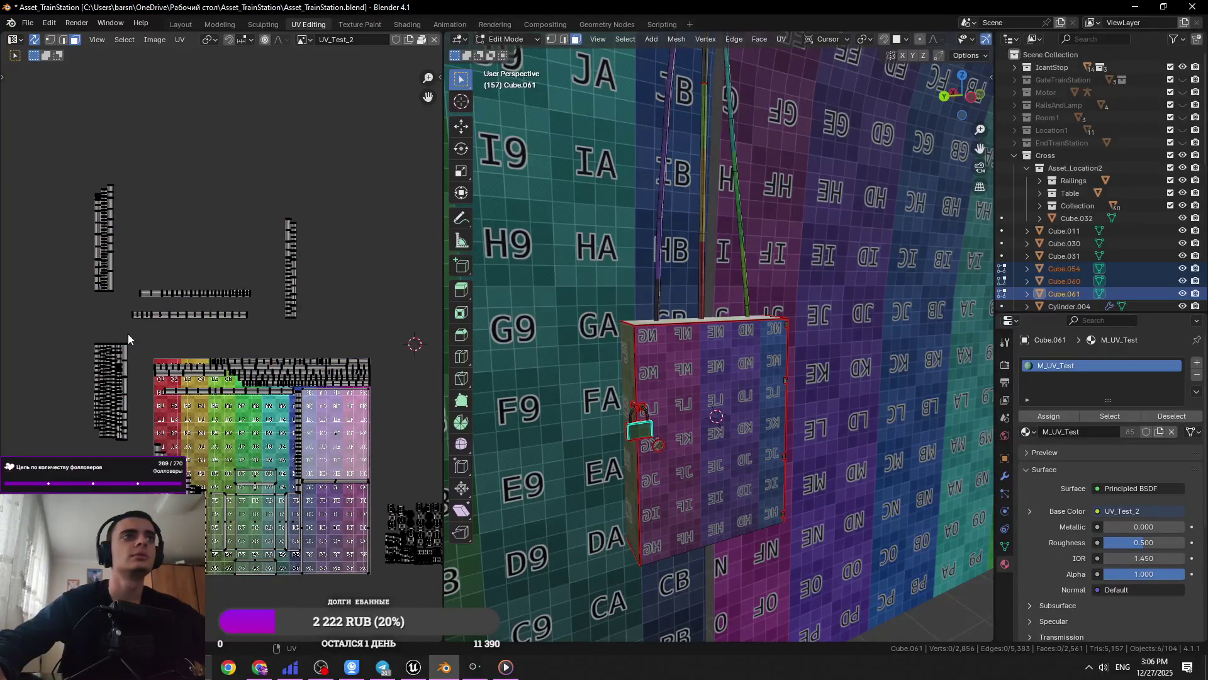
left_click_drag(129, 456, 129, 456)
key("a")
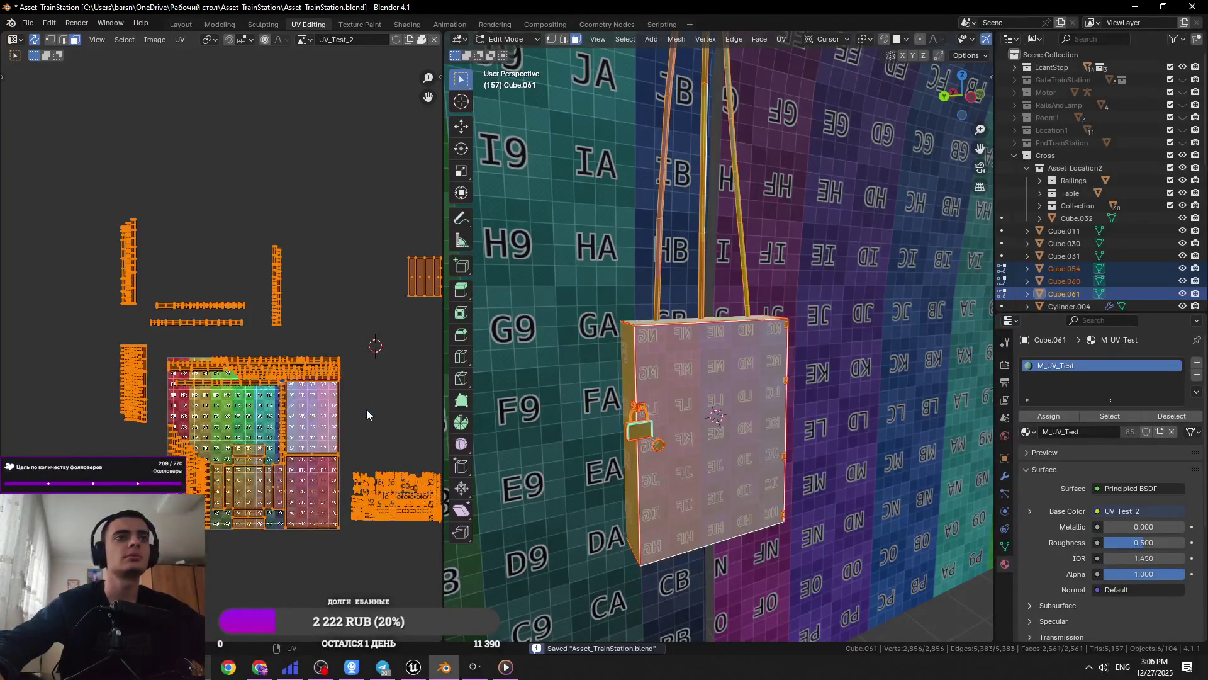
key("ctrl+s")
Select the lower-right island and start moving it, then cancel the move
scroll(267, 395, "down", 1)
left_click_drag(317, 495, 223, 576)
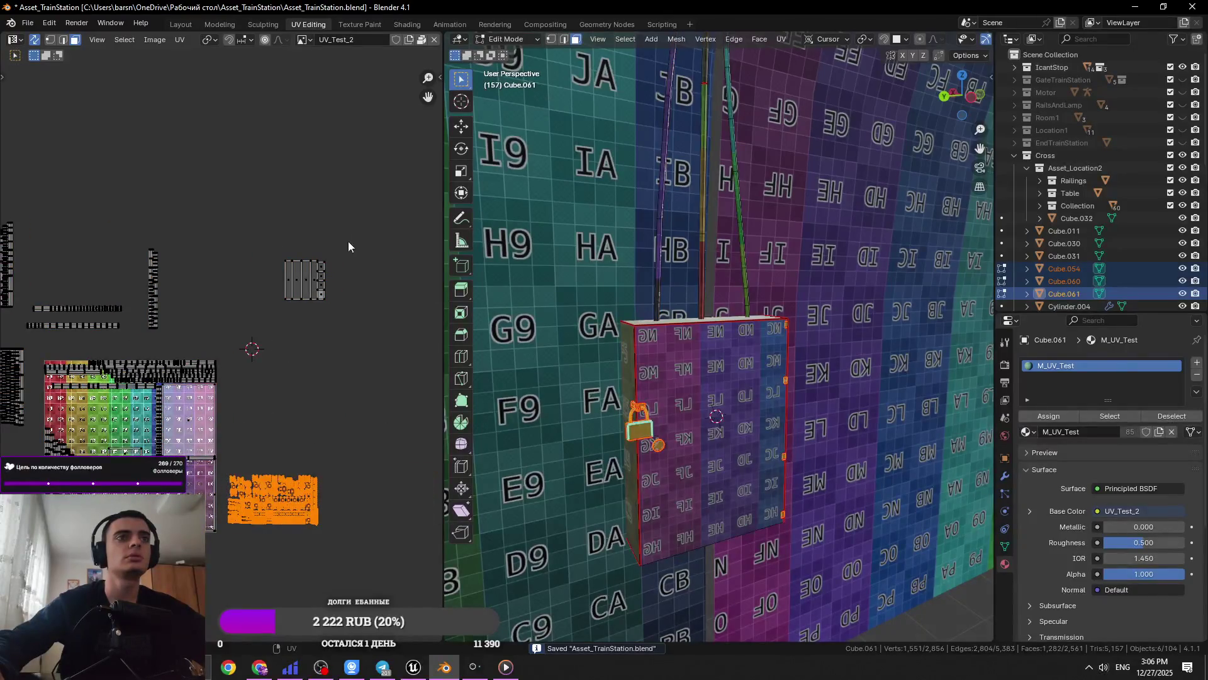
left_click_drag(357, 232, 285, 343)
left_click_drag(363, 448, 236, 572)
key("g")
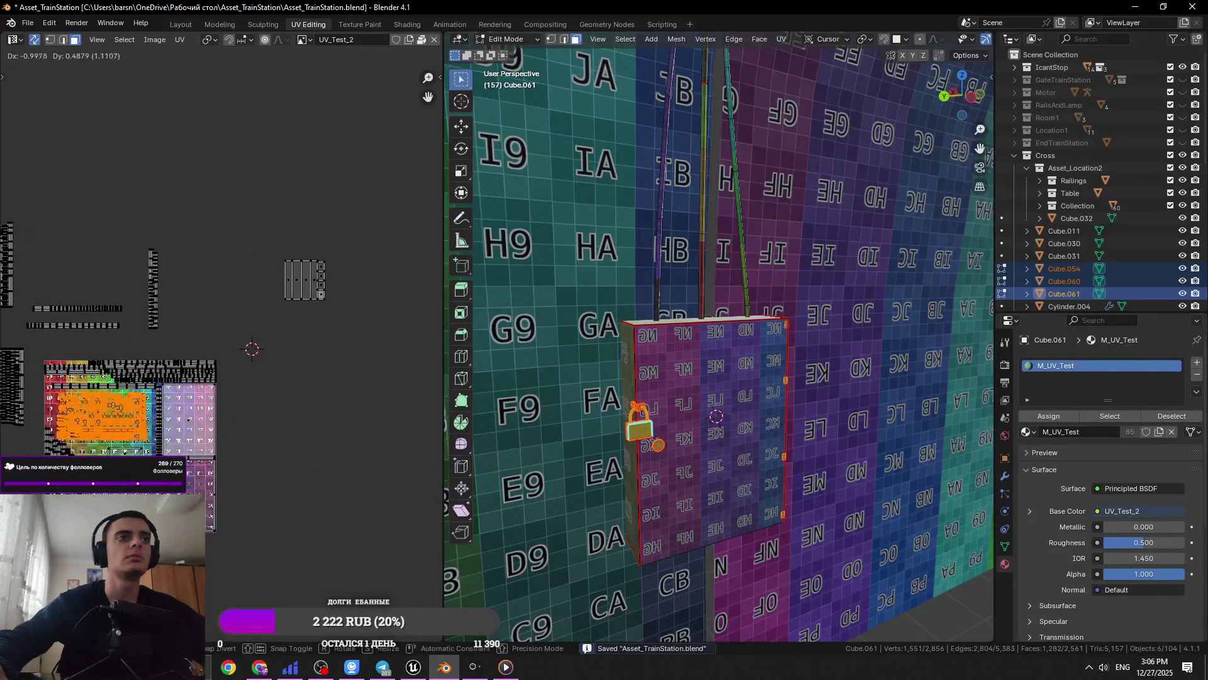
right_click(303, 461)
scroll(265, 490, "up", 5)
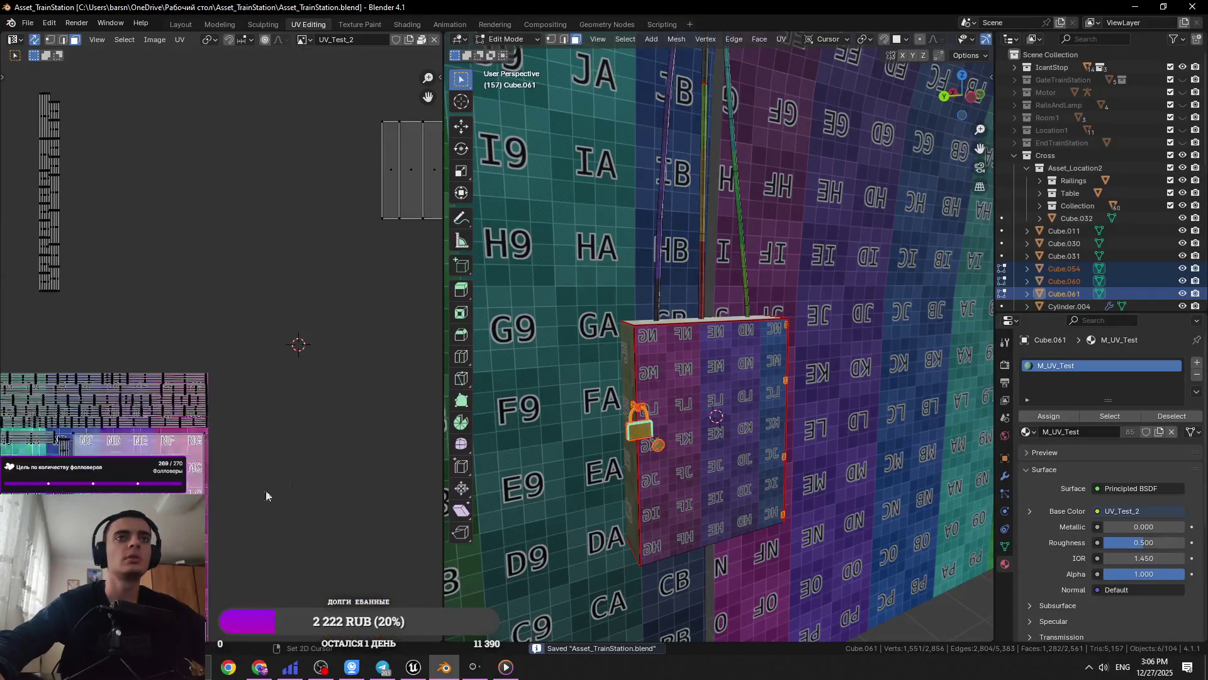
Rotate the long orange island horizontal and place it outside the colour grid
middle_click_drag(107, 342, 122, 368)
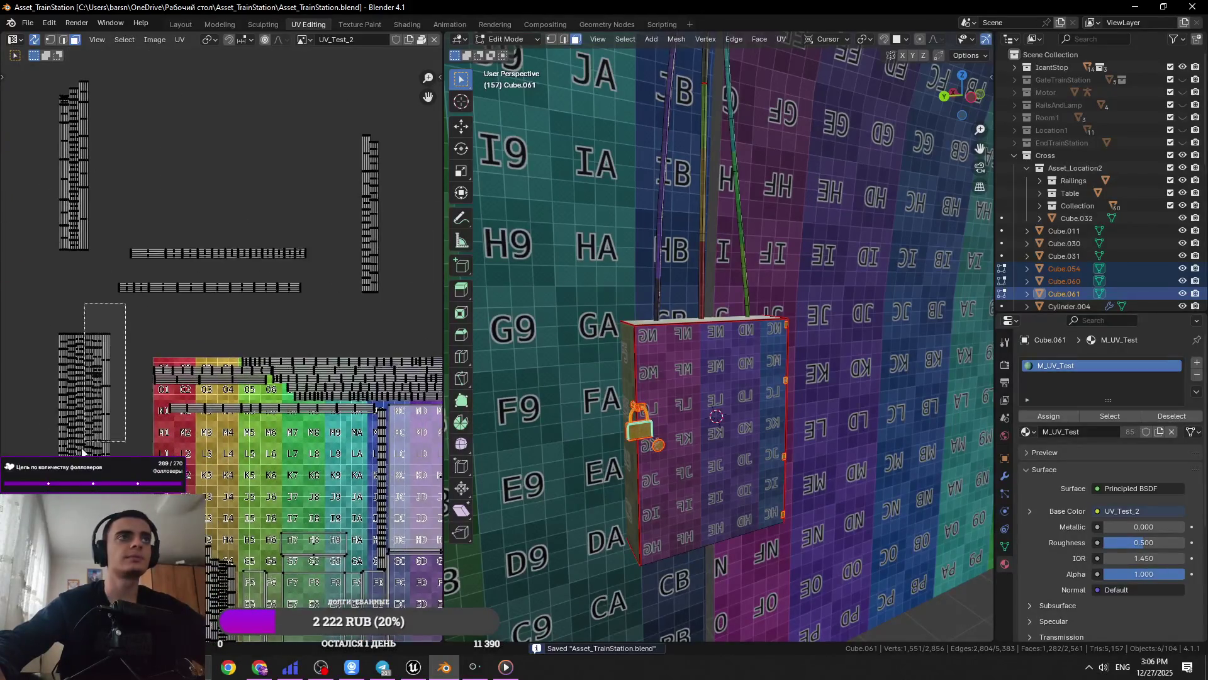
key("l")
key("Return")
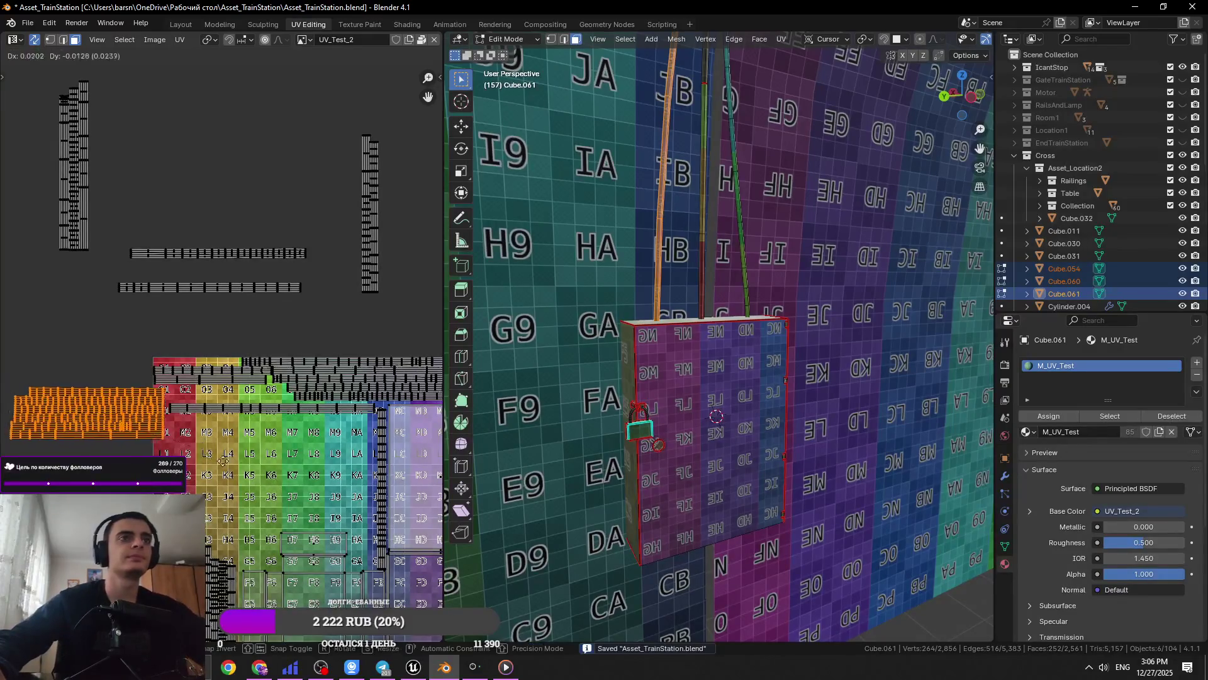
key("g")
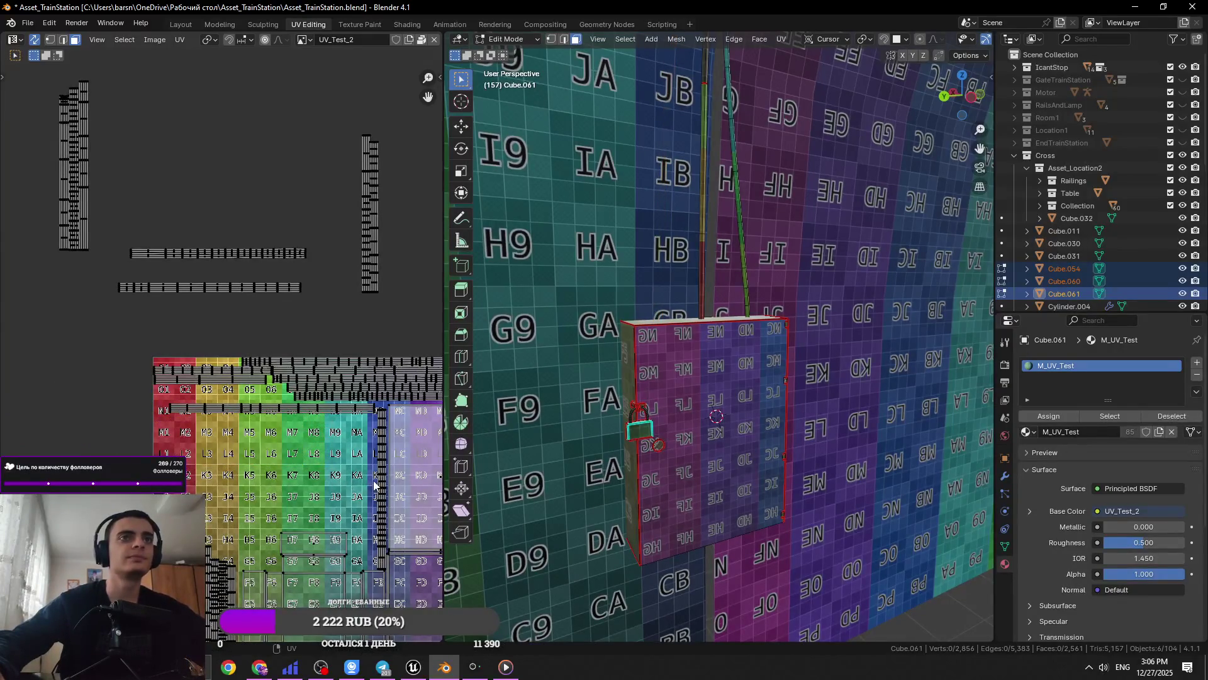
left_click(424, 484)
middle_click_drag(424, 484, 285, 484)
left_click_drag(107, 365, 337, 277)
middle_click_drag(368, 351, 168, 381)
Shift a small block of faces to a new position, save, and box-select another island
left_click(38, 434)
scroll(245, 465, "up", 3)
scroll(246, 465, "up", 2)
key("g")
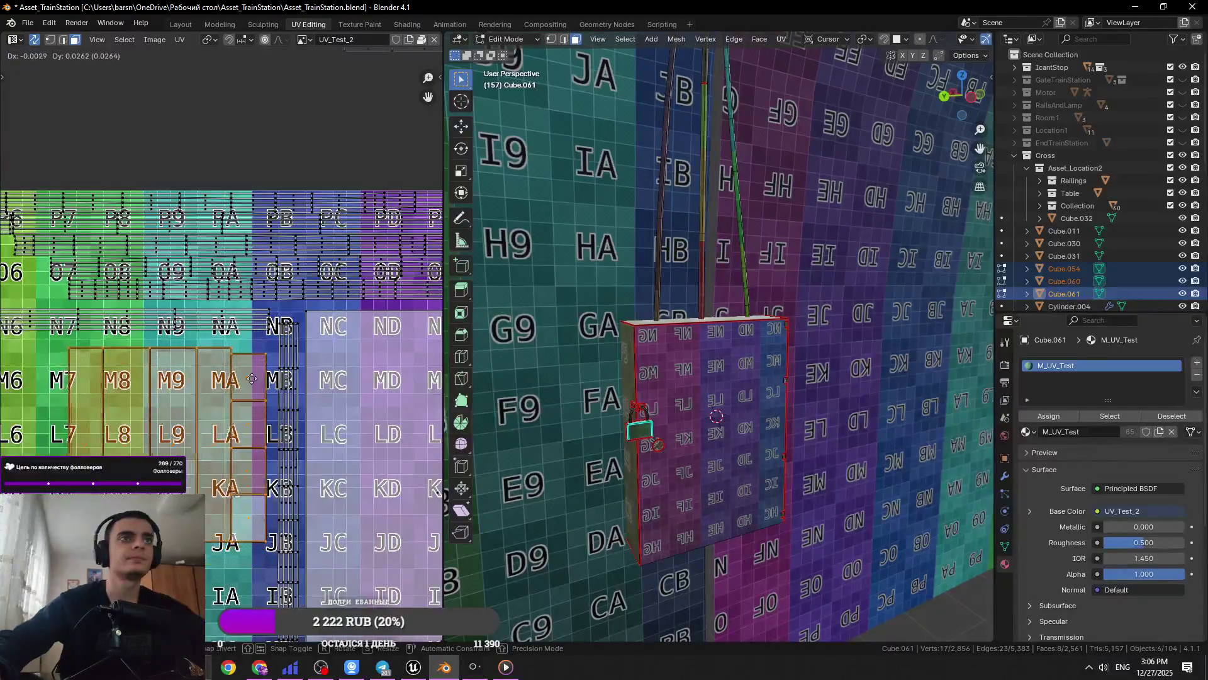
left_click(727, 439)
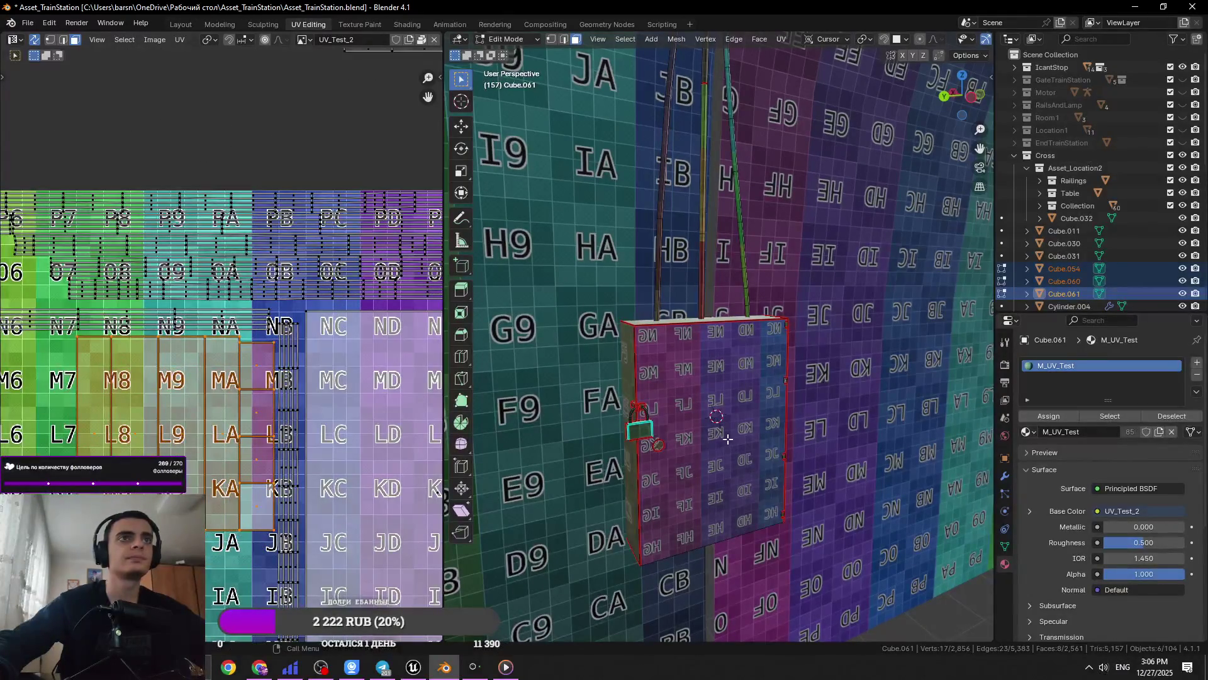
scroll(727, 438, "up", 5)
middle_click_drag(728, 439, 810, 519)
scroll(810, 518, "down", 4)
scroll(283, 390, "down", 6)
key("ctrl+s")
left_click_drag(368, 375, 276, 480)
scroll(333, 489, "up", 3)
Place the selected island on the texture grid, then move it off leftward
key("g")
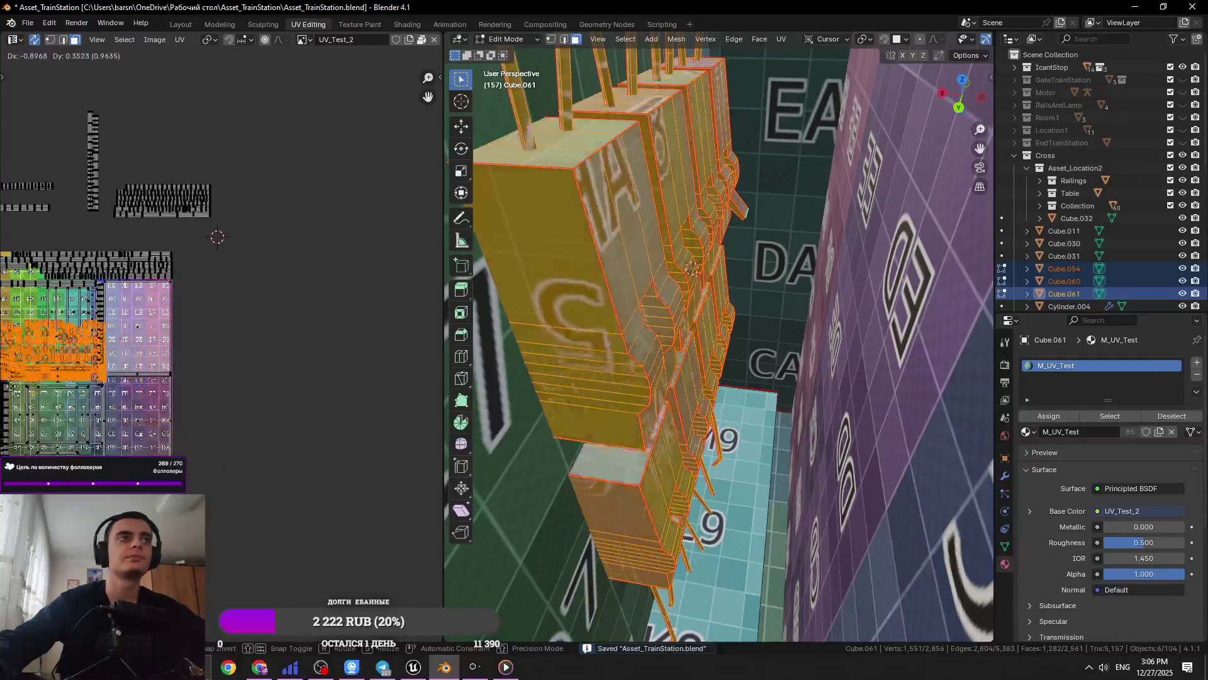
left_click(256, 439)
scroll(256, 440, "down", 3)
key("g")
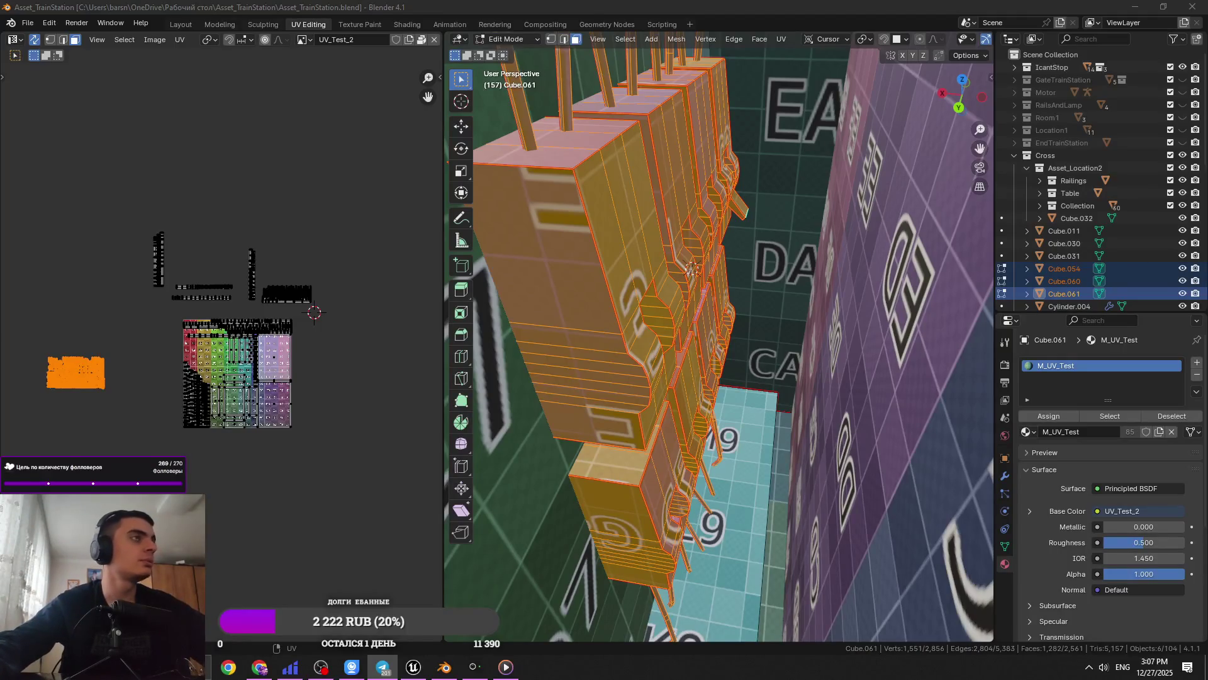
key("alt+Tab")
scroll(165, 358, "up", 3)
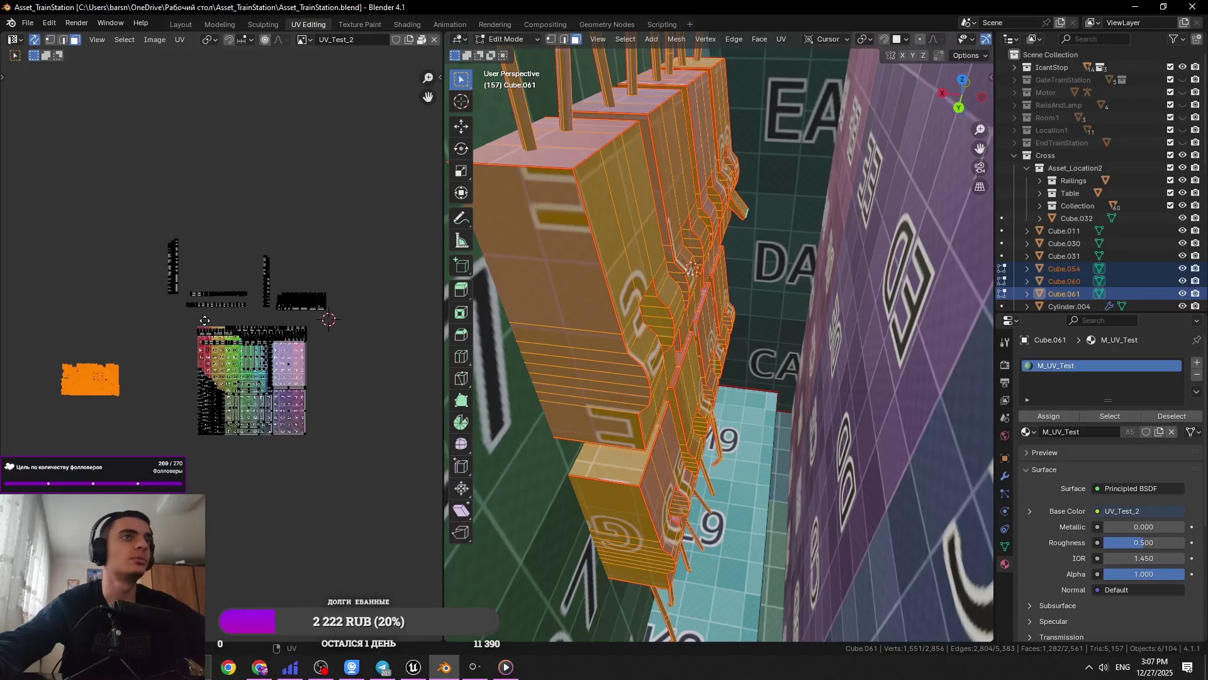
Select a connected island with L and move it to the right
left_click(168, 369)
key("l")
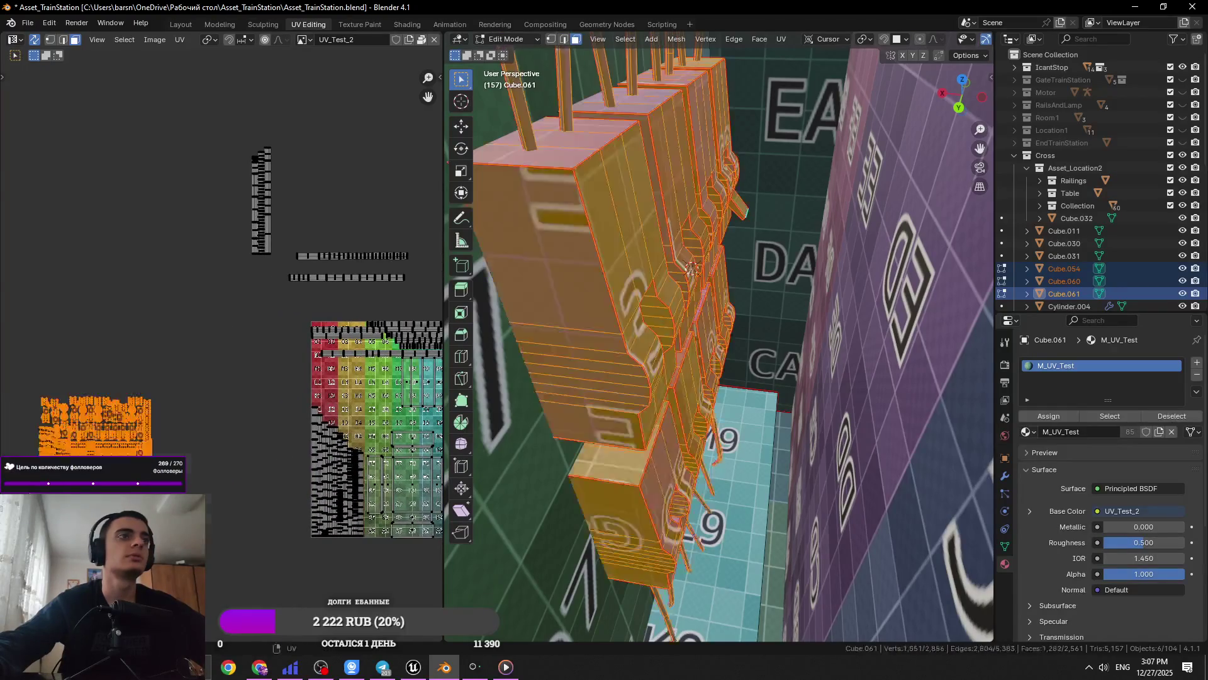
key("g")
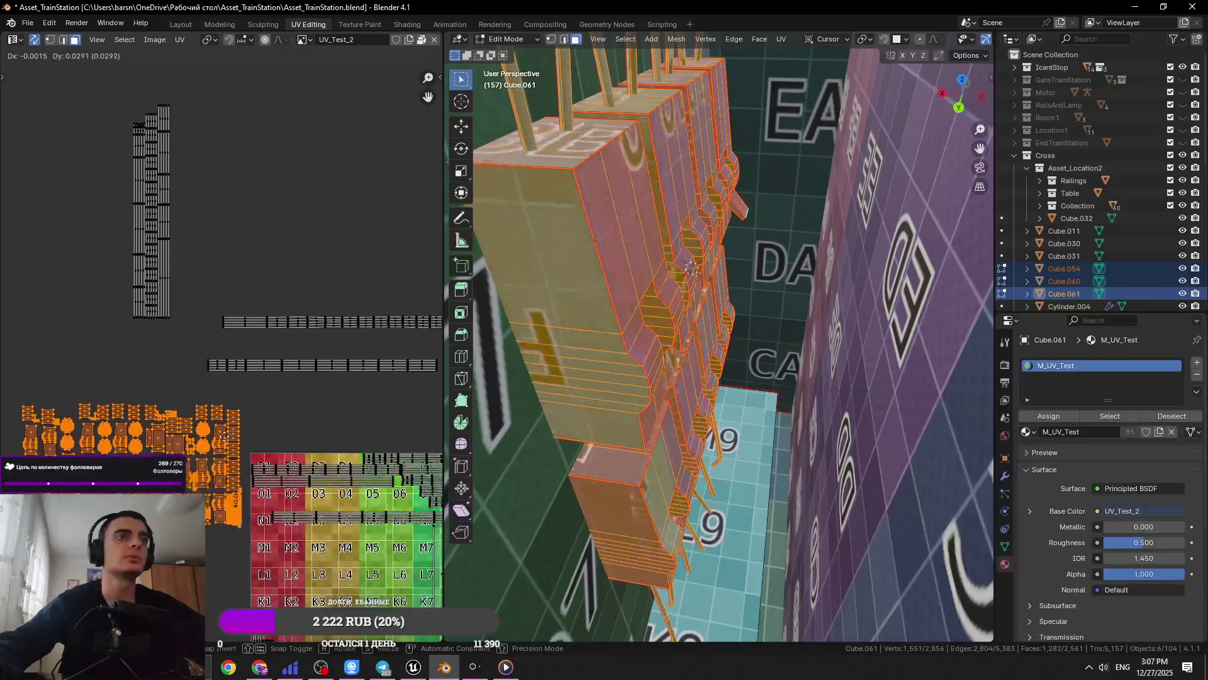
left_click(315, 314)
left_click(338, 308)
left_click_drag(236, 350, 237, 350)
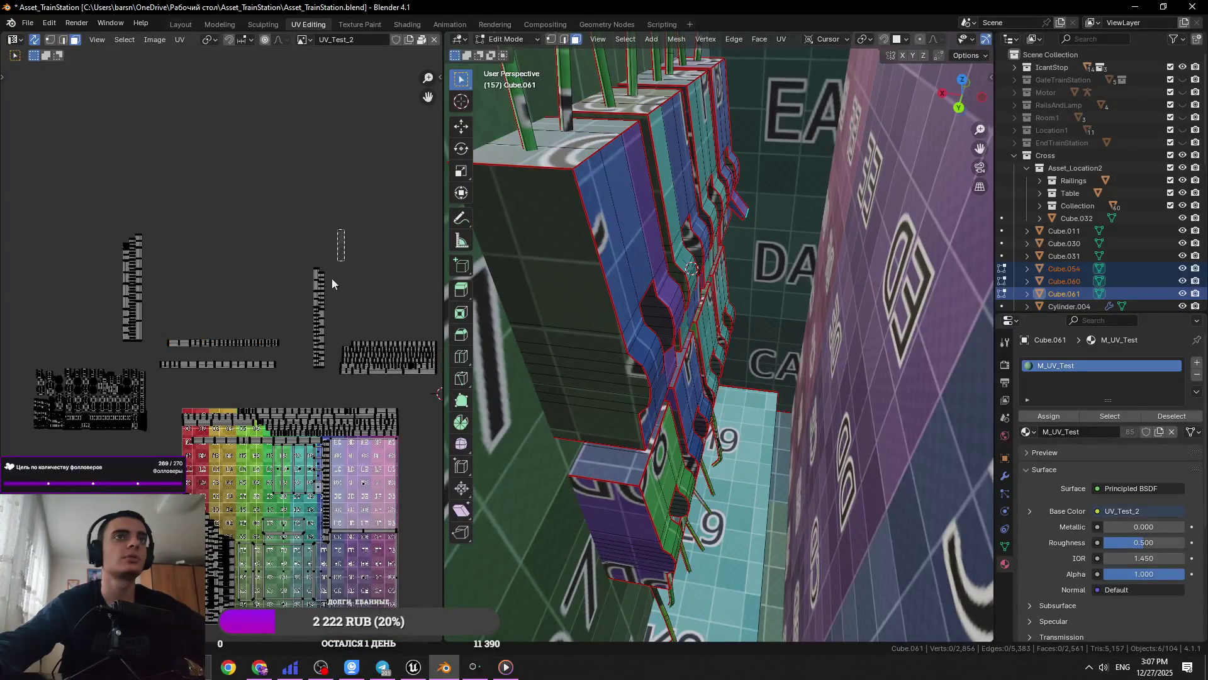
key("a")
Box-select a cluster of islands and move it onto the top-left tiles, rows P to N
mouse_move(325, 509)
middle_mouse_down()
mouse_move(259, 457)
mouse_move(308, 455)
mouse_move(260, 309)
middle_mouse_up()
left_click(267, 450)
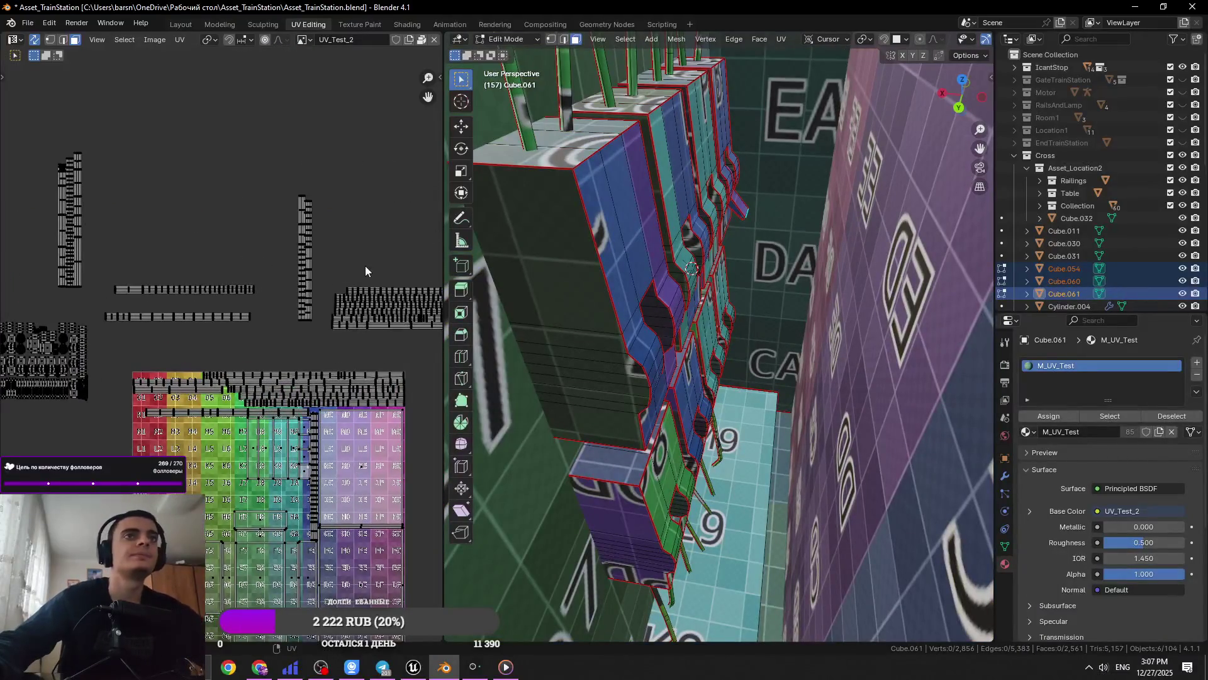
scroll(365, 267, "right", 4, "ctrl")
left_click_drag(372, 262, 211, 350)
key("g")
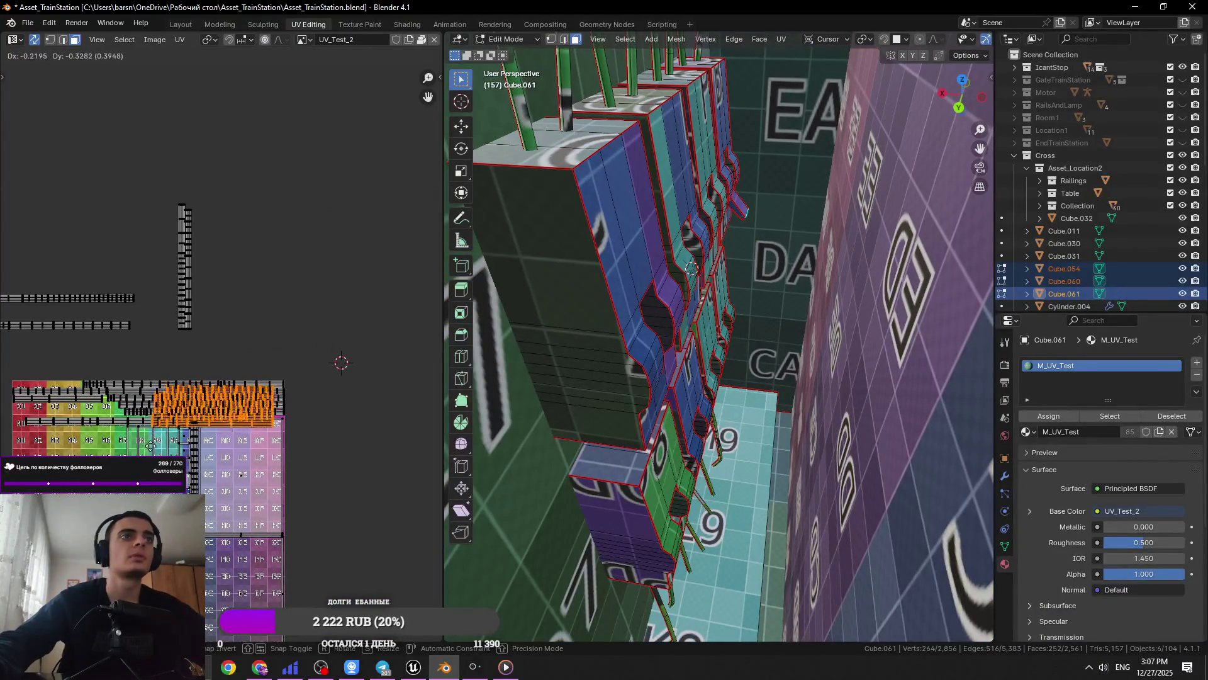
mouse_move(3, 444)
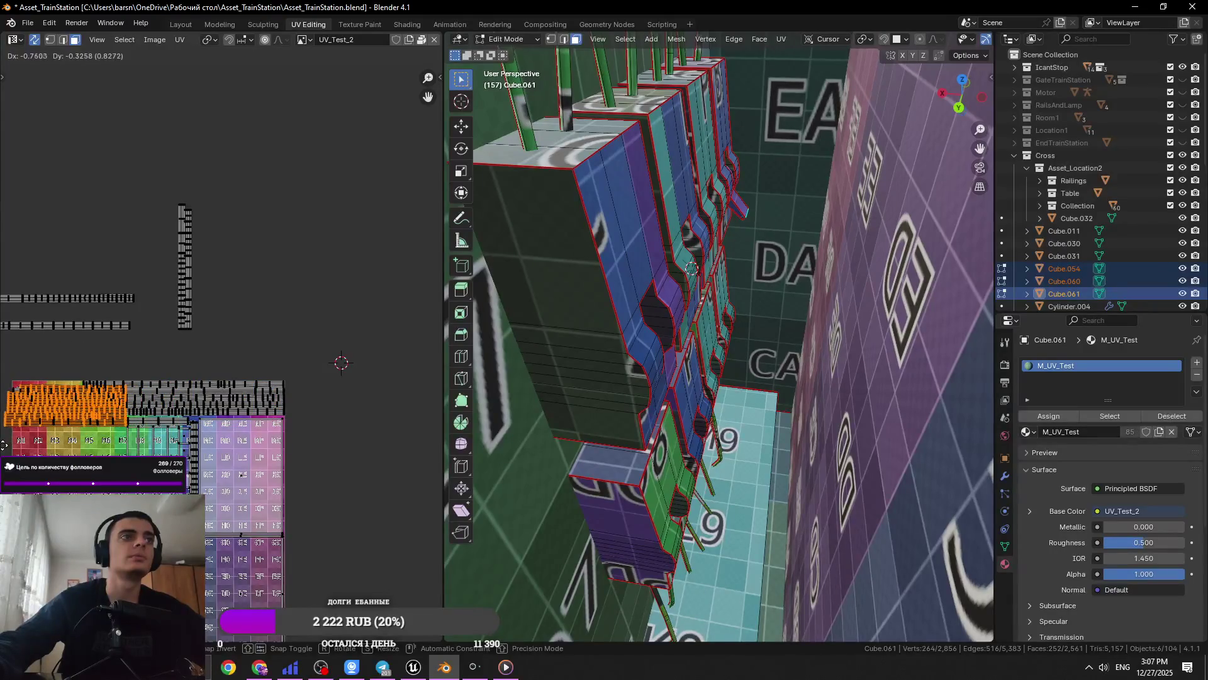
left_click(220, 444)
scroll(219, 444, "up", 5)
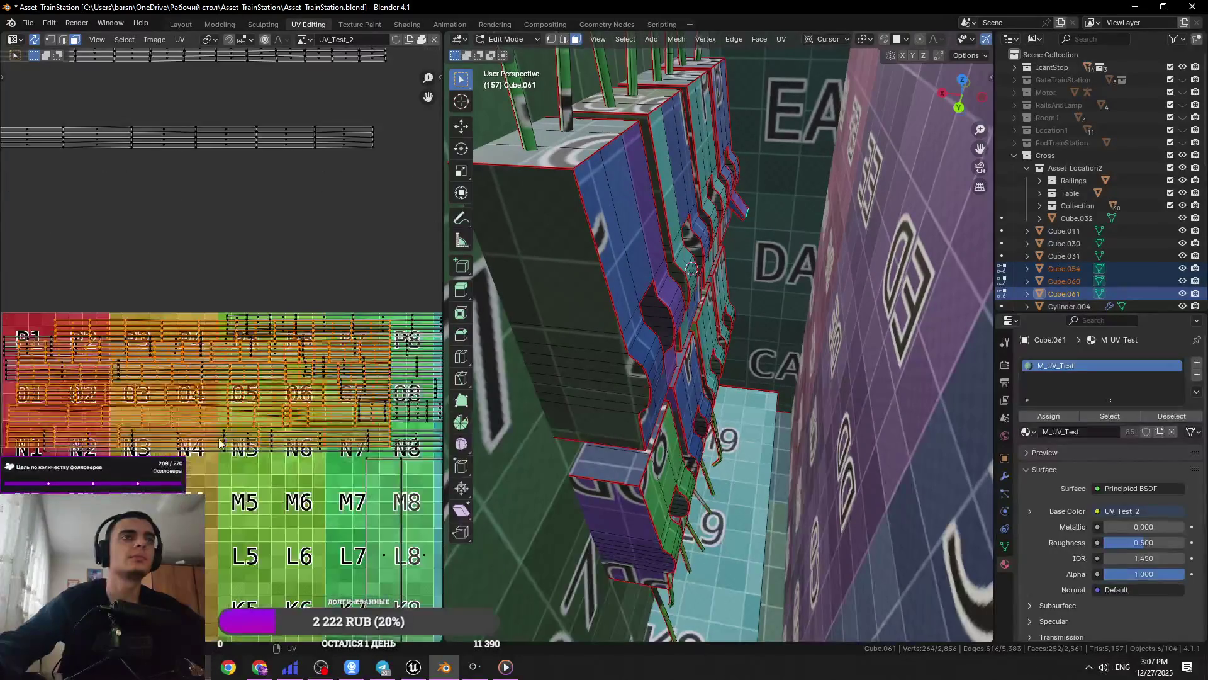
Select the linked island group and move it down into the test grid
key("g")
scroll(179, 398, "down", 4)
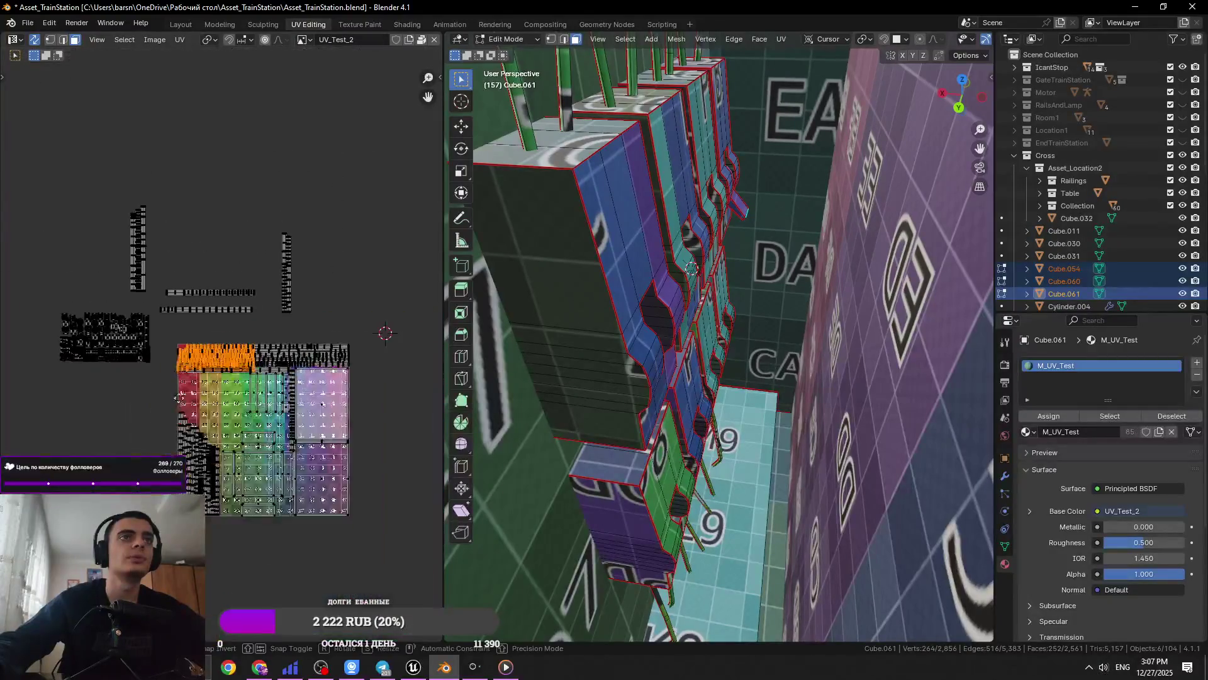
scroll(237, 491, "up", 4)
left_click(214, 458)
scroll(213, 458, "down", 3)
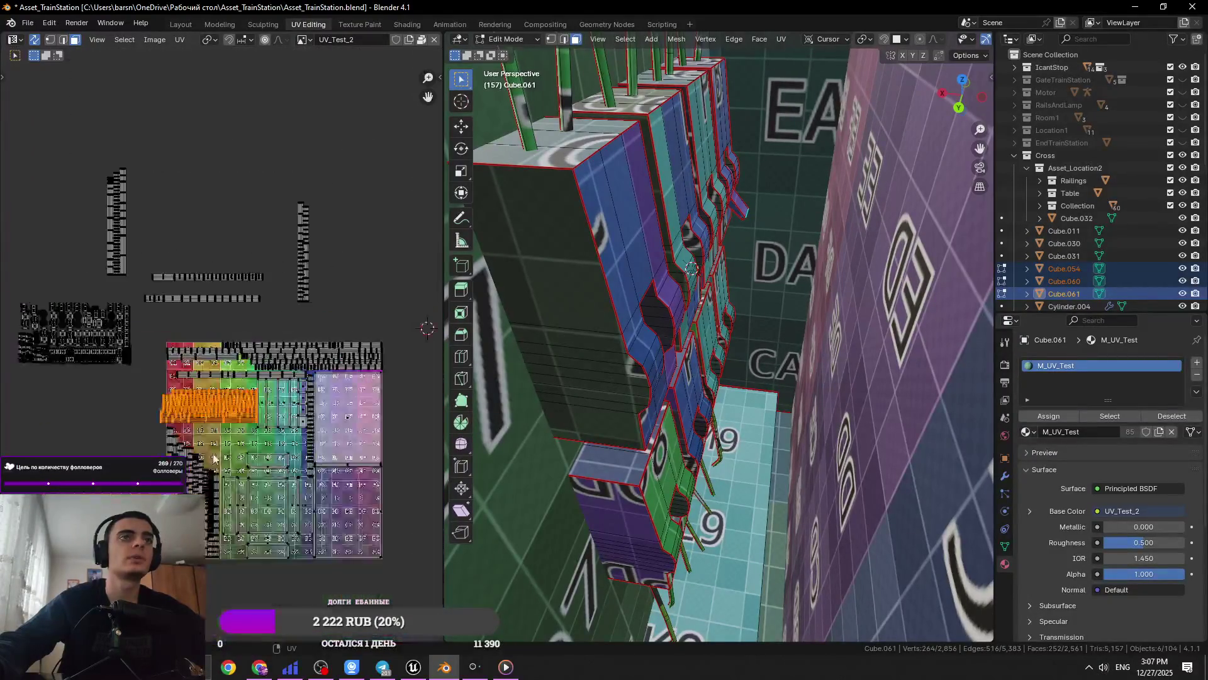
key("g")
middle_click_drag(116, 342, 212, 330)
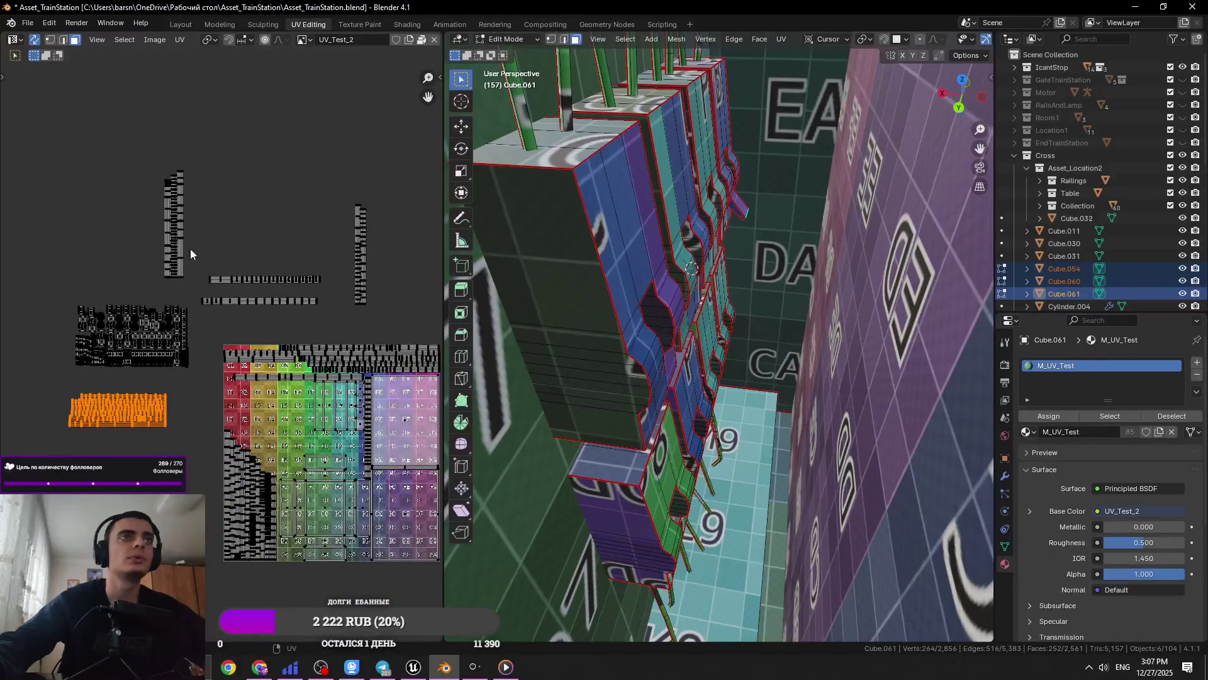
left_click(173, 344)
key("ctrl+l")
key("g")
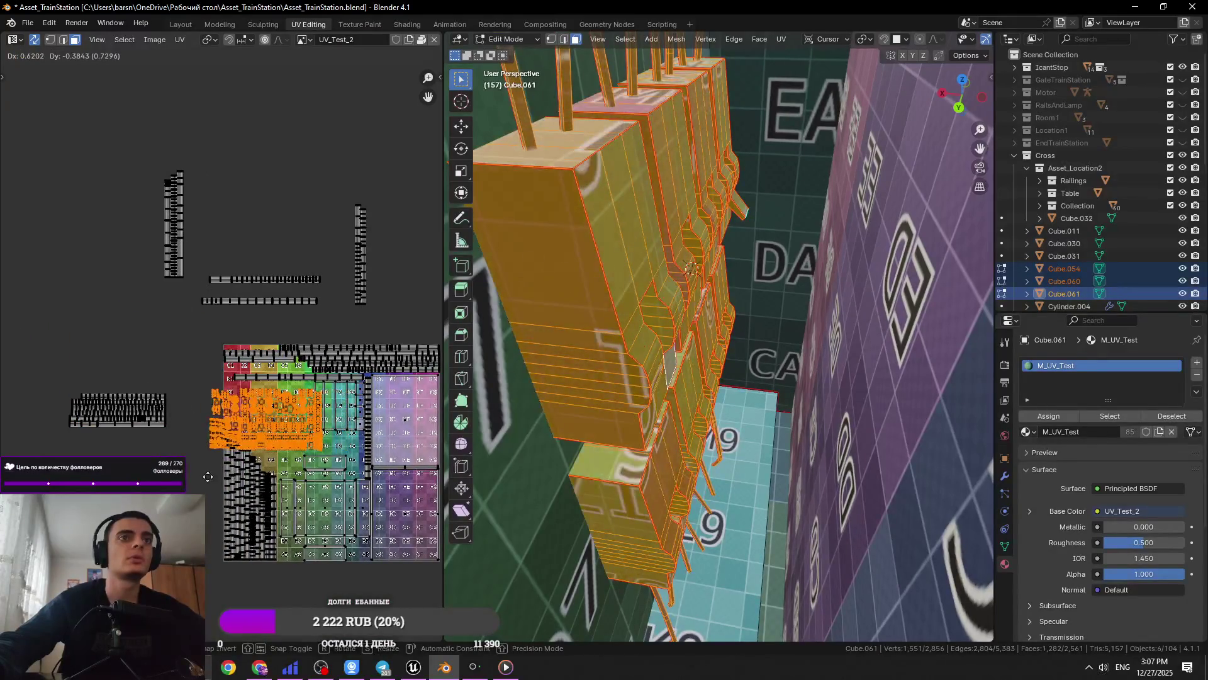
left_click(71, 382)
Select the lower island group and start moving it, then cancel the move
left_click(157, 406)
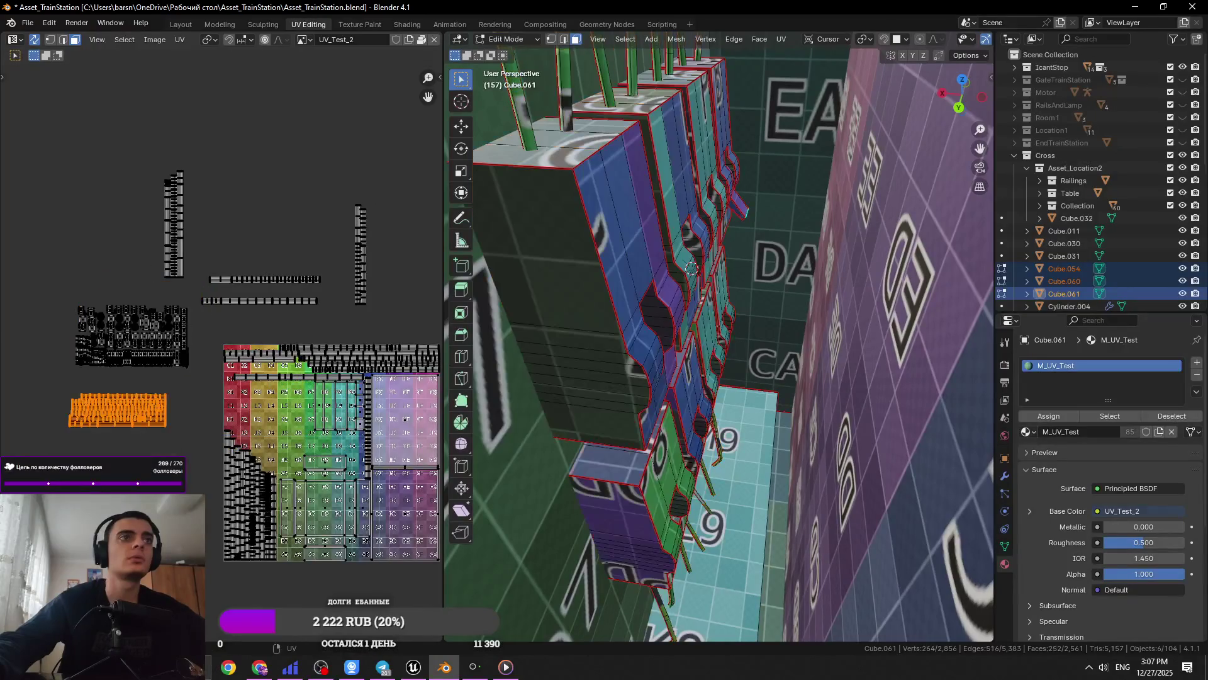
key("g")
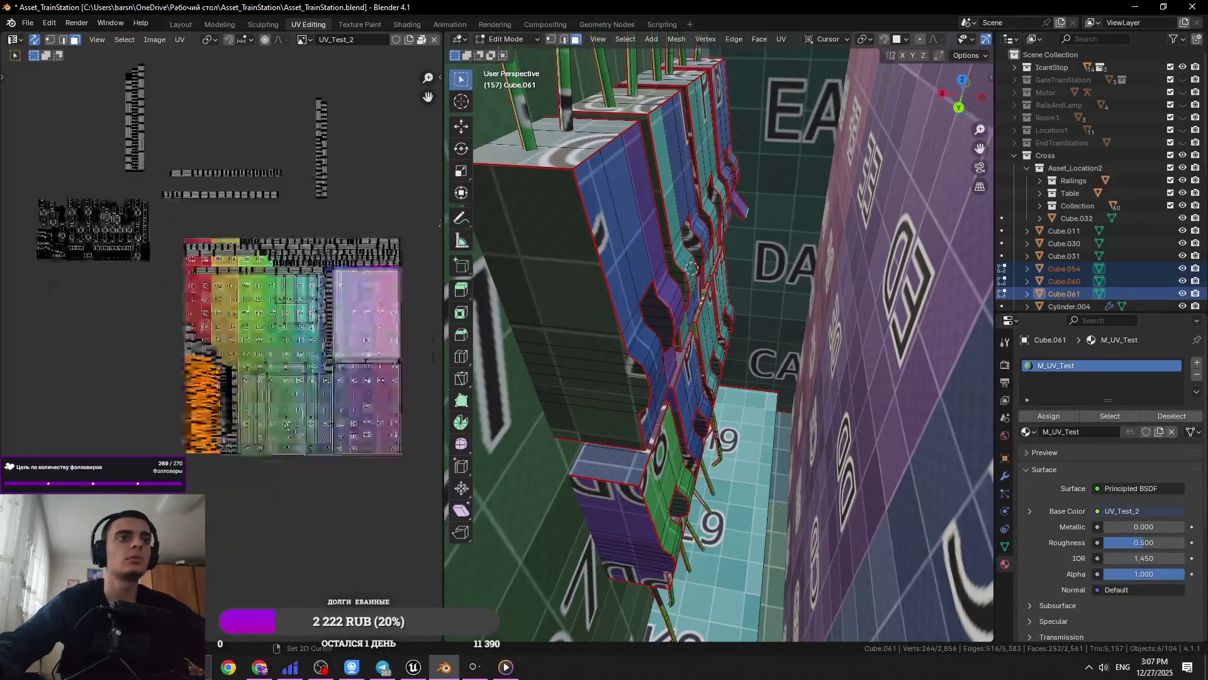
scroll(277, 409, "up", 6)
middle_click_drag(216, 598, 246, 401)
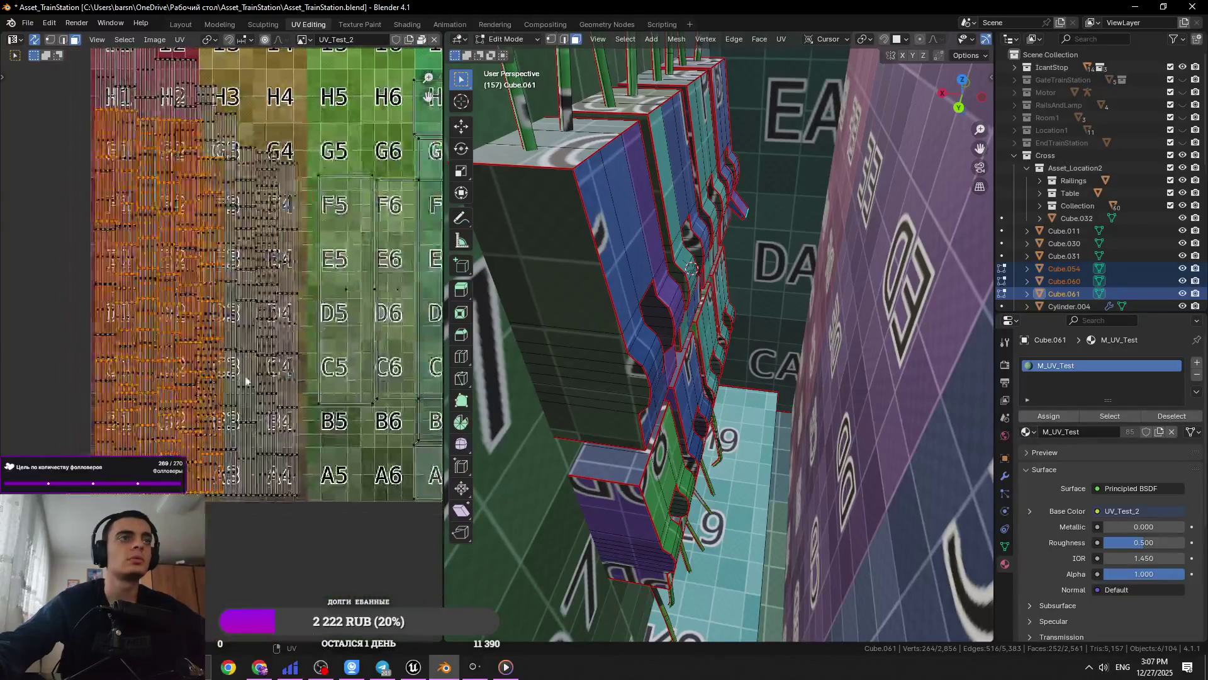
key("g")
right_click(246, 421)
scroll(249, 402, "down", 6)
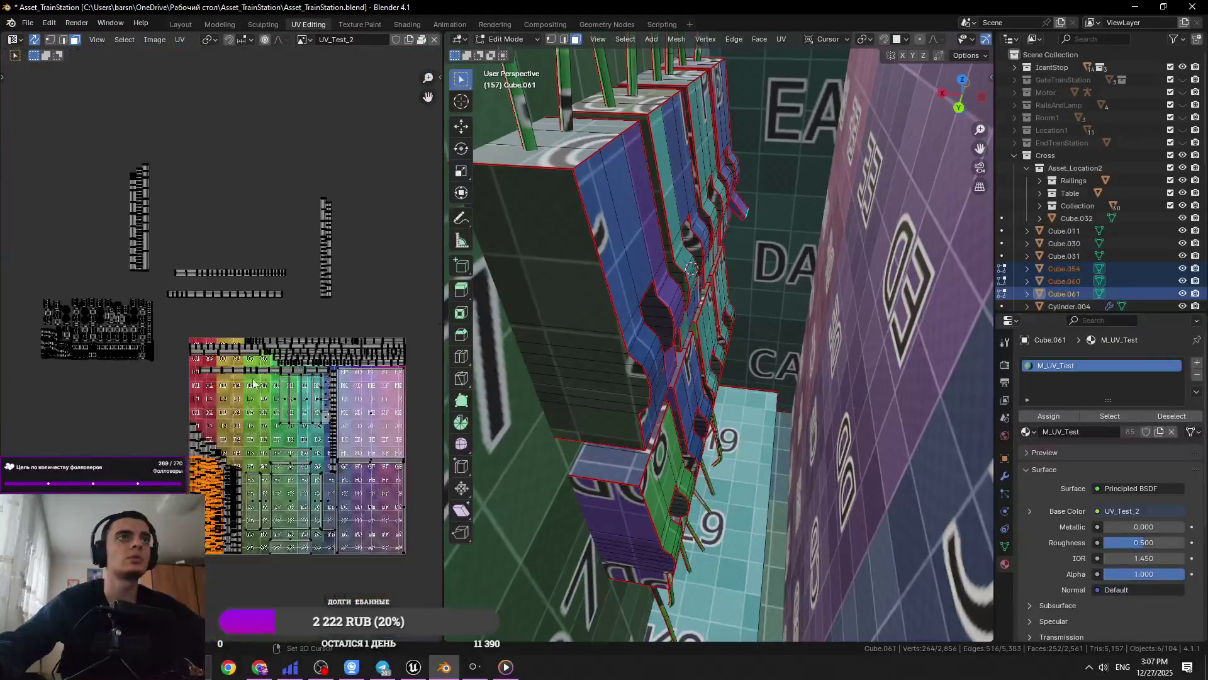
Box-select the vertical UV strip, reposition it on the grid, and save
left_click_drag(359, 264, 297, 319)
key("g")
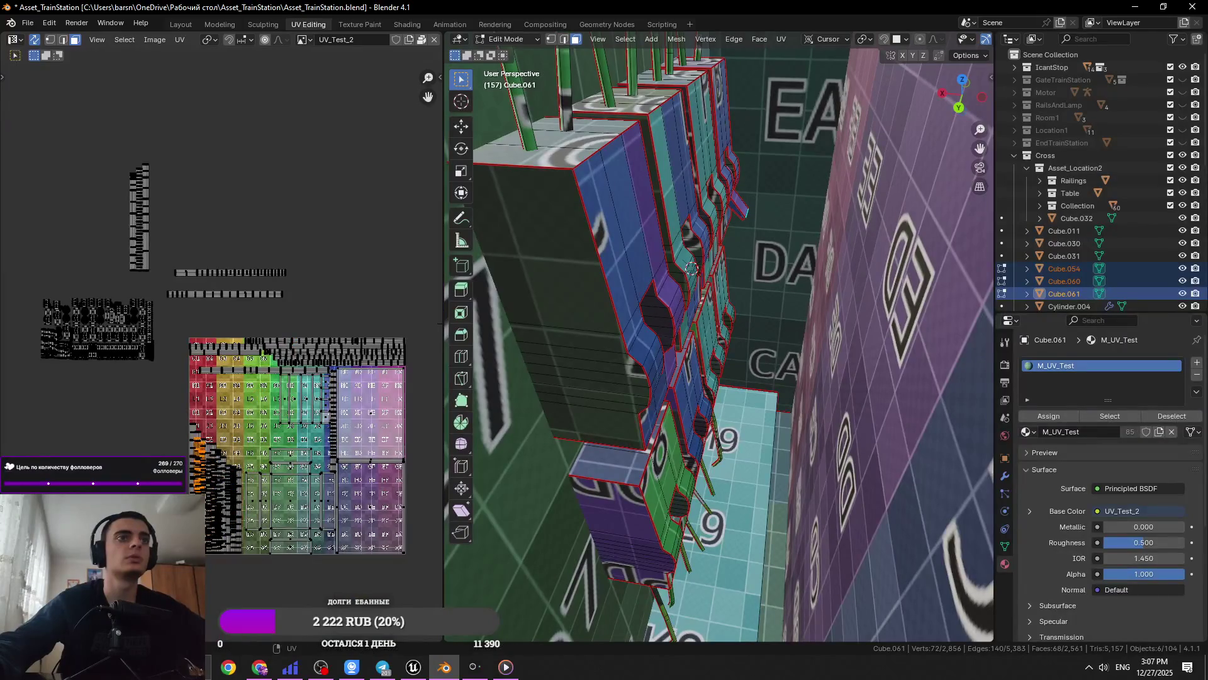
left_click_drag(134, 245, 113, 288)
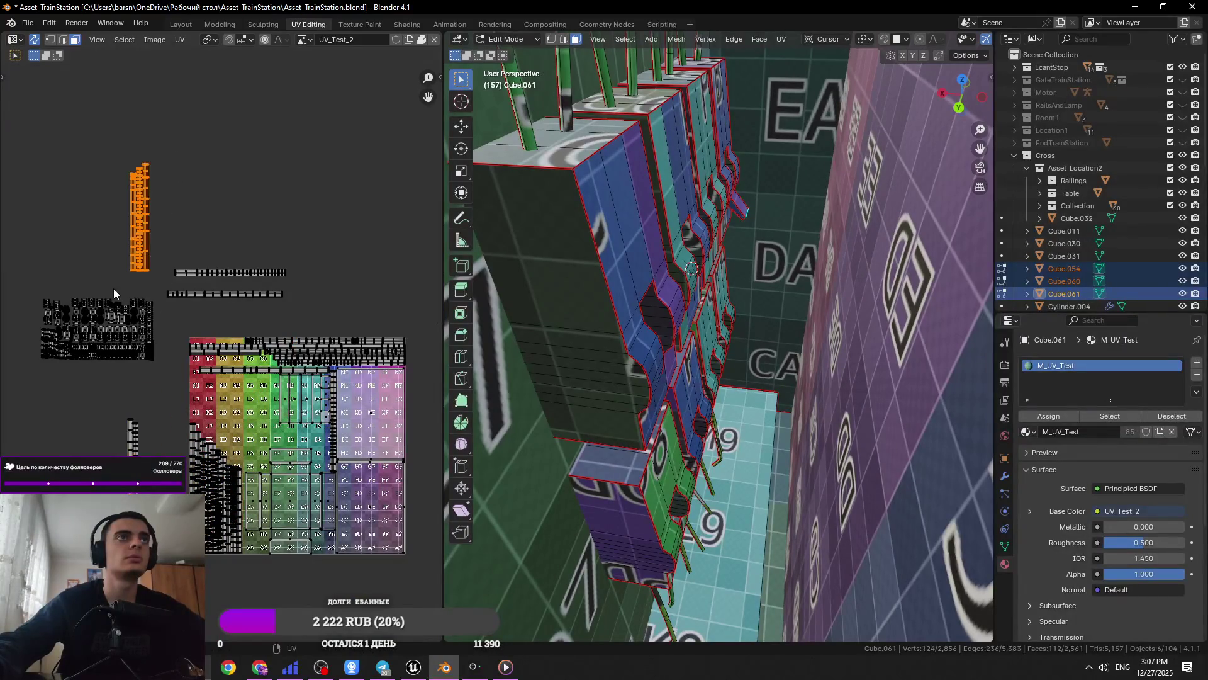
key("g")
left_click(226, 543)
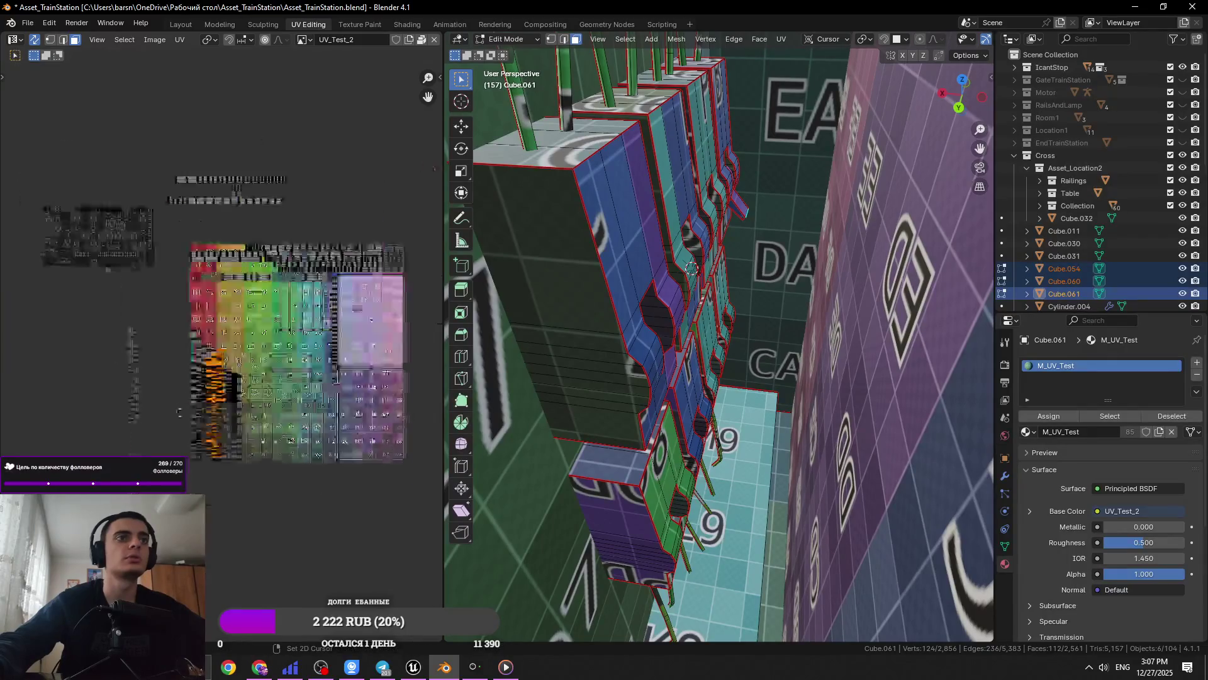
scroll(226, 542, "up", 6)
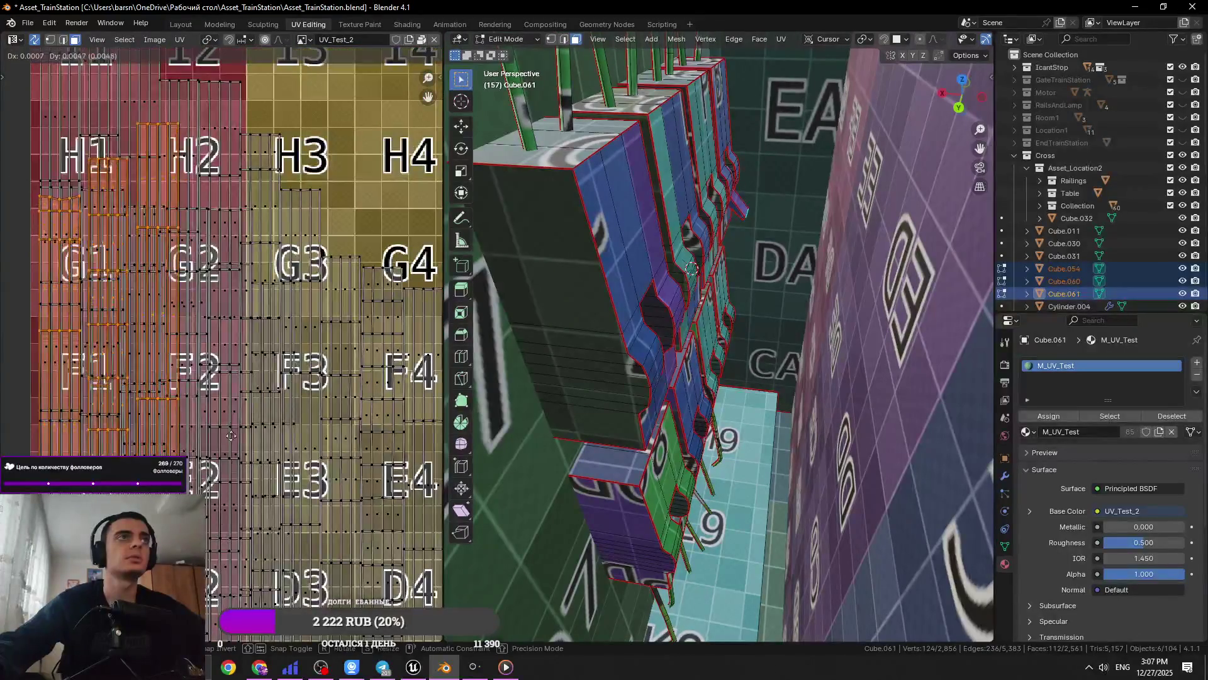
scroll(210, 275, "down", 4)
key("g")
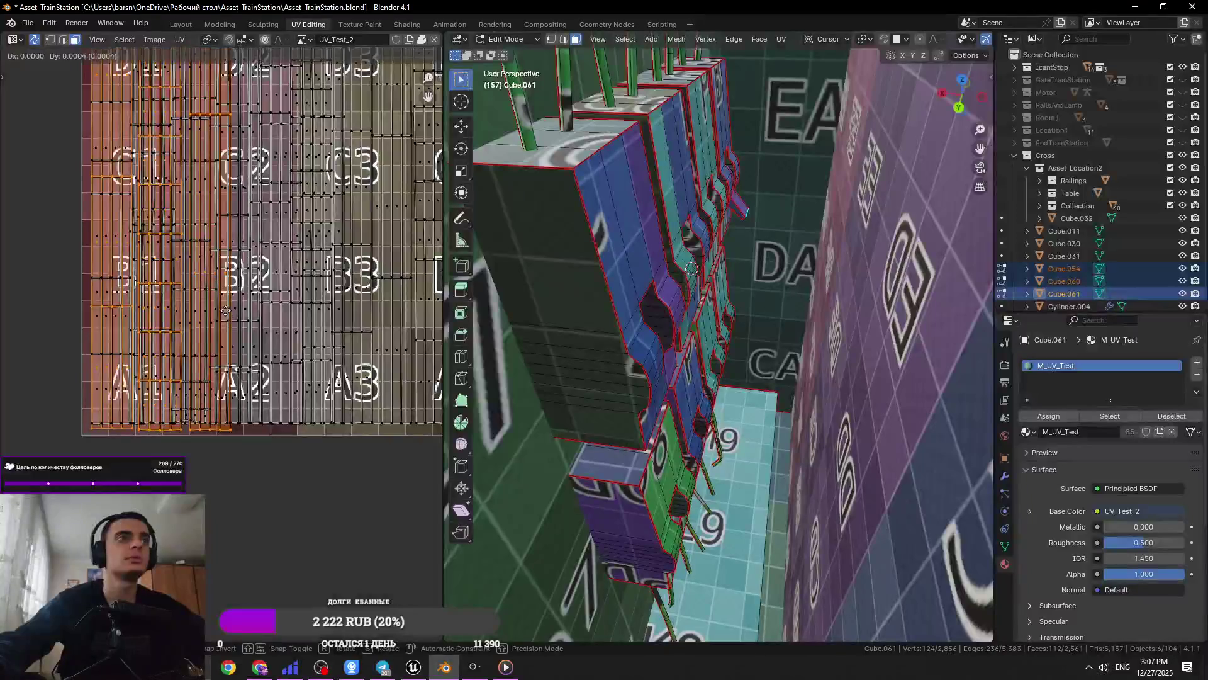
left_click(225, 269)
scroll(224, 265, "down", 8)
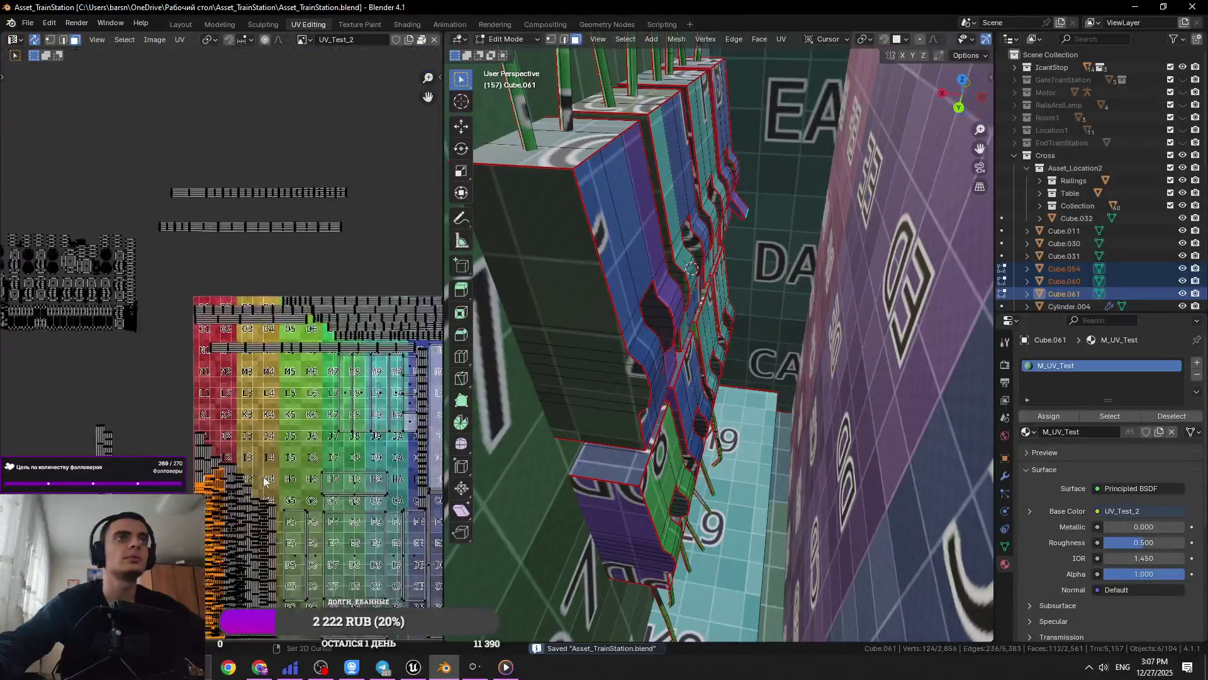
key("ctrl+s")
Move two more UV strips onto the texture's top rows and save the file
left_click_drag(173, 286, 175, 284)
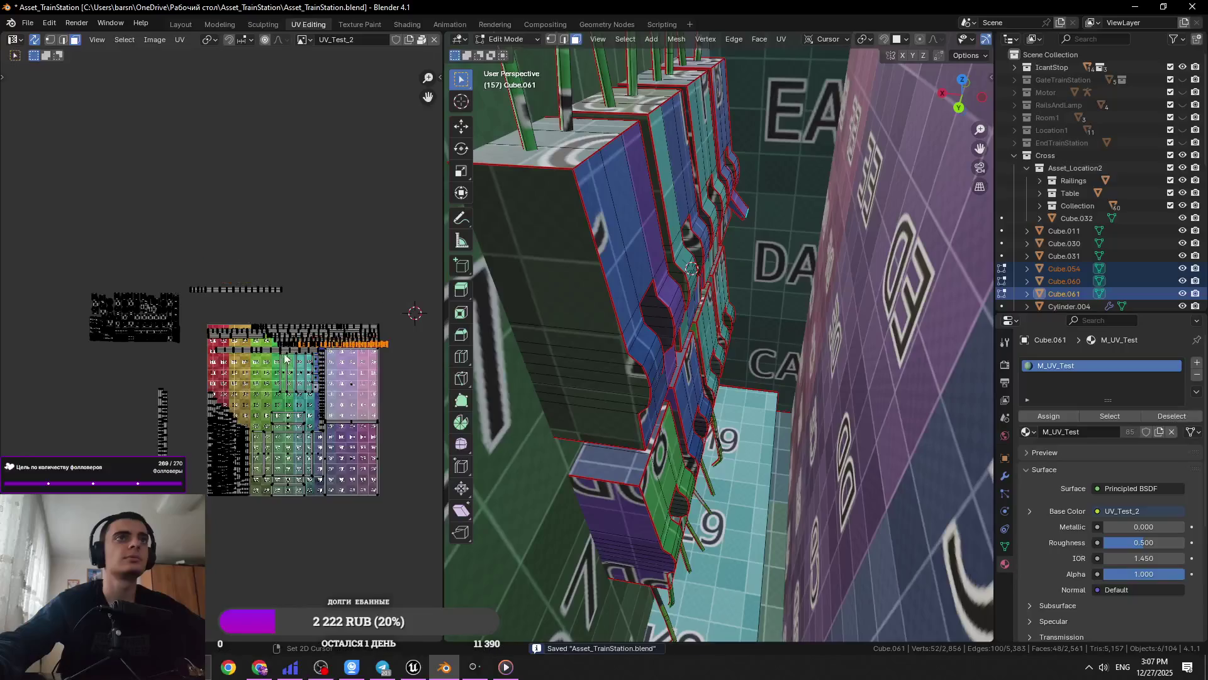
scroll(285, 358, "up", 6)
key("g")
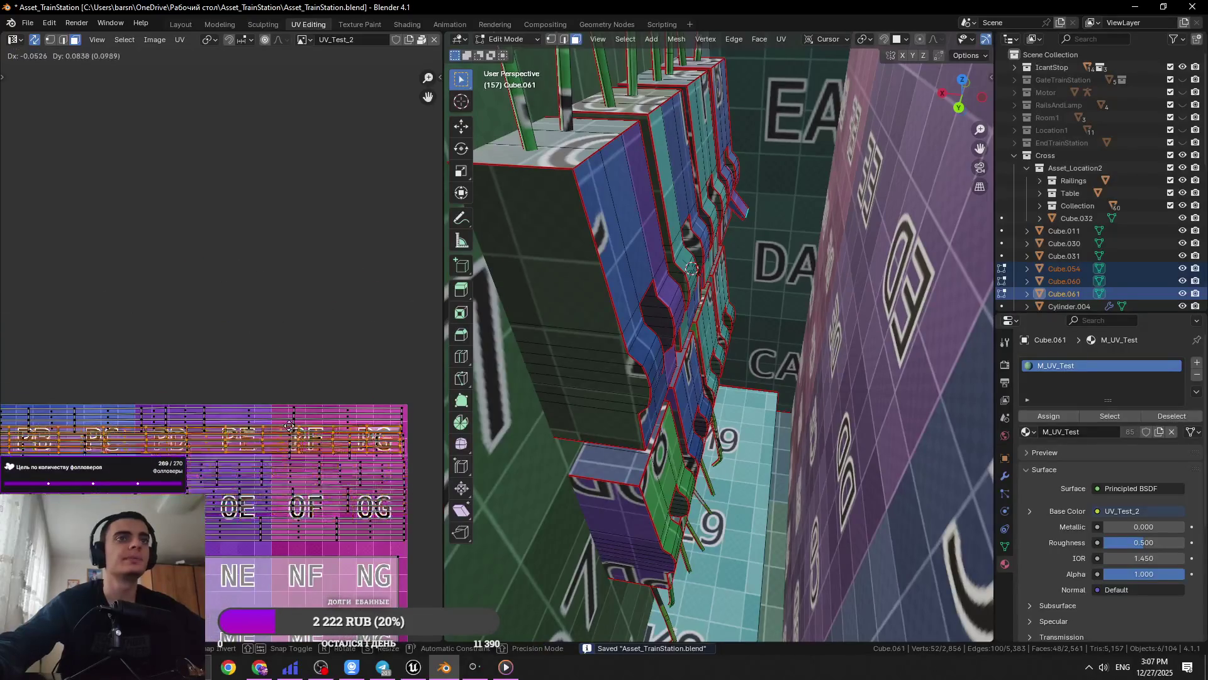
left_click(295, 440)
scroll(342, 372, "down", 5)
mouse_move(372, 289)
left_mouse_down()
mouse_move(134, 378)
mouse_move(137, 387)
left_mouse_up()
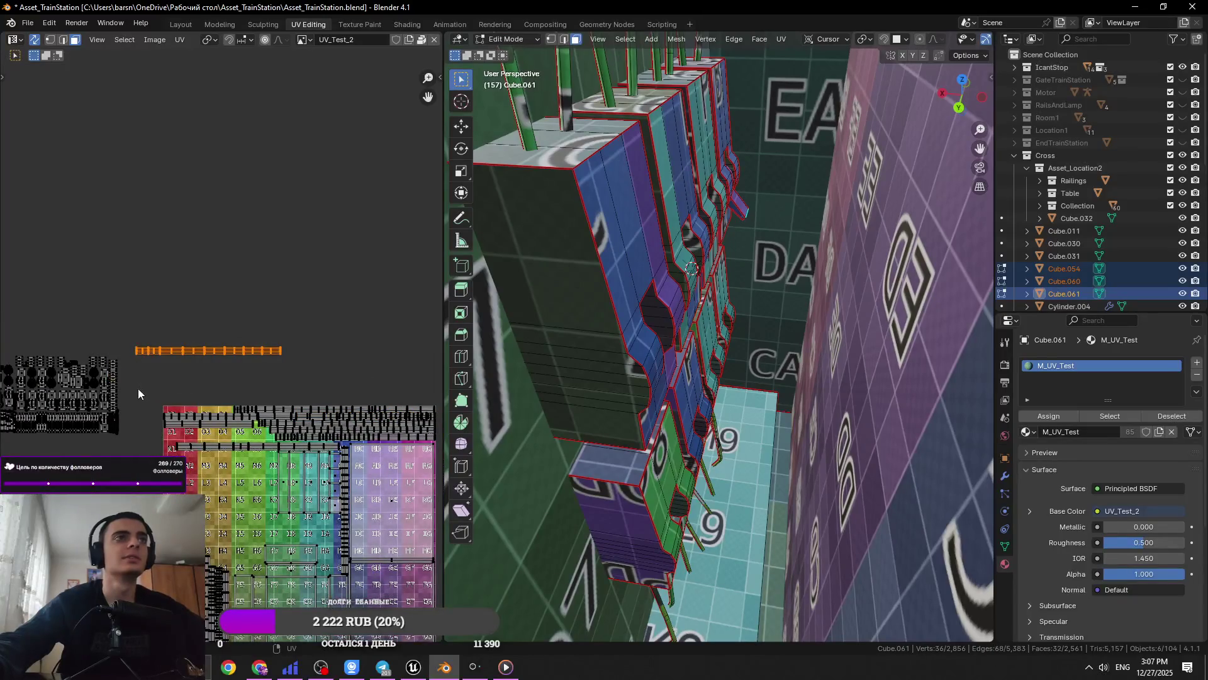
key("g")
left_click(310, 461)
scroll(213, 474, "right", 5, "ctrl")
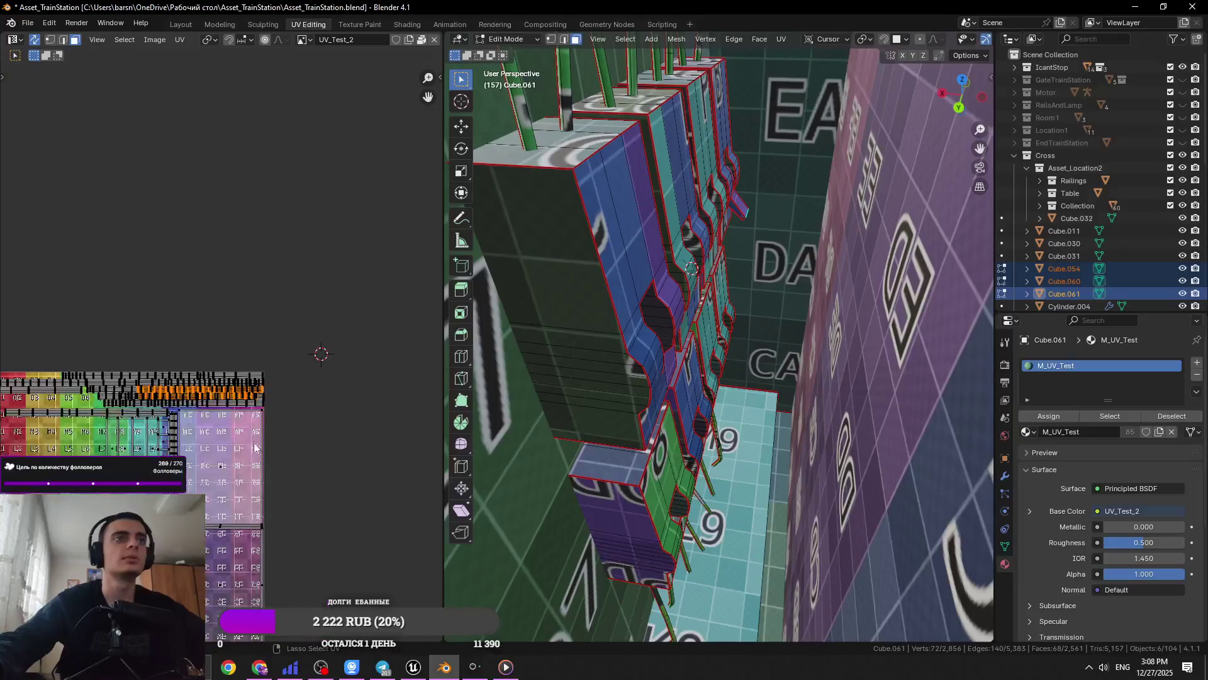
key("ctrl+s")
Select all UVs, start and cancel a move, then deselect all and save again
scroll(255, 447, "down", 3)
scroll(201, 323, "left", 3, "ctrl")
key("a")
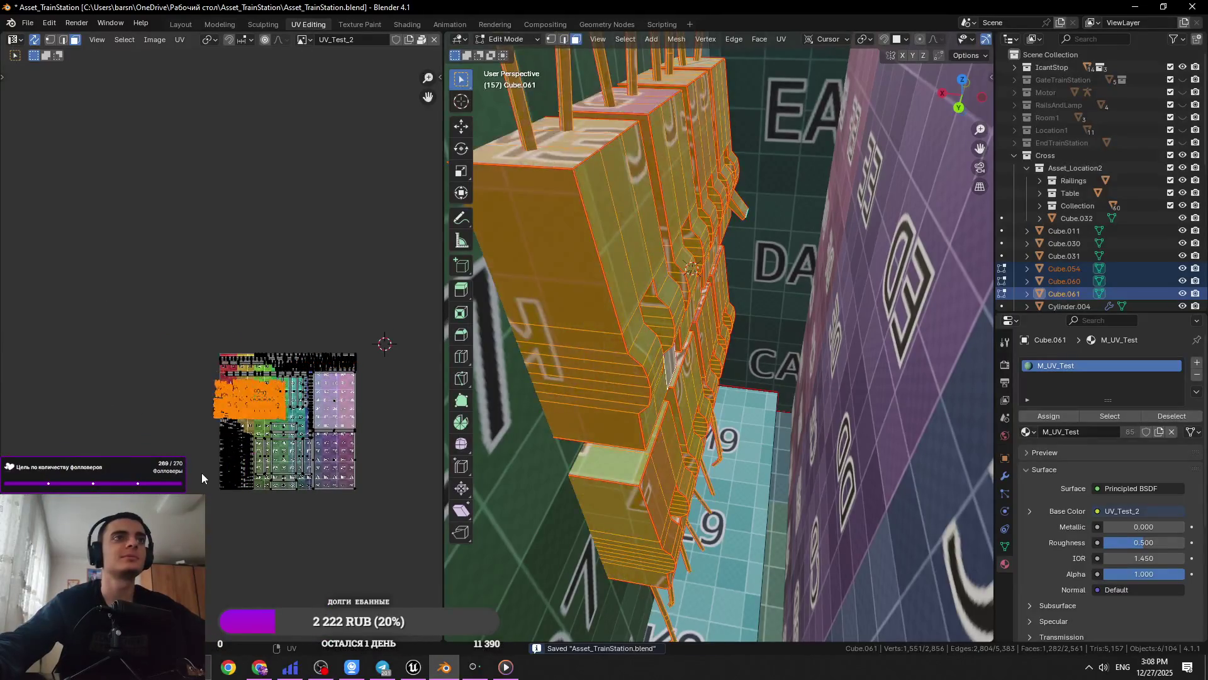
scroll(292, 557, "up", 3)
key("g")
scroll(292, 556, "up", 3)
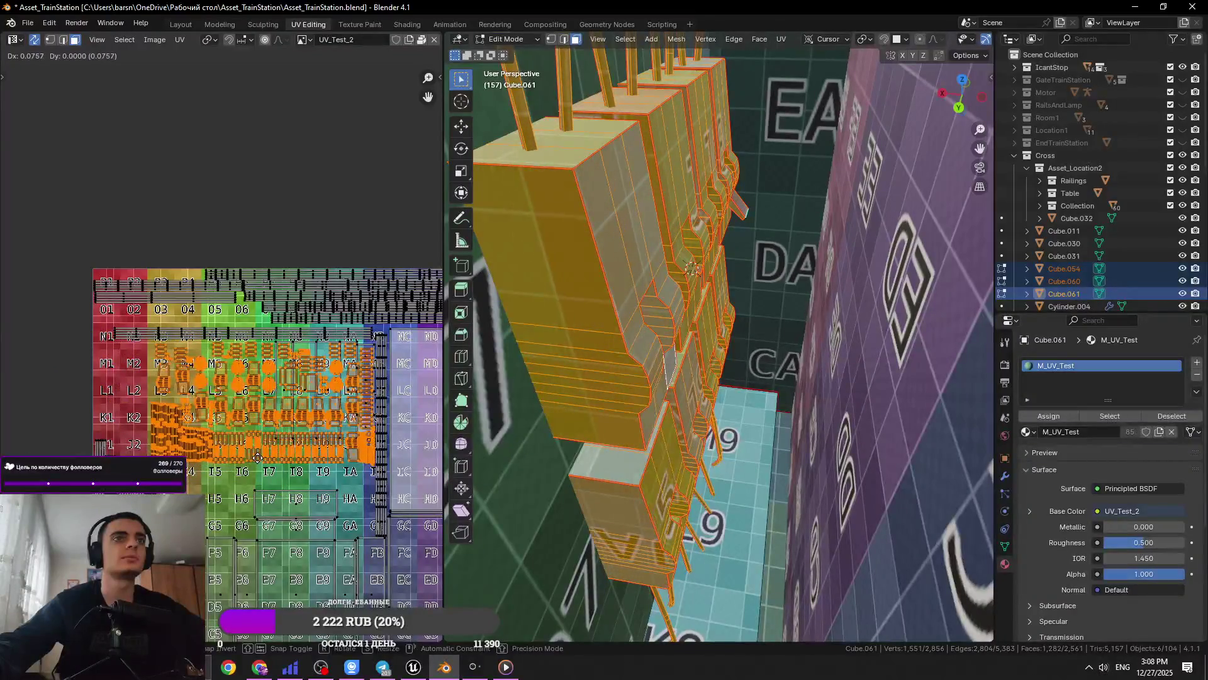
key("Escape")
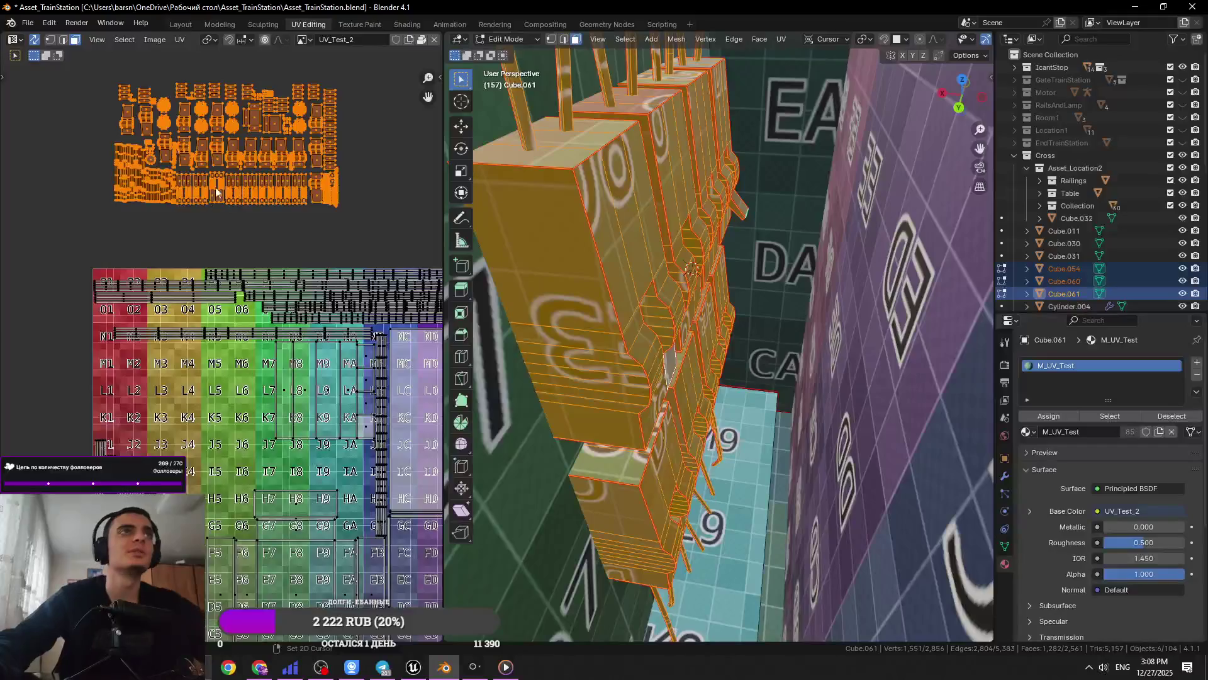
scroll(368, 288, "up", 6)
key("alt+a")
key("ctrl+s")
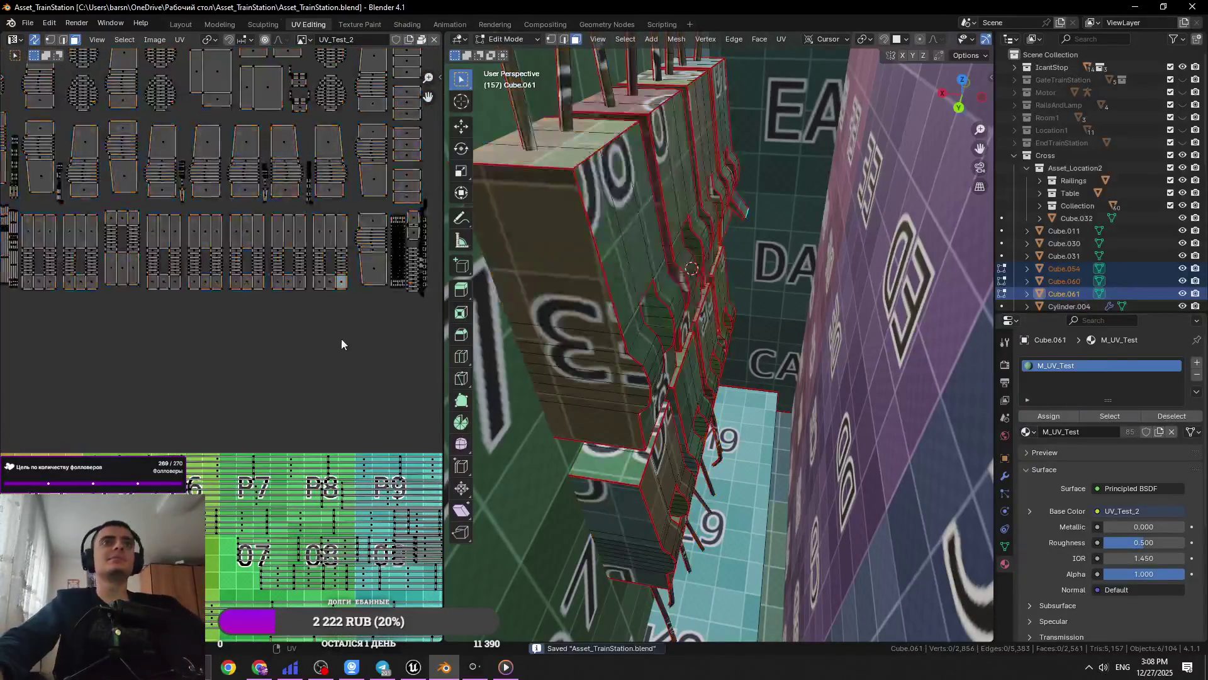
Box-select the right-column UV islands and drop them onto the texture grid
scroll(217, 409, "down", 2)
mouse_move(336, 73)
left_mouse_down()
mouse_move(247, 428)
mouse_move(224, 415)
left_mouse_up()
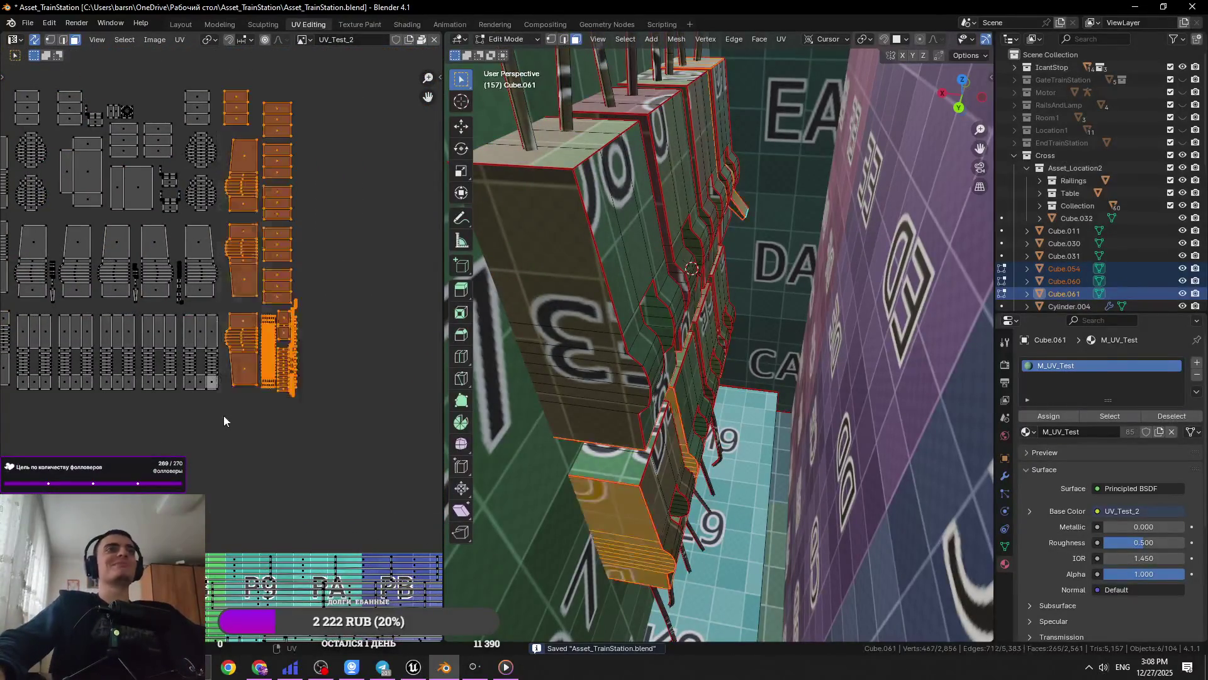
scroll(239, 402, "down", 2)
middle_click_drag(258, 389, 428, 228)
key("g")
left_click(358, 494)
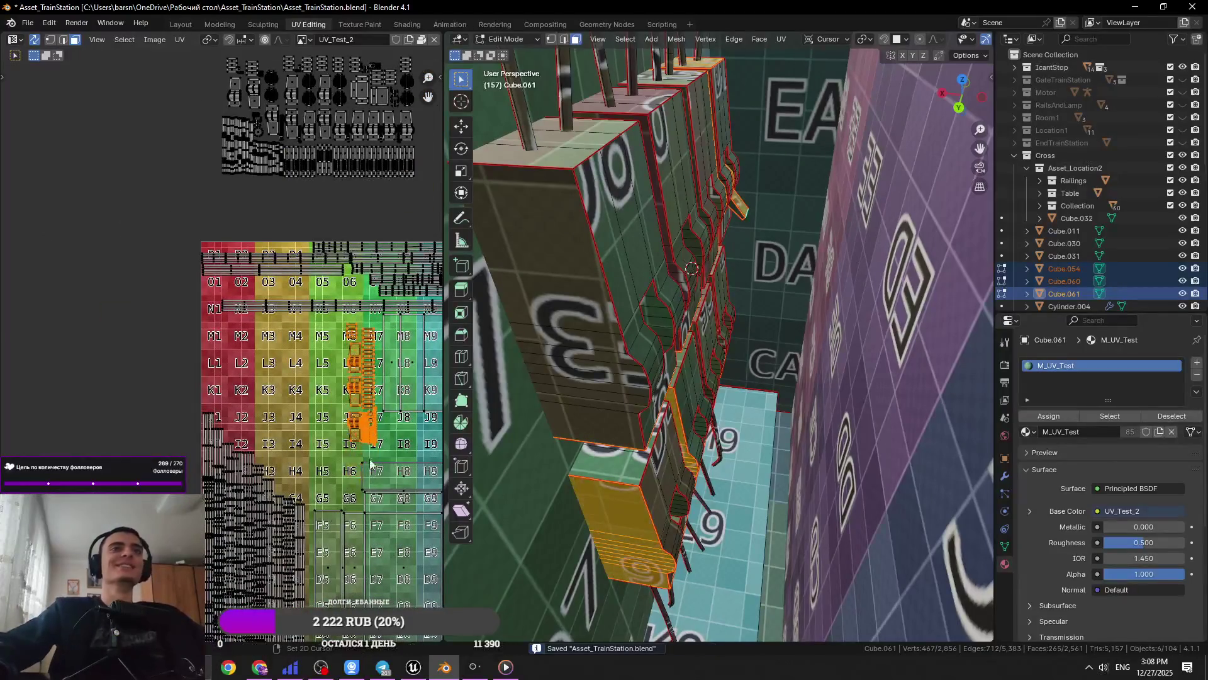
middle_click_drag(430, 443, 242, 398)
key("g")
left_click(269, 339)
scroll(261, 352, "up", 4)
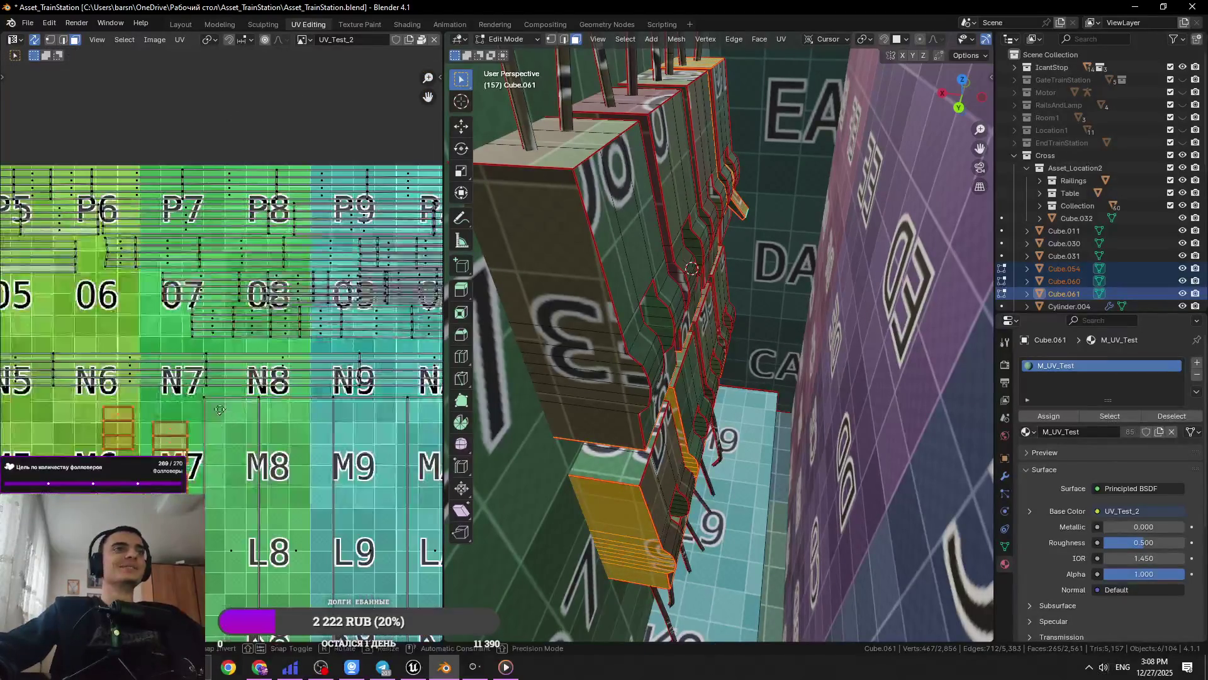
scroll(257, 363, "down", 2)
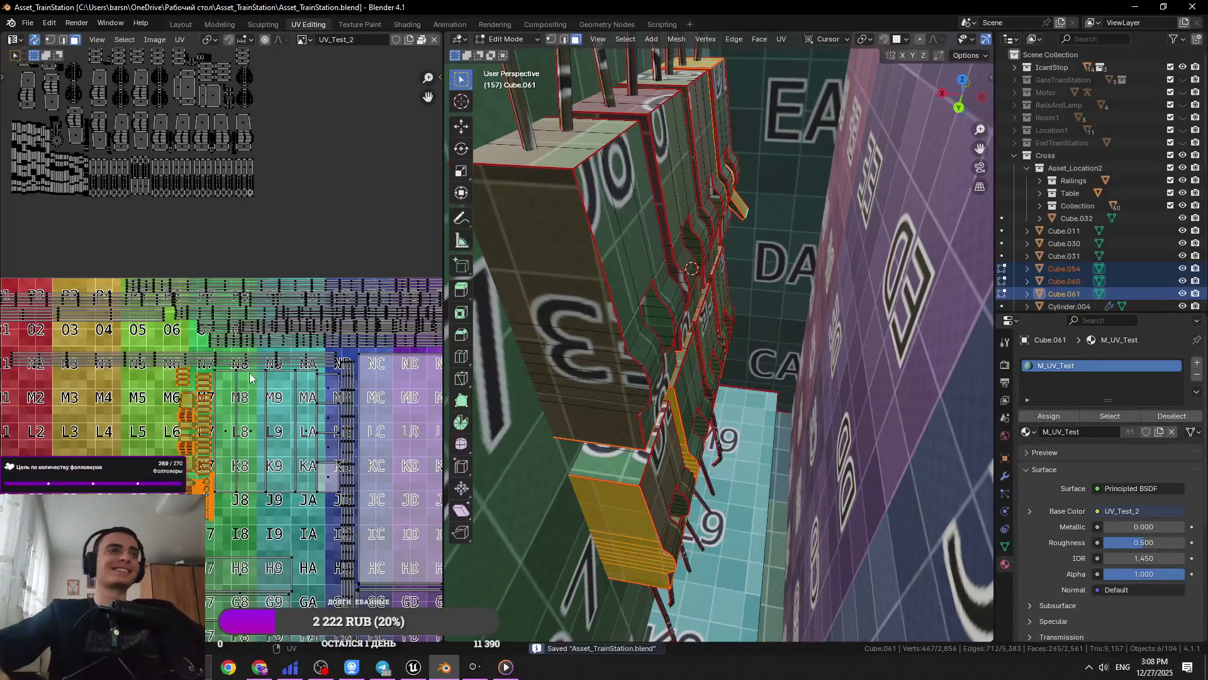
scroll(250, 378, "up", 4)
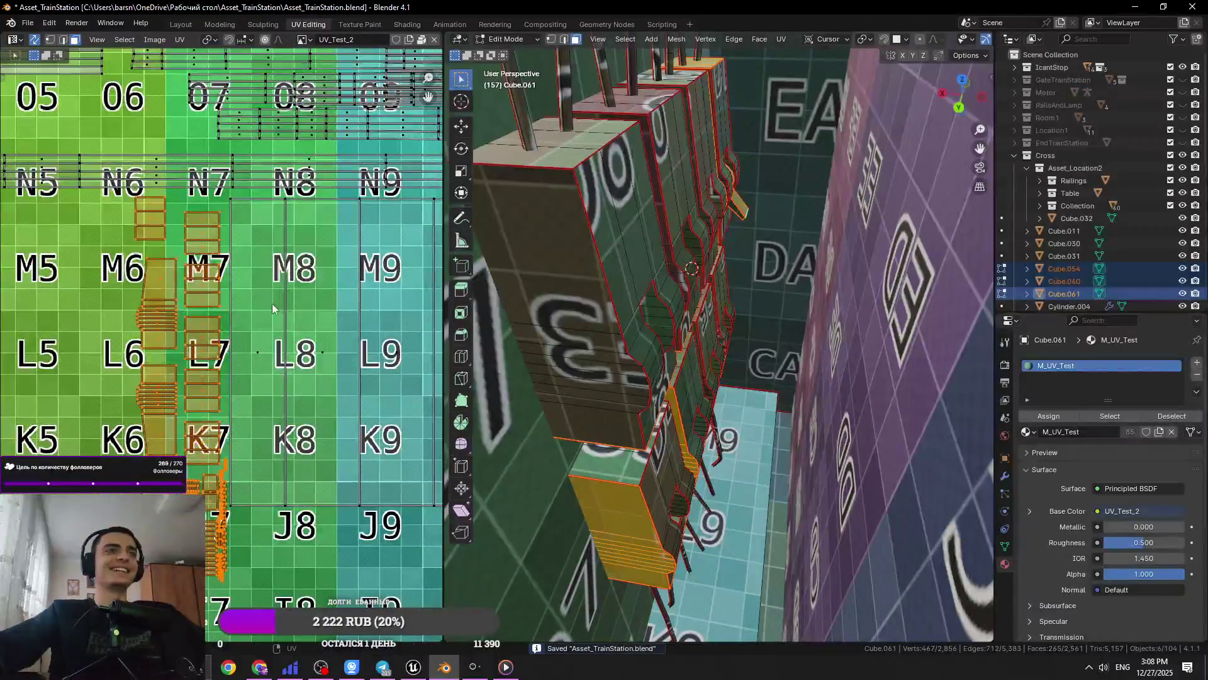
scroll(273, 308, "down", 5)
Move the remaining right-column islands near tiles M6–L6, fine-tune their spot, and deselect
mouse_move(348, 109)
left_mouse_down()
mouse_move(289, 396)
mouse_move(265, 412)
left_mouse_up()
scroll(346, 259, "up", 4)
scroll(368, 331, "down", 3)
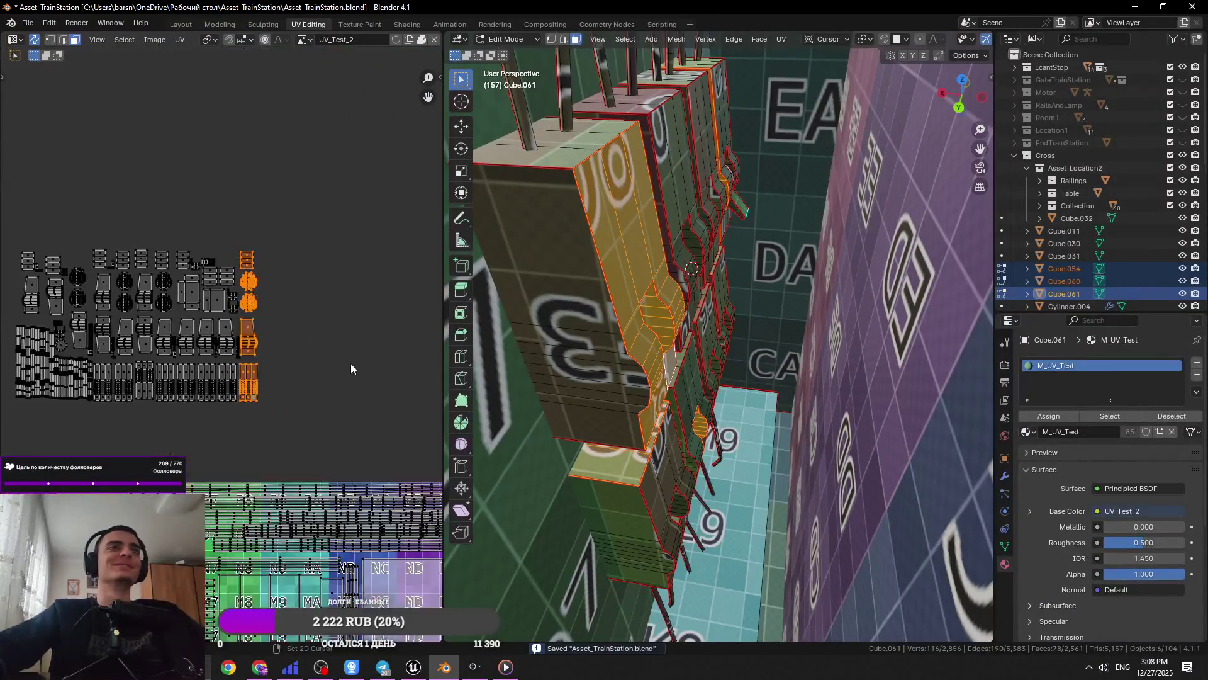
scroll(349, 363, "up", 2)
scroll(222, 427, "up", 4)
middle_click_drag(223, 425, 318, 217)
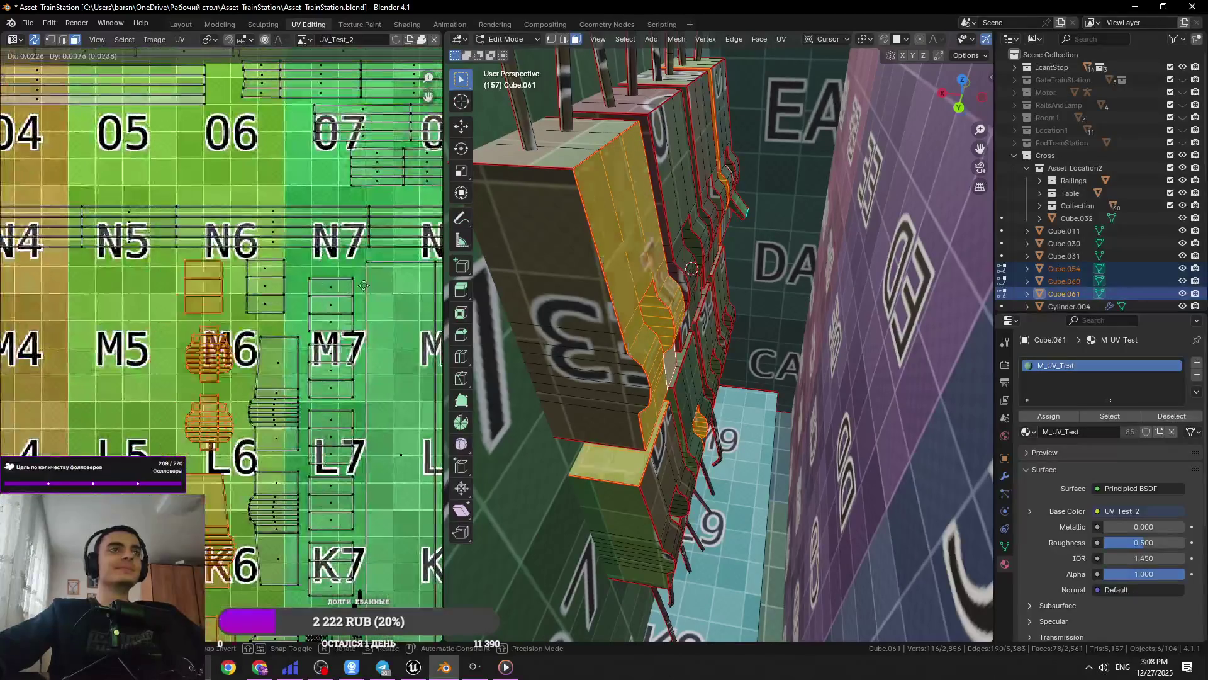
middle_click_drag(312, 419, 289, 279)
key("g")
left_click(237, 282)
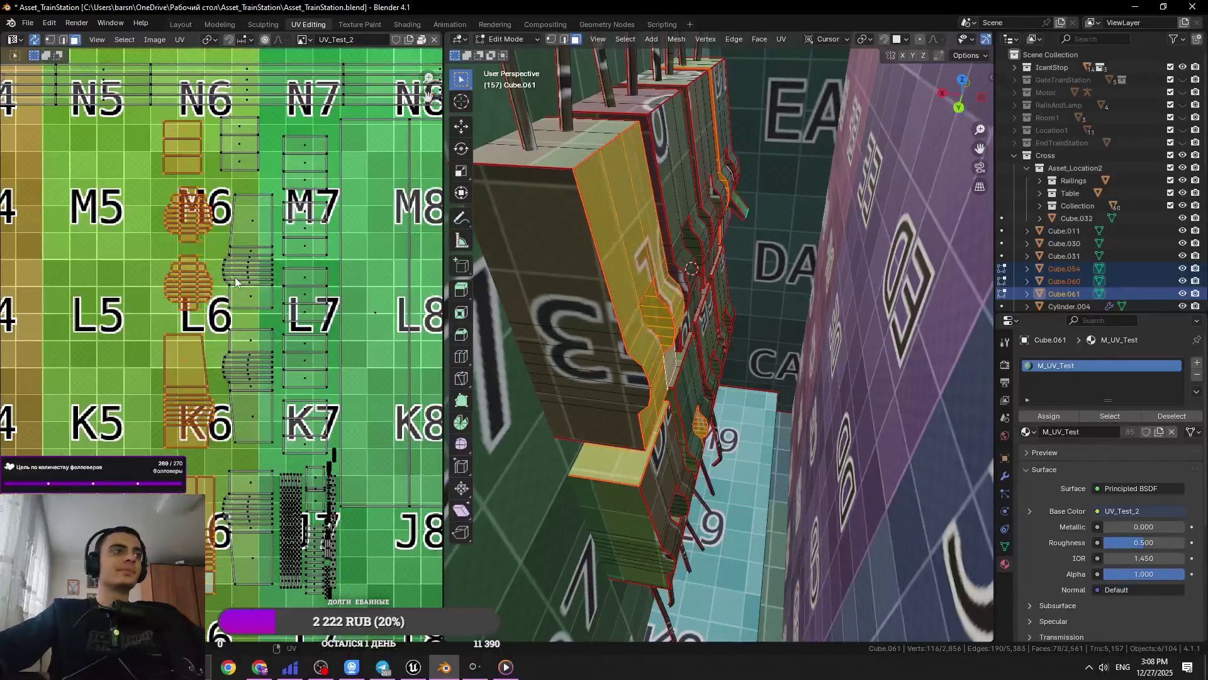
key("g")
left_click(296, 277)
key("g")
left_click(293, 277)
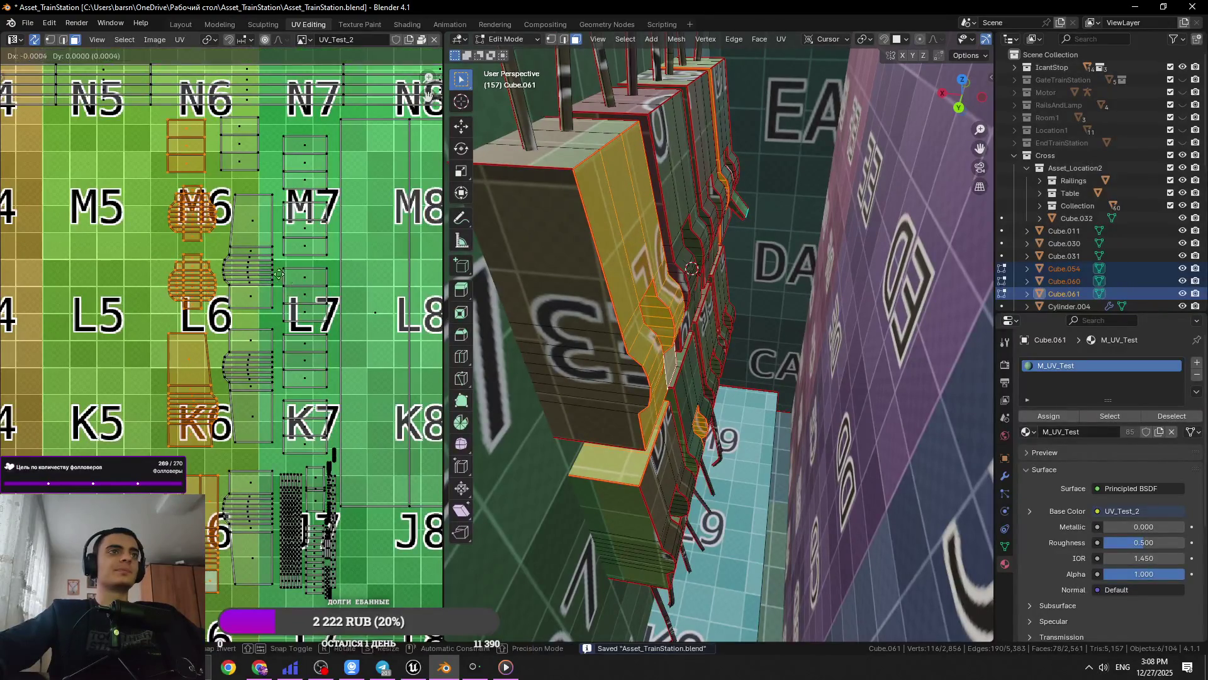
scroll(315, 268, "down", 5)
left_click(336, 262)
scroll(315, 277, "up", 5)
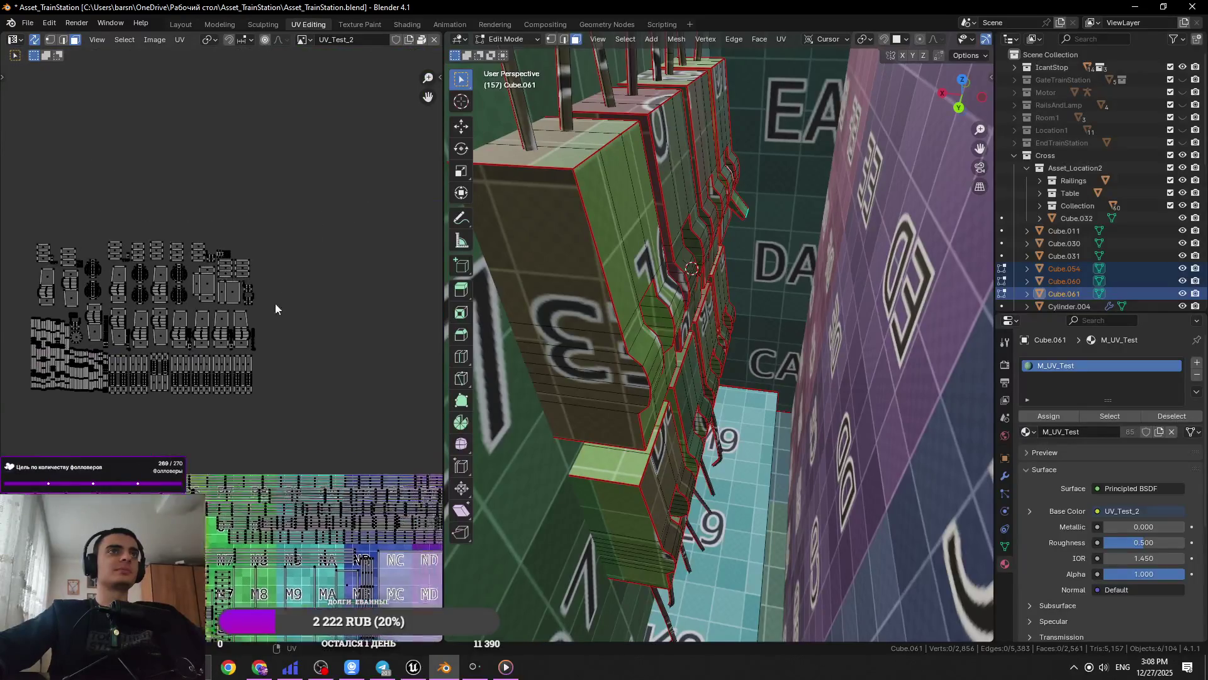
Shift some boxed UV islands on the texture and frame the padlock in the 3D view
middle_click_drag(635, 362, 601, 371)
scroll(345, 354, "down", 4)
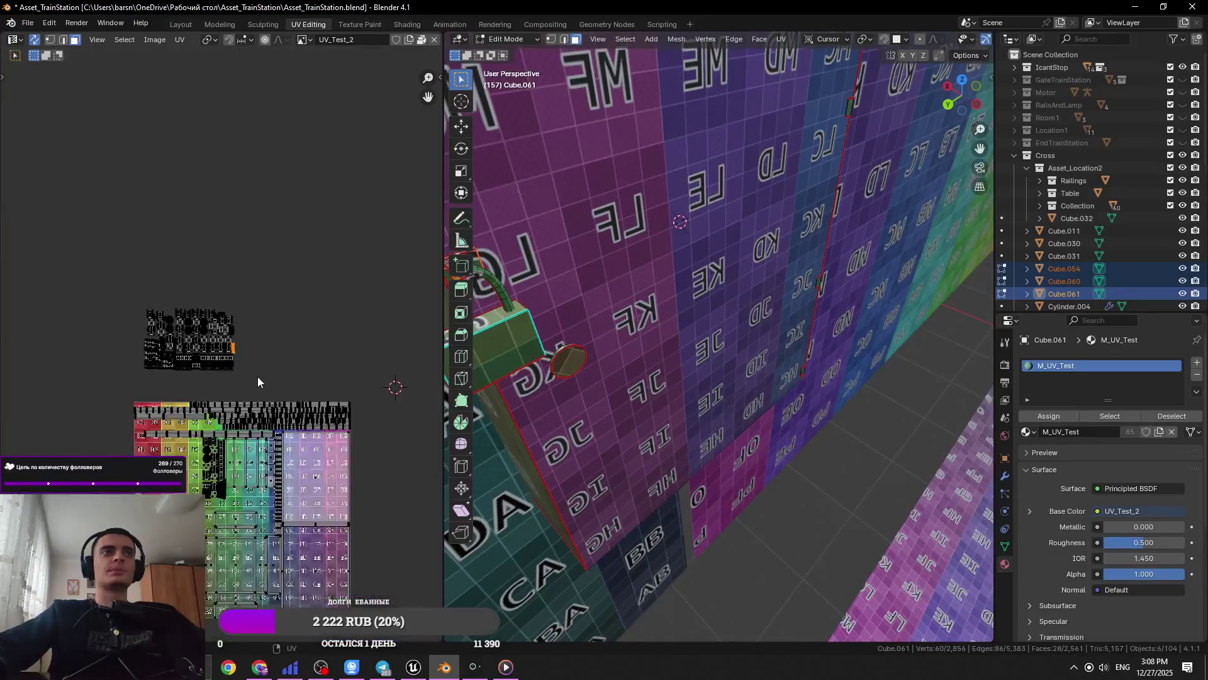
scroll(258, 376, "up", 3)
key("g")
scroll(162, 248, "down", 2)
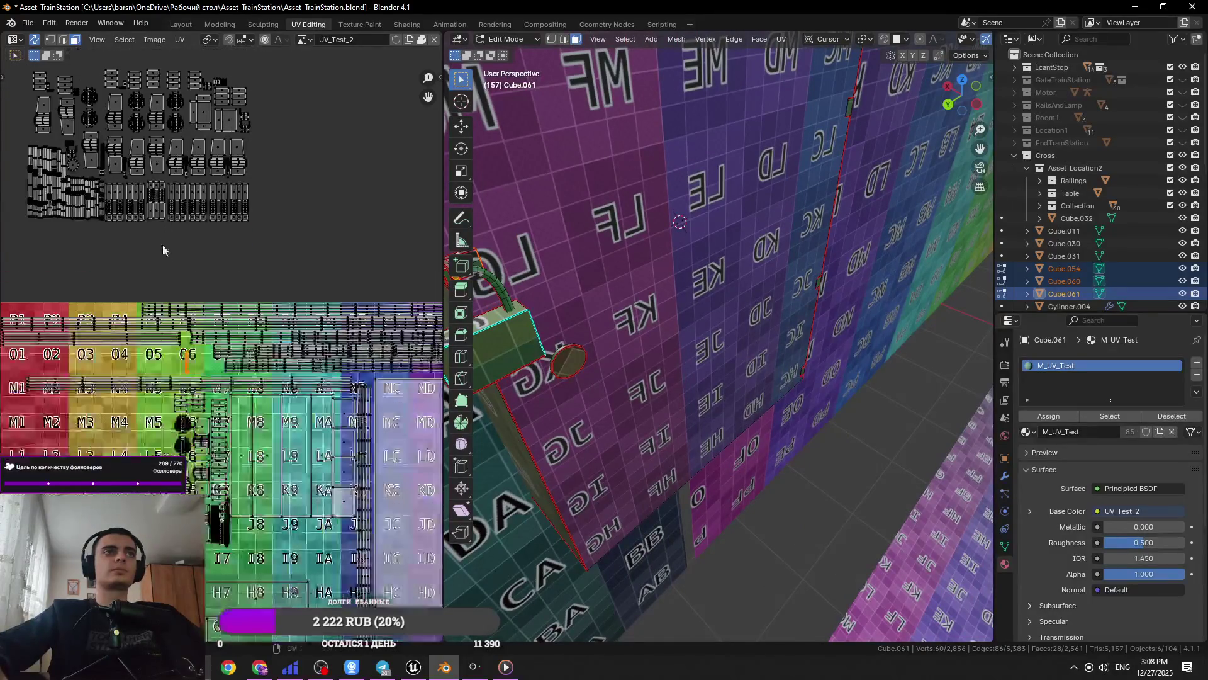
middle_click_drag(291, 234, 335, 284)
left_click_drag(340, 312, 217, 238)
key("g")
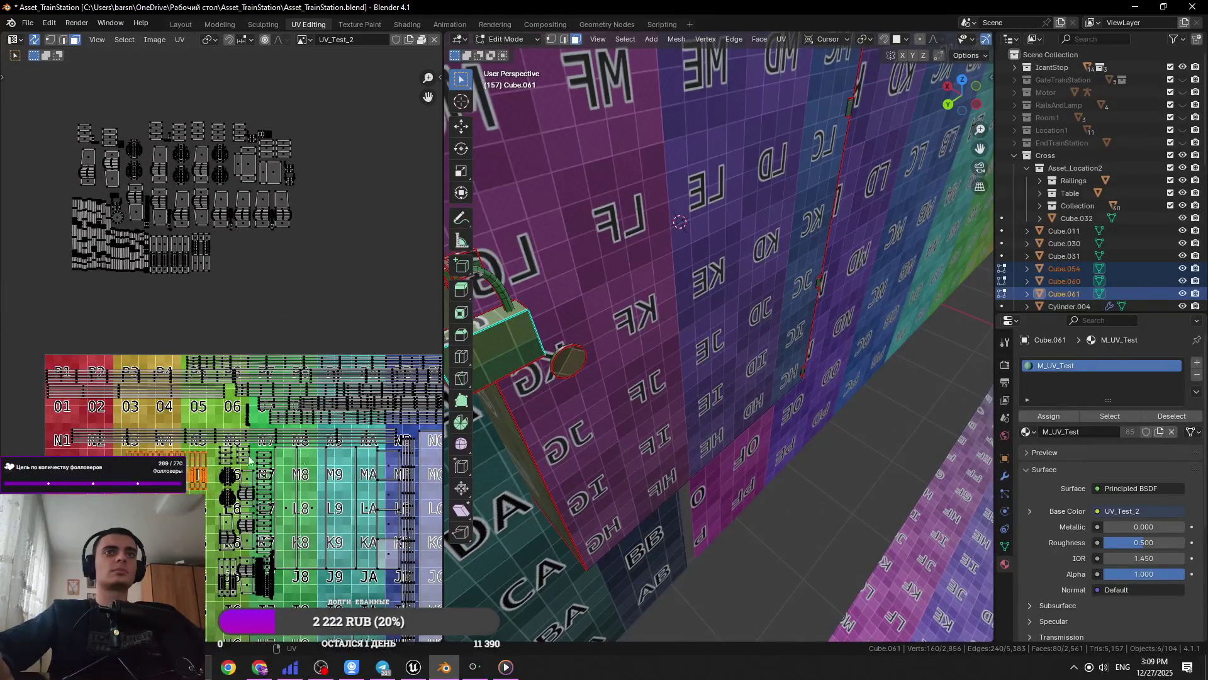
key("KP_Decimal")
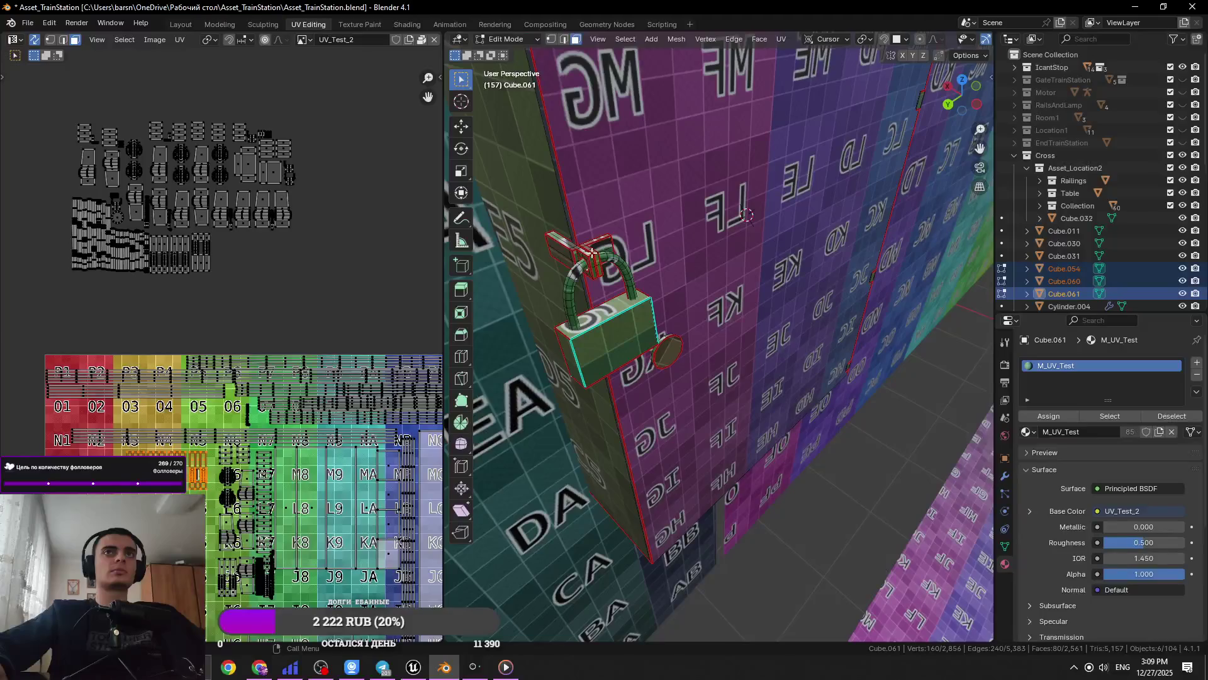
Select the padlock's latch piece and UV-unwrap it
double_click(592, 253)
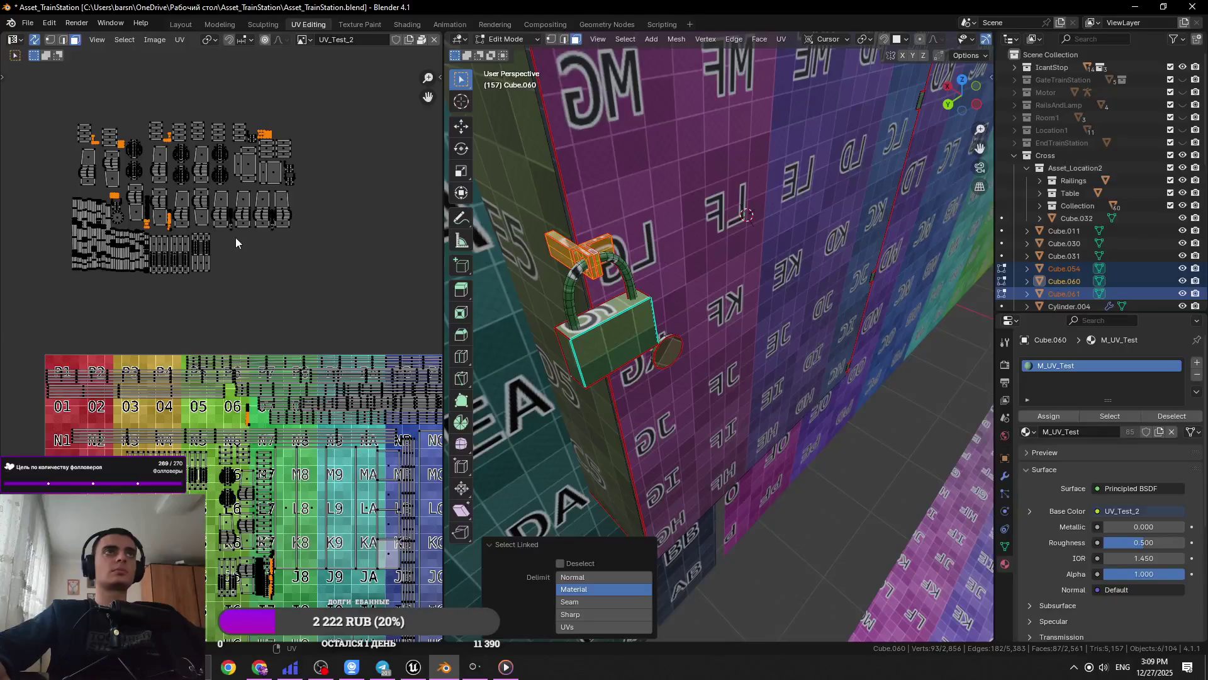
key("alt+a")
double_click(594, 250)
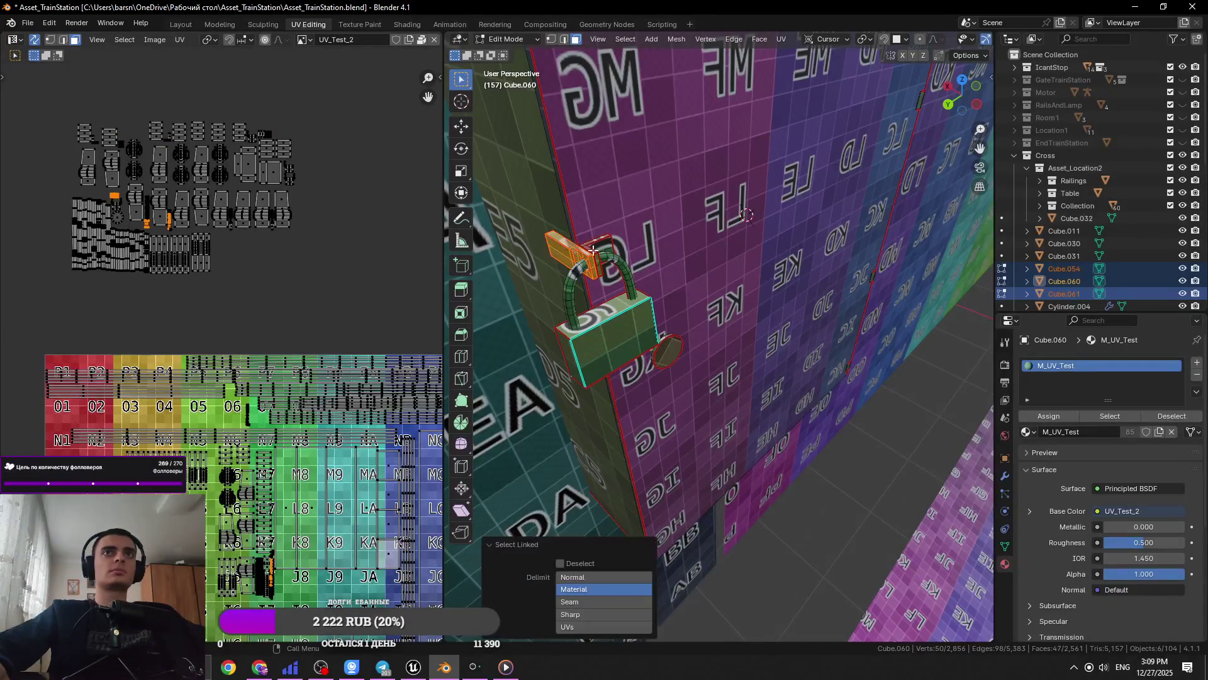
left_click(782, 39)
left_click(803, 56)
scroll(301, 331, "down", 5)
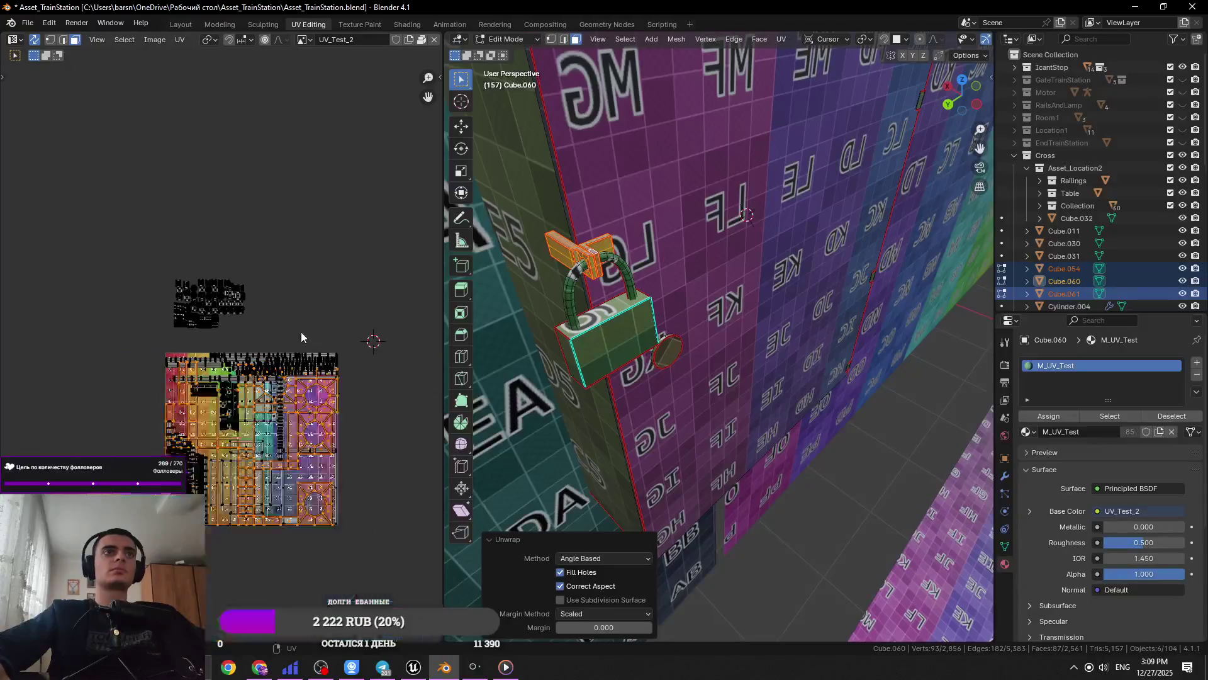
key("KP_Decimal")
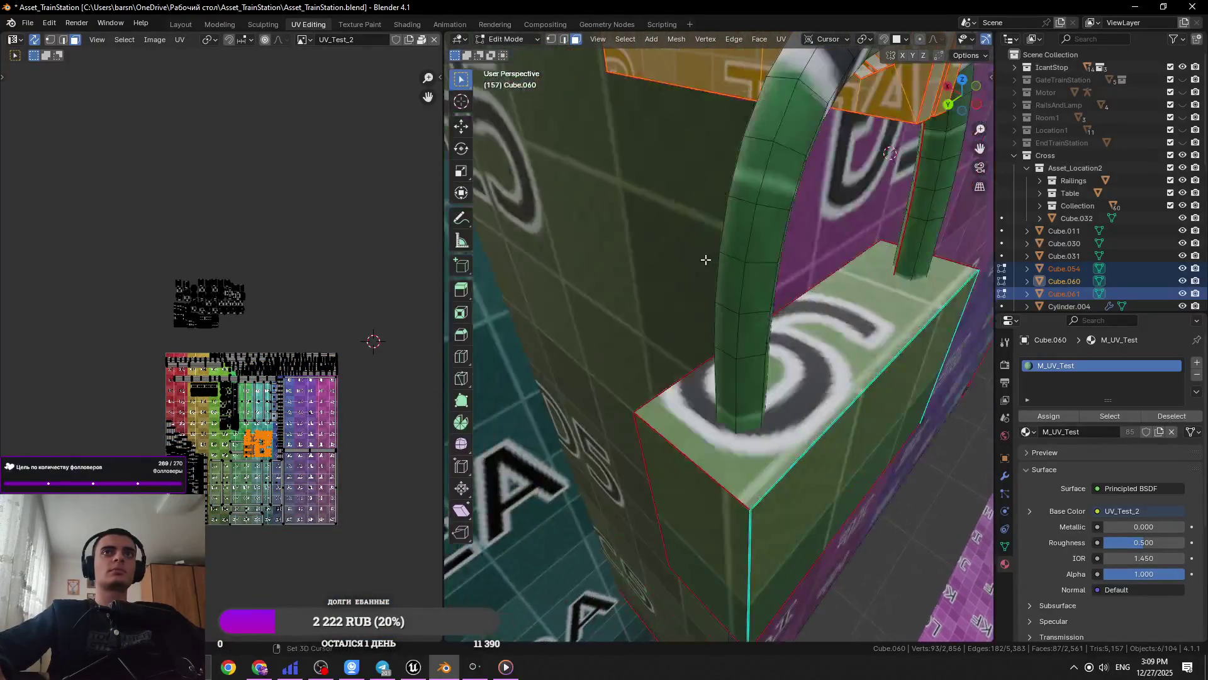
key("KP_Decimal")
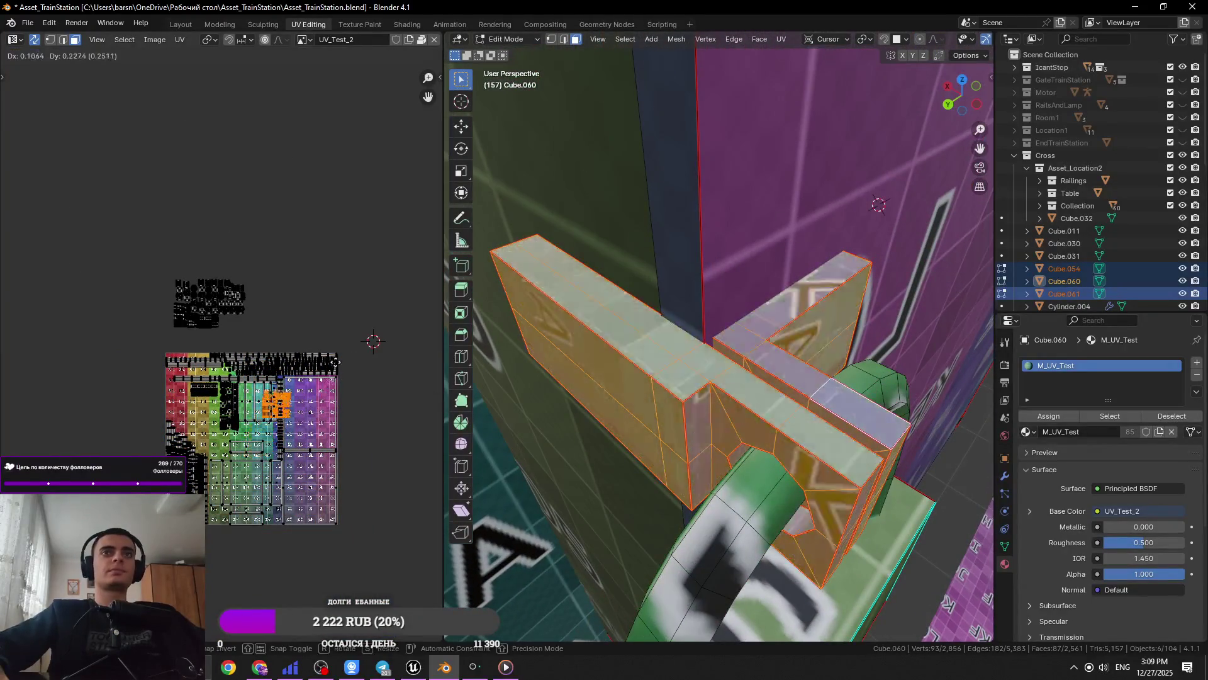
Scale the latch island to about 0.6, place it near cells O3/O4, and save
middle_click_drag(282, 410, 317, 382)
middle_click_drag(504, 378, 528, 401)
key("s")
key("g")
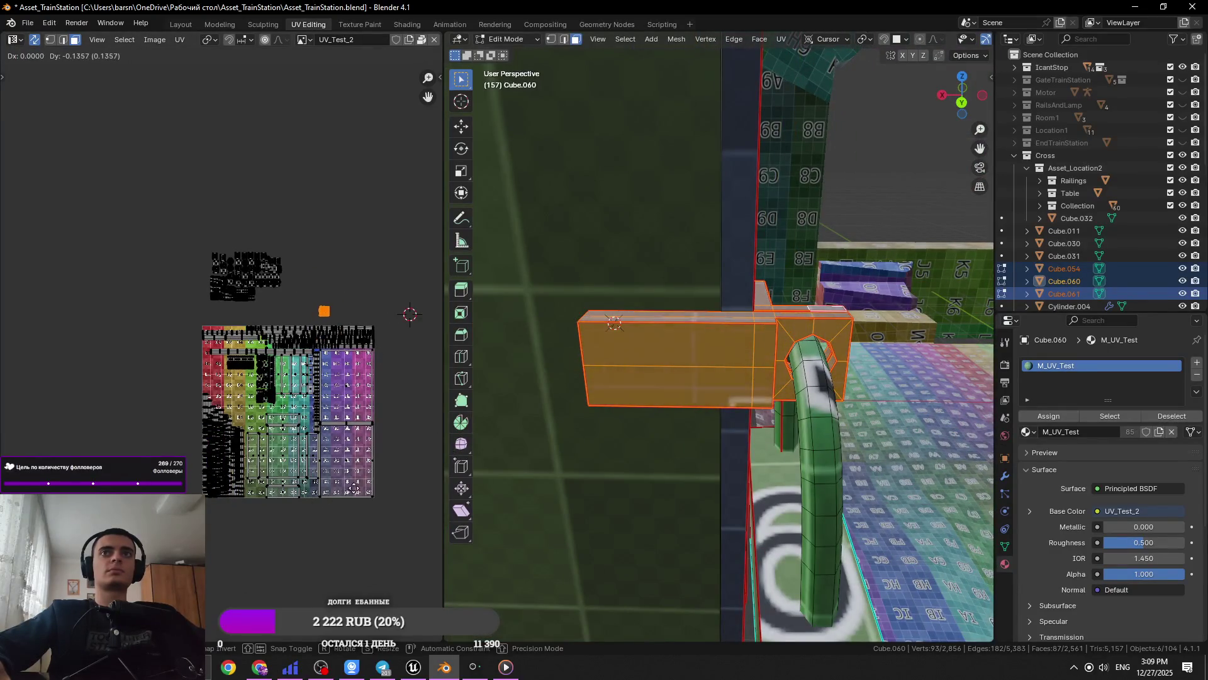
scroll(121, 418, "up", 3)
left_click(122, 418)
scroll(142, 405, "up", 5)
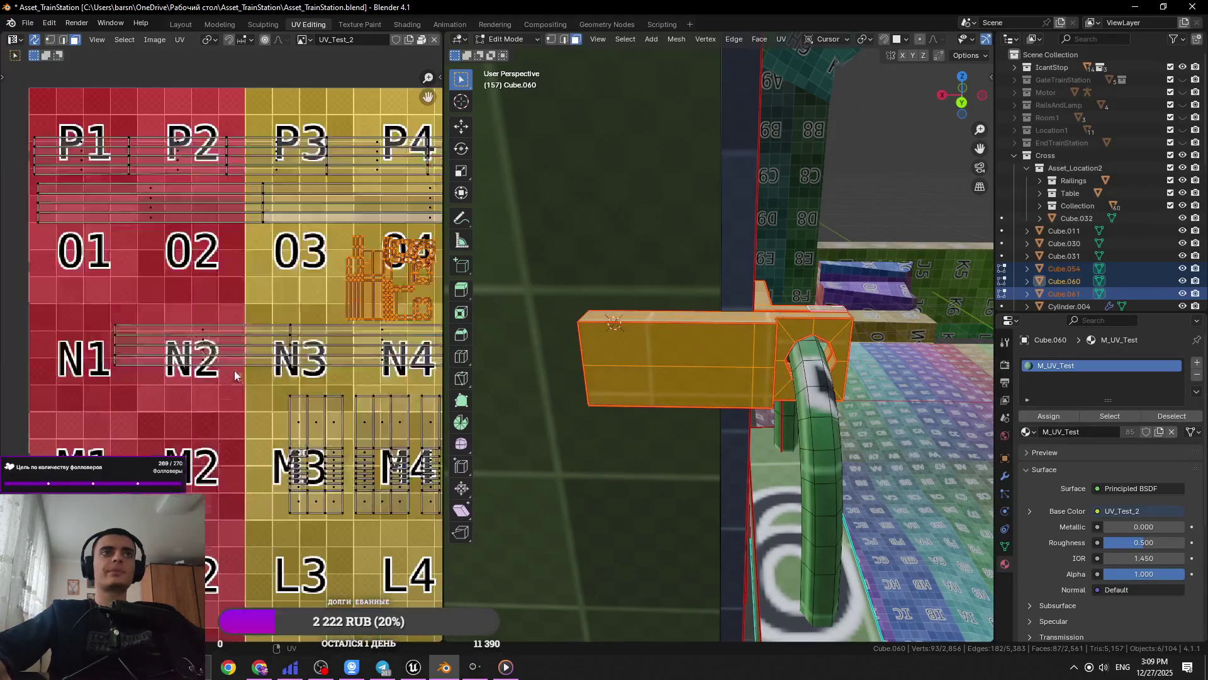
scroll(314, 339, "down", 4)
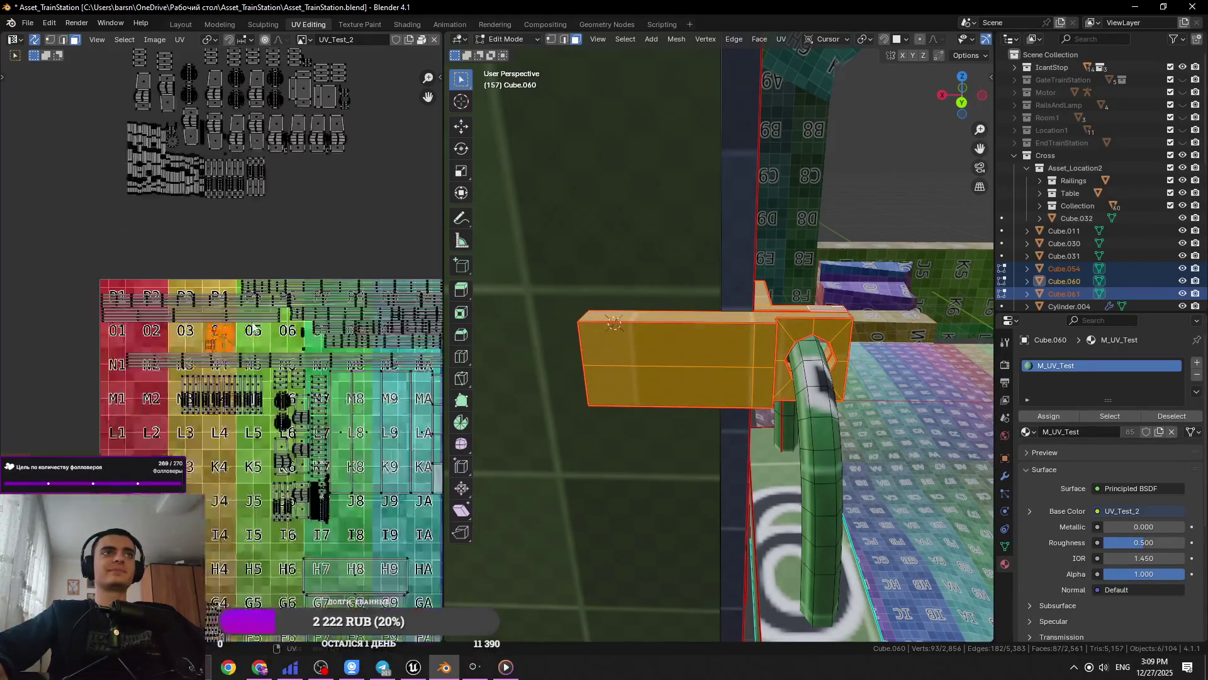
key("ctrl+s")
Move the latch island into cell O6 and deselect everything
scroll(313, 339, "up", 1)
scroll(313, 338, "up", 1)
key("g")
left_click(197, 271)
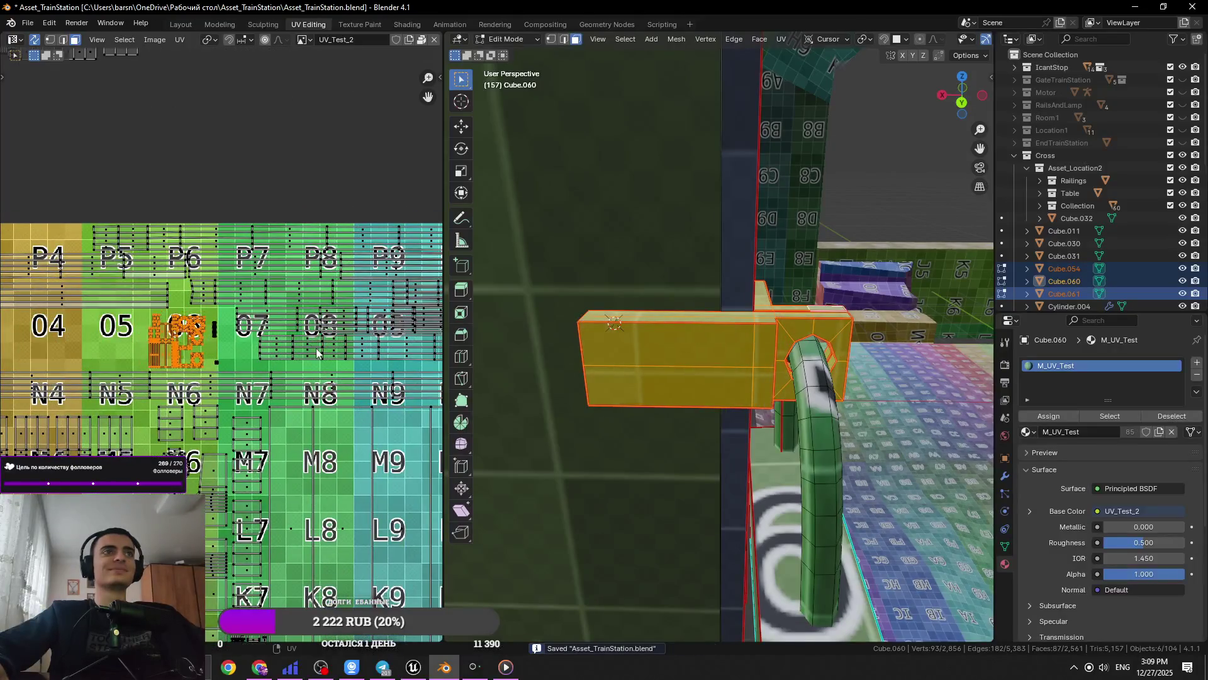
scroll(197, 270, "up", 5)
left_click(207, 274)
mouse_move(650, 353)
middle_mouse_down()
mouse_move(667, 362)
mouse_move(715, 351)
mouse_move(744, 422)
middle_mouse_up()
Save the file, then box-select a group of UV islands, adding the left-hand islands
scroll(744, 421, "down", 1)
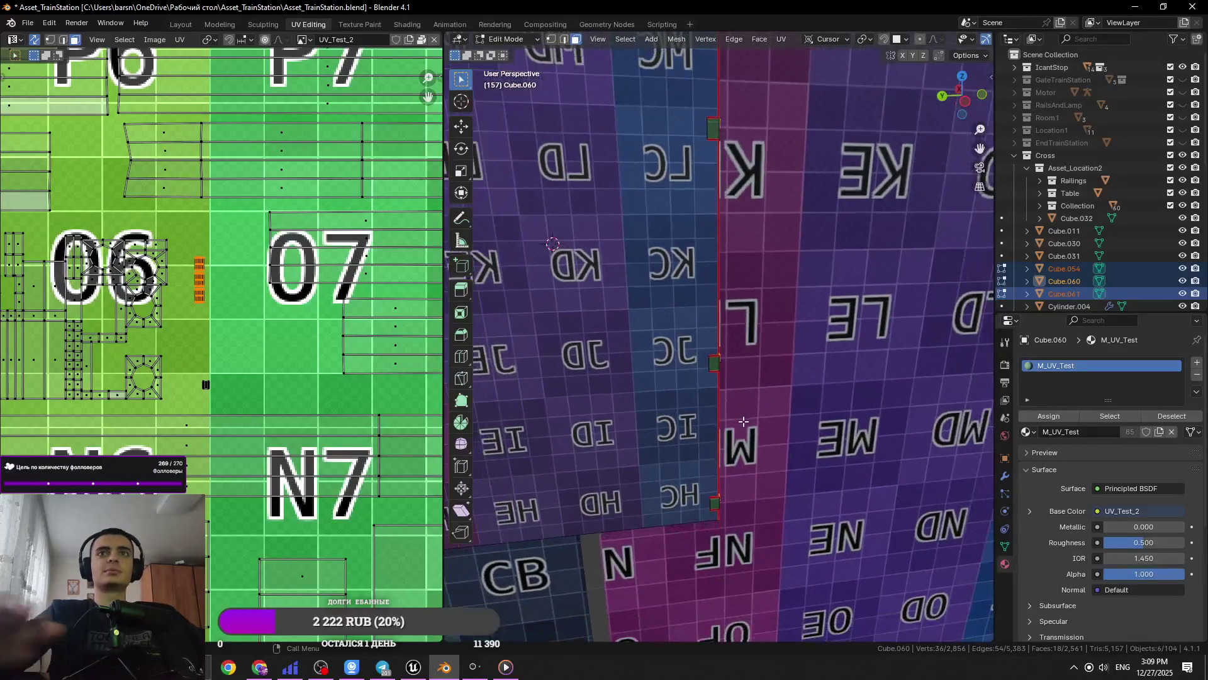
scroll(336, 322, "down", 6)
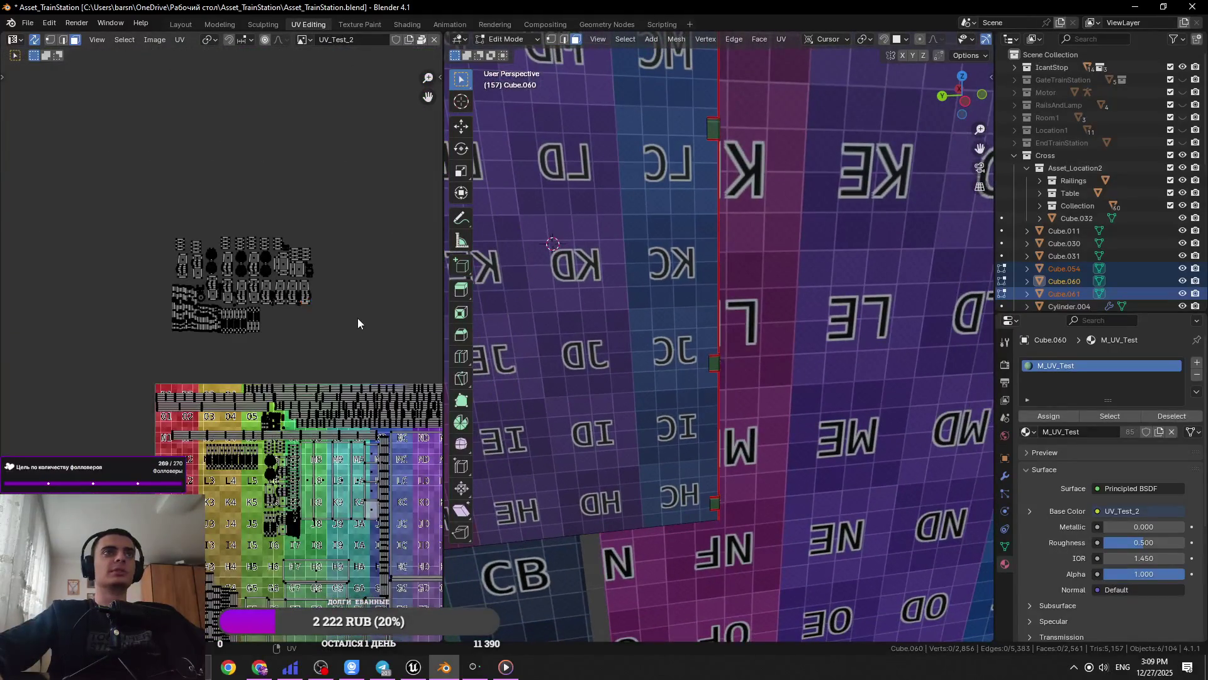
key("a")
key("ctrl+s")
scroll(353, 315, "up", 5)
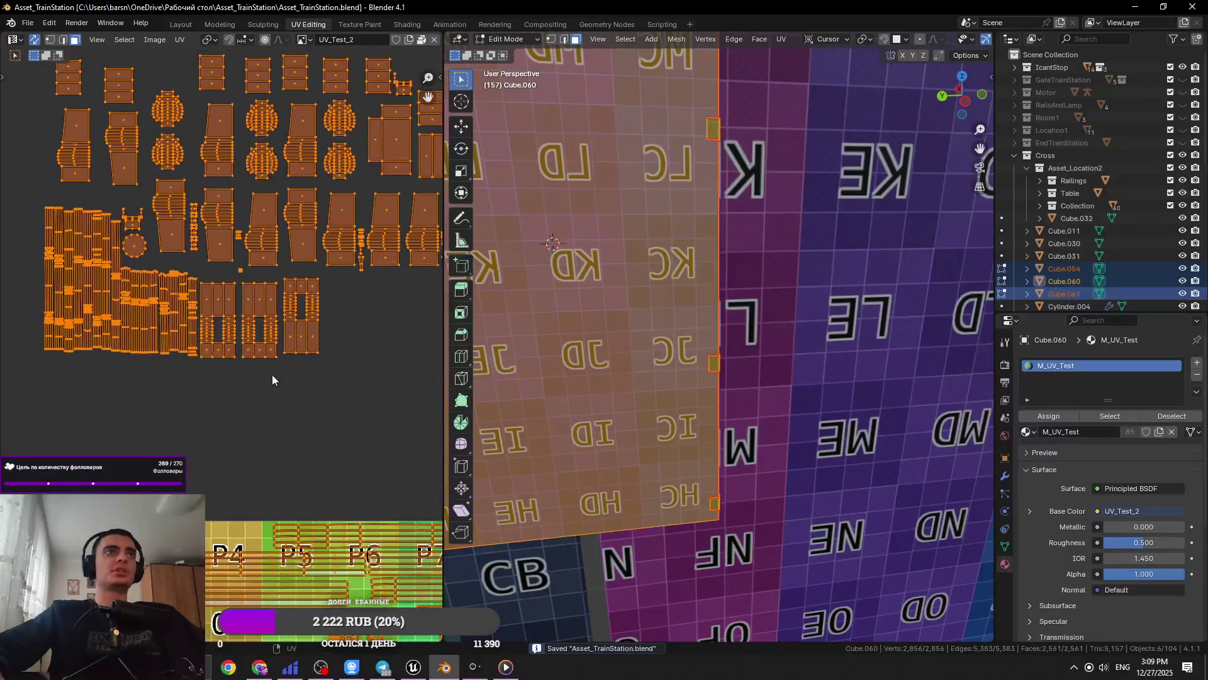
key("alt+a")
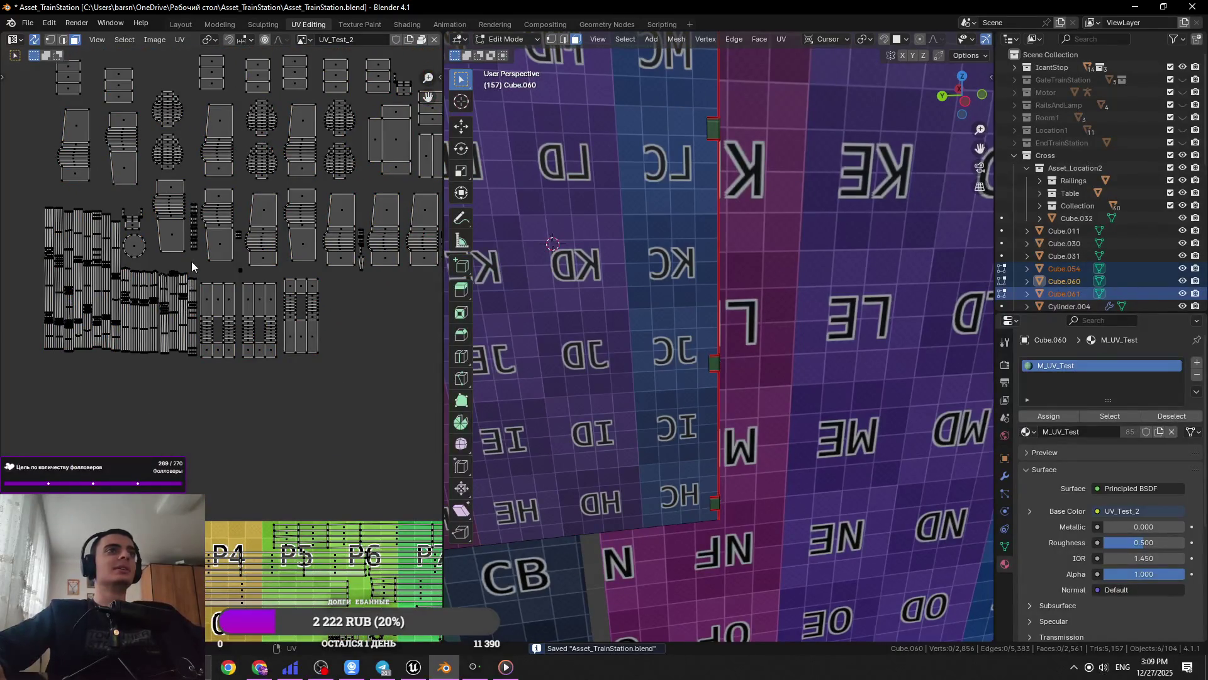
left_click_drag(193, 285, 123, 373)
scroll(189, 353, "up", 3)
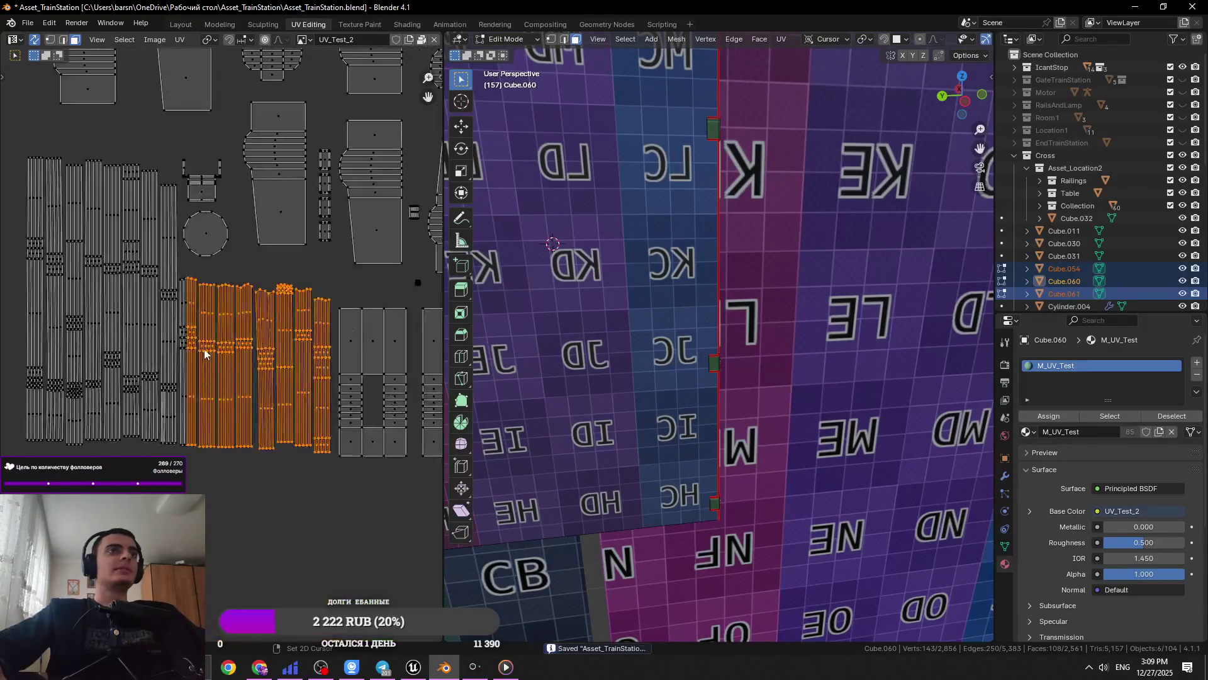
left_click_drag(178, 176, 102, 448, "shift")
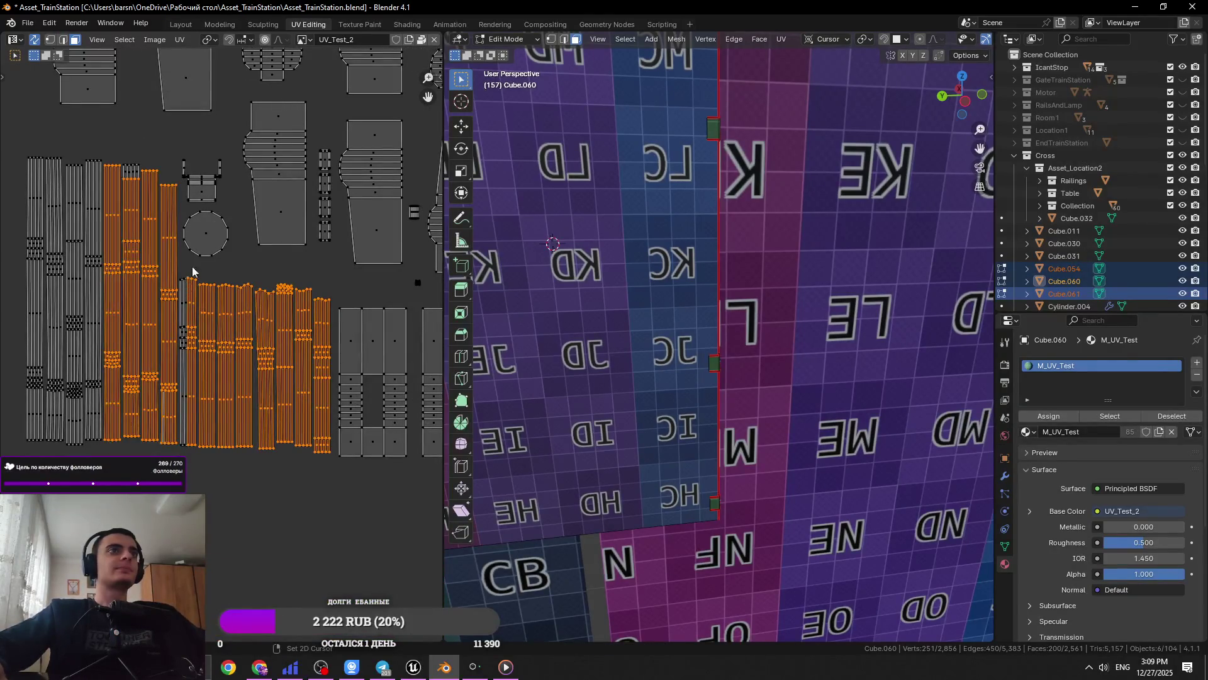
left_click_drag(145, 166, 9, 453, "shift")
scroll(189, 409, "down", 4)
Move the selected islands onto the test grid near K4–J6, cancelling the accidental 18° rotation
key("g")
left_click(252, 503)
middle_click_drag(252, 504, 139, 403)
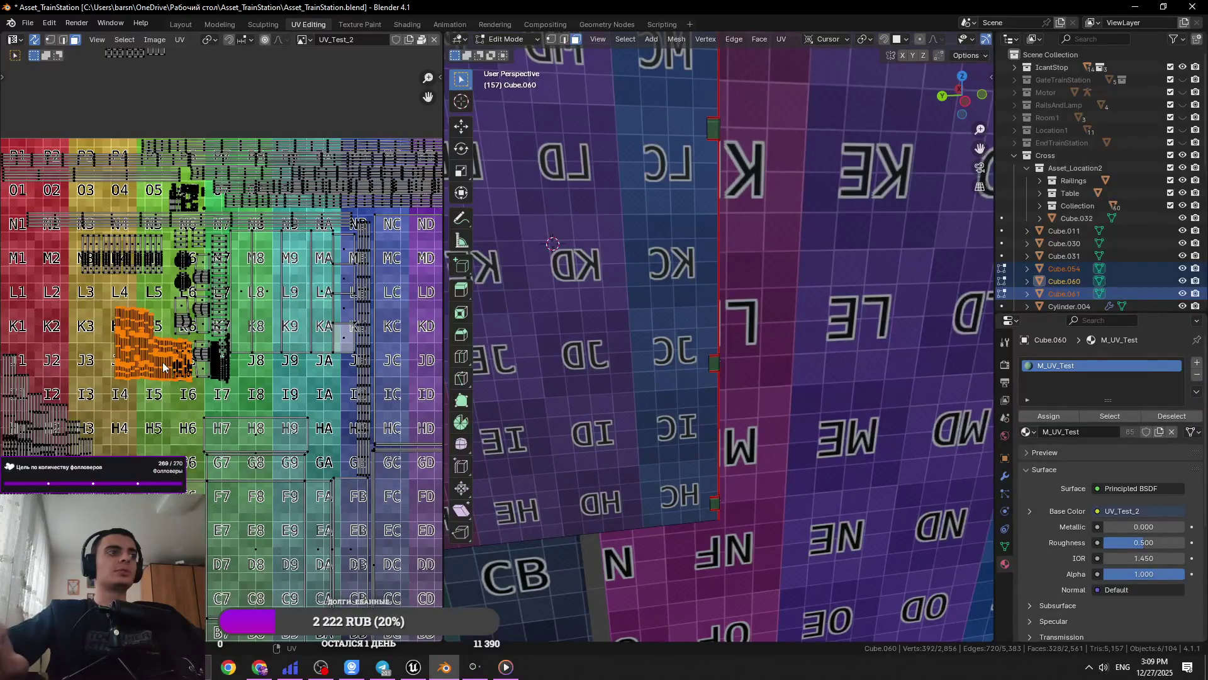
key("g")
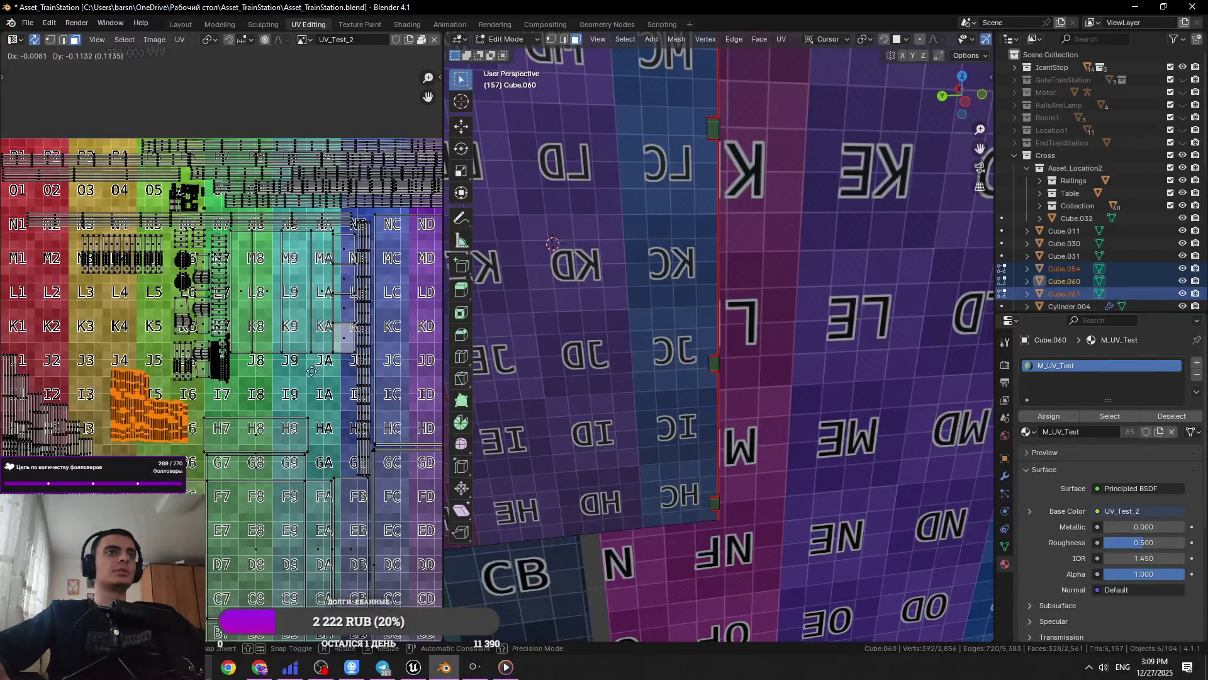
left_click(327, 307)
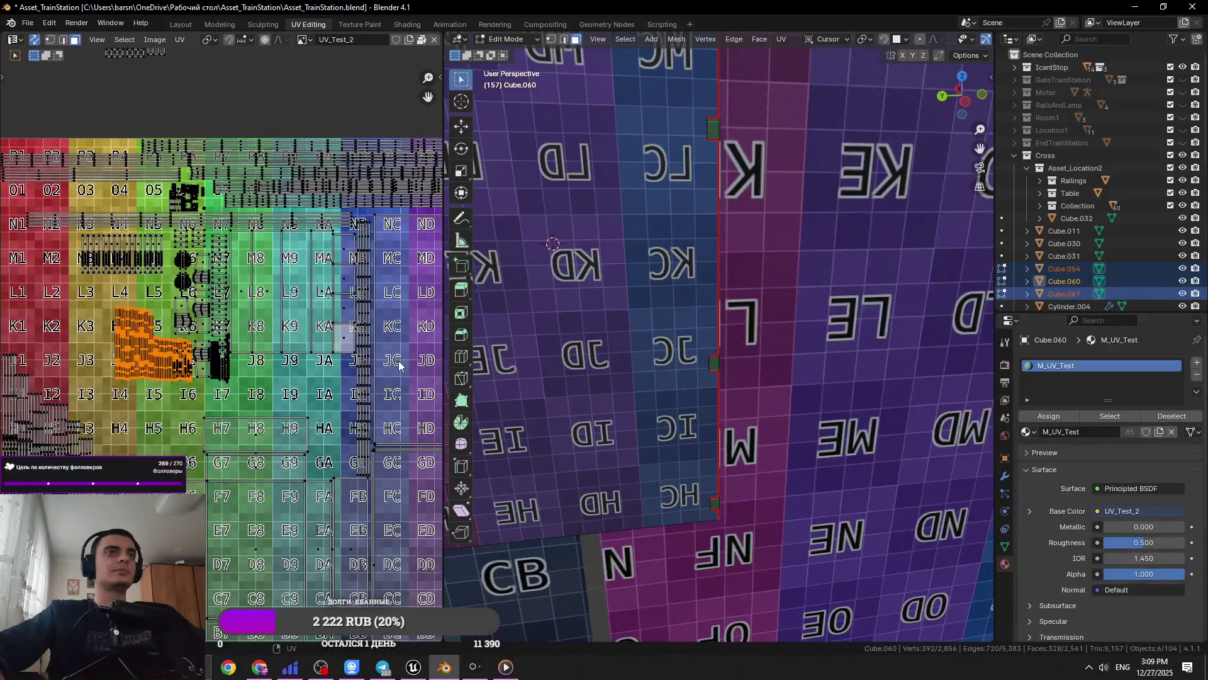
key("Escape")
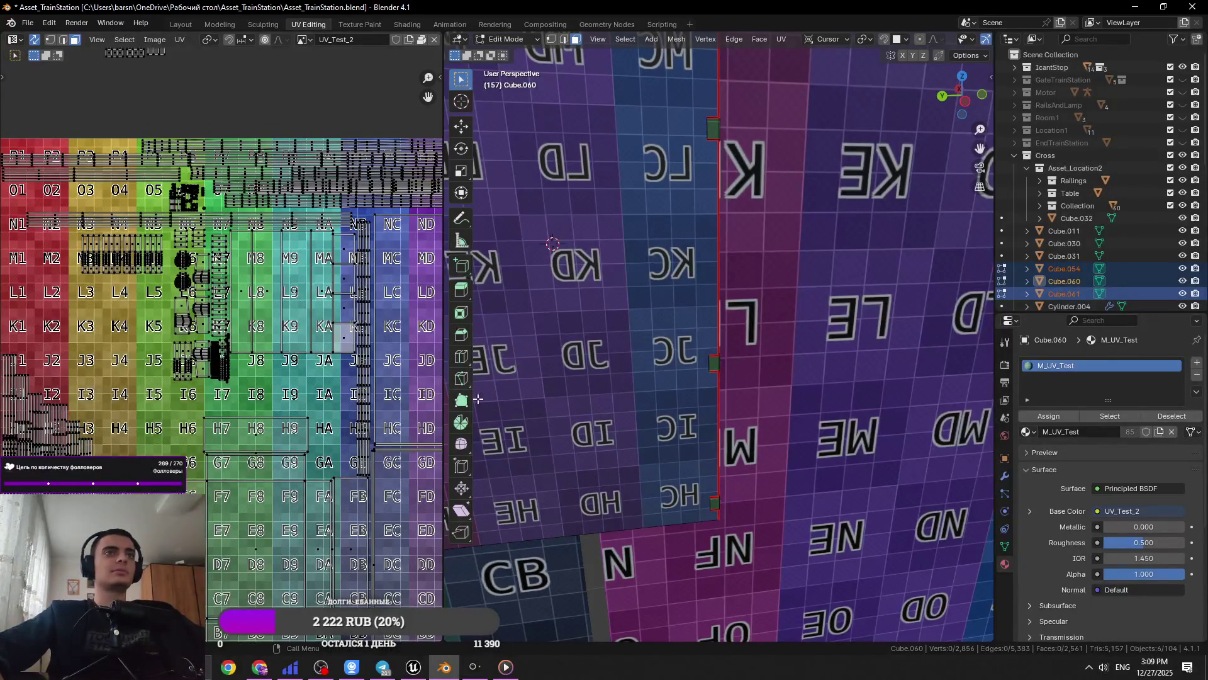
Shift the islands over to the I9–HA tiles and nudge them into final position
key("g")
left_click(422, 439)
scroll(422, 439, "up", 4)
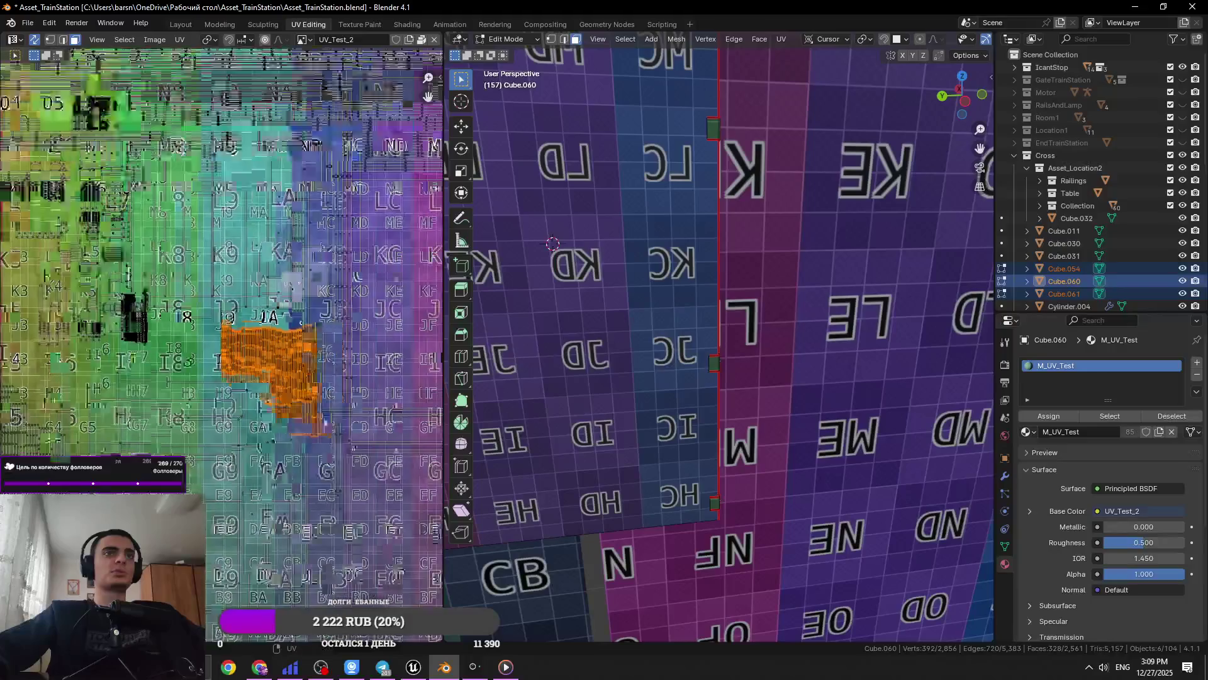
scroll(422, 438, "up", 4)
middle_click_drag(431, 457, 371, 420)
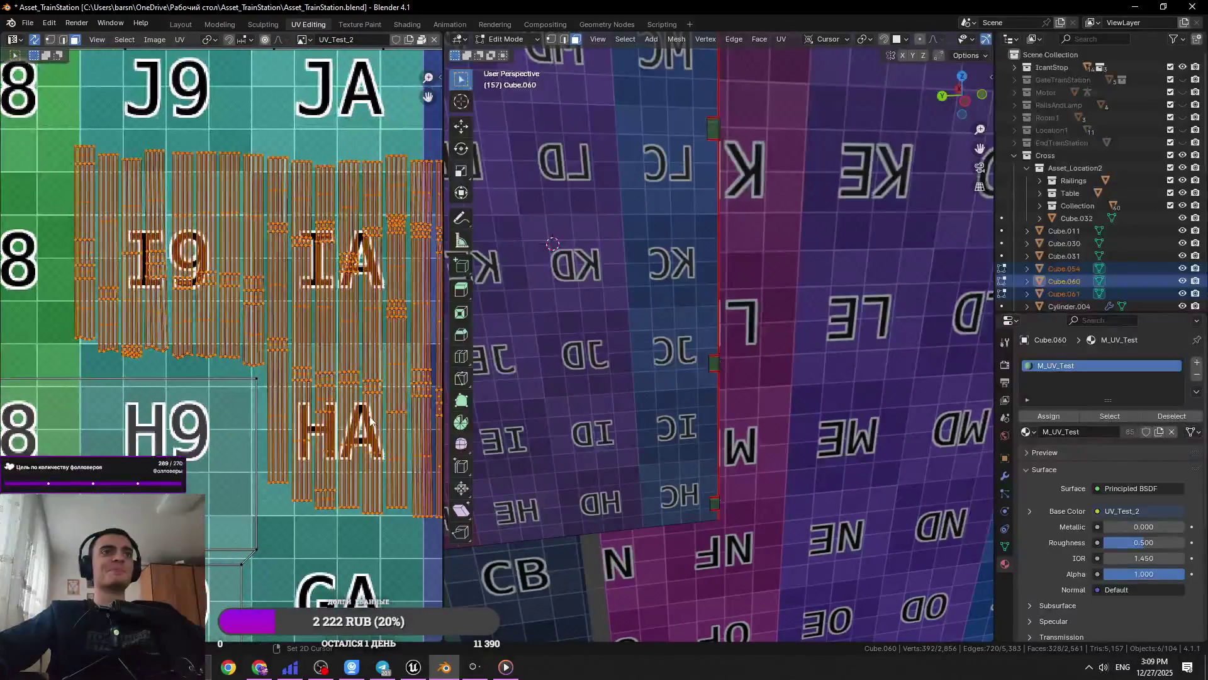
scroll(378, 436, "down", 3)
key("g")
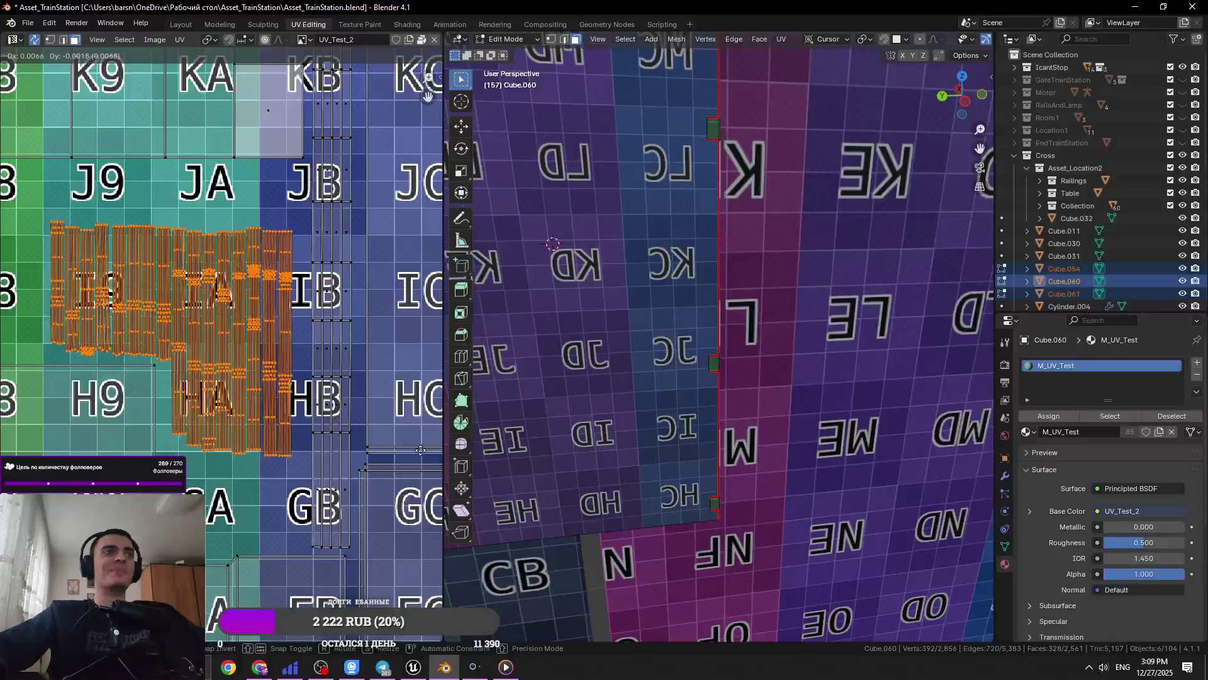
left_click(189, 385)
Select all UV islands and save the file
key("a")
scroll(229, 353, "down", 3)
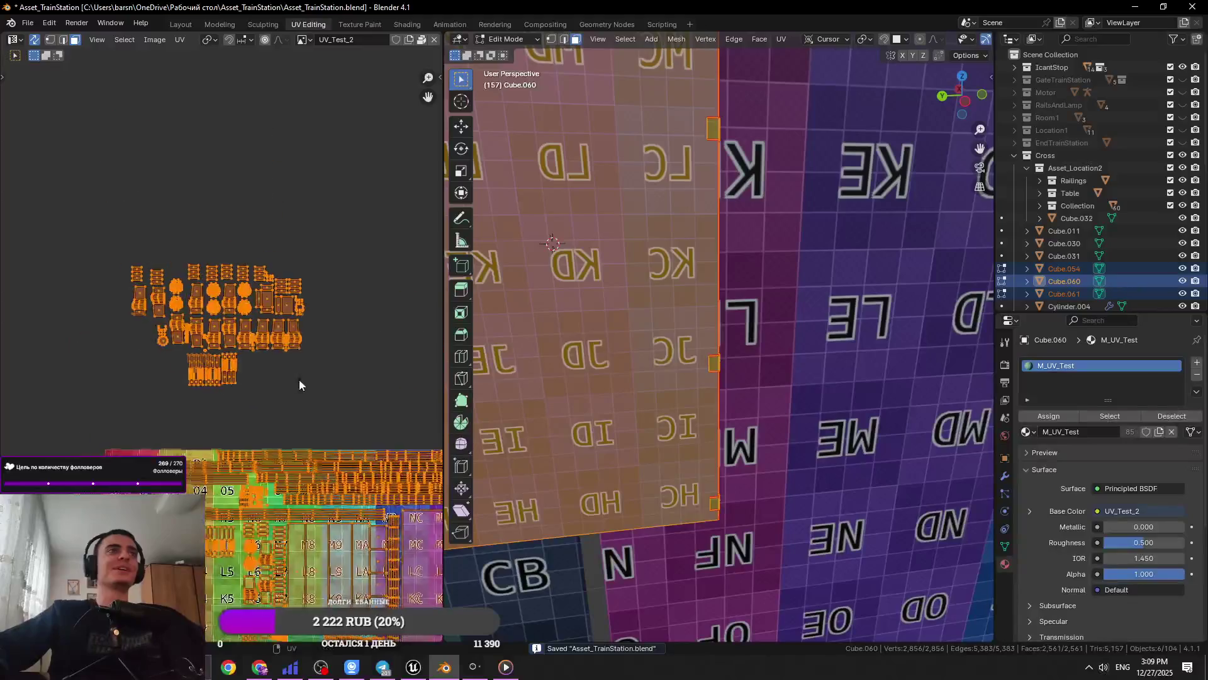
scroll(299, 379, "up", 5)
key("ctrl+s")
Move the bottom-left islands up onto the BA–BB tiles with a small vertical adjustment
mouse_move(325, 501)
left_mouse_down()
mouse_move(141, 365)
mouse_move(92, 357)
left_mouse_up()
scroll(223, 352, "down", 5)
key("g")
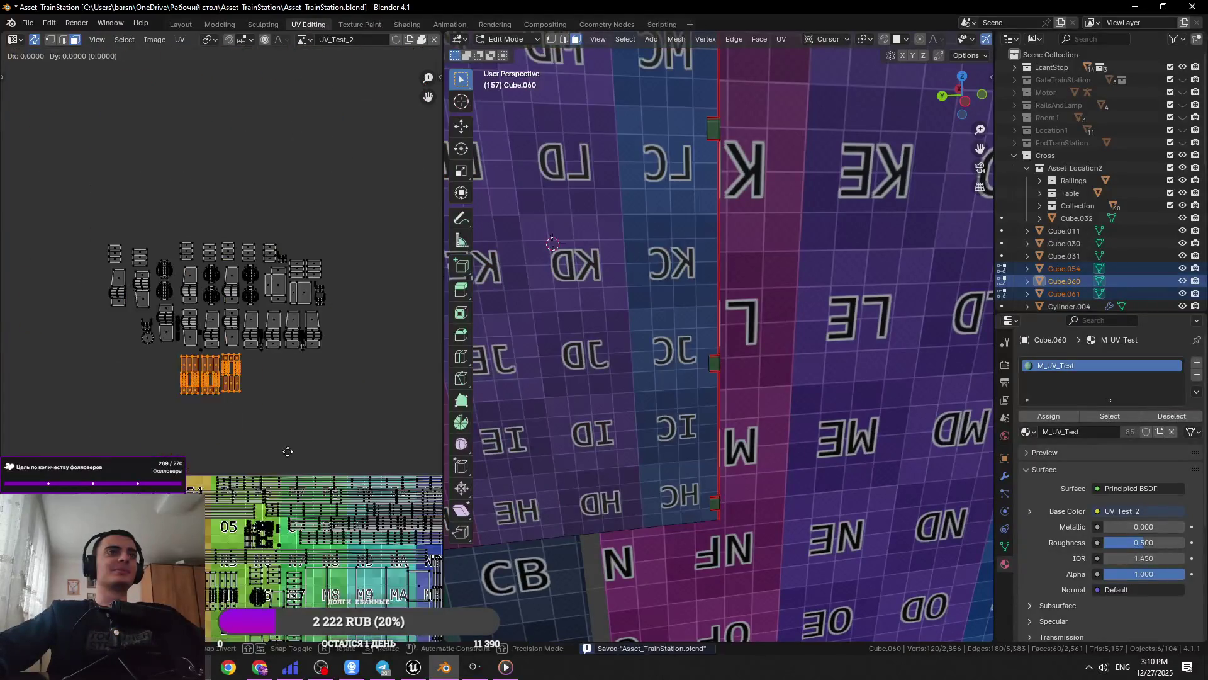
scroll(300, 568, "up", 4)
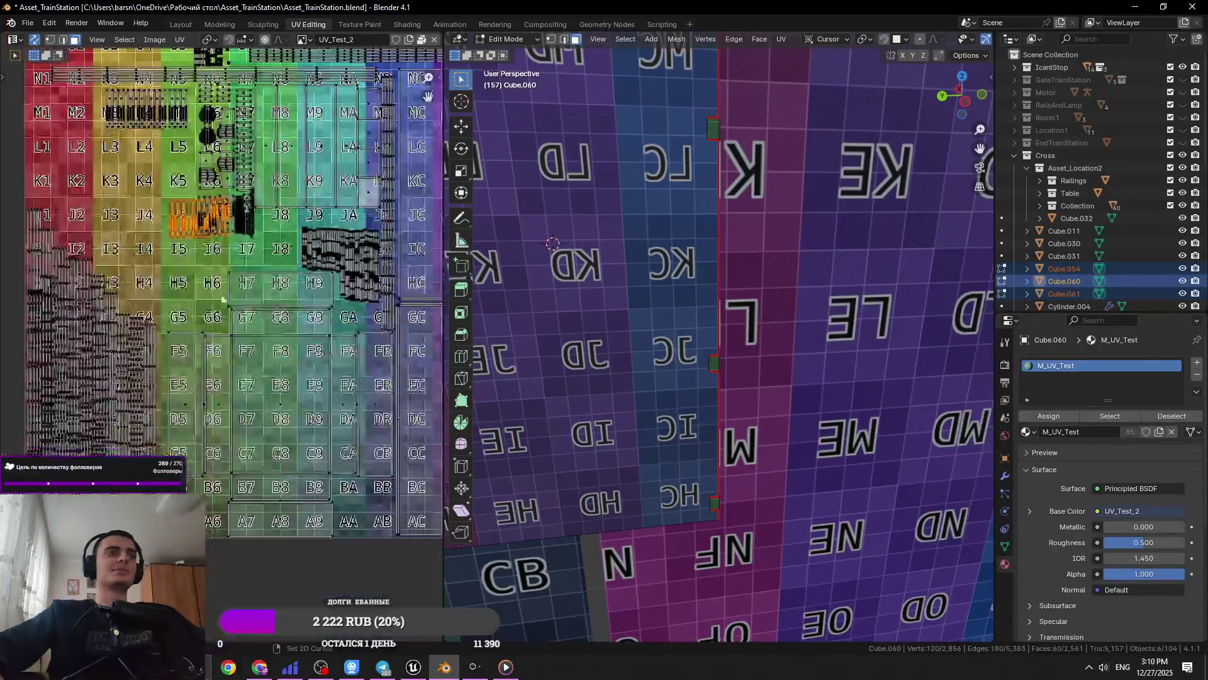
left_click(410, 638)
scroll(333, 265, "up", 4)
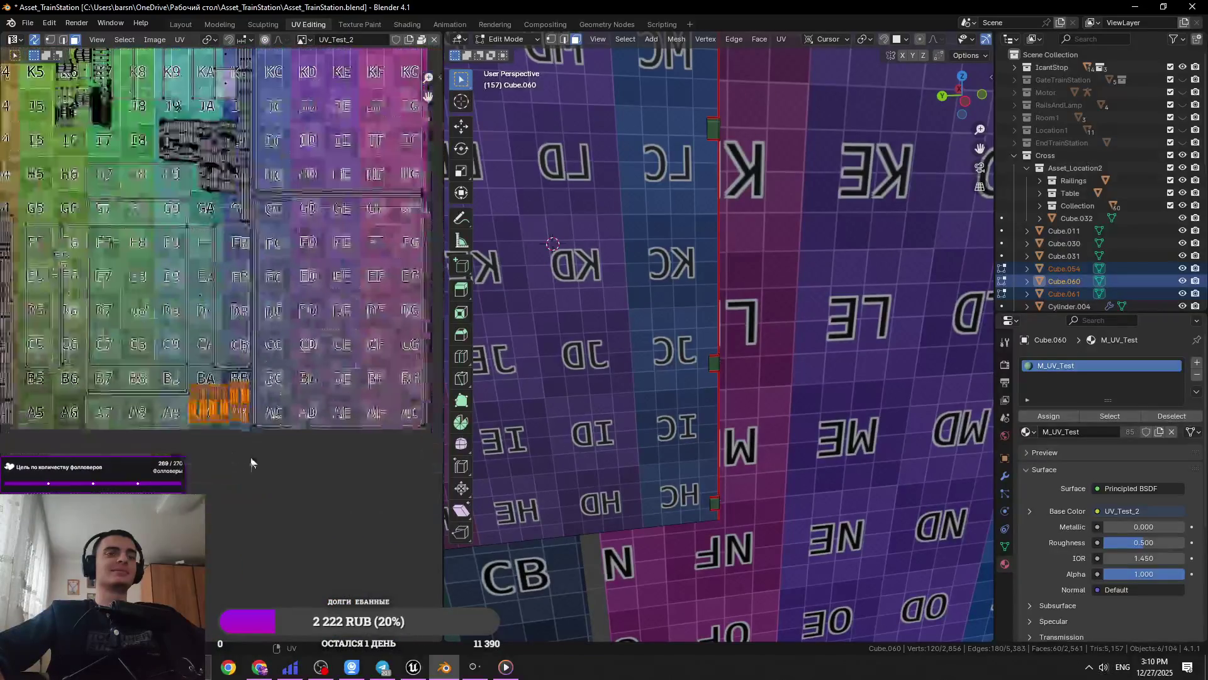
key("g")
left_click(333, 265)
scroll(235, 502, "up", 3)
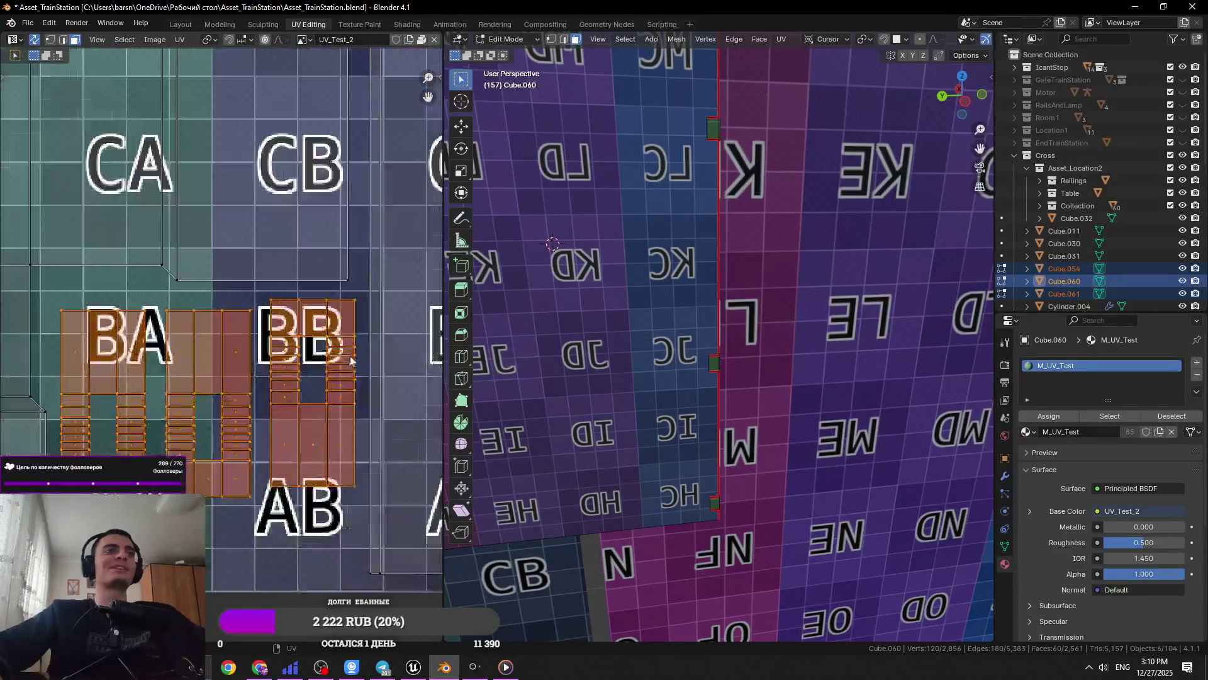
key("g")
left_click(422, 402)
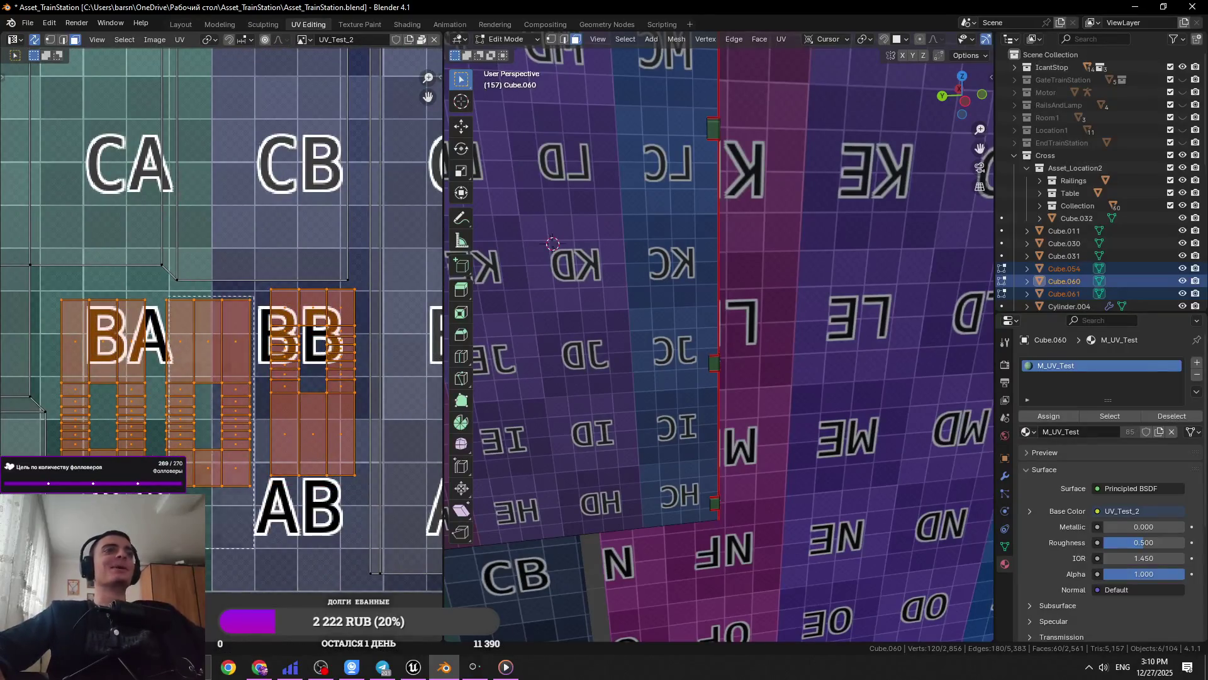
Reposition the middle island slightly higher and move the island sitting over BA
left_click(207, 421)
key("g")
left_click(210, 411)
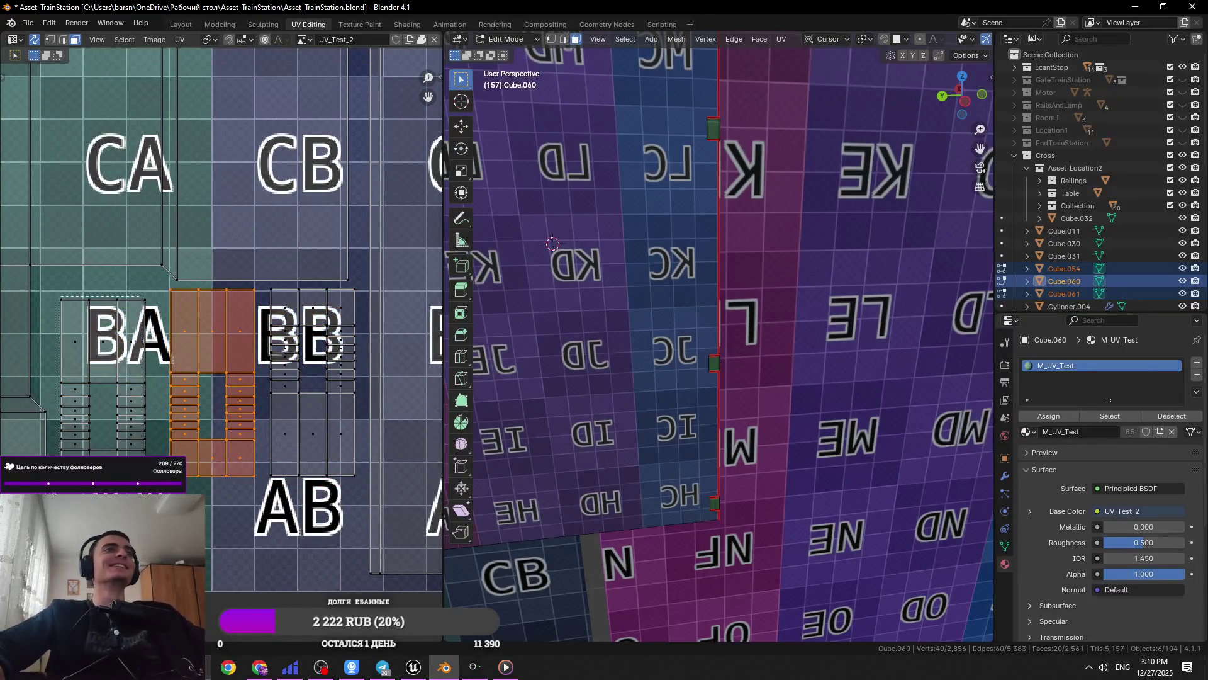
left_click(117, 378)
key("g")
left_click(275, 433)
Select all islands, save the file again, and frame the island cluster above the texture
scroll(274, 433, "down", 3)
key("ctrl+s")
key("a")
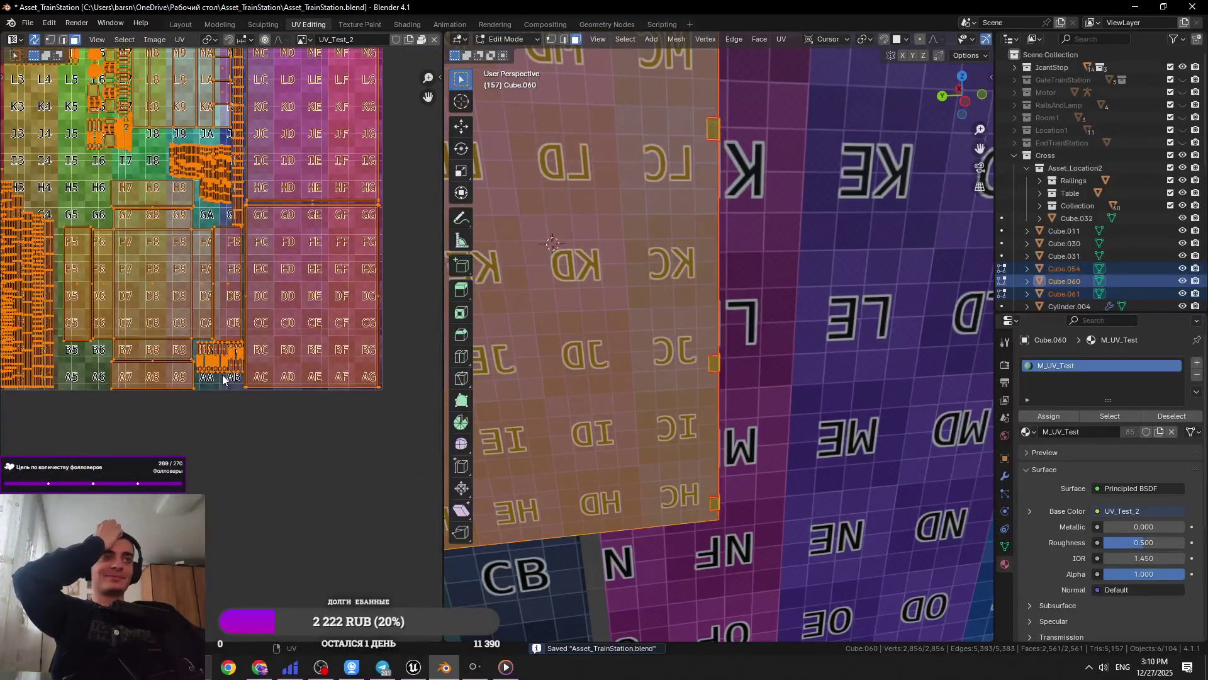
key("ctrl+s")
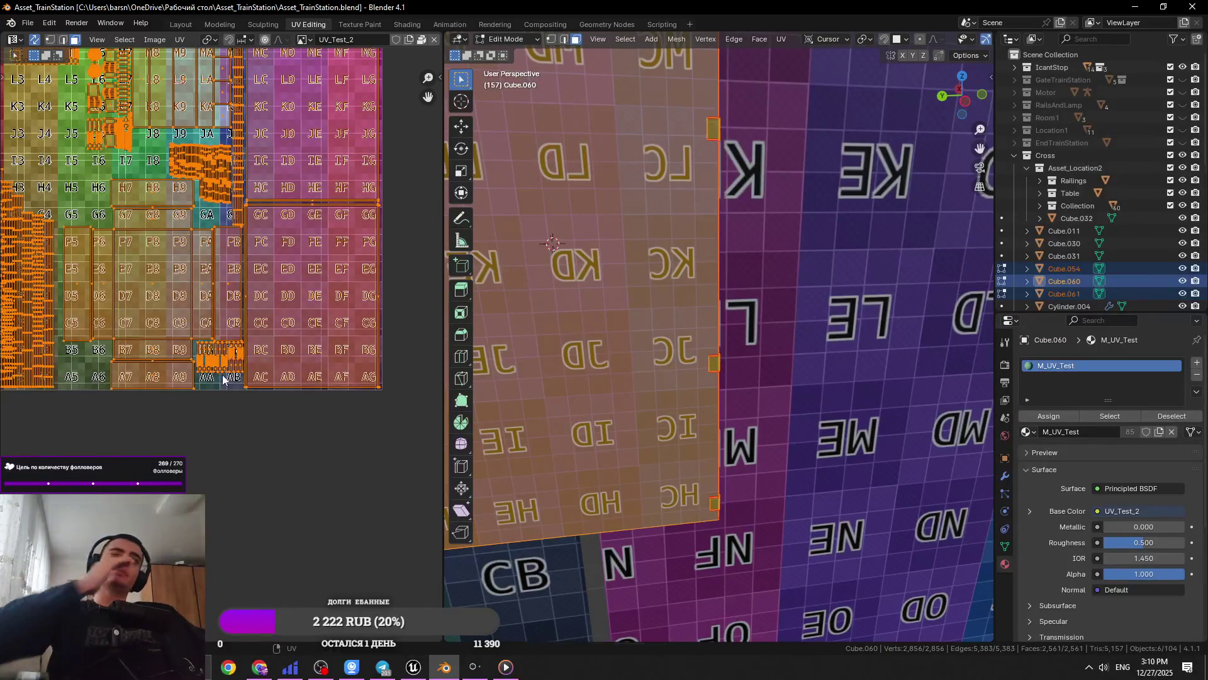
scroll(306, 292, "down", 4)
scroll(158, 215, "up", 4)
middle_click_drag(157, 215, 258, 275)
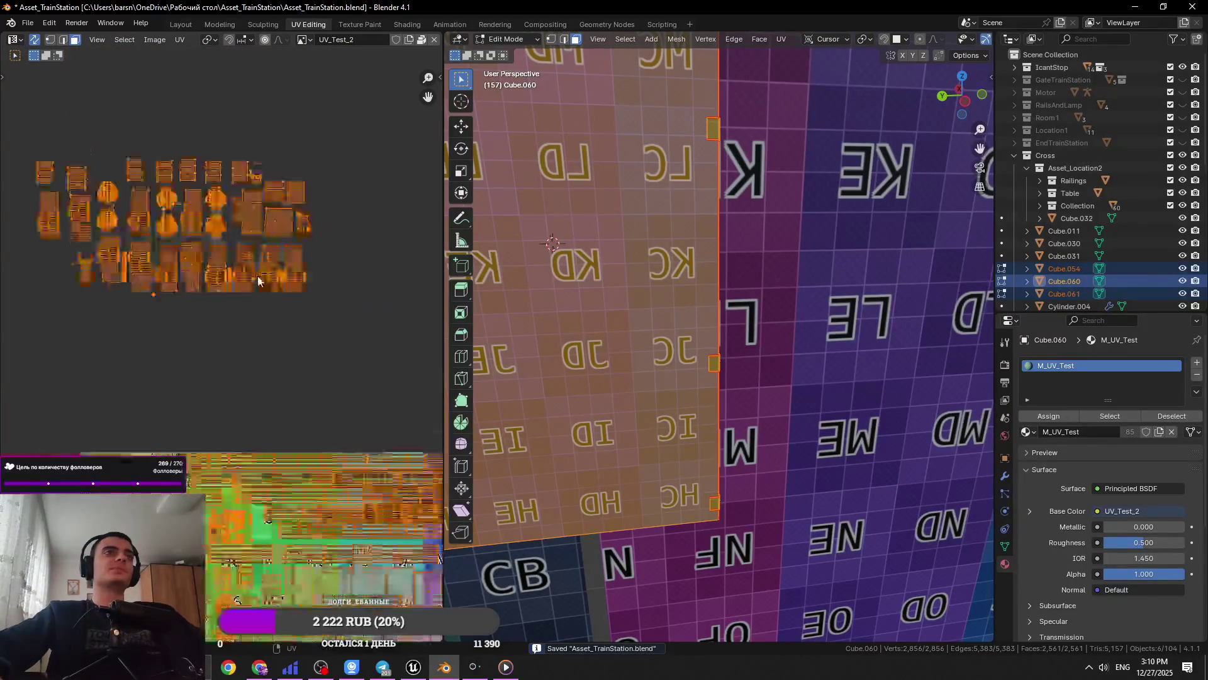
Box-select the left islands and rotate them 90° to lie horizontally
scroll(271, 357, "up", 2)
left_click(386, 208)
key("a")
middle_click_drag(89, 227, 190, 277)
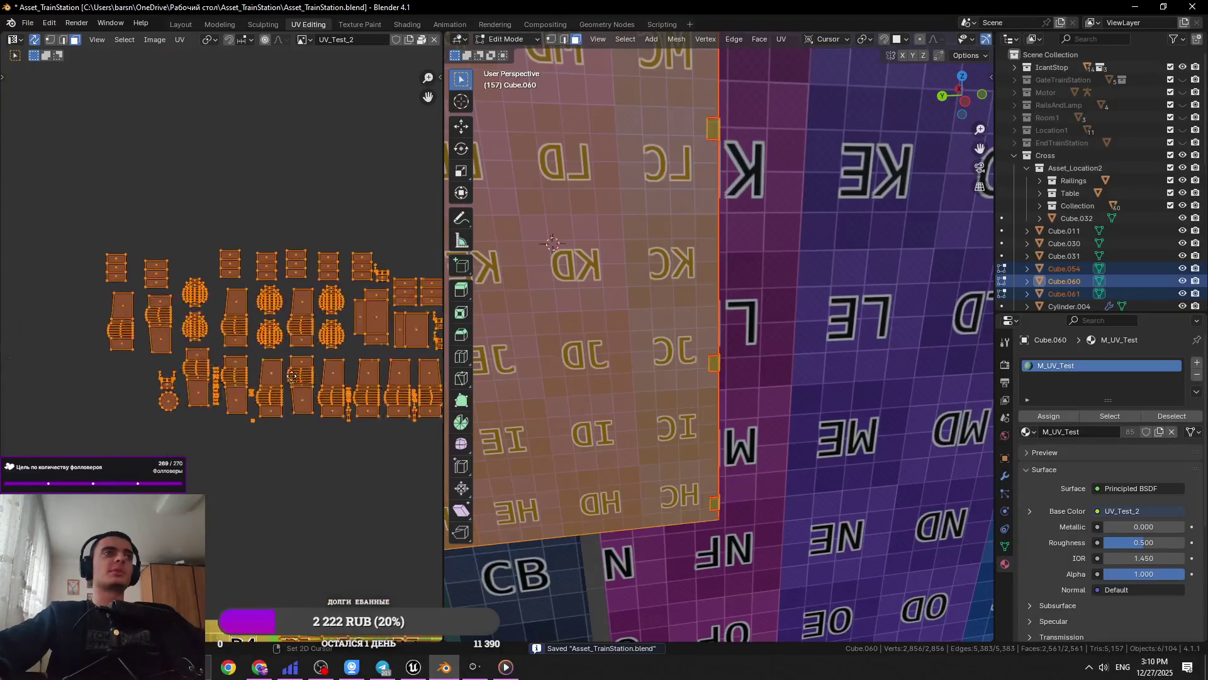
left_click_drag(148, 338, 104, 349)
middle_click_drag(107, 353, 151, 212)
key("g")
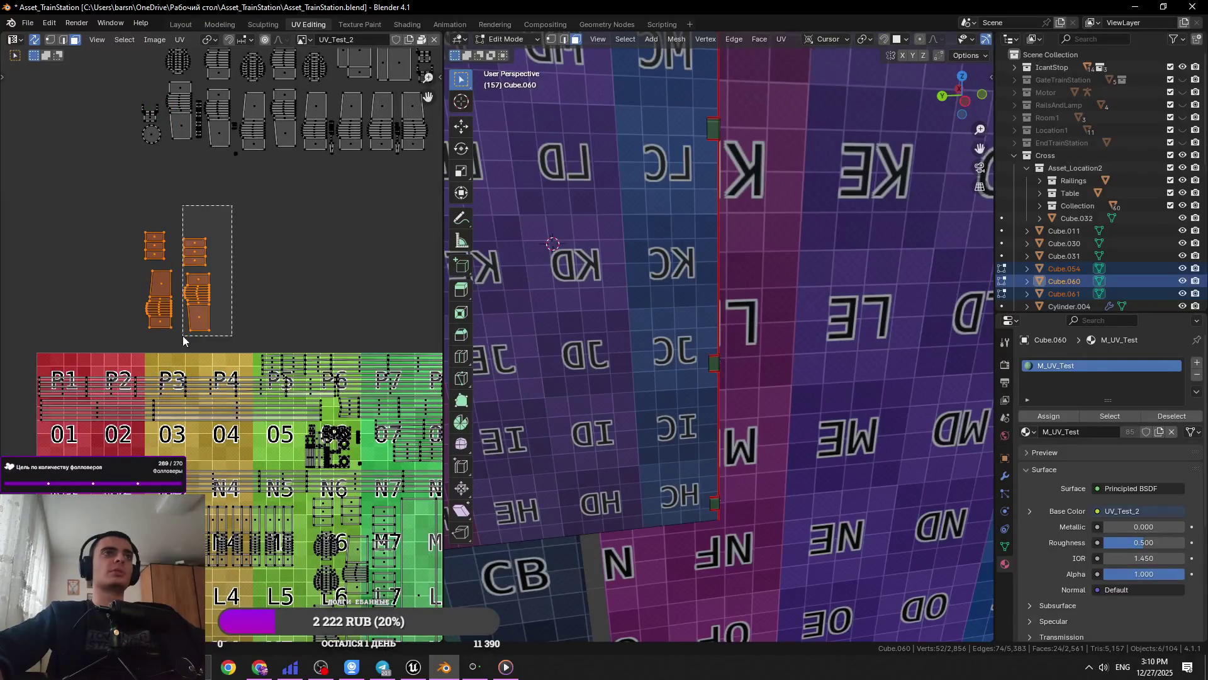
type("90")
key("Return")
Rotate another small island 90° to horizontal and move it lower in the layout
left_click(180, 283)
key("g")
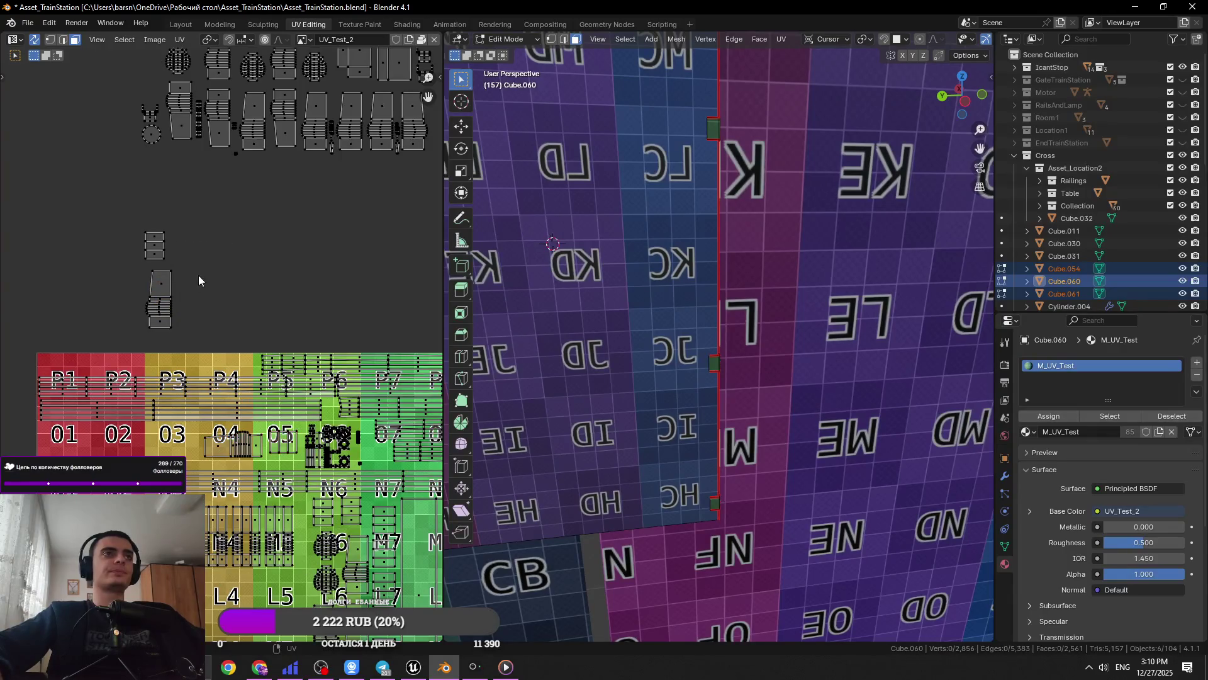
type("90")
key("Return")
key("g")
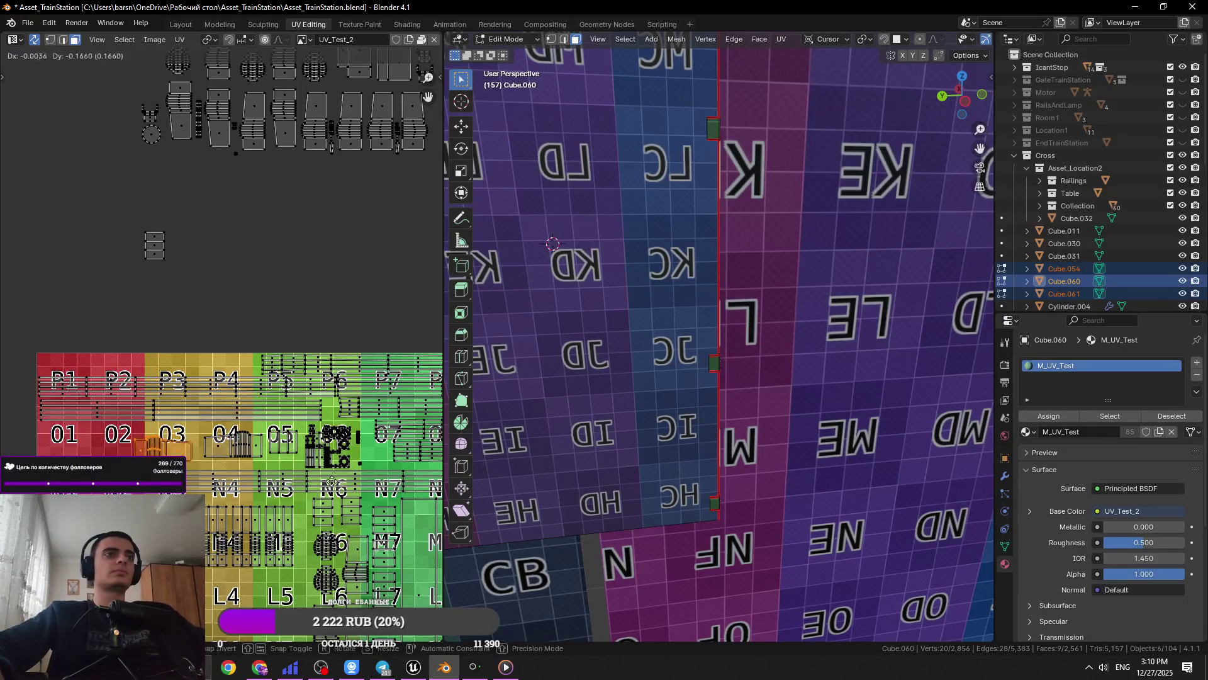
key("g")
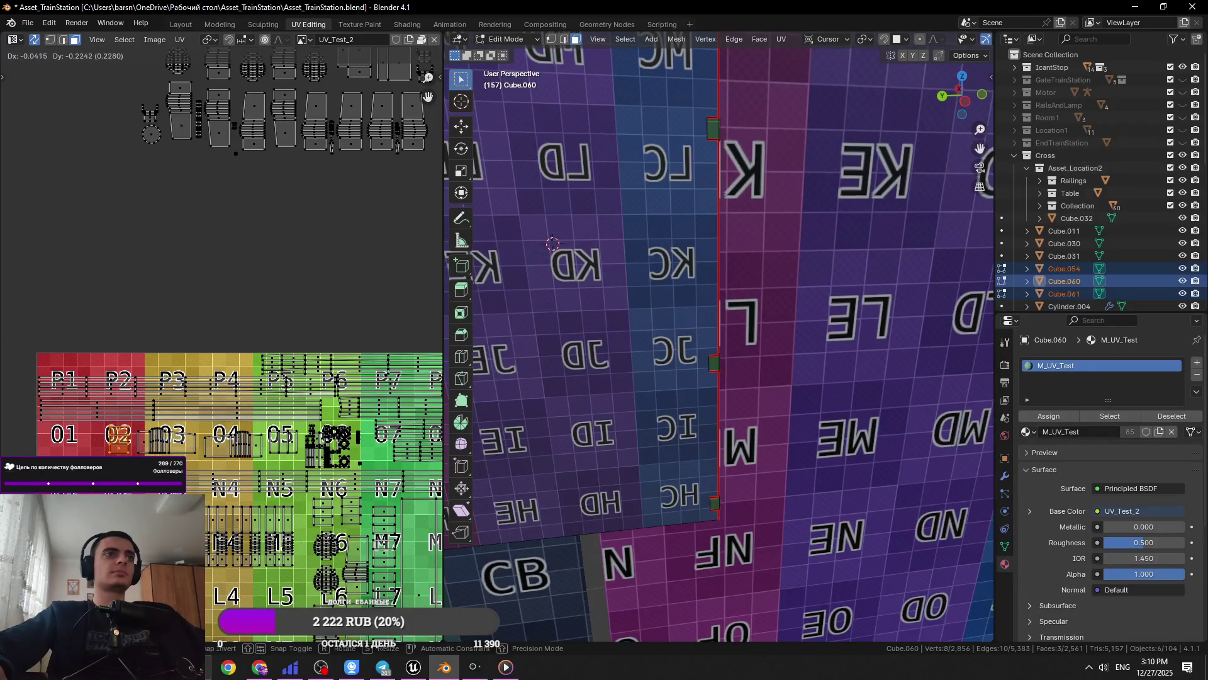
Select the small nearby island with L and orbit the 3D view to see the column faces
middle_click_drag(369, 139, 331, 307)
left_click(239, 400)
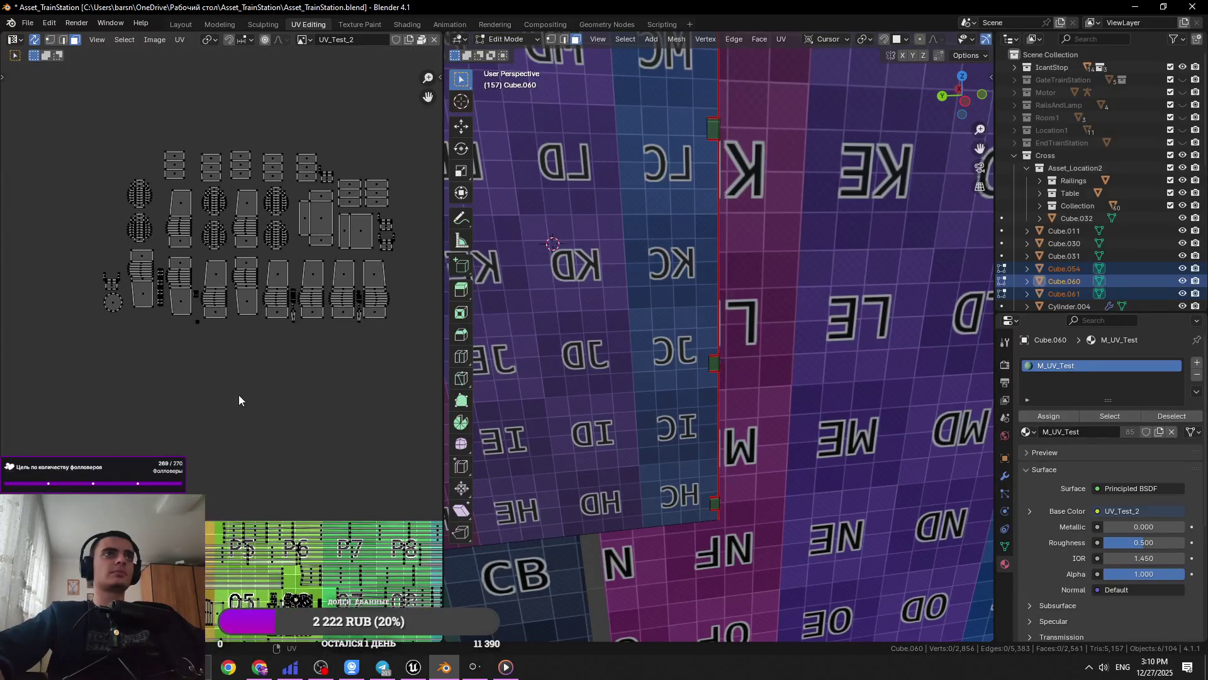
key("l")
scroll(220, 327, "up", 6)
middle_click_drag(832, 407, 655, 387)
scroll(238, 296, "down", 4)
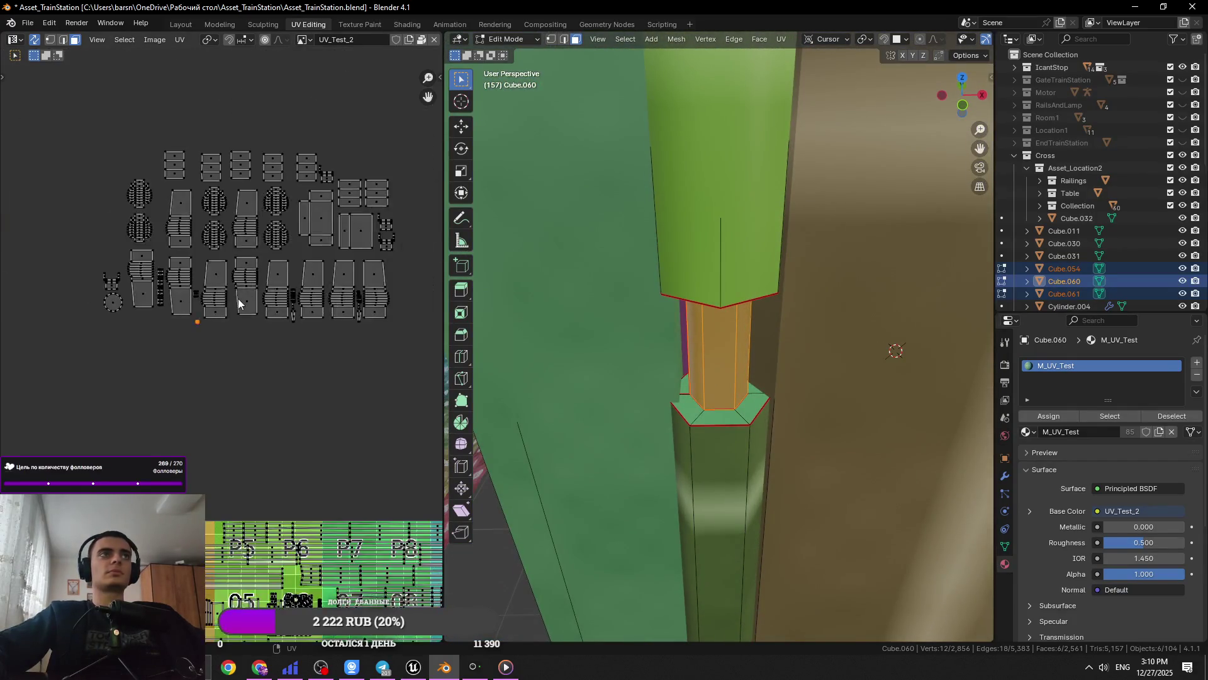
Select two small UV islands and begin moving them
left_click(273, 353)
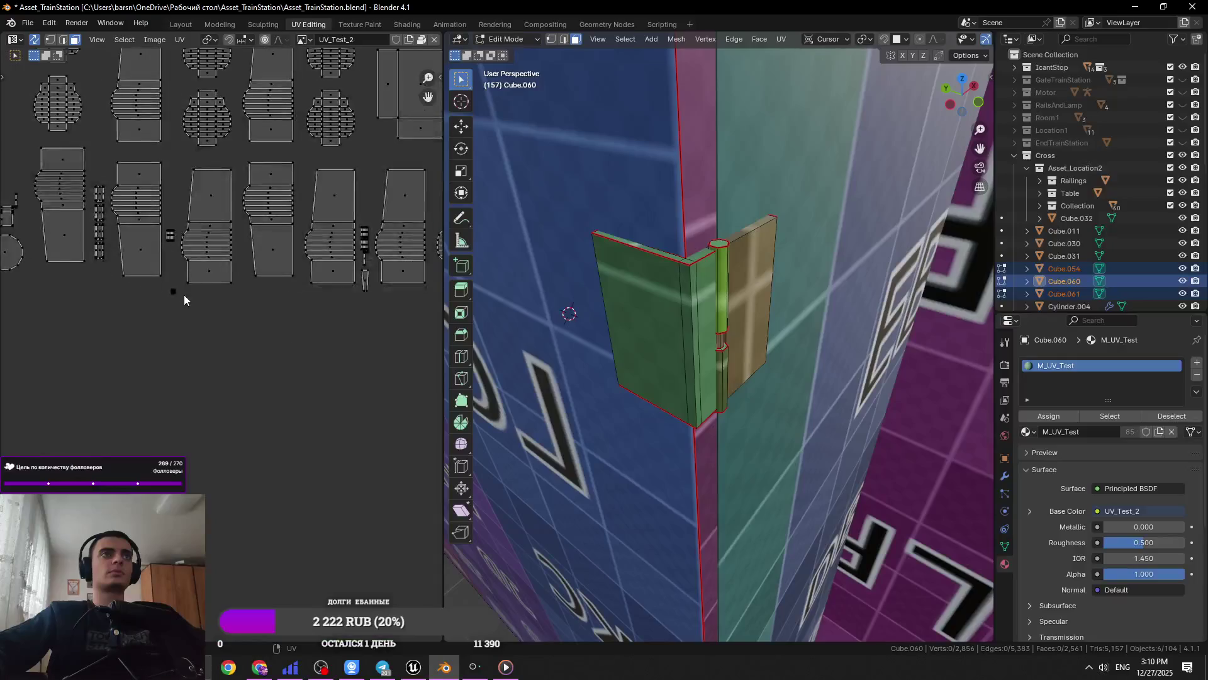
scroll(192, 299, "down", 3)
scroll(118, 230, "up", 4)
left_click_drag(83, 275, 84, 277)
scroll(214, 334, "down", 2)
scroll(157, 332, "up", 4)
scroll(137, 326, "down", 2)
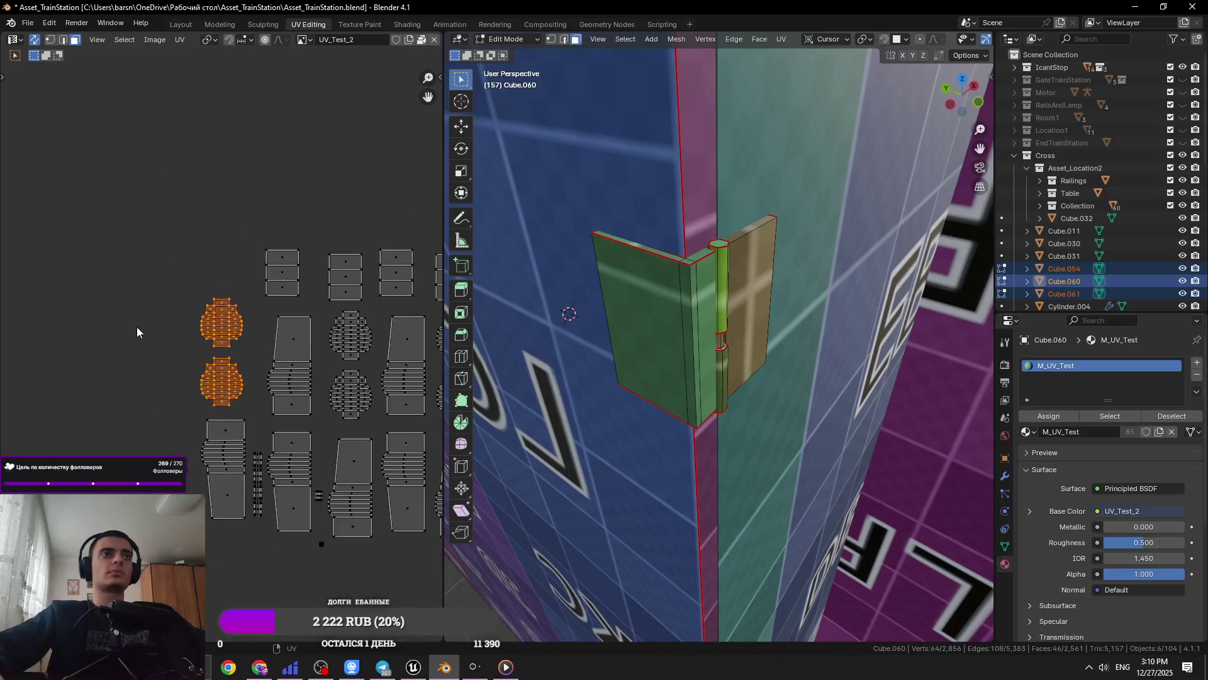
scroll(137, 327, "down", 2)
scroll(178, 356, "up", 5)
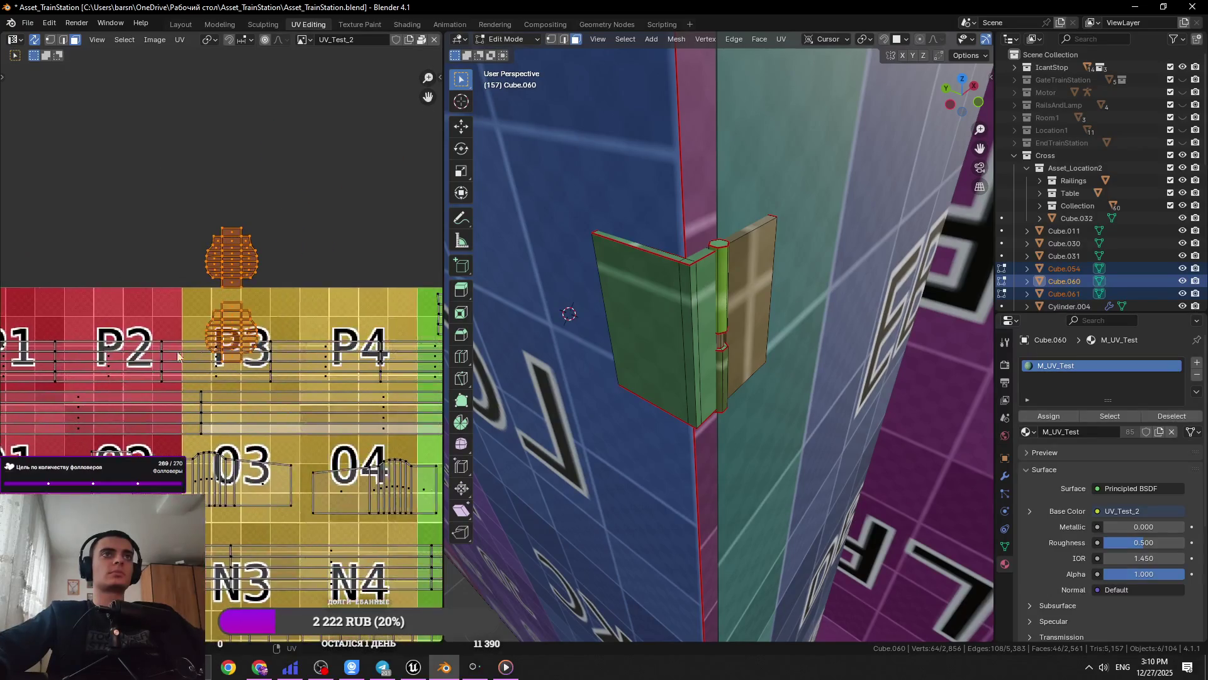
key("g")
scroll(285, 328, "down", 4)
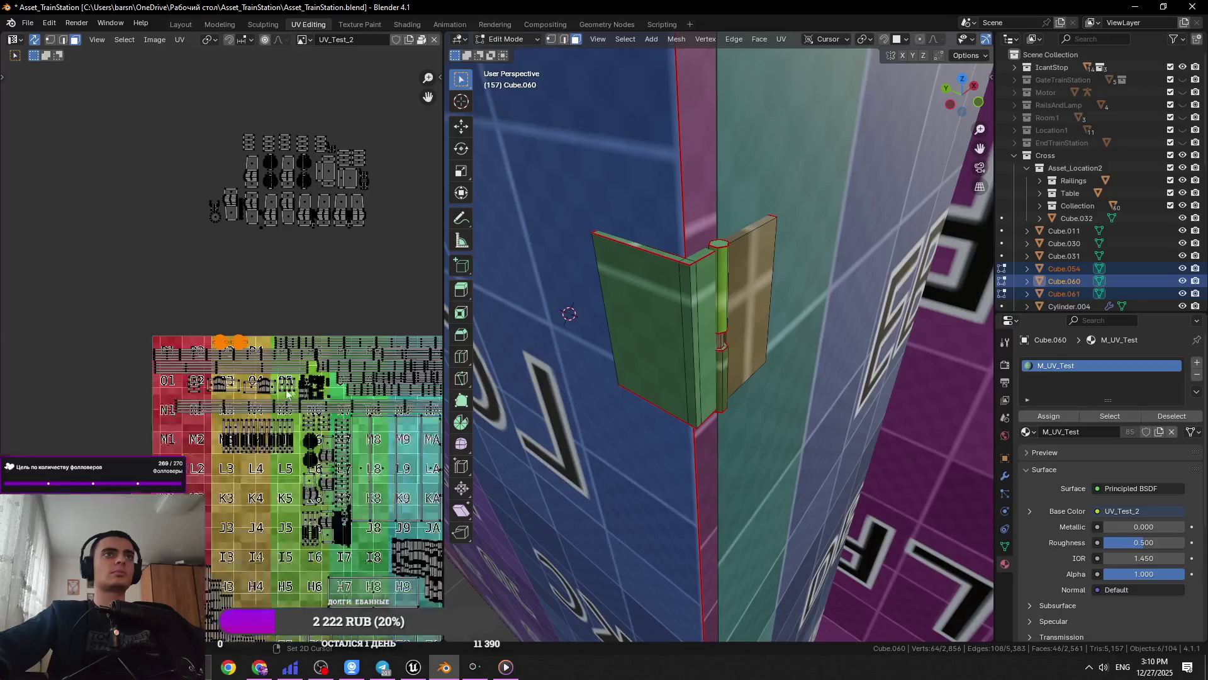
scroll(284, 329, "up", 2)
scroll(324, 296, "up", 4)
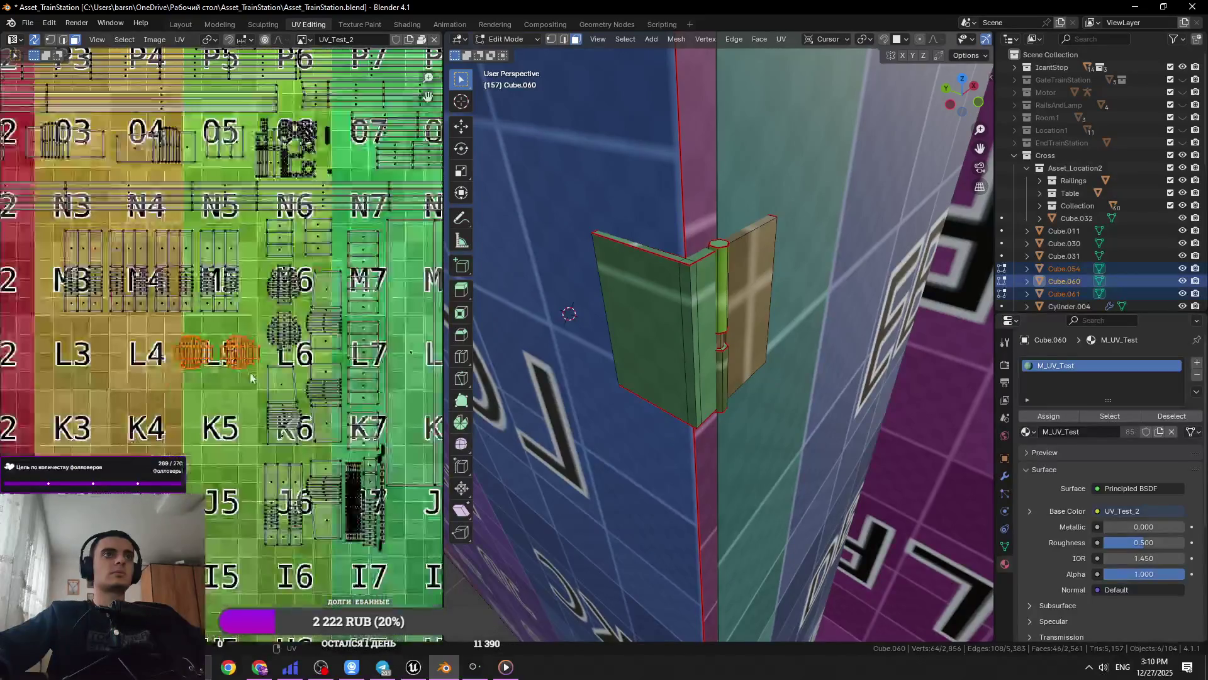
scroll(261, 296, "down", 6)
scroll(253, 376, "down", 2)
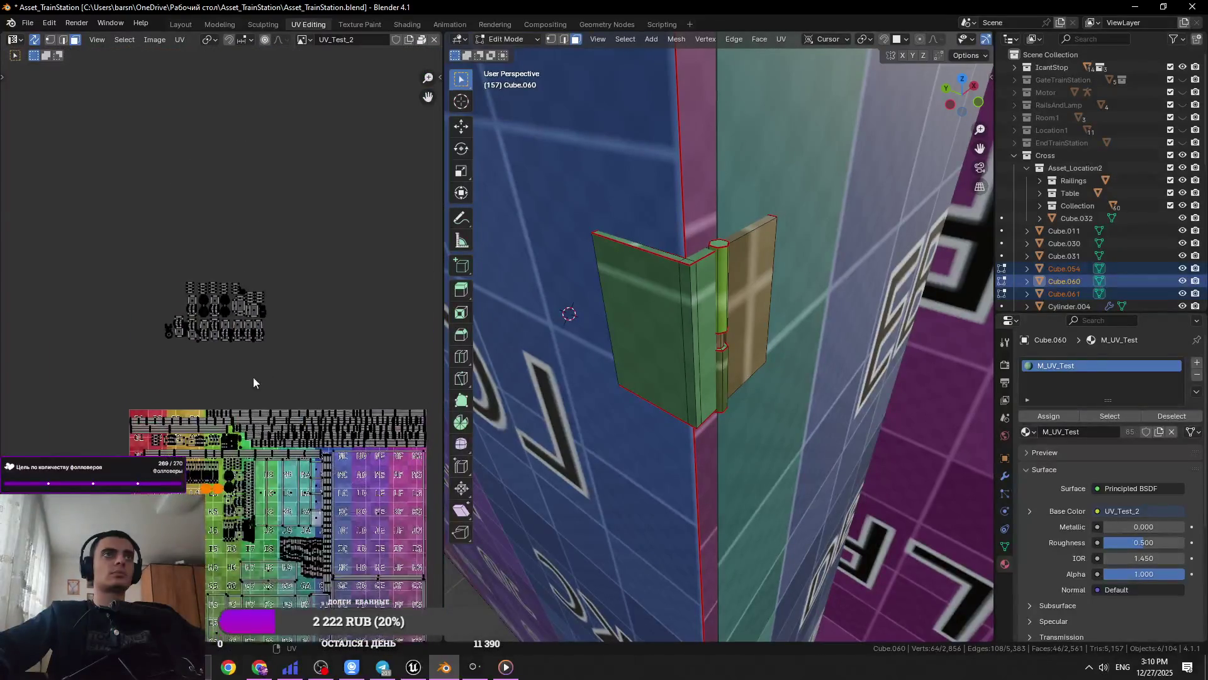
scroll(351, 163, "up", 4)
Box-select all of the part's UV islands and move them onto the test texture, slightly higher
mouse_move(369, 145)
left_mouse_down()
mouse_move(114, 377)
mouse_move(61, 387)
left_mouse_up()
scroll(129, 360, "down", 3)
scroll(130, 360, "up", 2)
key("ctrl+z")
scroll(157, 371, "up", 3)
key("g")
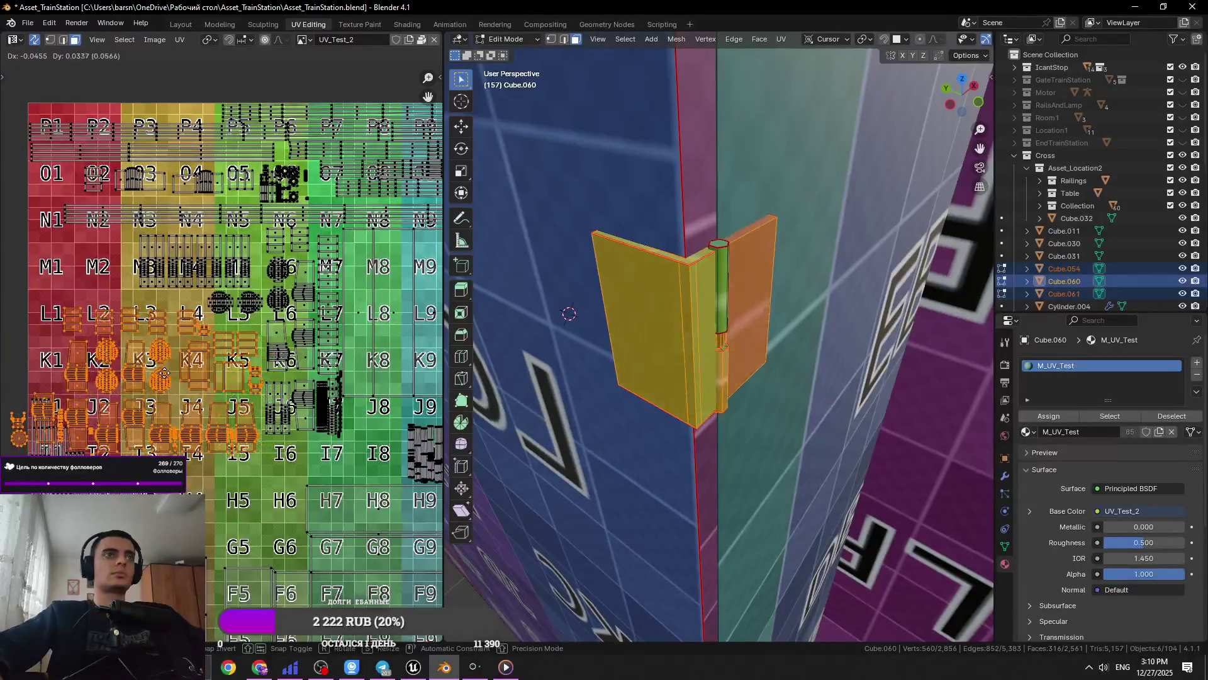
key("g")
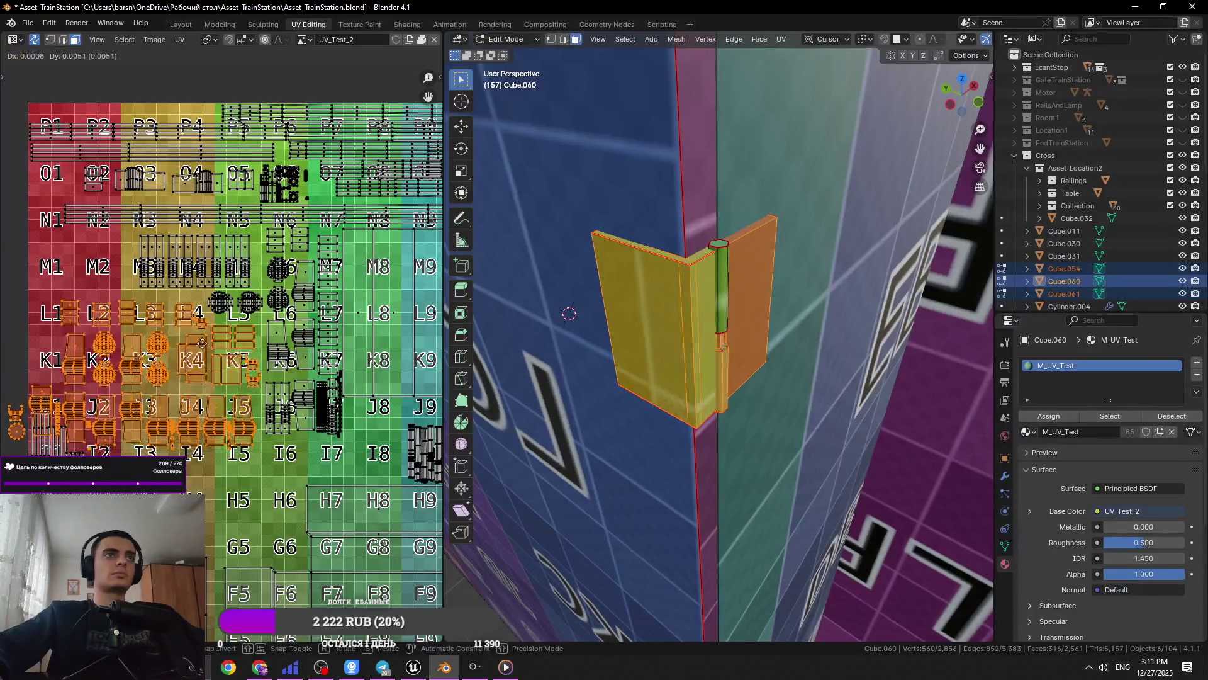
scroll(211, 309, "down", 2)
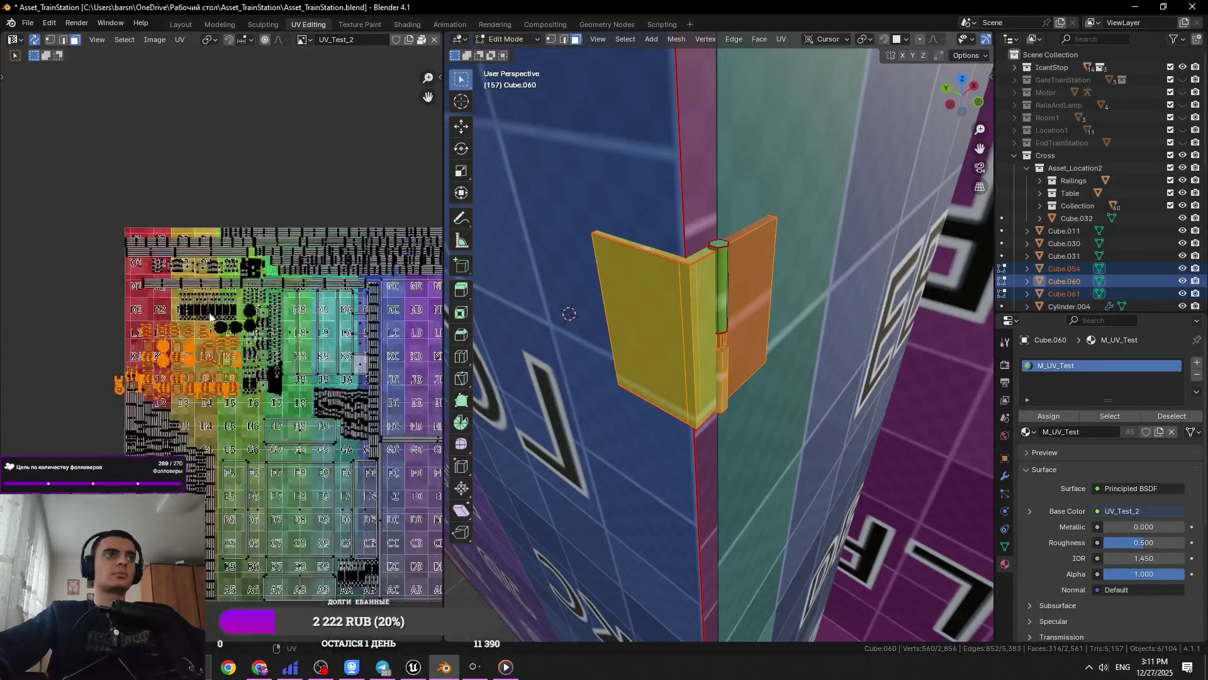
left_click(32, 319)
scroll(187, 385, "up", 3)
scroll(299, 398, "up", 2)
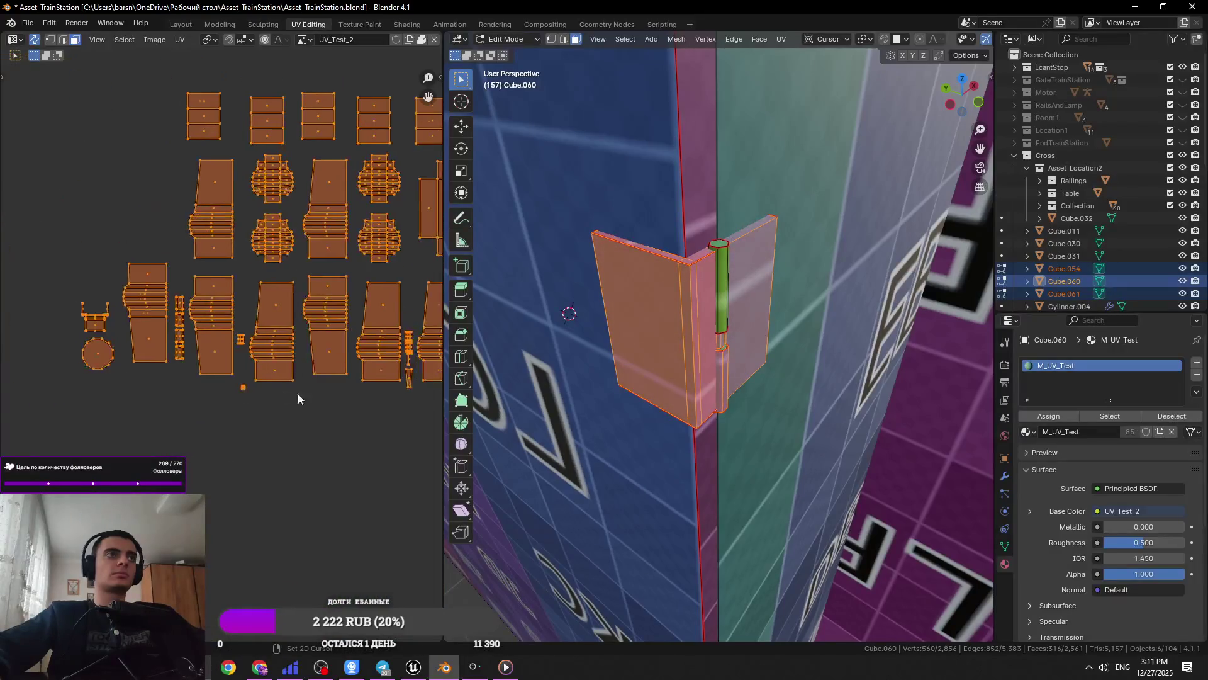
Place the thin strip island beside the bulging island and shift the islands further left
left_click_drag(180, 289, 179, 290)
key("g")
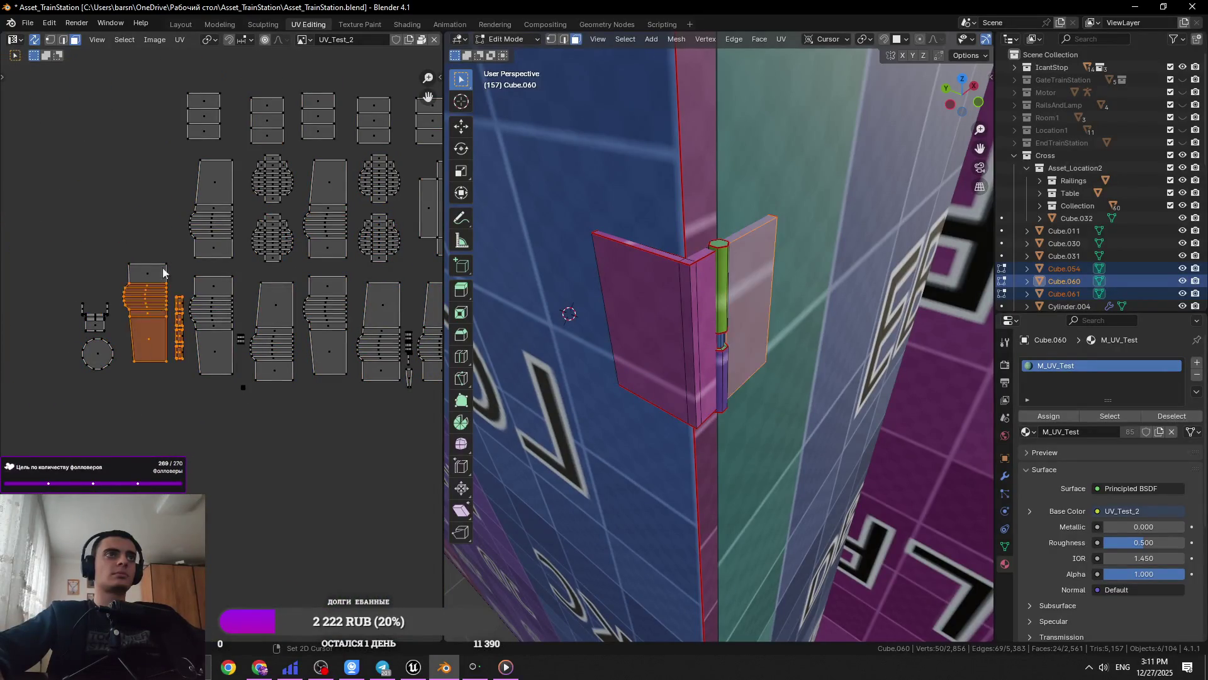
left_click(103, 289)
scroll(100, 289, "up", 4)
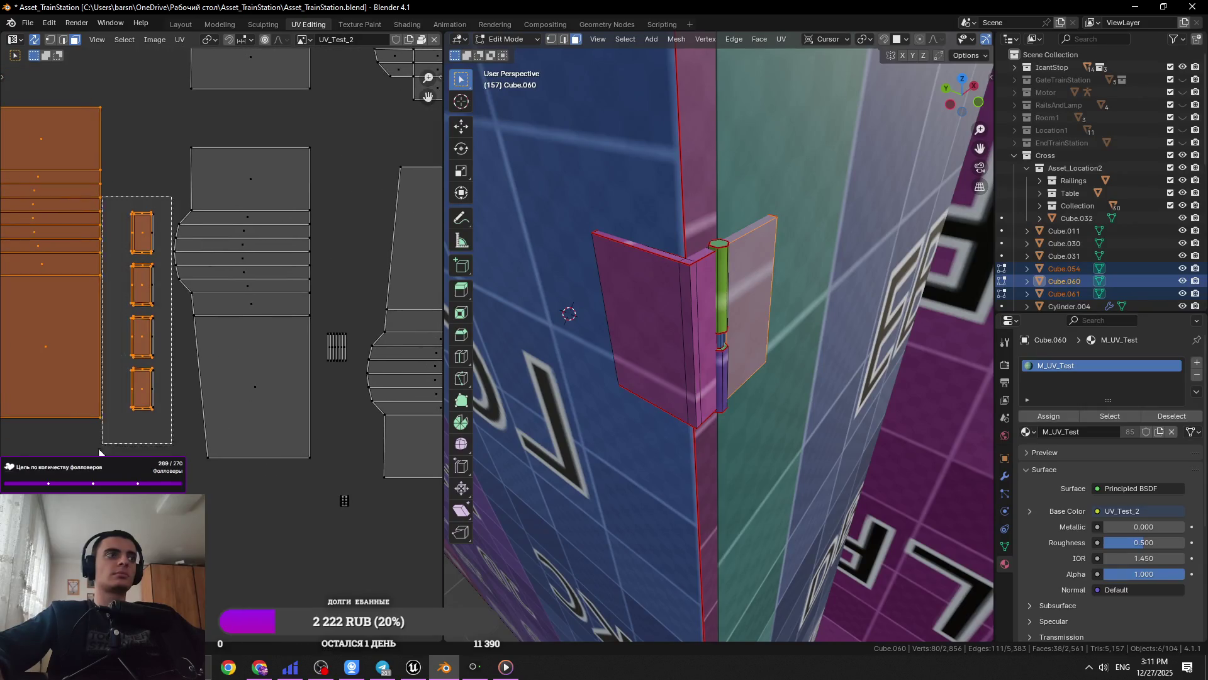
scroll(126, 414, "down", 5)
key("g")
left_click(27, 256)
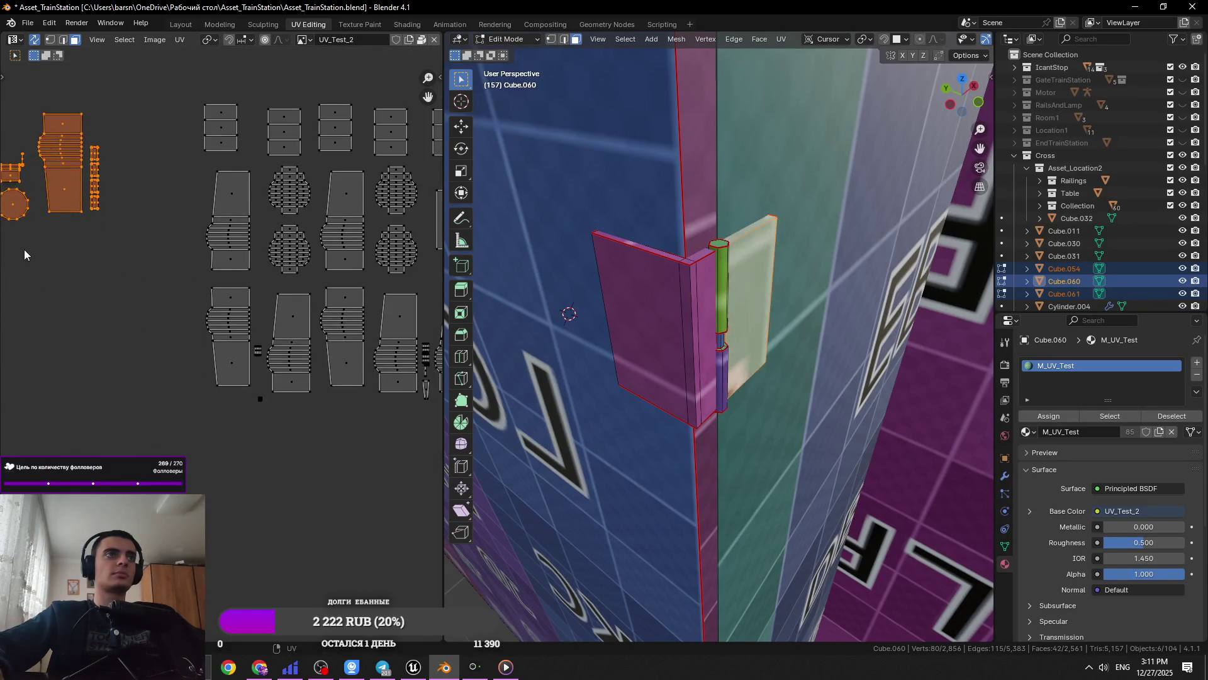
scroll(188, 283, "down", 3)
Box-select another island group and place it on the test texture, nudging it into position
left_click_drag(316, 244, 137, 444)
key("g")
scroll(104, 327, "up", 4)
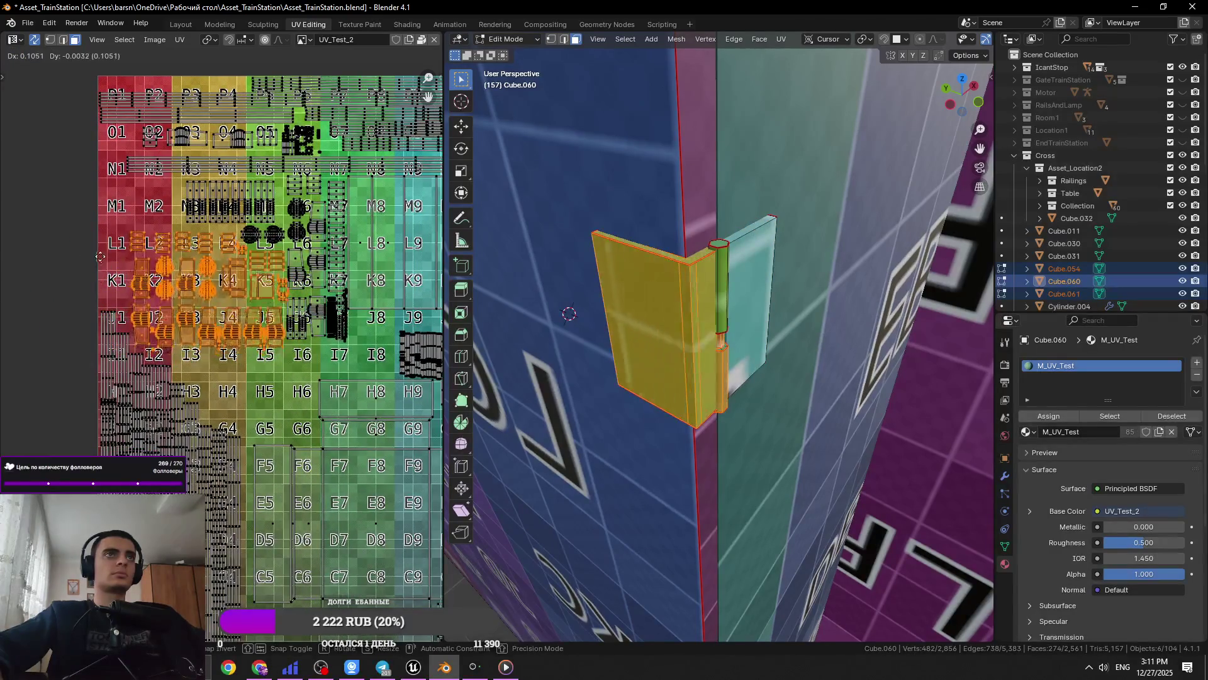
scroll(312, 302, "up", 5)
left_click(293, 214)
key("g")
left_click(299, 210)
middle_click_drag(299, 210, 362, 198)
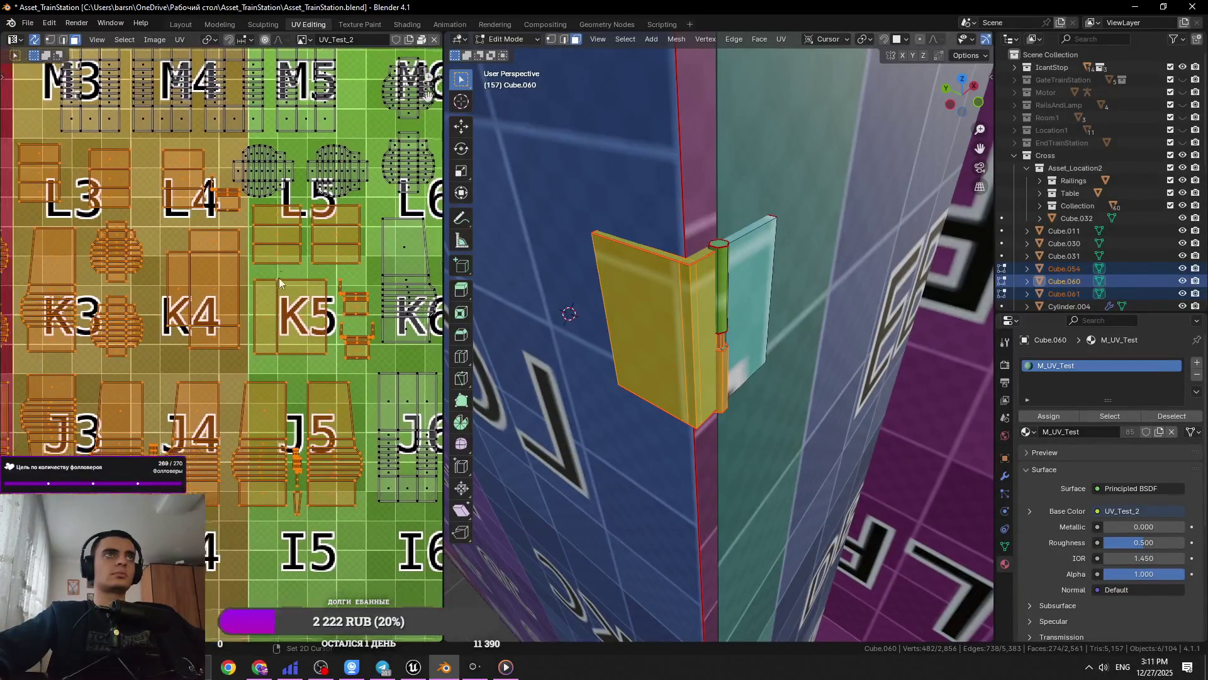
key("g")
left_click(325, 336)
mouse_move(209, 324)
middle_mouse_down()
mouse_move(328, 264)
mouse_move(439, 317)
mouse_move(236, 391)
middle_mouse_up()
Try dropping another island left of the texture, then undo to keep it near H5
key("g")
scroll(230, 367, "down", 5)
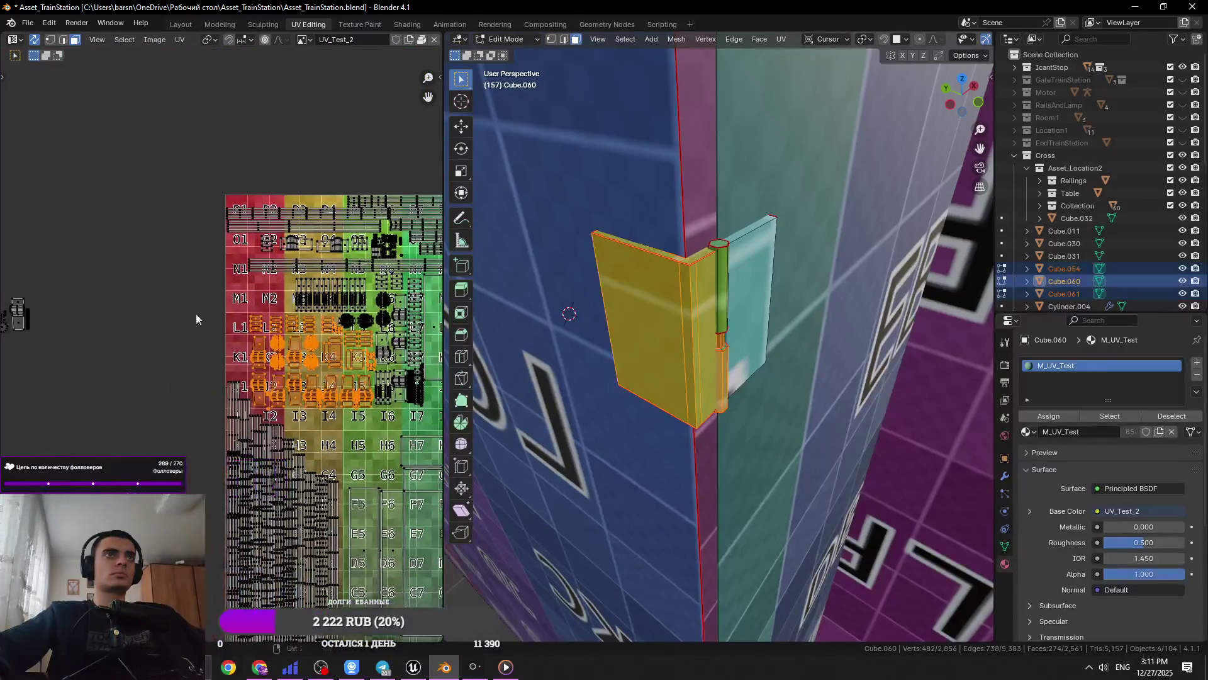
left_click(103, 371)
key("ctrl+z")
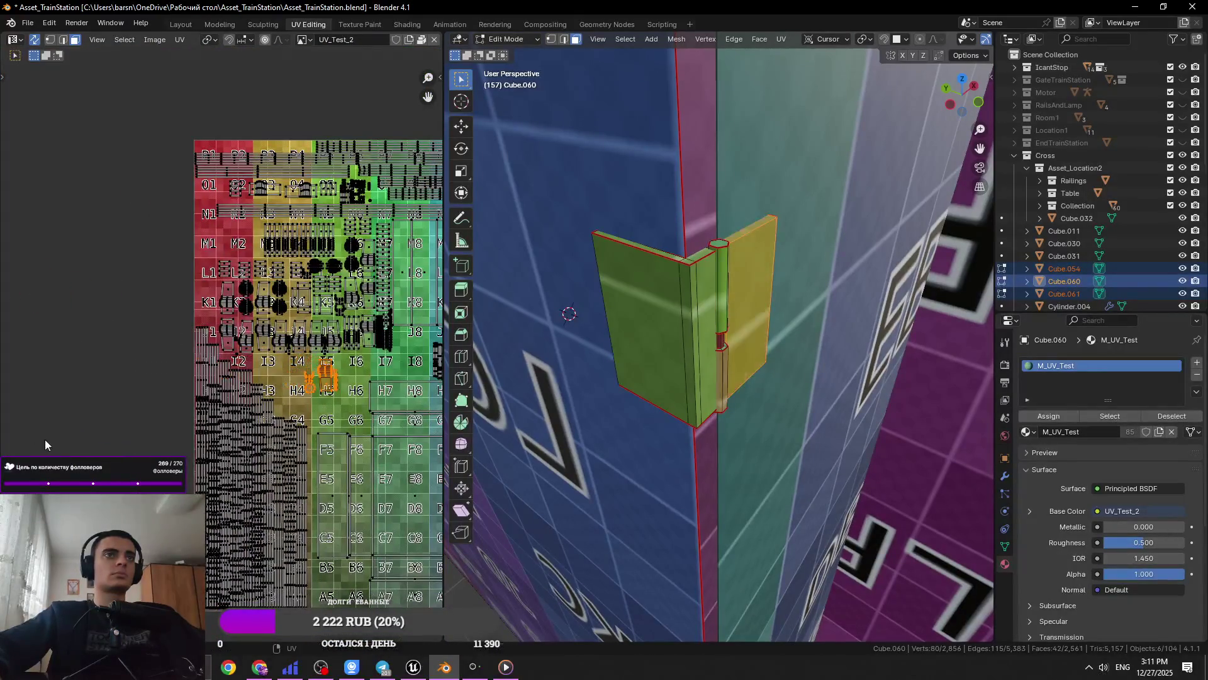
Select the whole mesh, save, switch back to Object Mode and deselect everything
key("a")
key("ctrl+s")
key("Tab")
mouse_move(425, 393)
middle_mouse_down()
mouse_move(779, 395)
mouse_move(795, 448)
mouse_move(821, 411)
middle_mouse_up()
key("alt+a")
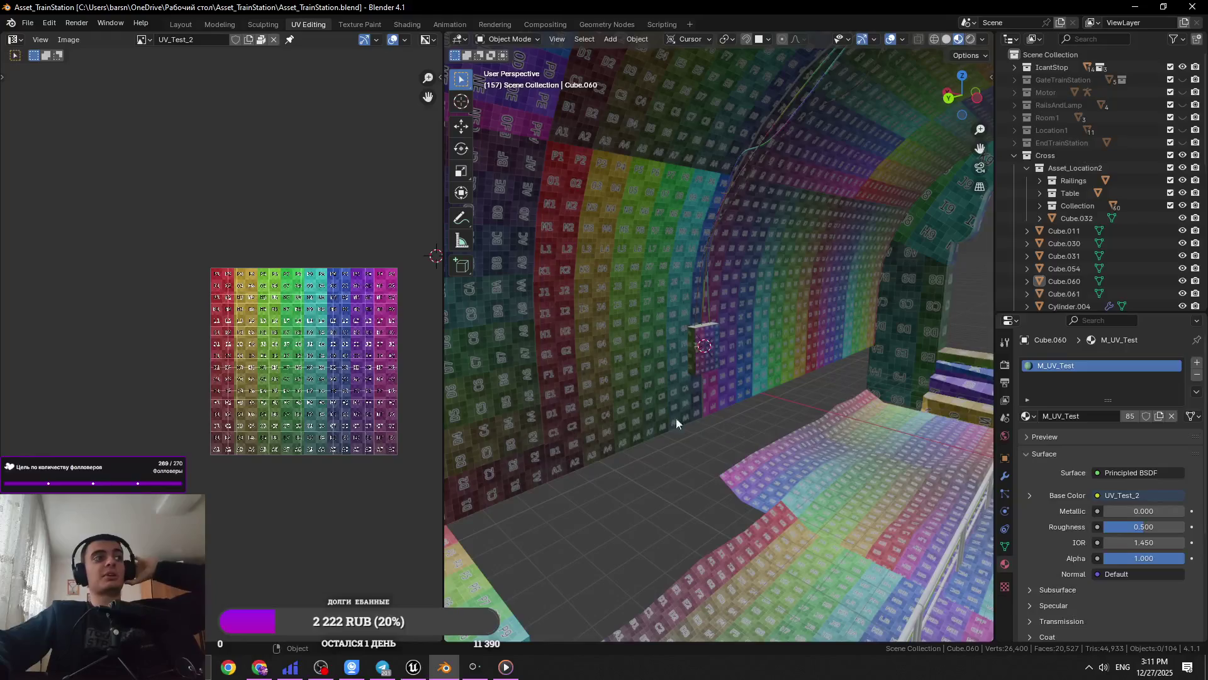
Switch from Blender to Chrome and bring the YouTube Short window to the front
key("alt+Tab")
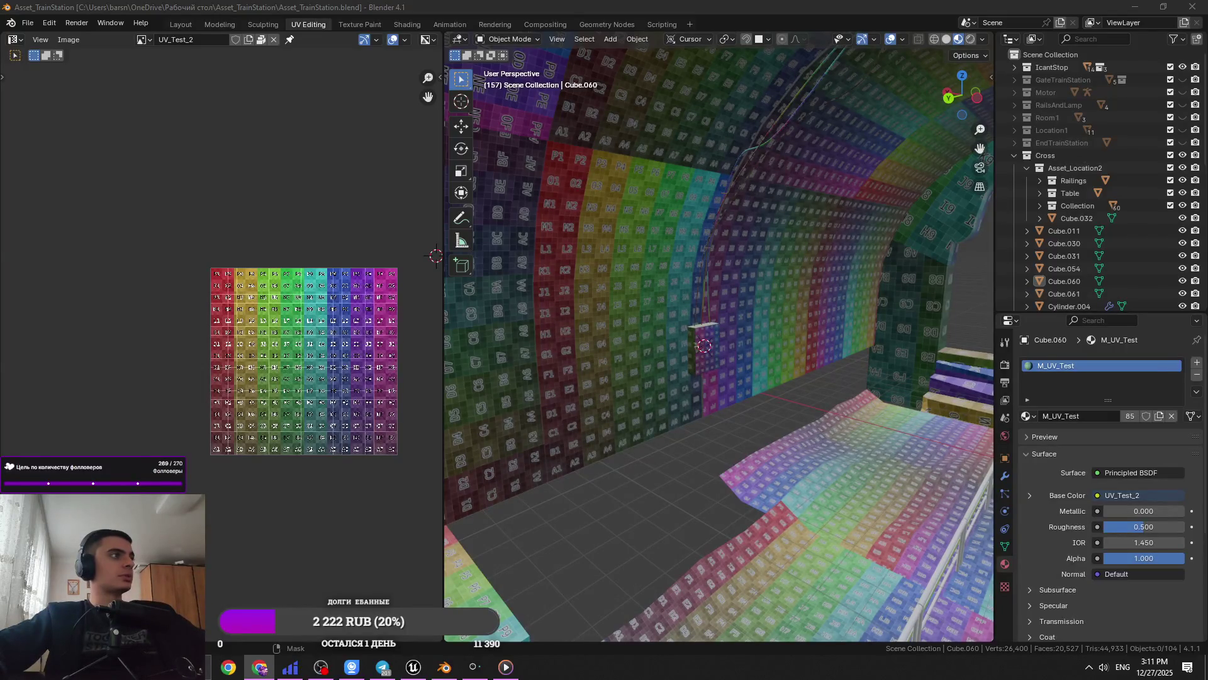
key("alt+Tab")
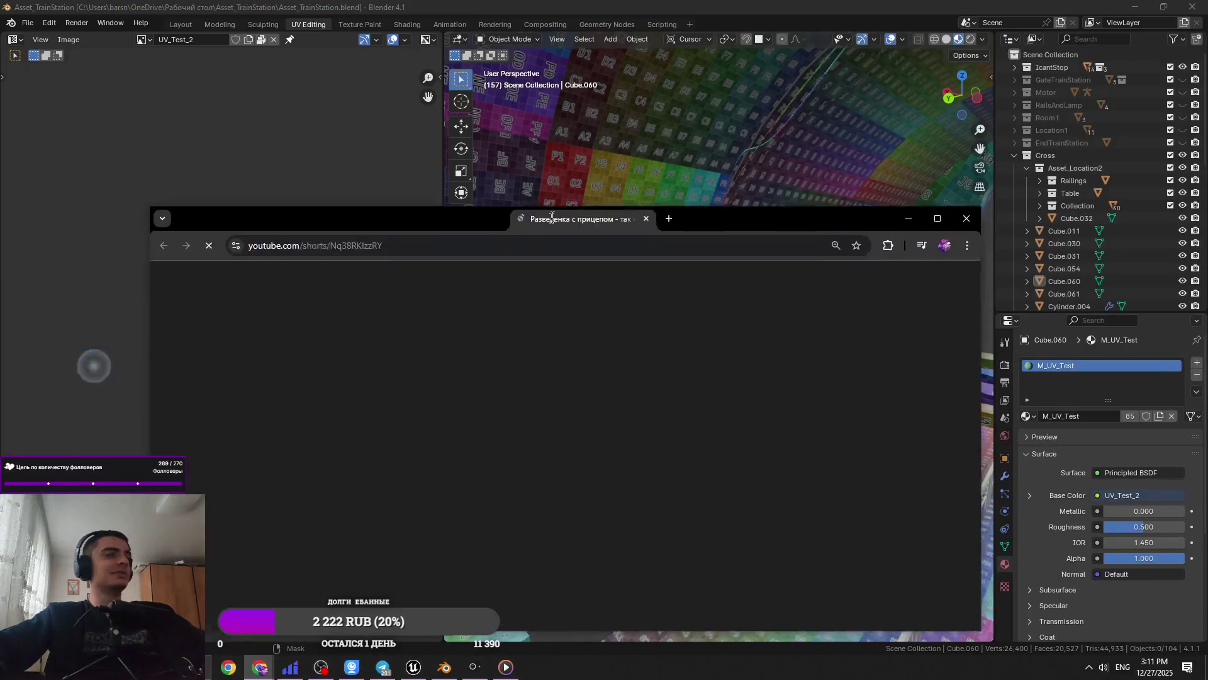
Maximise the browser window and turn the Short's volume down slightly
left_click(926, 169)
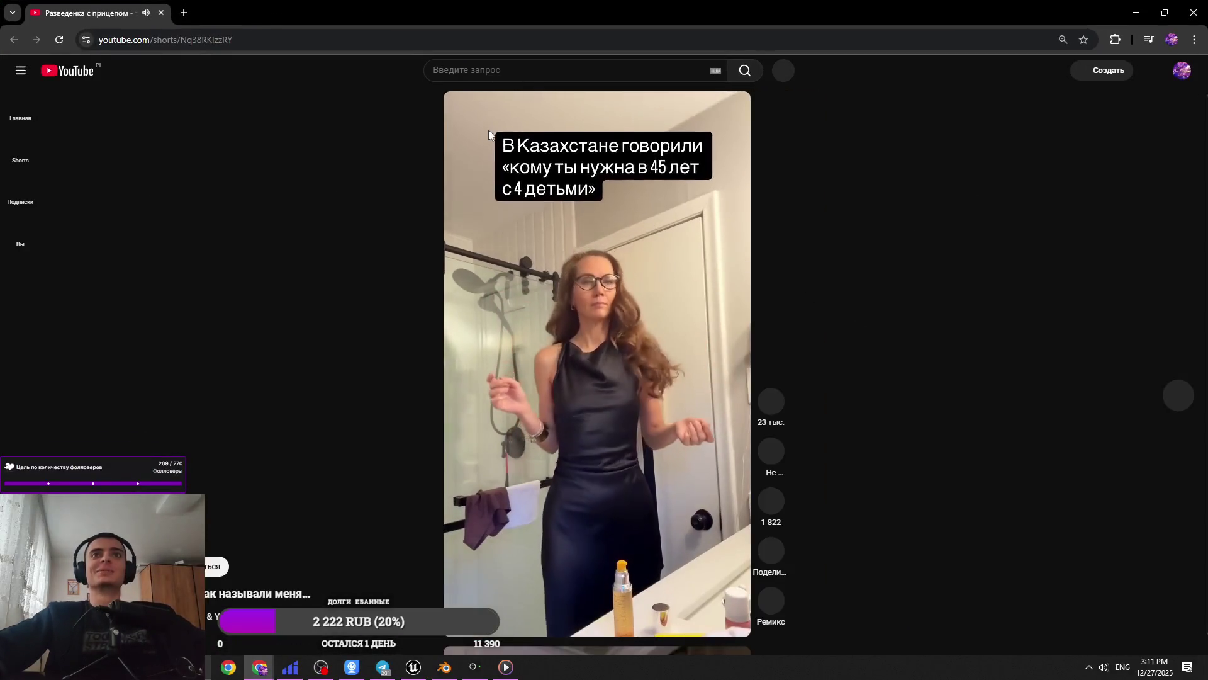
mouse_move(525, 124)
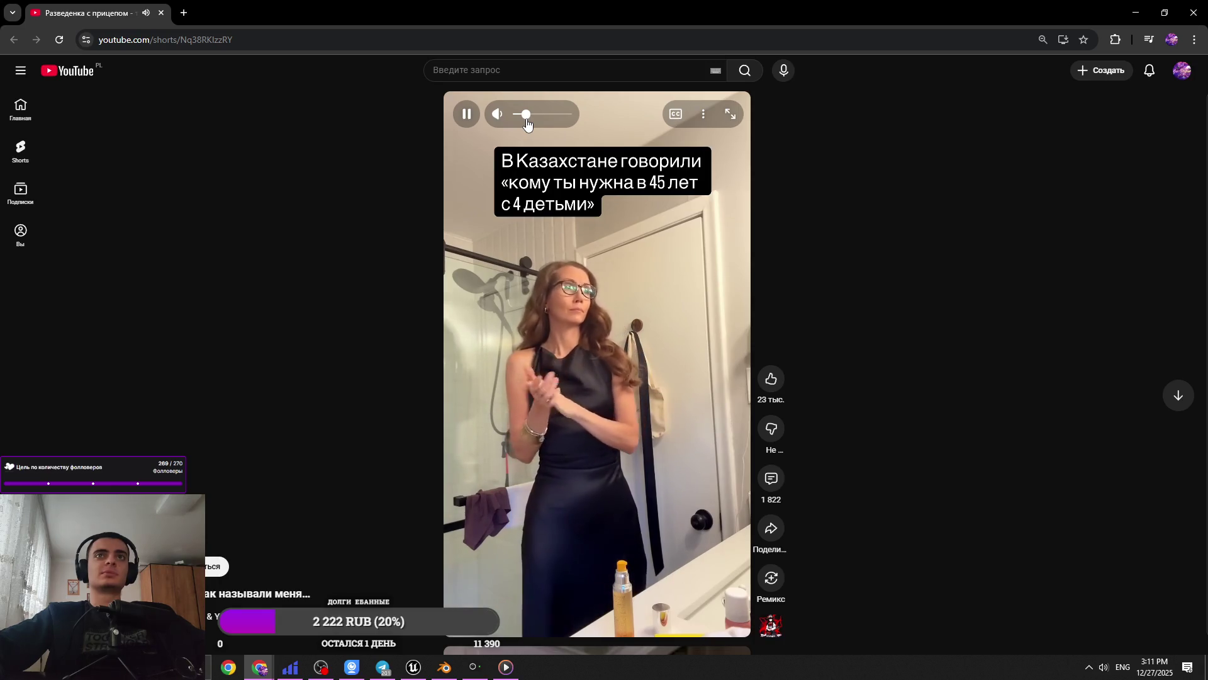
left_click_drag(527, 124, 522, 122)
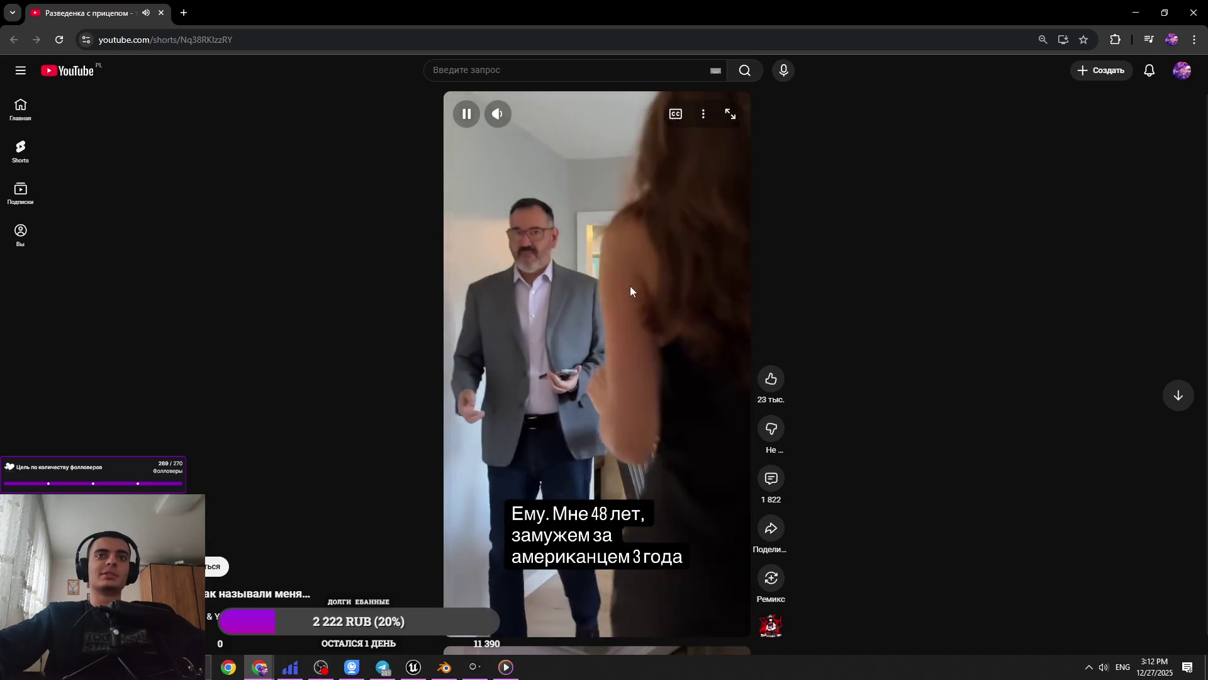
Pause the Short, open its comments panel and scroll through the comments
left_click(660, 284)
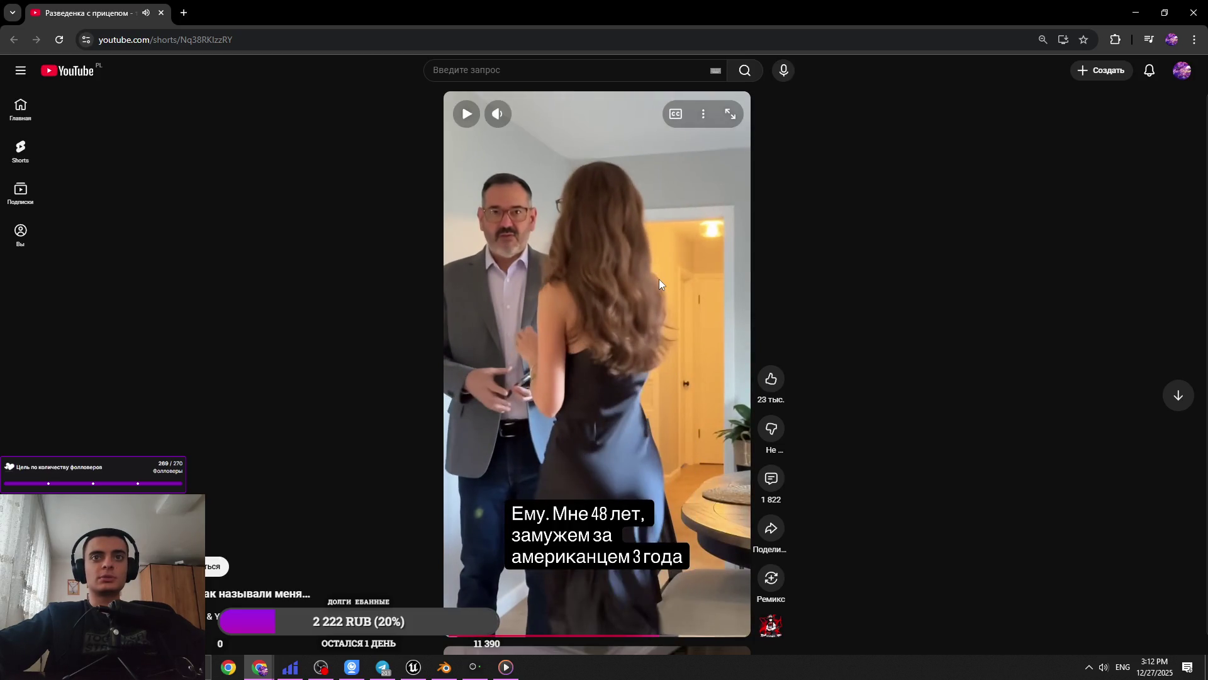
left_click(660, 284)
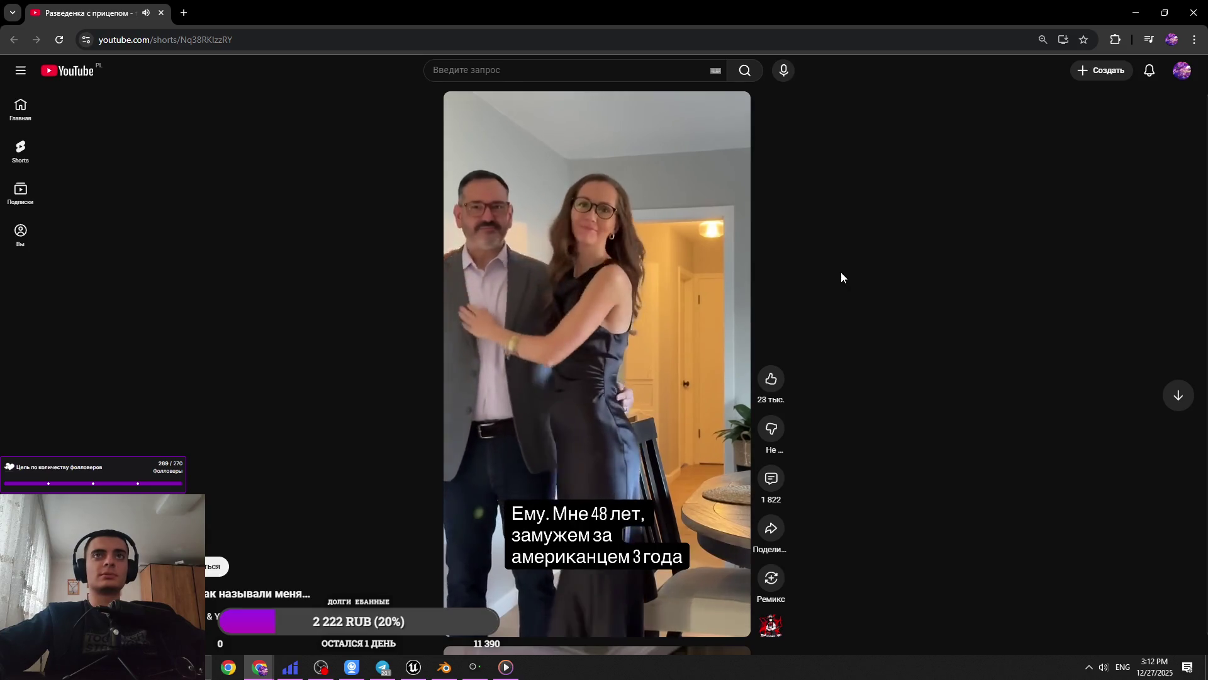
key("space")
left_click(771, 480)
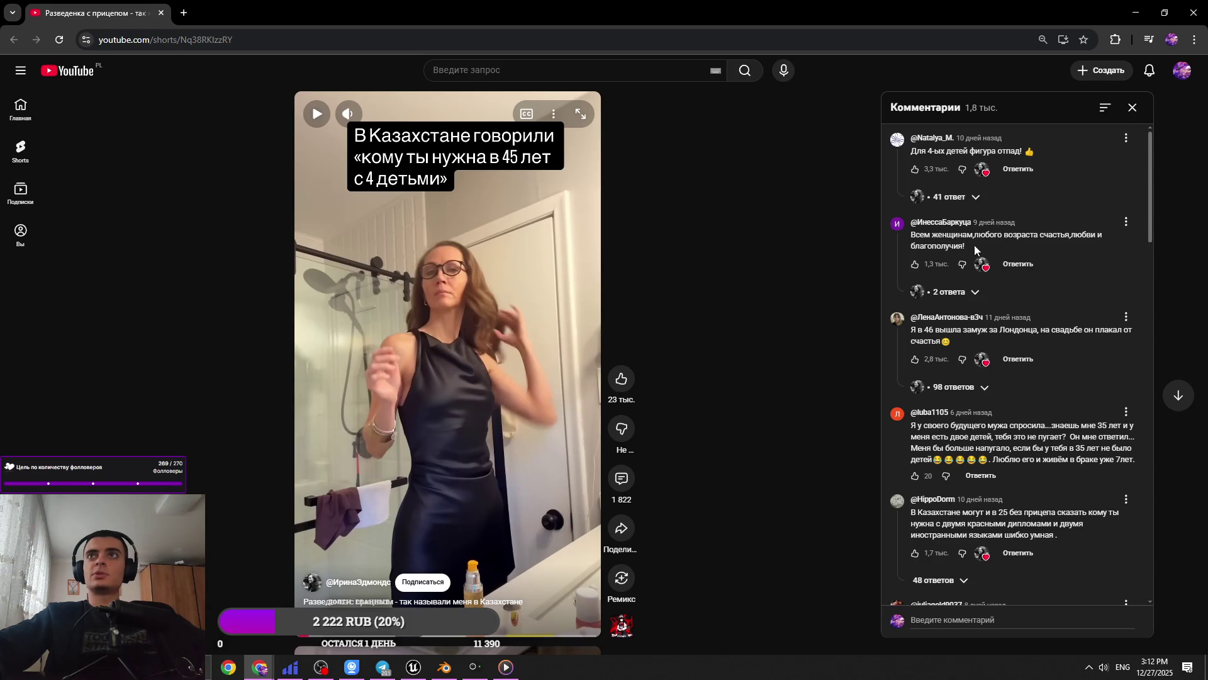
scroll(994, 250, "down", 3)
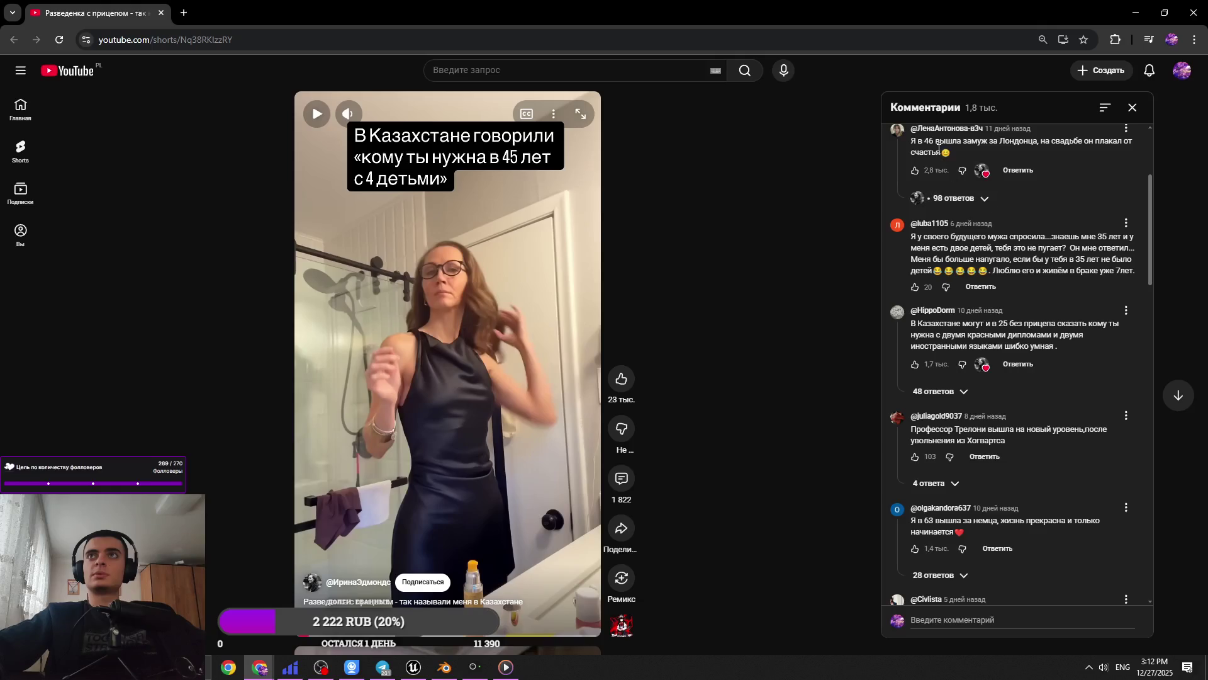
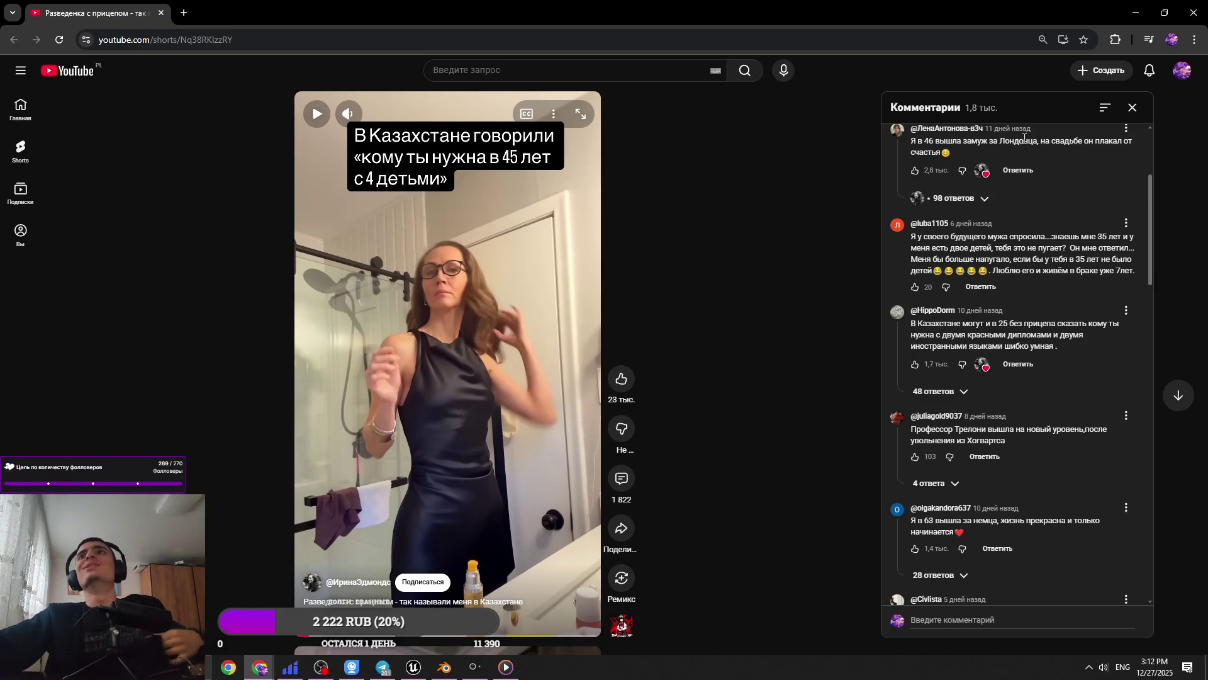
Expand and read the 98 replies under the Short's first comment, then return to Blender
left_click(954, 199)
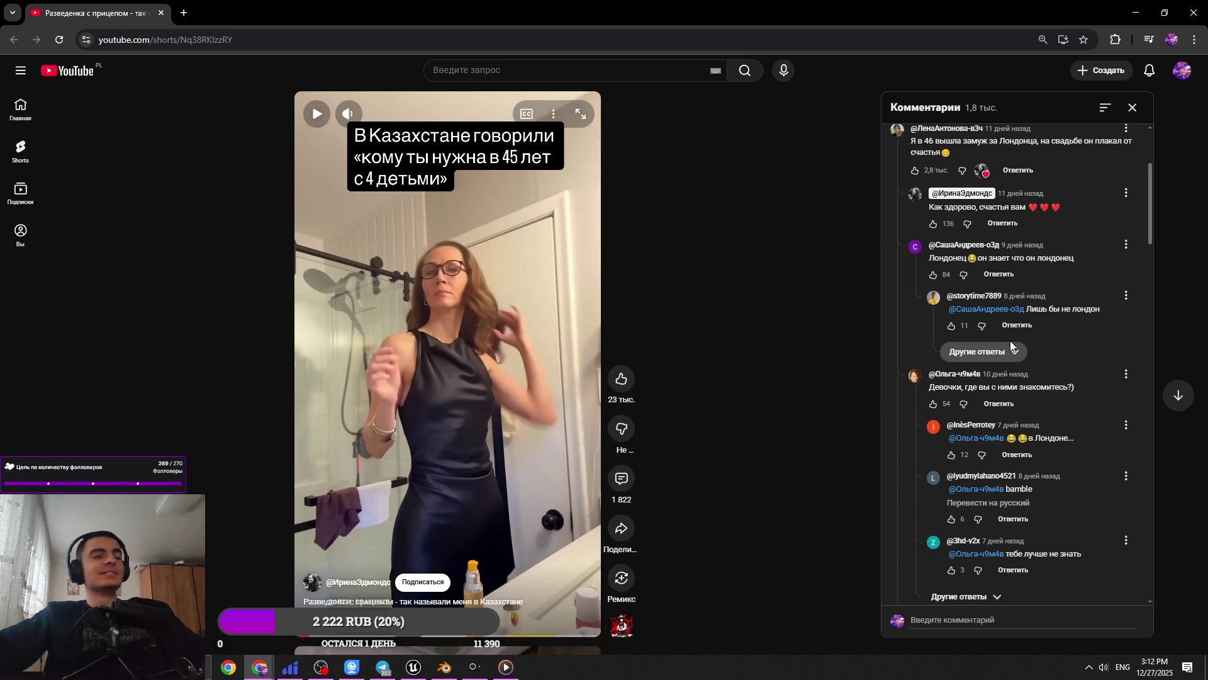
scroll(1020, 340, "down", 5)
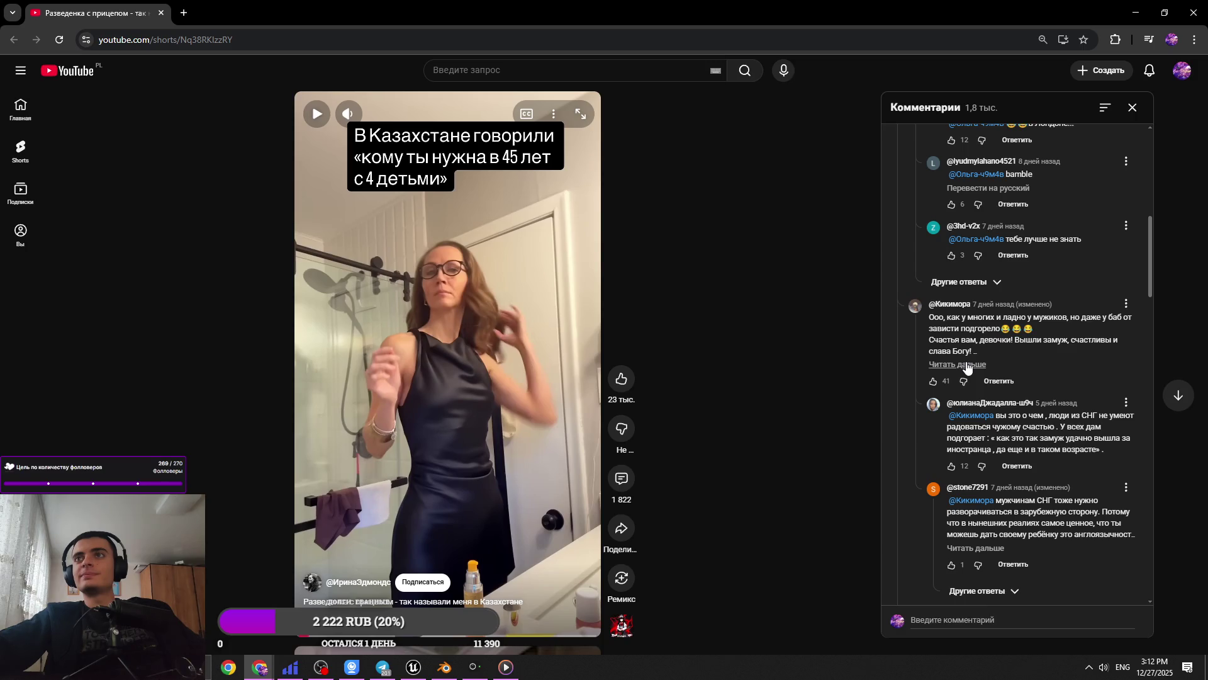
scroll(972, 371, "down", 7)
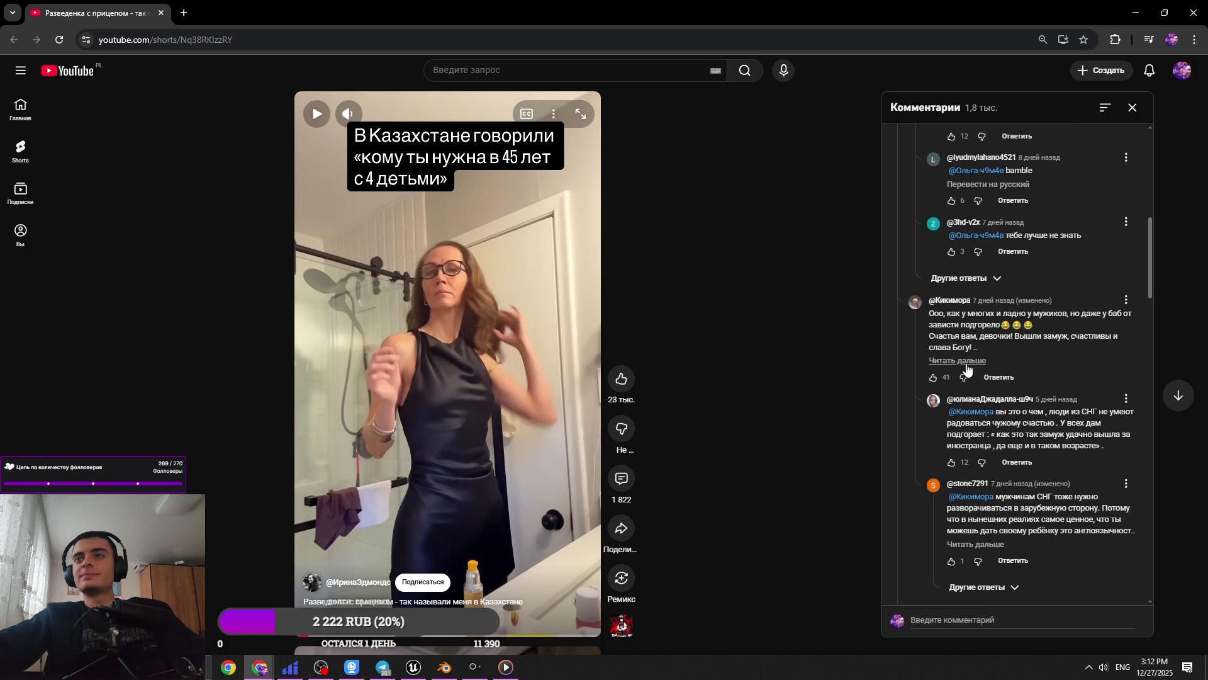
scroll(990, 378, "down", 4)
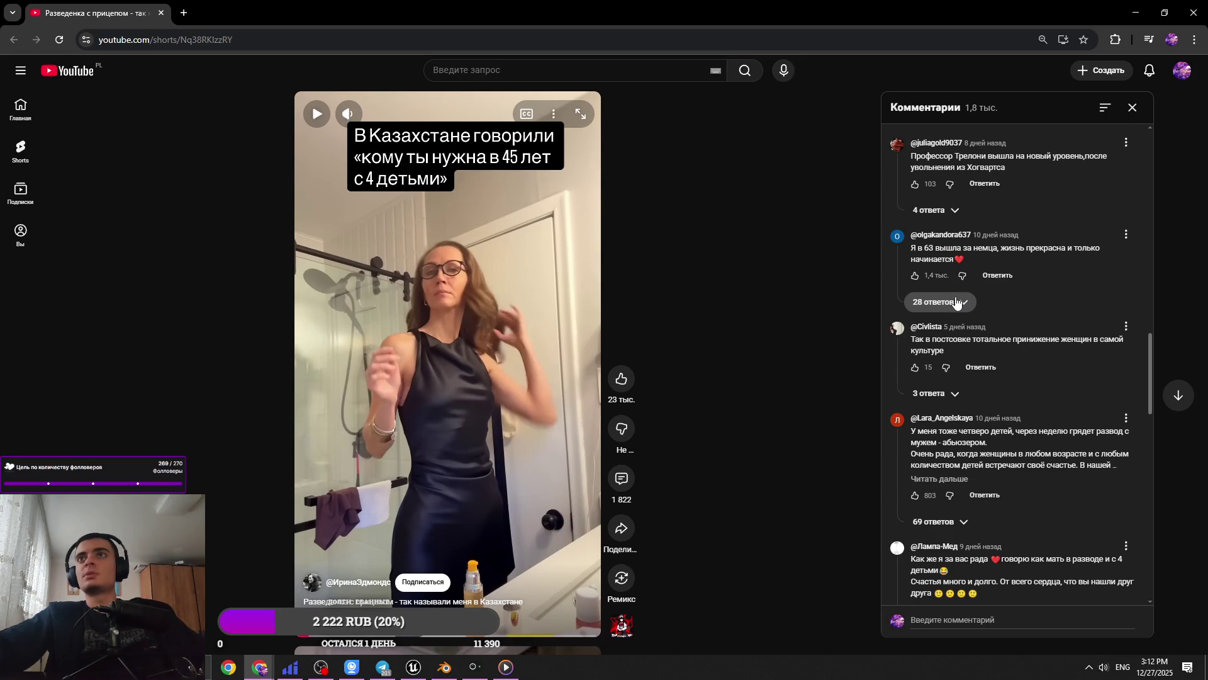
scroll(959, 300, "down", 4)
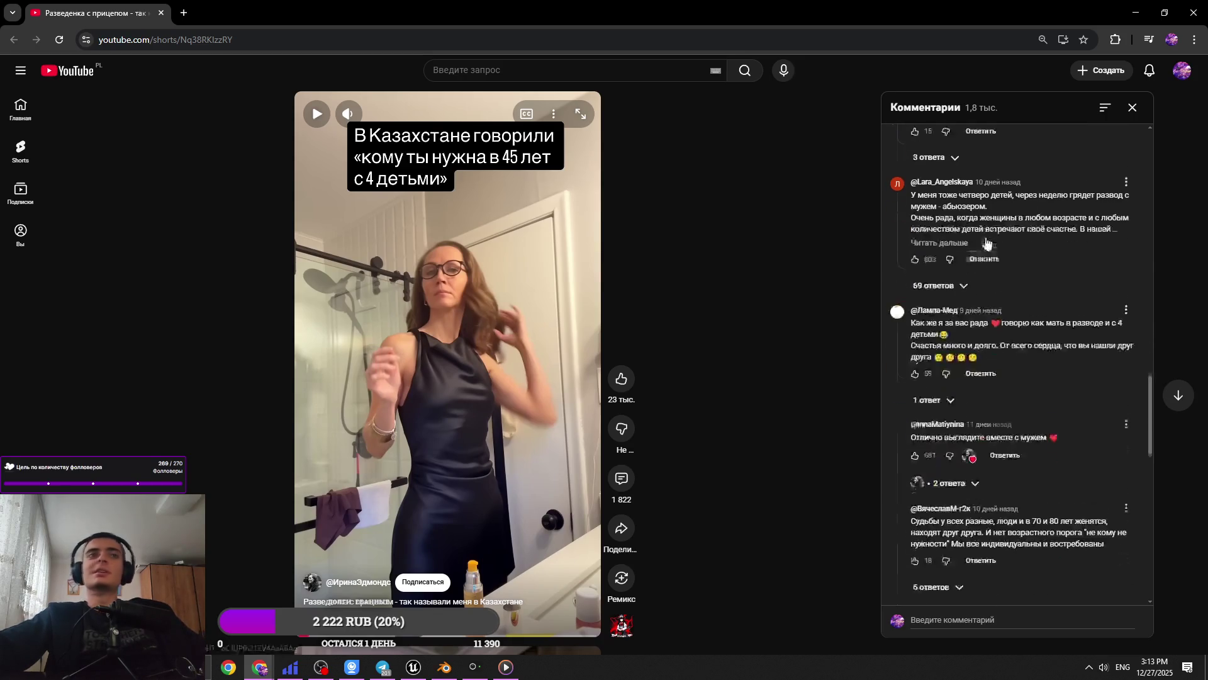
key("alt+Tab")
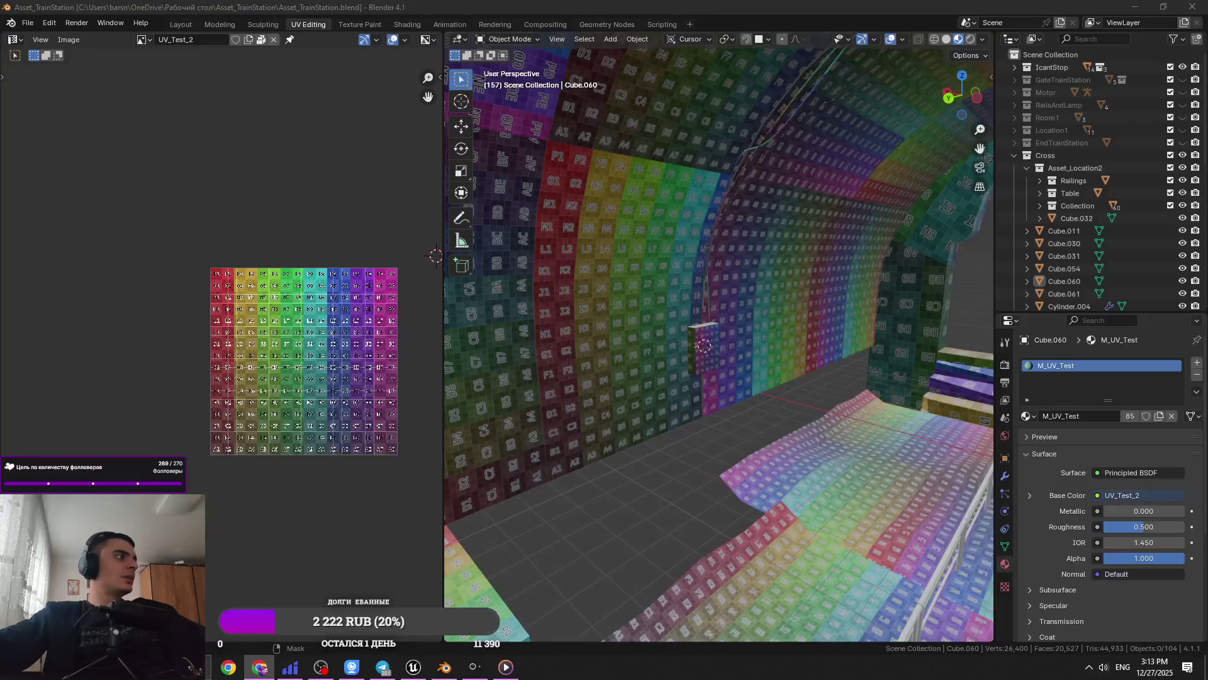
Save Asset_TrainStation.blend and select the Cube.060 box
scroll(568, 465, "down", 5)
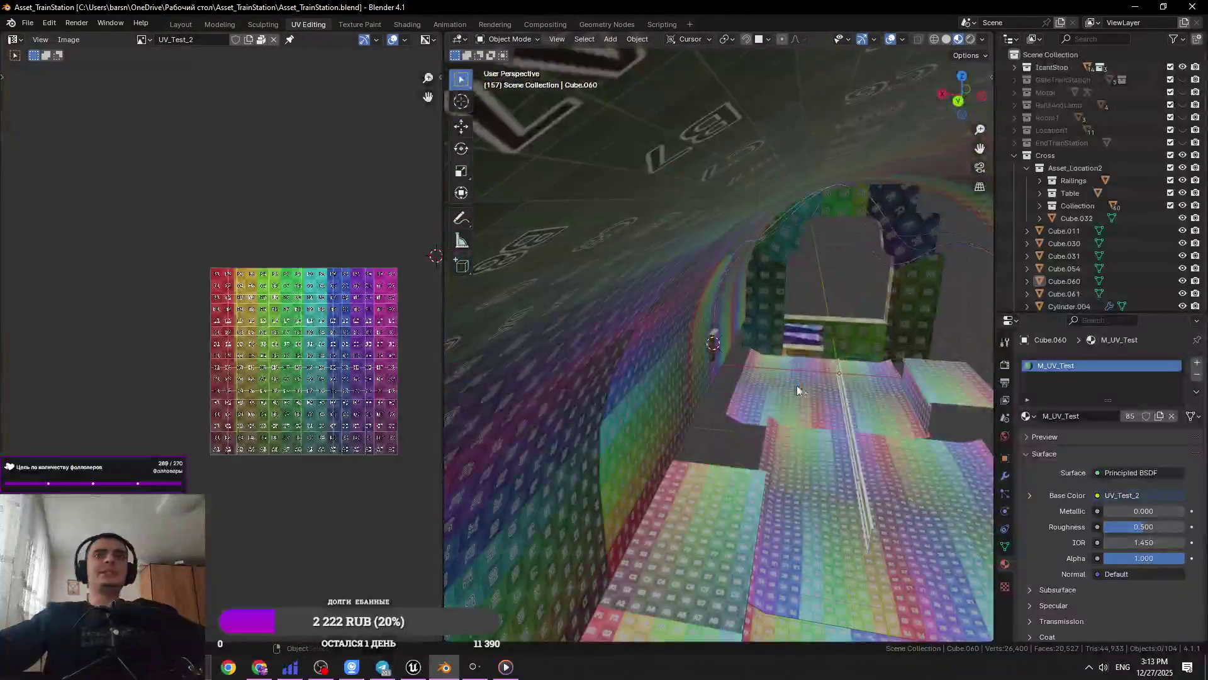
key("ctrl+s")
scroll(696, 372, "up", 6)
left_click(714, 323)
scroll(719, 341, "up", 10)
Select all objects, deselect them, and bring up the Shift+A Add menu
key("a")
key("alt+a")
scroll(591, 296, "down", 5)
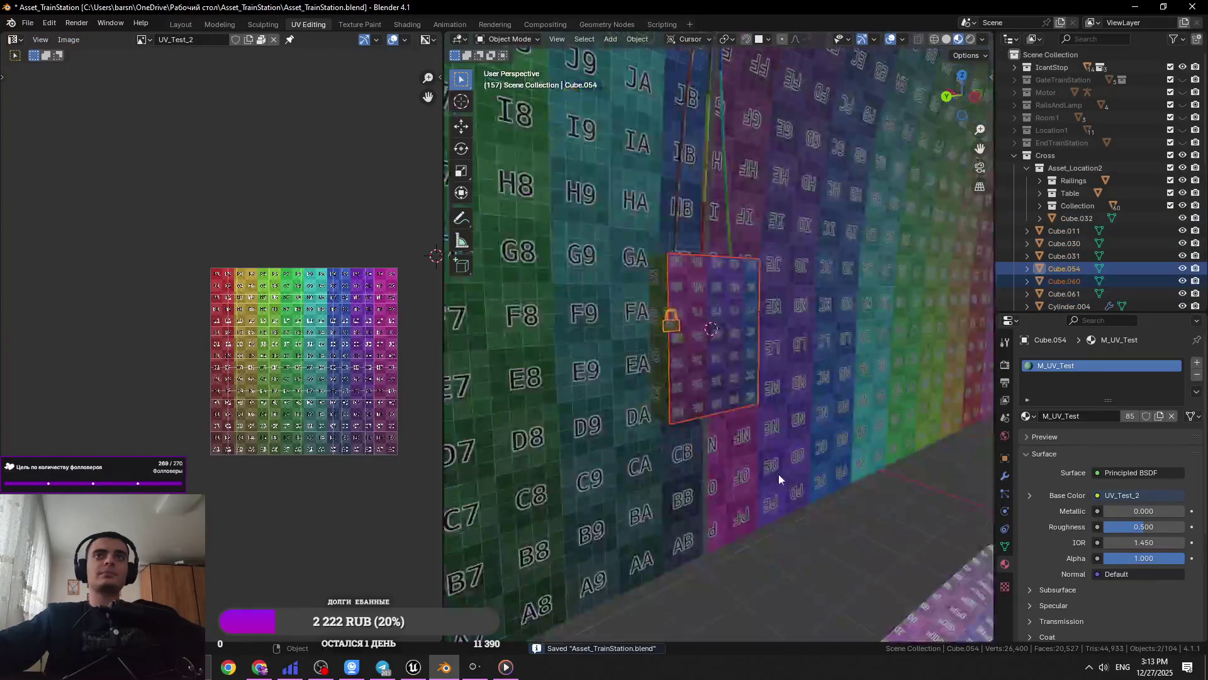
scroll(833, 504, "up", 6)
scroll(878, 381, "down", 4)
scroll(761, 384, "up", 4)
key("shift+a")
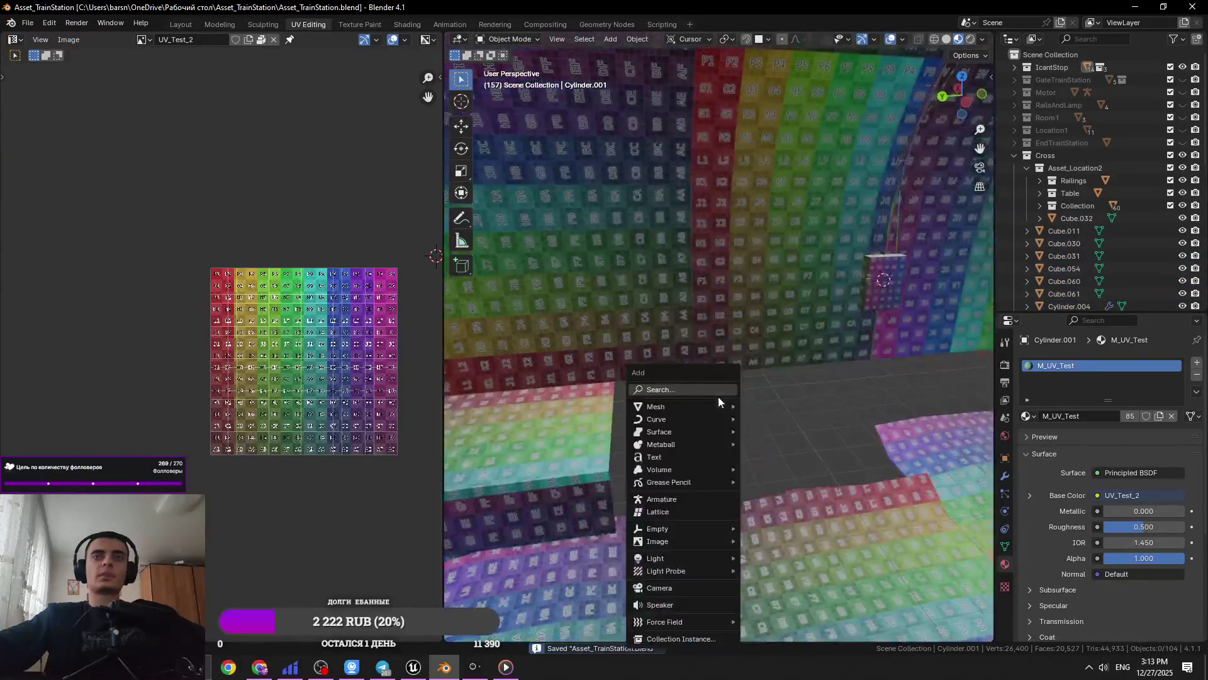
mouse_move(720, 410)
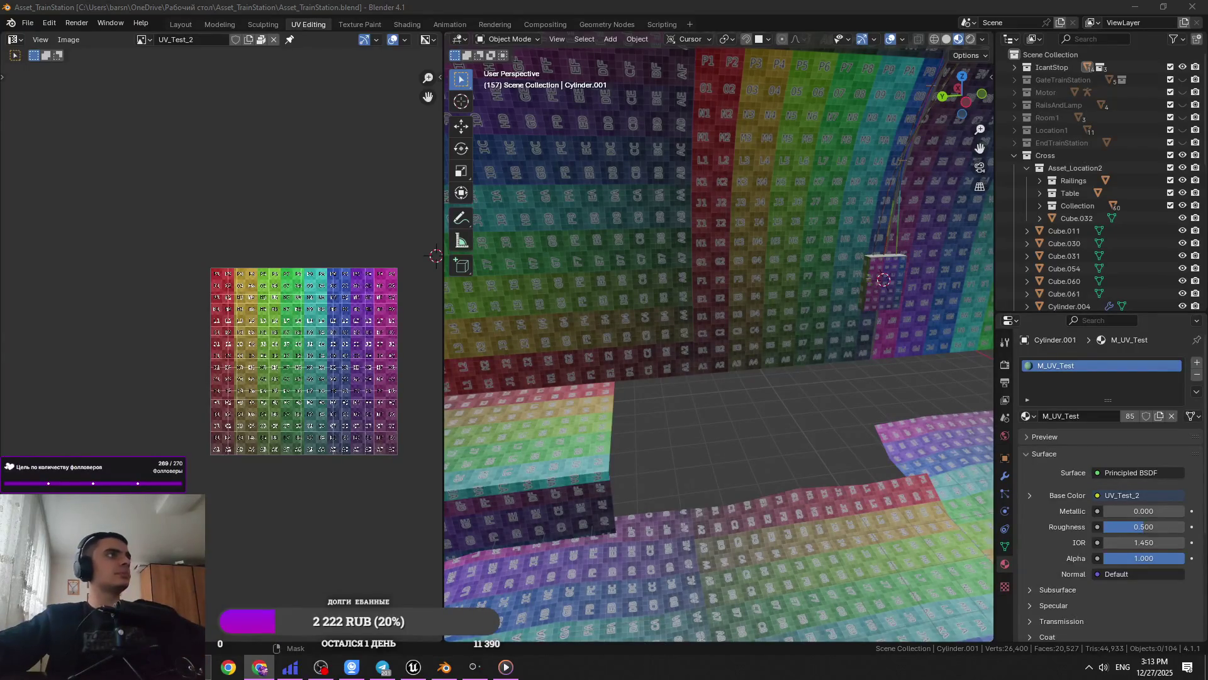
Switch to the browser and scroll the Fab Discover page
key("alt+Tab")
scroll(680, 265, "down", 5)
scroll(679, 264, "down", 3)
Open the Post-apocalypse department store listing in a new tab and switch to it
scroll(681, 396, "up", 7)
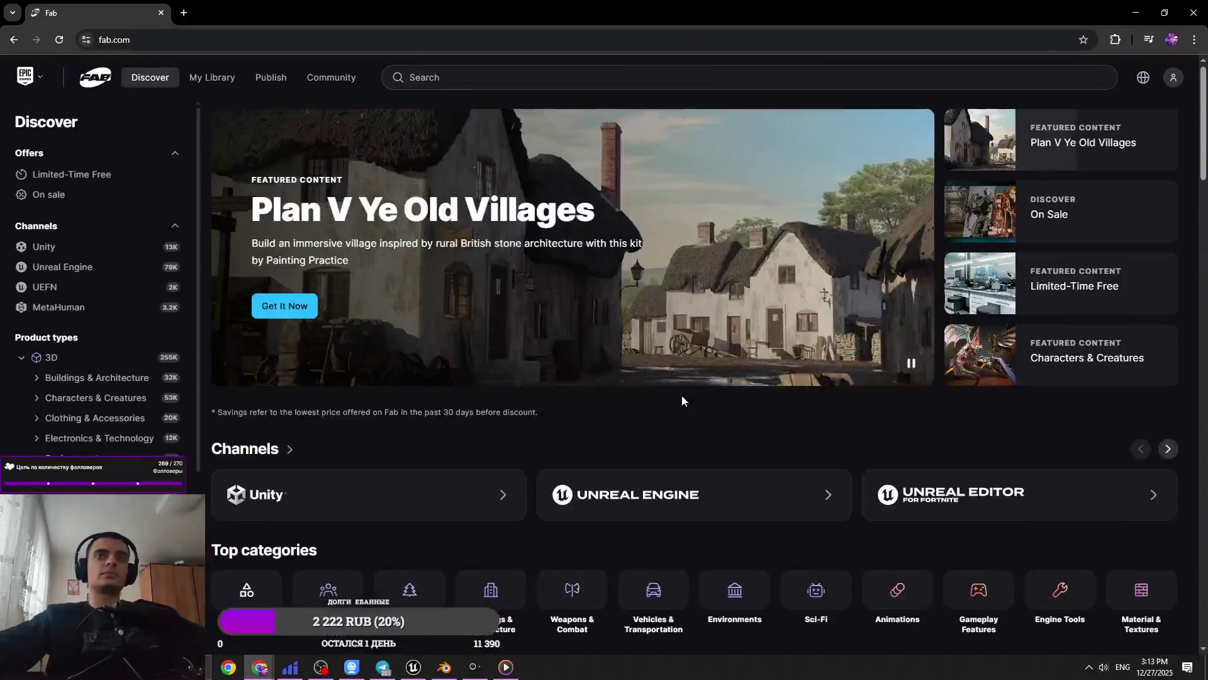
scroll(682, 401, "down", 7)
middle_click(711, 535)
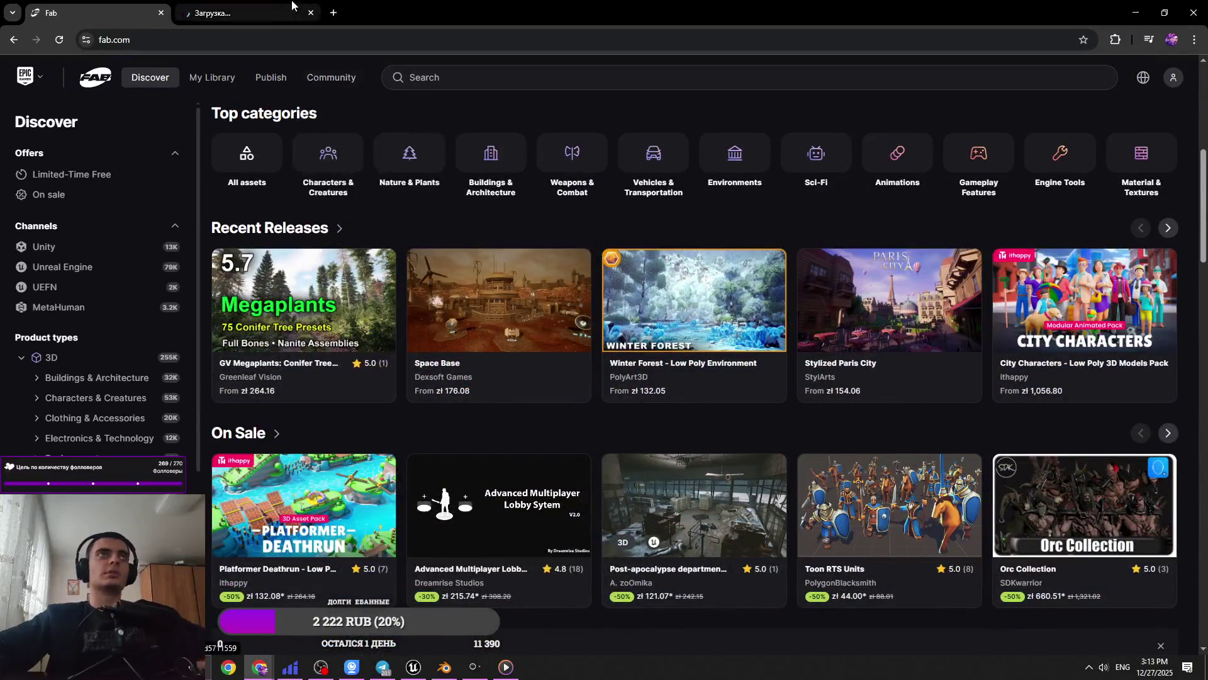
left_click(281, 5)
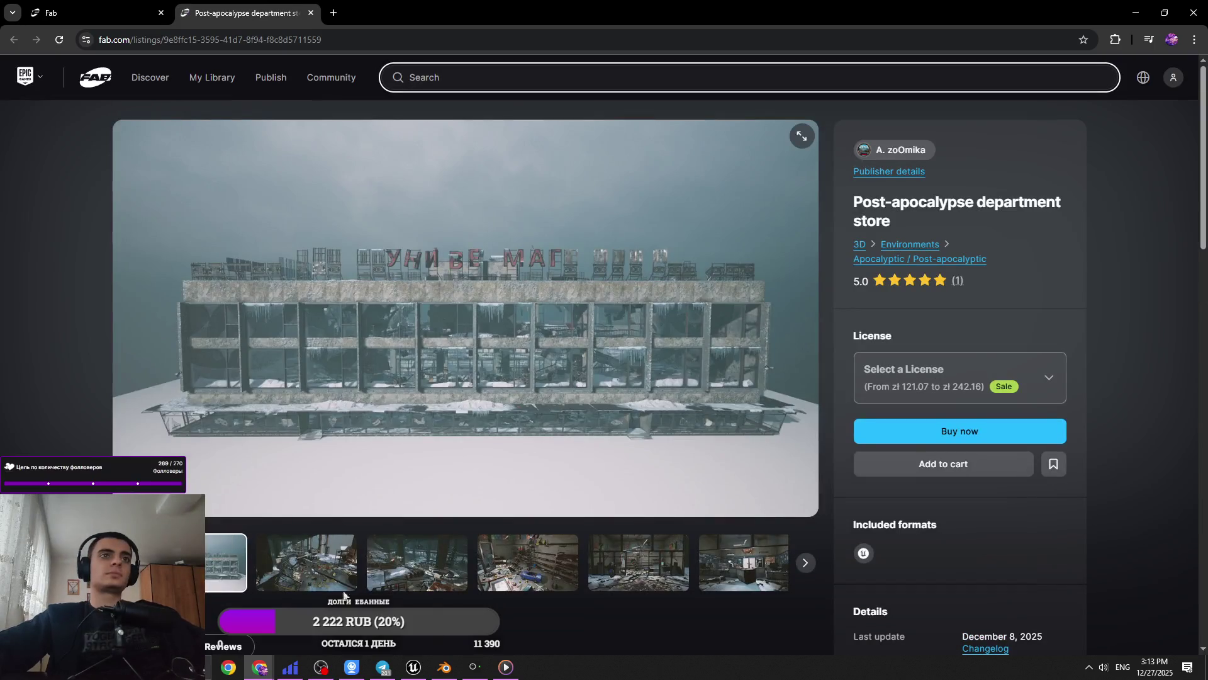
Page through the store previews: toy room, storefront, butcher shop, cash register, shoe store, snowy rooms
left_click(334, 579)
left_click(438, 576)
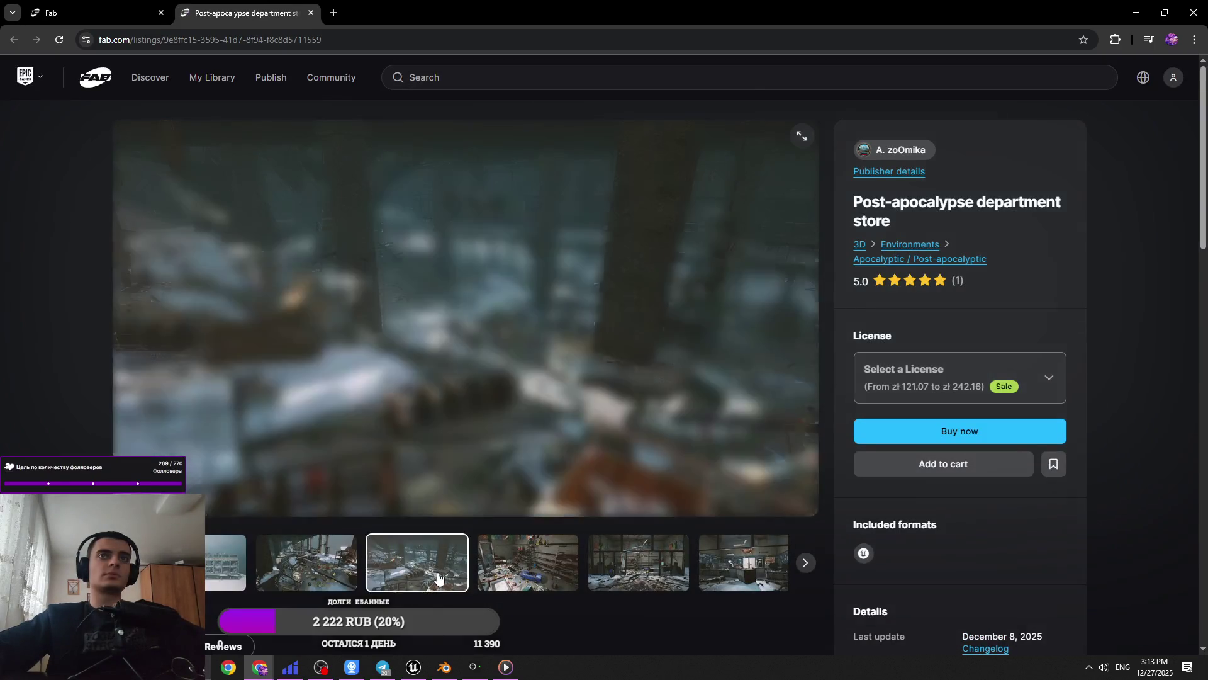
left_click(532, 578)
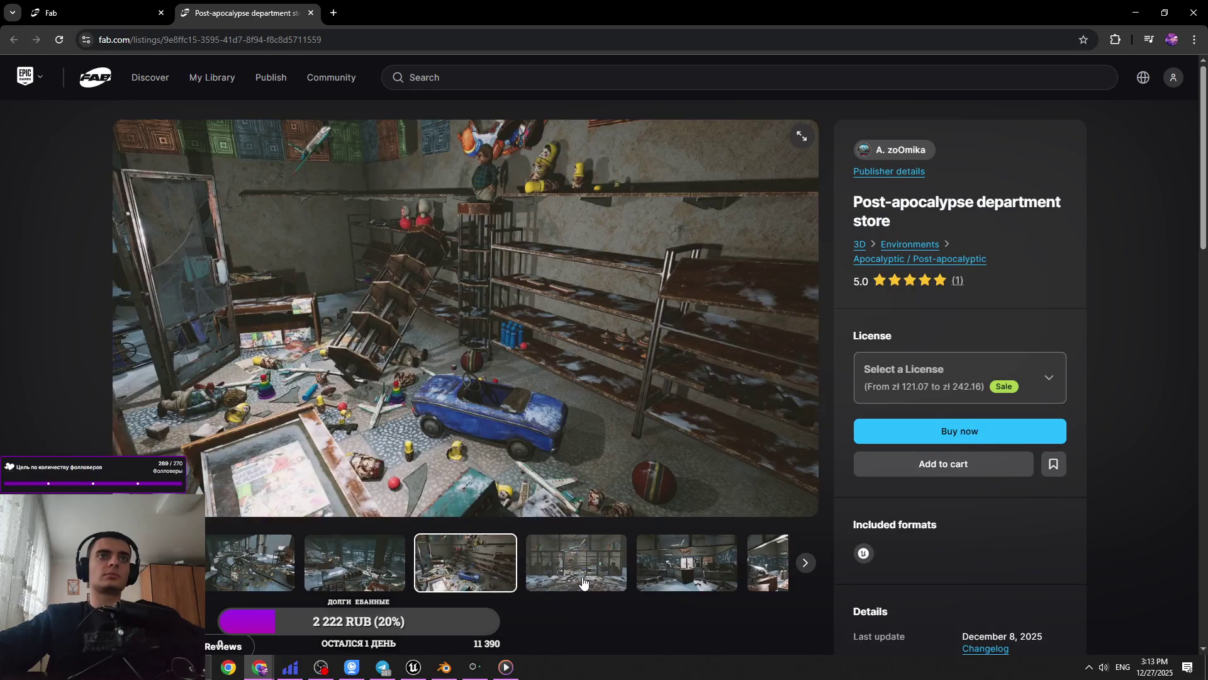
left_click(583, 581)
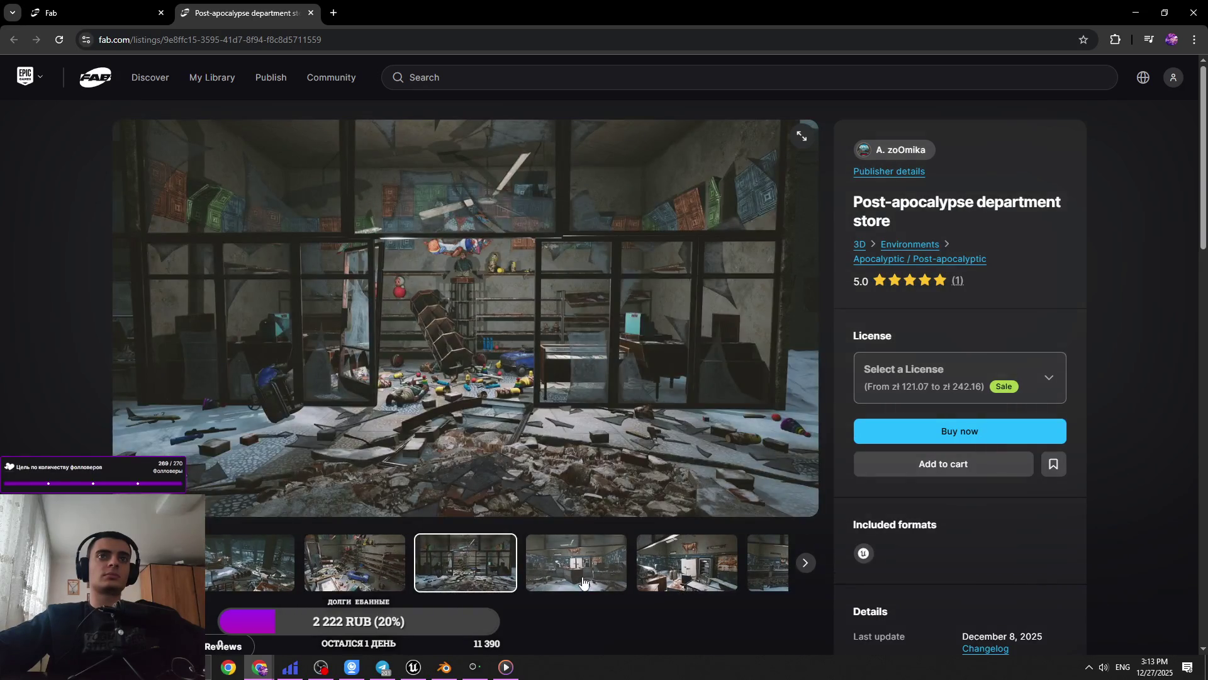
left_click(583, 581)
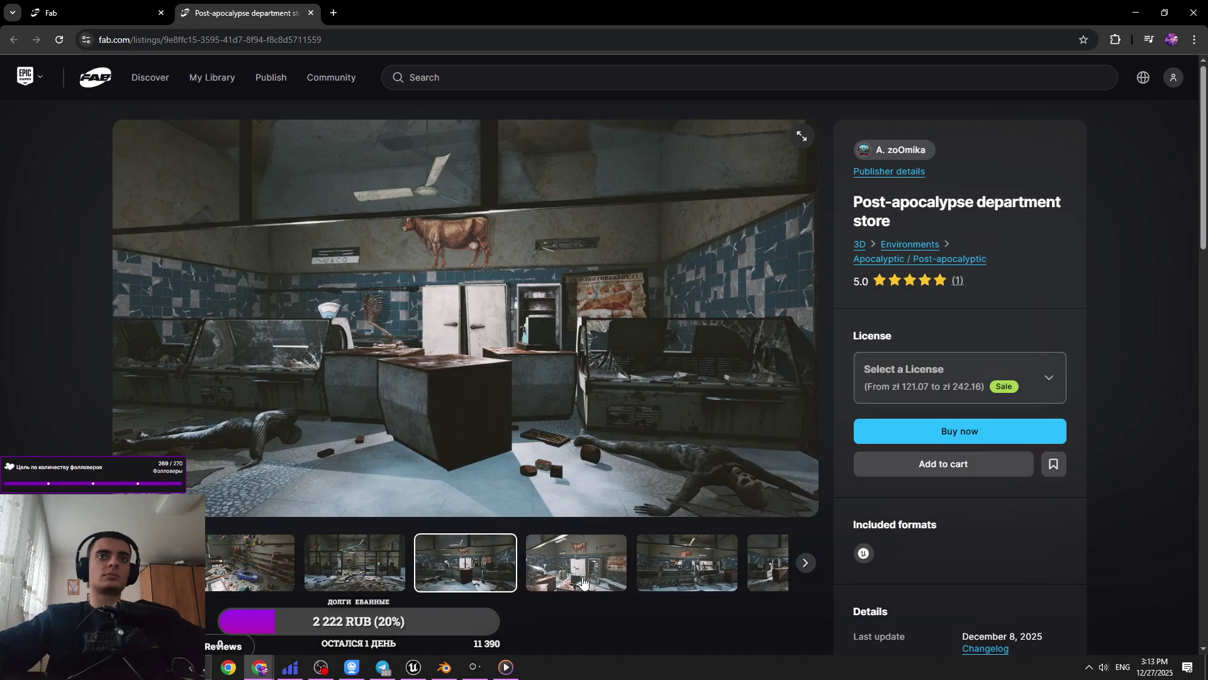
left_click(582, 582)
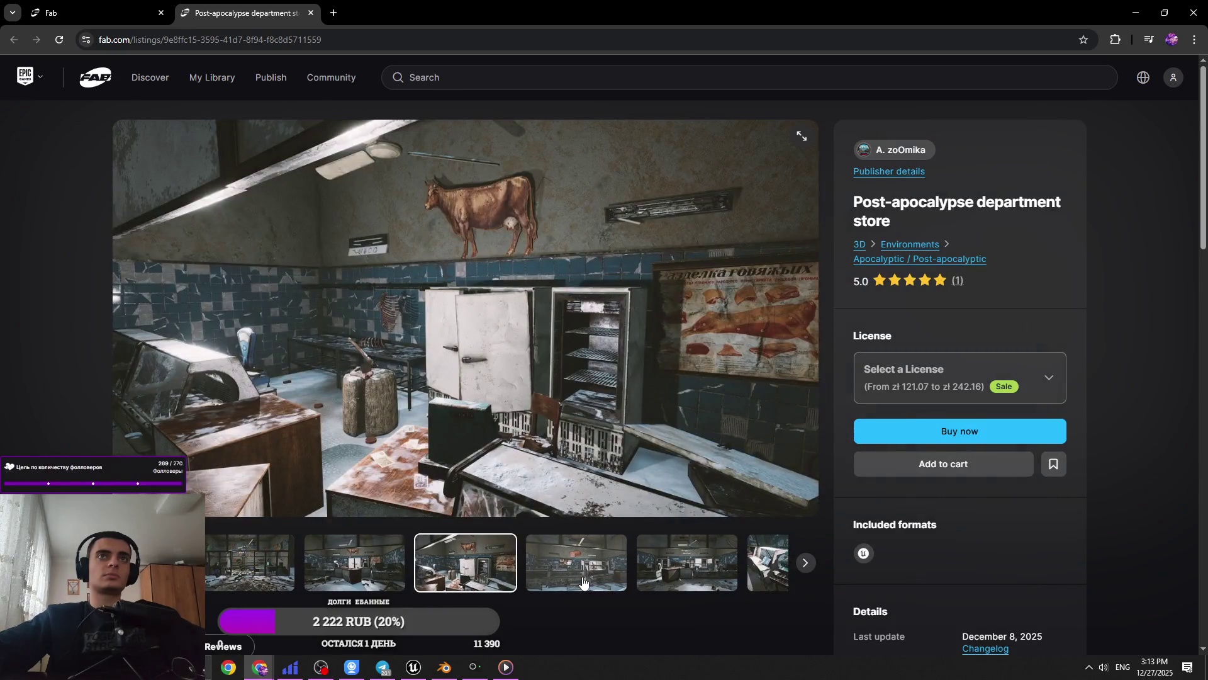
left_click(583, 581)
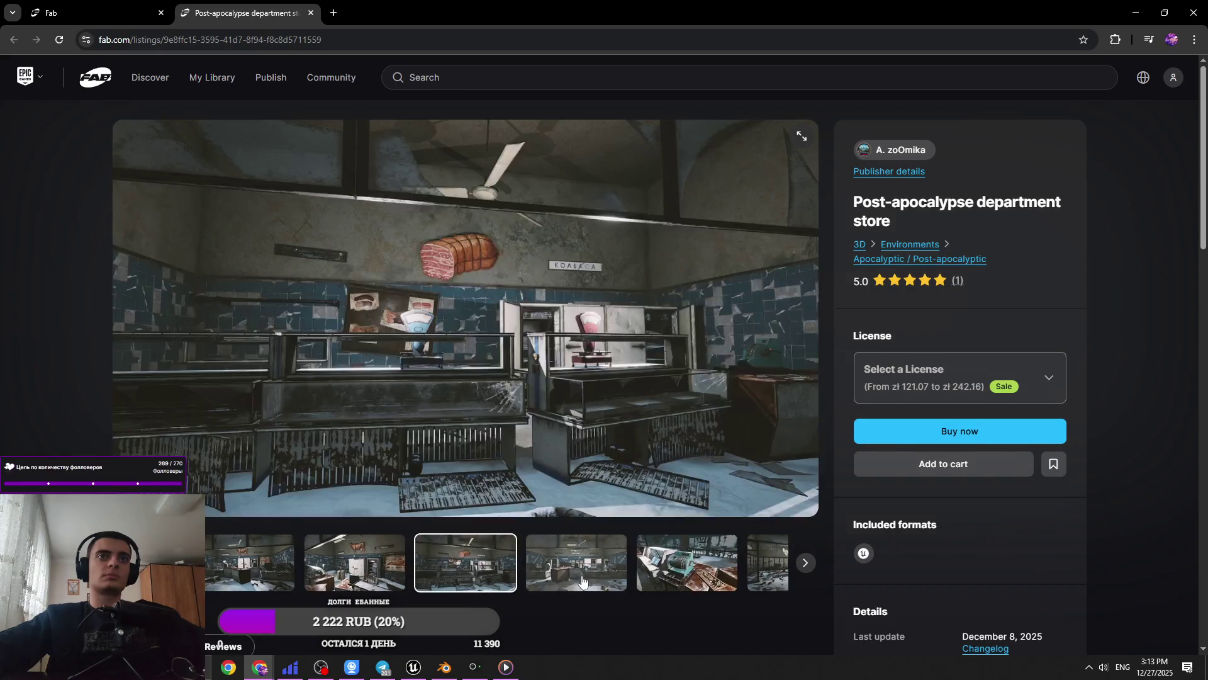
left_click(579, 578)
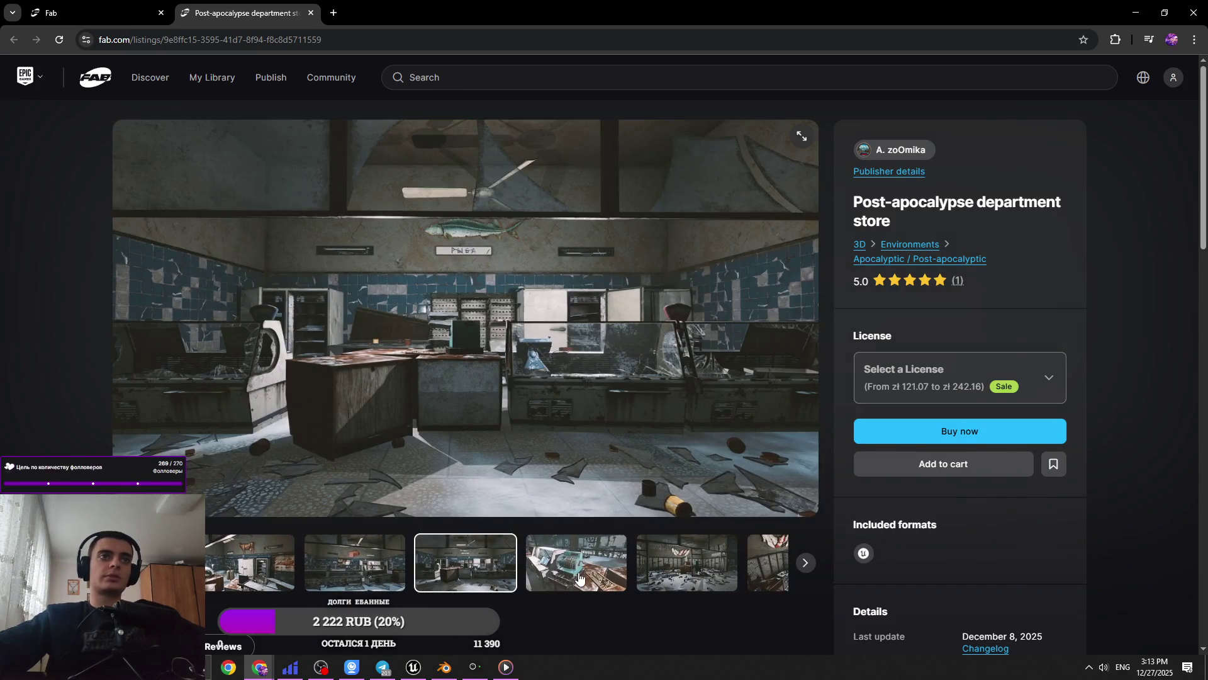
left_click(579, 578)
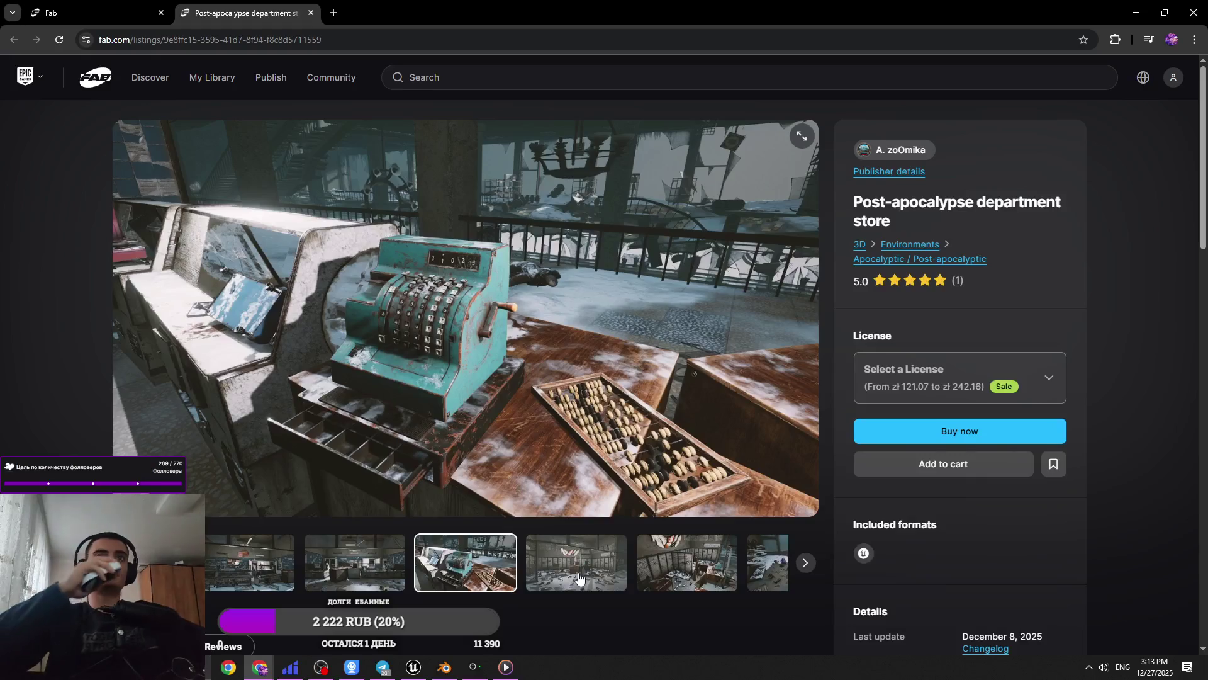
left_click(579, 578)
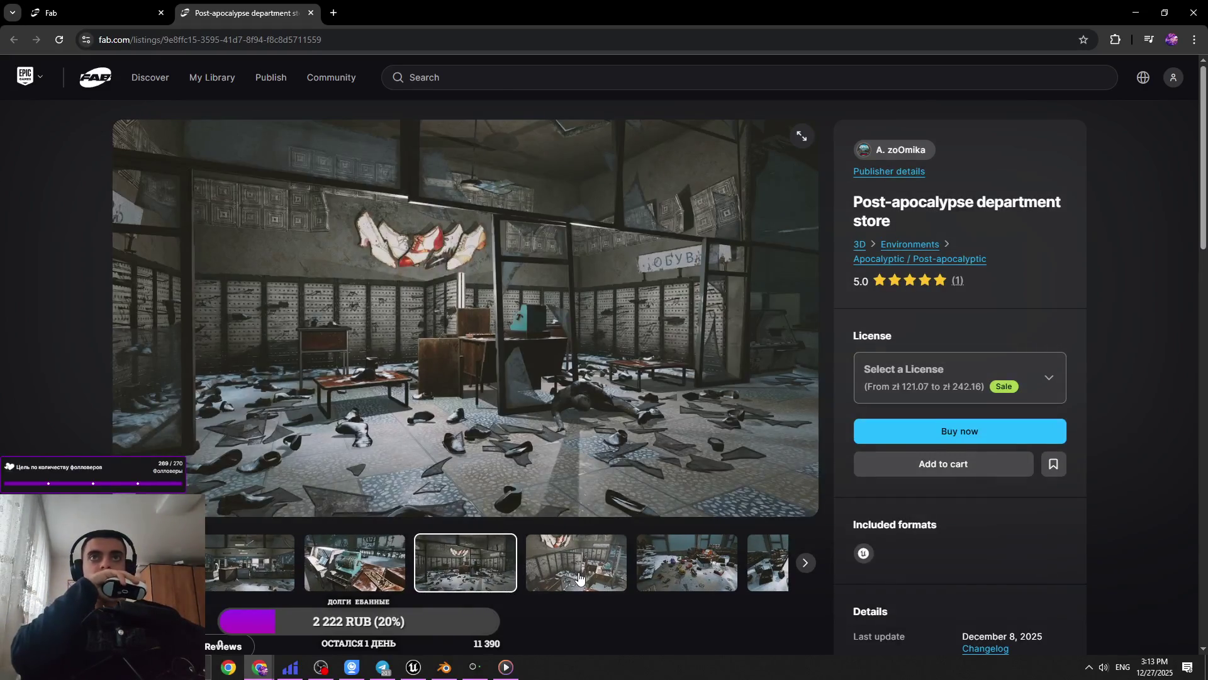
left_click(579, 577)
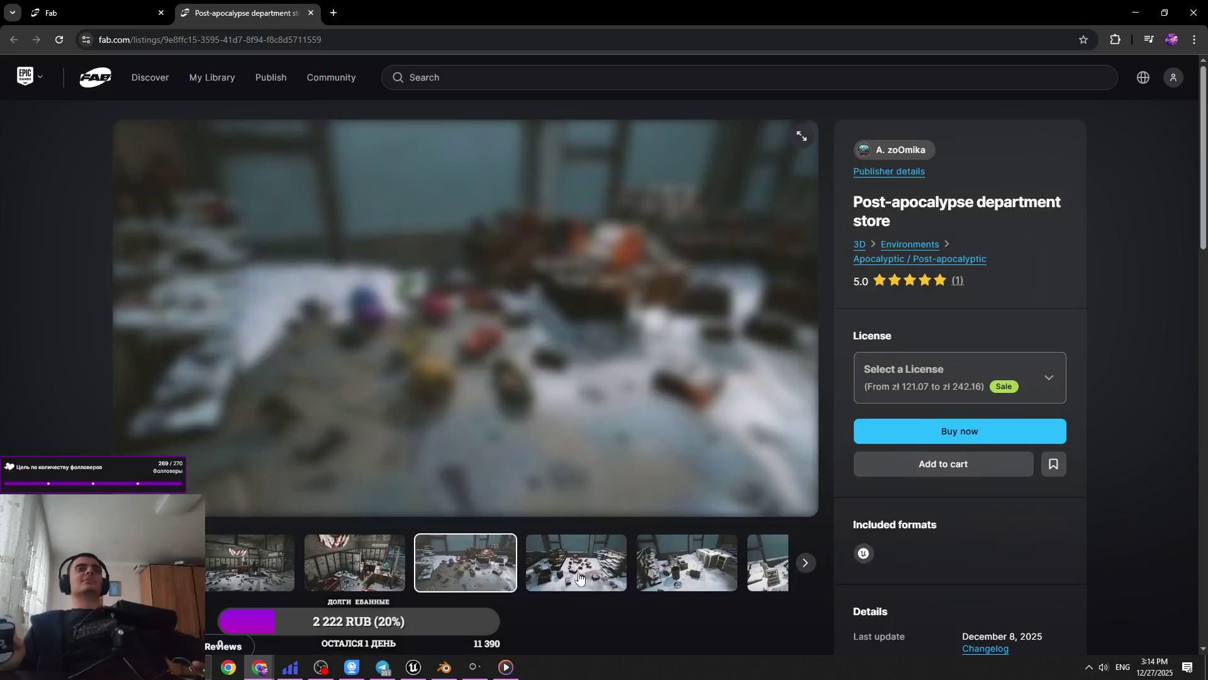
left_click(579, 578)
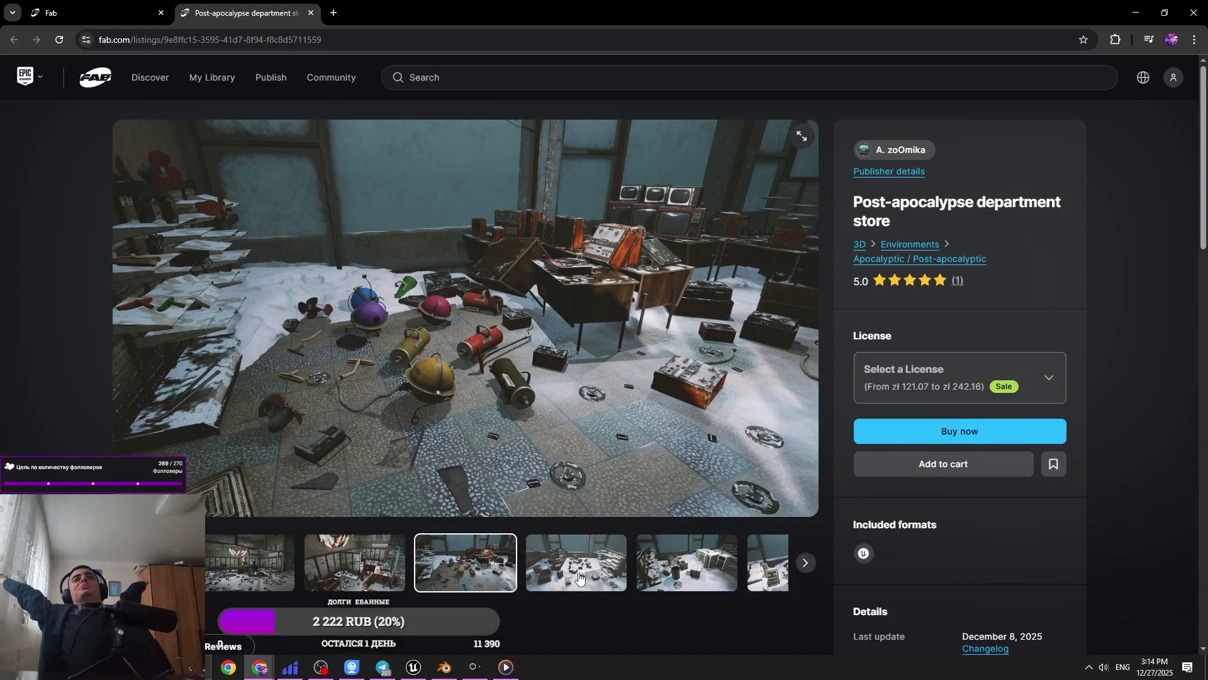
left_click(579, 577)
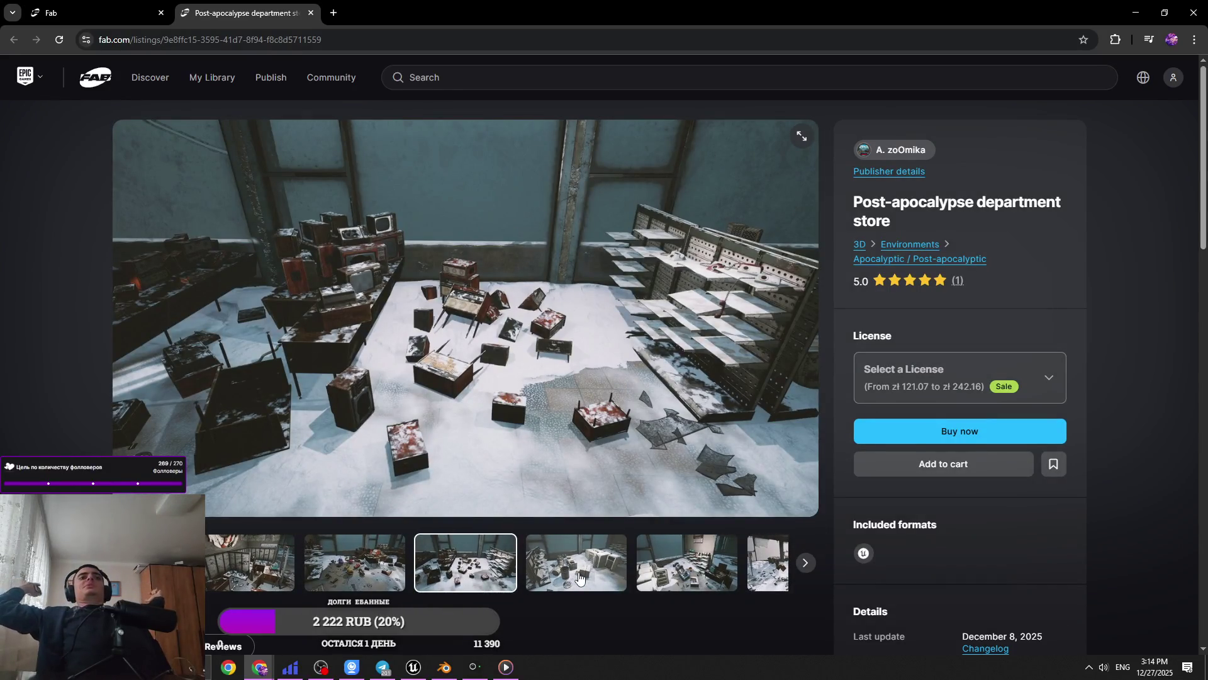
left_click(579, 578)
left_click(579, 578)
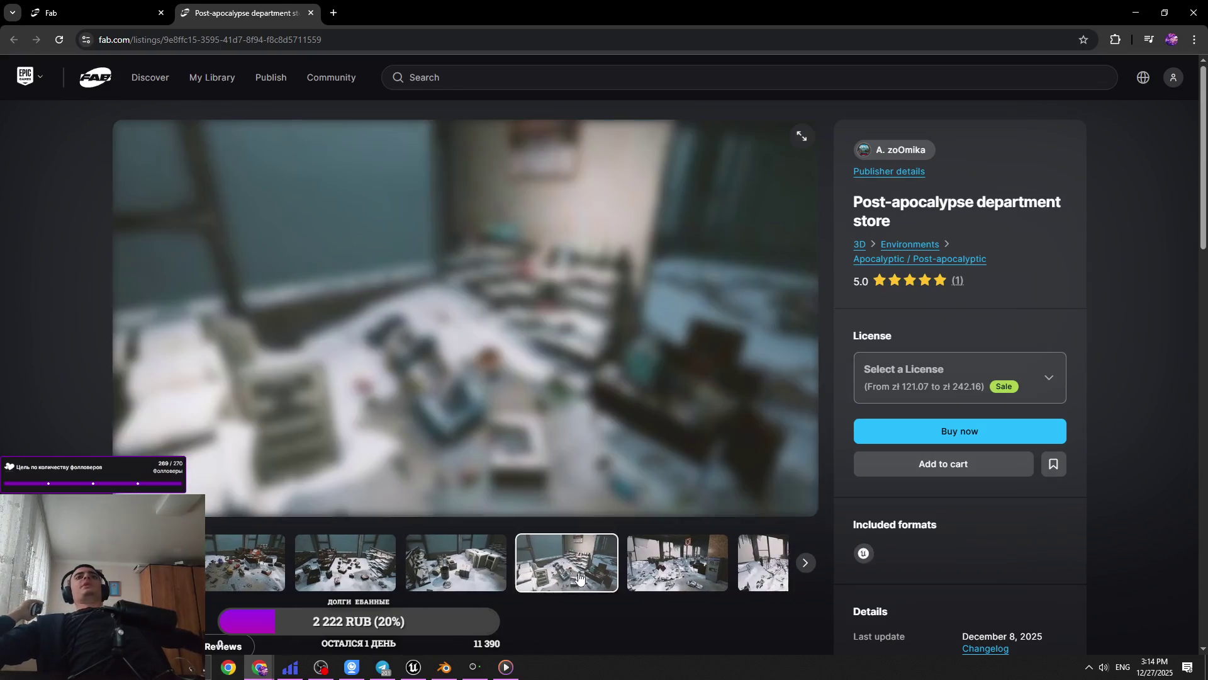
left_click(579, 578)
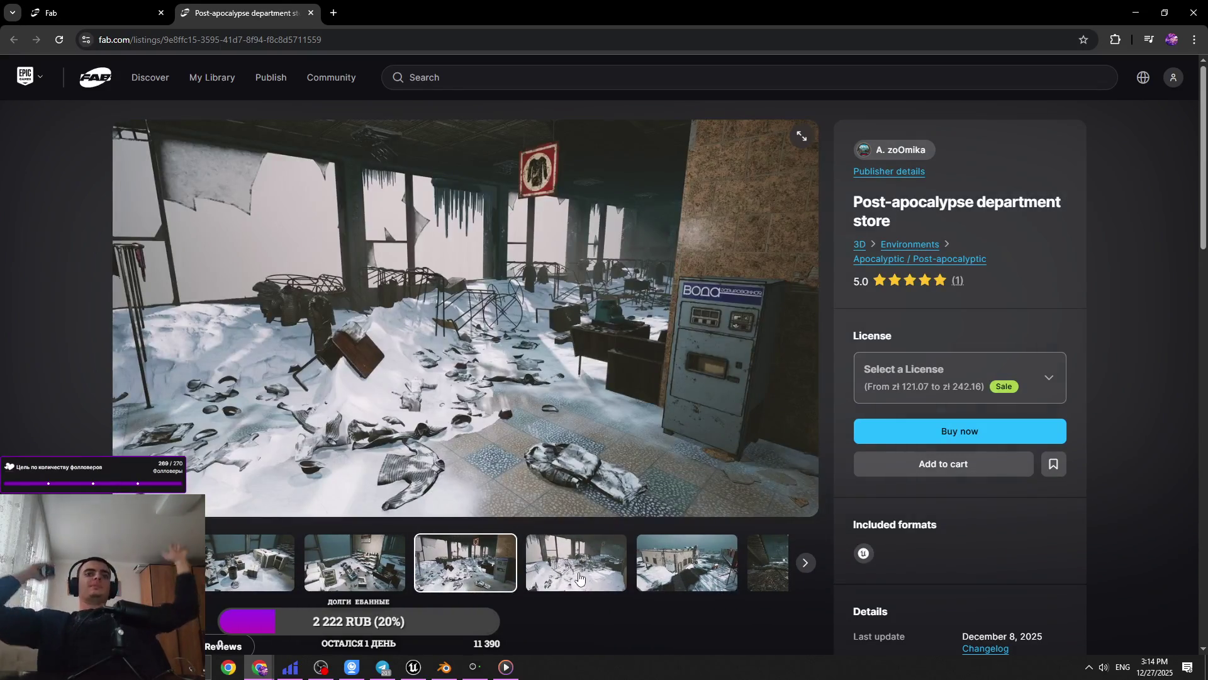
Revisit the lamp and cabinet previews, cycle the gallery to the first image, and return to Discover
left_click(353, 576)
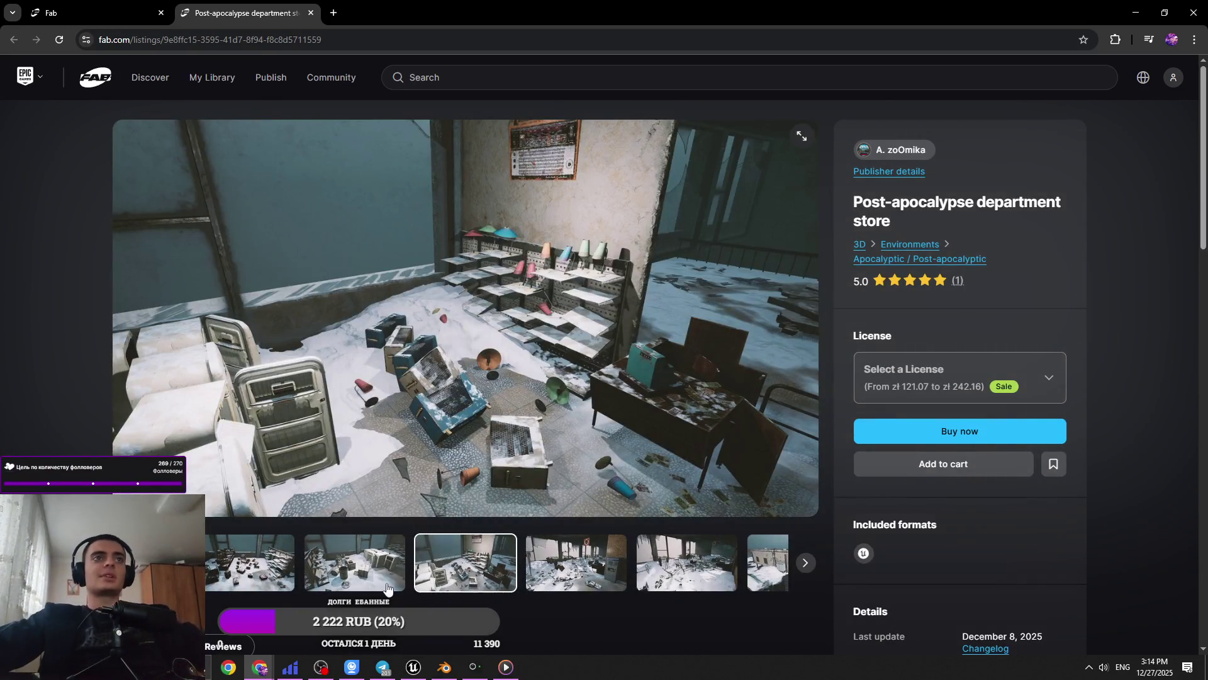
left_click(387, 587)
left_click(566, 569)
left_click(586, 562)
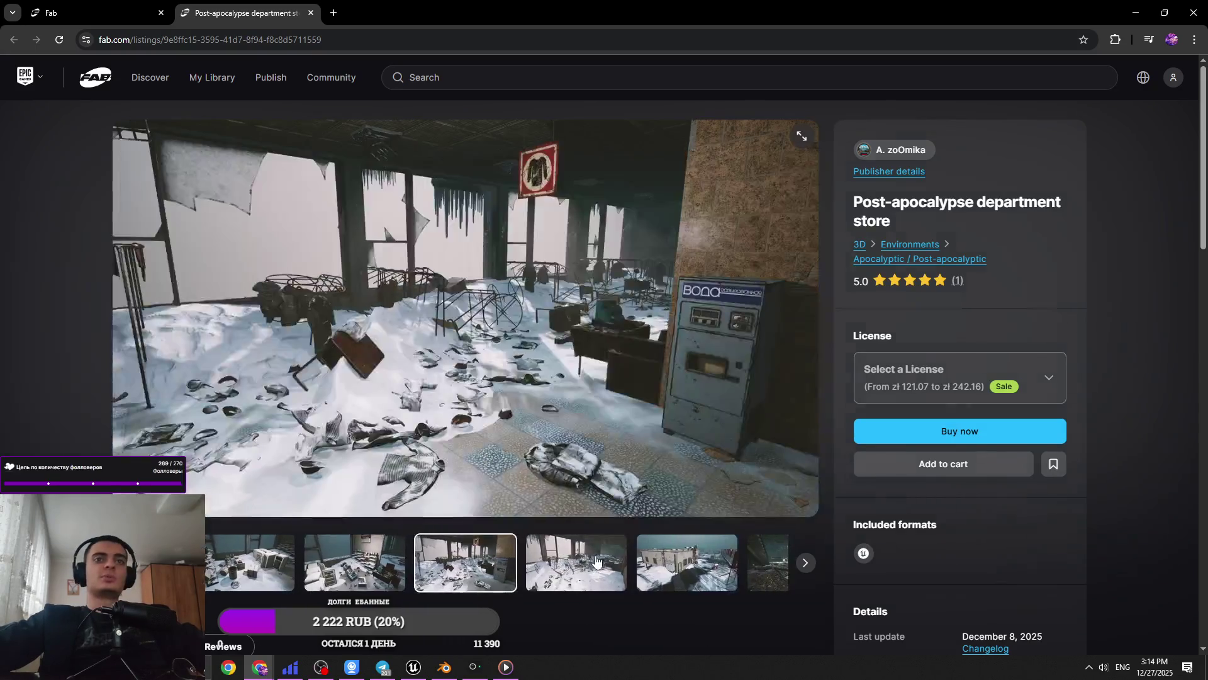
left_click(598, 554)
left_click(591, 557)
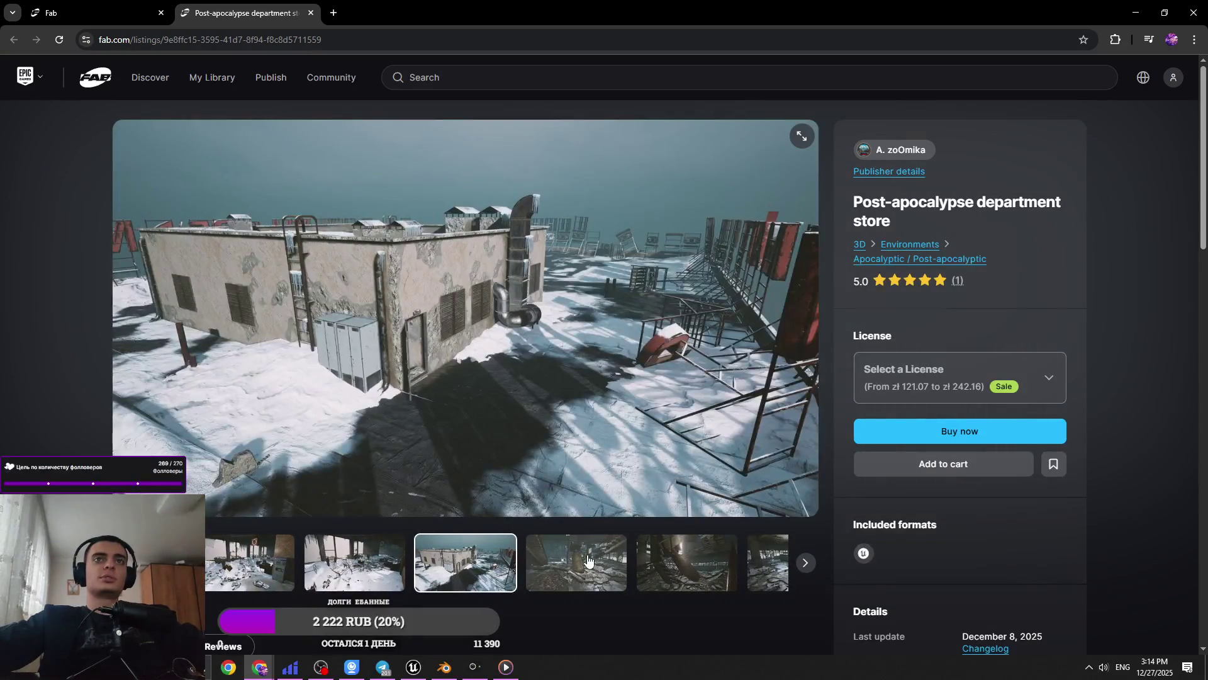
left_click(540, 560)
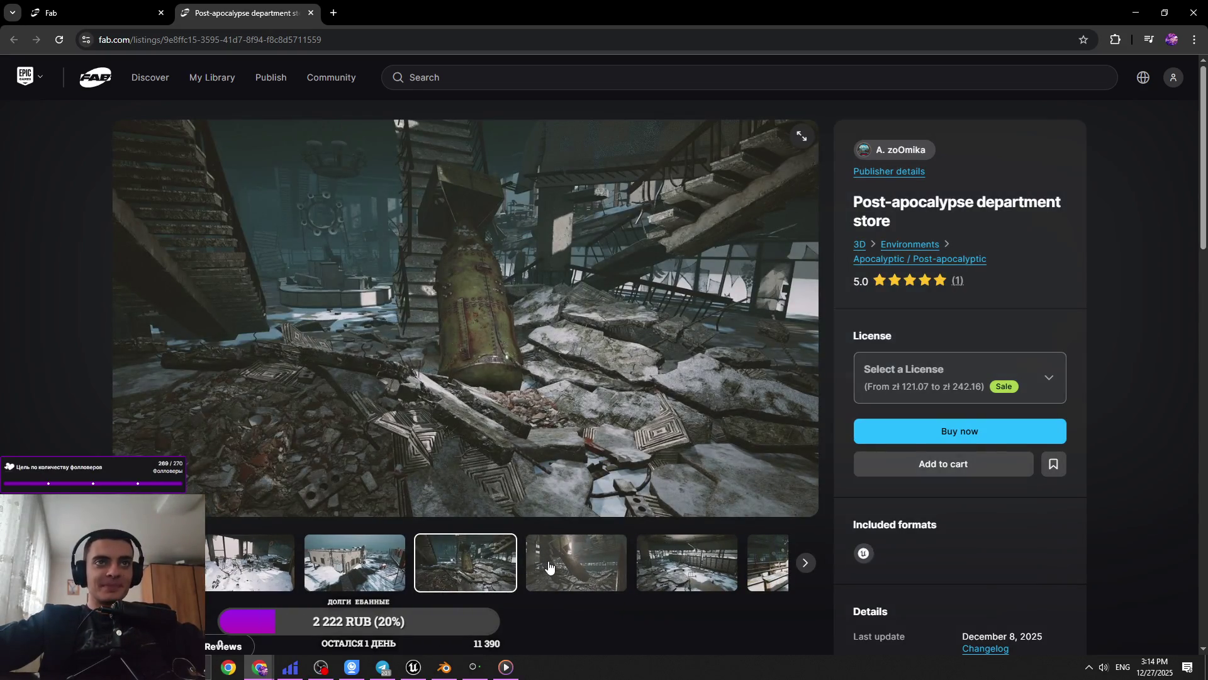
left_click(549, 566)
left_click(548, 565)
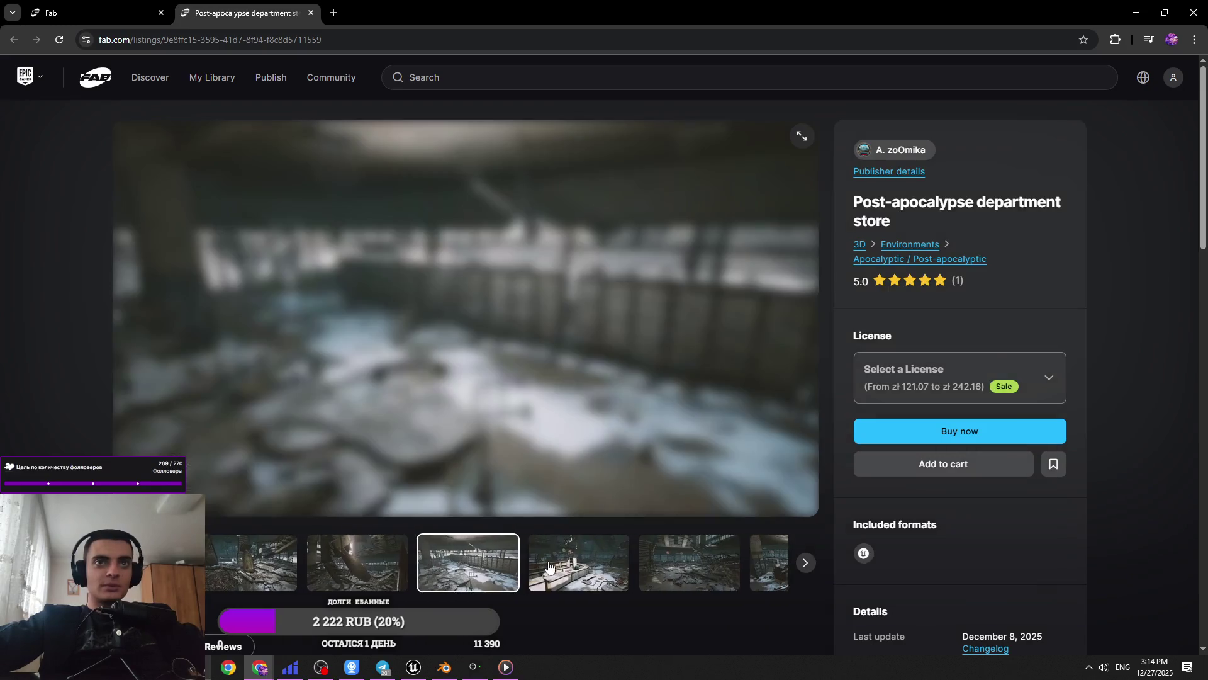
left_click(559, 571)
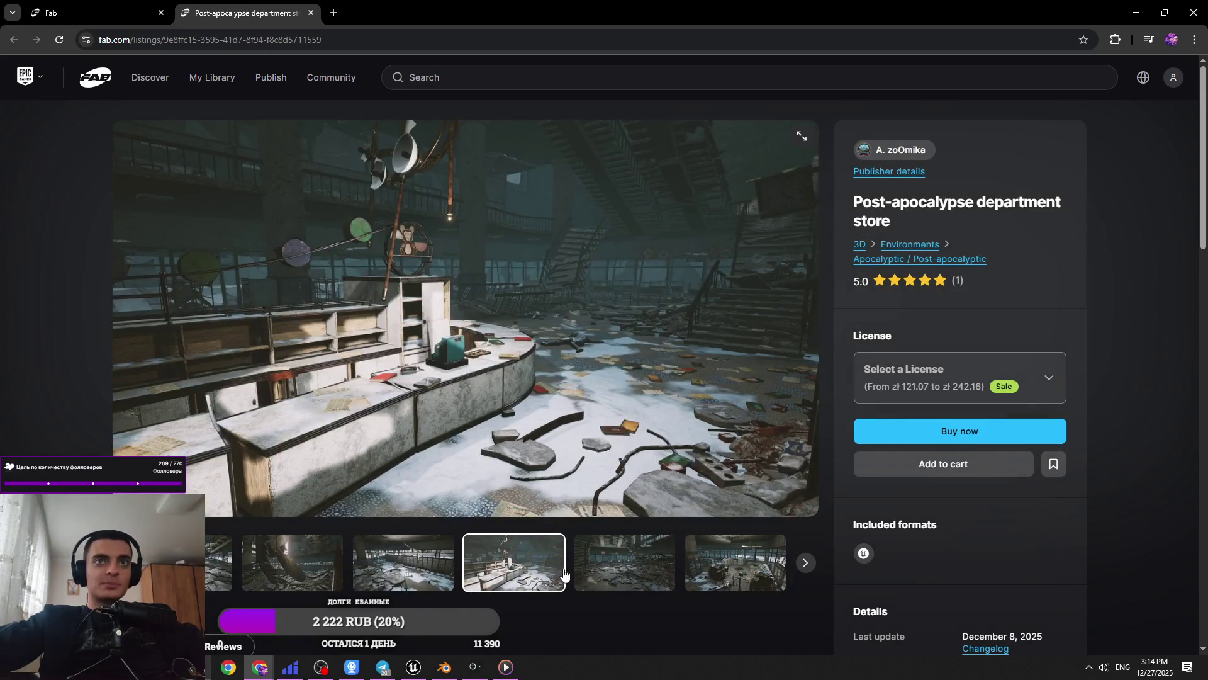
left_click(579, 569)
left_click(742, 570)
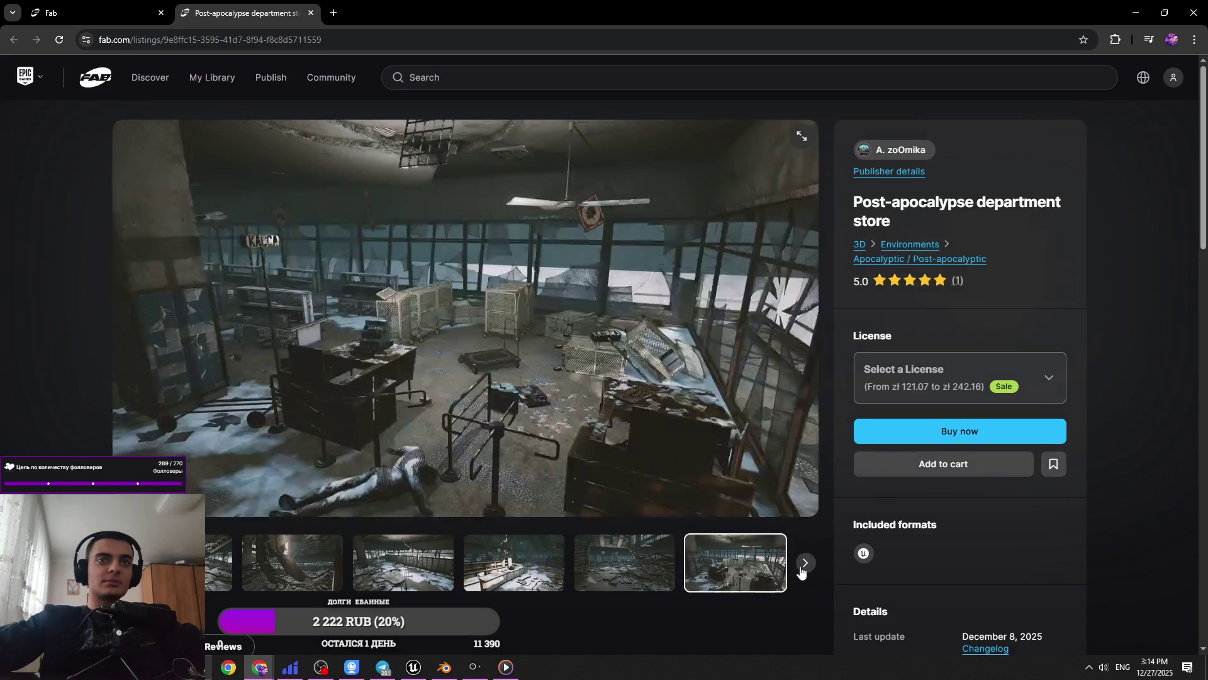
left_click(801, 569)
left_click(799, 564)
left_click(113, 6)
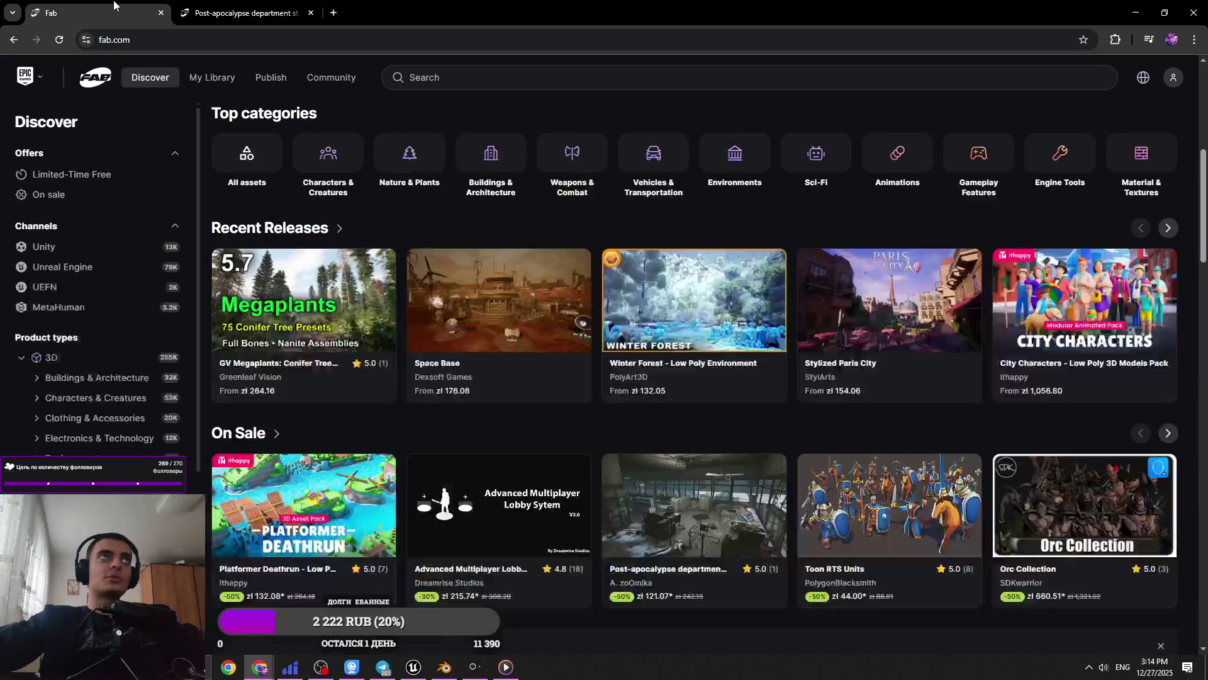
Scroll the Discover page and advance the On Sale carousel to the next assets
scroll(618, 240, "down", 10)
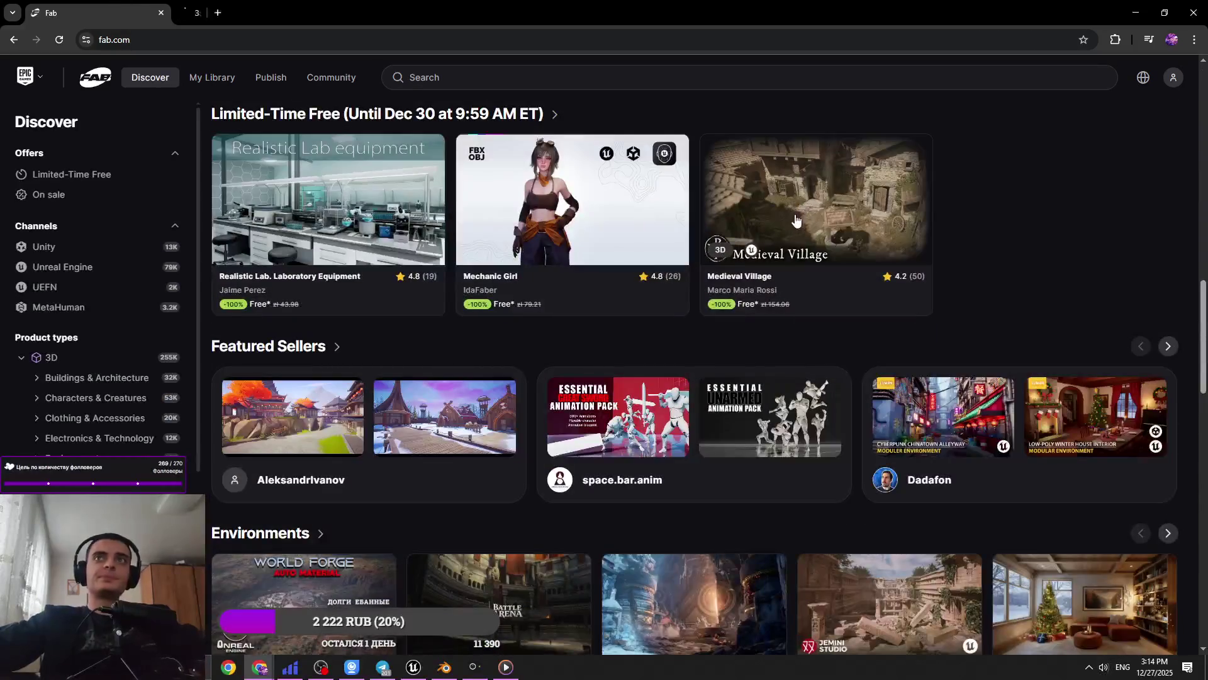
scroll(485, 162, "down", 8)
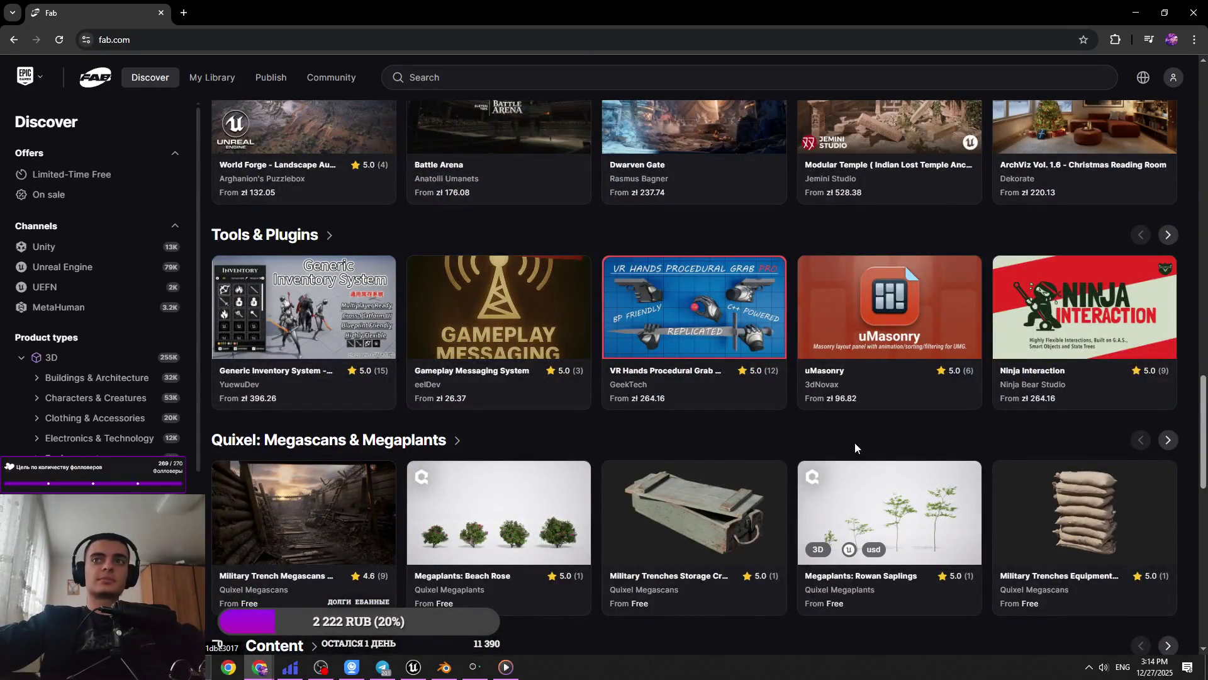
scroll(856, 448, "up", 15)
scroll(848, 394, "down", 10)
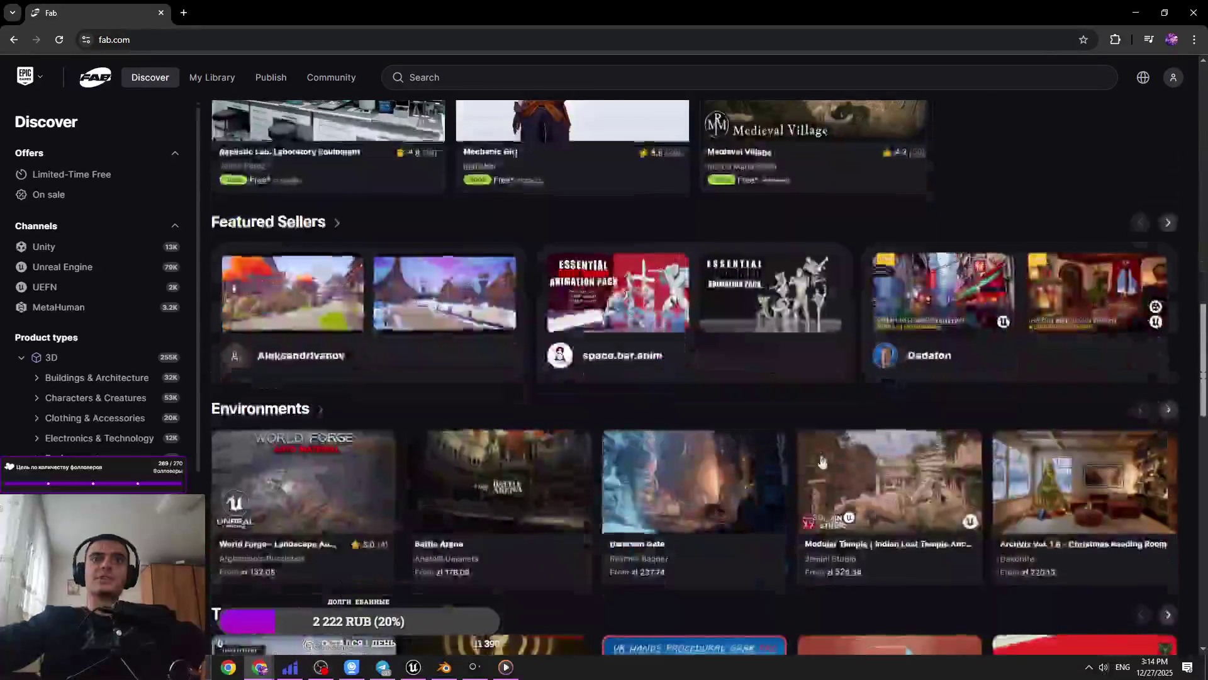
scroll(822, 462, "down", 10)
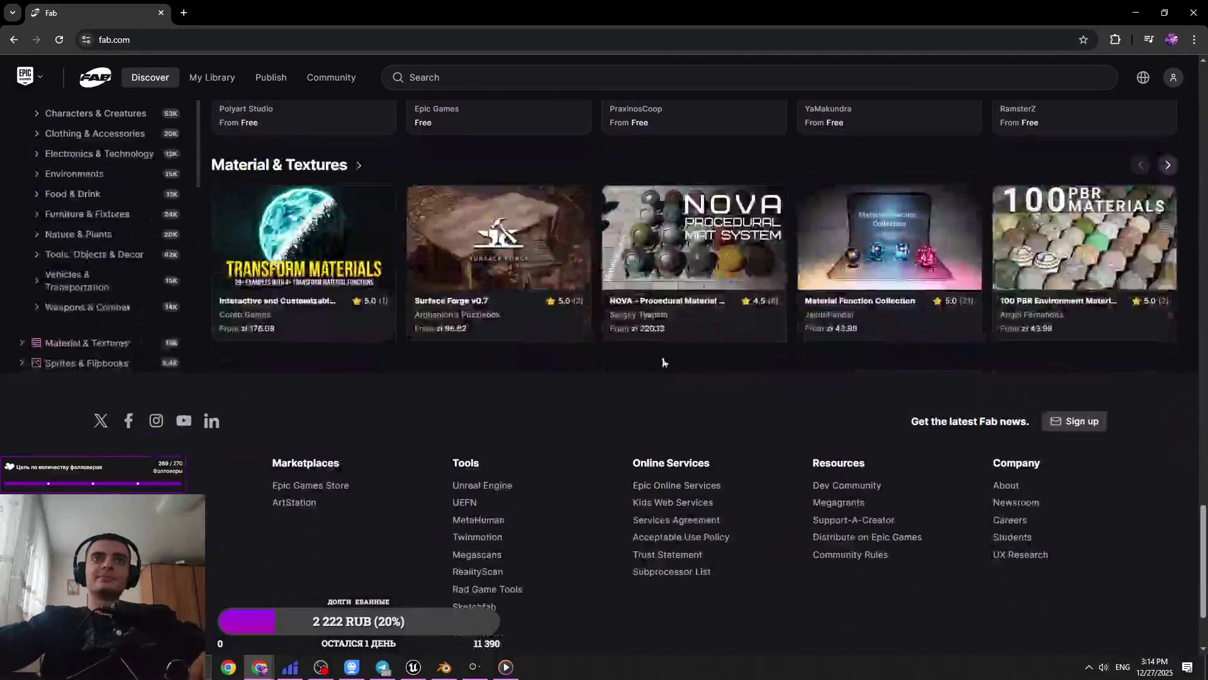
scroll(606, 356, "up", 15)
scroll(527, 445, "down", 4)
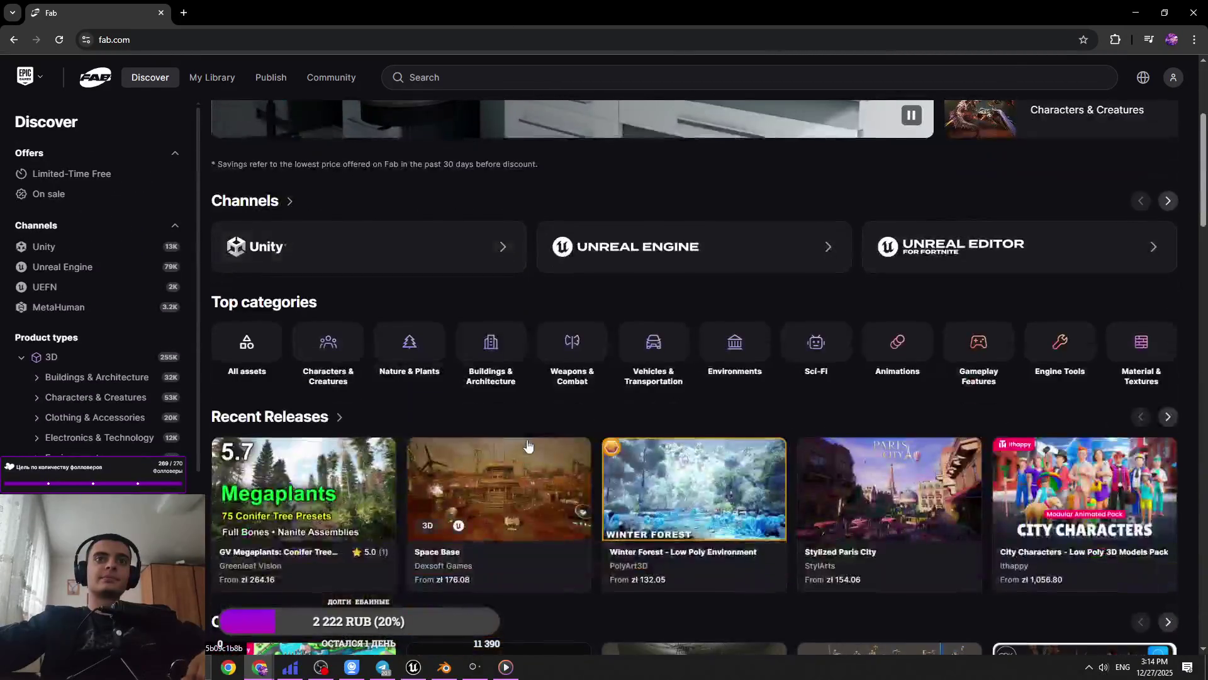
left_click(60, 40)
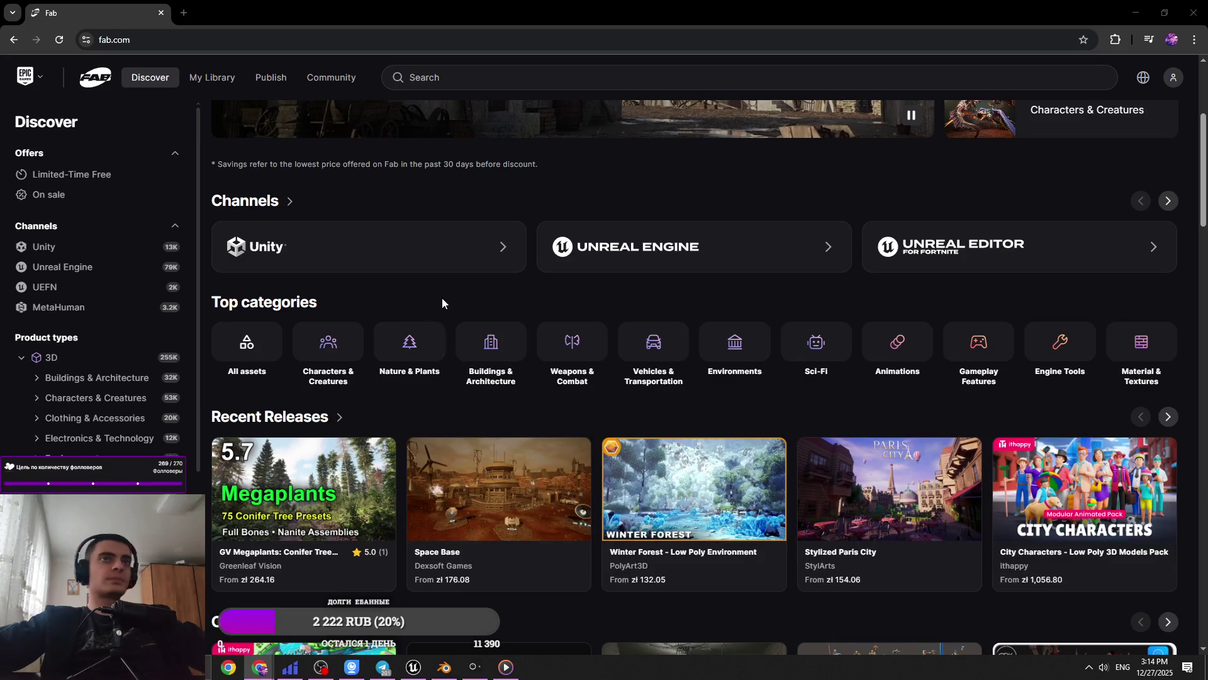
scroll(442, 303, "down", 5)
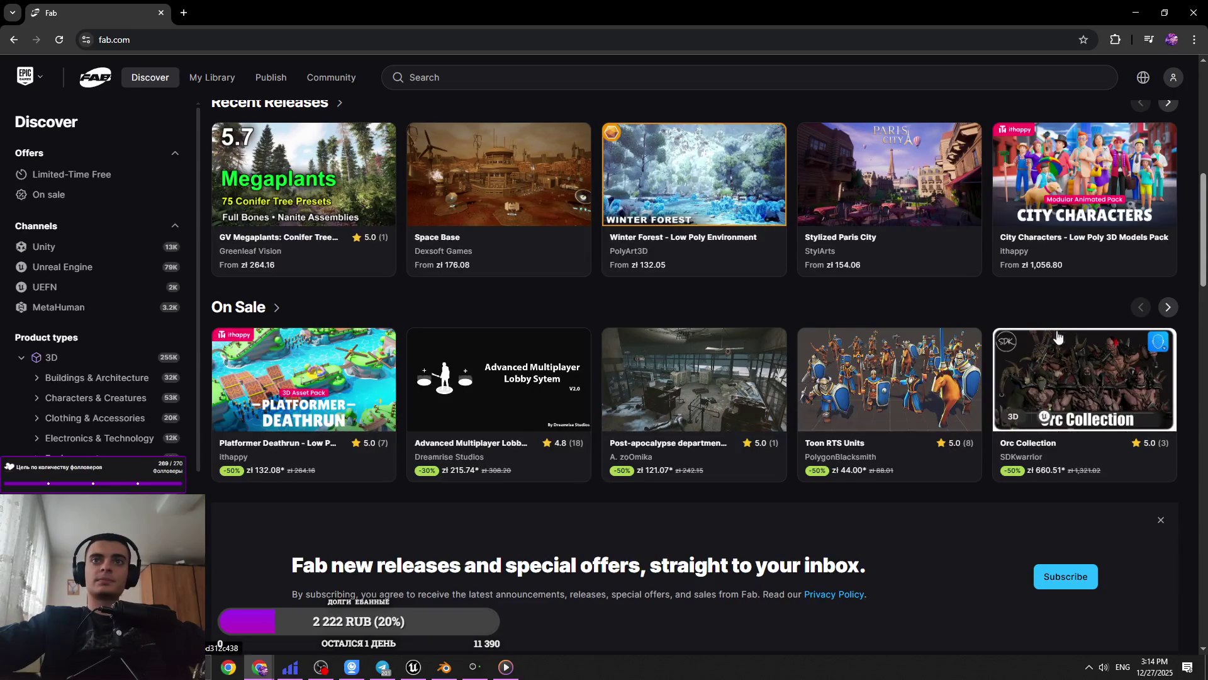
left_click(1168, 307)
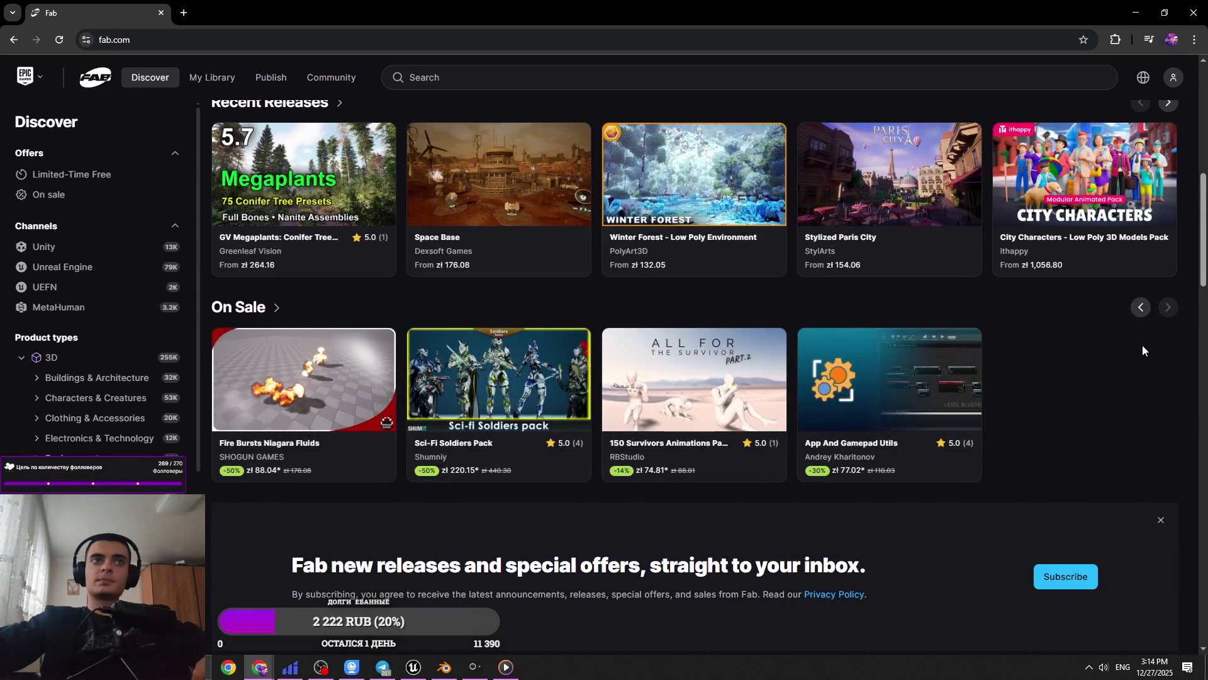
Open the Military Trench Megascans Sample listing in a background tab
scroll(1142, 345, "down", 6)
scroll(1132, 346, "down", 6)
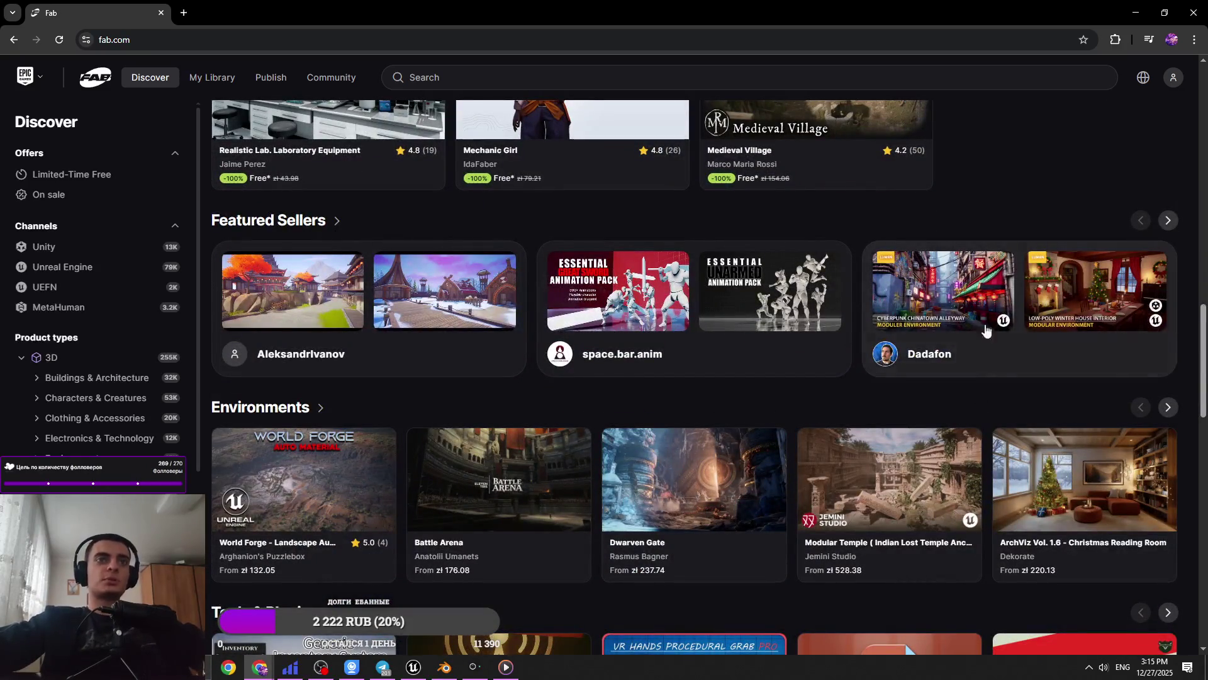
scroll(961, 340, "down", 4)
scroll(961, 340, "down", 3)
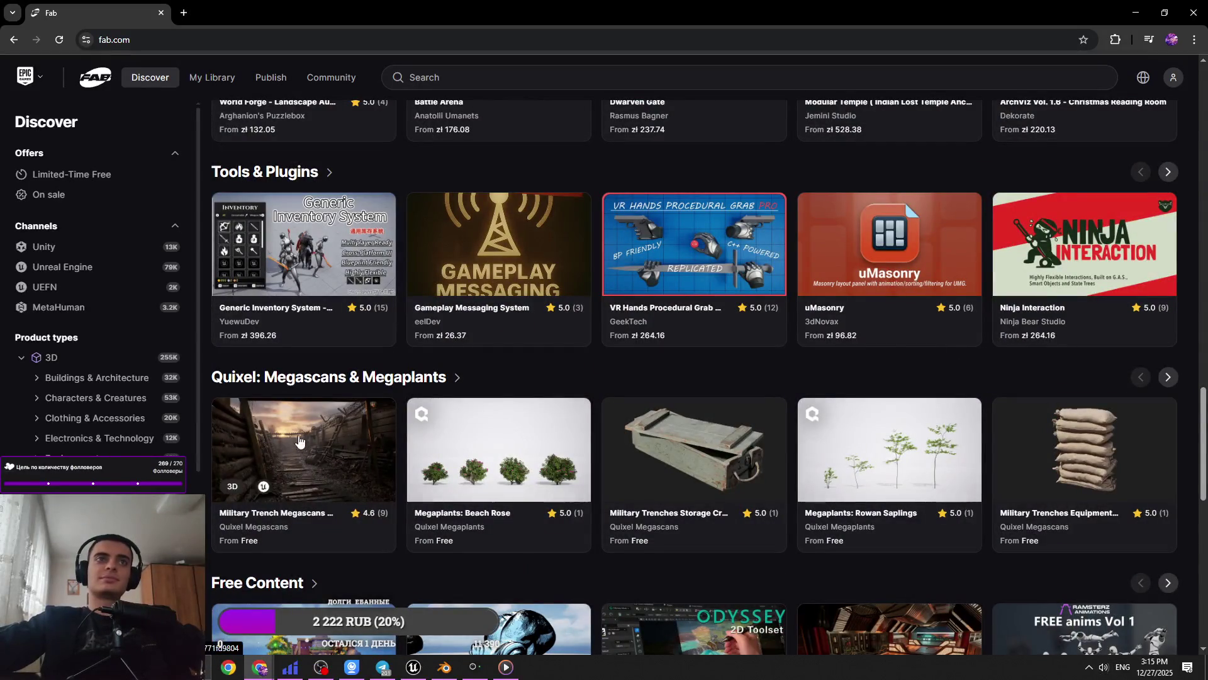
middle_click(301, 439)
scroll(333, 427, "down", 4)
scroll(372, 396, "down", 1)
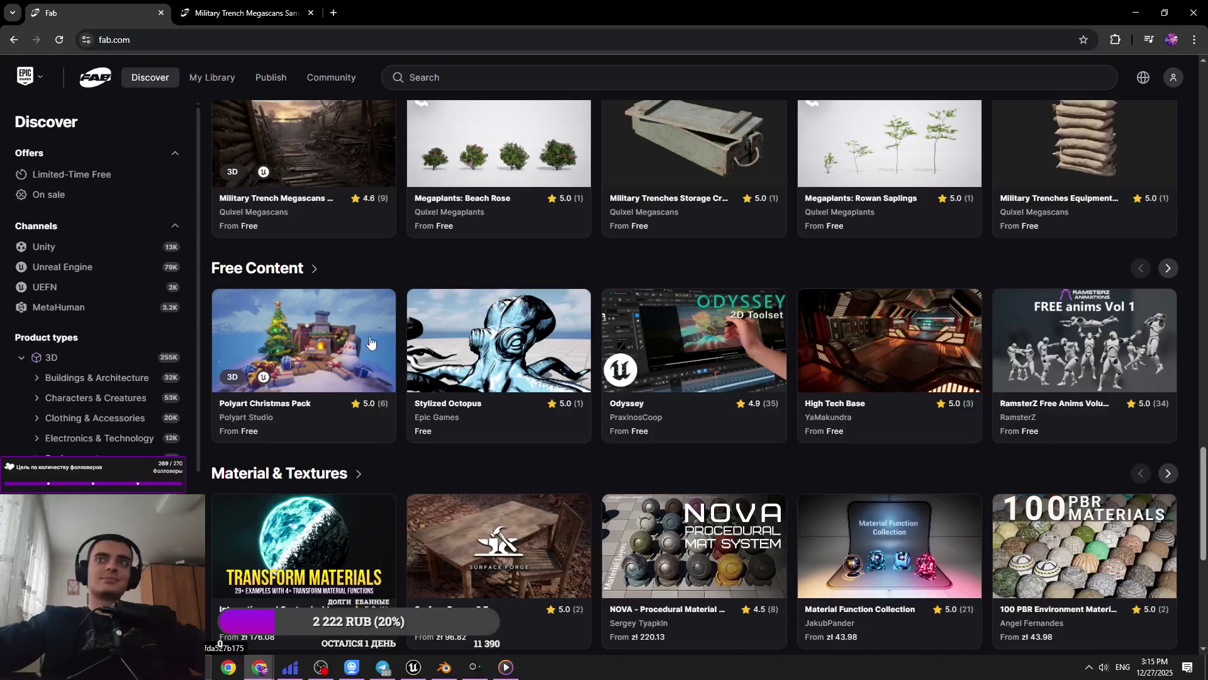
Switch to the Military Trench listing and view its barbed-wire, ammo-crate and sunlit trench thumbnails
scroll(382, 335, "down", 2)
scroll(383, 335, "down", 2)
key("ctrl+Tab")
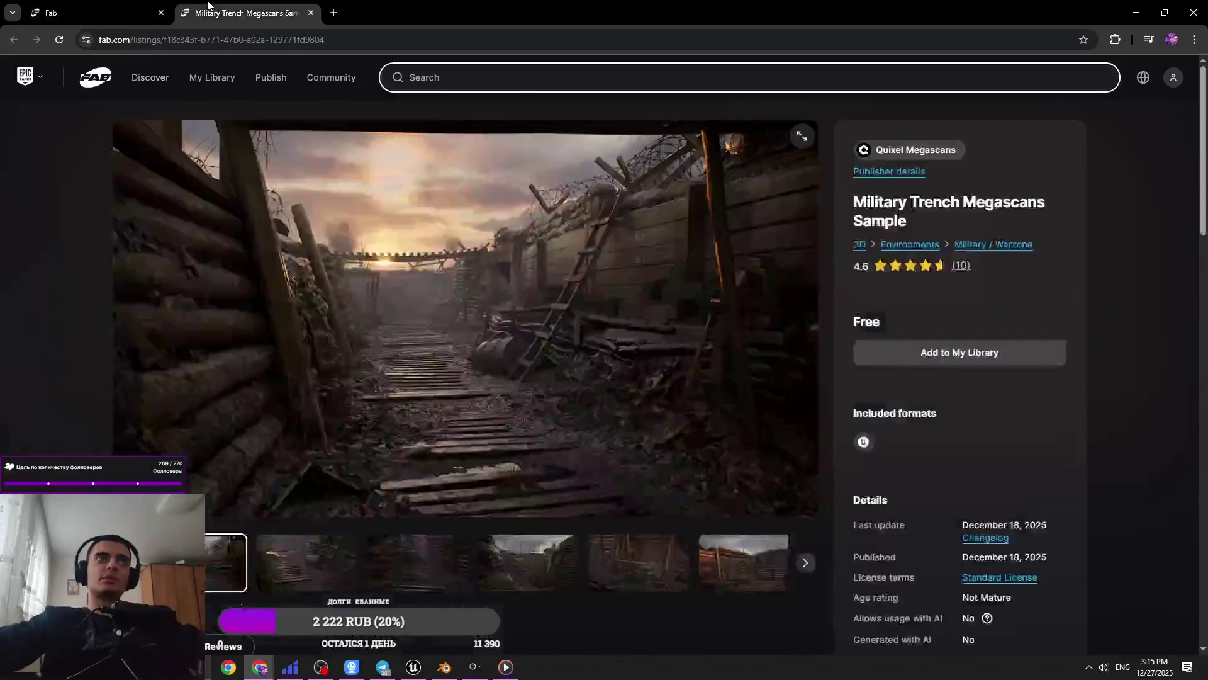
left_click(308, 564)
left_click(416, 571)
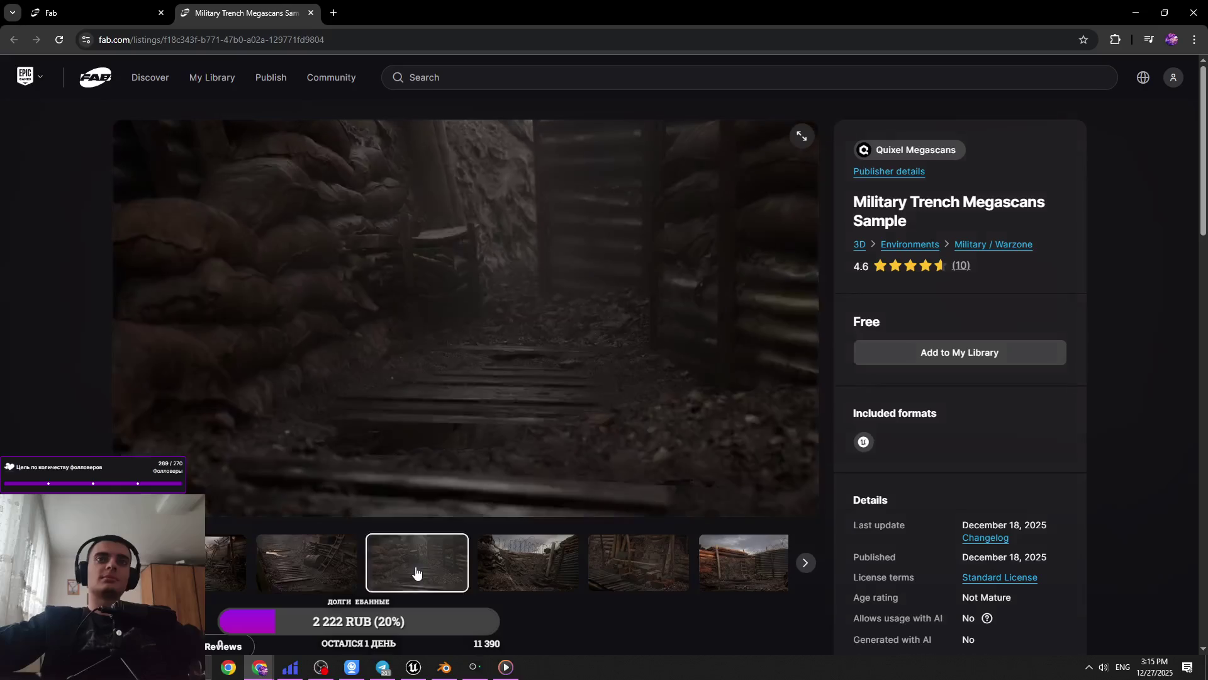
left_click(504, 569)
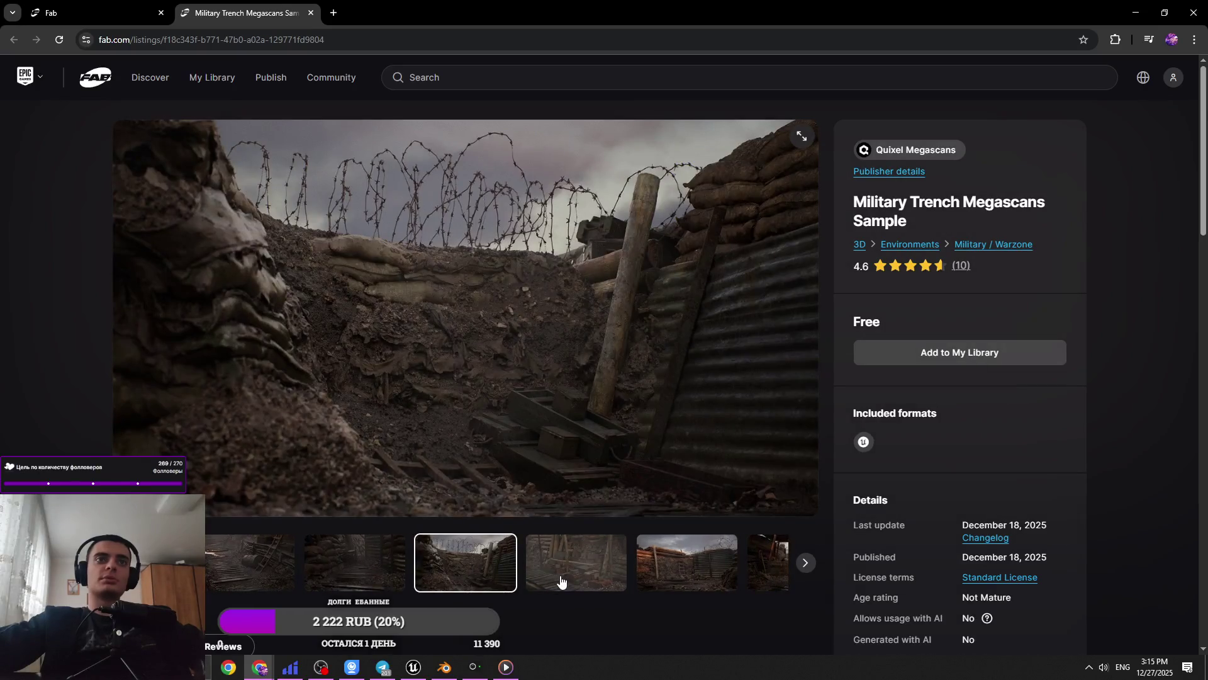
left_click(562, 582)
left_click(604, 576)
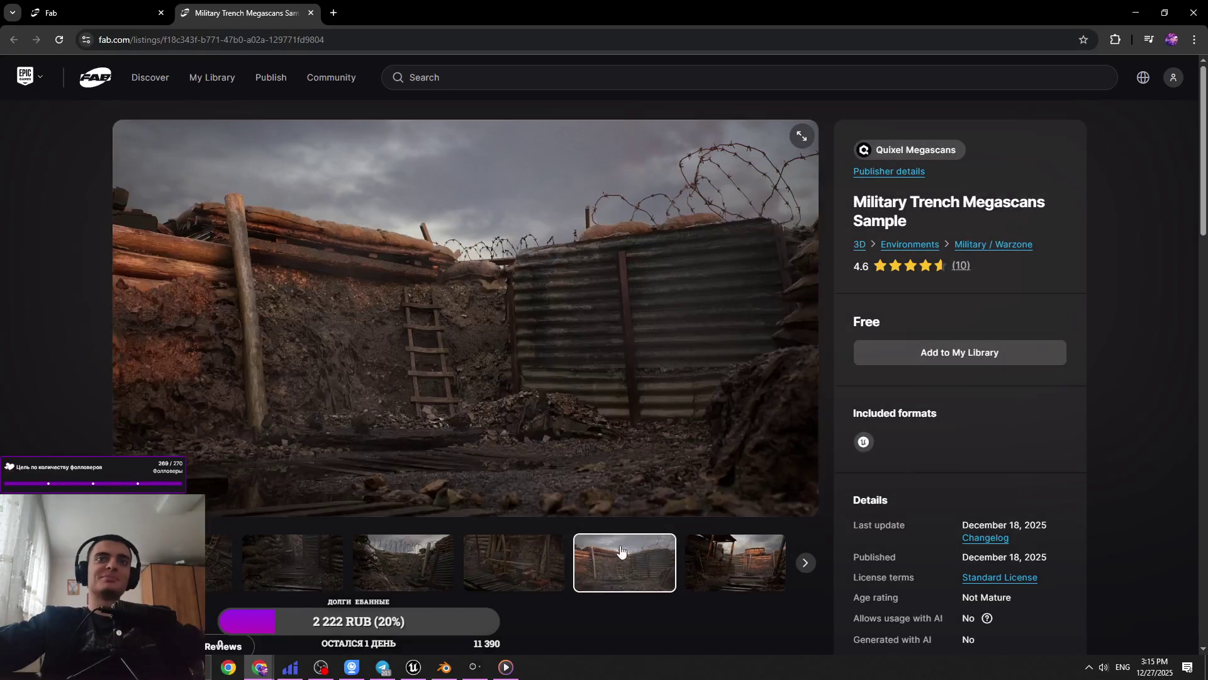
left_click(723, 576)
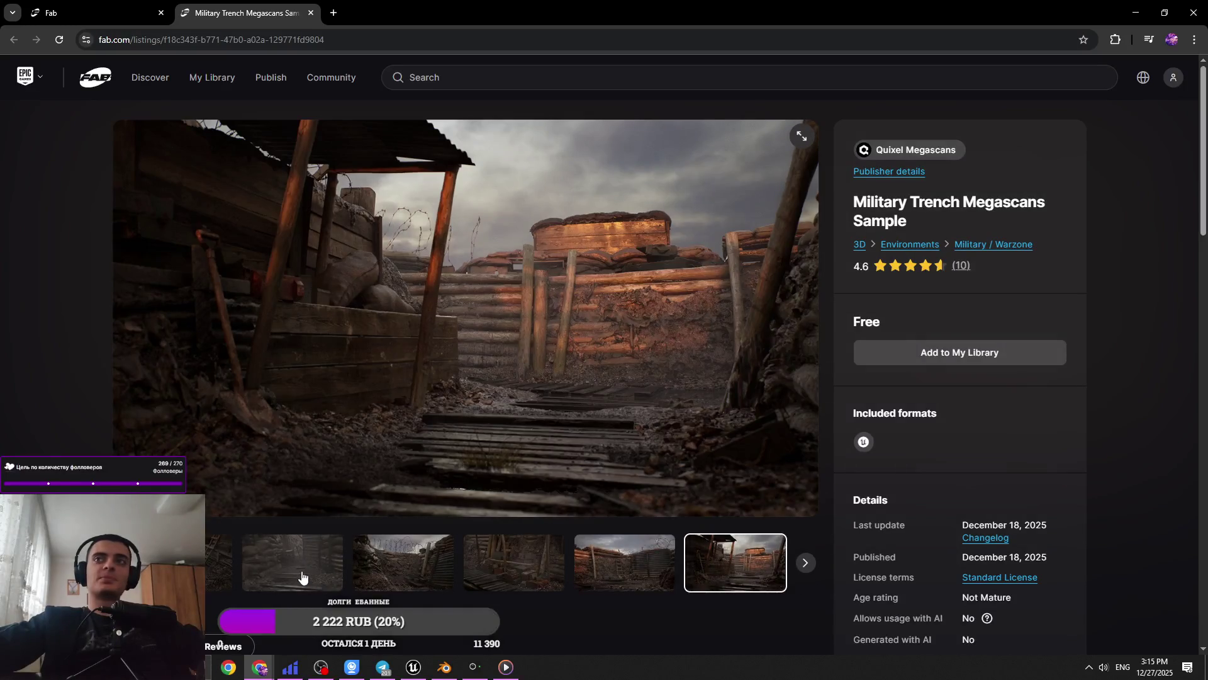
Cycle the trench gallery through the barrel, ladder, ammo-box and sunset images
scroll(302, 576, "down", 1)
left_click(805, 500)
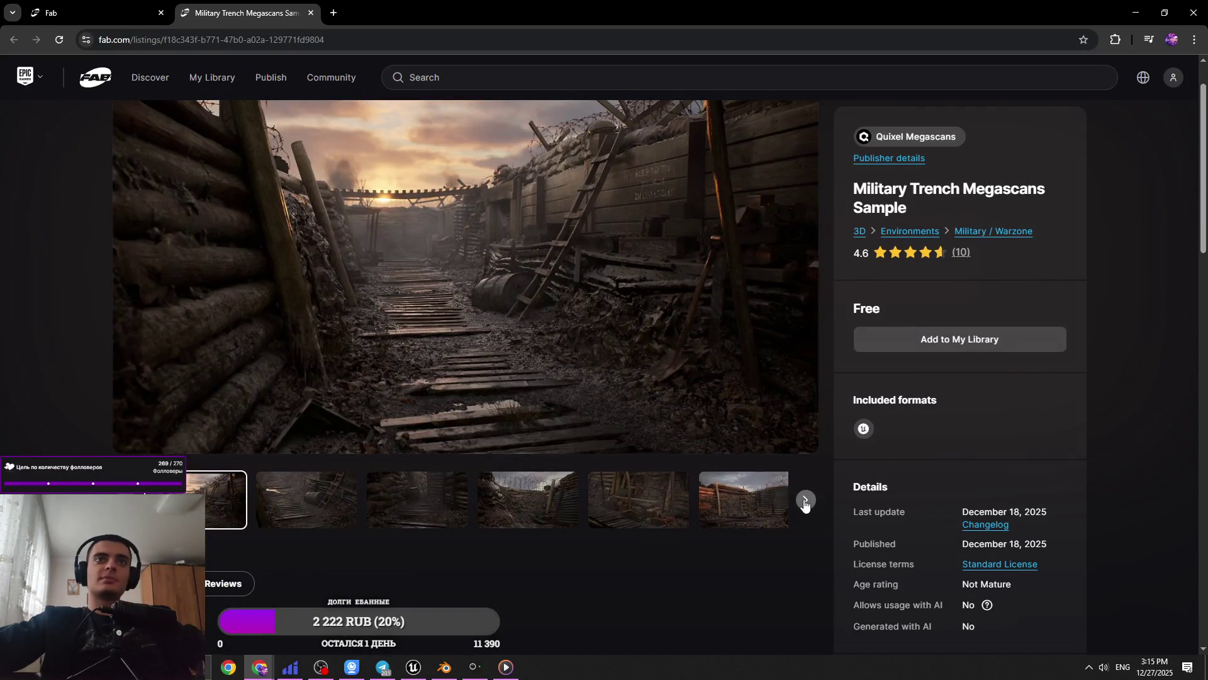
left_click(805, 501)
left_click(805, 500)
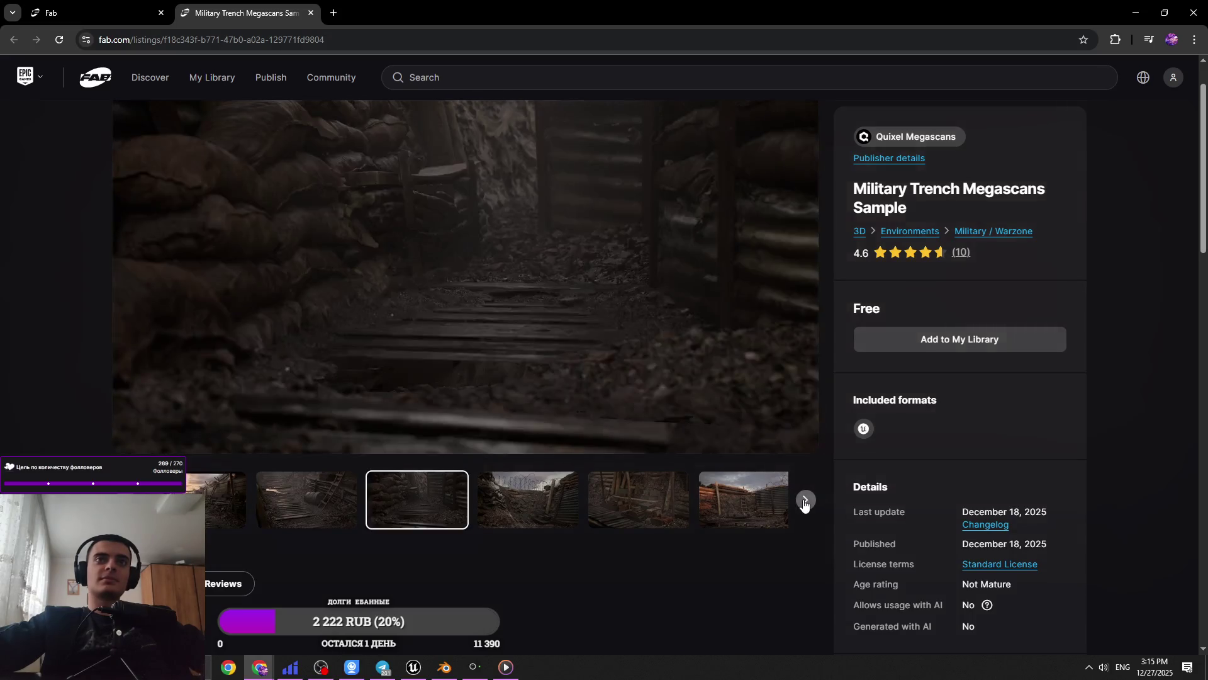
left_click(805, 500)
left_click(805, 500)
left_click(805, 501)
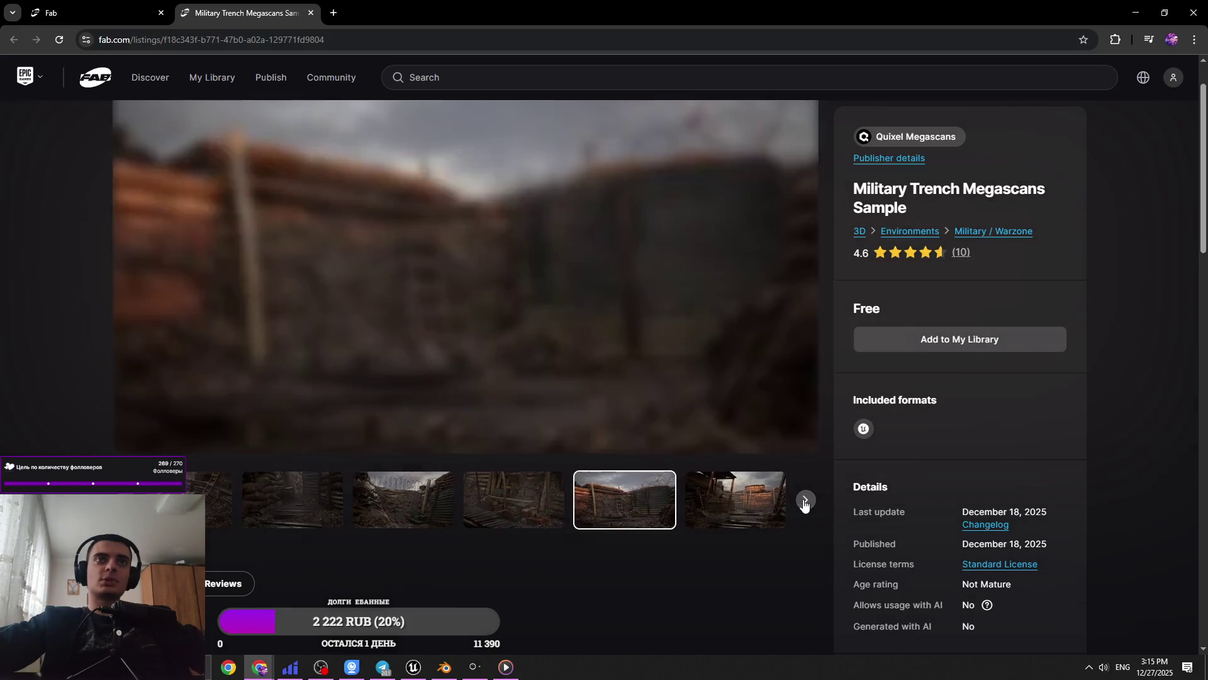
left_click(805, 501)
left_click(805, 501)
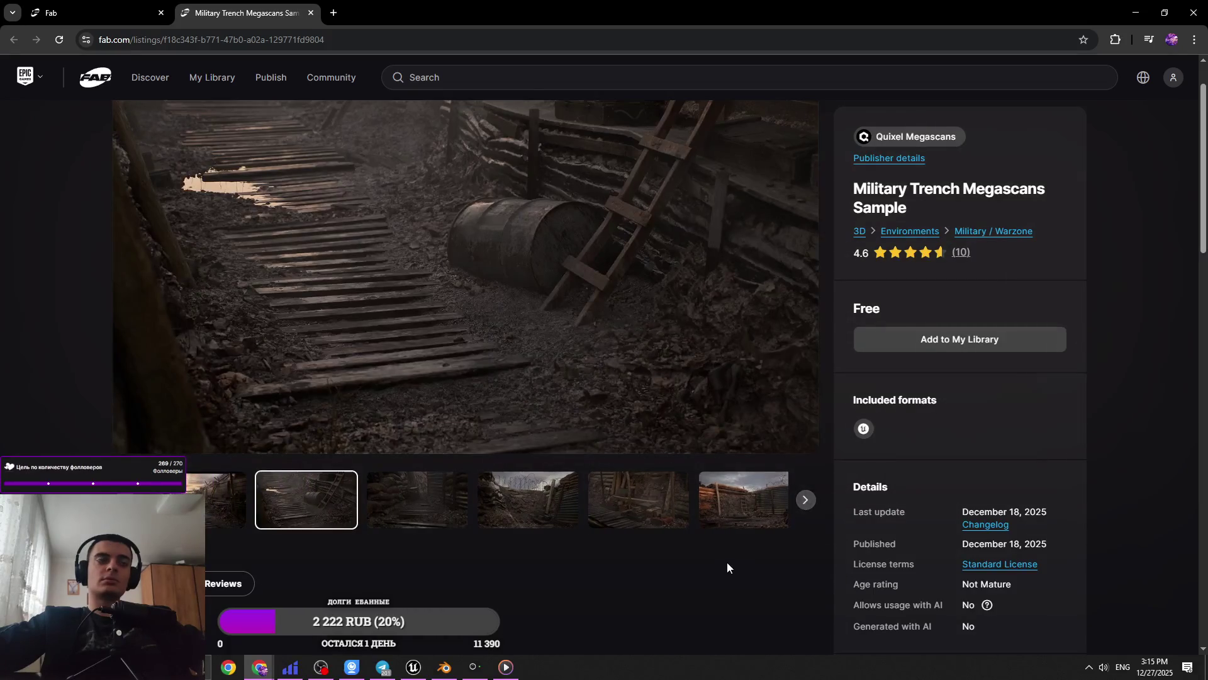
Scroll the description, view the sandbag and shelter images, and add the sample to My Library
scroll(727, 567, "down", 4)
scroll(724, 572, "down", 12)
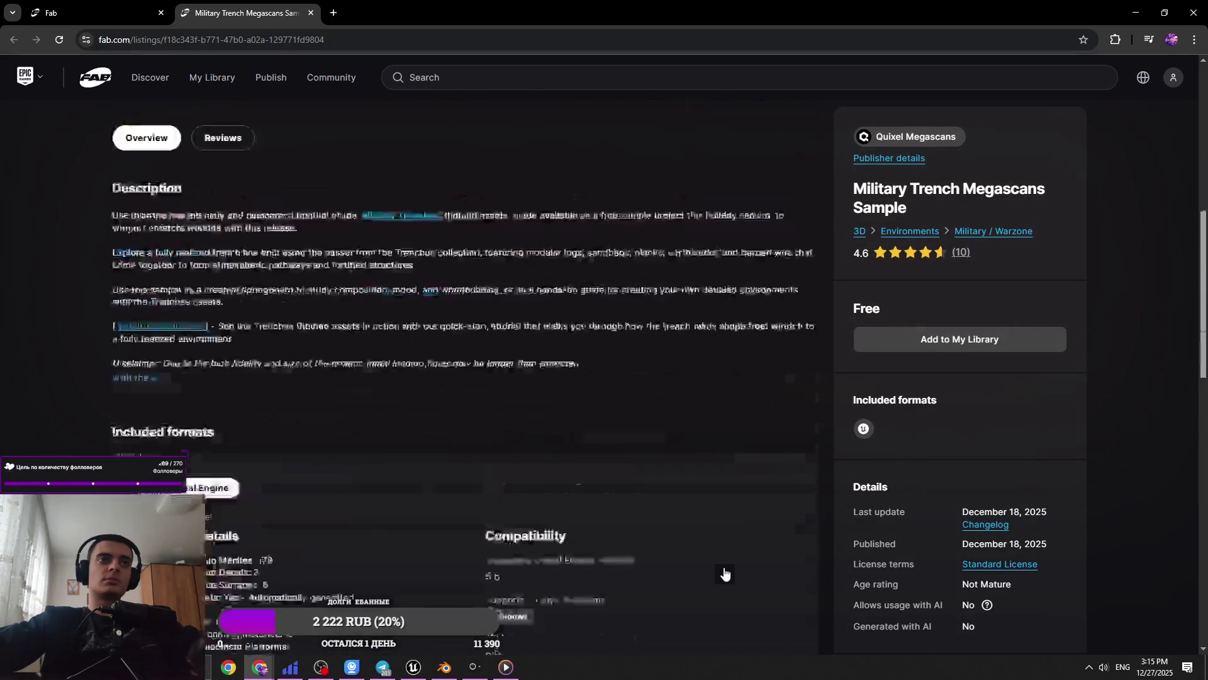
scroll(724, 566, "down", 5)
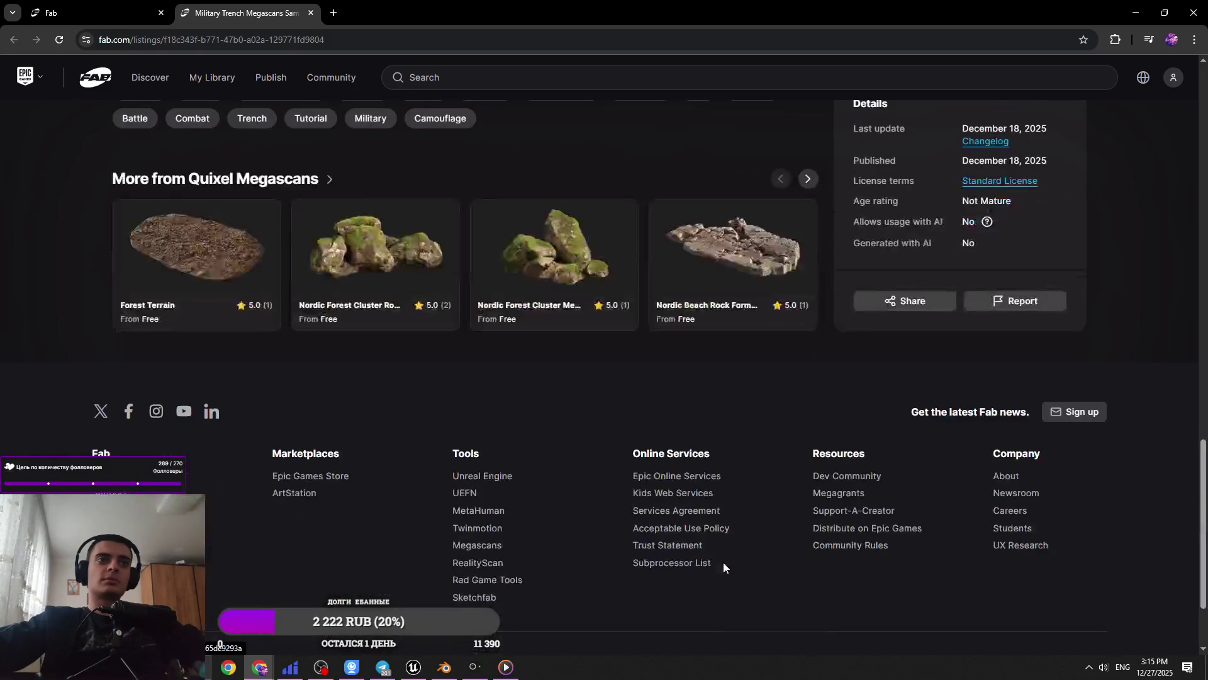
scroll(723, 559, "up", 15)
scroll(723, 562, "up", 3)
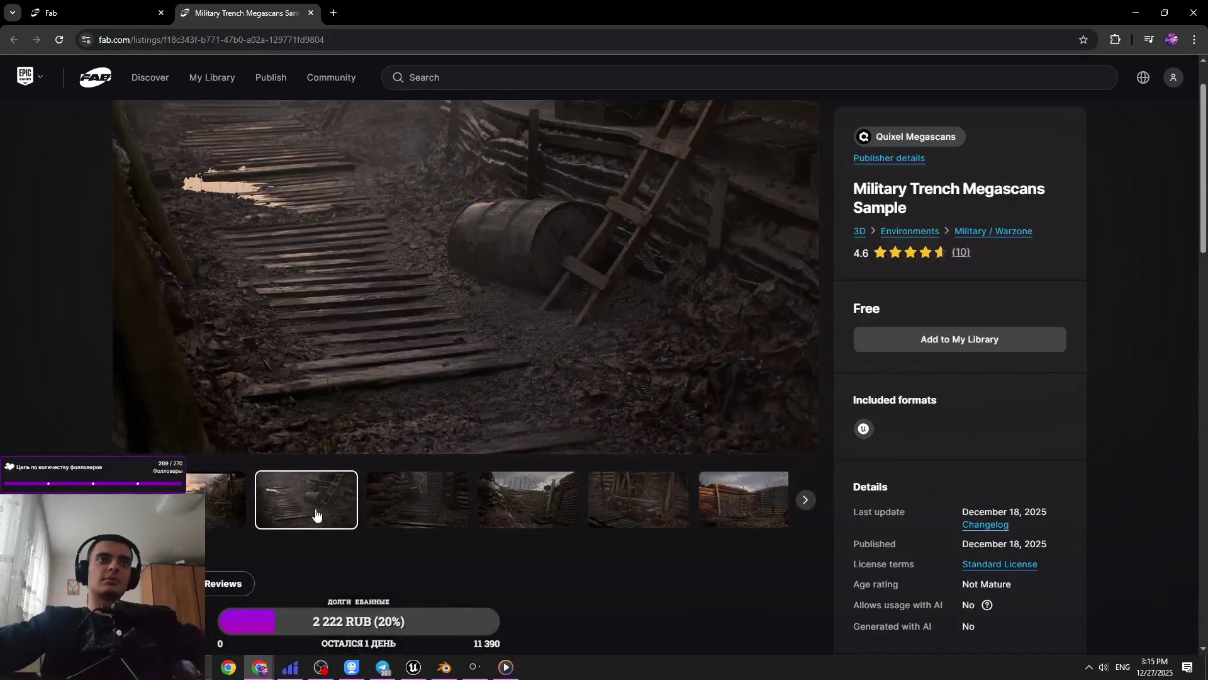
left_click(680, 531)
left_click(672, 536)
scroll(674, 540, "up", 1)
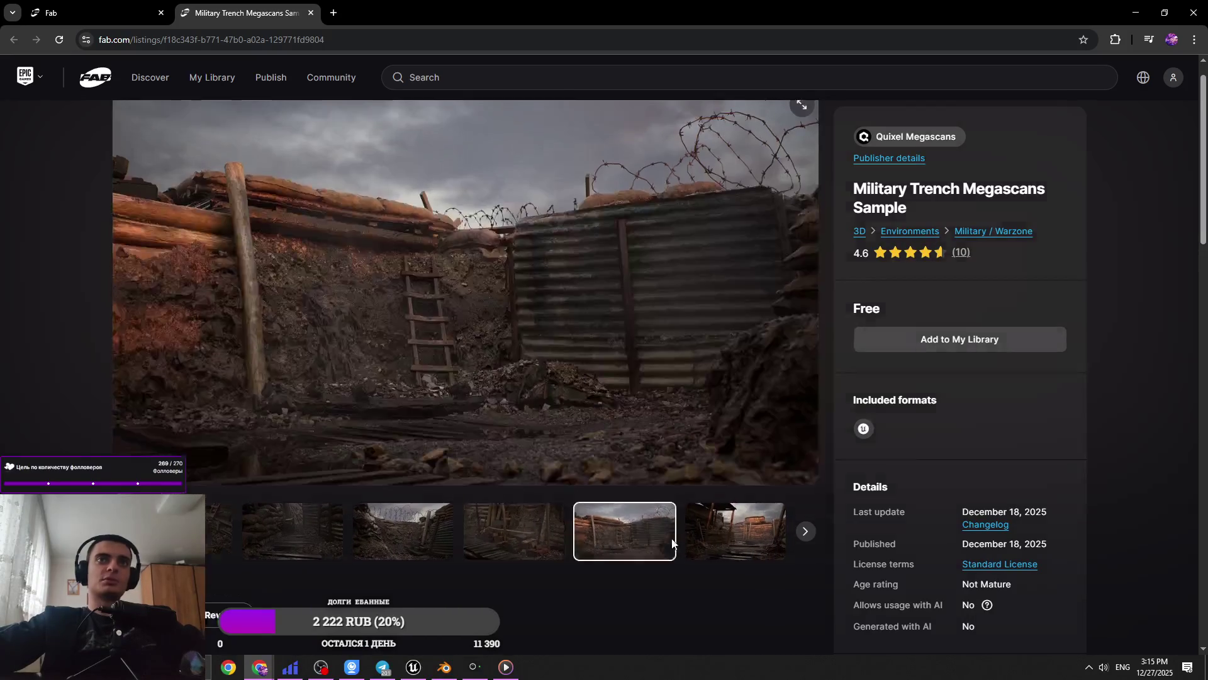
left_click(743, 585)
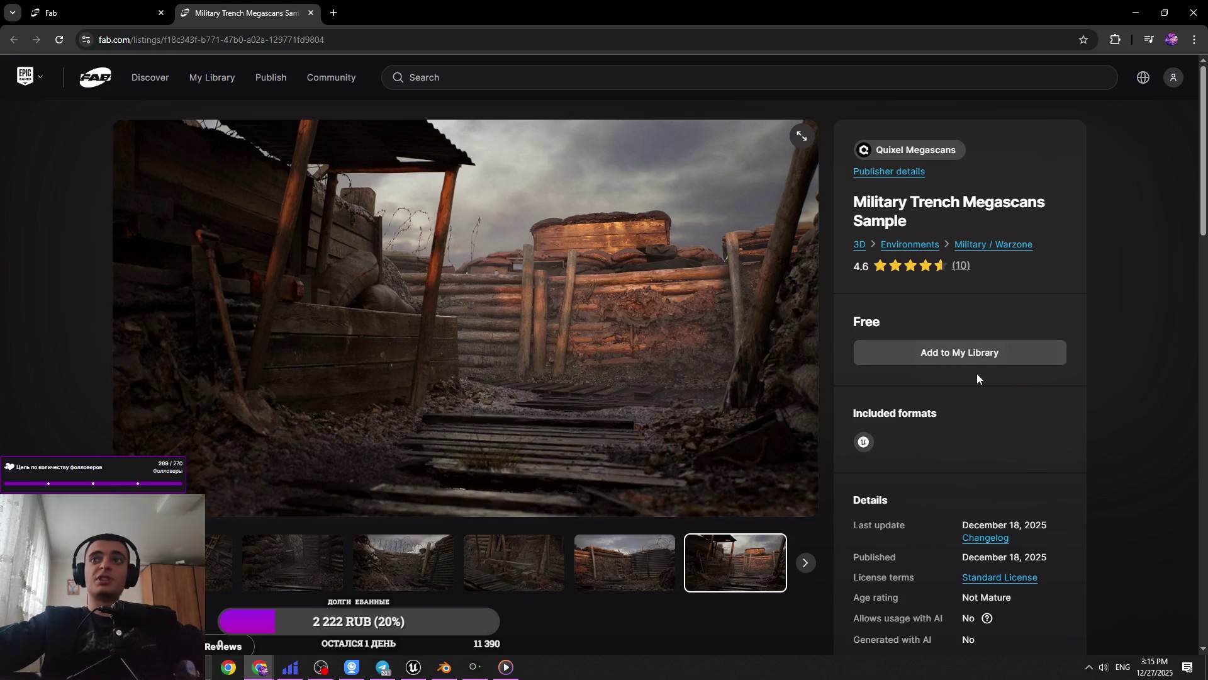
left_click(967, 353)
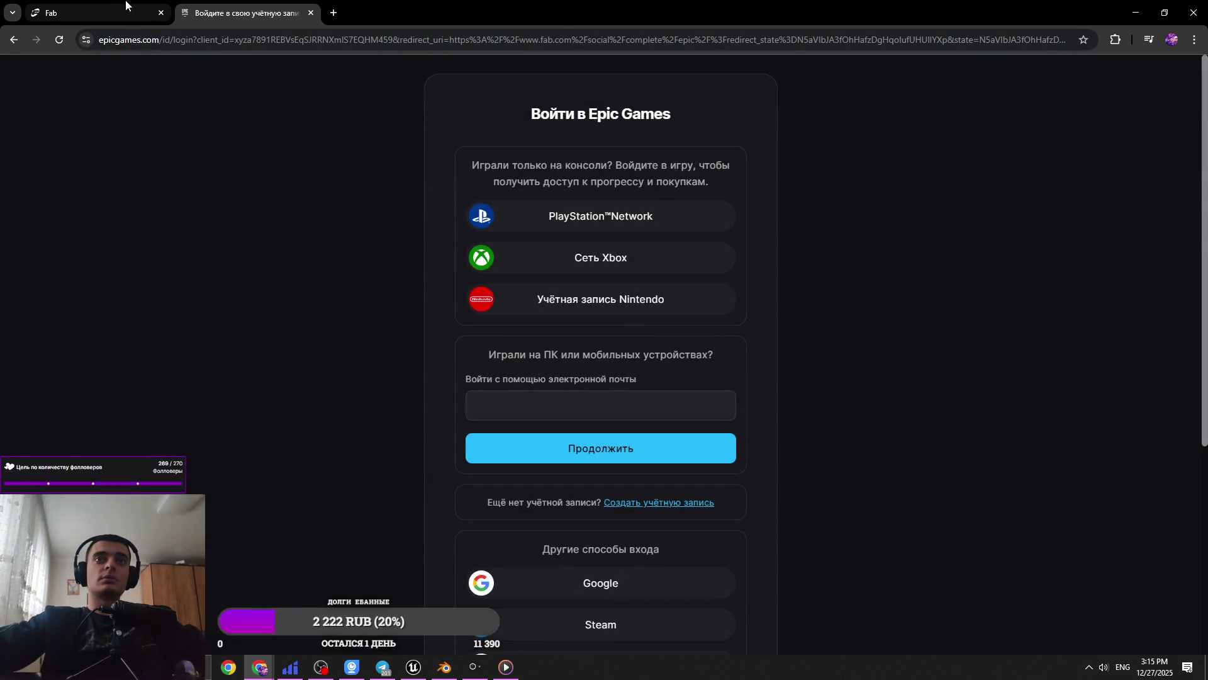
Try Google sign-in, then fill in the saved account e-mail and continue
scroll(605, 459, "down", 1)
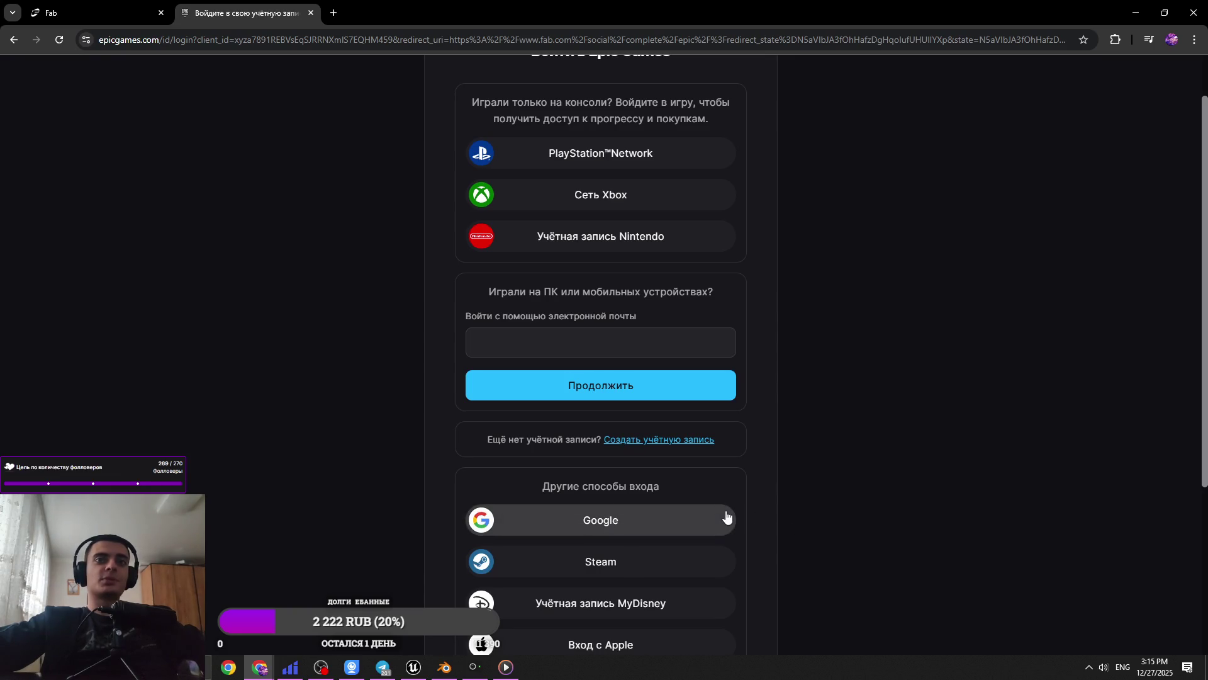
left_click(654, 521)
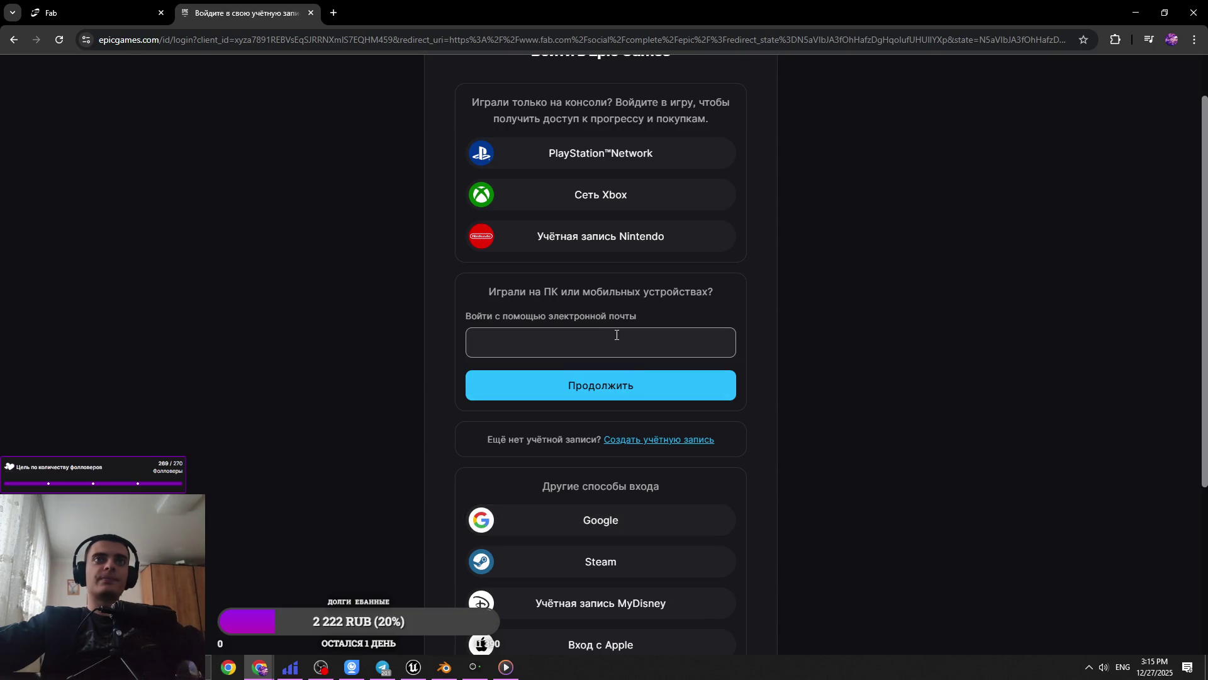
scroll(802, 470, "up", 1)
scroll(788, 472, "down", 4)
scroll(745, 442, "up", 5)
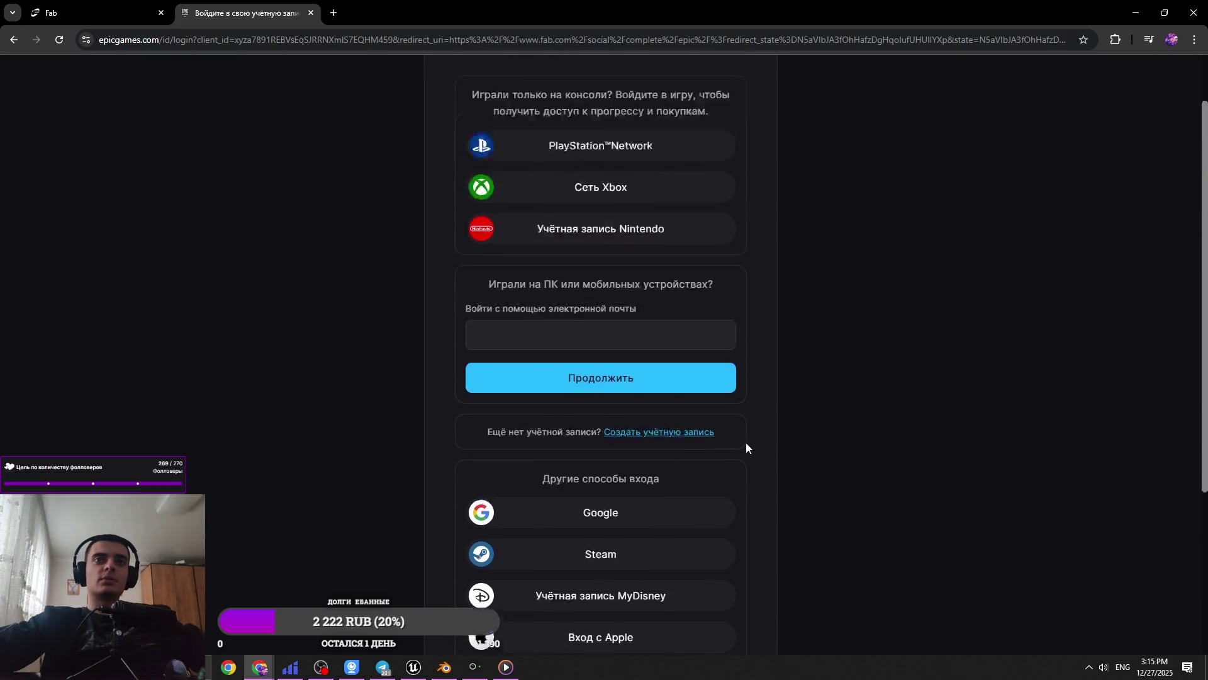
left_click(602, 399)
type("BA")
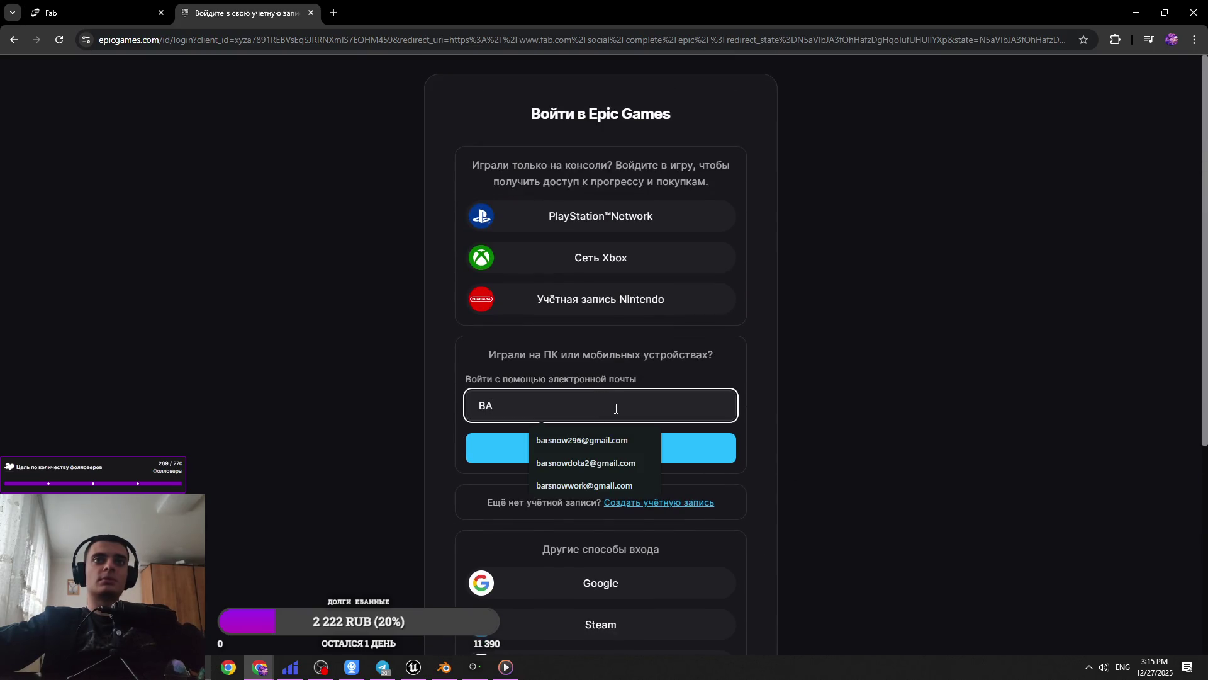
left_click(595, 441)
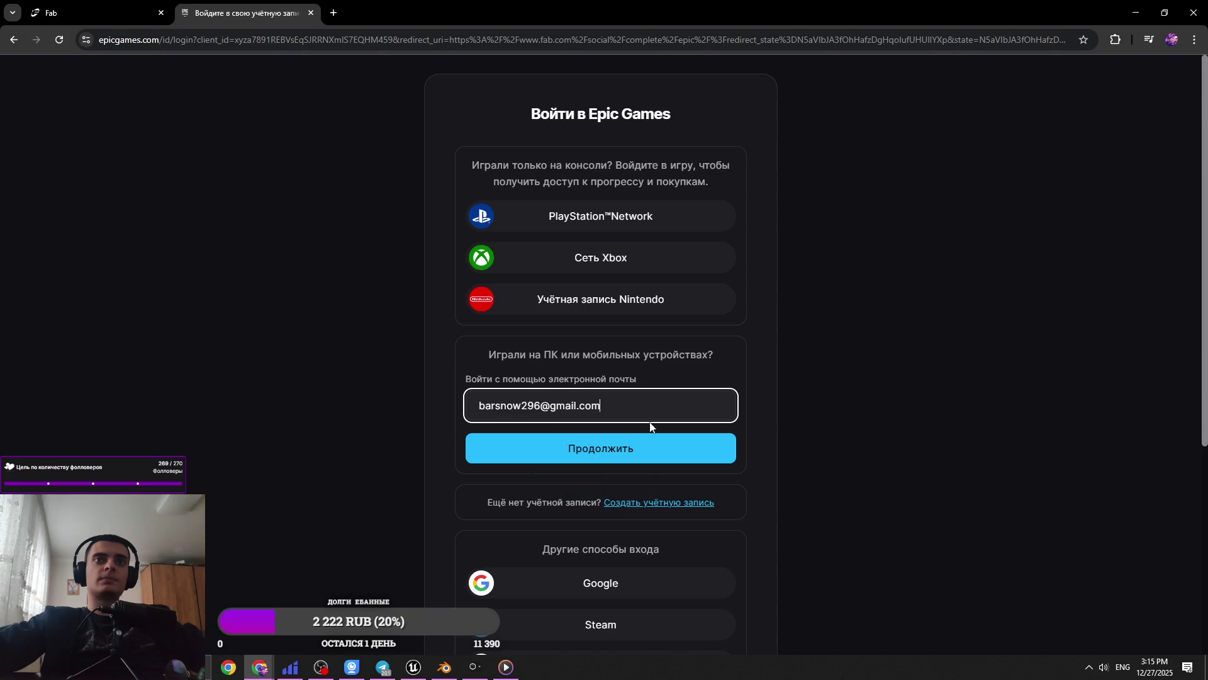
left_click(685, 444)
Enter the account password, correct it, and sign in to Epic Games
left_click(598, 337)
type("••")
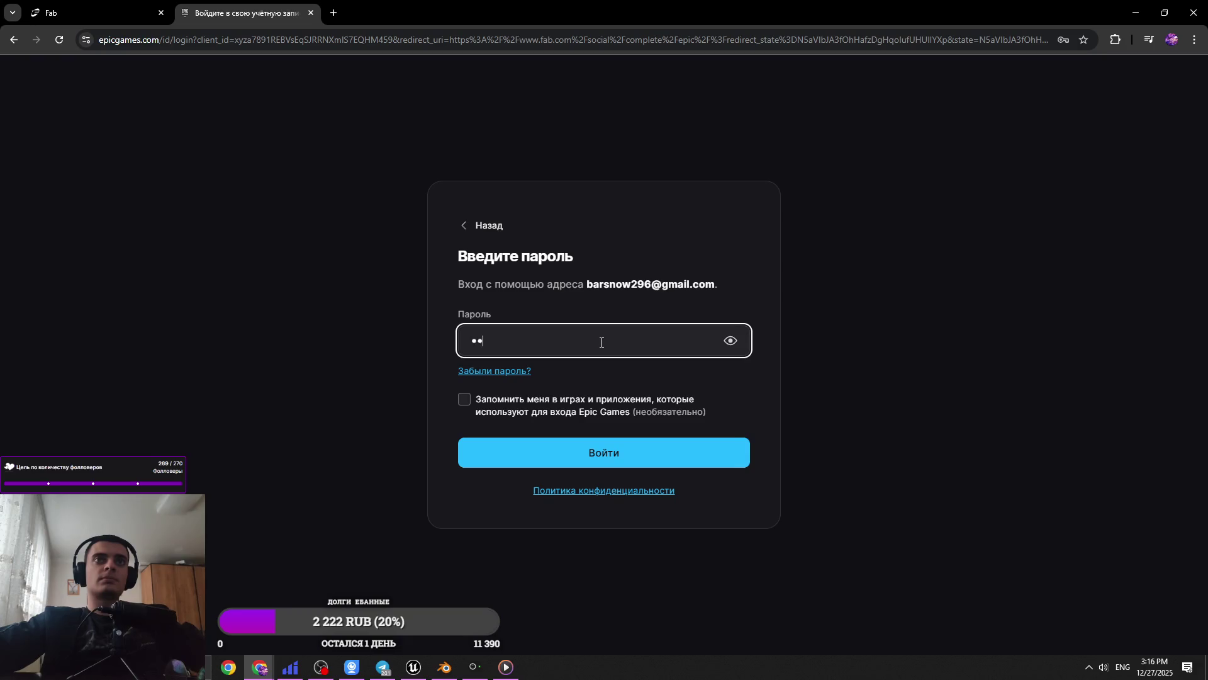
type("•")
key("BackSpace")
key("BackSpace")
key("BackSpace")
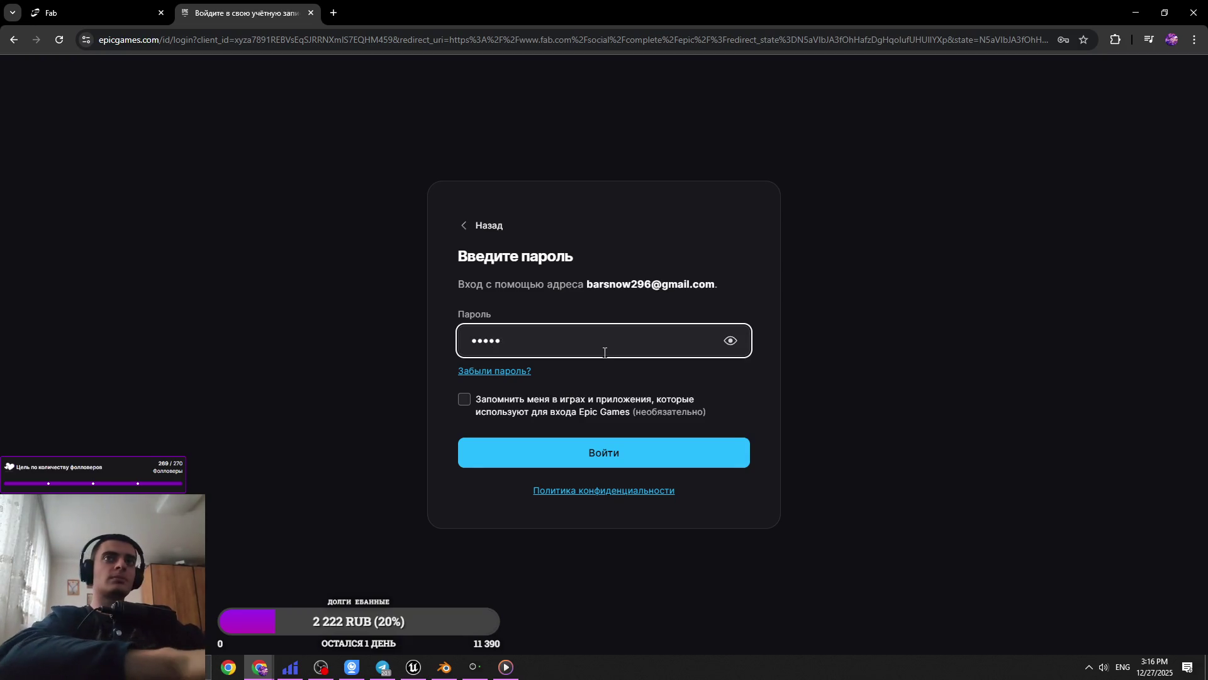
type("•")
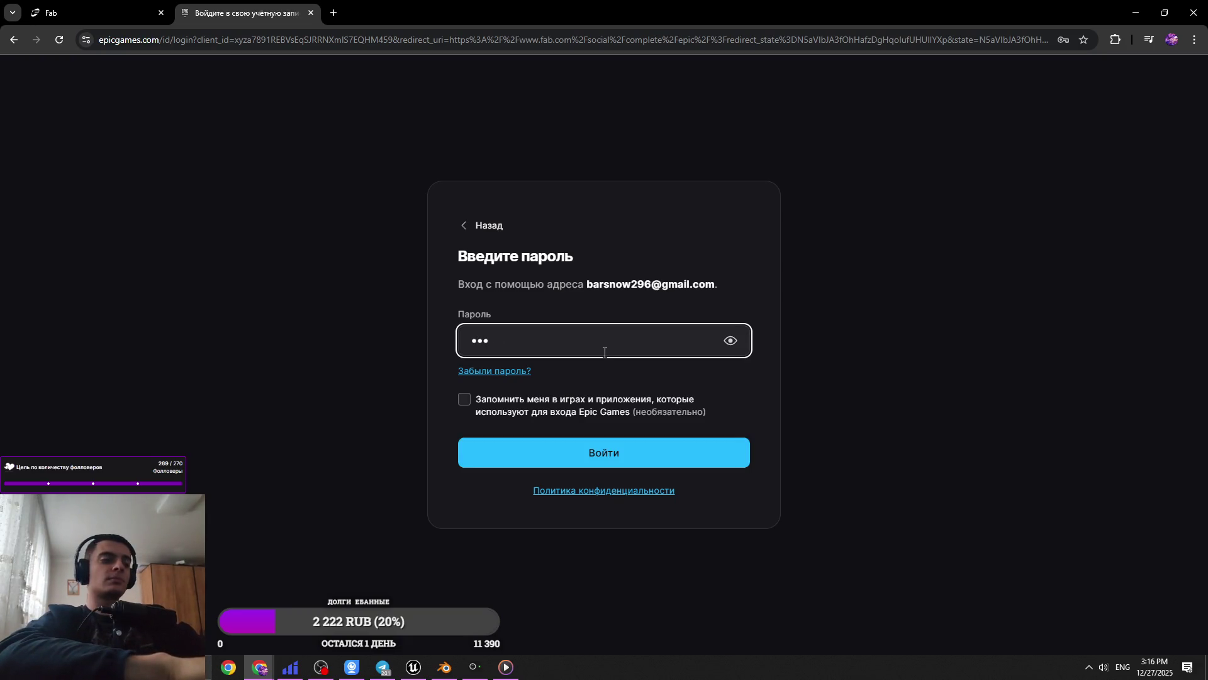
type("•••••••••")
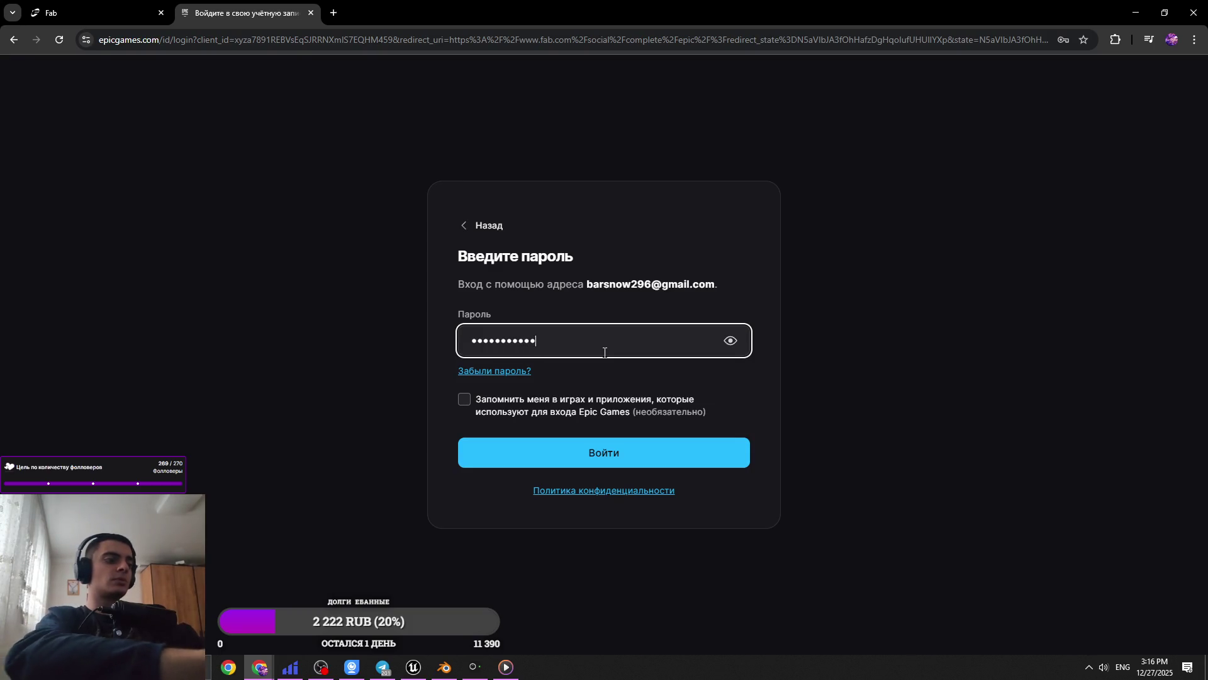
type("••")
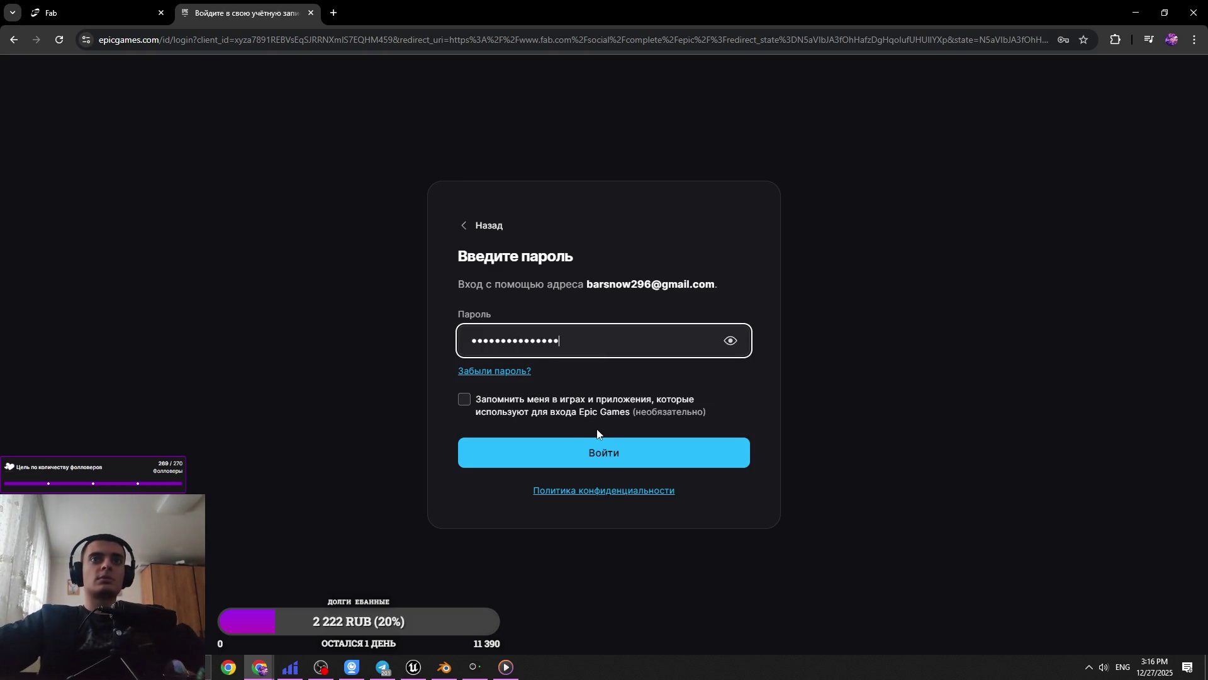
left_click(617, 450)
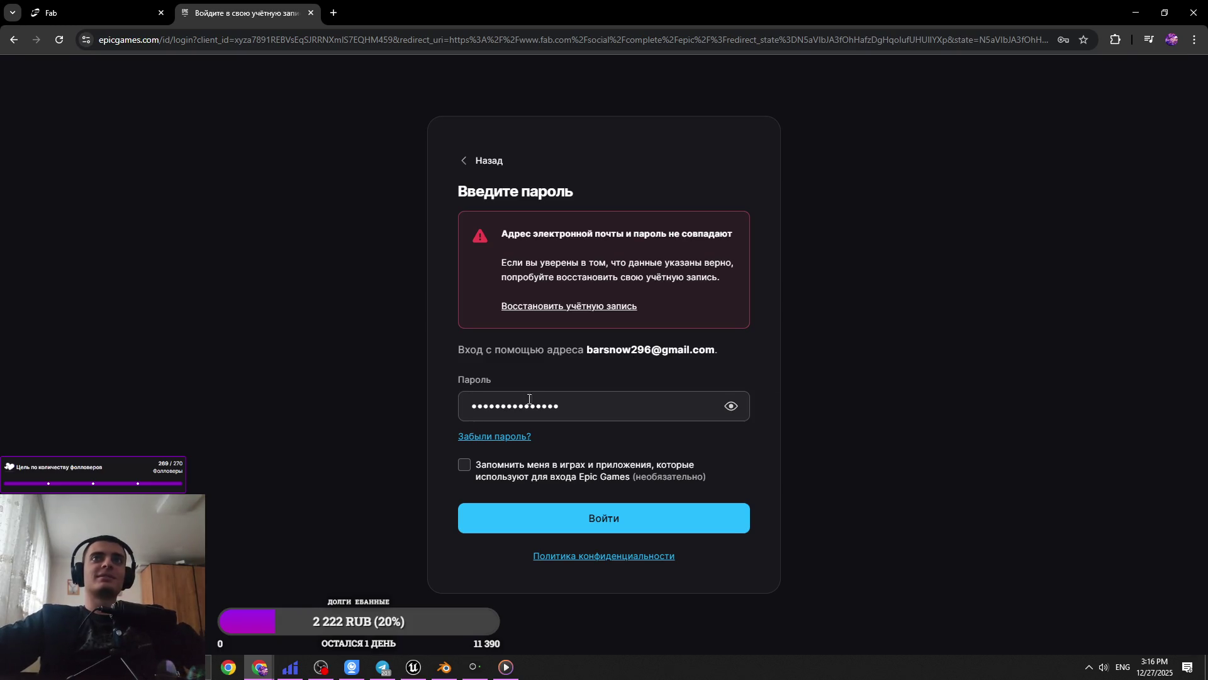
left_click(460, 408)
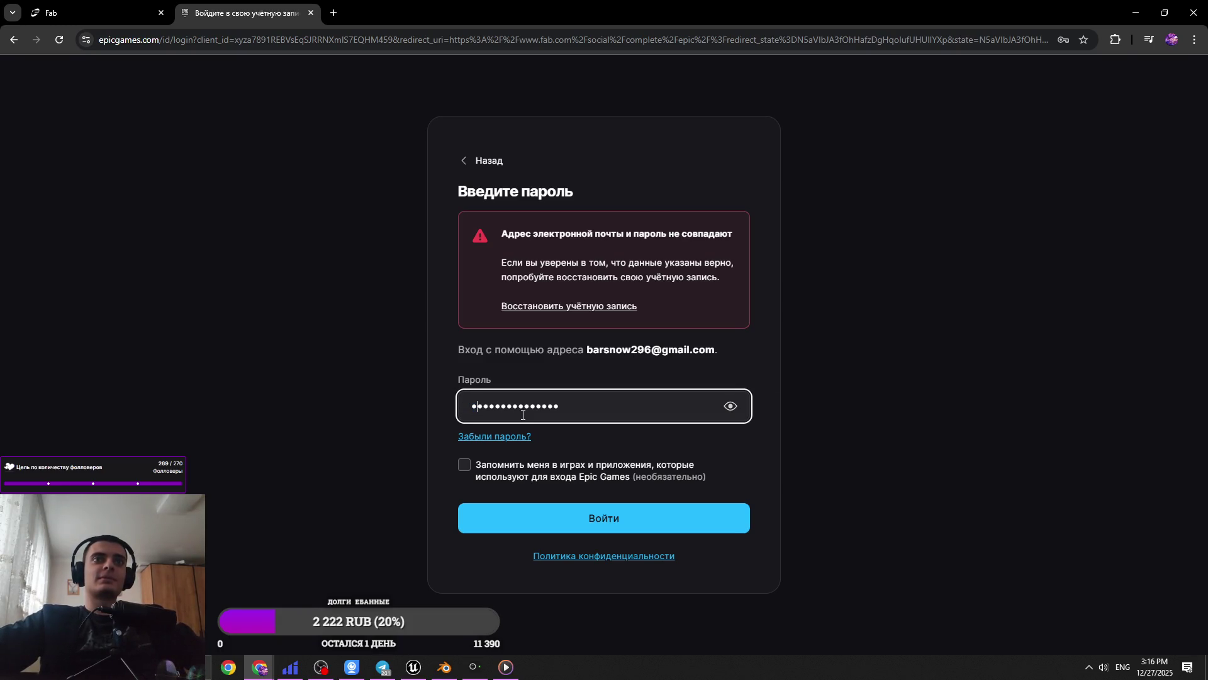
left_click(584, 511)
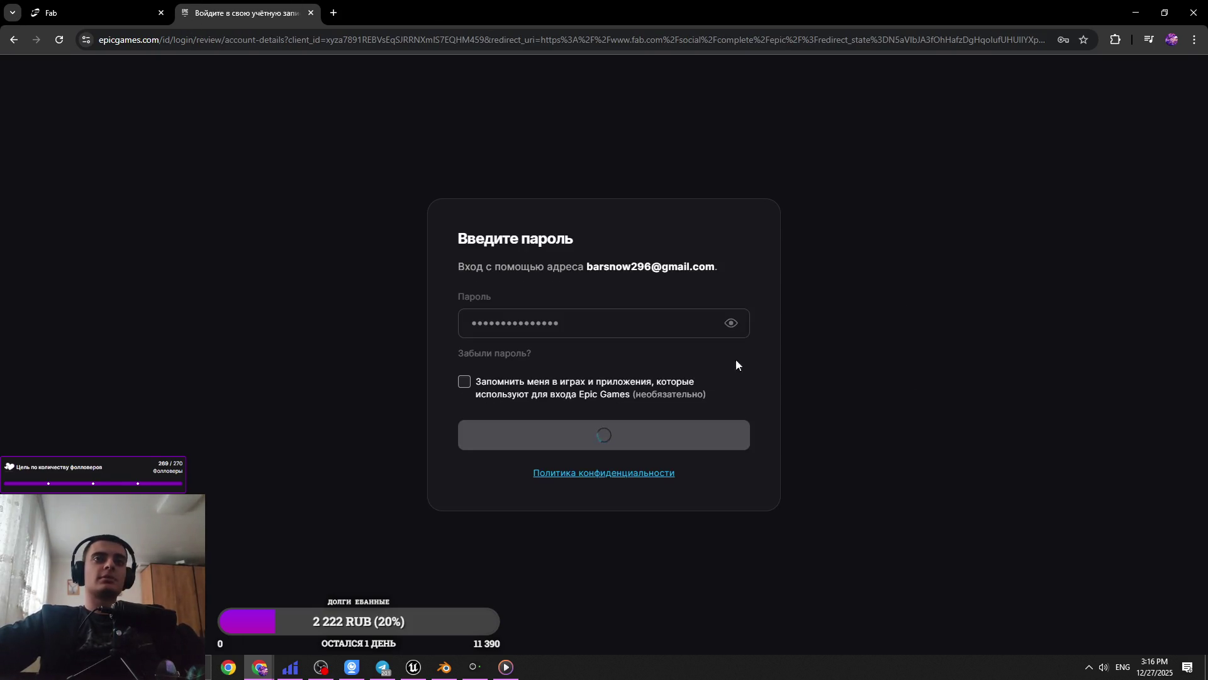
Confirm the account, dismiss Chrome's save-password offer, and retry adding the trench sample
left_click(706, 489)
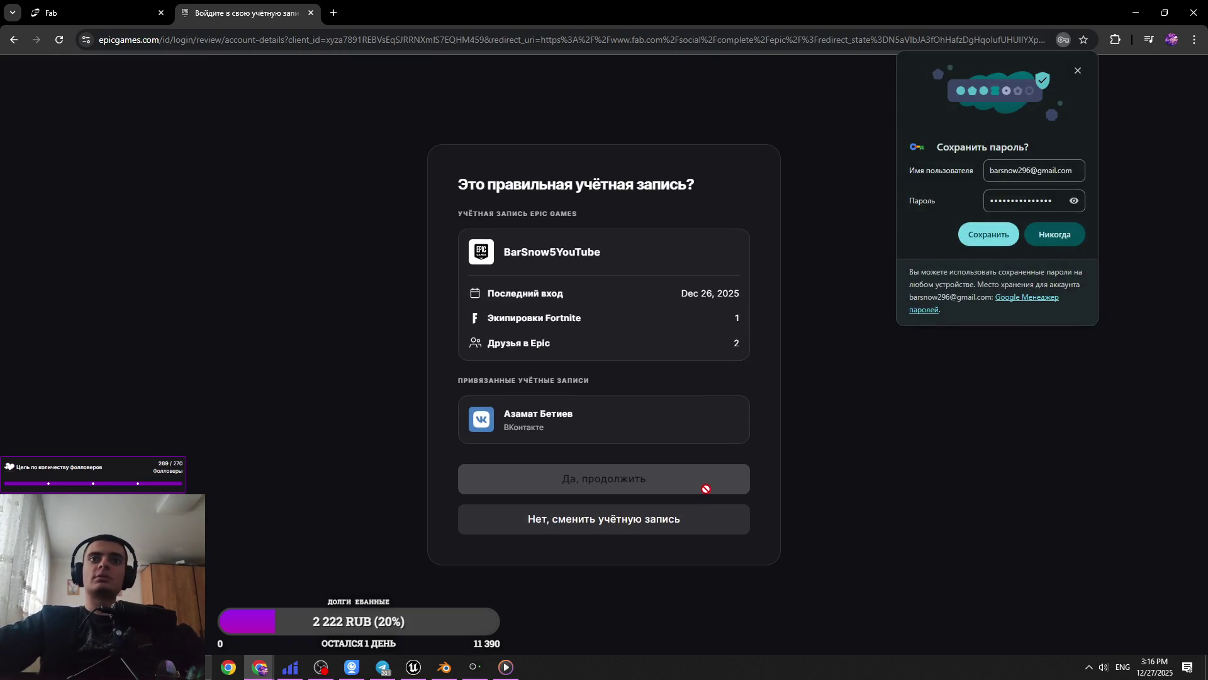
left_click(1076, 71)
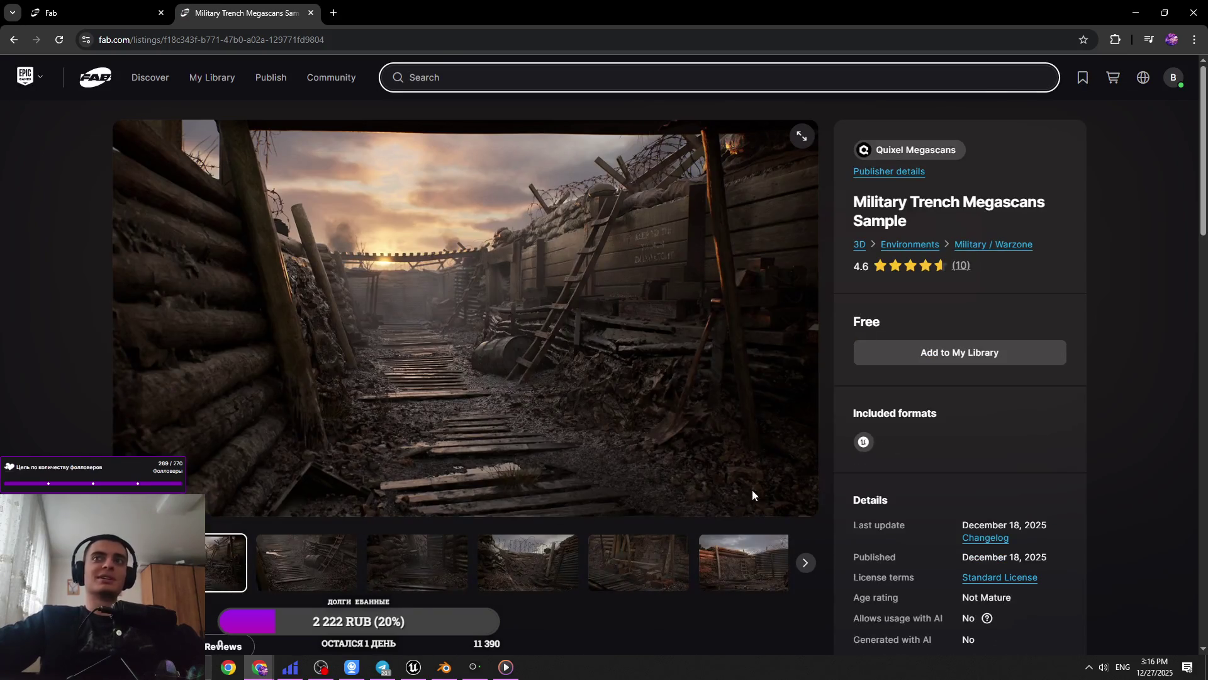
left_click(1025, 353)
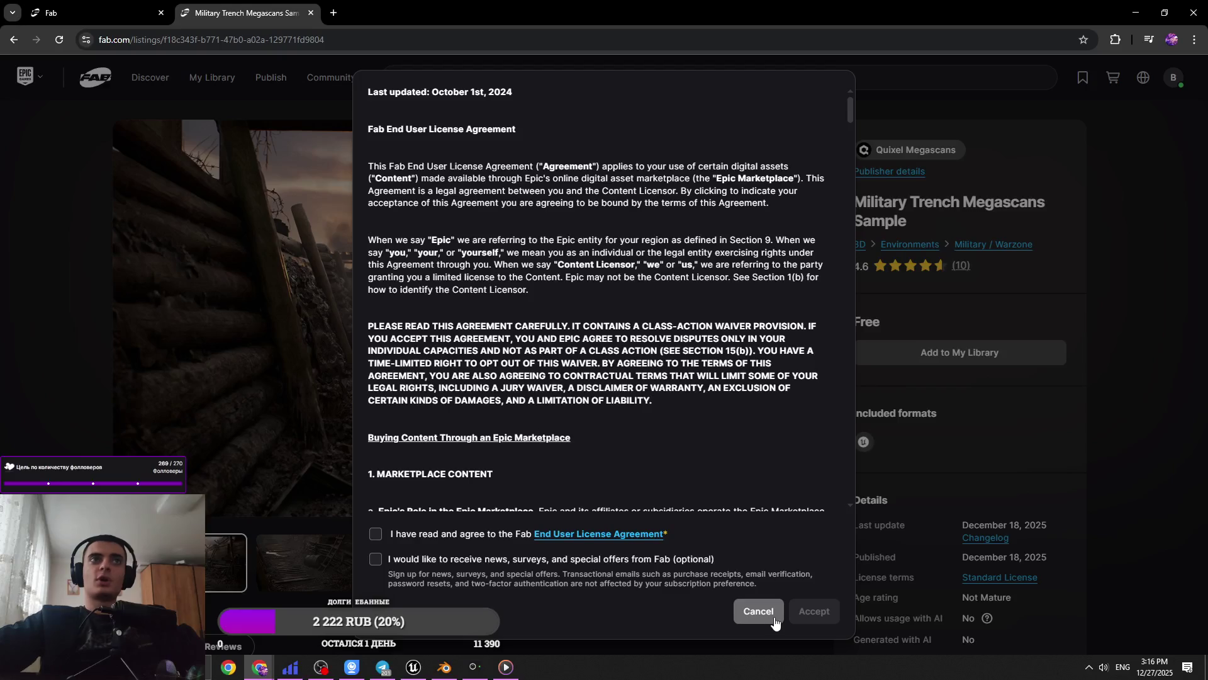
Agree to the Fab license agreement and browse the trench preview images, including the barbed wire shot
scroll(440, 463, "down", 10)
left_click(546, 526)
left_click(814, 611)
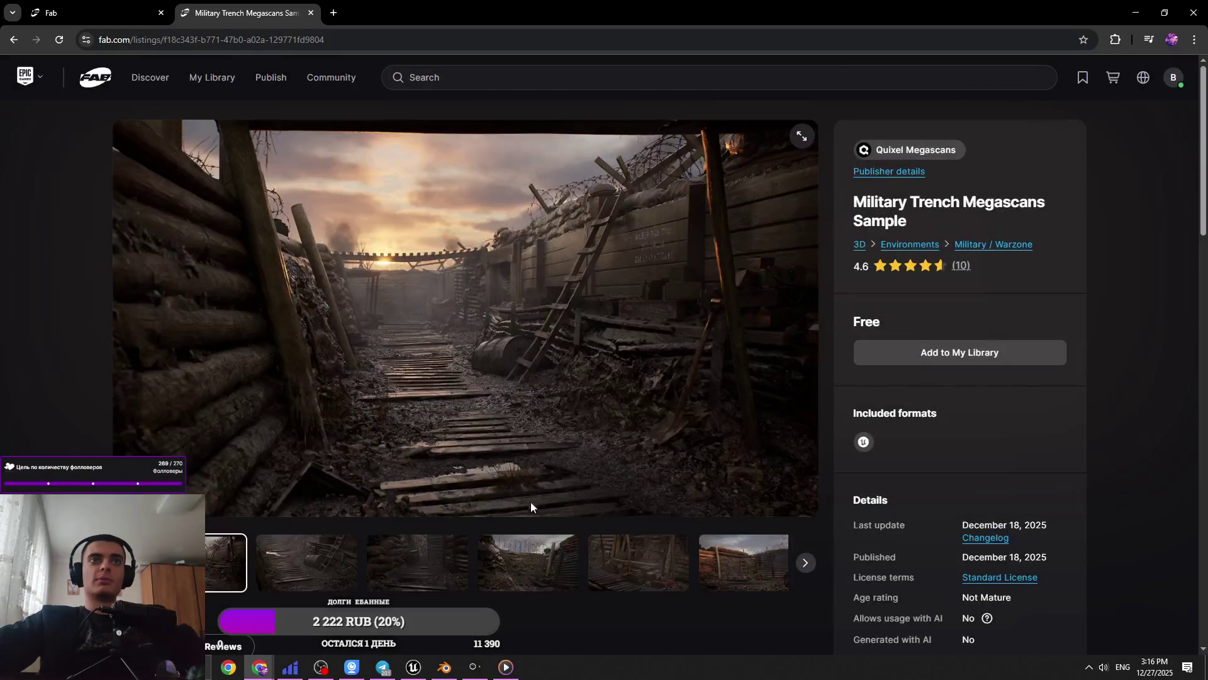
scroll(910, 348, "down", 3)
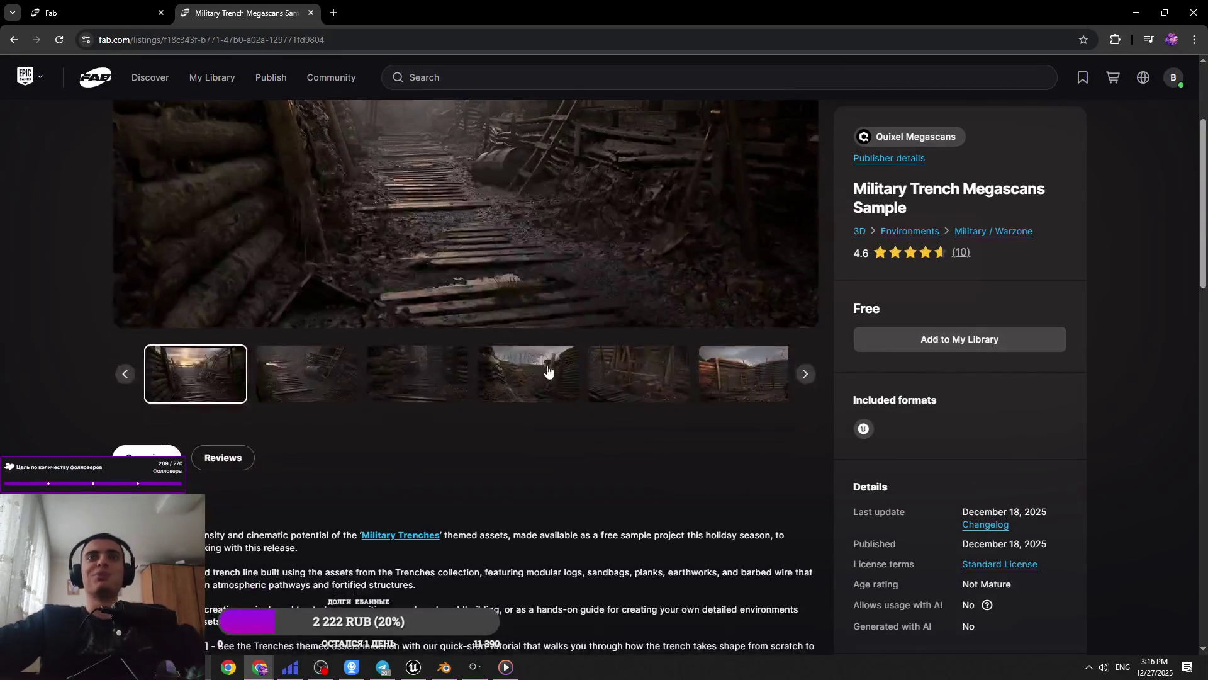
left_click(547, 371)
scroll(547, 475, "up", 3)
left_click(528, 569)
left_click(699, 582)
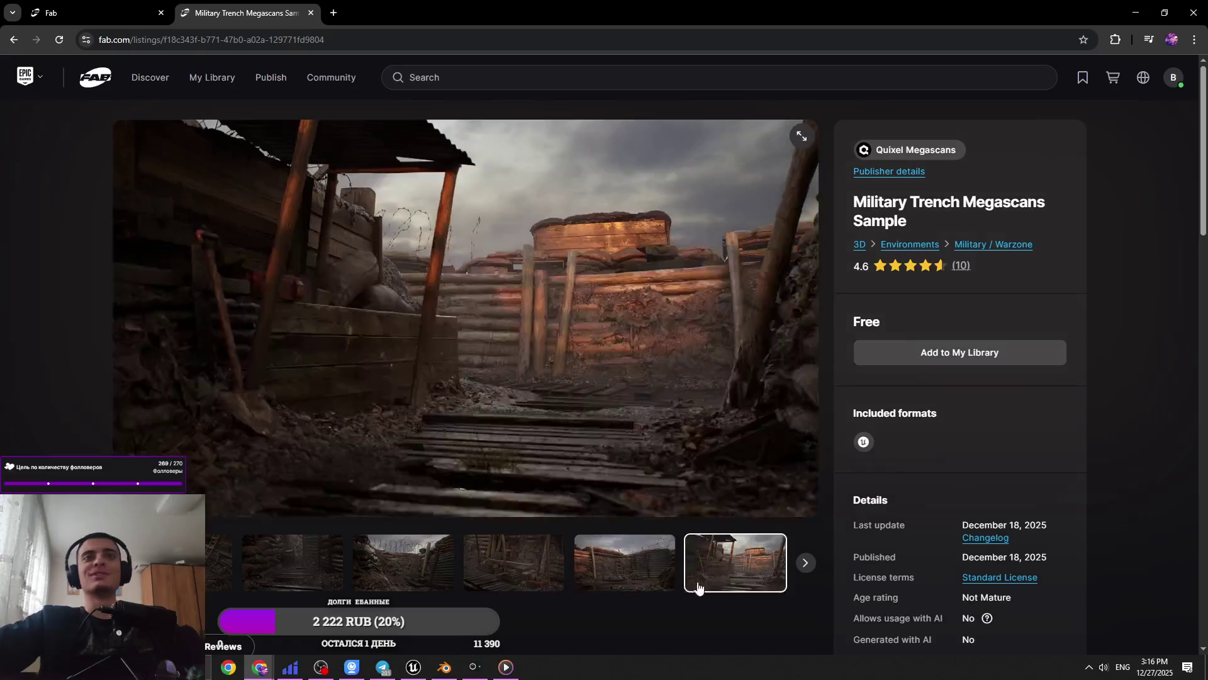
Accept the license to add Military Trench Megascans Sample to My Library, then return to its listing
left_click(1036, 357)
left_click(376, 534)
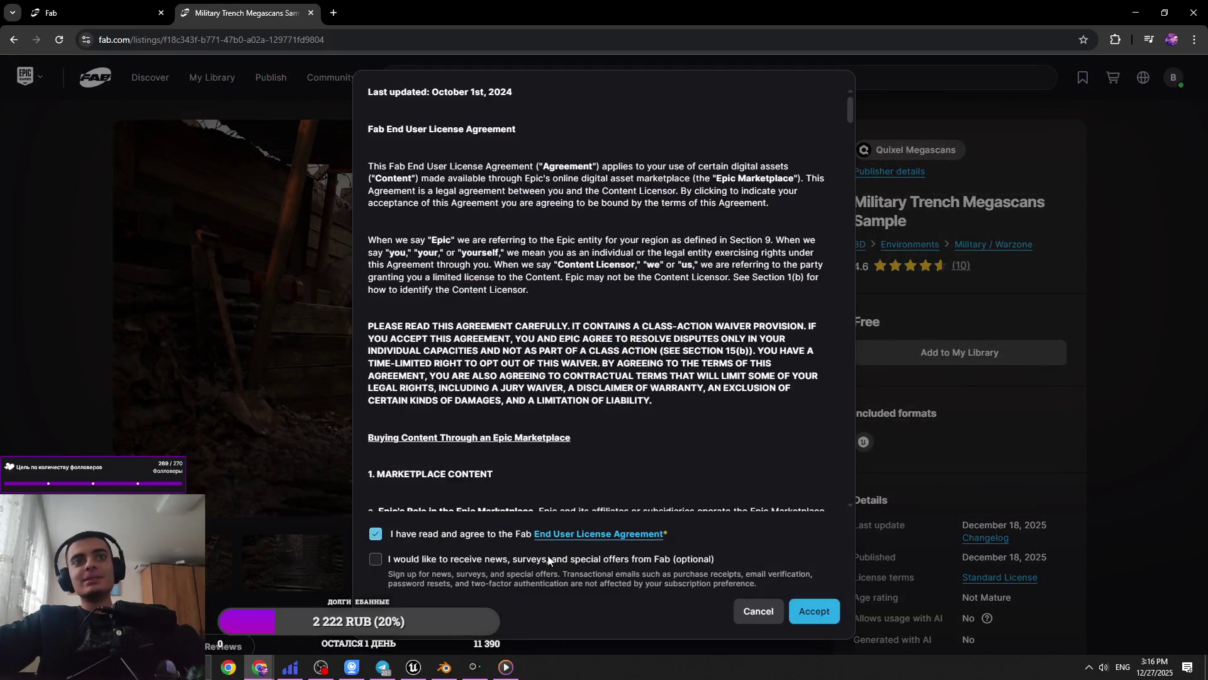
left_click(815, 611)
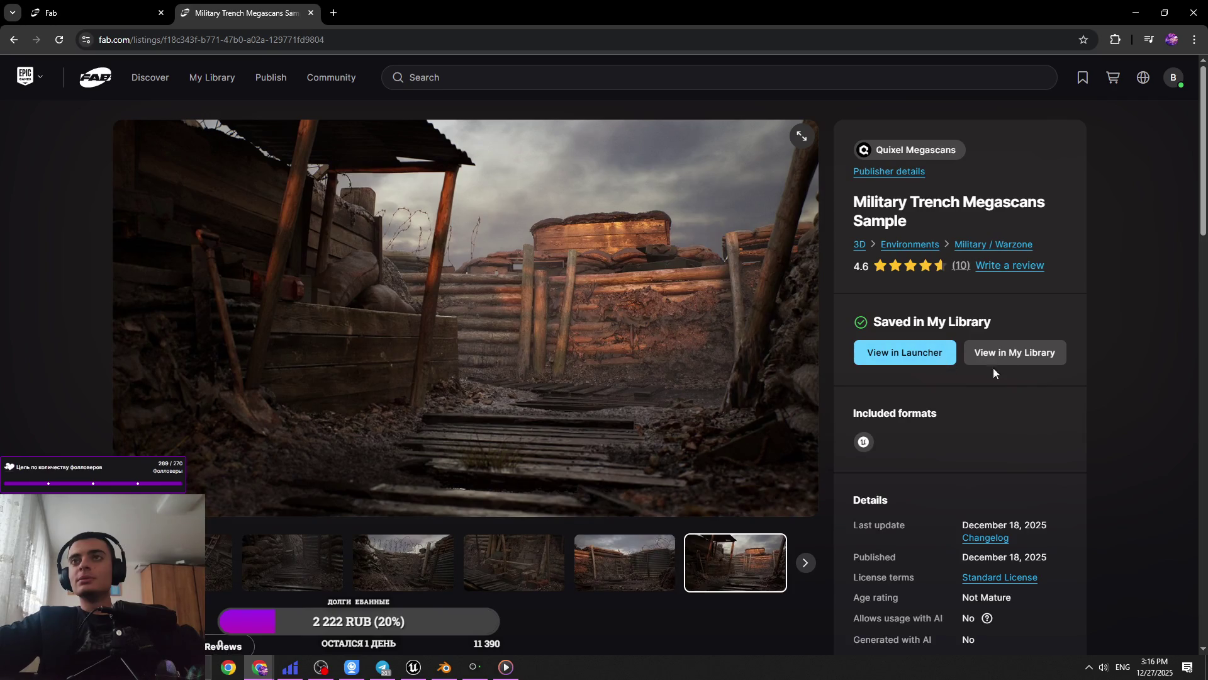
left_click(1014, 363)
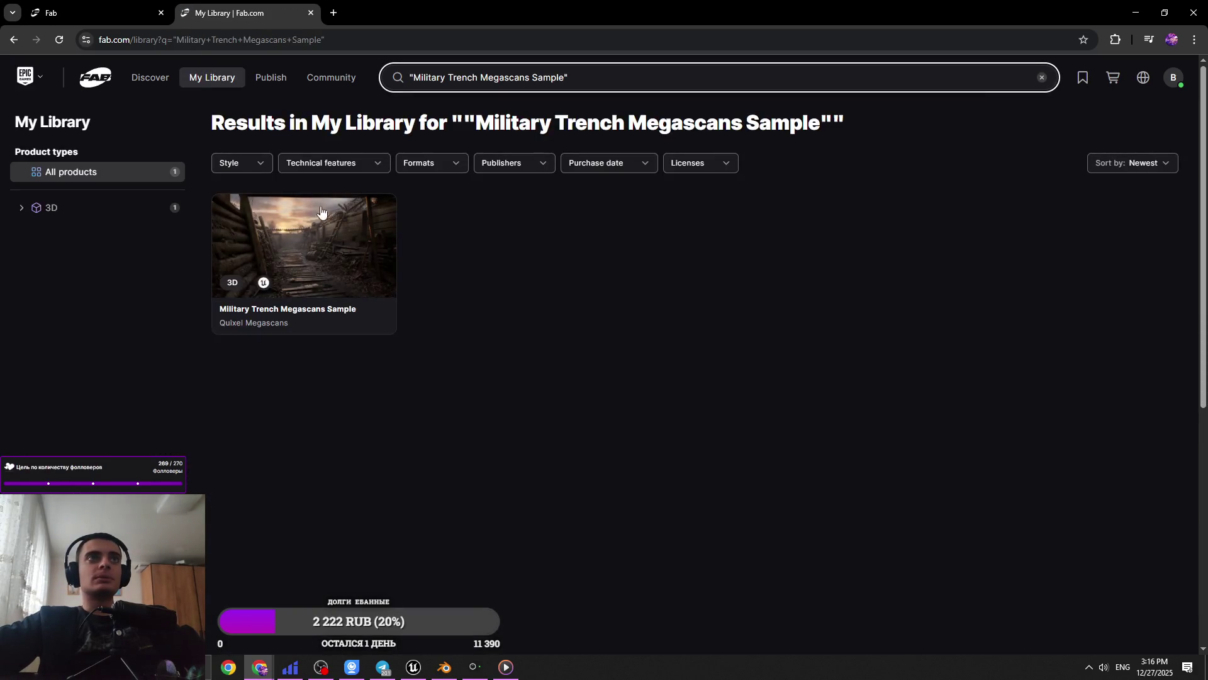
left_click(335, 245)
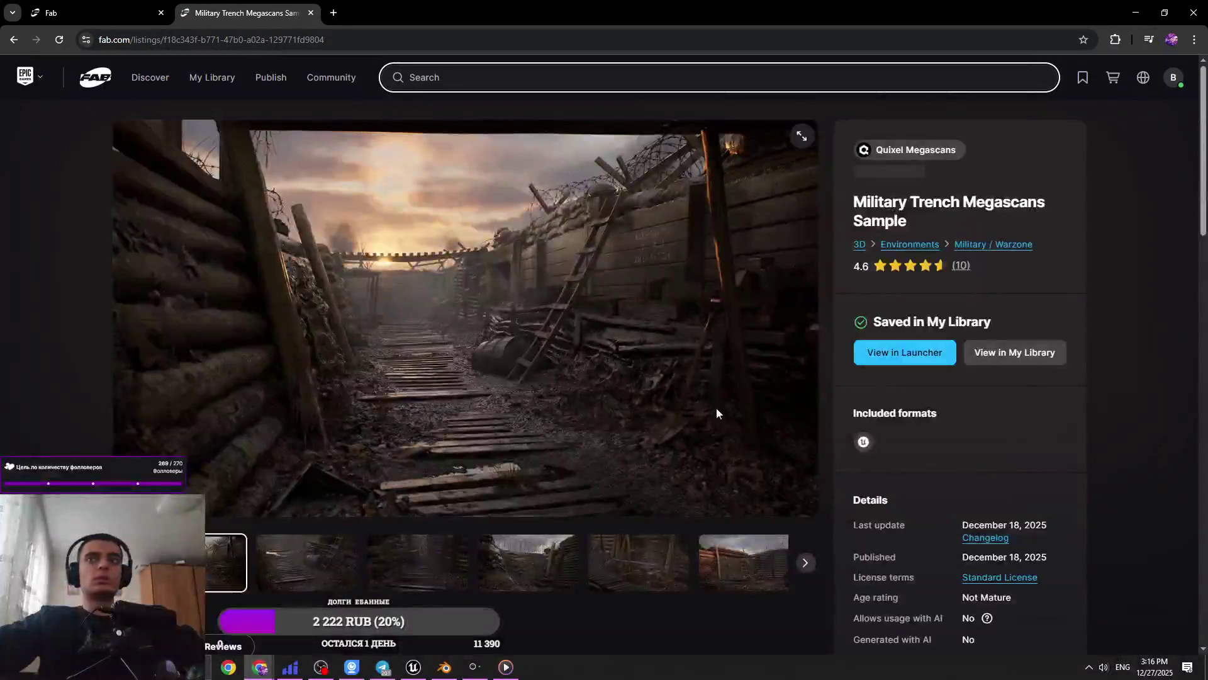
Check the trench sample's reviews, cancel the Open EpicGamesLauncher prompt, and minimize the browser and Blender
scroll(927, 451, "down", 4)
scroll(799, 506, "up", 4)
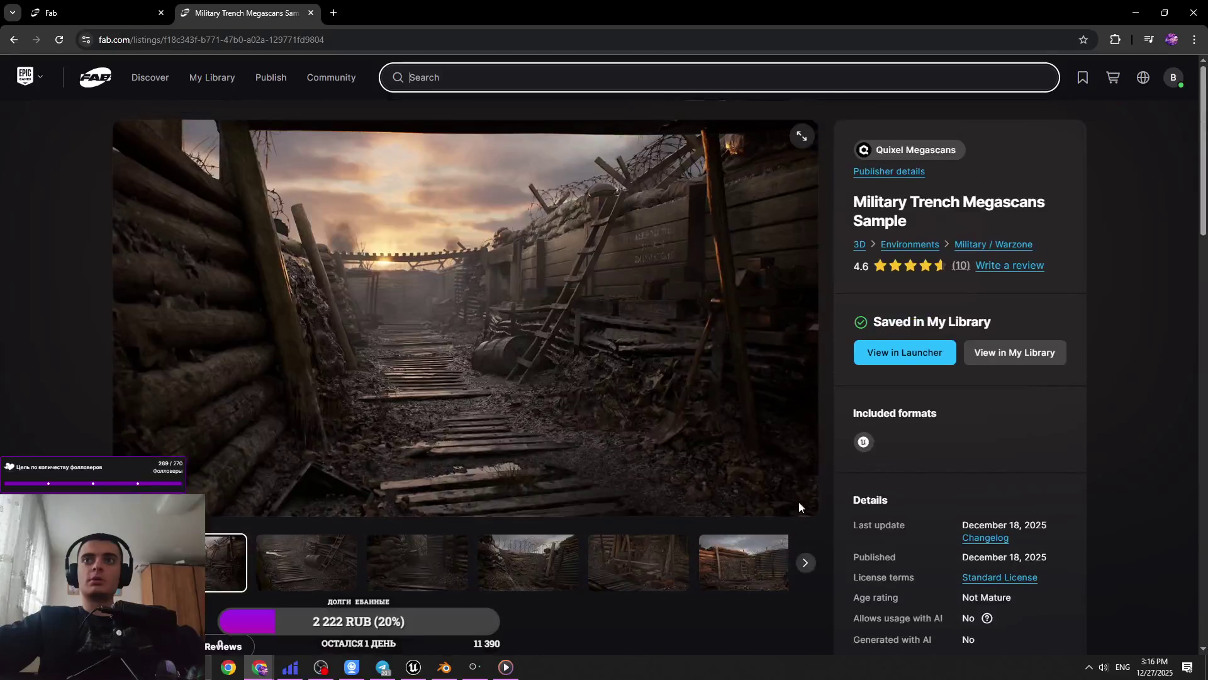
left_click(220, 645)
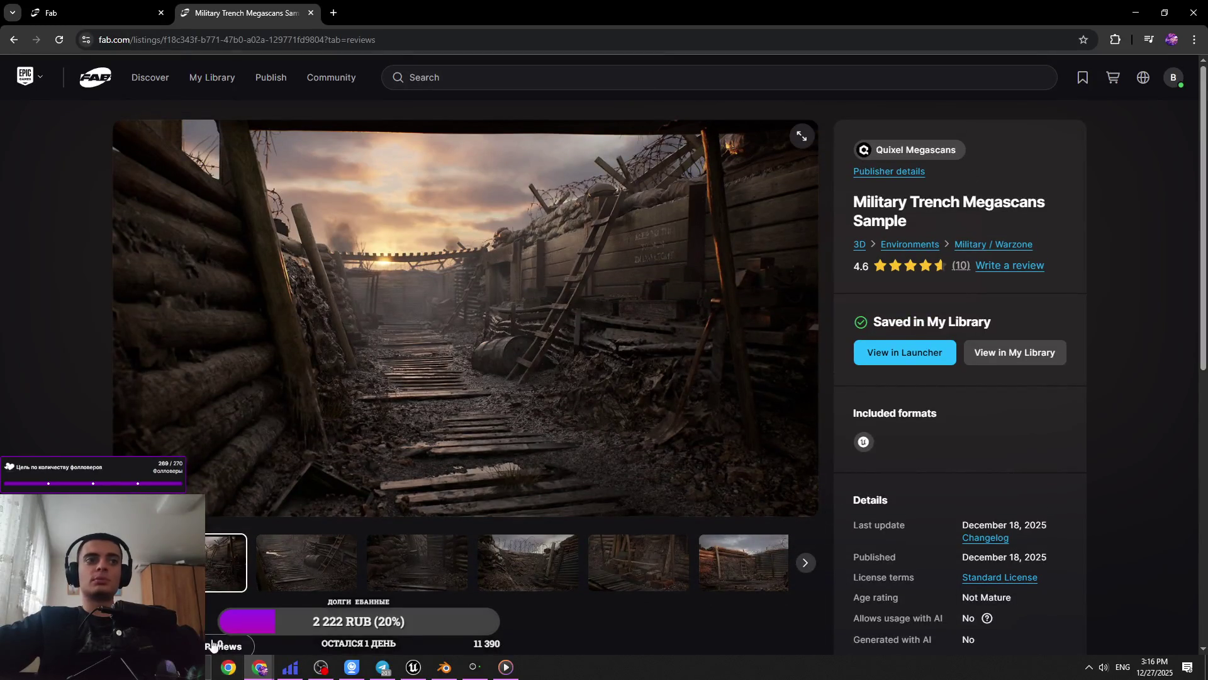
left_click(911, 353)
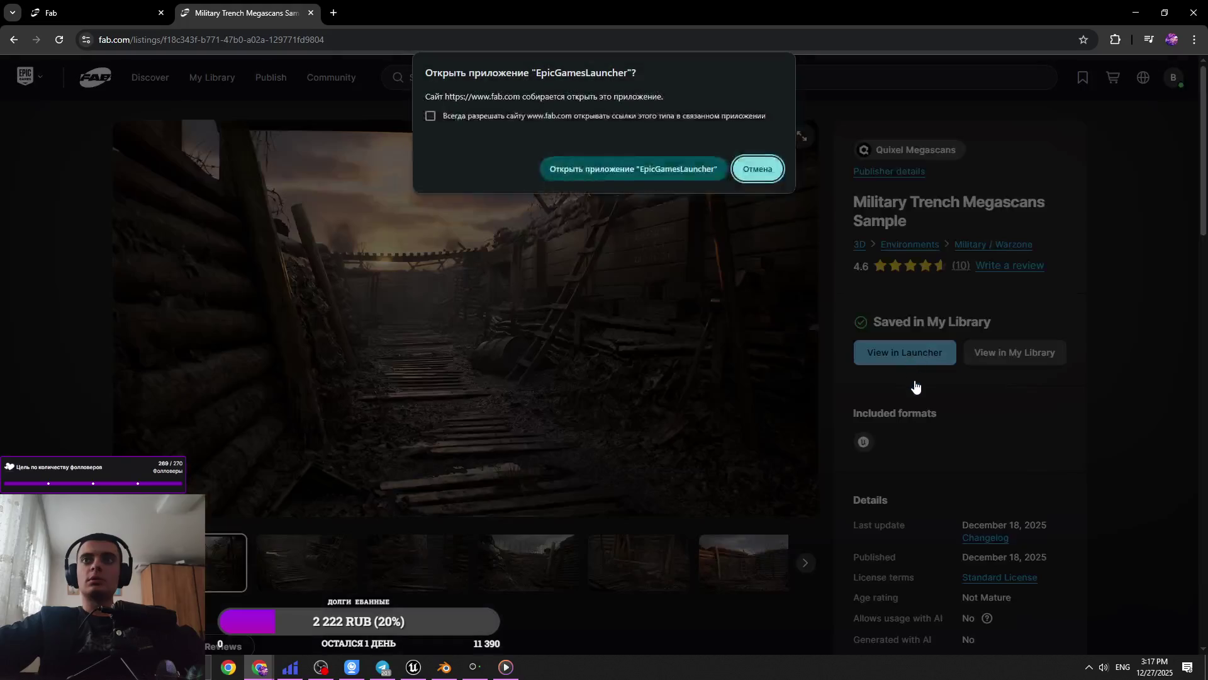
left_click(683, 182)
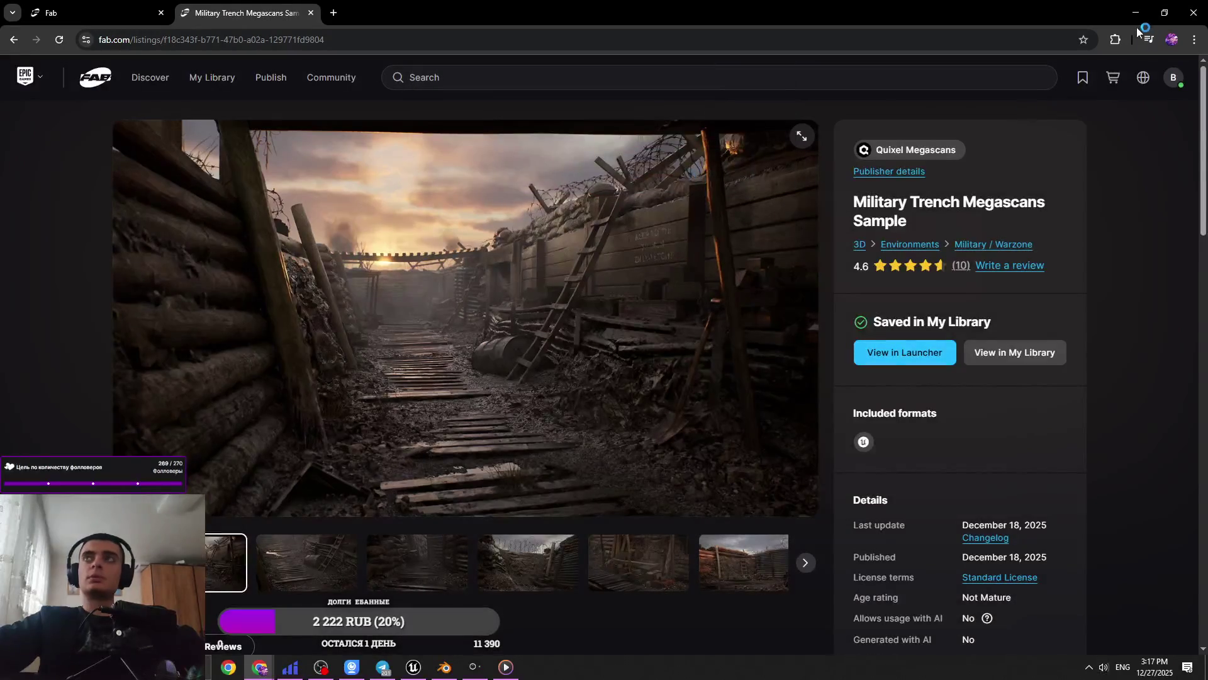
left_click(1136, 12)
left_click(1140, 7)
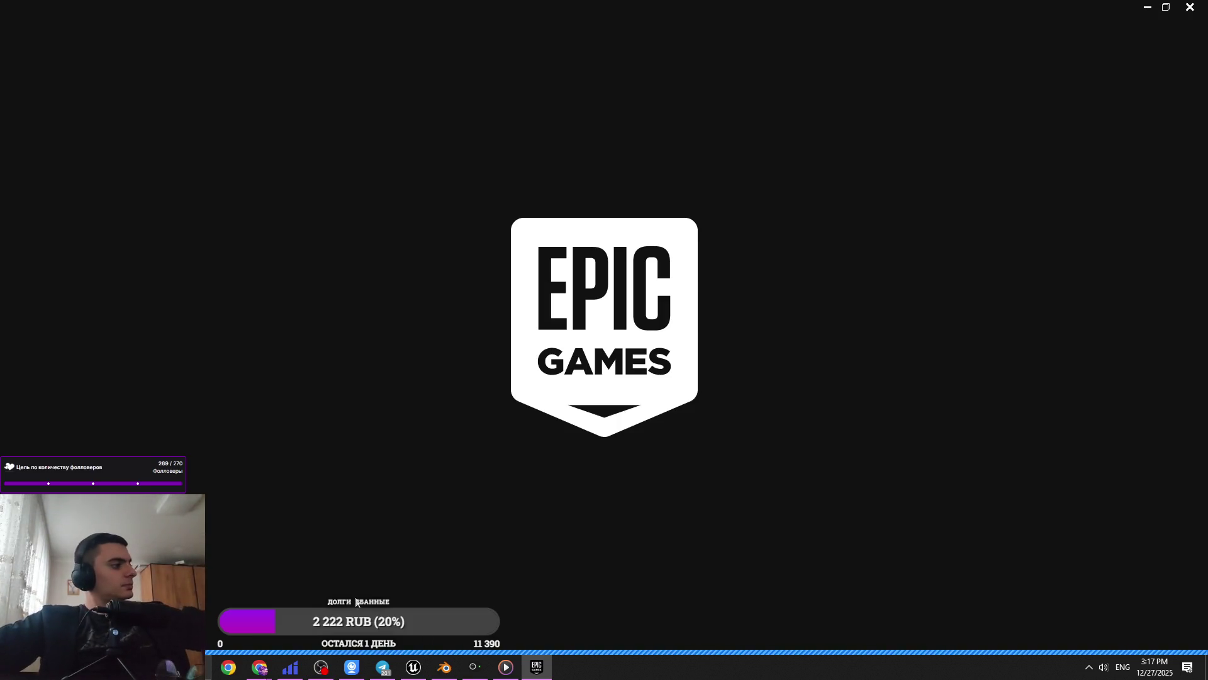
Bring the Epic Games Launcher forward and go from Библиотека to the Unreal Engine section
mouse_move(383, 667)
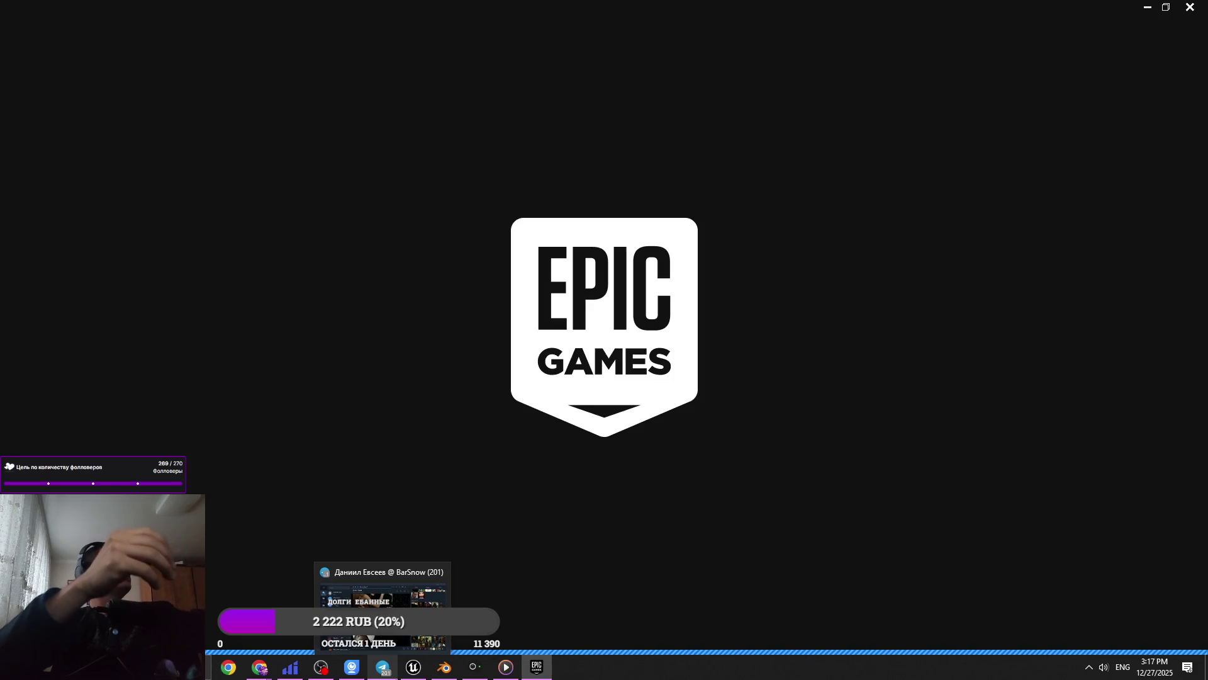
mouse_move(445, 668)
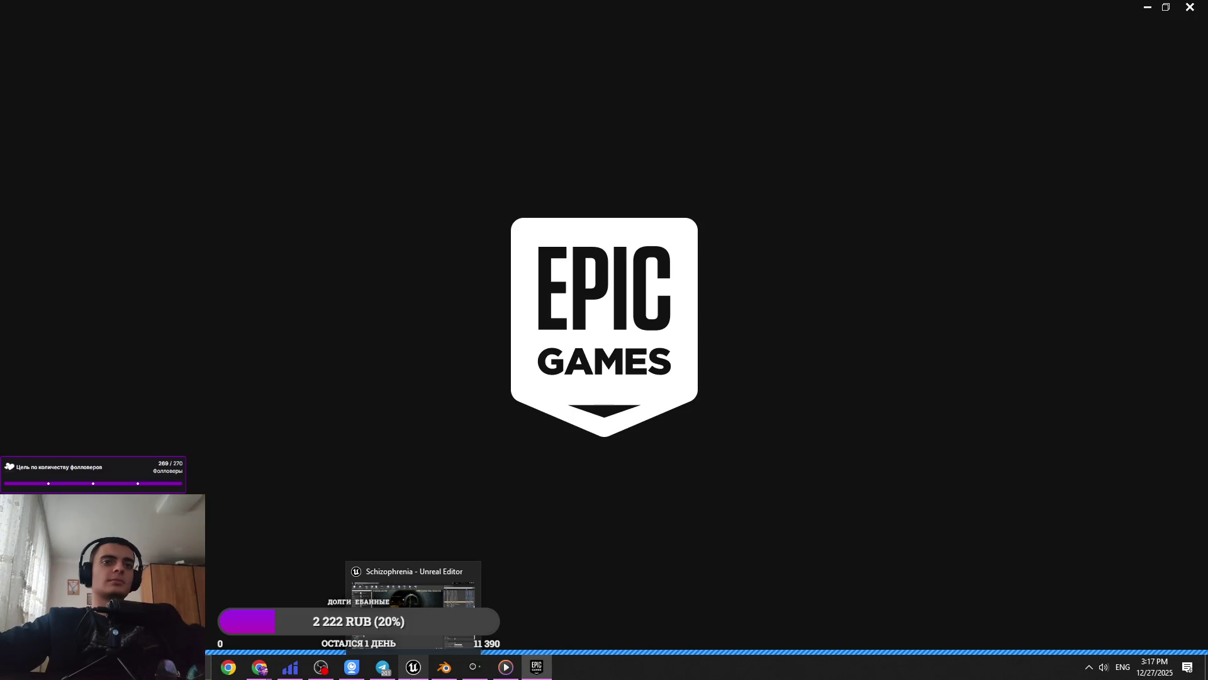
left_click(413, 667)
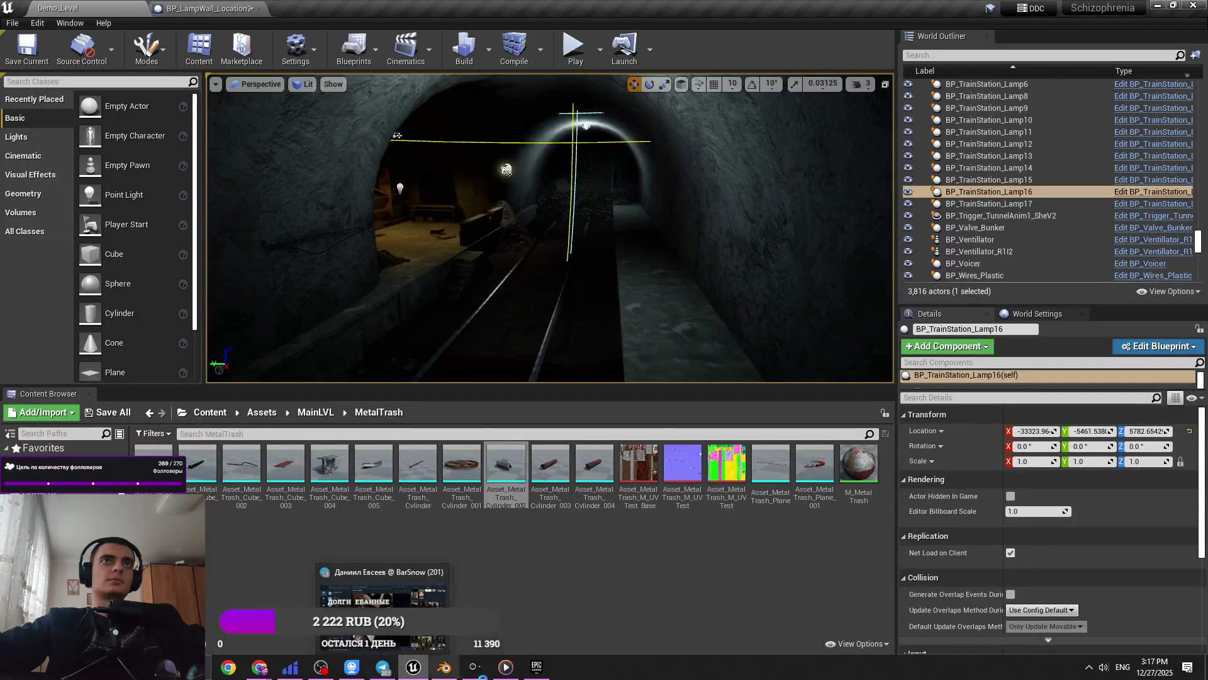
left_click(536, 667)
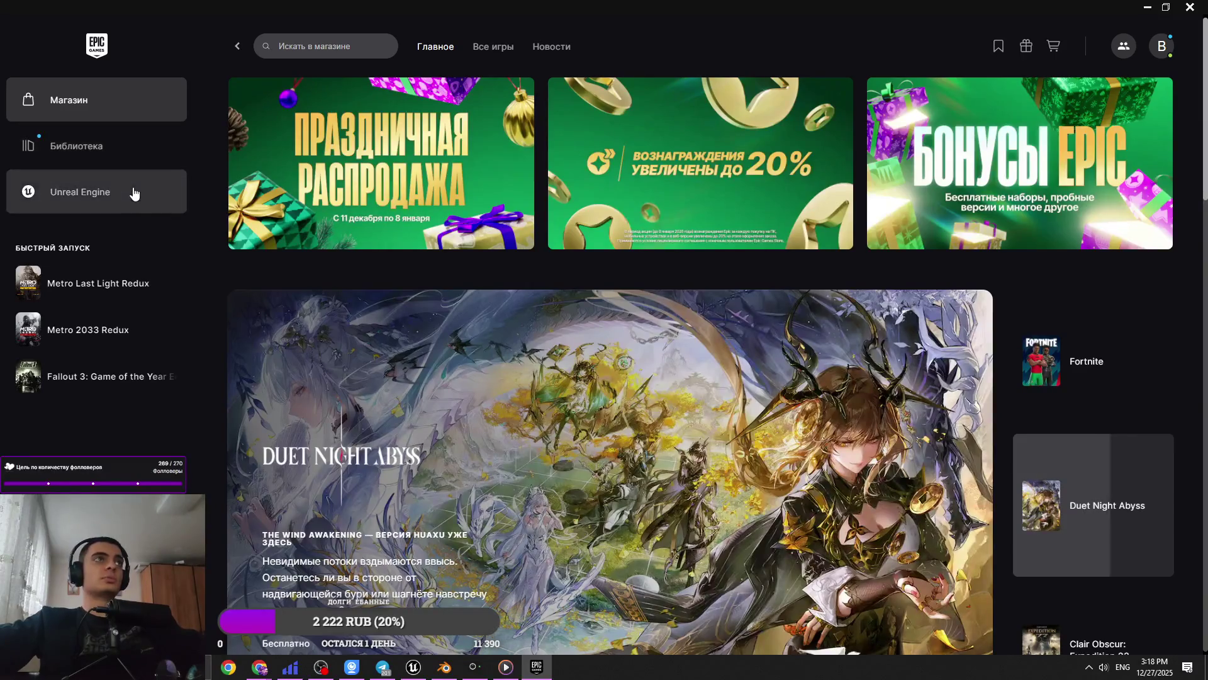
left_click(112, 144)
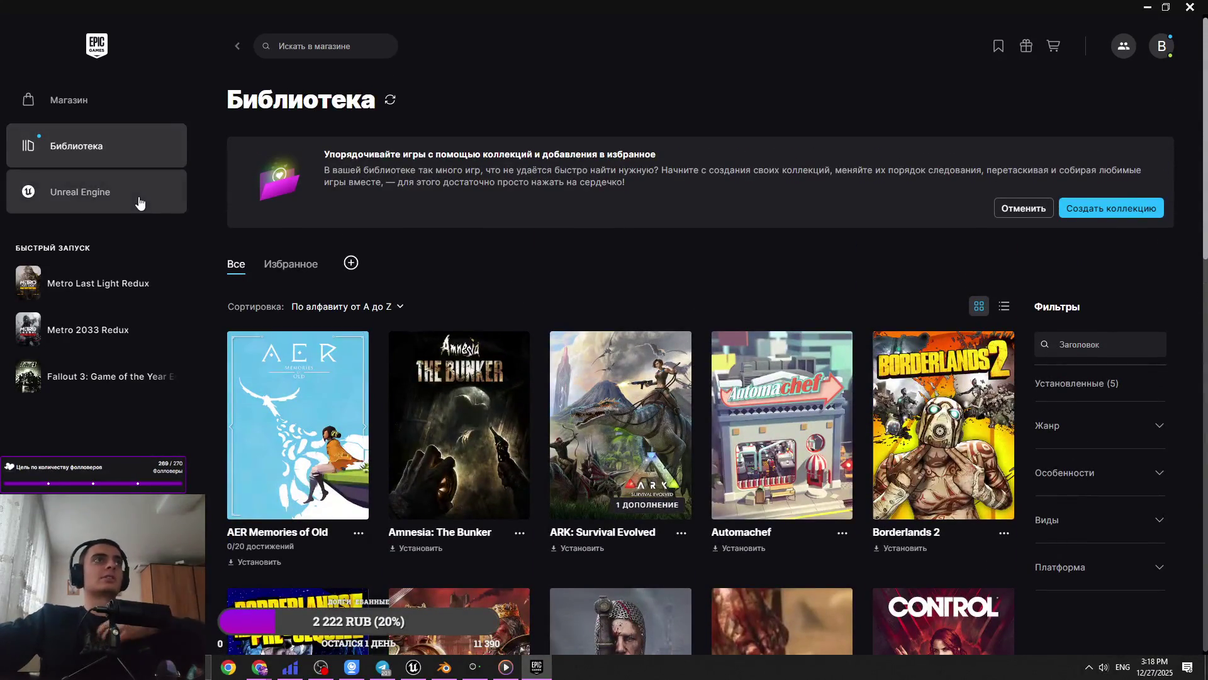
left_click(141, 205)
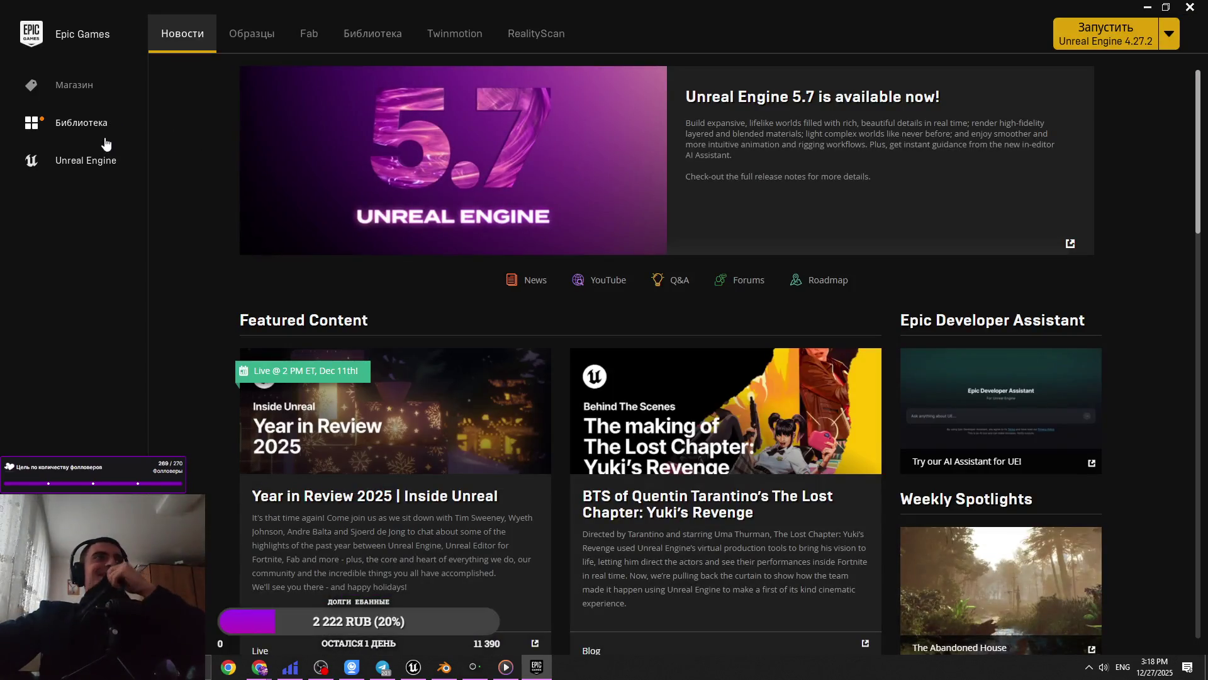
Revisit the Unreal Engine section and glance through its Библиотека, Образцы and Новости tabs
left_click(103, 132)
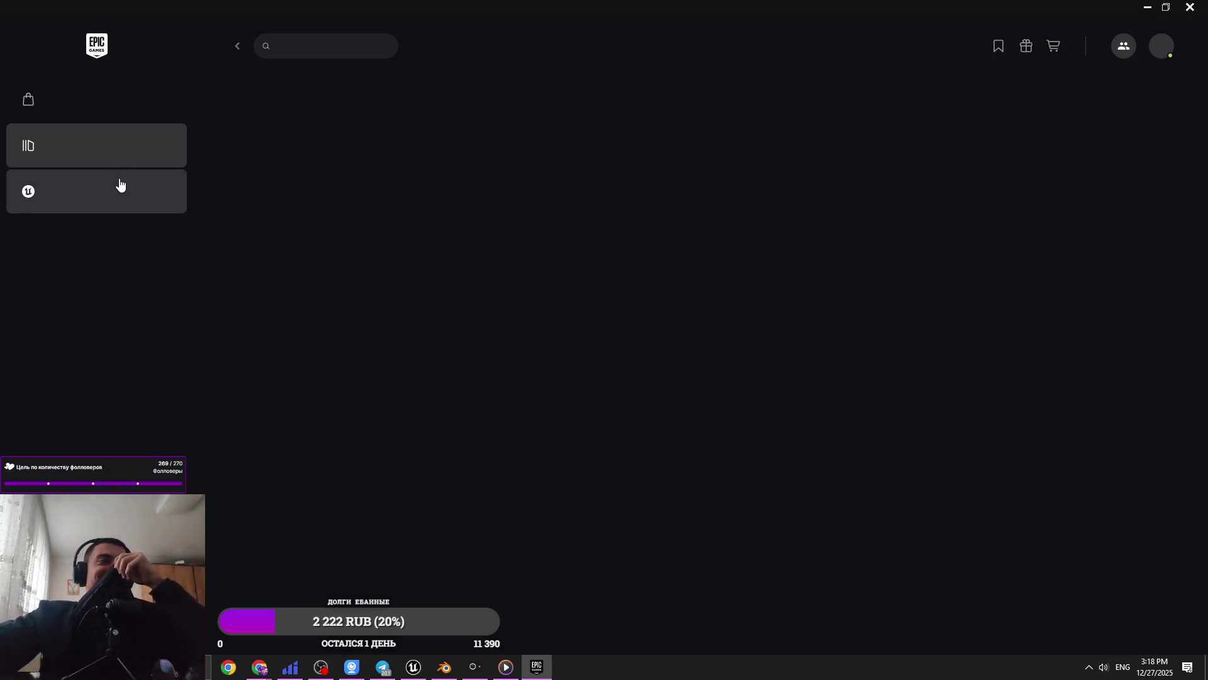
left_click(122, 187)
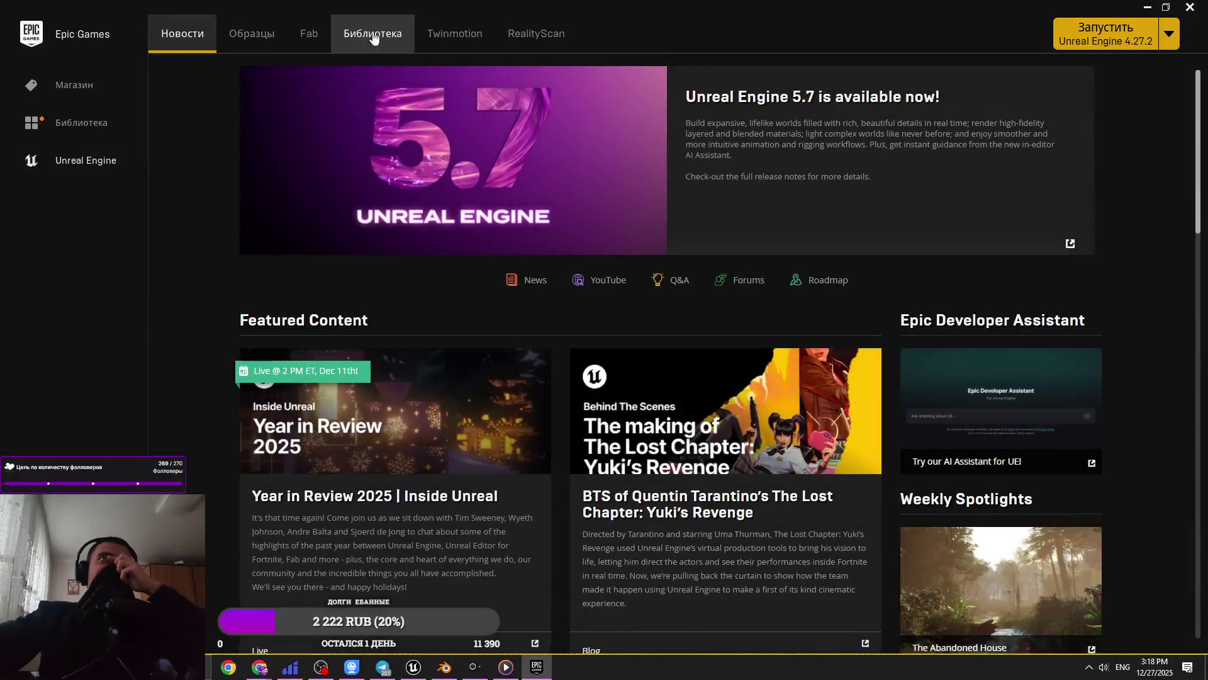
left_click(405, 36)
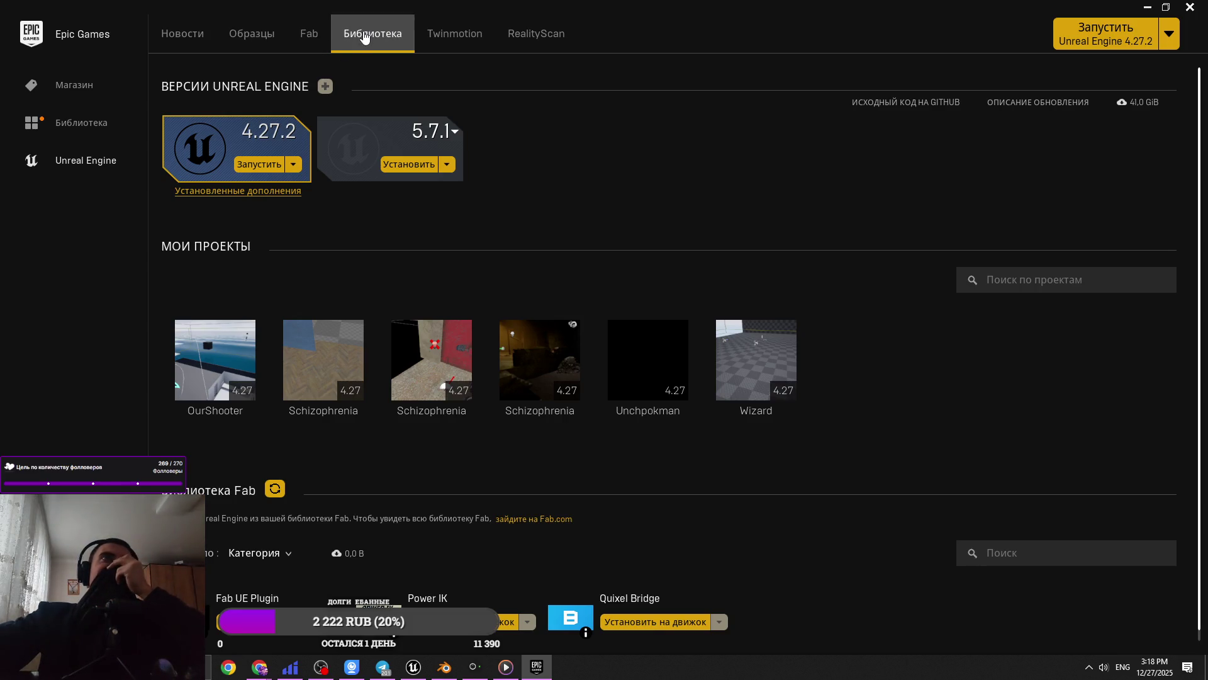
left_click(226, 36)
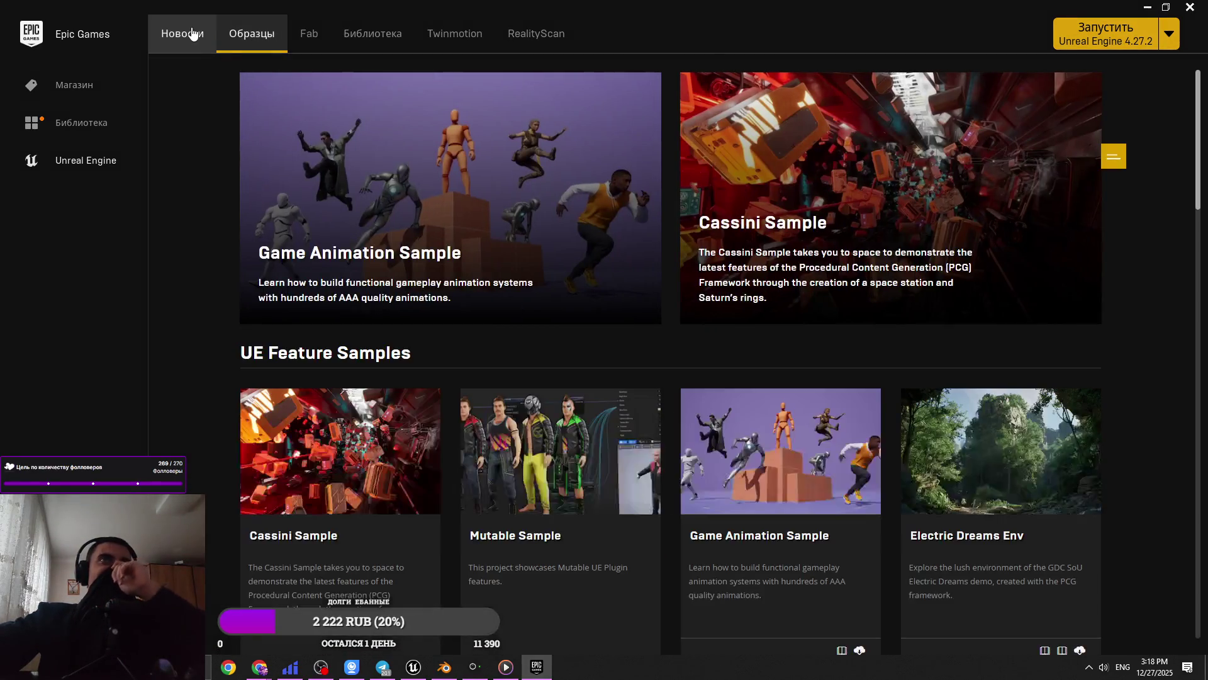
left_click(193, 34)
scroll(738, 428, "down", 10)
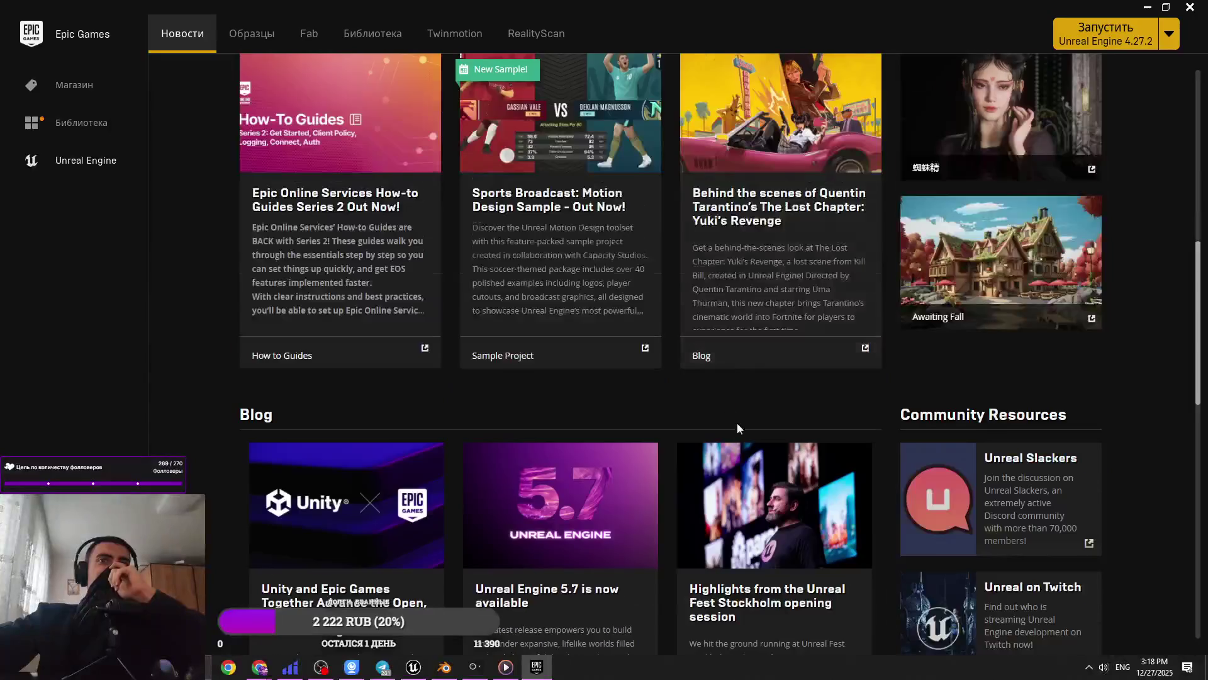
scroll(1109, 507, "down", 6)
scroll(1126, 514, "up", 15)
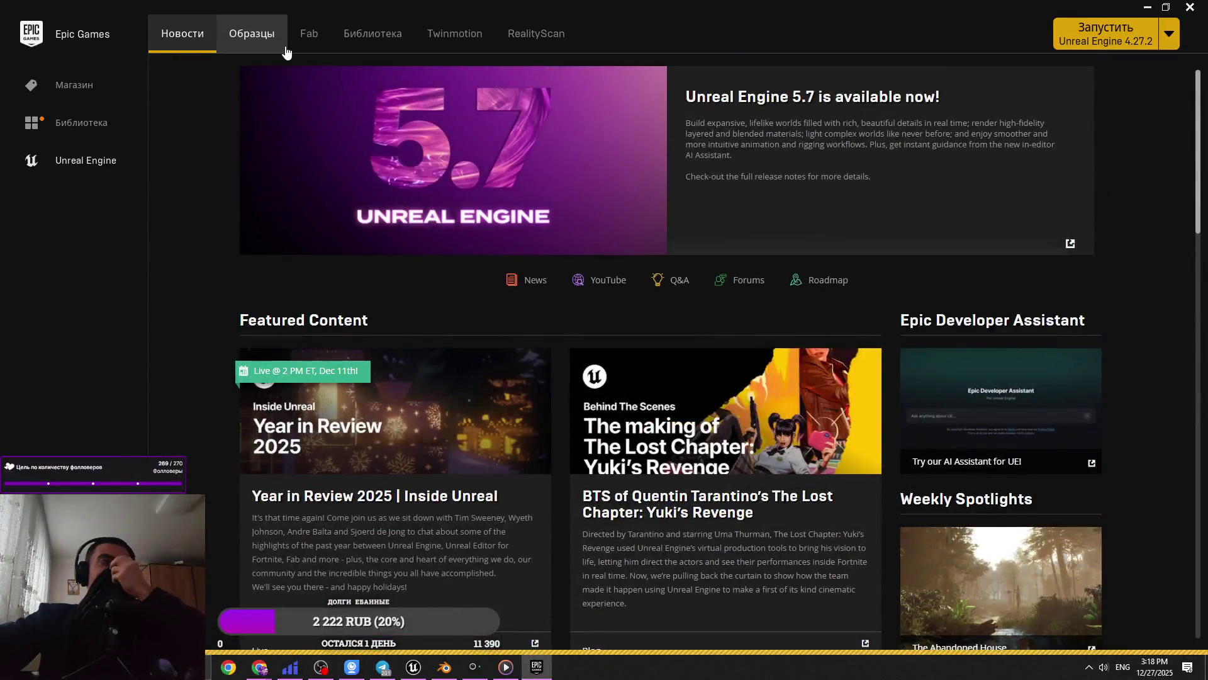
Scroll through the Unreal Engine sample projects, then check the installed engine versions and projects
left_click(285, 51)
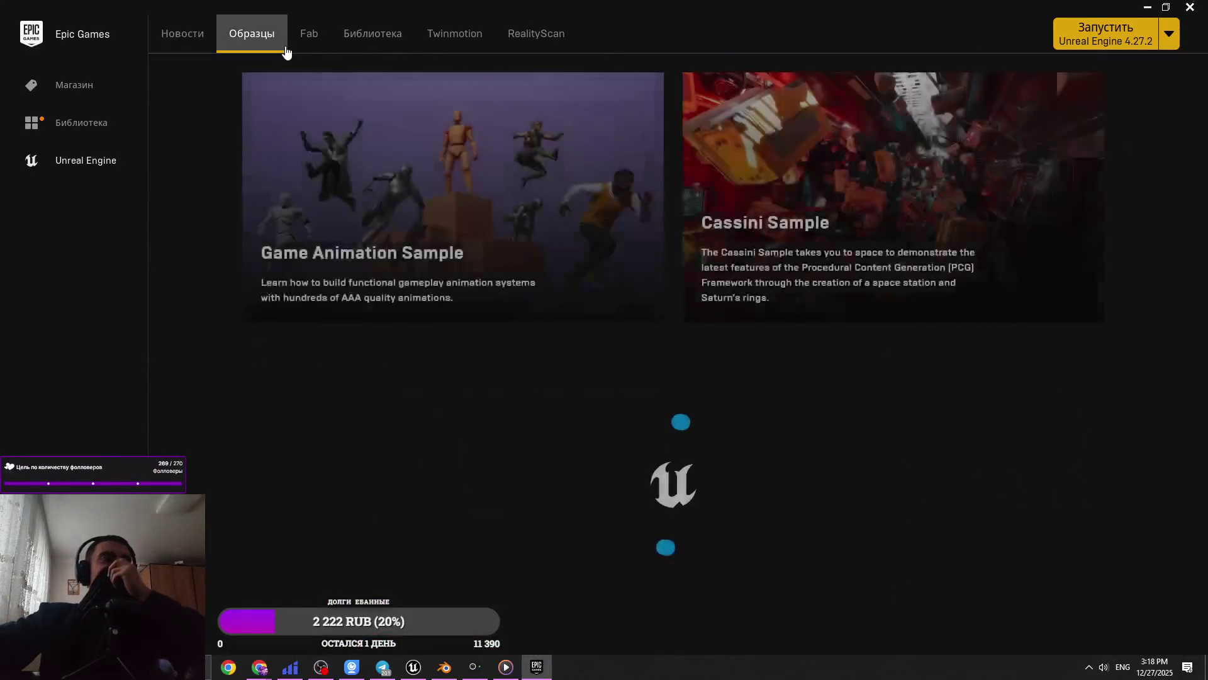
scroll(599, 305, "down", 10)
scroll(876, 420, "up", 3)
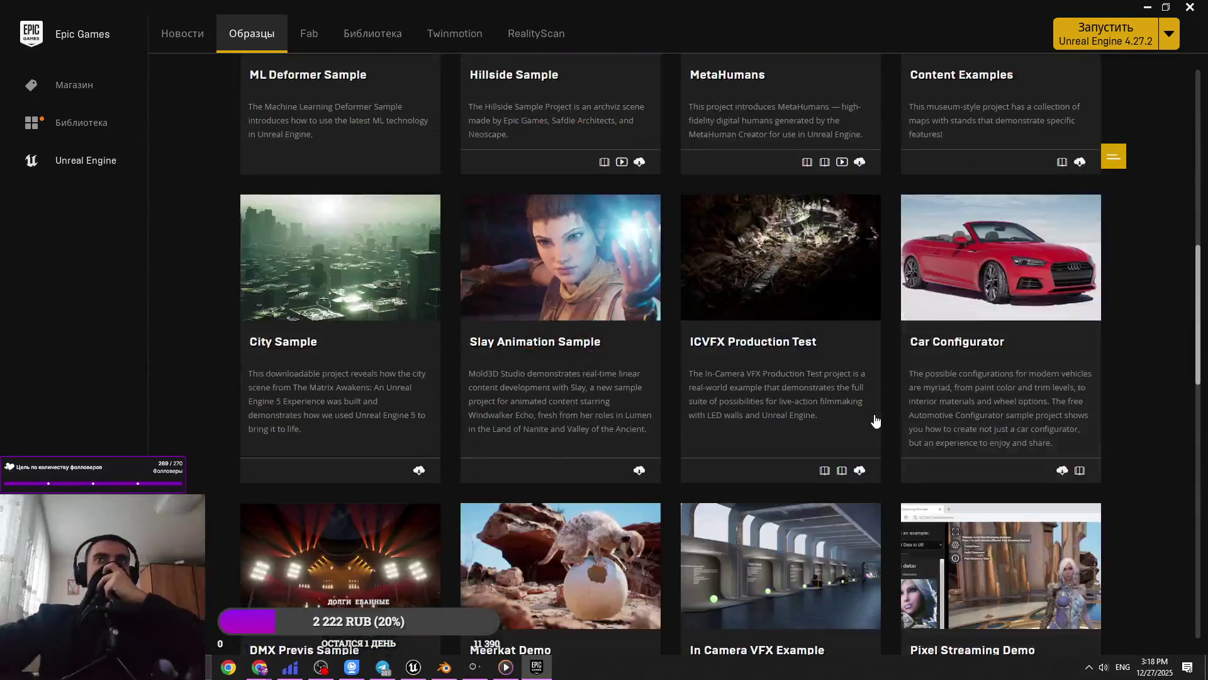
scroll(854, 353, "down", 10)
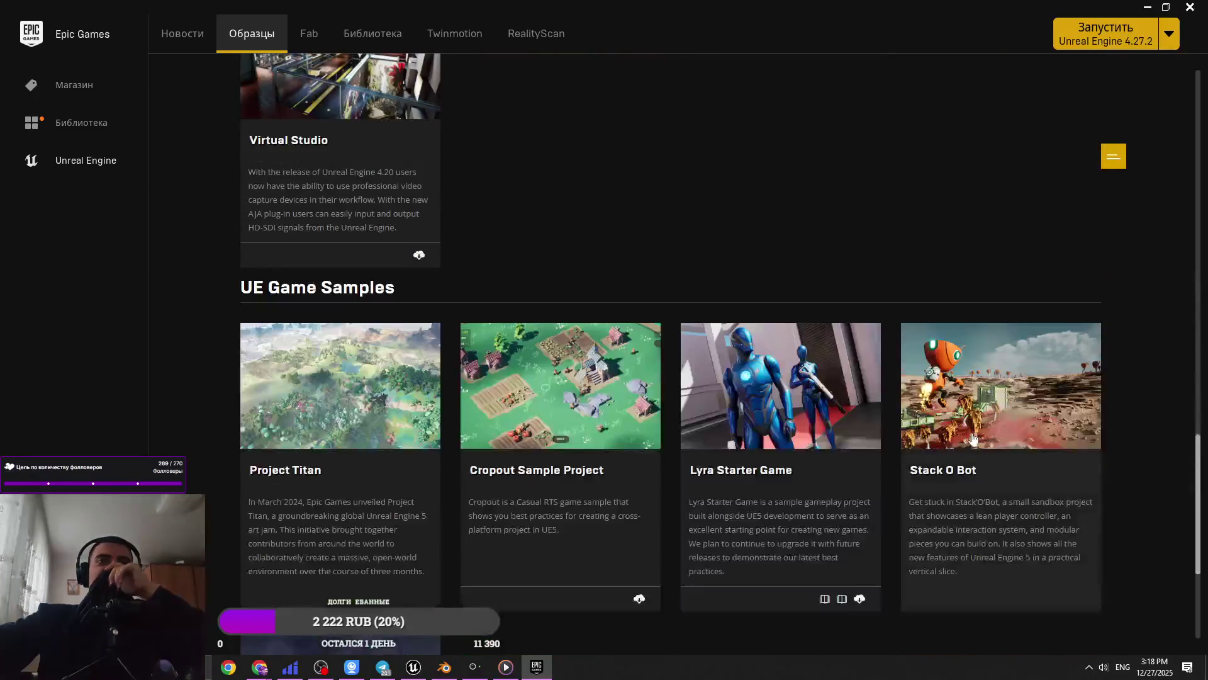
scroll(1133, 441, "down", 4)
scroll(1132, 442, "up", 4)
scroll(447, 92, "up", 5)
left_click(387, 37)
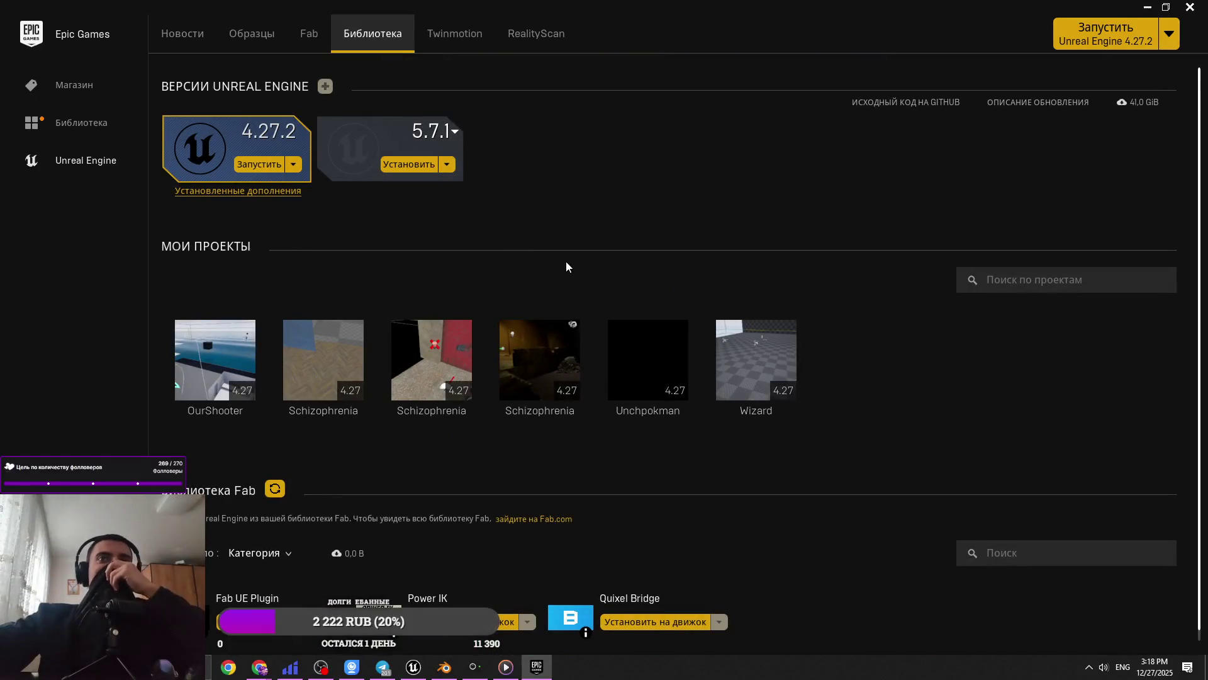
scroll(566, 262, "down", 1)
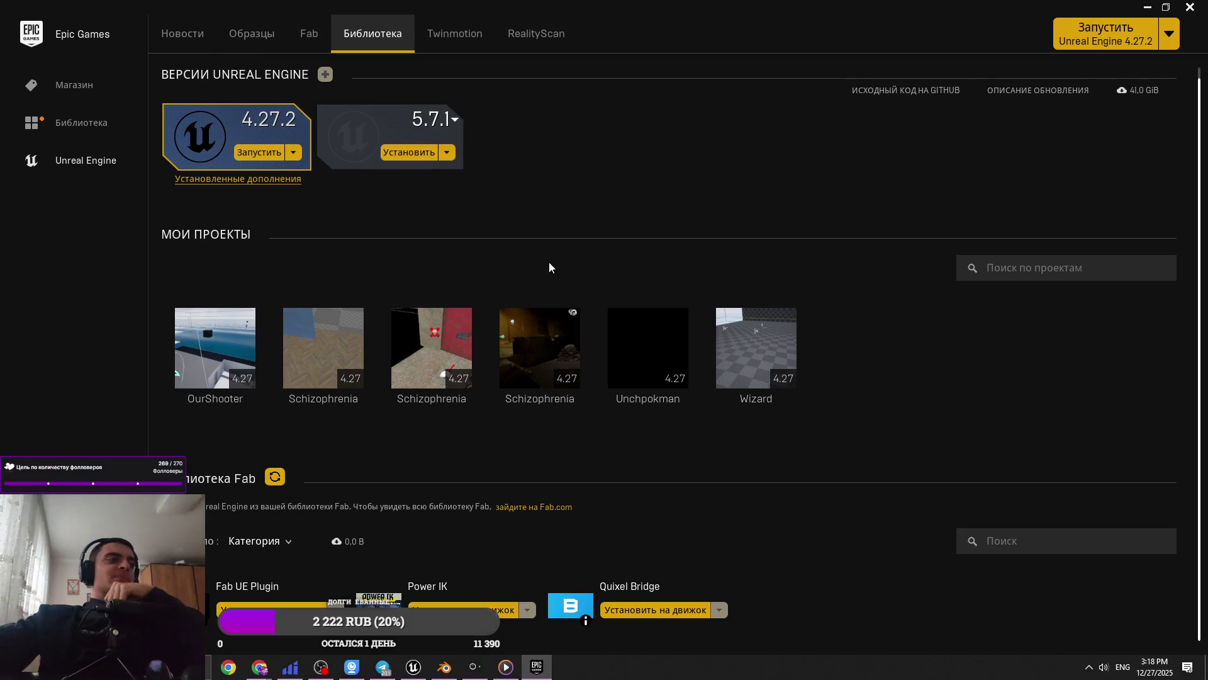
View the Twinmotion and RealityScan pages, then return to engine 4.27.2 and My Projects
left_click(469, 35)
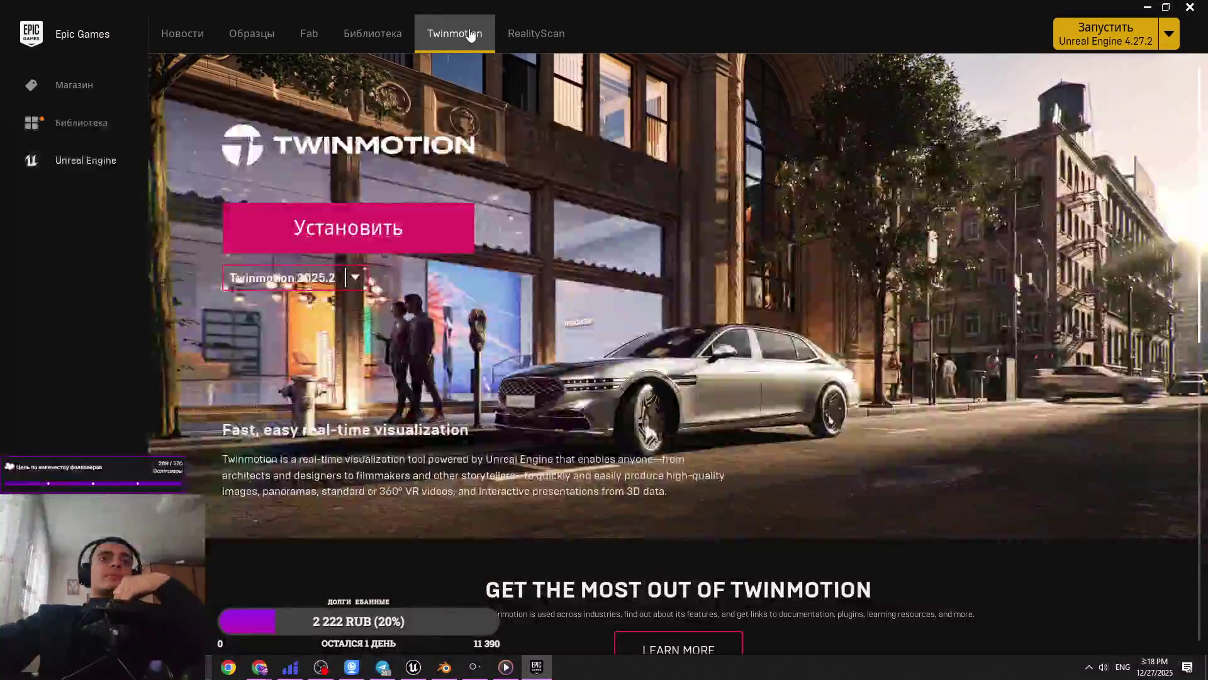
scroll(520, 221, "down", 5)
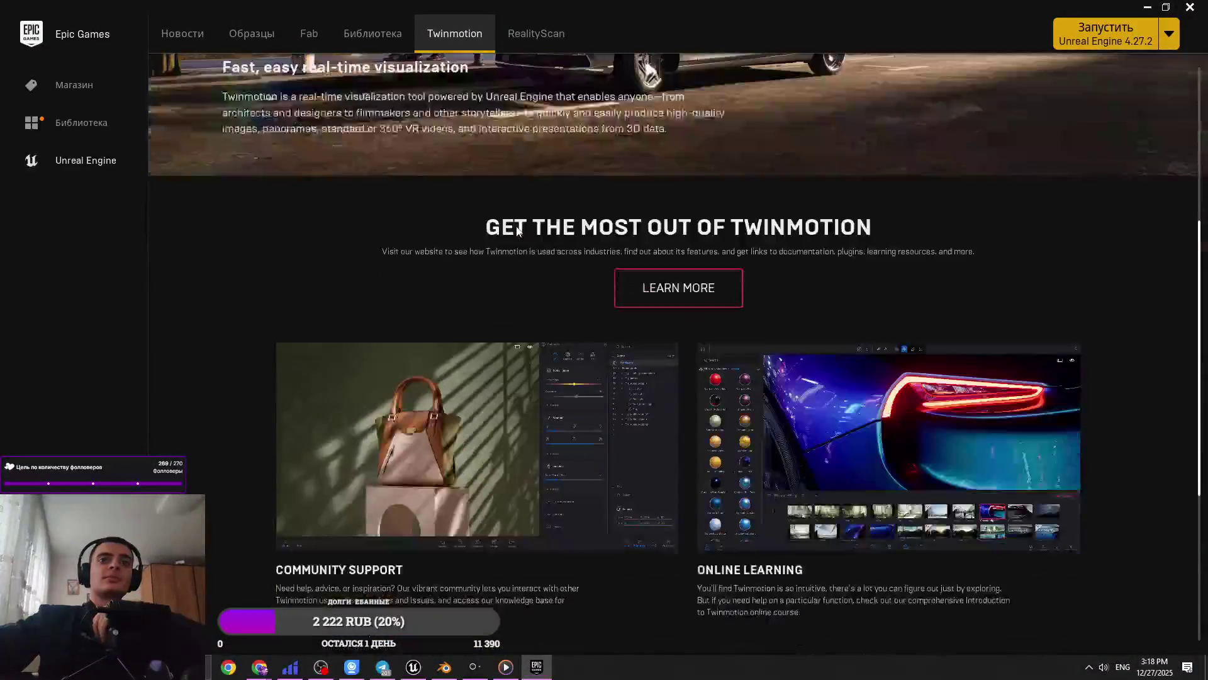
scroll(517, 231, "down", 1)
scroll(1198, 365, "up", 7)
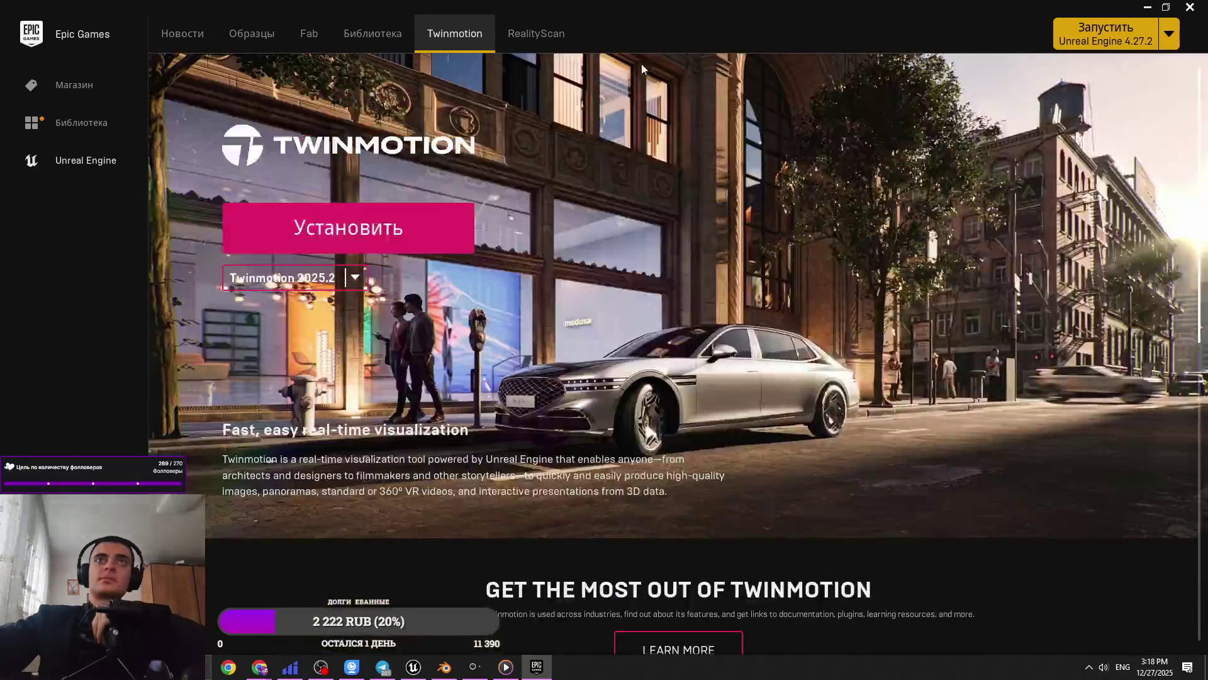
left_click(545, 47)
left_click(410, 41)
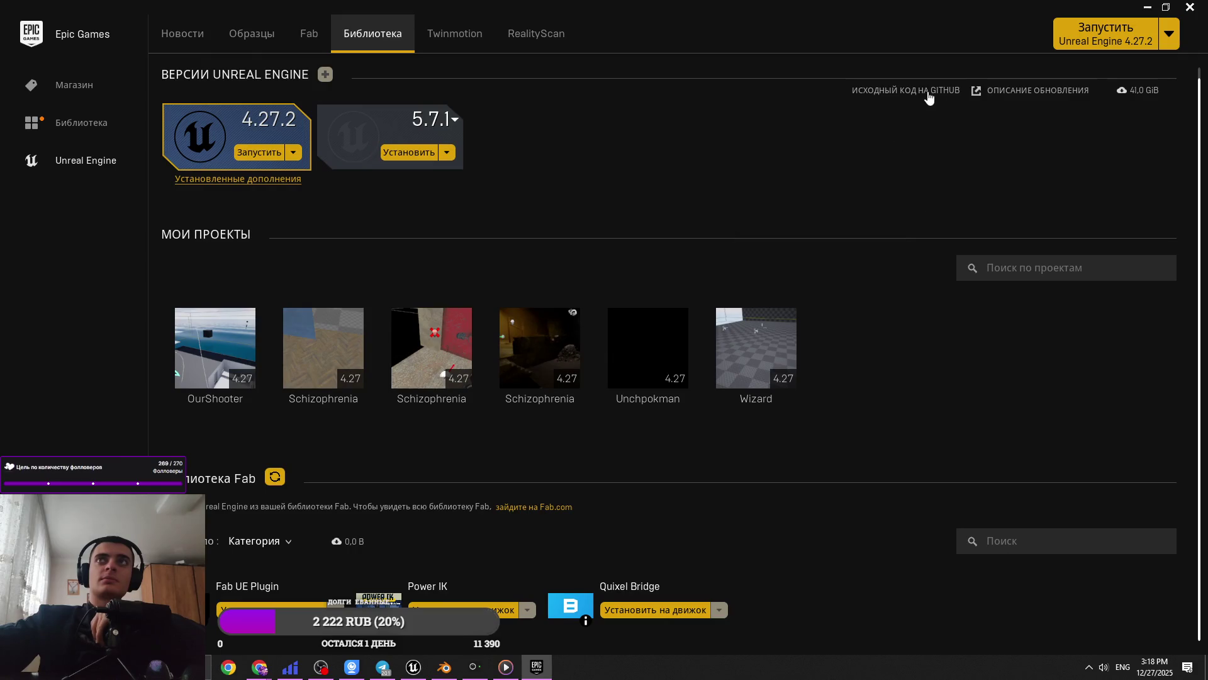
scroll(862, 410, "up", 1)
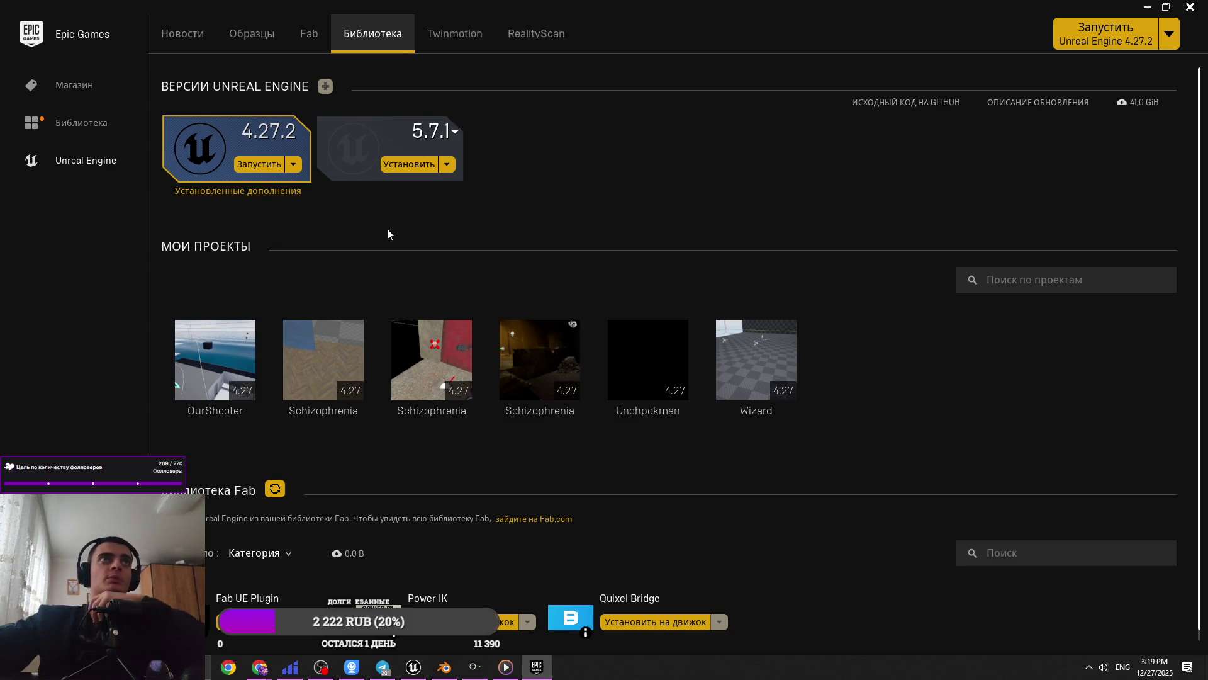
Open the main game library and toggle the Избранное favourites filter on and off
left_click(86, 129)
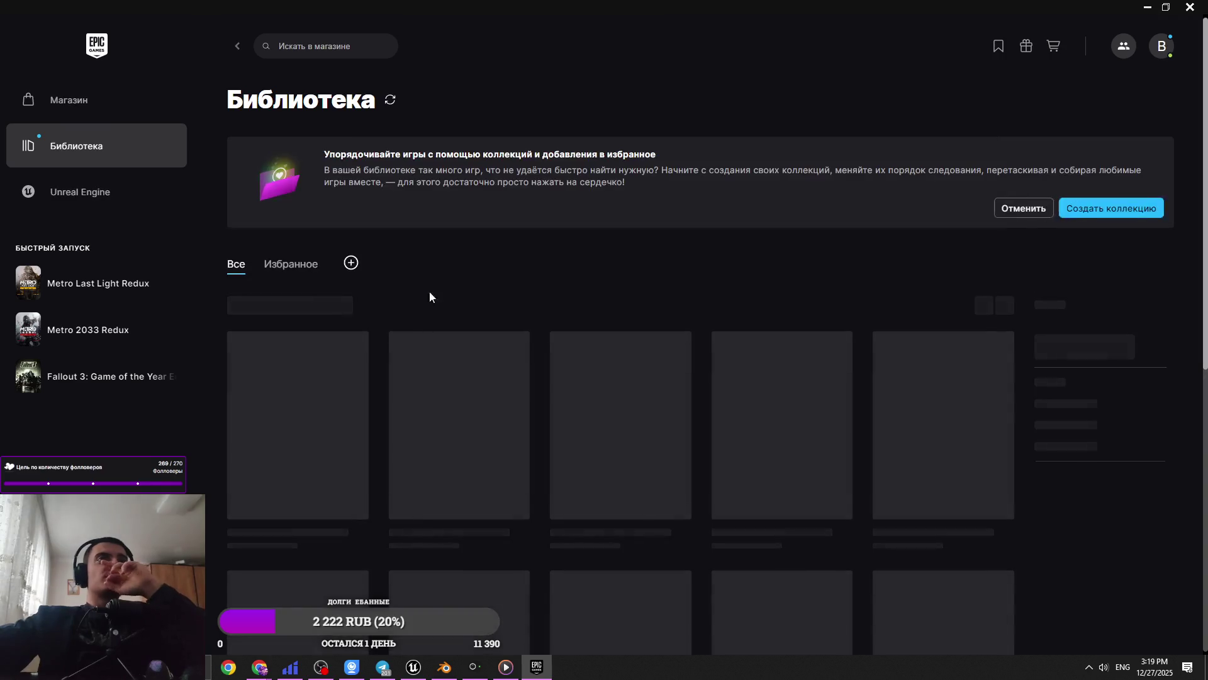
scroll(843, 380, "down", 15)
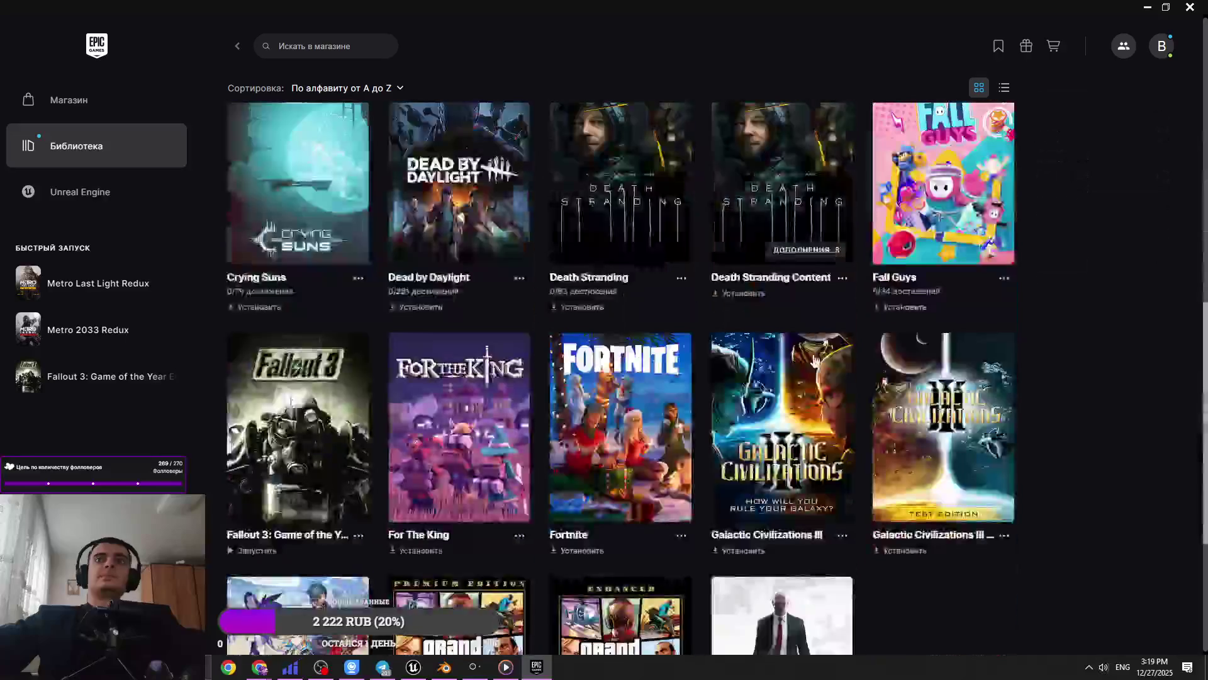
scroll(629, 275, "up", 15)
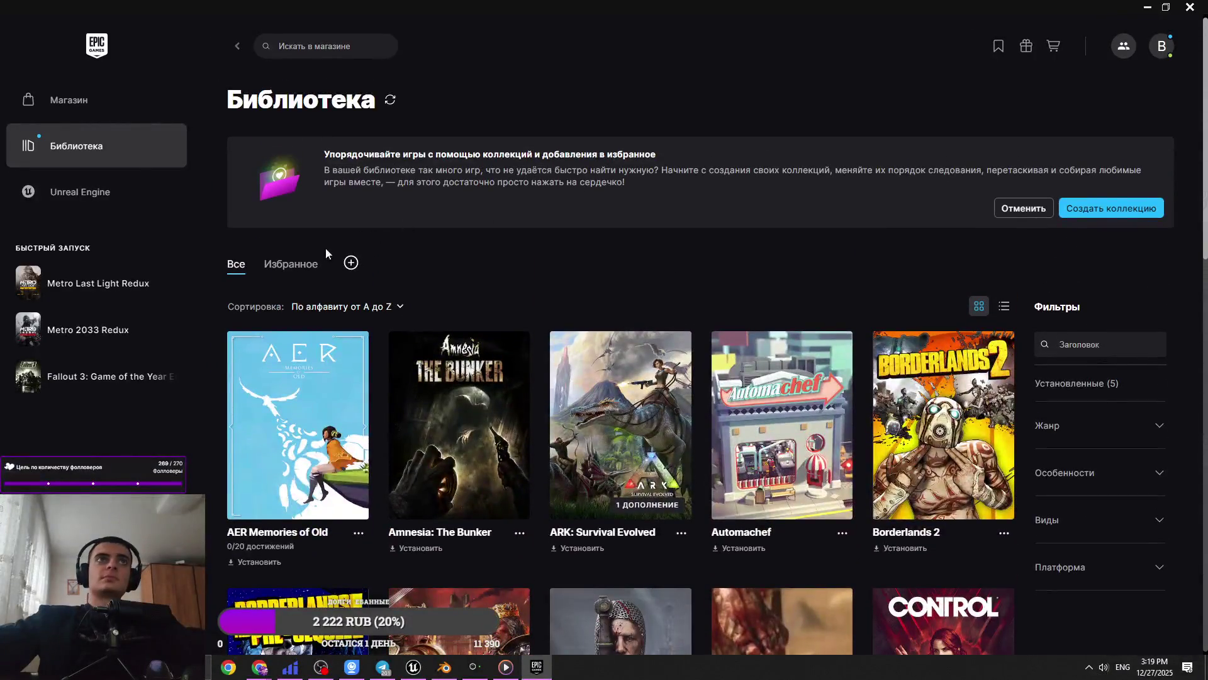
left_click(312, 265)
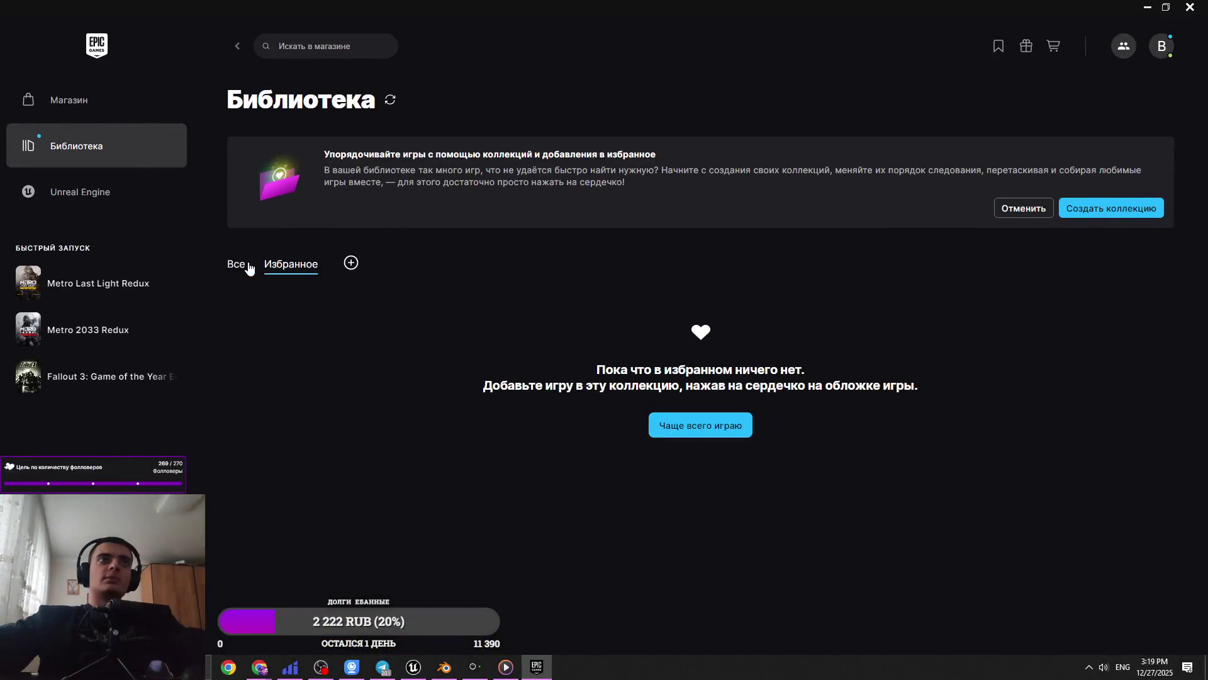
left_click(239, 264)
Page through library pages 2 and 3, visit Магазин, and return to the Library
scroll(559, 252, "down", 15)
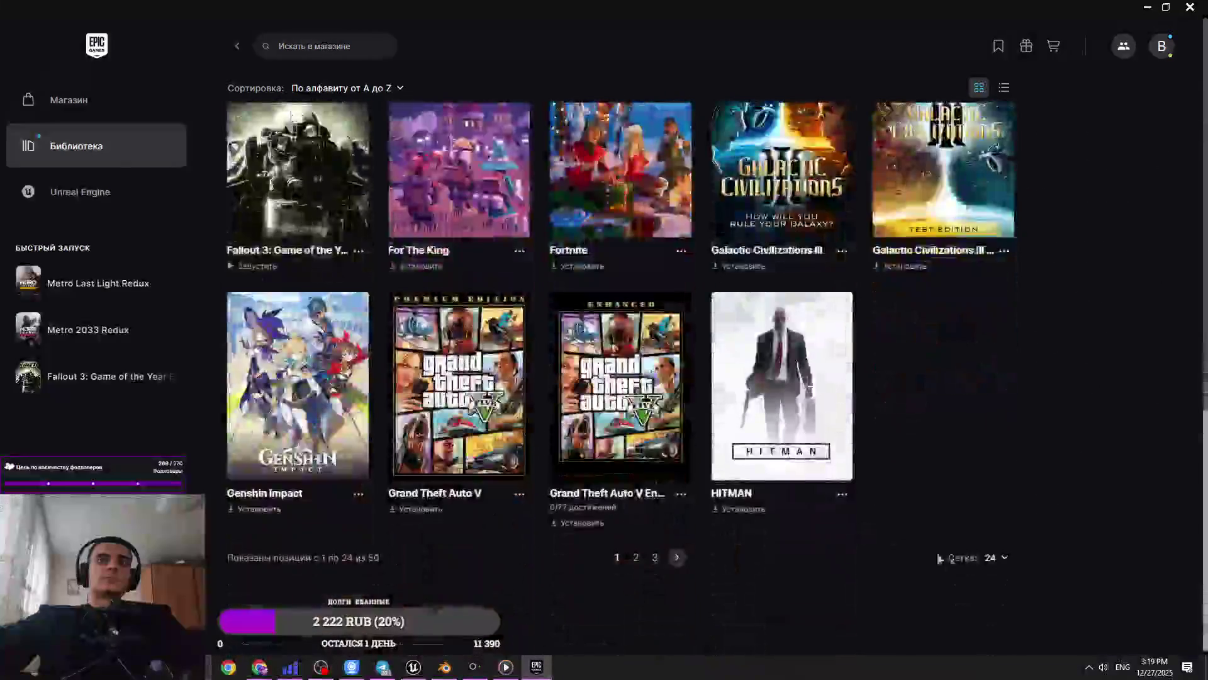
left_click(642, 558)
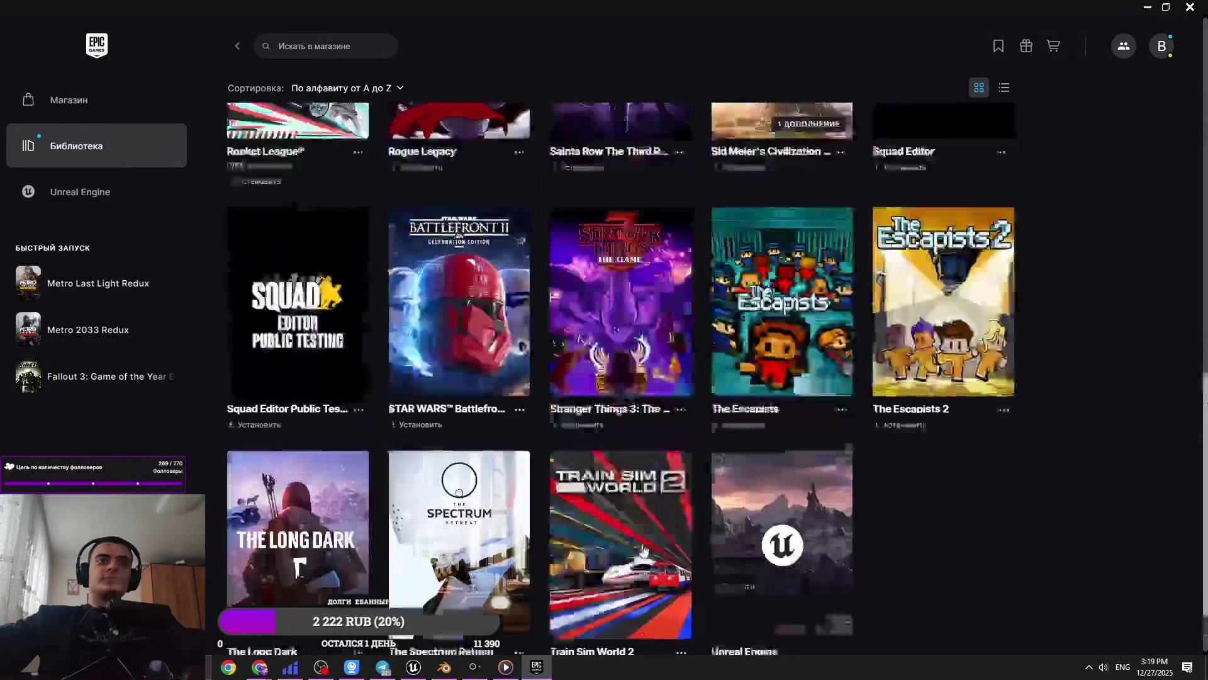
scroll(679, 439, "down", 10)
scroll(679, 440, "down", 5)
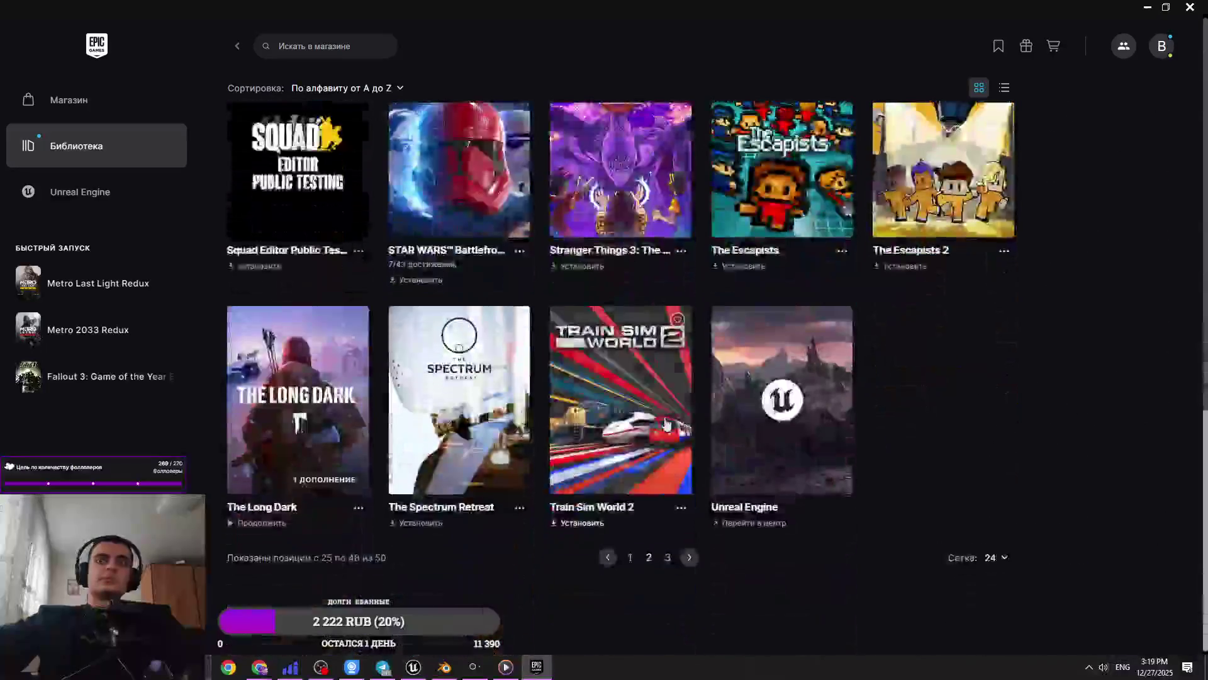
left_click(664, 556)
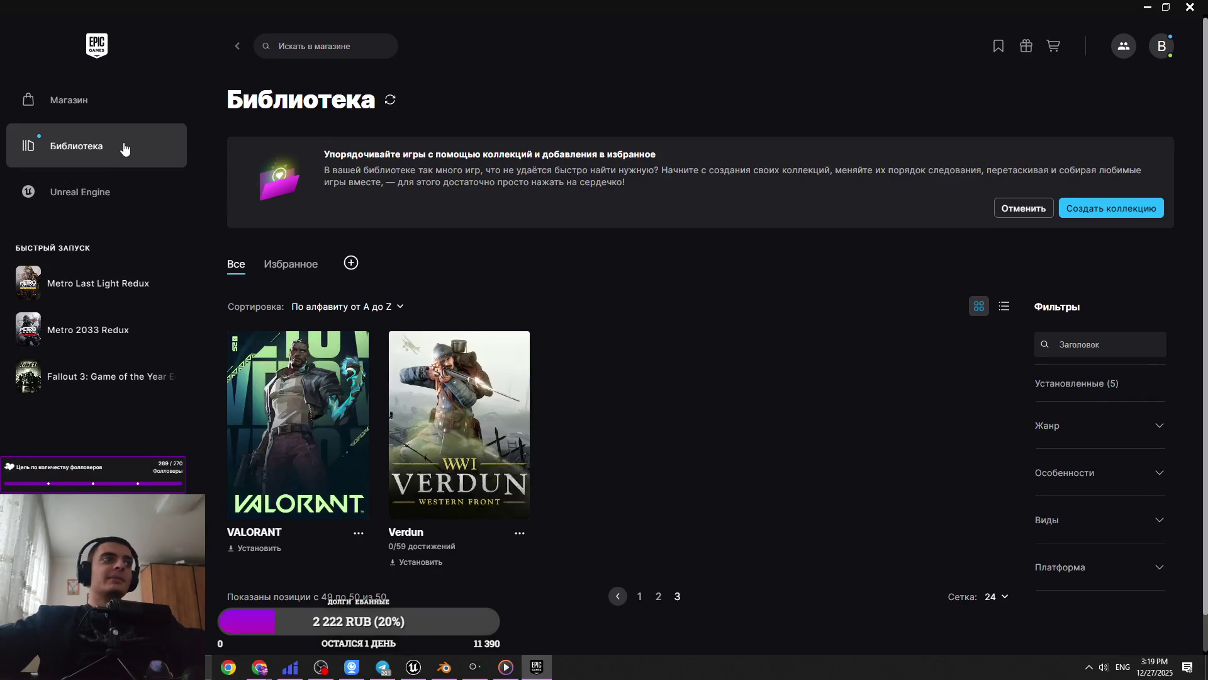
left_click(122, 98)
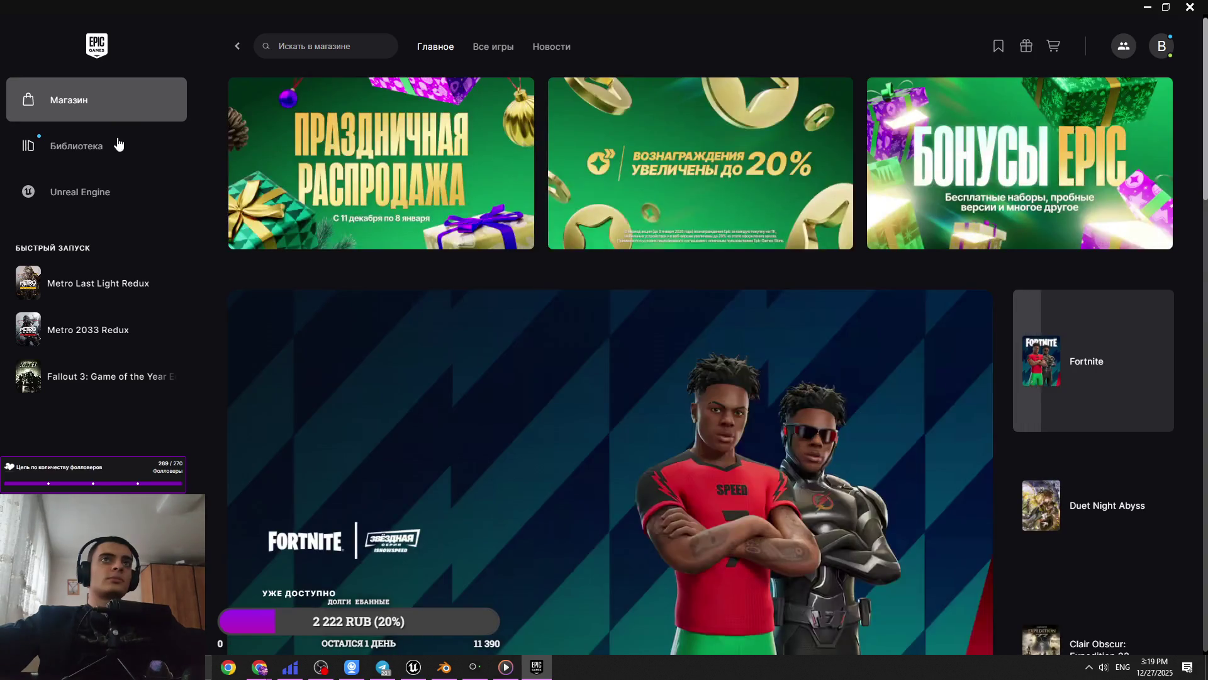
left_click(118, 144)
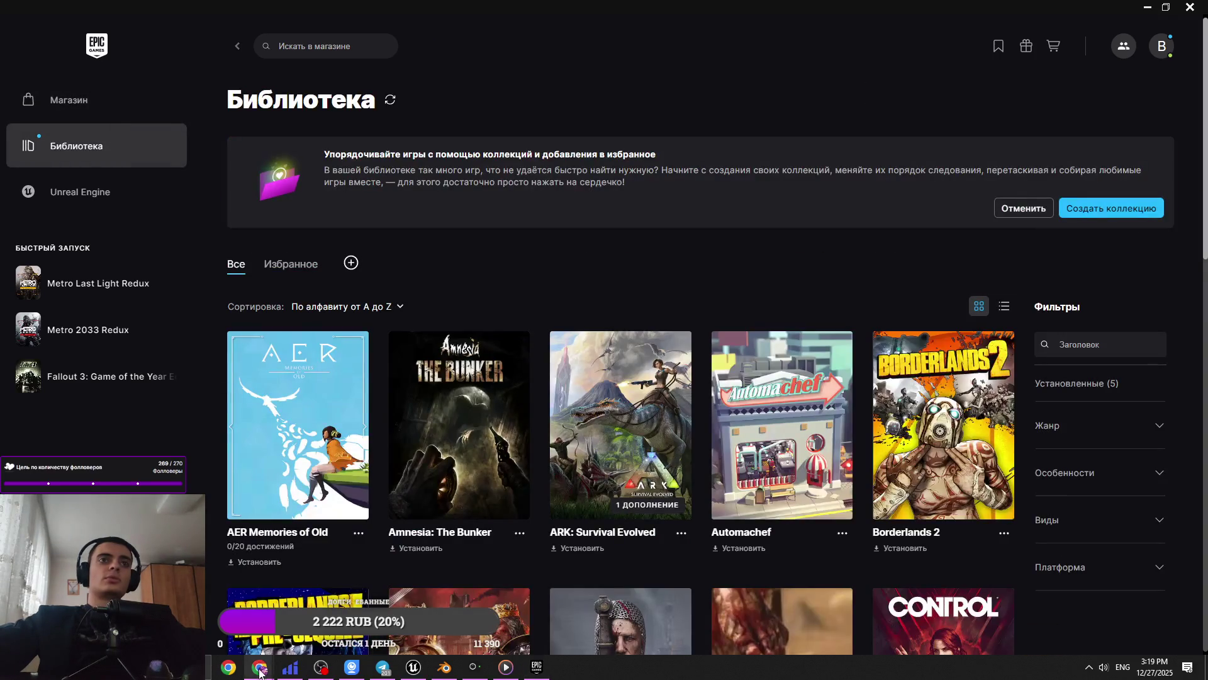
Open the Military Trench asset from Fab in the Epic Games Launcher's Unreal Engine section
mouse_move(262, 674)
left_click(327, 592)
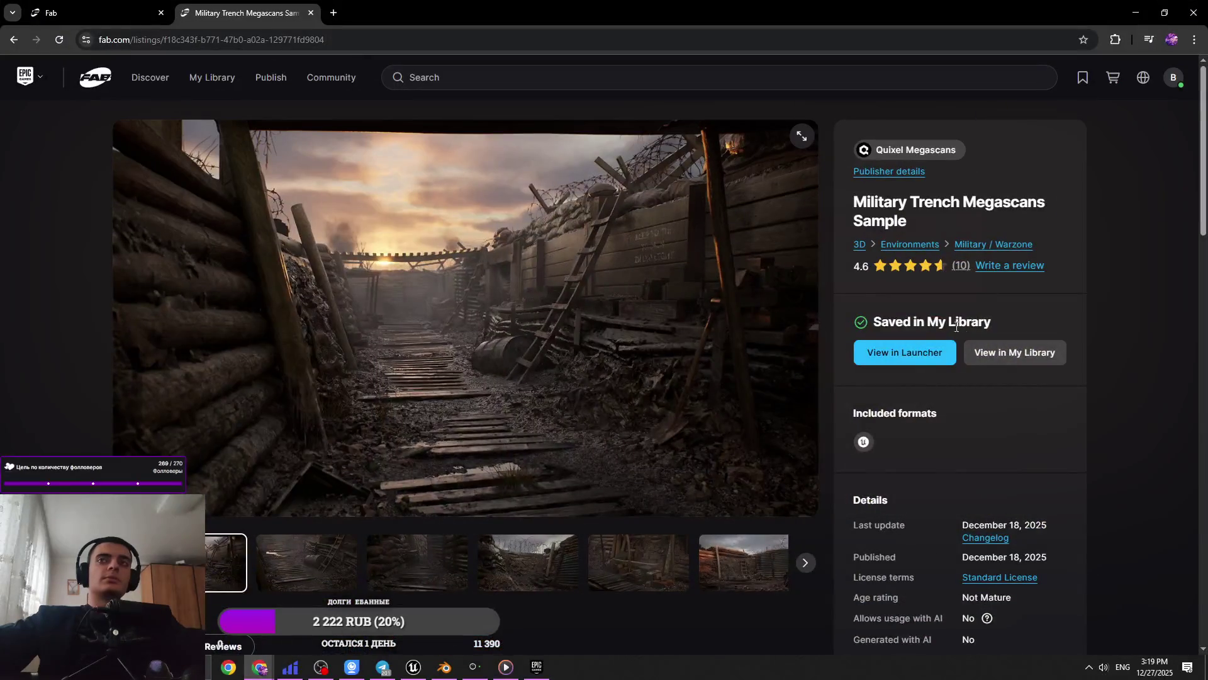
left_click(905, 353)
left_click(659, 173)
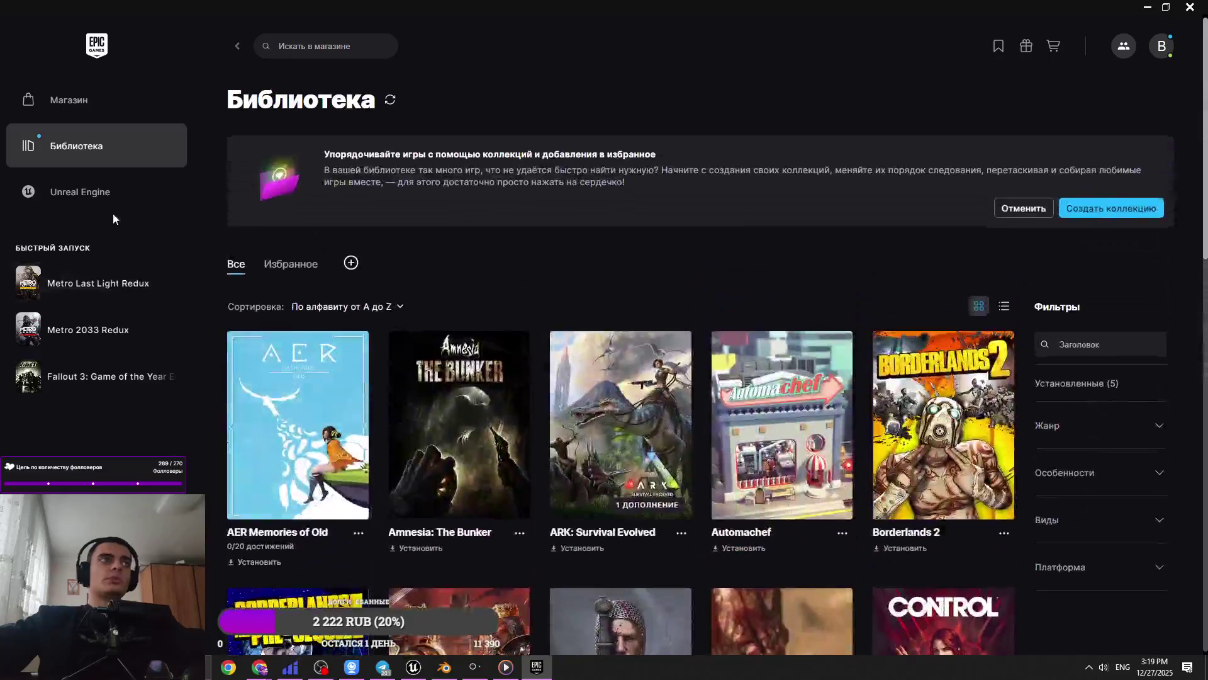
left_click(124, 190)
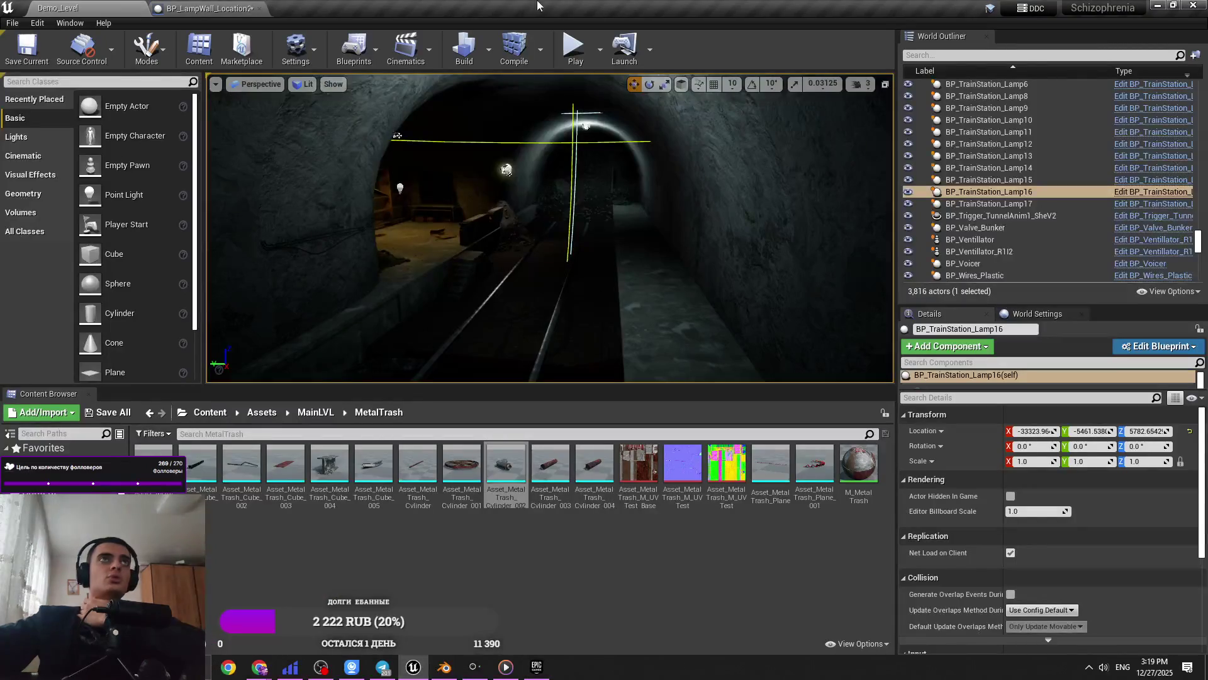
Close the BP_LampWall_Location2 tab and Unreal Editor, answer the save prompt, and minimize the launcher and browser
middle_click(213, 9)
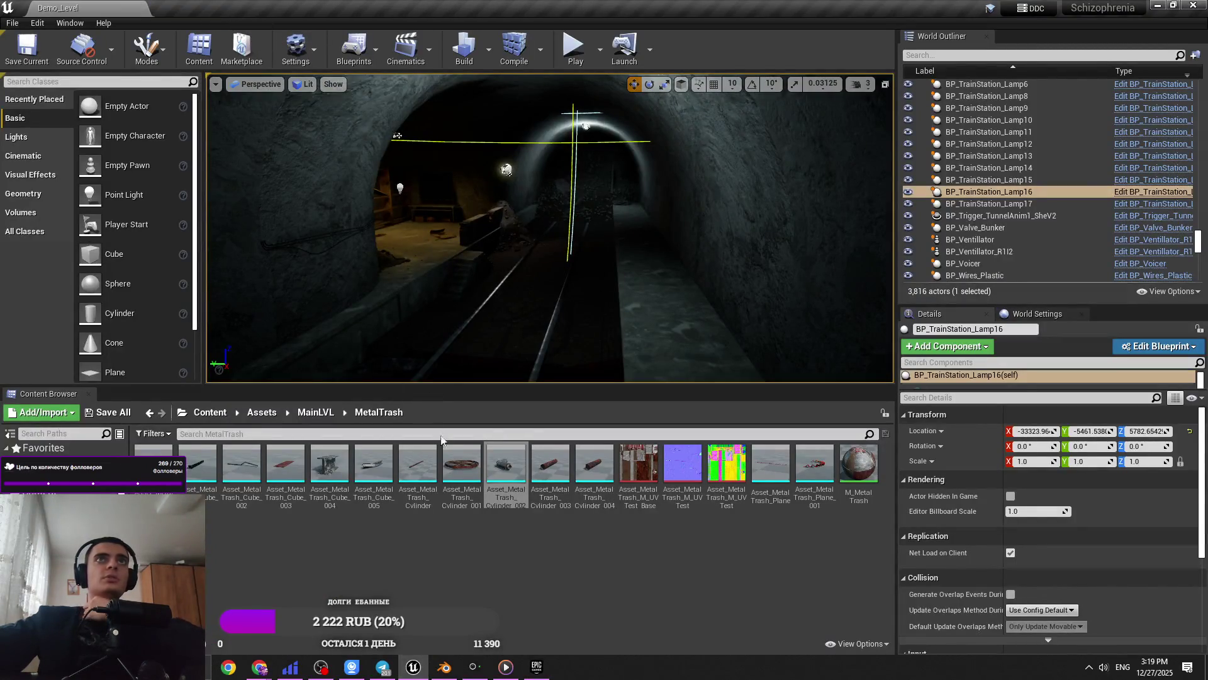
left_click(1196, 6)
left_click(672, 447)
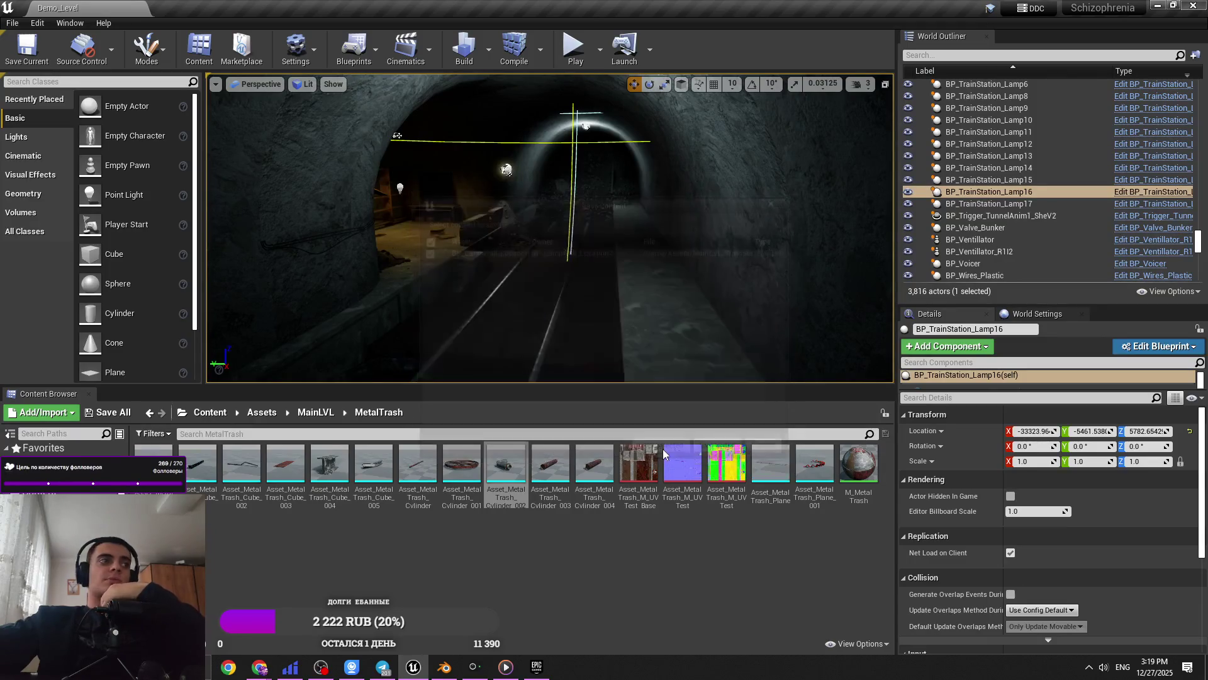
left_click(1143, 5)
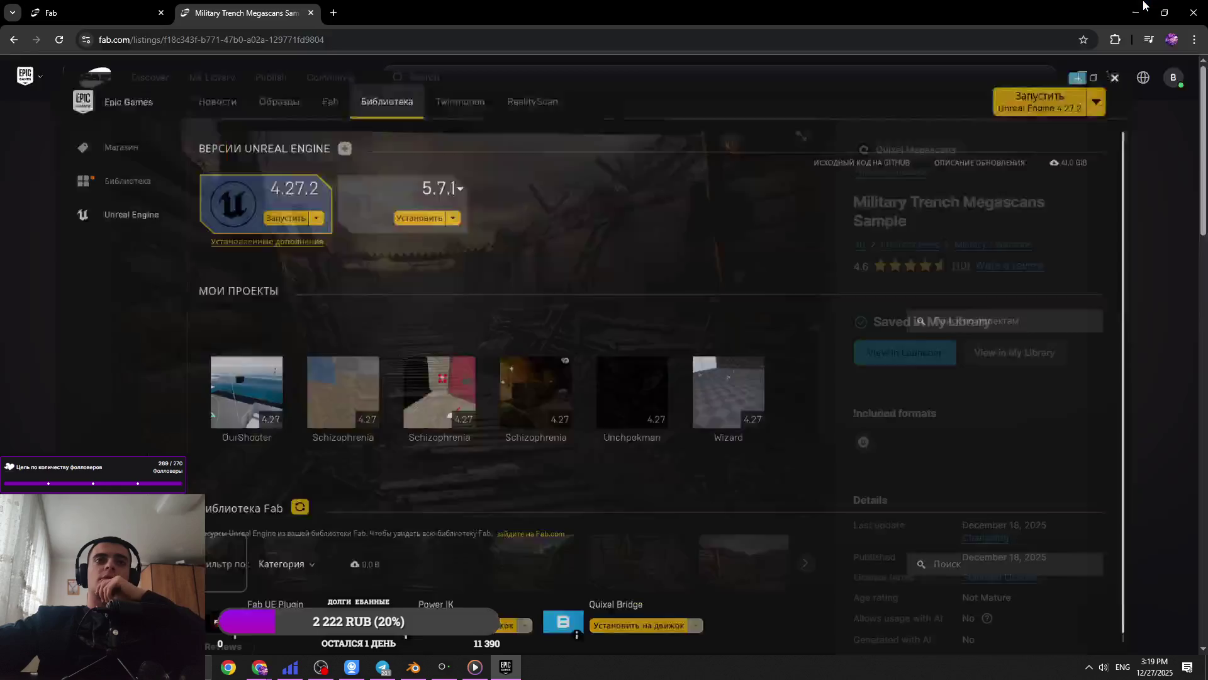
left_click(1136, 9)
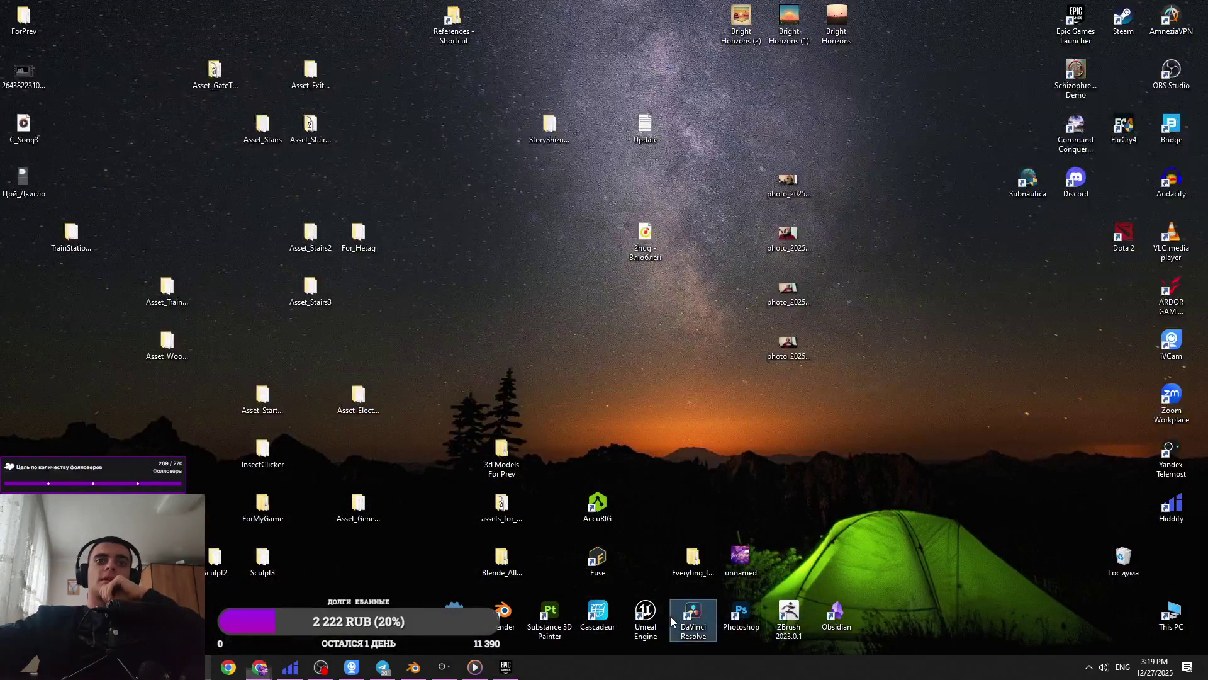
Briefly bring up the Blender train station file, then switch to the Military Trench Megascans listing
left_click(646, 614)
mouse_move(365, 671)
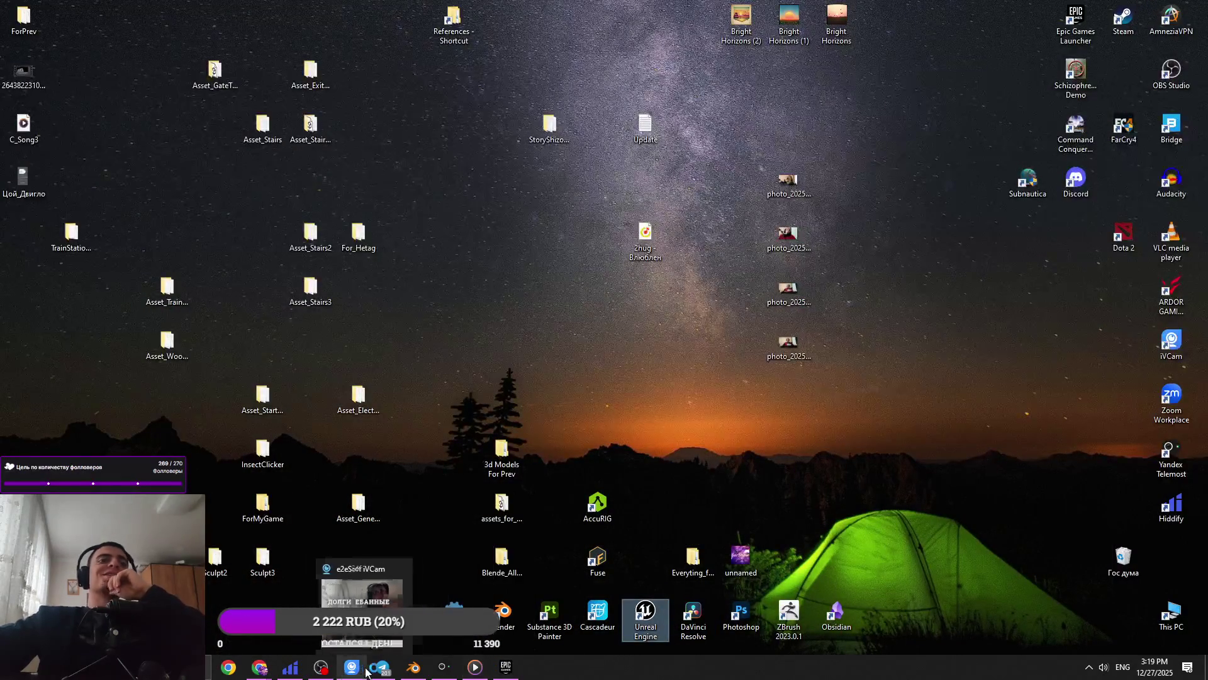
left_click(409, 671)
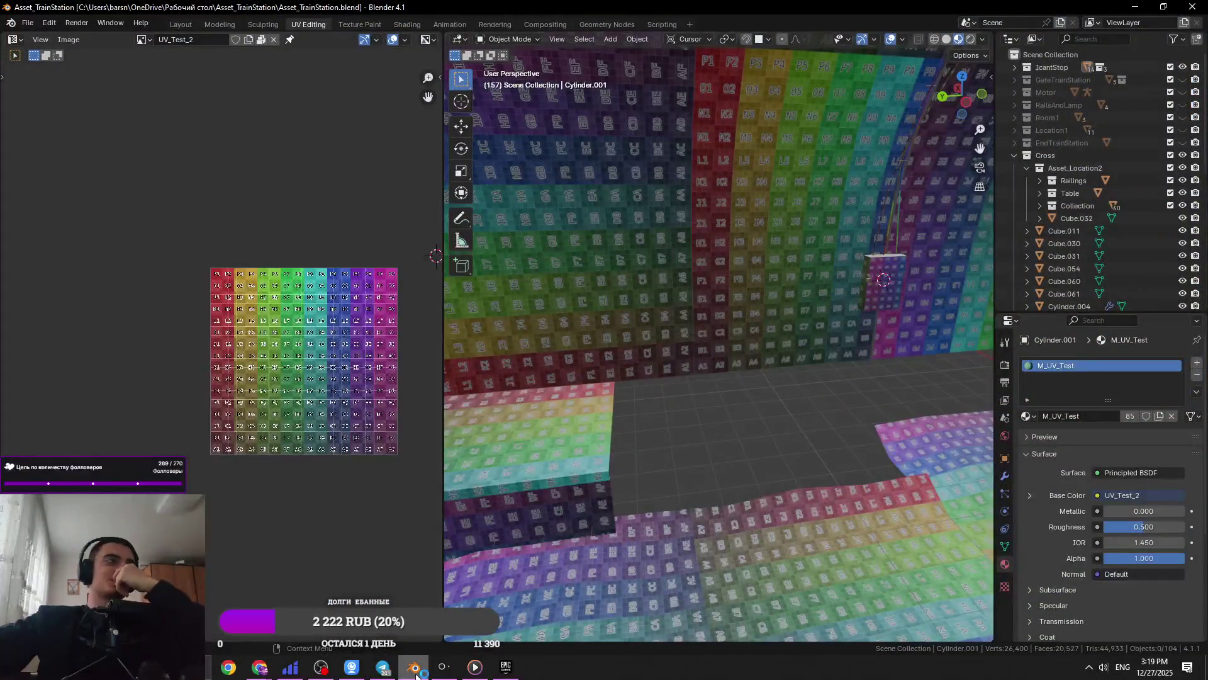
mouse_move(257, 670)
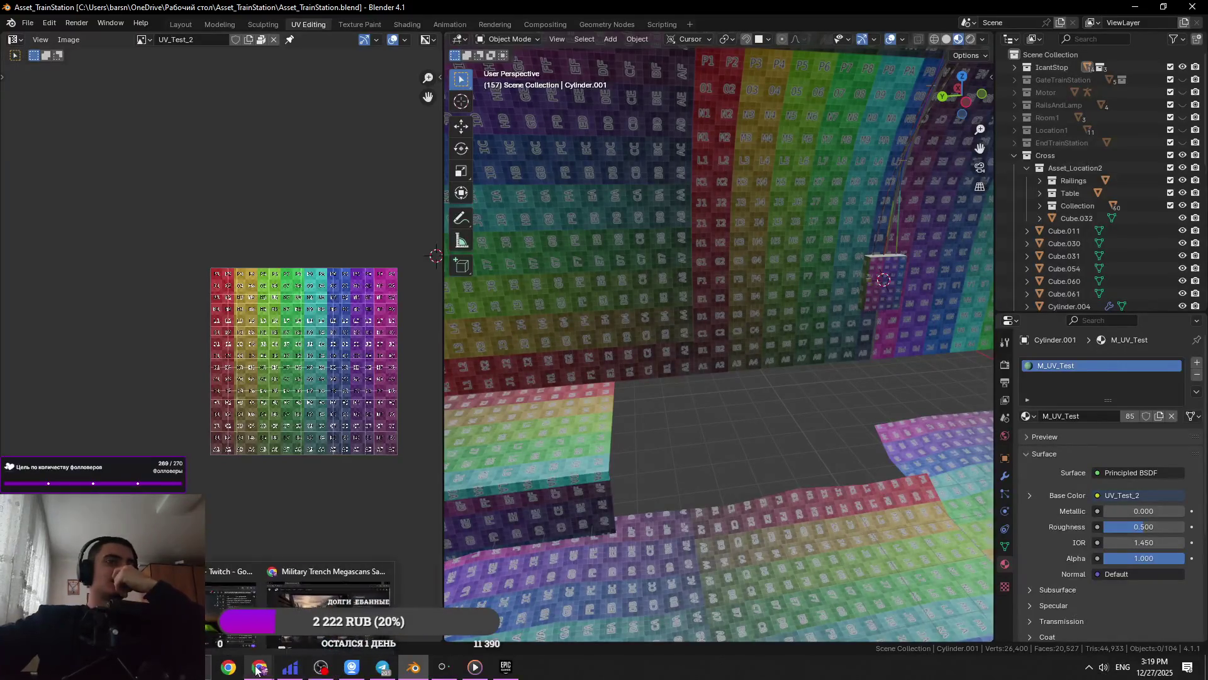
left_click(327, 589)
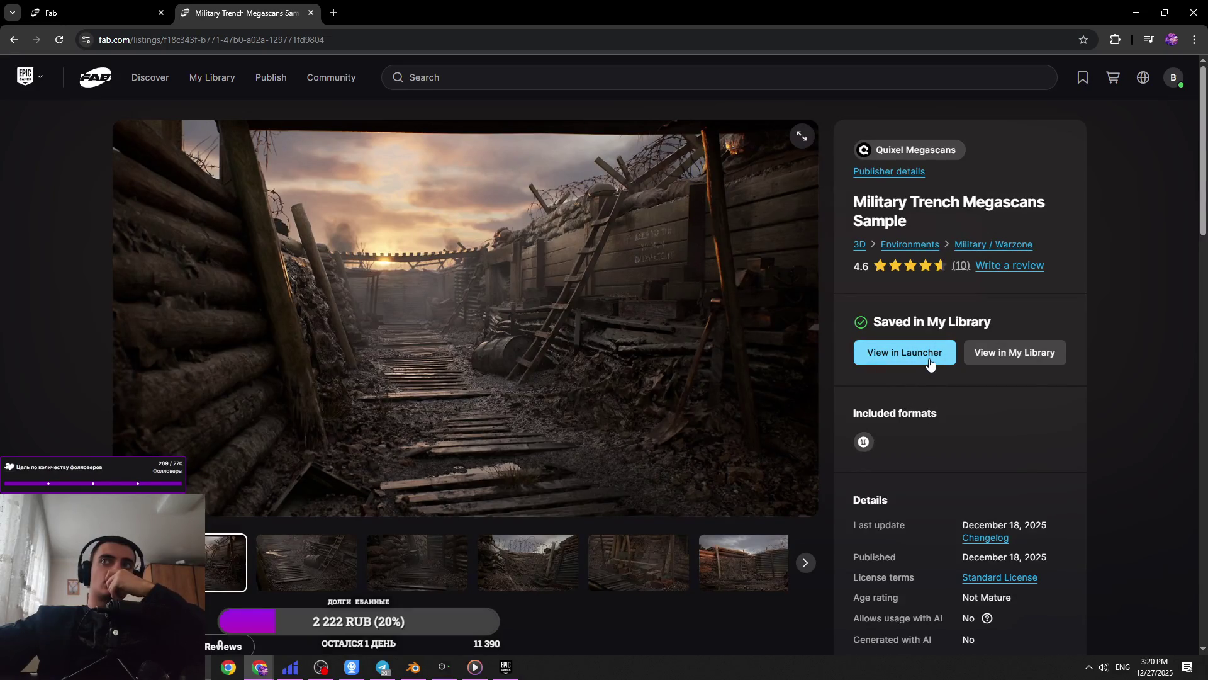
Open the trench sample's Download dialog in My Library, showing its Unreal Engine files note
left_click(1016, 364)
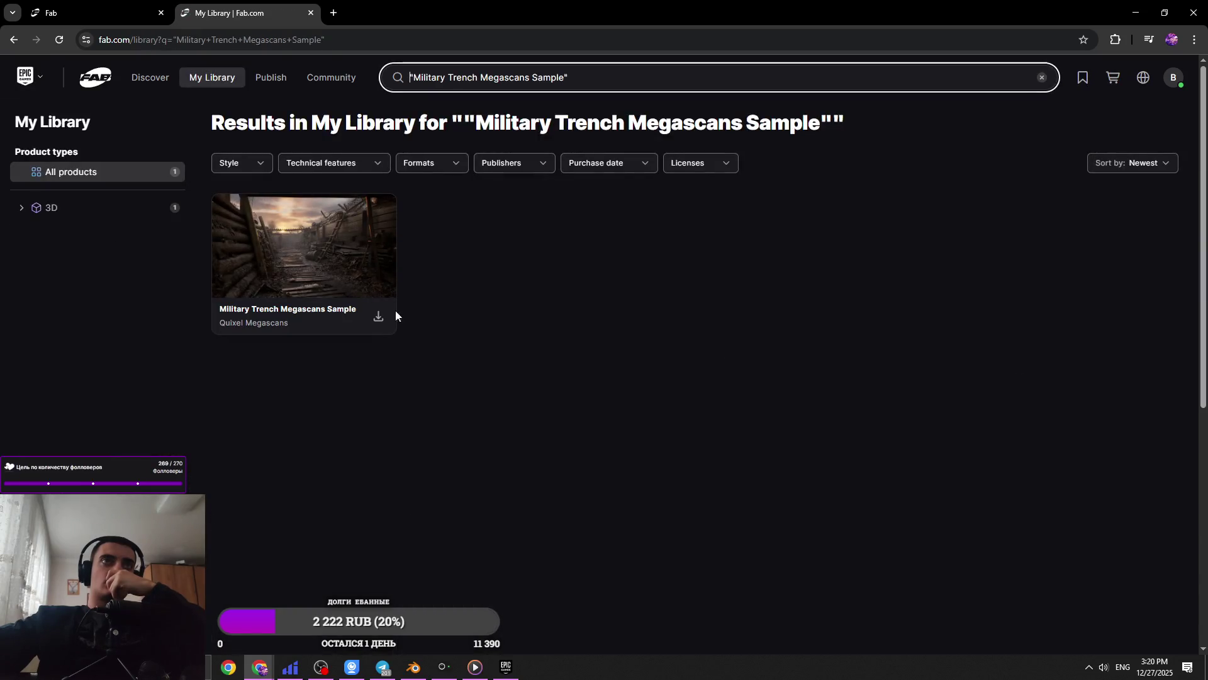
left_click(391, 315)
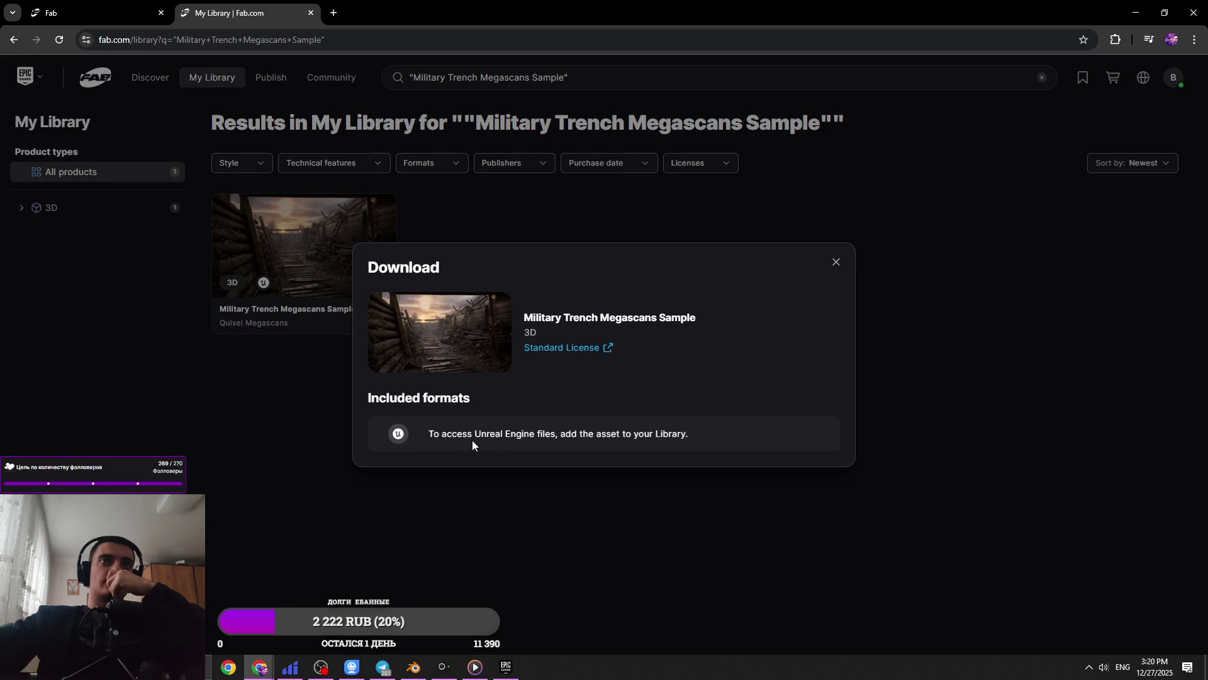
left_click_drag(650, 453, 663, 458)
left_click(700, 439)
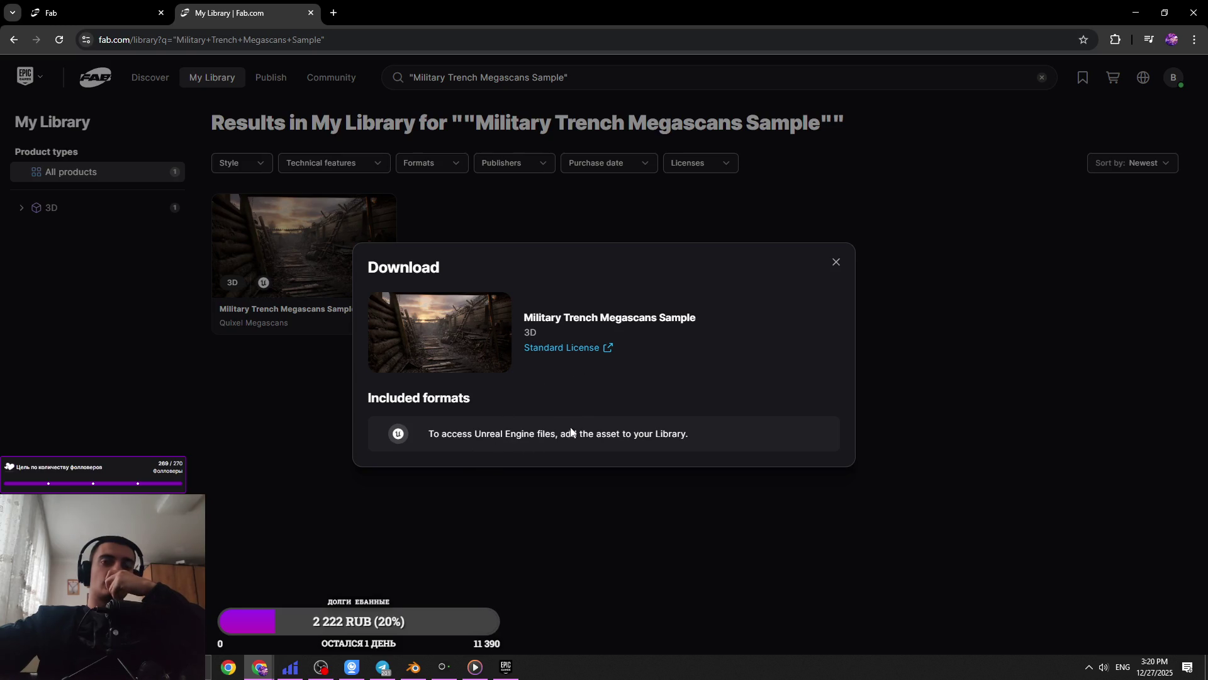
Open and close the Standard License terms twice, then minimize the browser
left_click(569, 350)
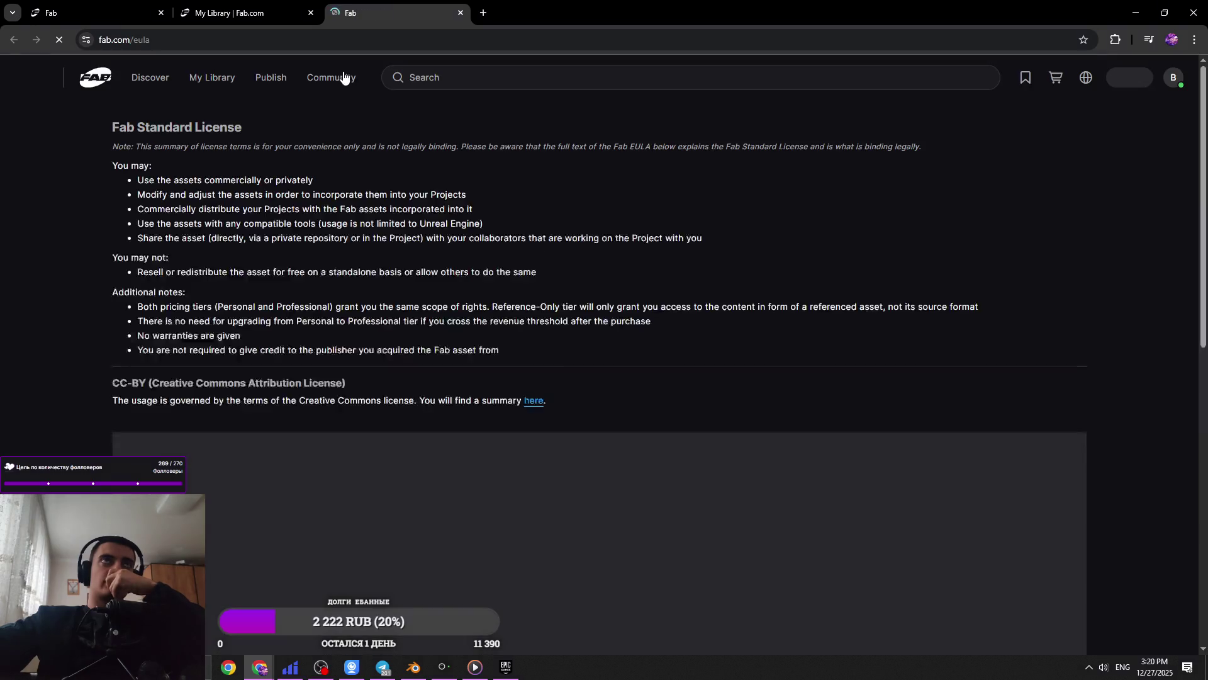
left_click(279, 13)
left_click(460, 12)
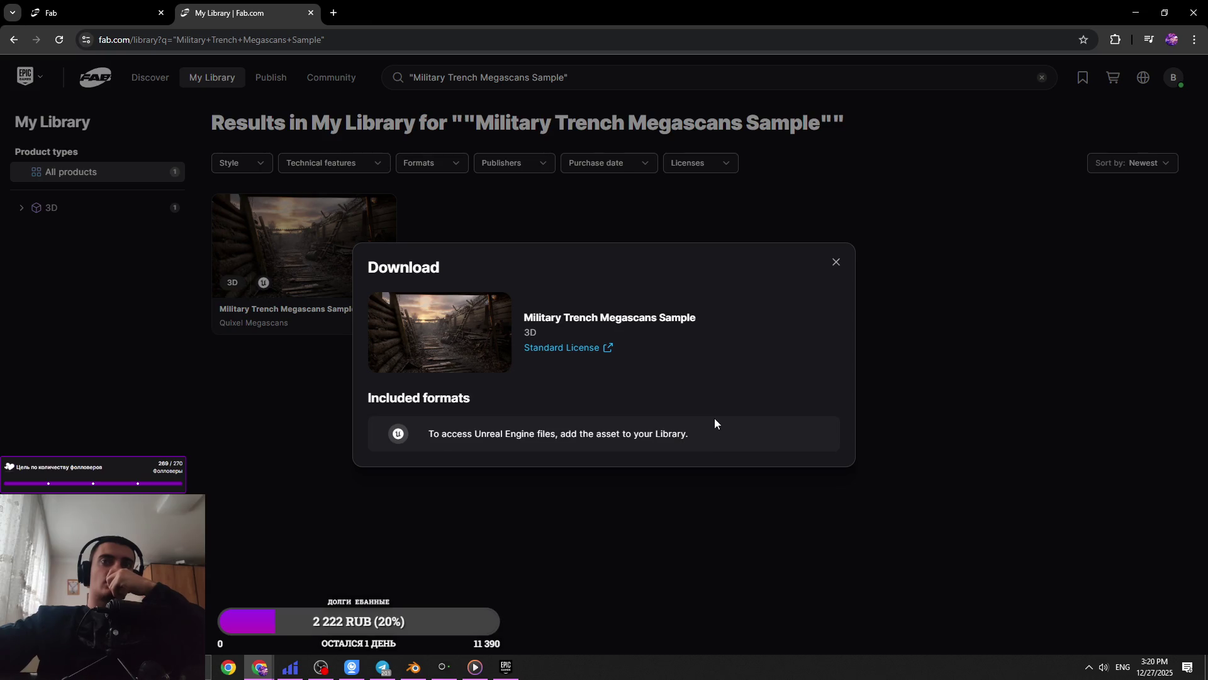
mouse_move(506, 667)
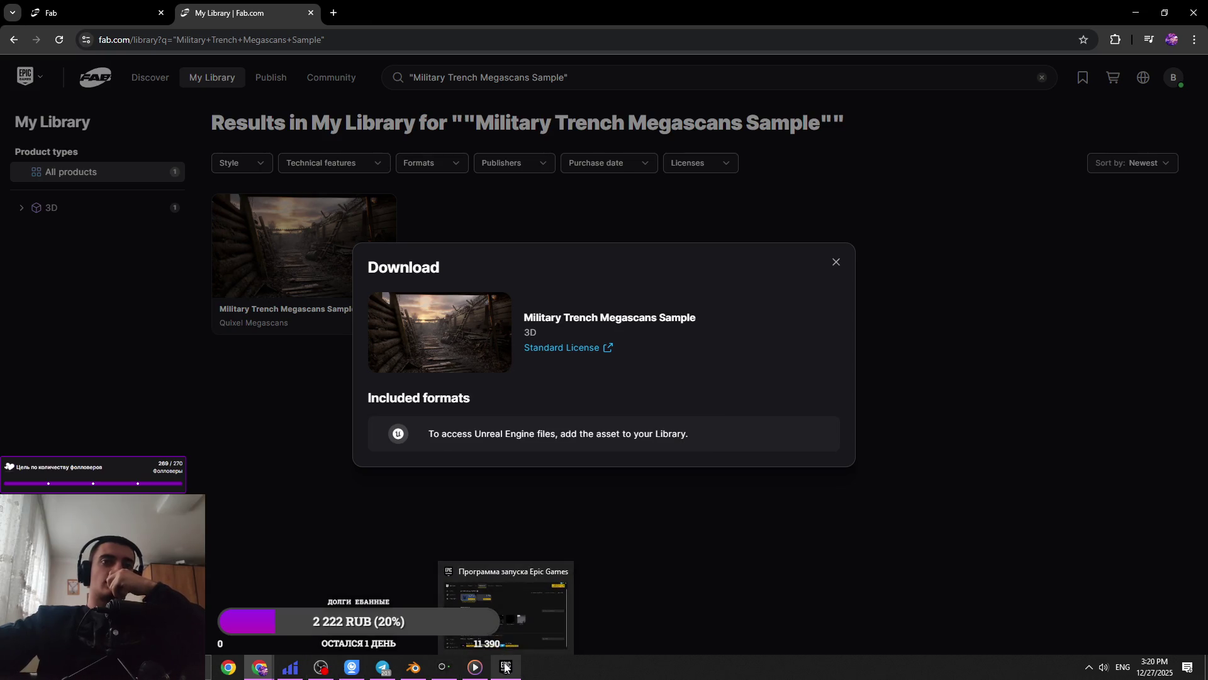
left_click(579, 348)
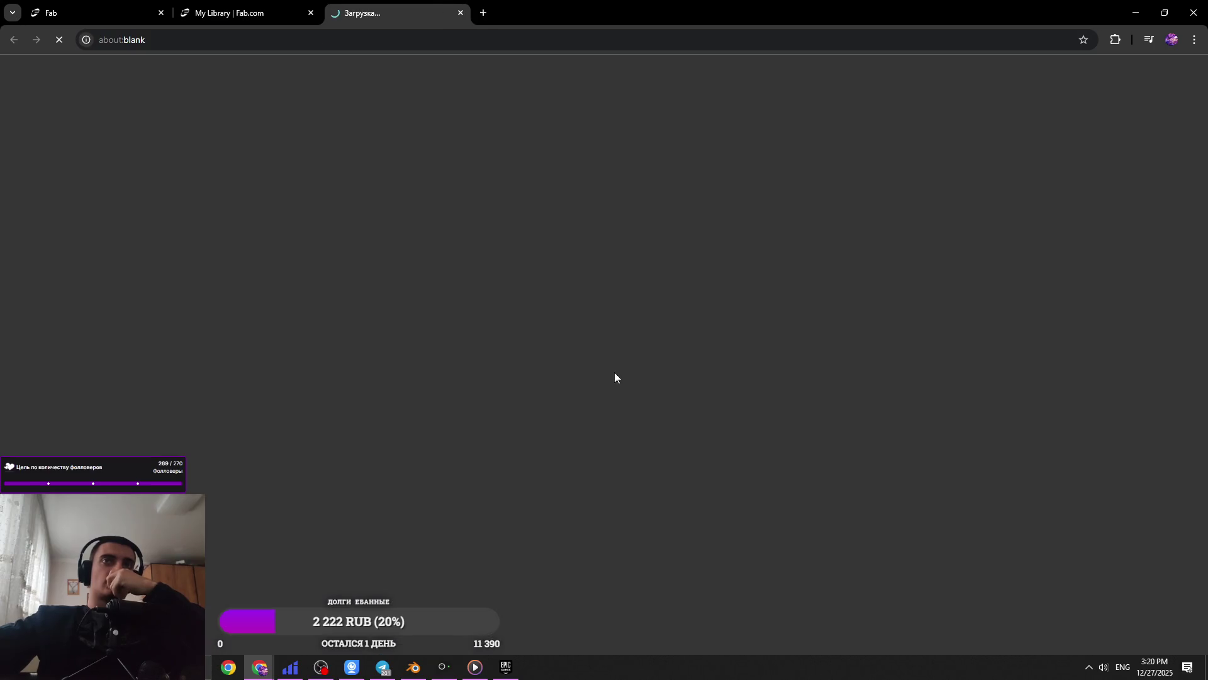
scroll(368, 256, "down", 15)
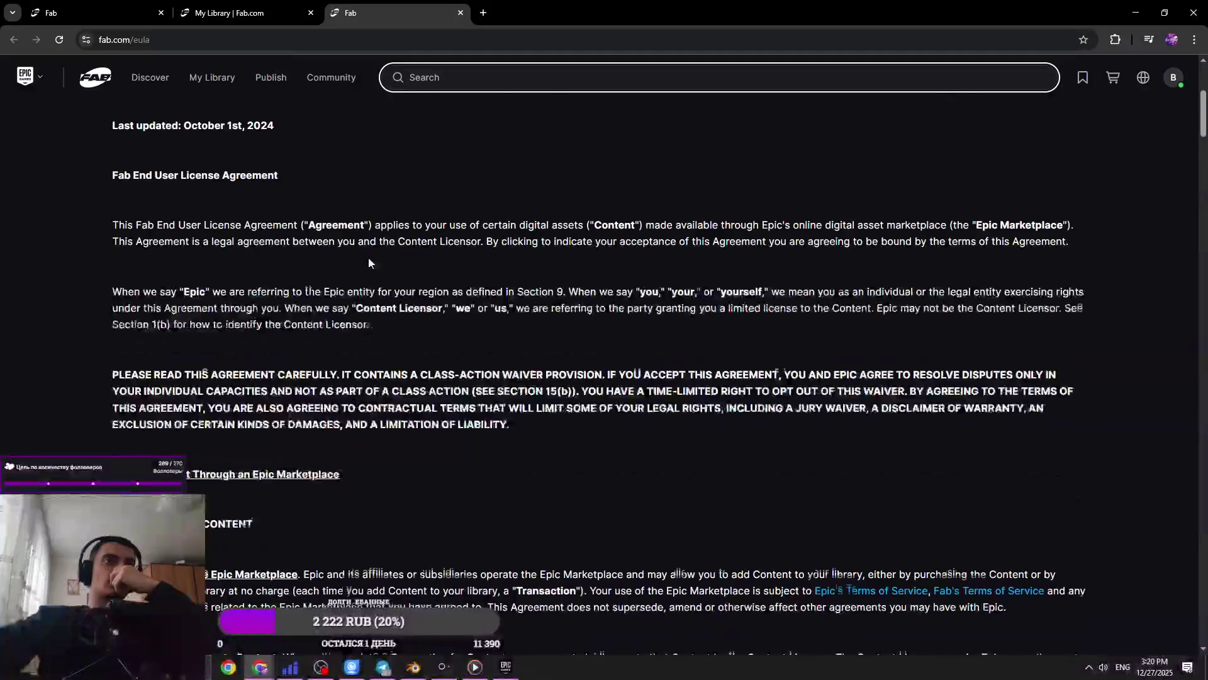
key("ctrl+w")
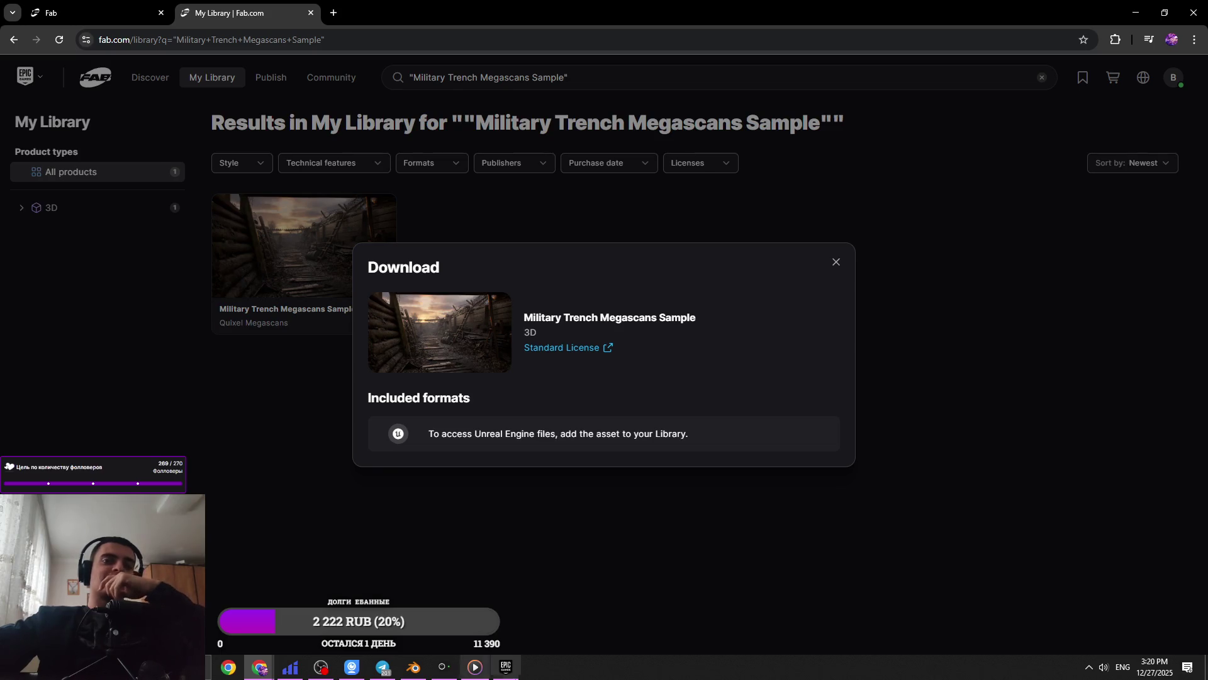
left_click(1136, 12)
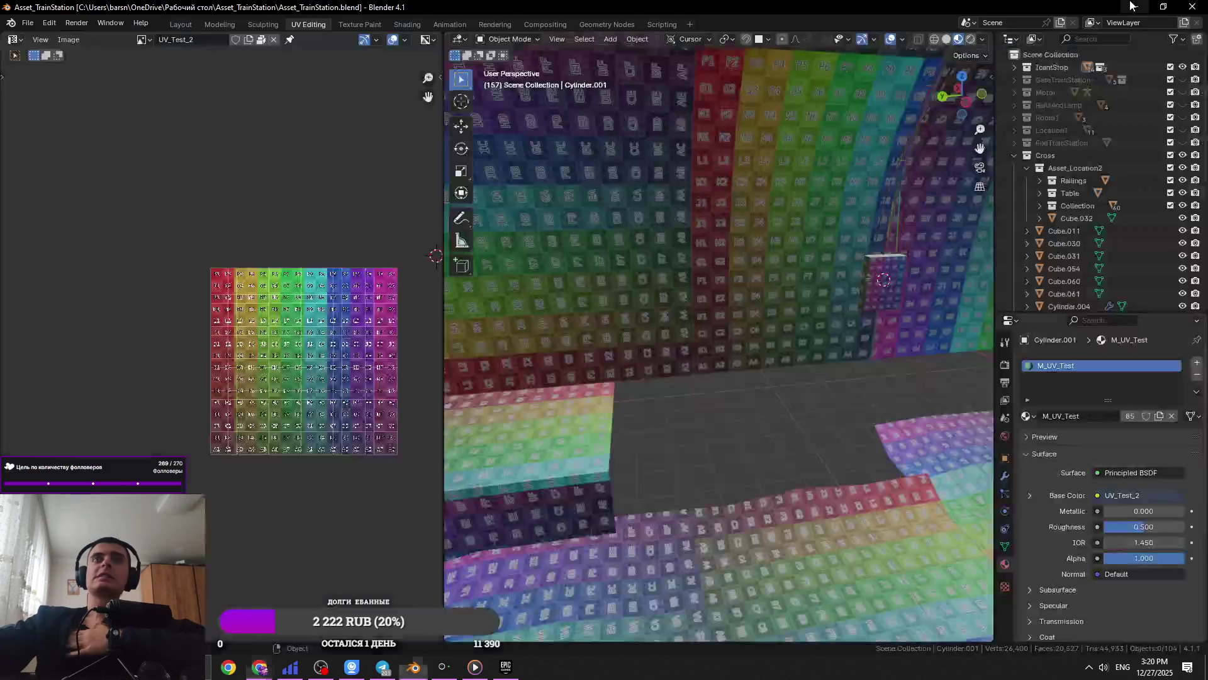
Switch from Blender to the Epic Games Launcher, then bring the Fab My Library page forward
left_click(1135, 6)
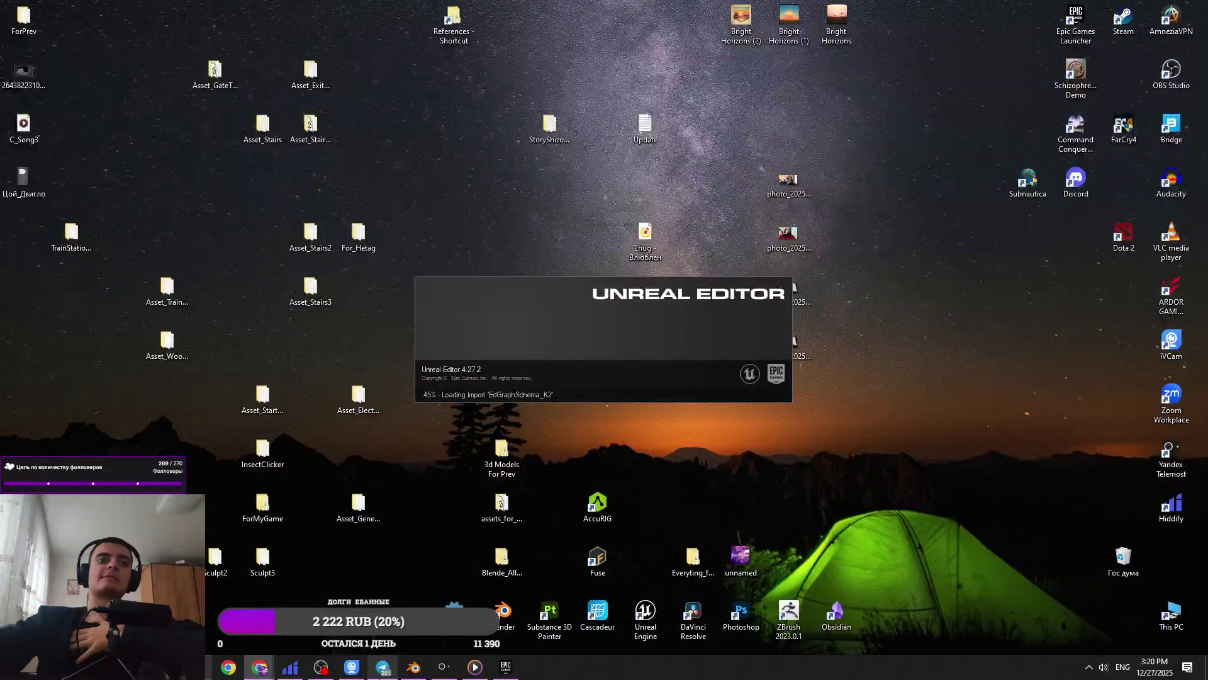
left_click(413, 666)
left_click(496, 675)
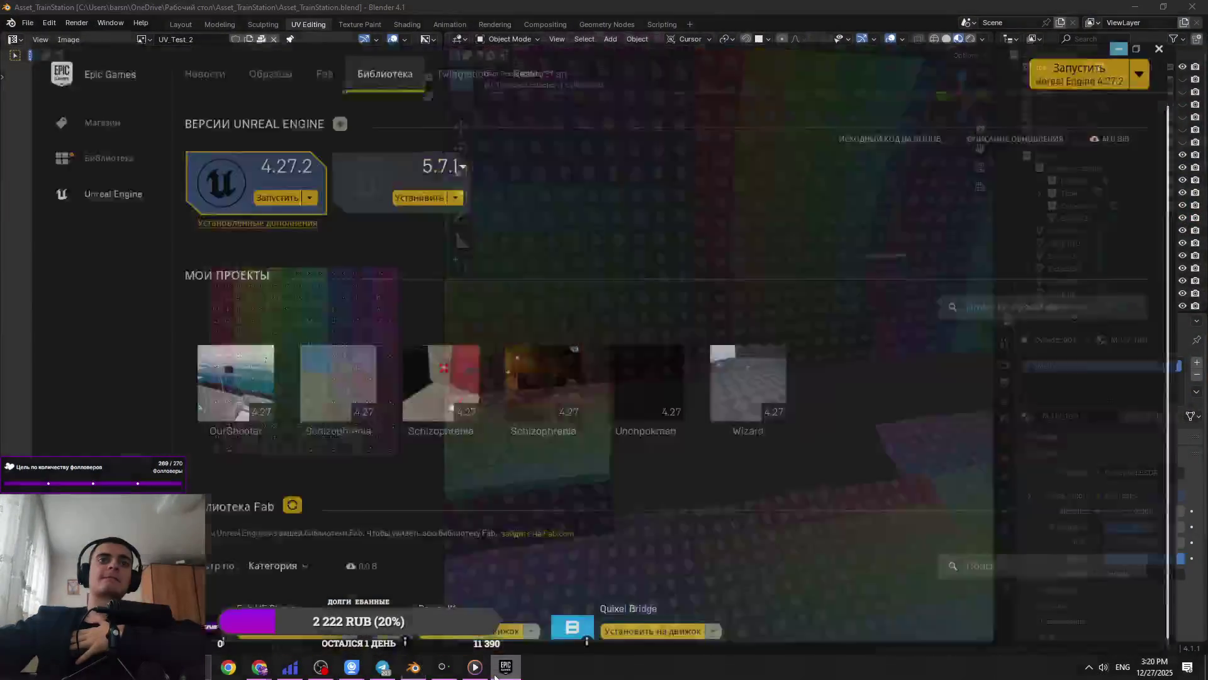
mouse_move(259, 667)
left_click(277, 582)
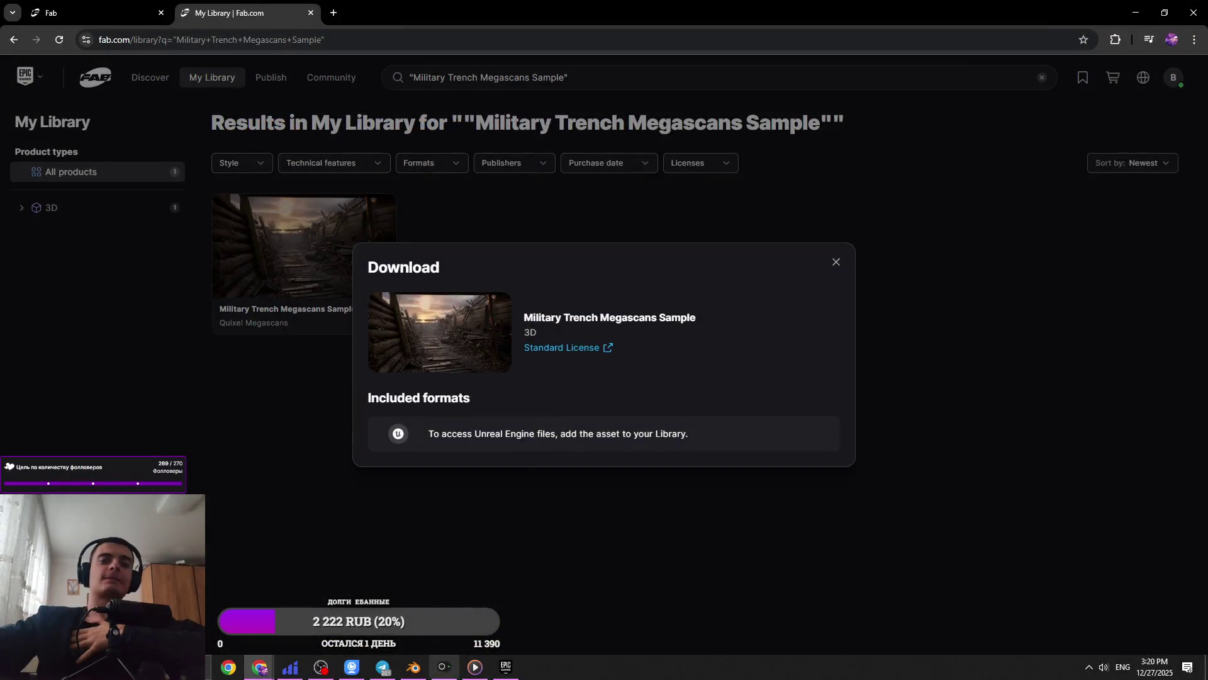
mouse_move(490, 677)
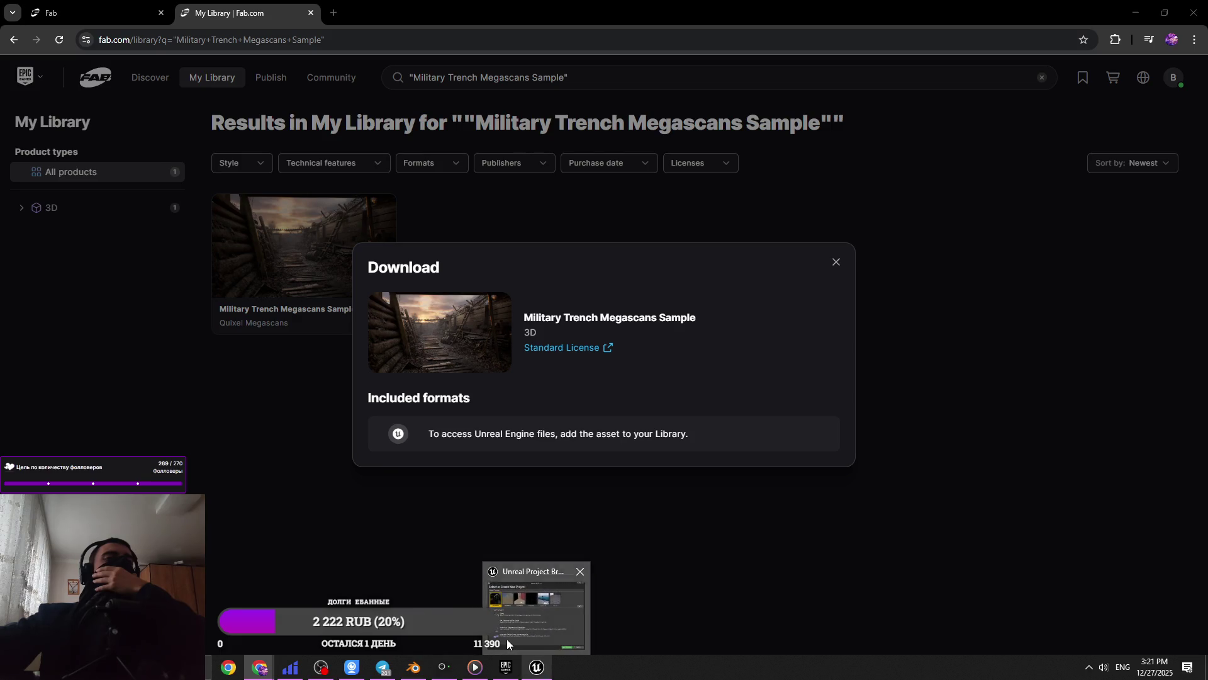
Open the second Schizophrenia project from the Unreal Project Browser, checking the browser while it loads
left_click(537, 666)
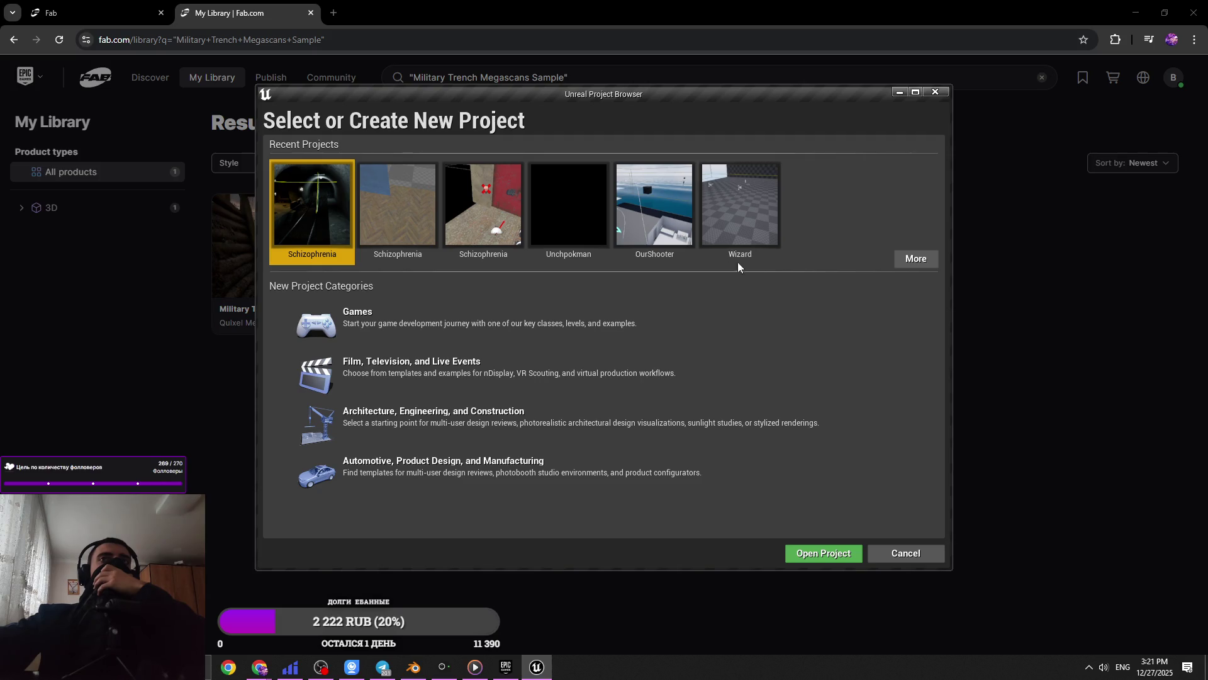
left_click(427, 243)
double_click(426, 243)
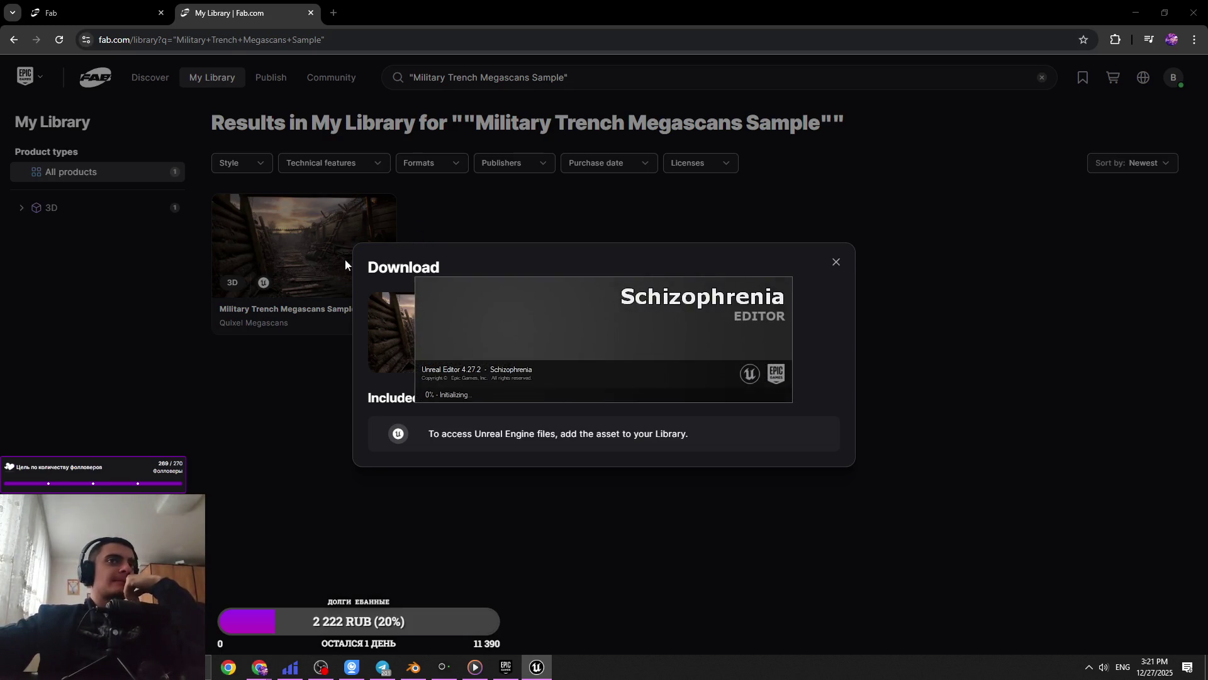
left_click(241, 2)
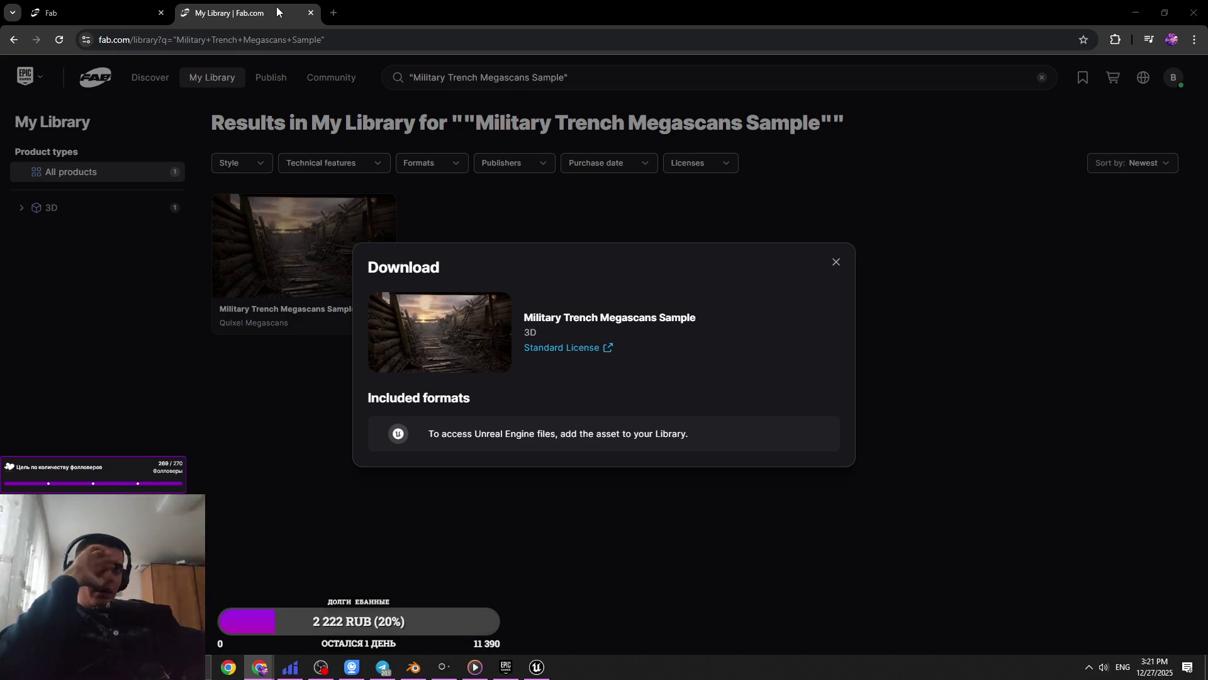
key("alt+Tab")
key("alt+Tab")
key("alt+Tab")
key("alt+Tab")
key("alt+Tab")
key("alt+Tab")
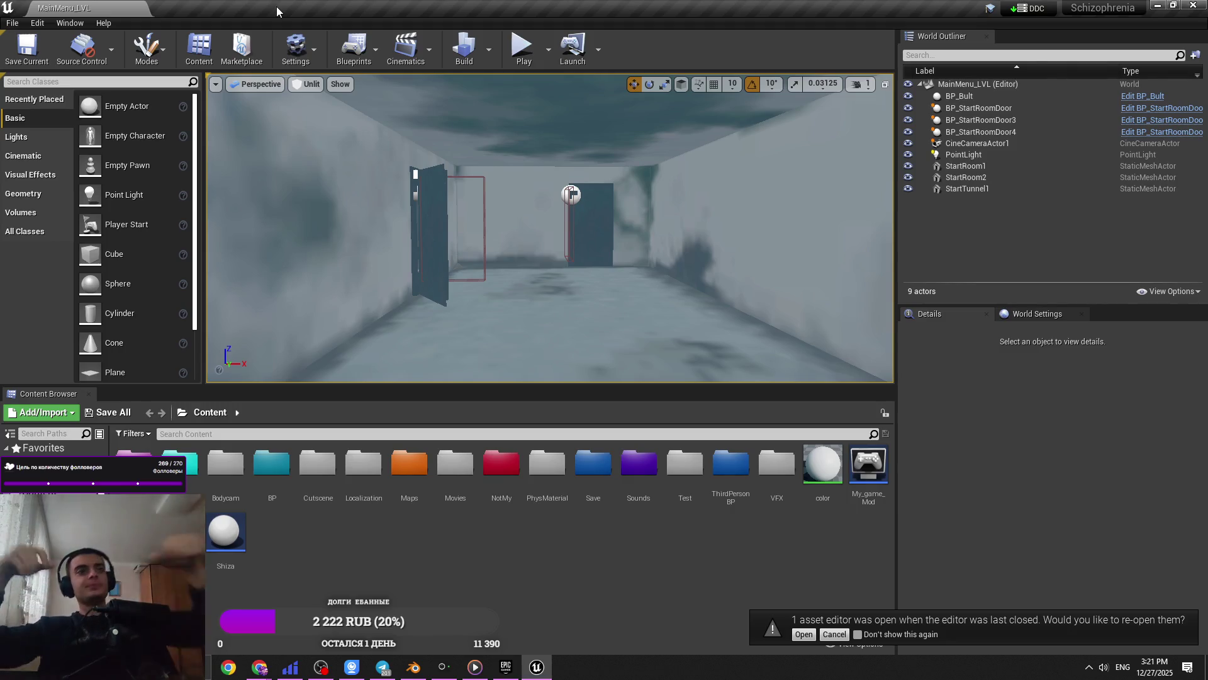
Open the Maps folder in the Content Browser and load Demo_Level
left_click(422, 455)
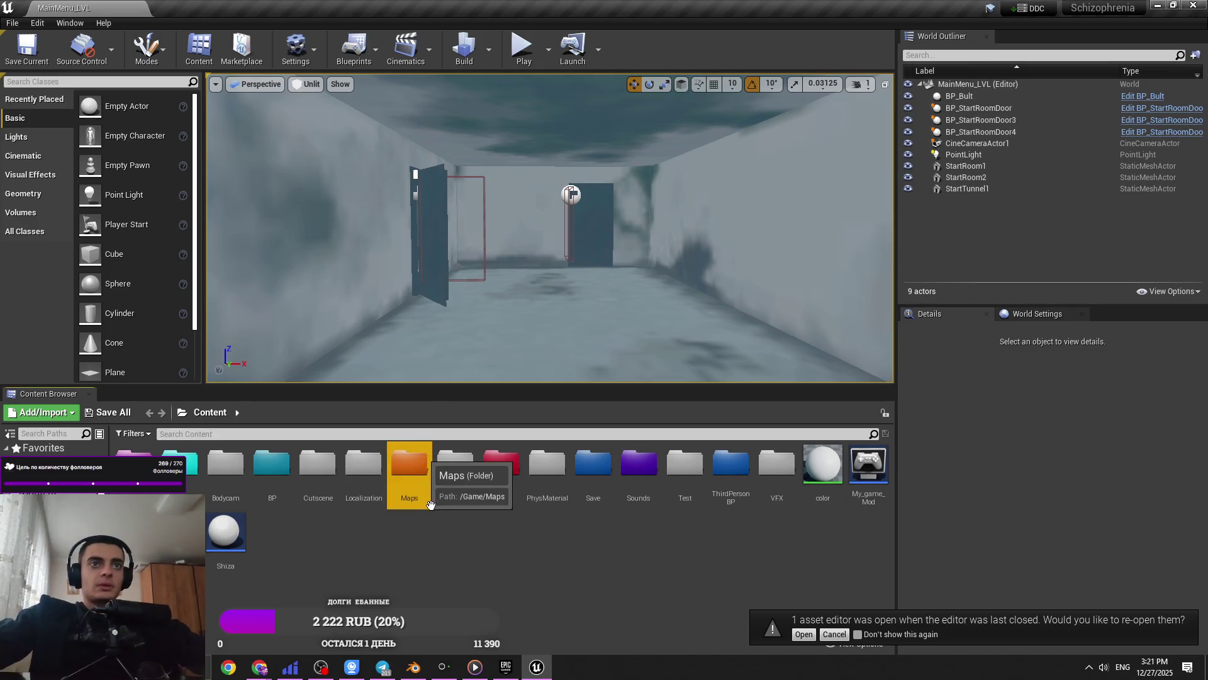
double_click(419, 466)
double_click(351, 484)
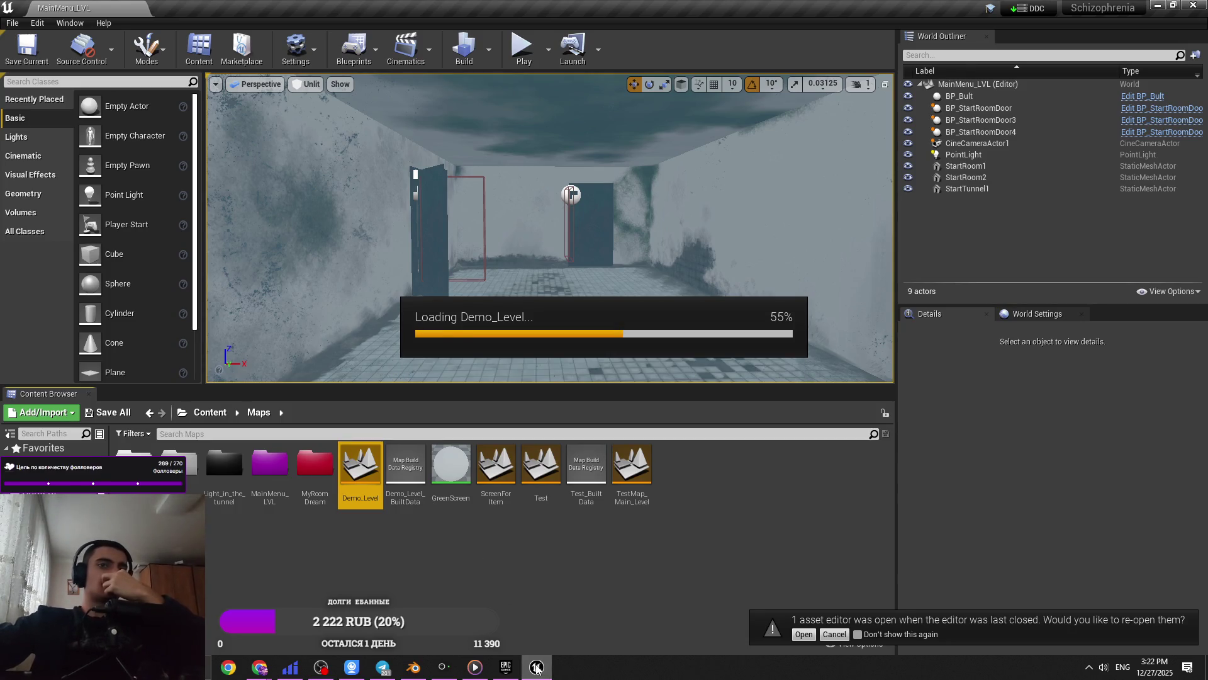
Return to Fab's Download dialog and select its Unreal Engine files note text
mouse_move(510, 648)
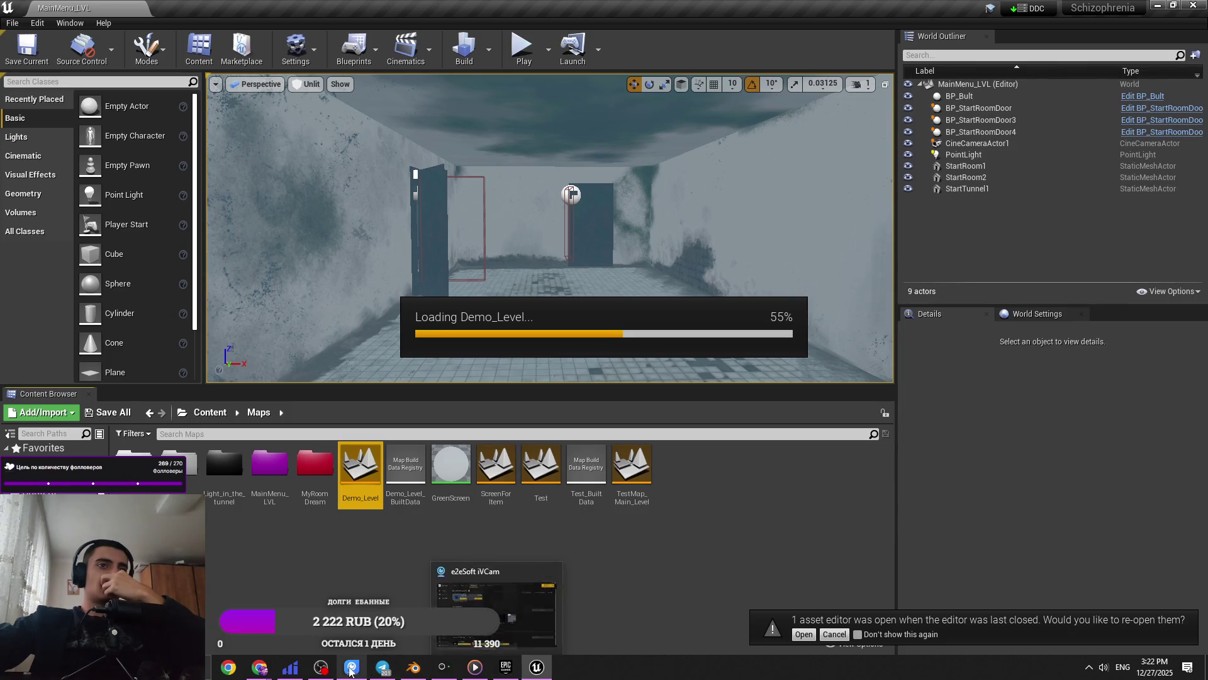
left_click(334, 648)
left_click_drag(716, 438, 428, 435)
right_click(437, 439)
left_click(436, 437)
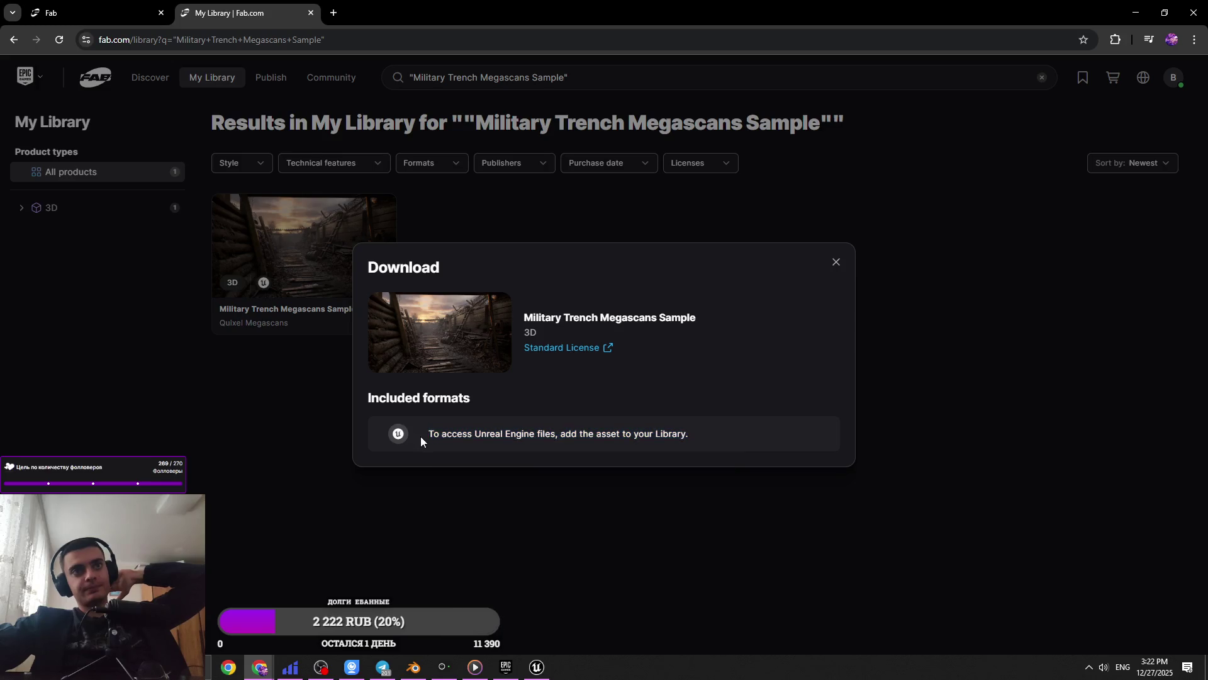
Reopen the Military Trench Megascans Sample in My Library and bring up its download options
triple_click(432, 434)
key("Escape")
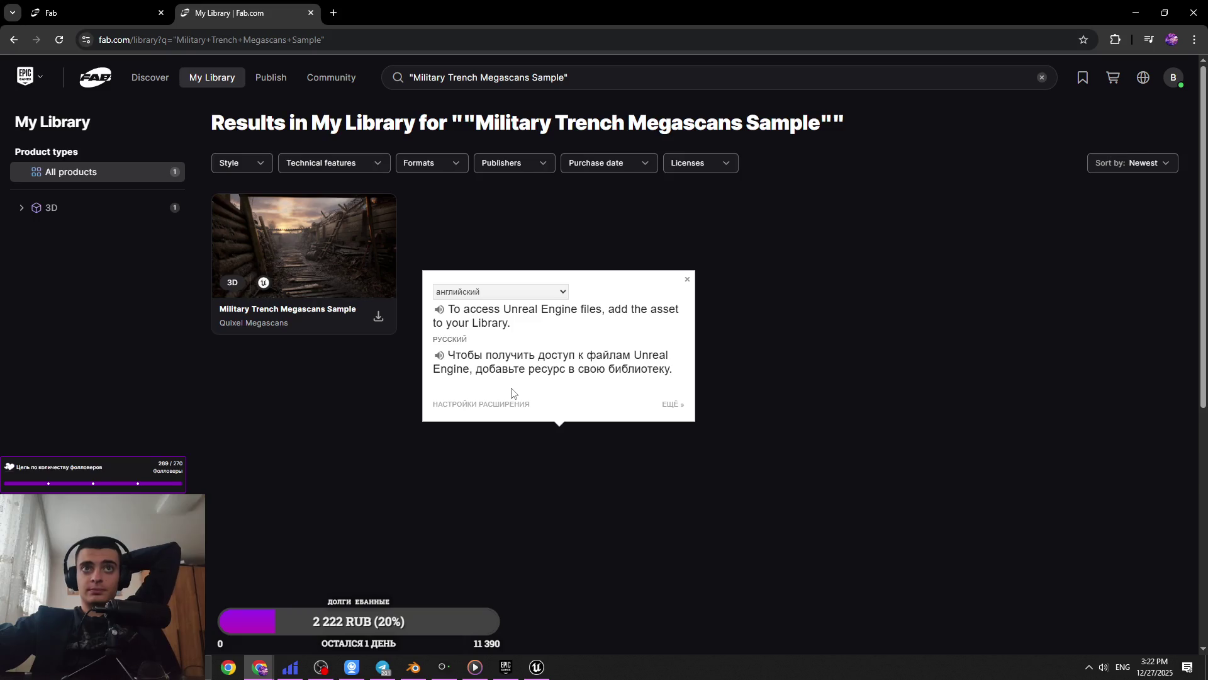
left_click(372, 317)
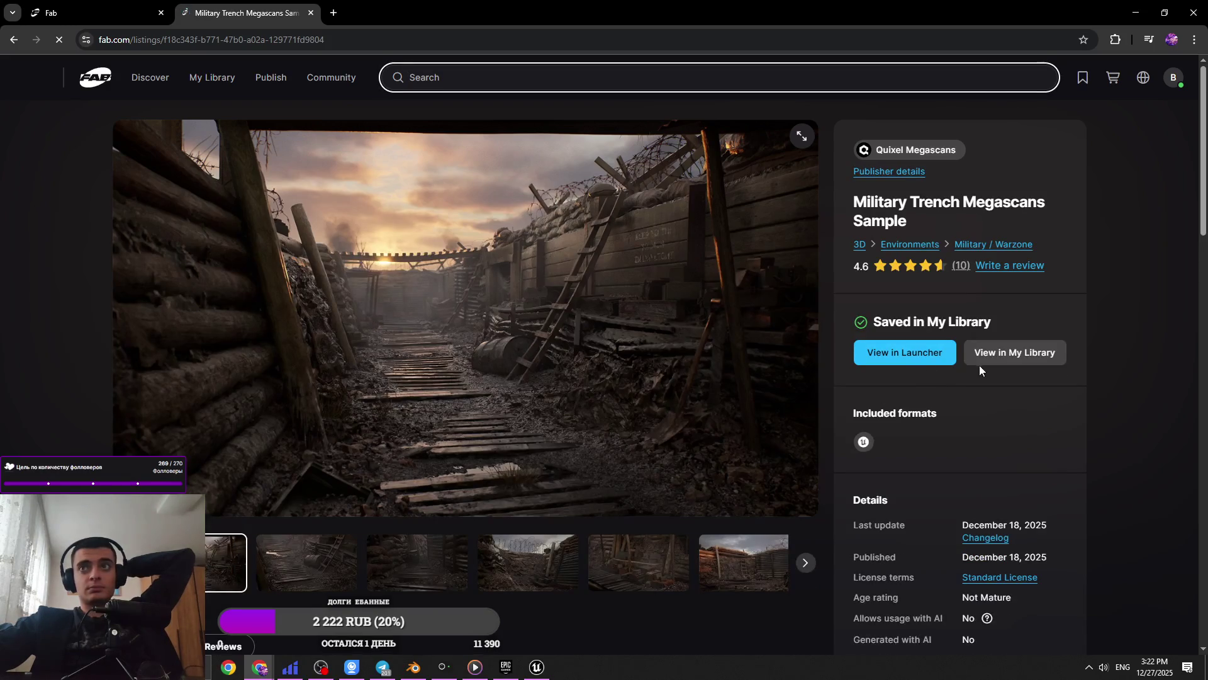
left_click(991, 365)
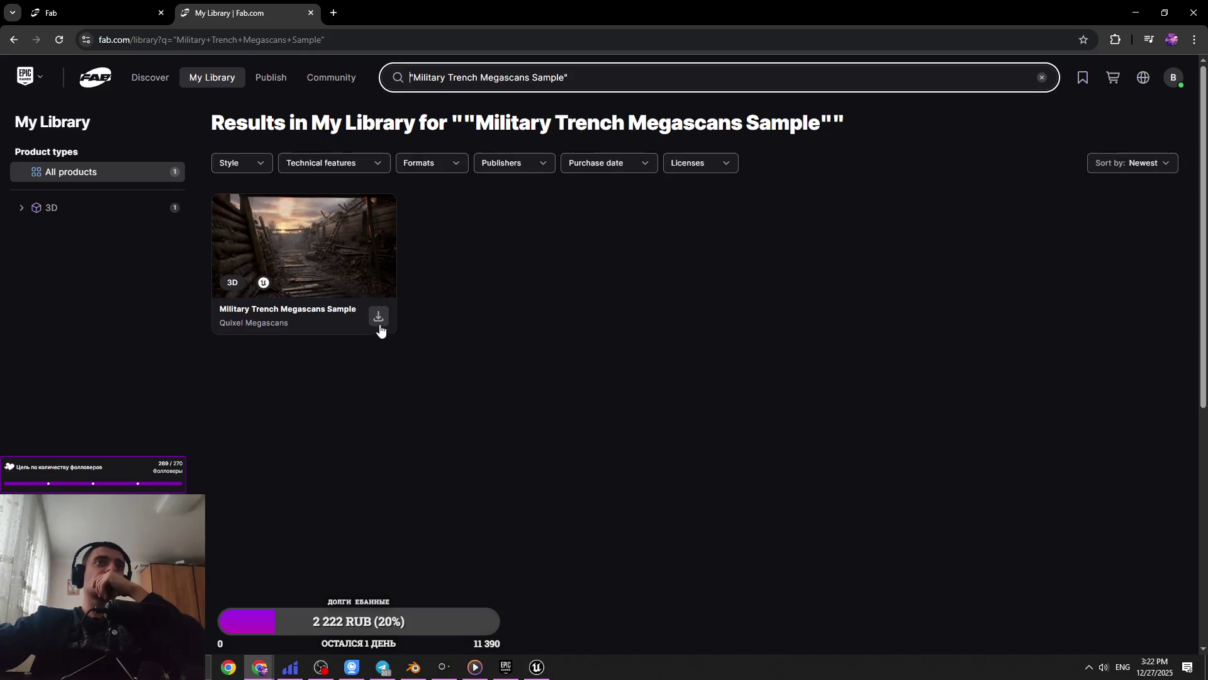
left_click(379, 318)
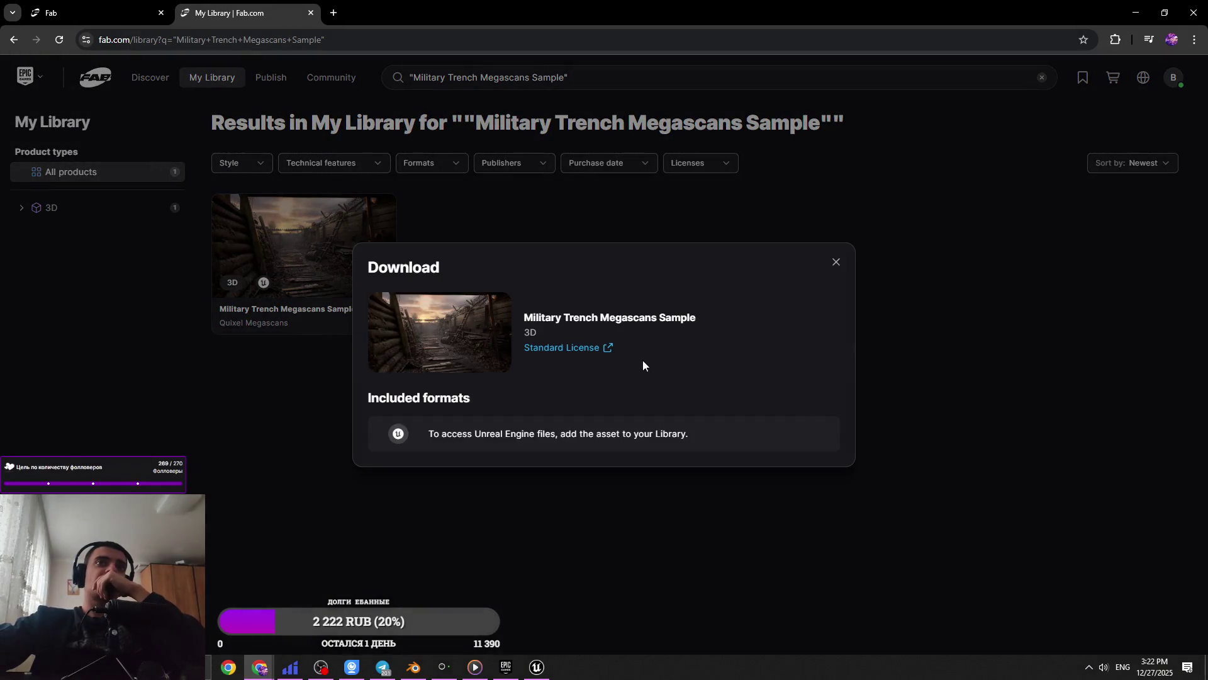
Look over the sample's Standard License terms, close that tab, and return to Unreal Editor
left_click(607, 349)
left_click(255, 10)
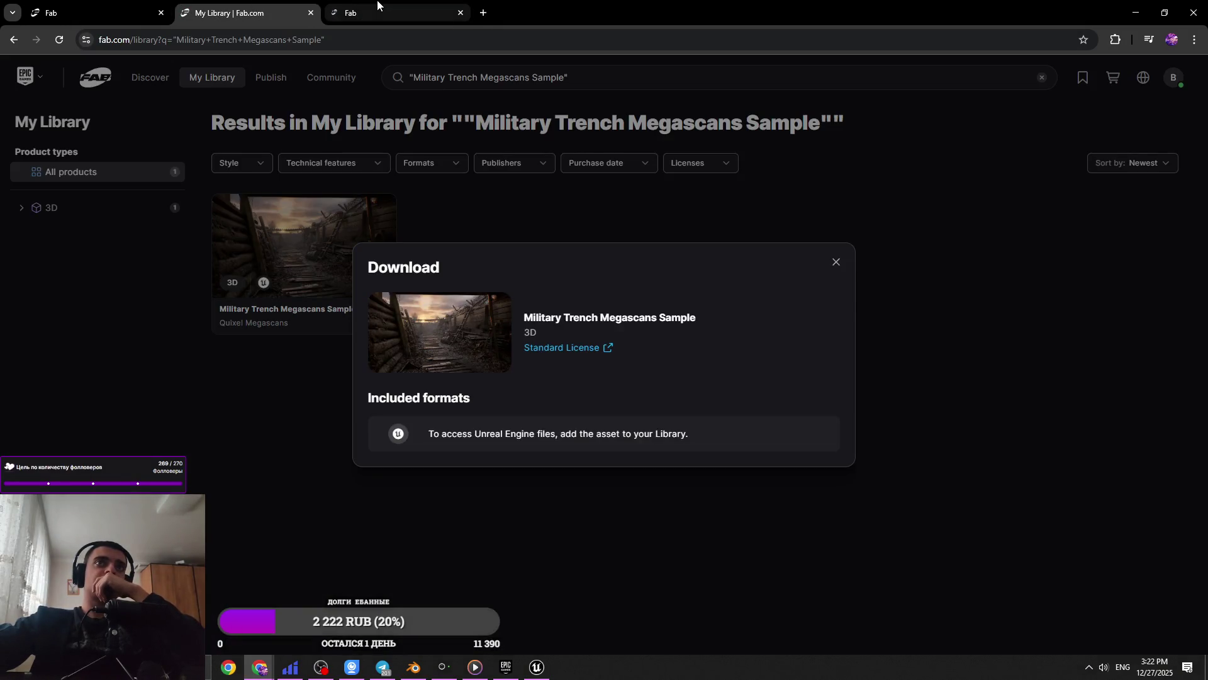
middle_click(377, 5)
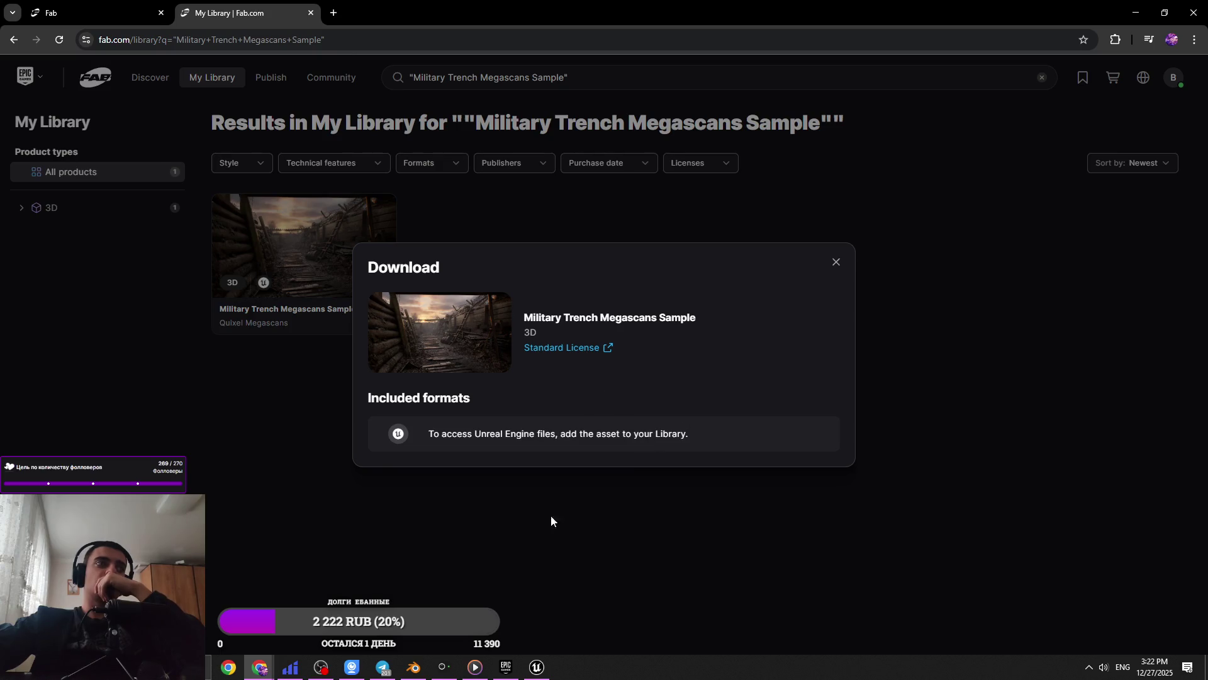
mouse_move(537, 667)
left_click(563, 597)
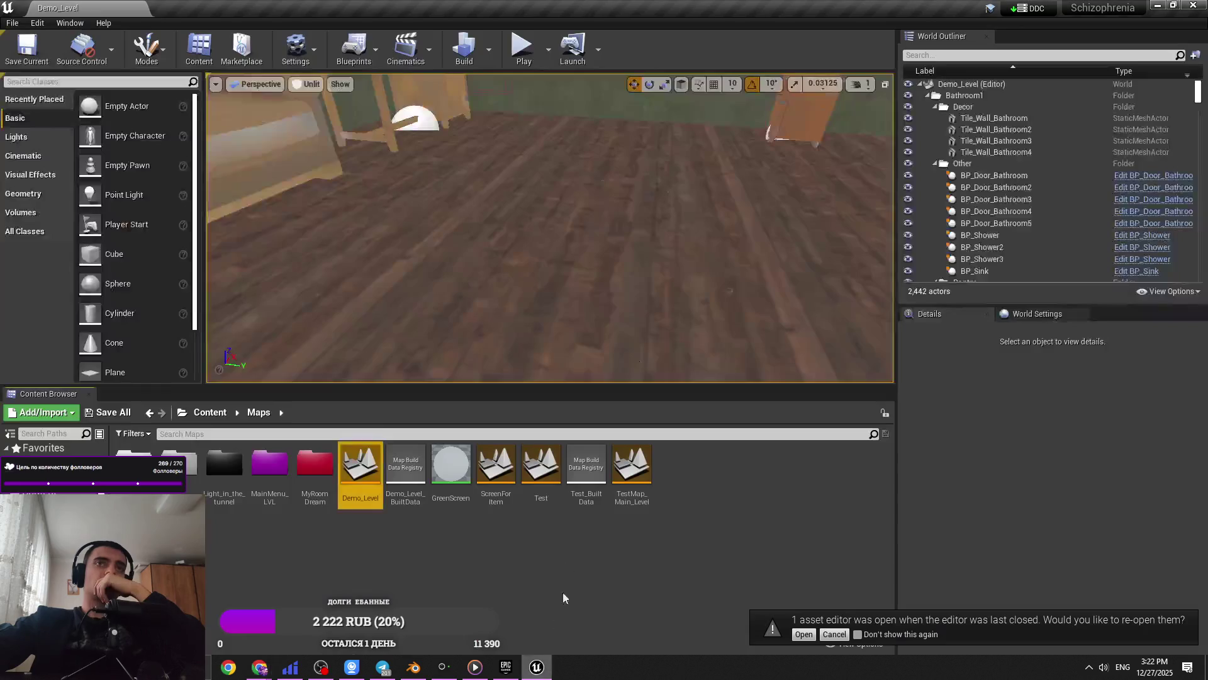
From Unreal, go to the Epic Games Launcher's Library and follow its Fab library link to fab.com
right_click_drag(628, 191, 585, 195)
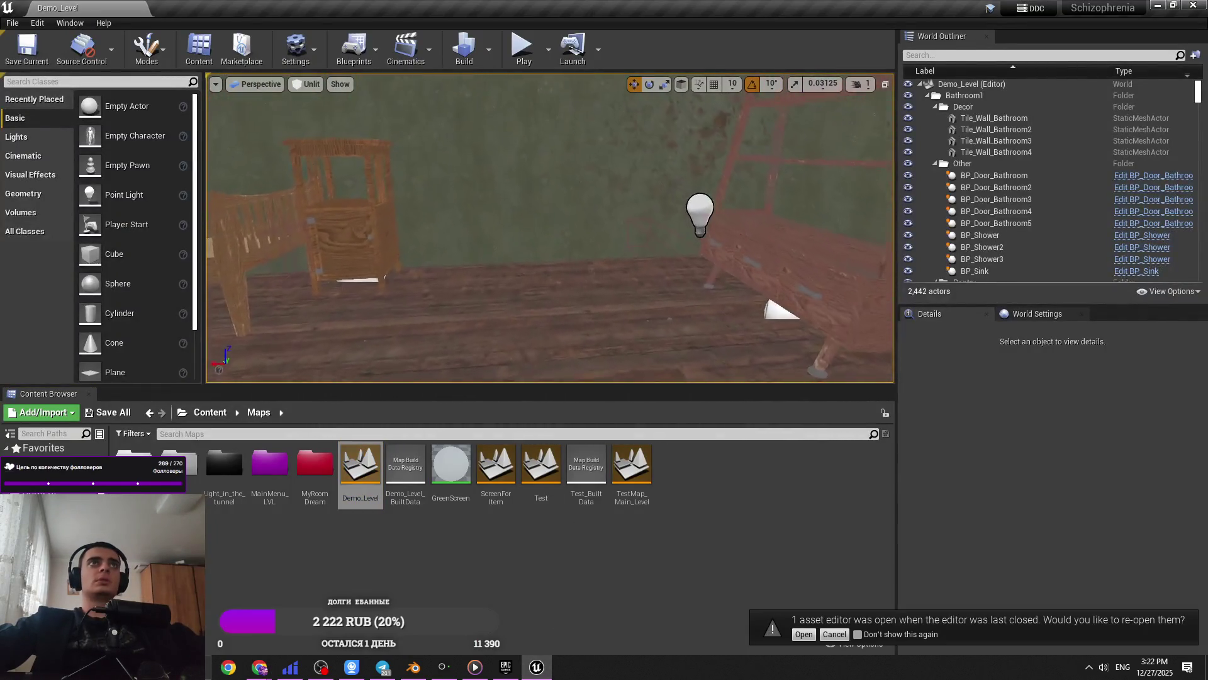
left_click(242, 47)
left_click(508, 671)
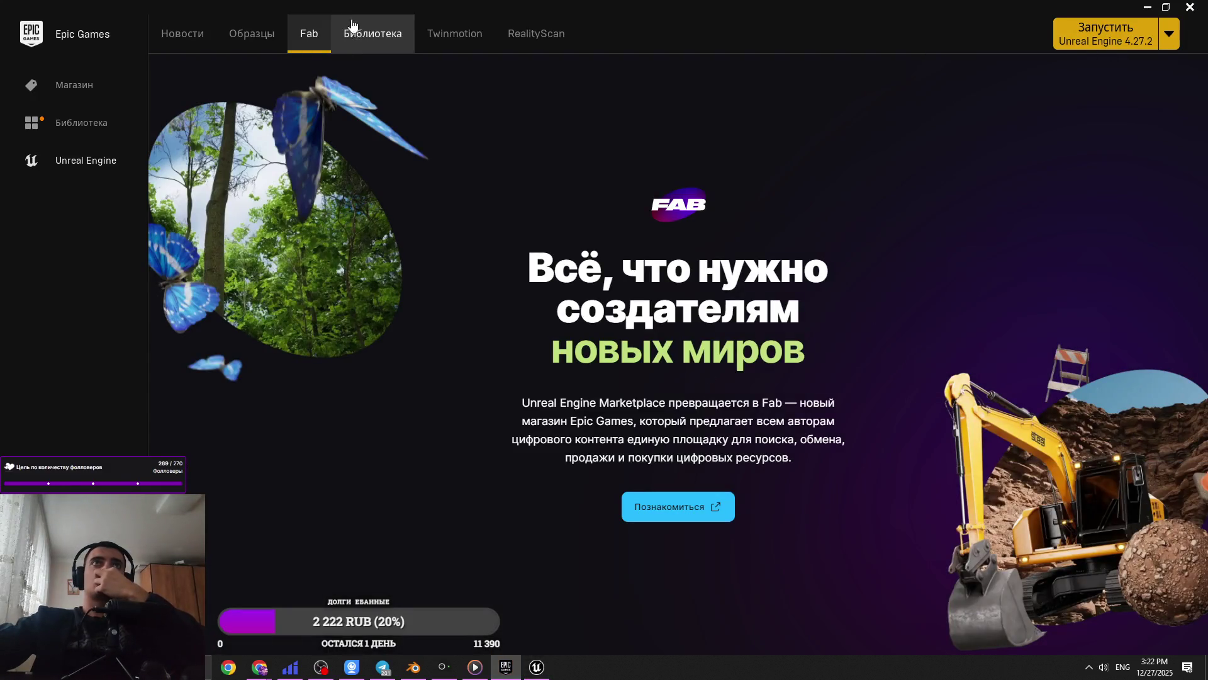
left_click(372, 37)
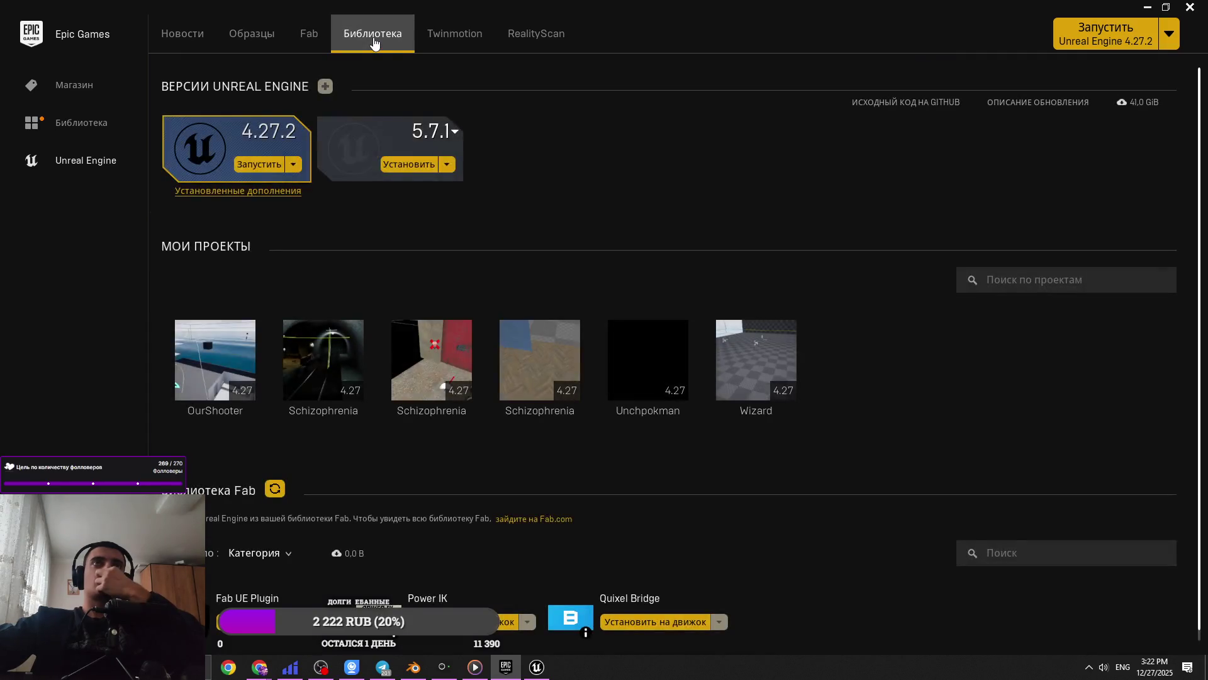
scroll(394, 110, "down", 1)
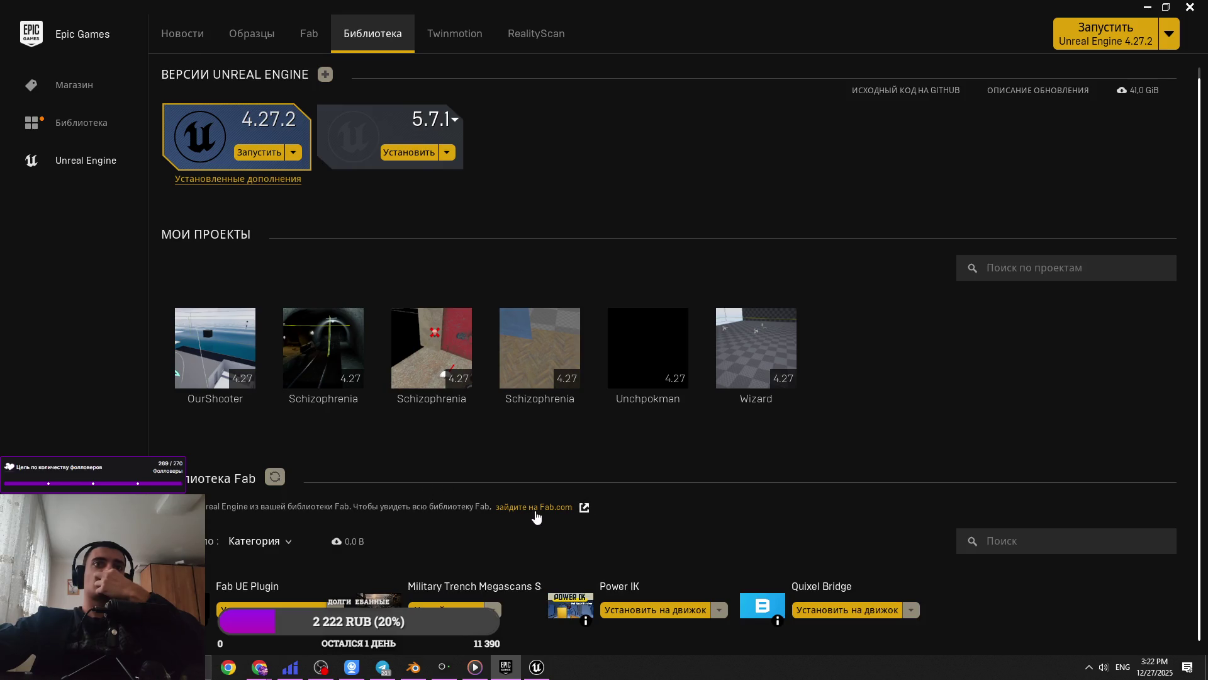
left_click(535, 512)
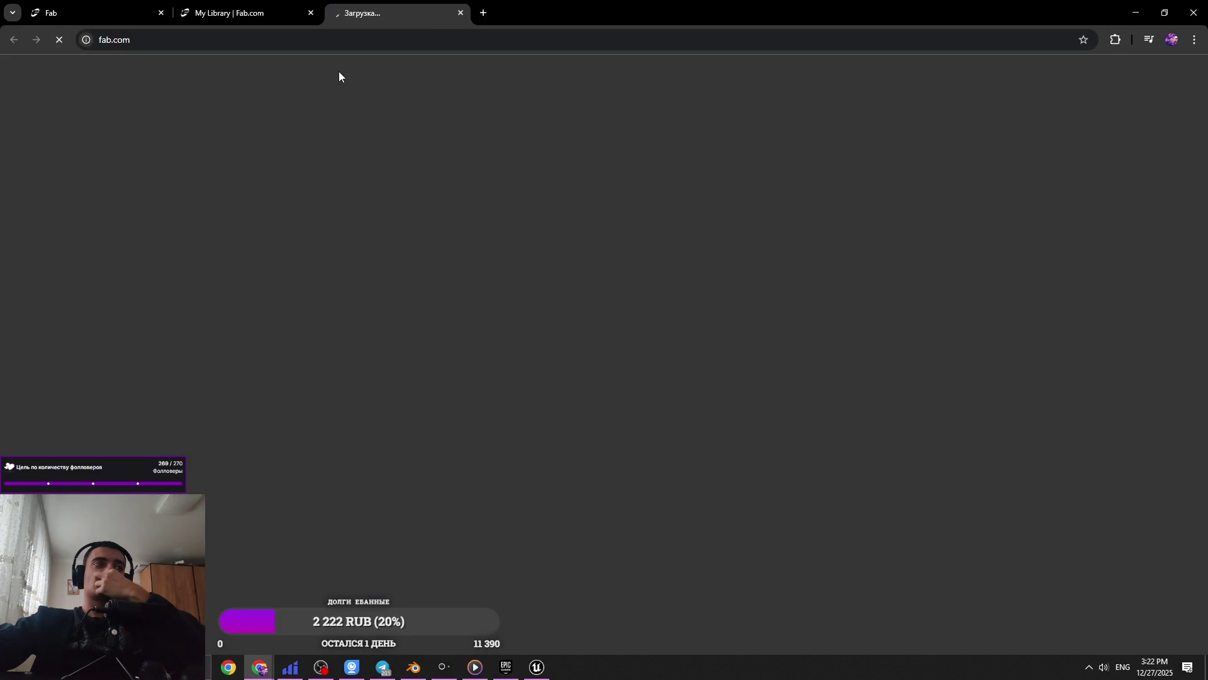
Reach the Military Trench Megascans Sample through Fab's Unreal Engine channel and bring up its download dialog
scroll(478, 308, "down", 1)
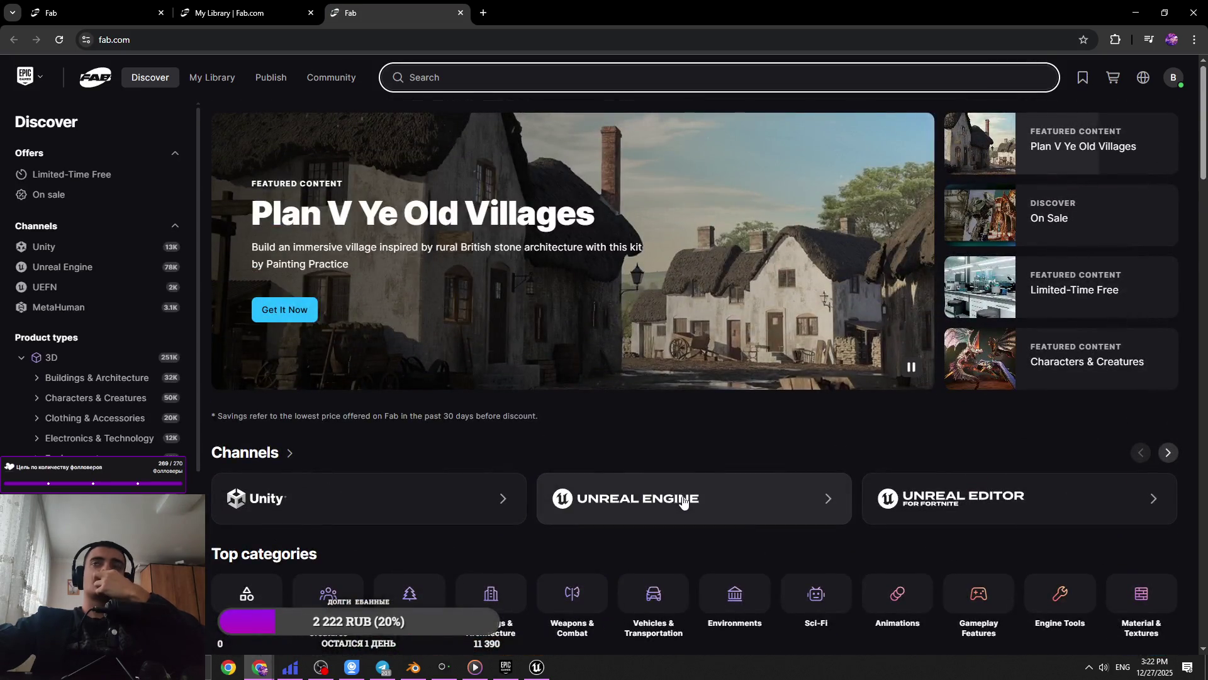
left_click(683, 510)
scroll(345, 453, "down", 3)
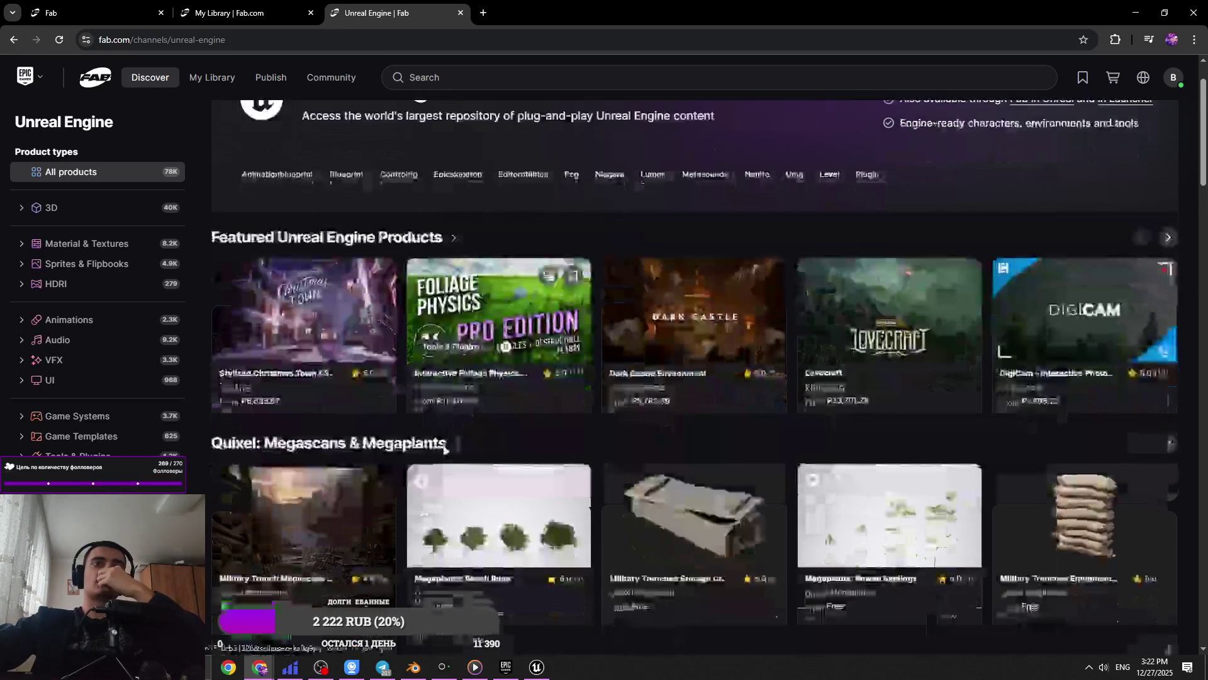
left_click(292, 482)
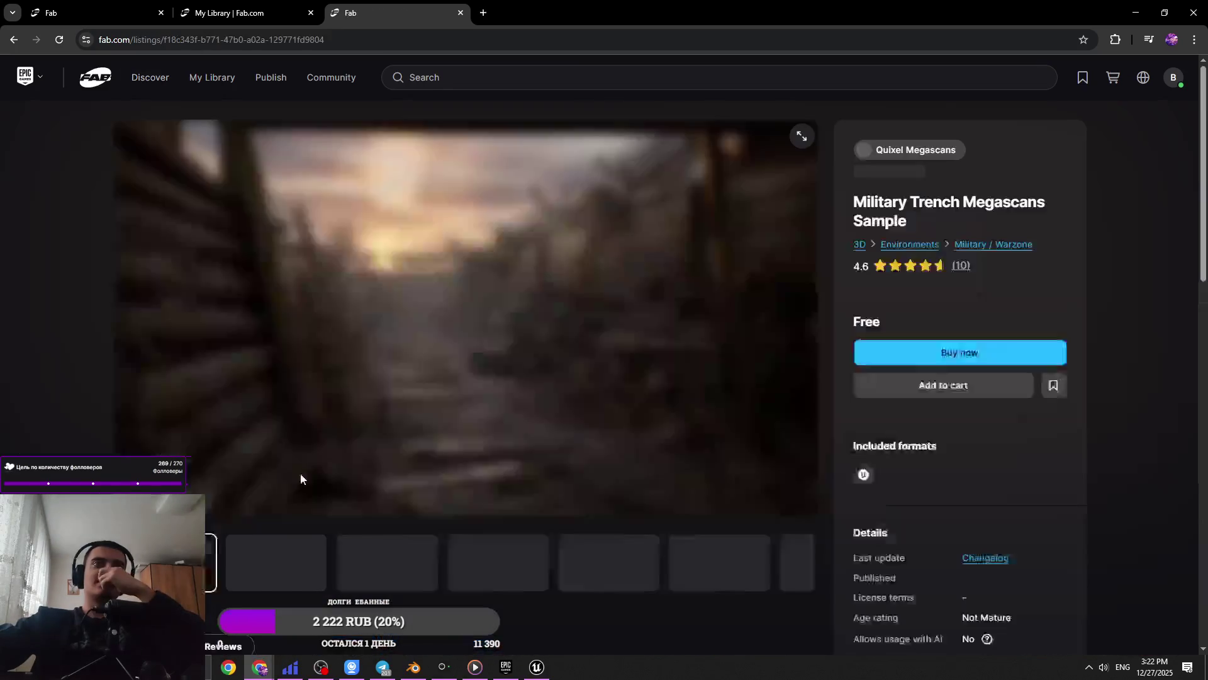
scroll(467, 514, "down", 3)
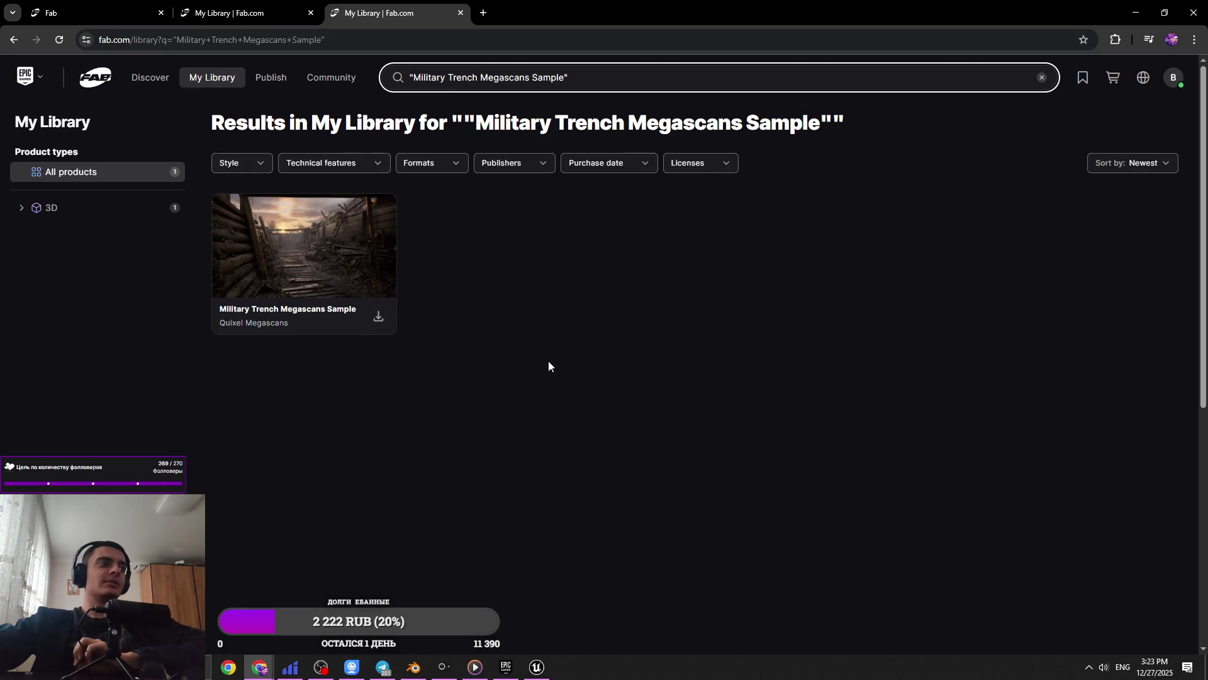
left_click(379, 317)
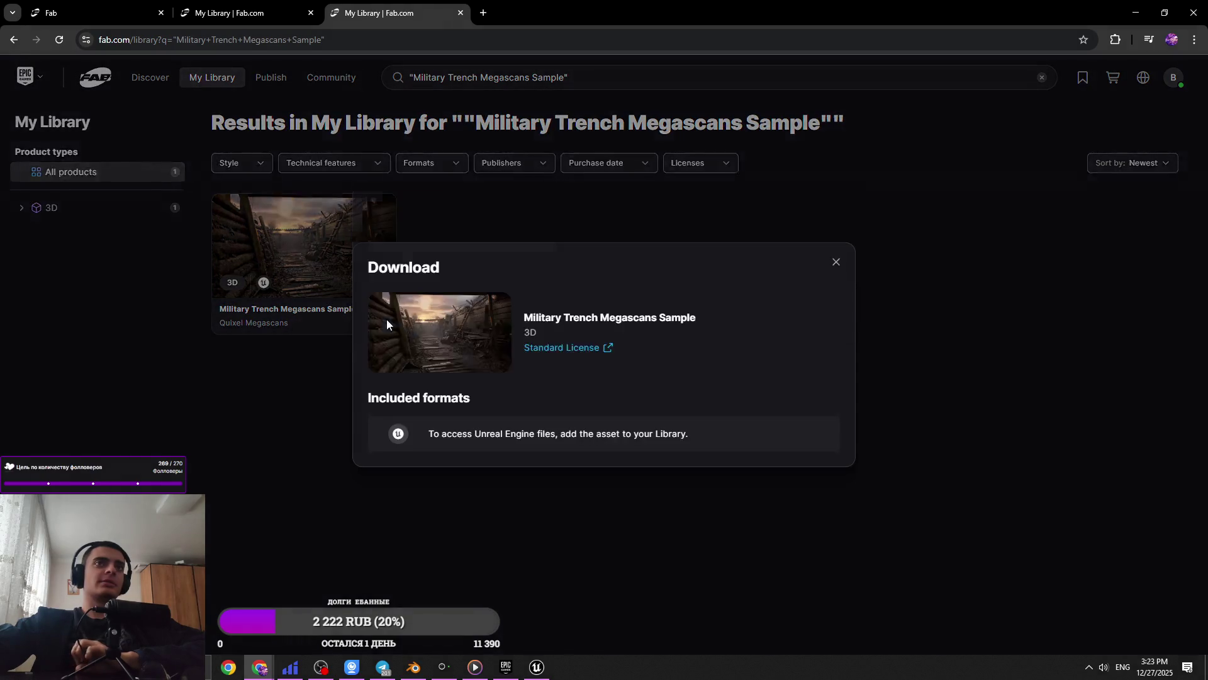
Switch to the other Fab tab, minimise Chrome, and close the Epic Games Launcher
left_click(291, 12)
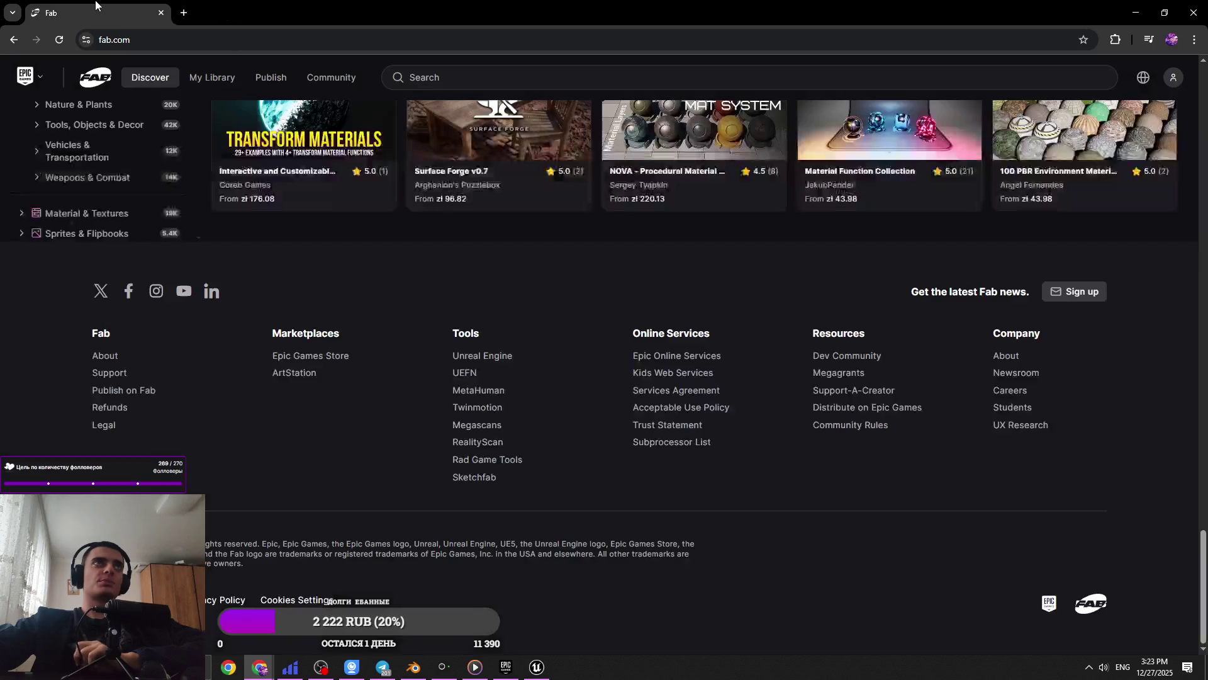
left_click(1135, 12)
left_click(1190, 7)
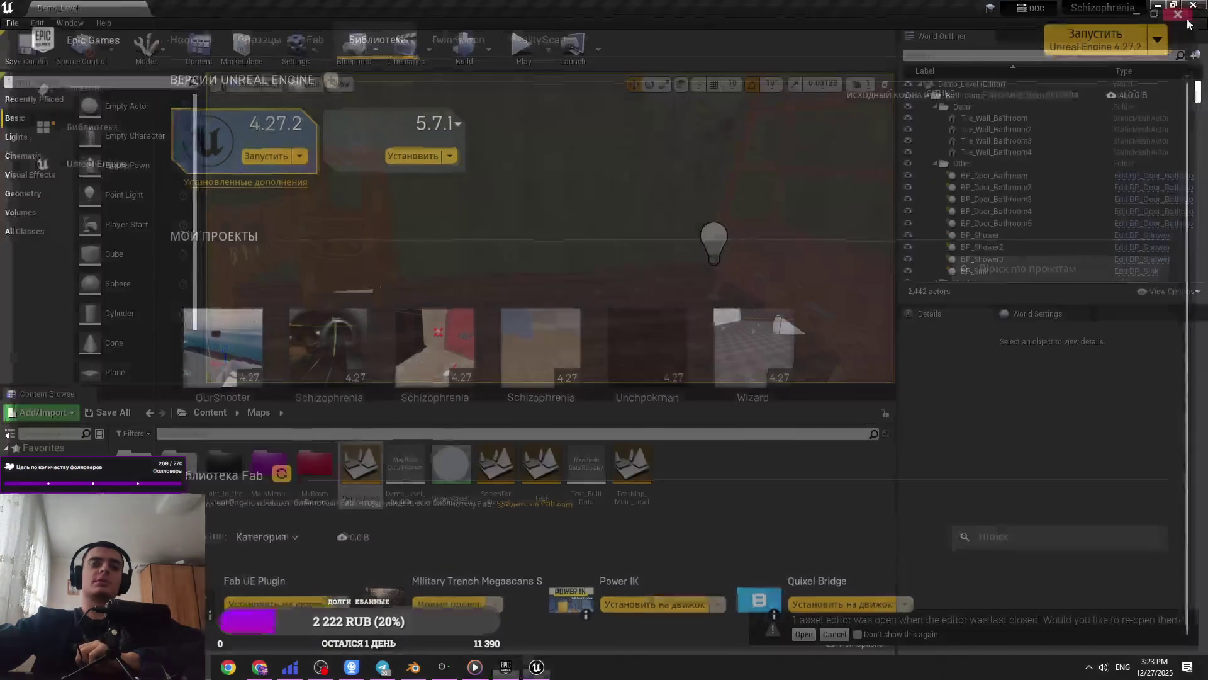
Close the Unreal Editor window, minimise Blender, and minimise Telemost
left_click(1163, 6)
left_click(1135, 7)
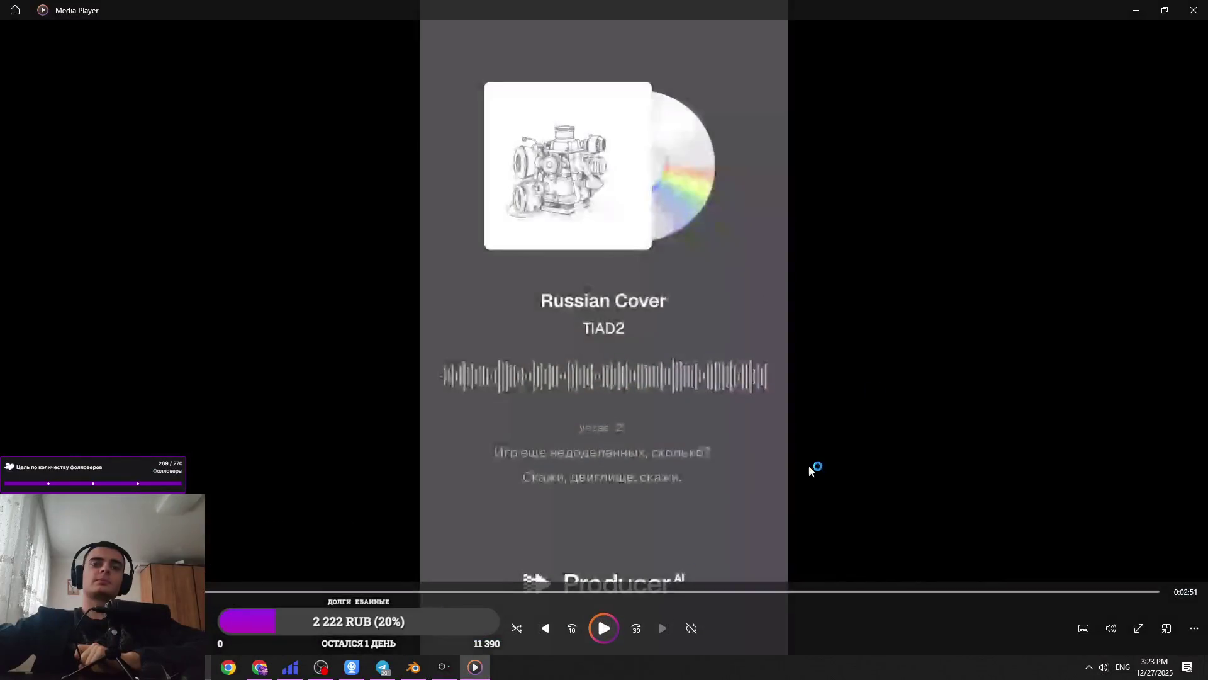
left_click(448, 672)
left_click(448, 673)
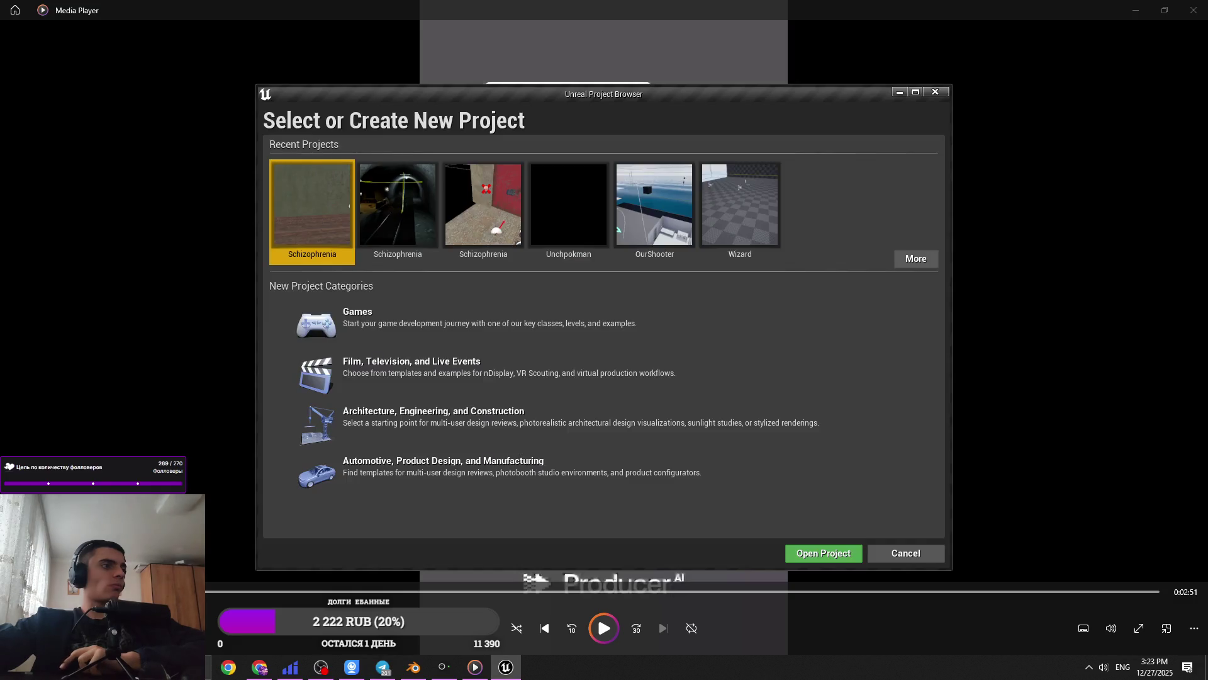
Launch the Schizophrenia project from Recent Projects and let MainMenu_LVL load
double_click(389, 221)
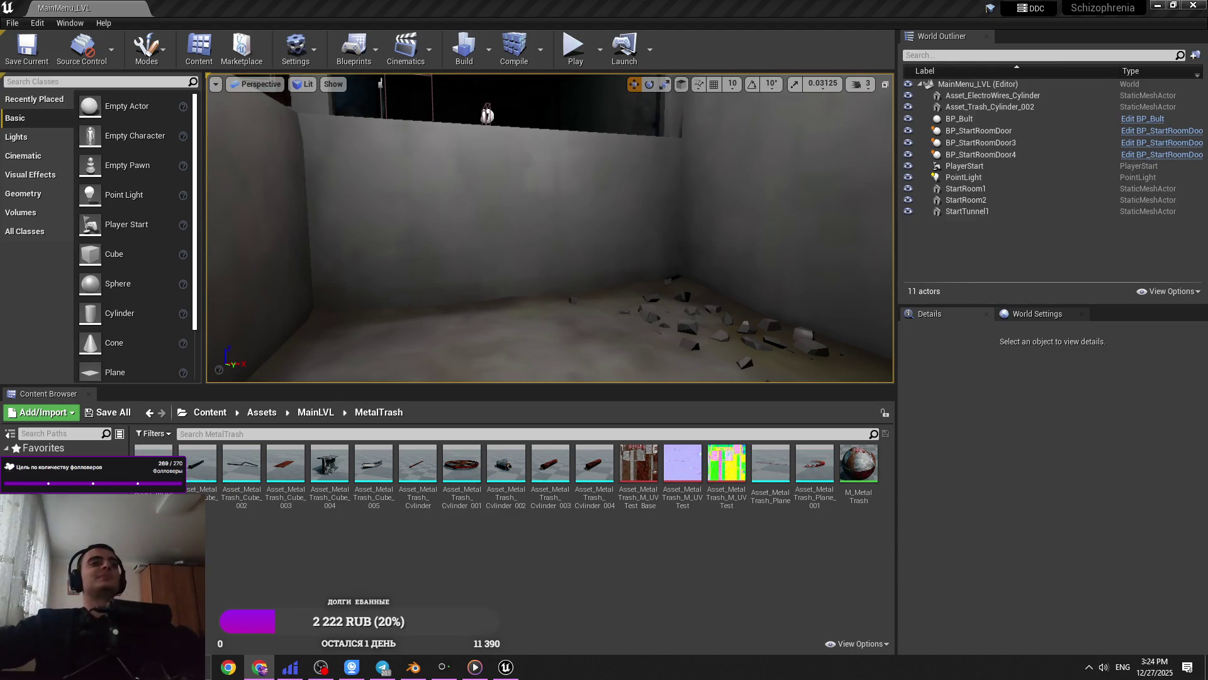
Load Demo_Level from Content > Maps and fly the camera into its corridor
left_click(210, 412)
double_click(465, 468)
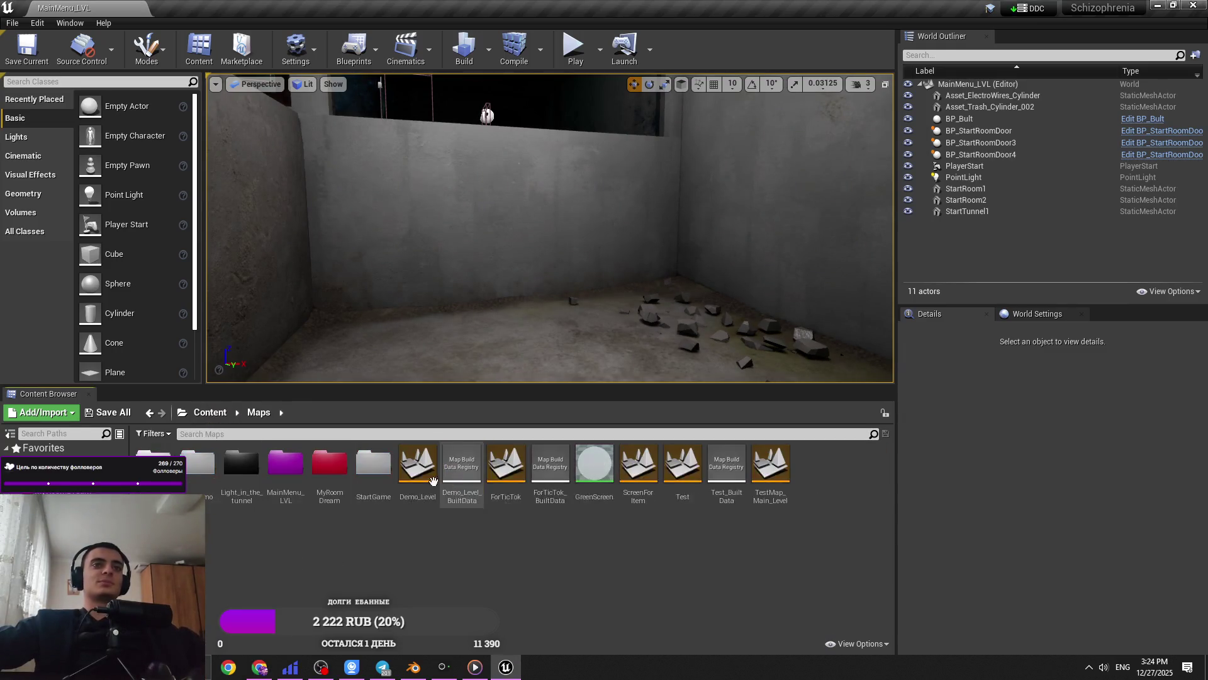
double_click(415, 472)
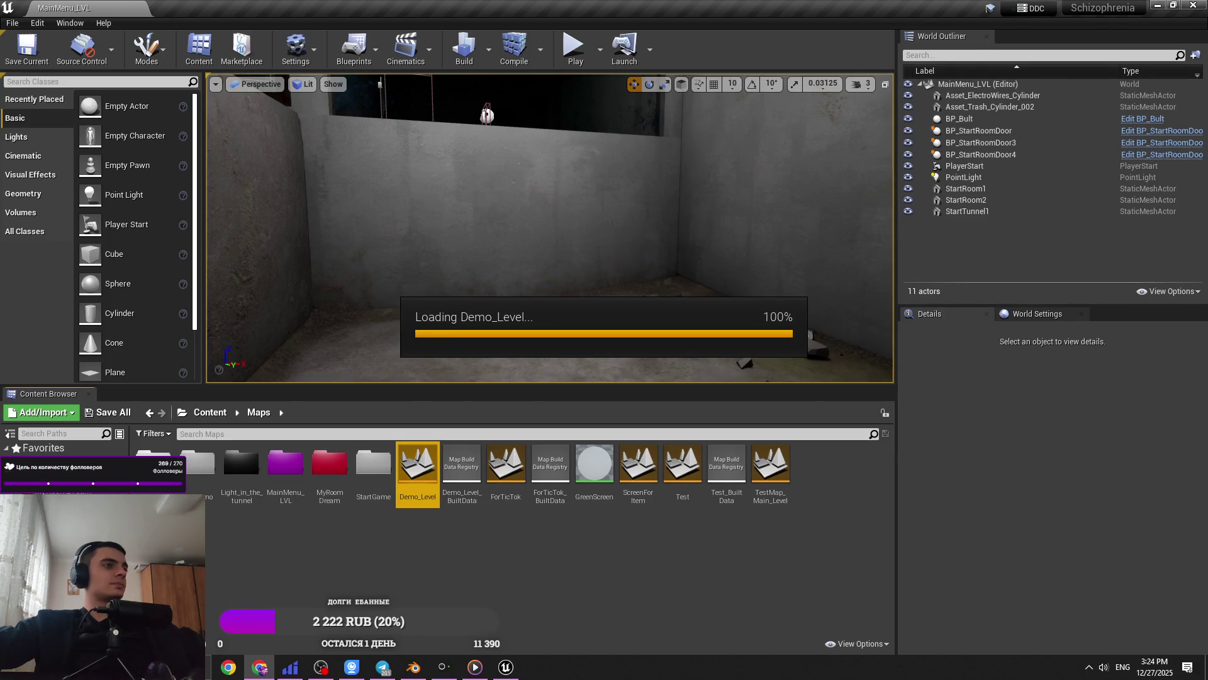
right_click_drag(549, 228, 549, 228)
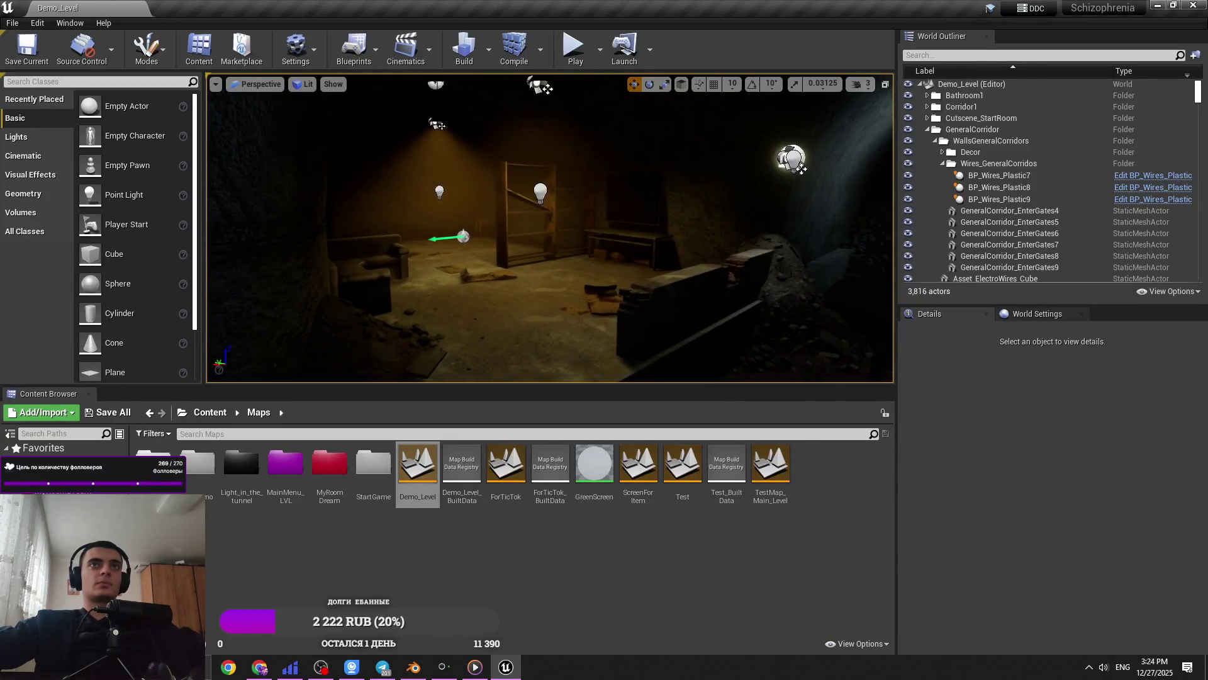
middle_click_drag(655, 377, 629, 378)
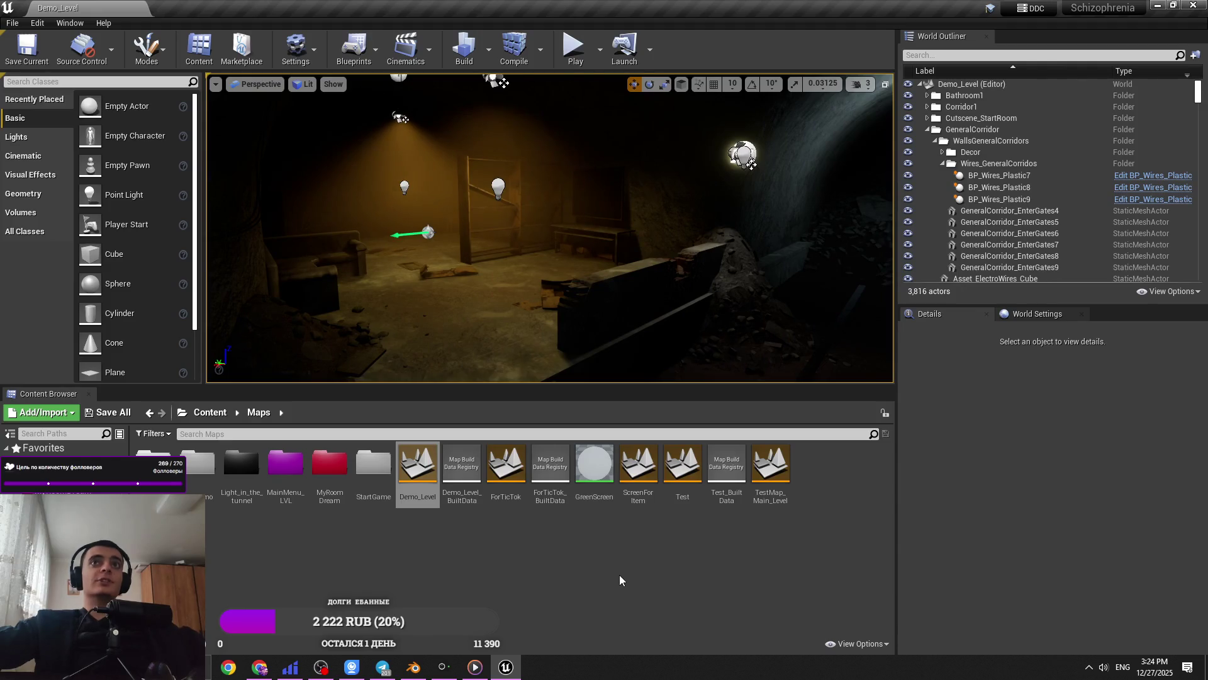
right_click_drag(549, 228, 549, 228)
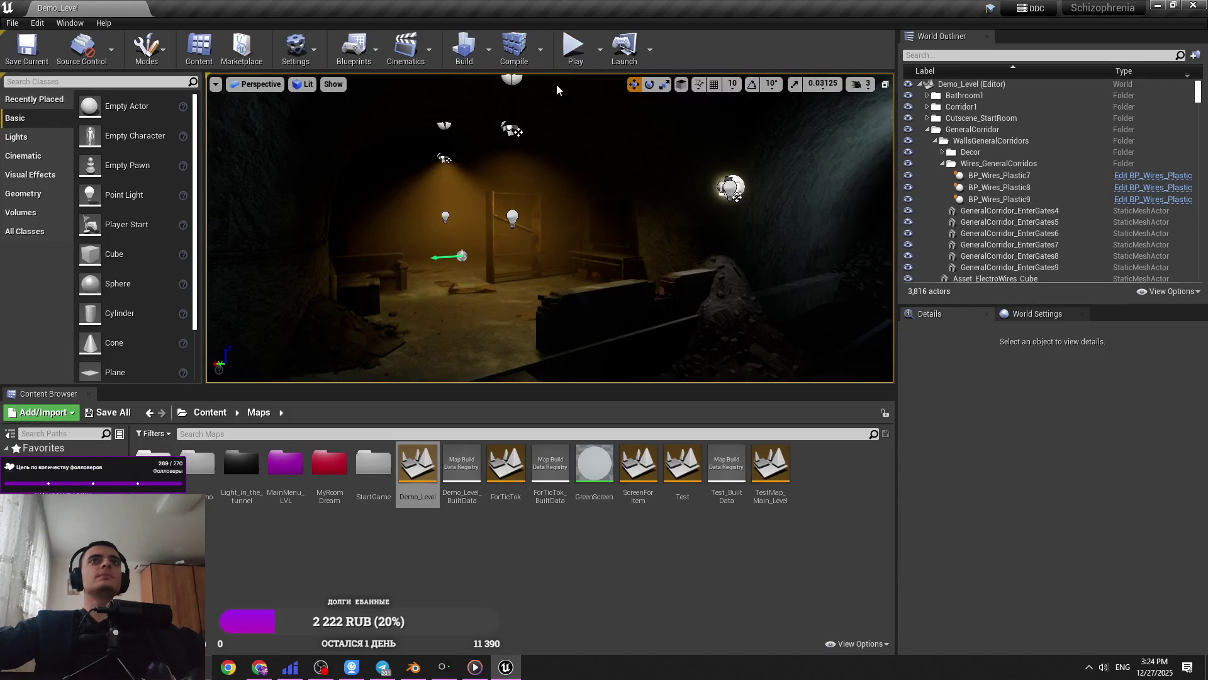
key("g")
key("g")
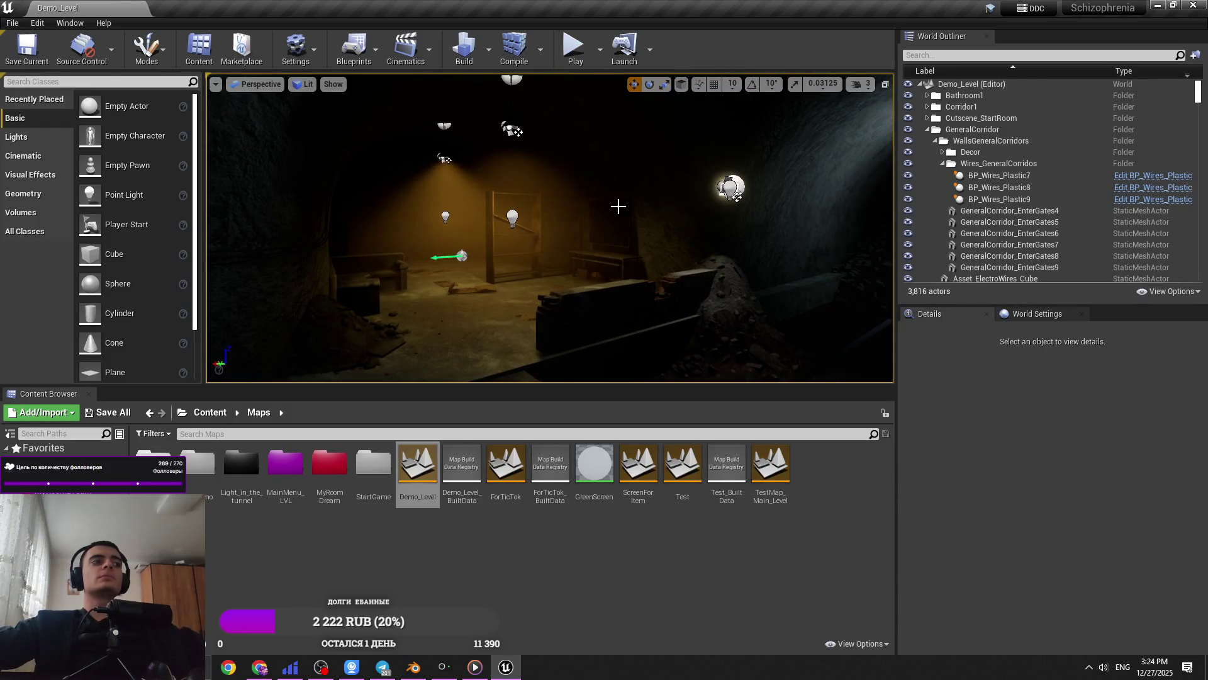
key("ctrl+s")
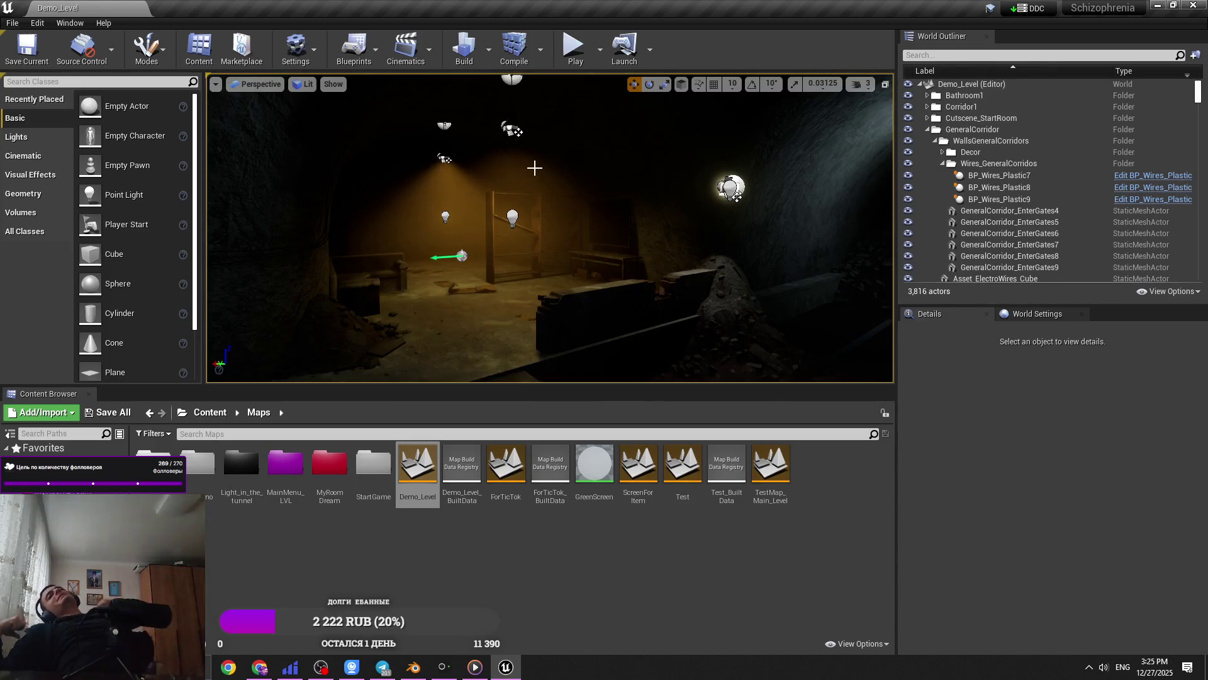
mouse_move(468, 225)
right_mouse_down()
mouse_move(504, 214)
mouse_move(468, 225)
right_mouse_up()
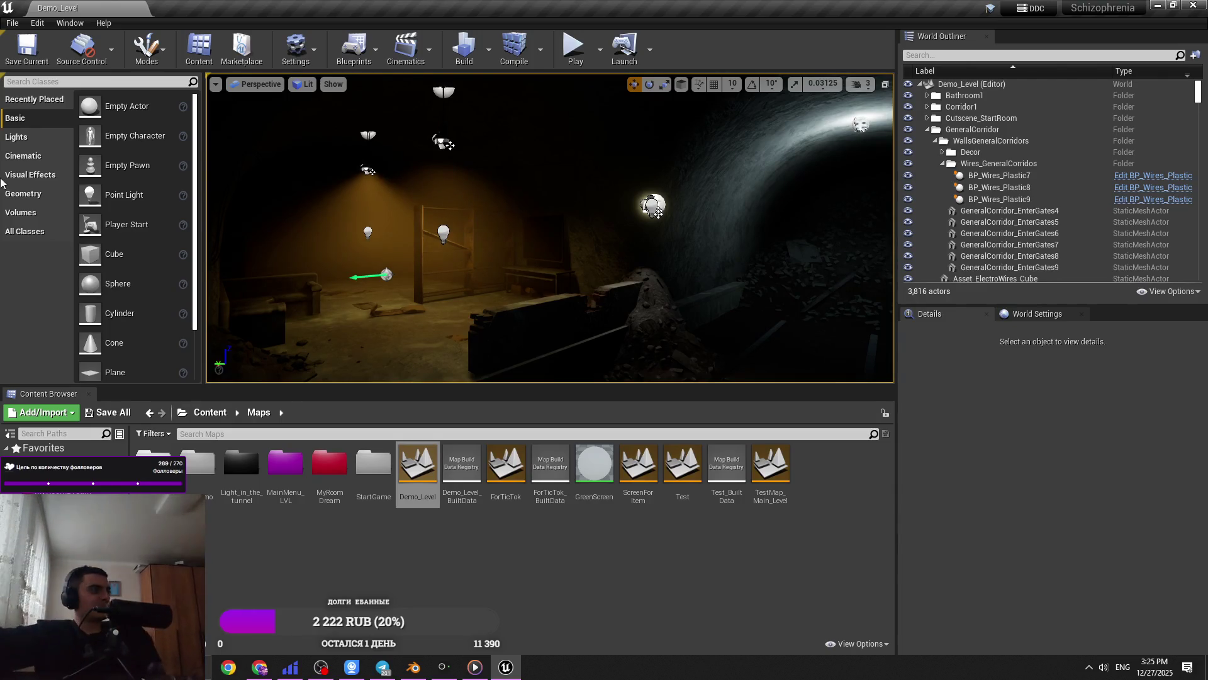
key("alt+Tab")
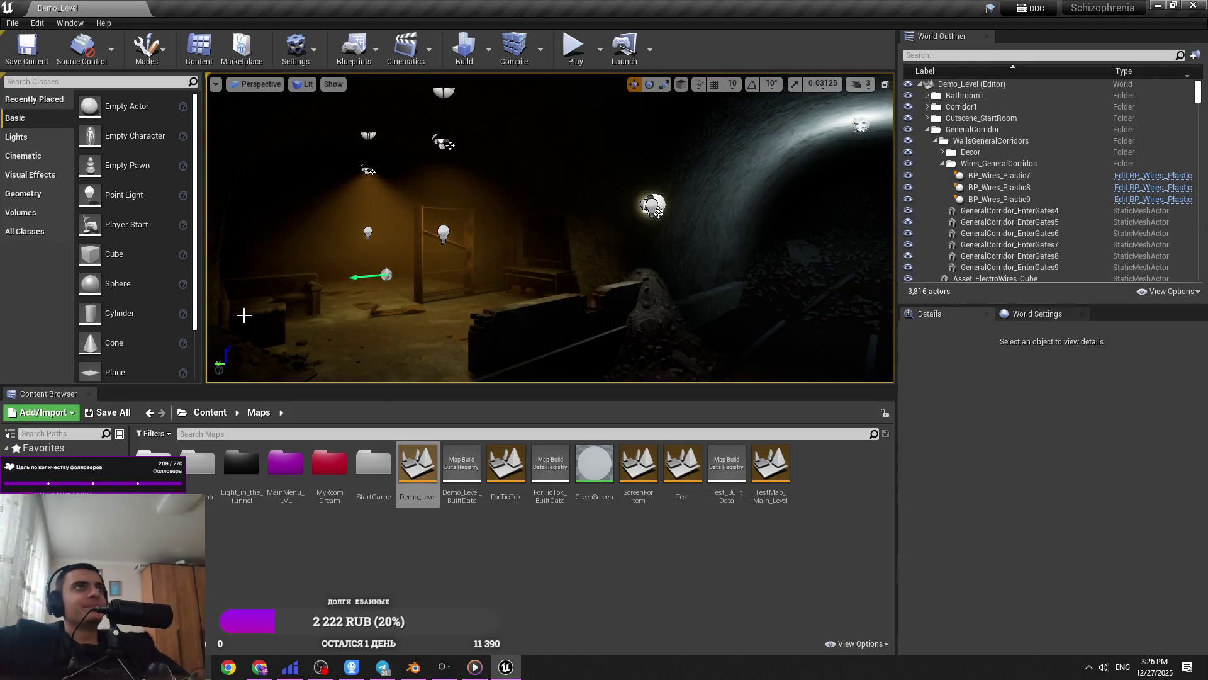
right_click_drag(554, 258, 555, 265)
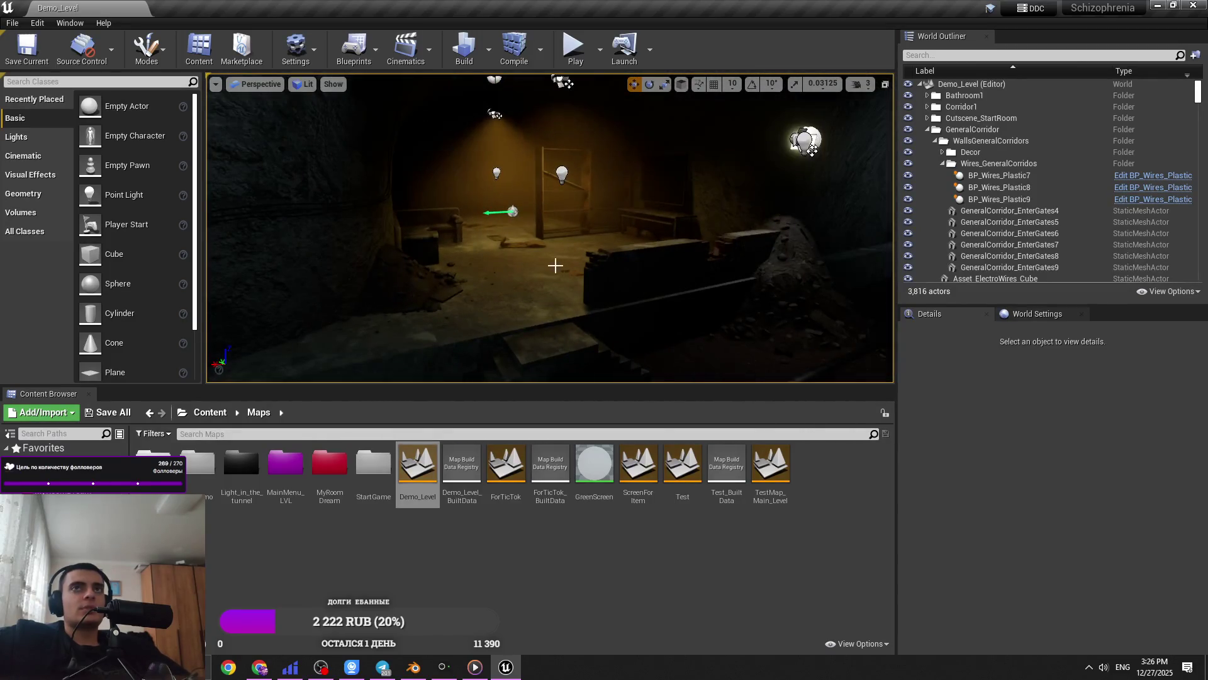
left_click(1157, 5)
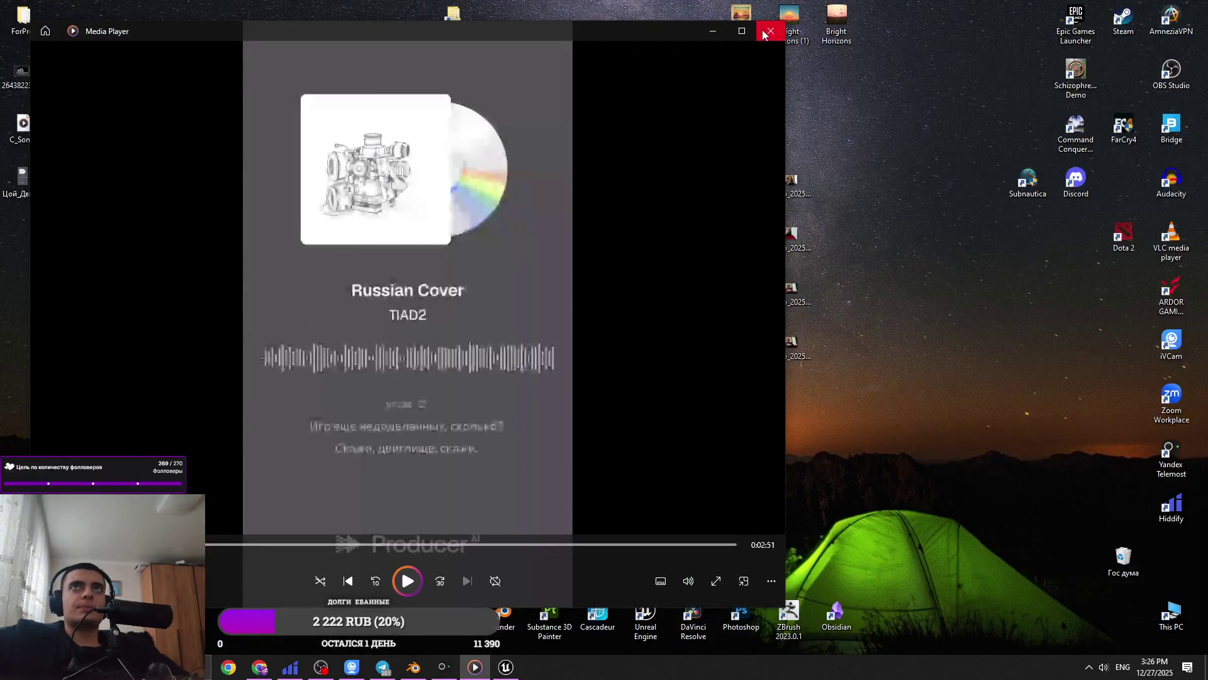
left_click(742, 31)
left_click(1136, 10)
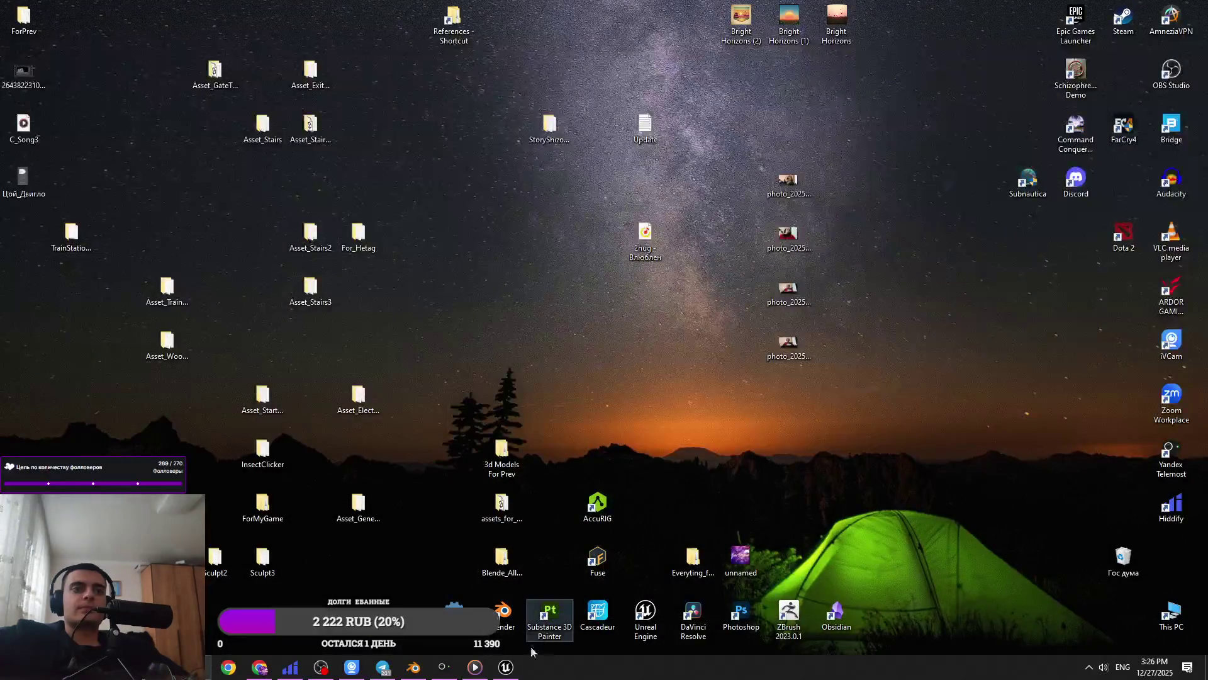
left_click(505, 666)
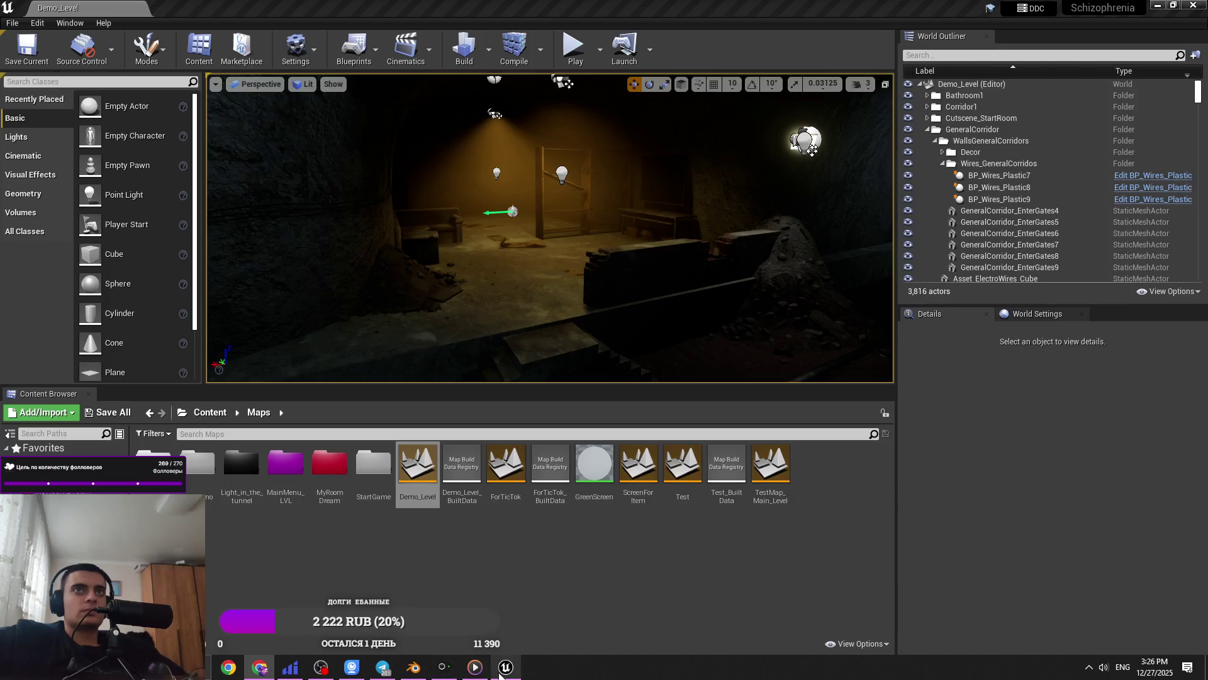
mouse_move(506, 667)
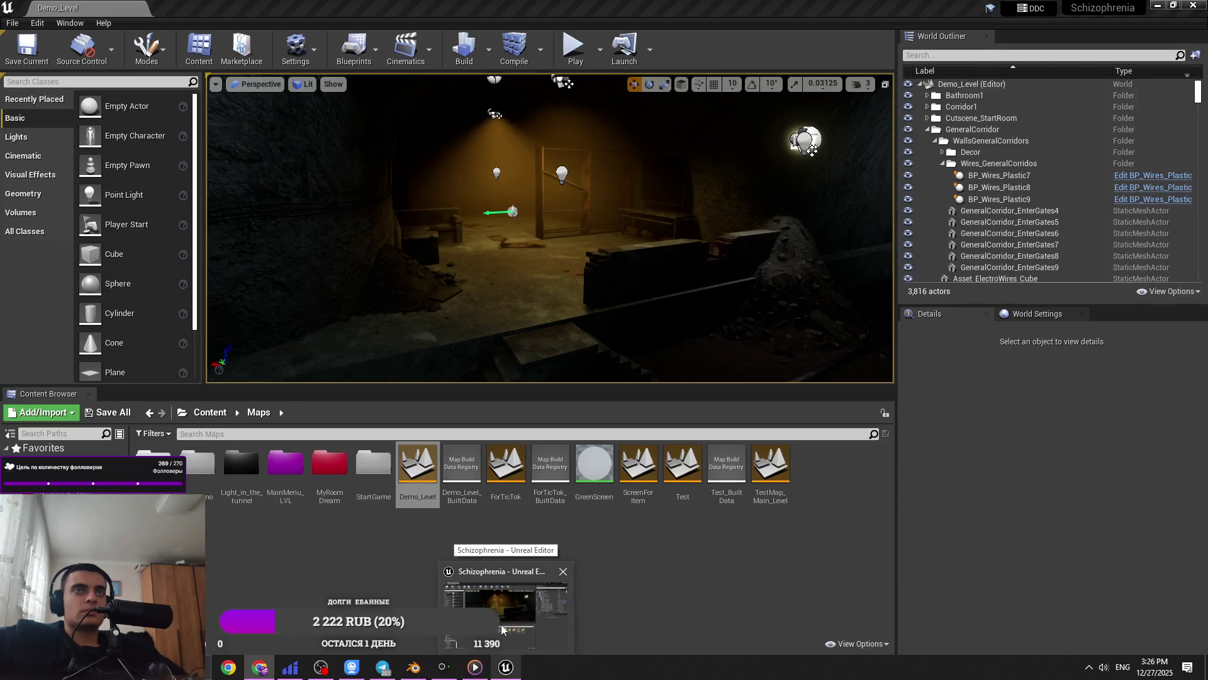
In the Blender tunnel, select and frame the hanging sign box Cube.061 plus its three ropes
left_click(466, 607)
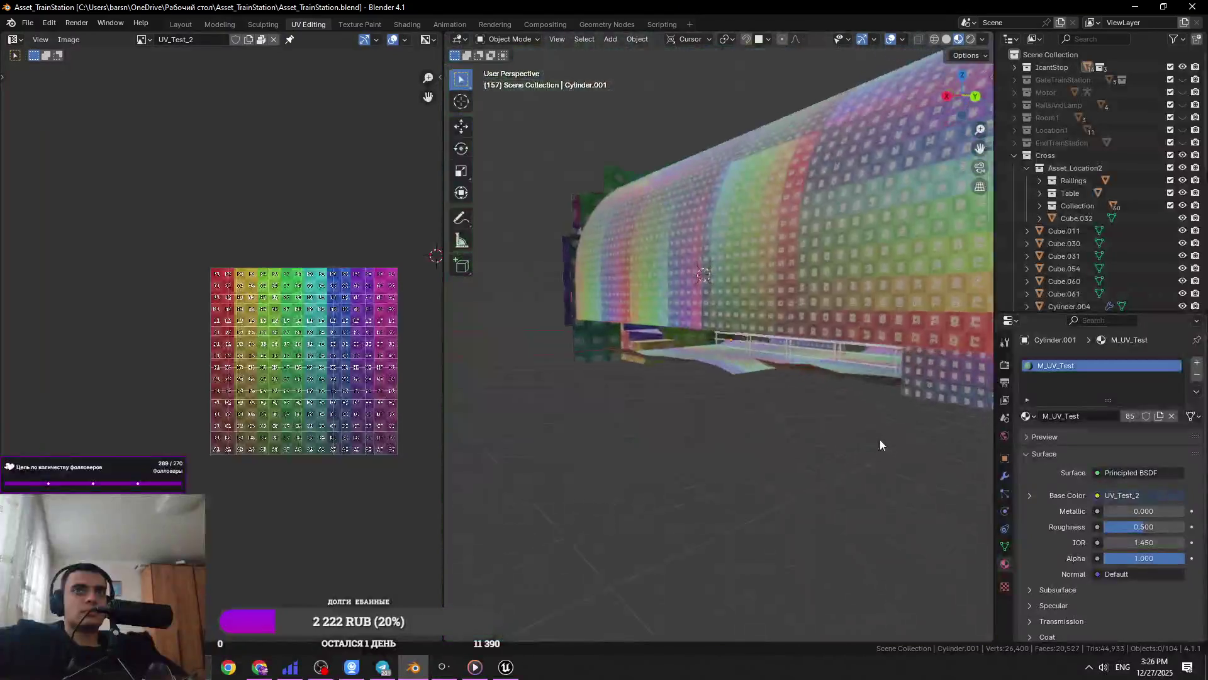
mouse_move(879, 444)
middle_mouse_down()
mouse_move(730, 471)
mouse_move(838, 284)
middle_mouse_up()
left_click(838, 284)
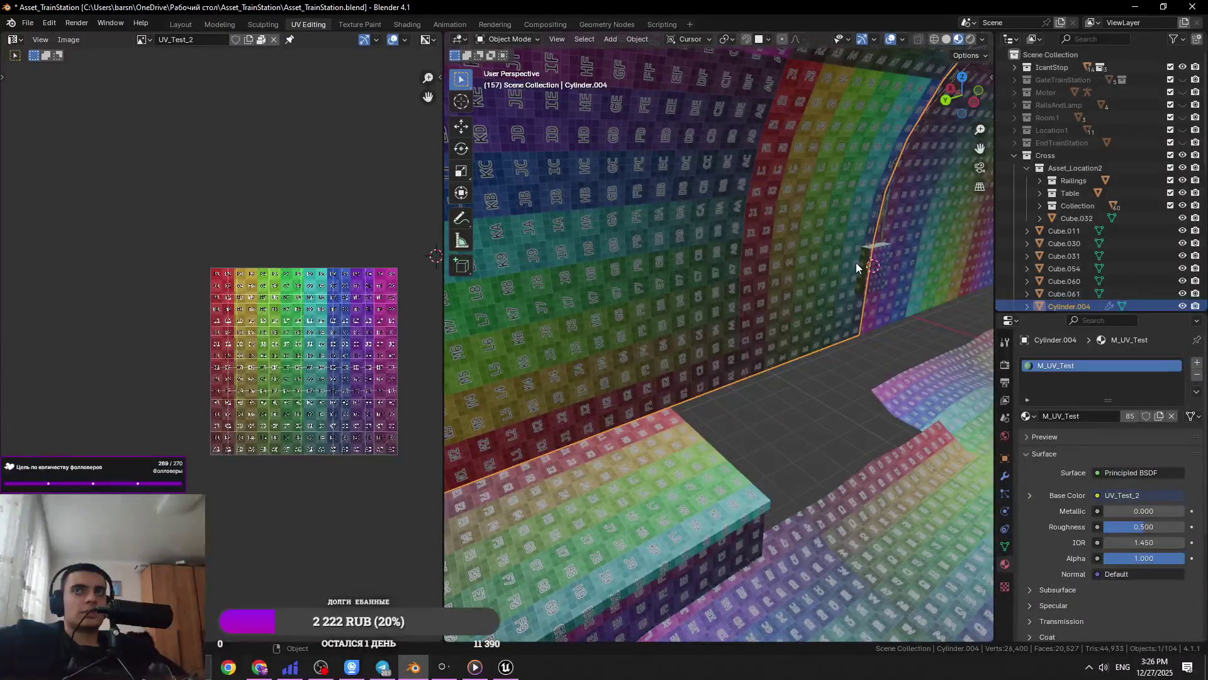
left_click(865, 277)
key("KP_Decimal")
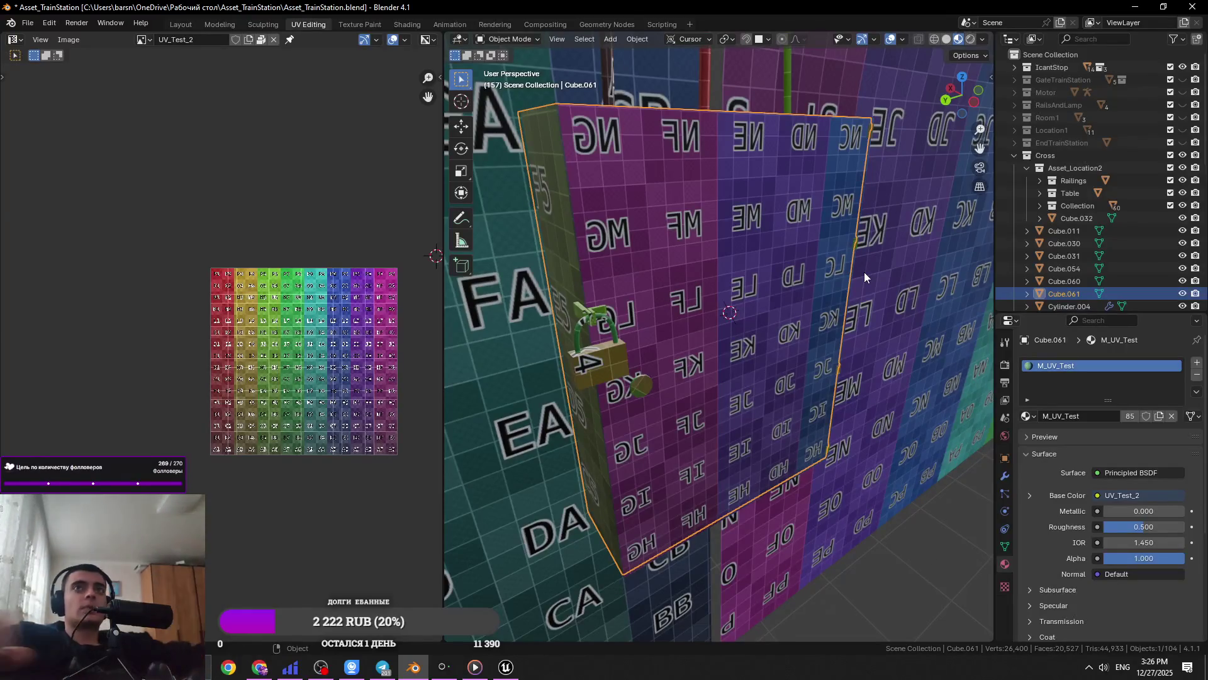
scroll(780, 347, "down", 5)
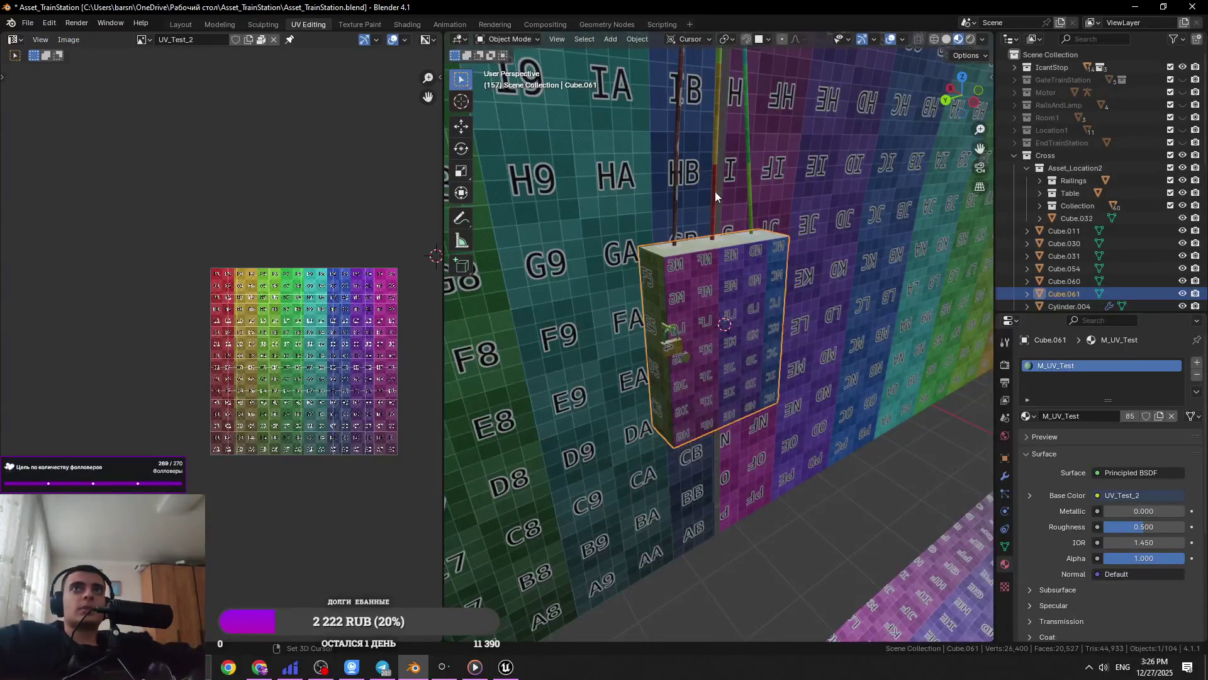
left_click(715, 197, "shift")
left_click(675, 195, "shift")
left_click(750, 190, "shift")
Check the sign's UV layout in edit mode, return to object mode, save, and clear the selection
key("Tab")
scroll(331, 338, "up", 3)
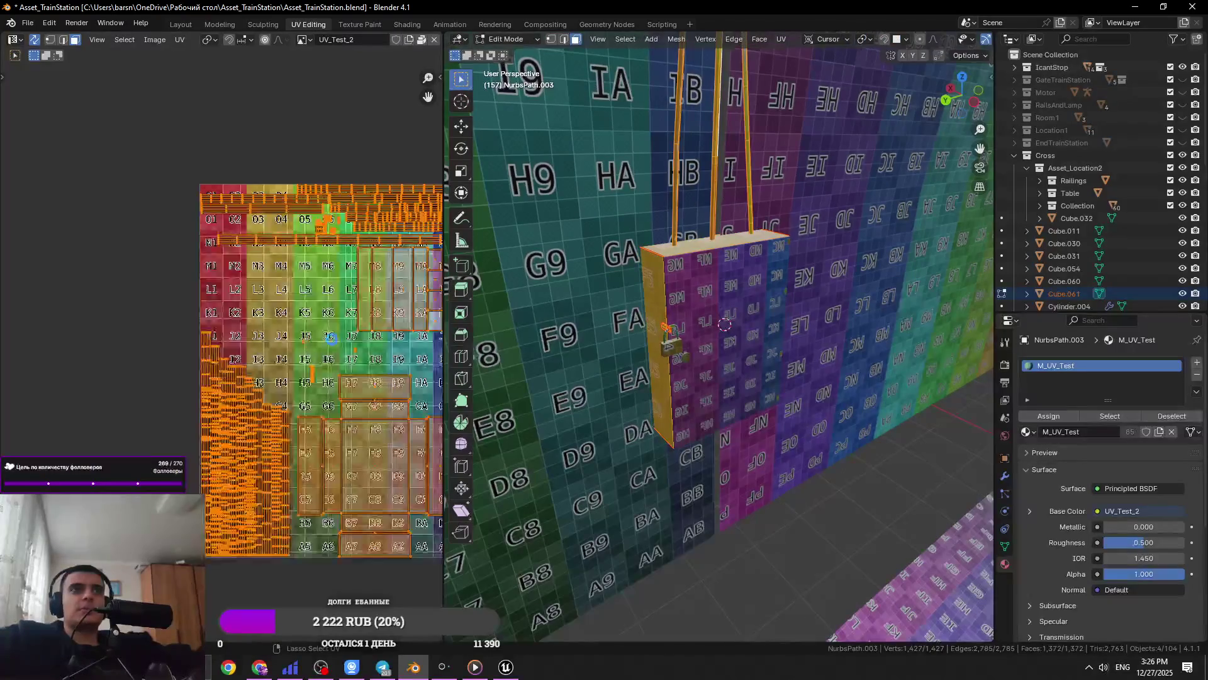
scroll(724, 325, "down", 5)
mouse_move(724, 324)
middle_mouse_down()
mouse_move(743, 332)
mouse_move(552, 349)
mouse_move(756, 462)
mouse_move(755, 431)
middle_mouse_up()
key("Tab")
key("ctrl+s")
key("alt+a")
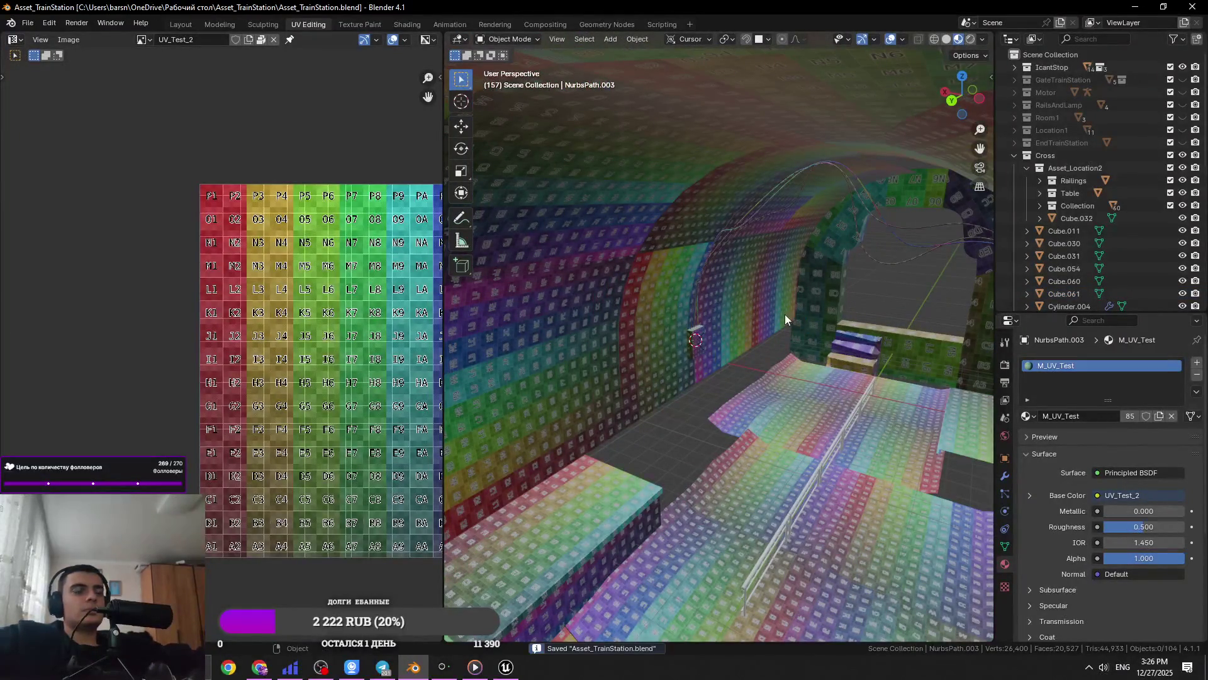
Walk through the tunnel in first-person toward the stairs, floor and railing
key("shift+grave")
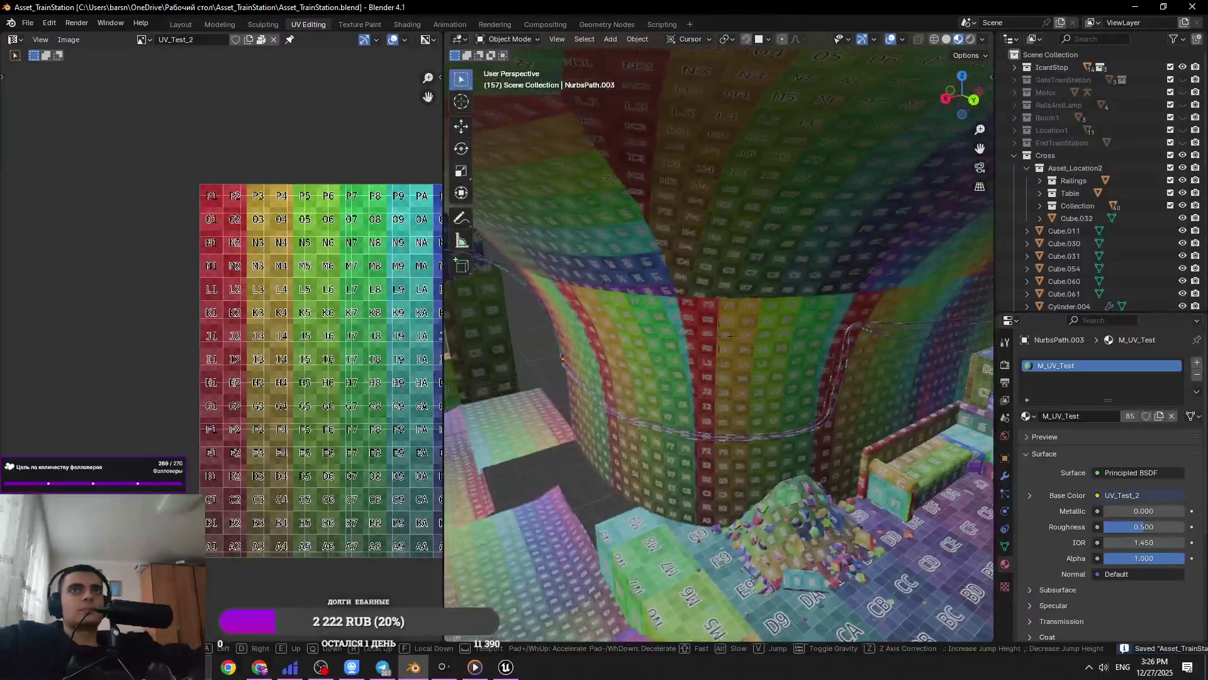
key("w")
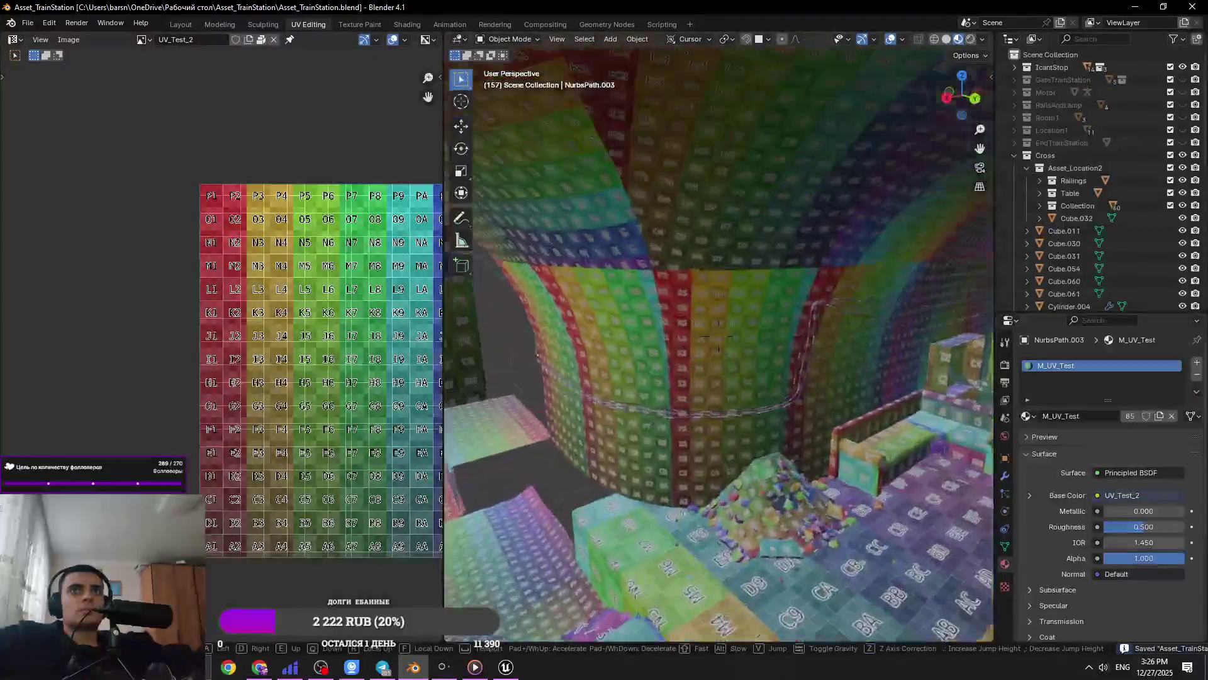
key("w")
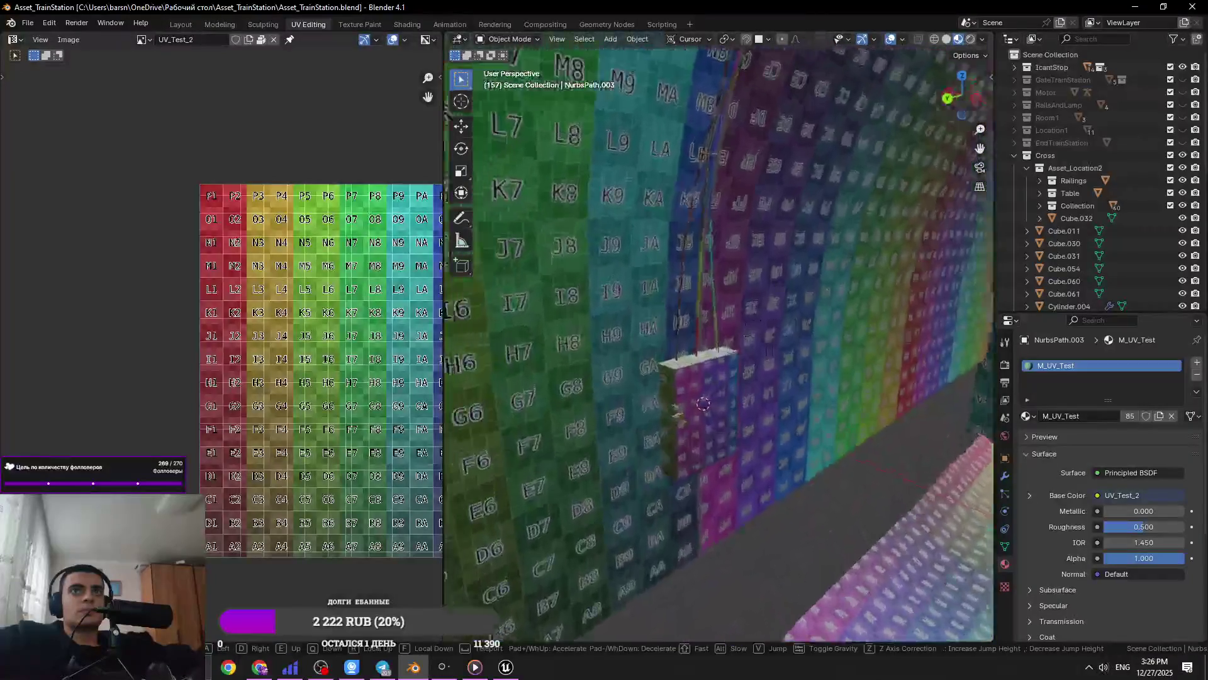
key("w")
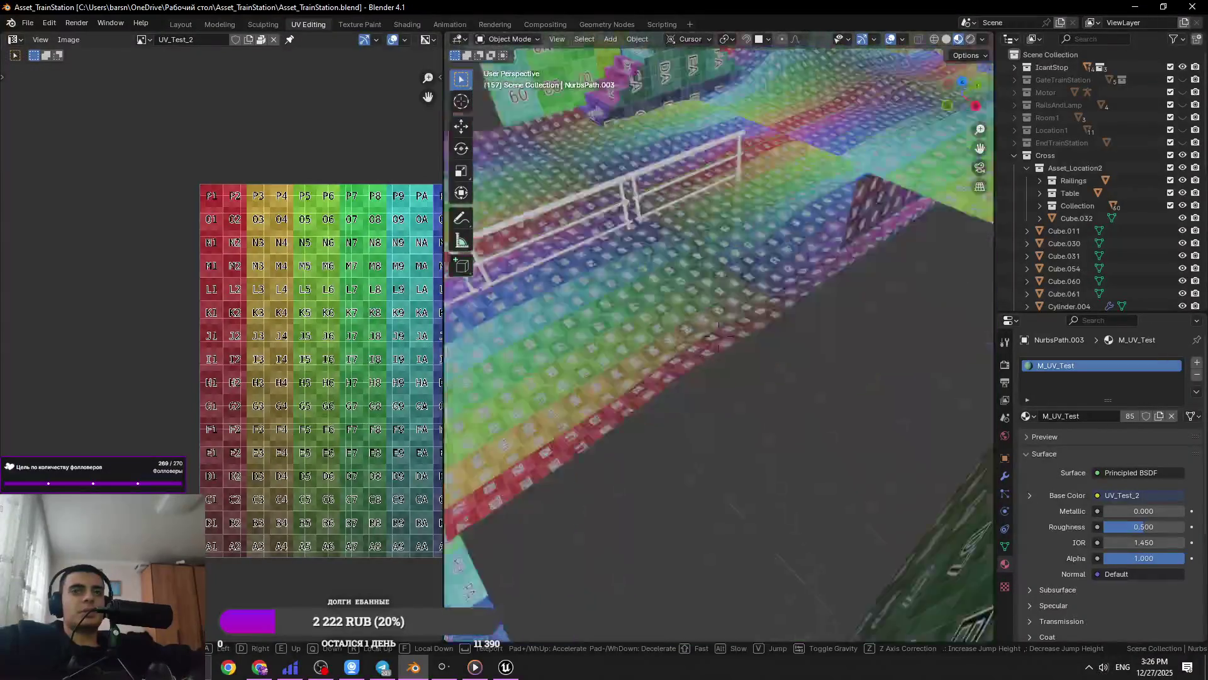
left_click(680, 384)
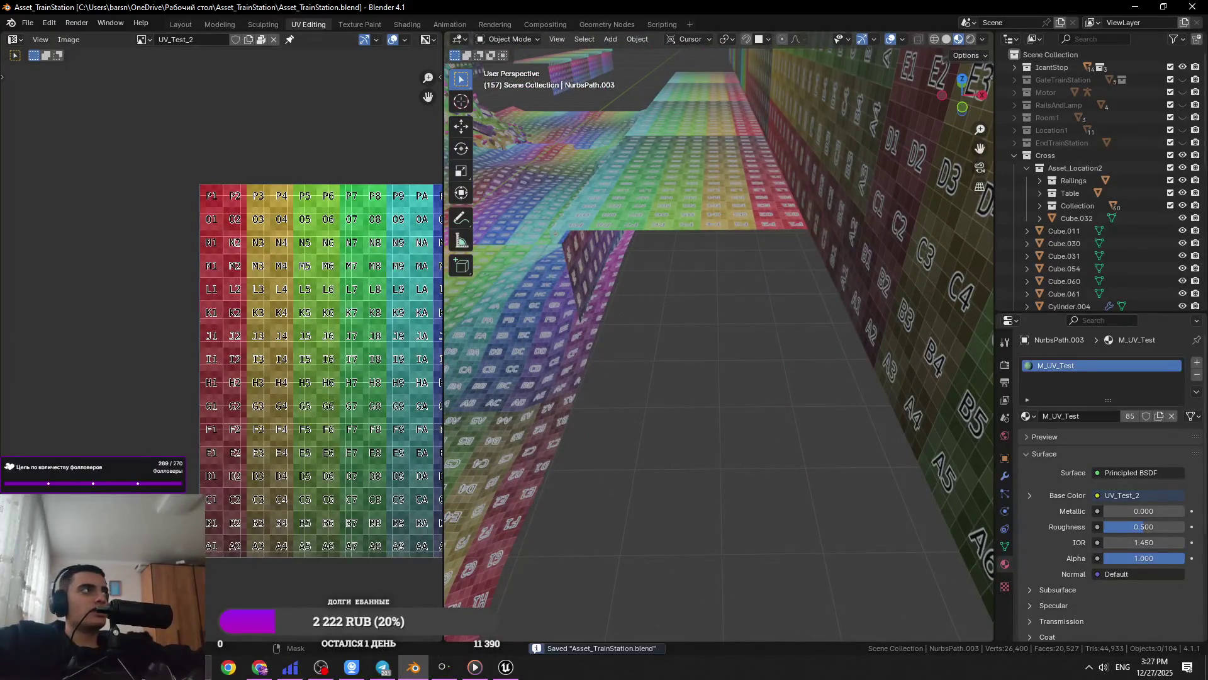
Bring Chrome up with a new tab and snap it to the left half of the screen
key("alt+Tab")
left_click(593, 259)
left_click_drag(779, 259, 2, 324)
key("alt+Tab")
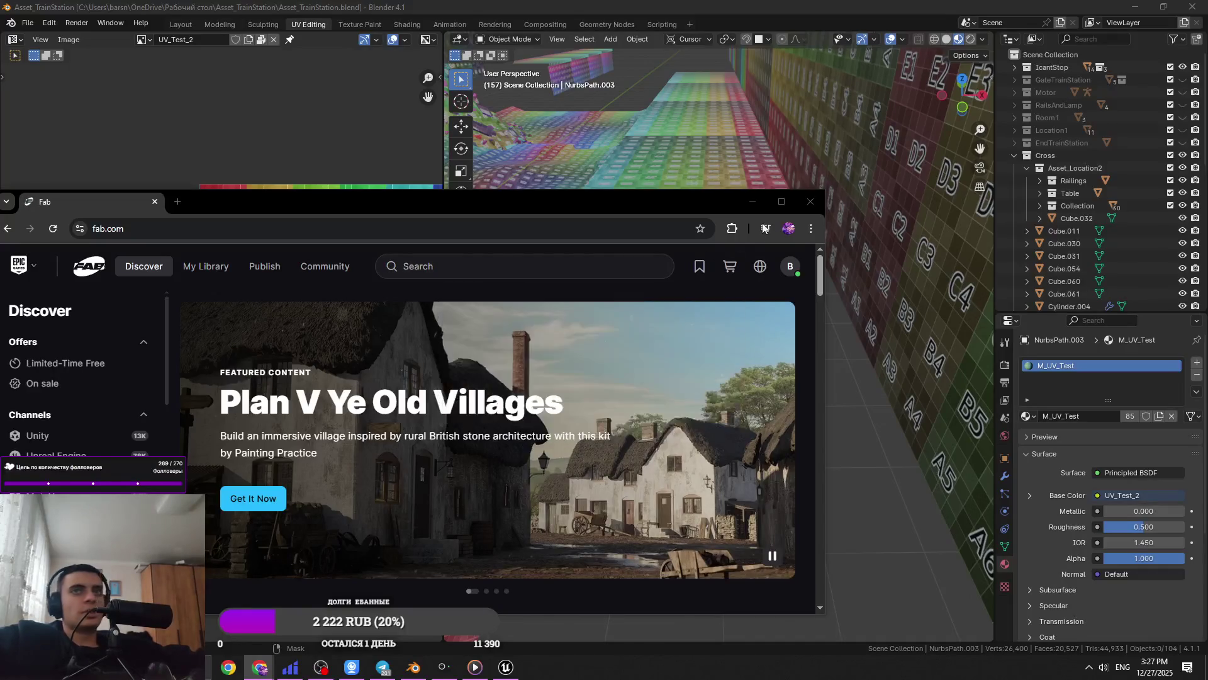
Maximise Chrome and open Medieval Village and World Forge from Fab Discover in background tabs
left_click(781, 201)
scroll(538, 395, "down", 9)
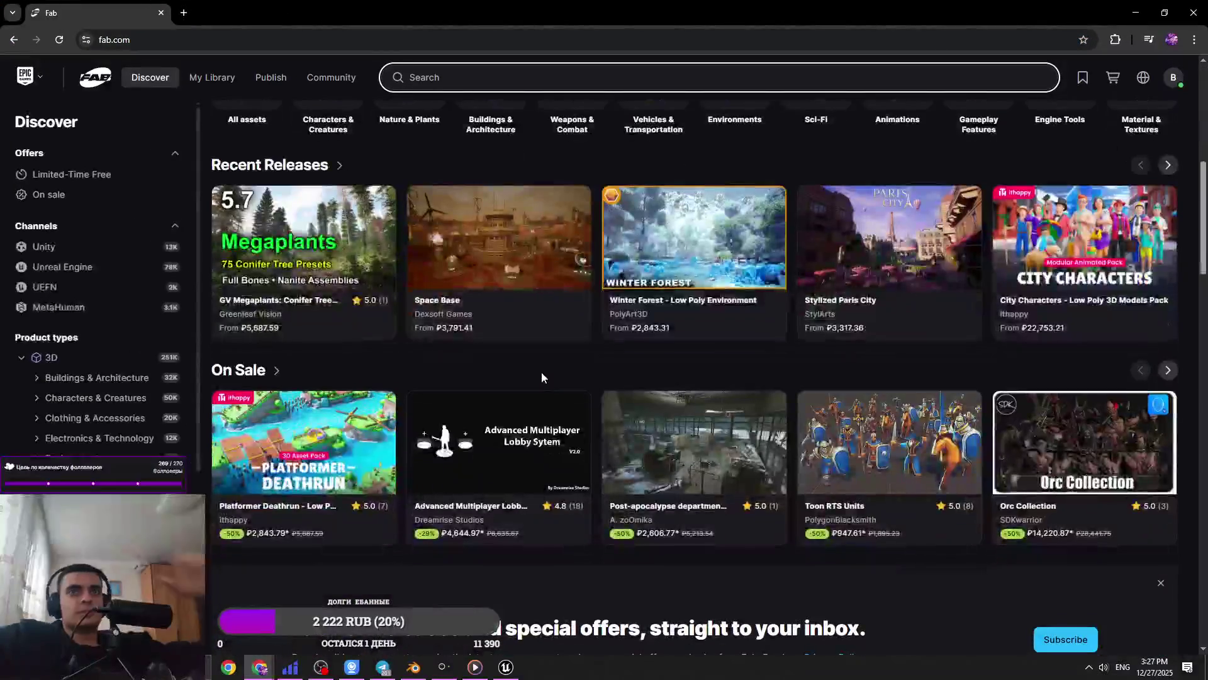
scroll(1038, 350, "down", 10)
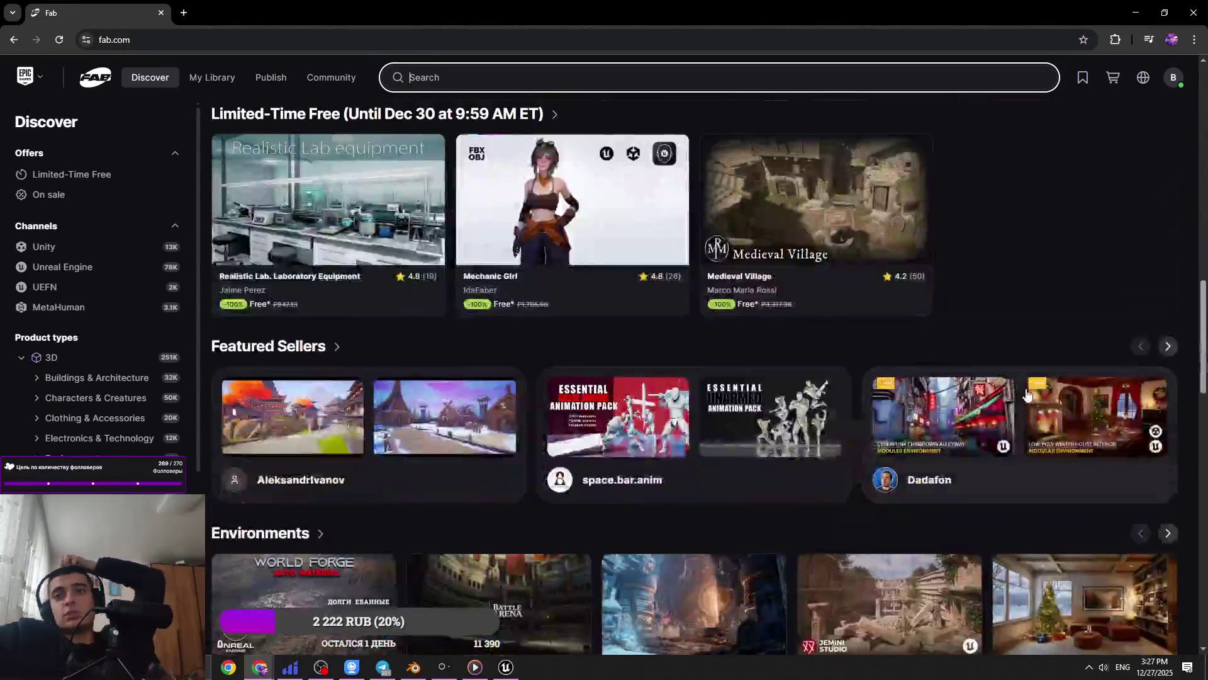
middle_click(848, 234)
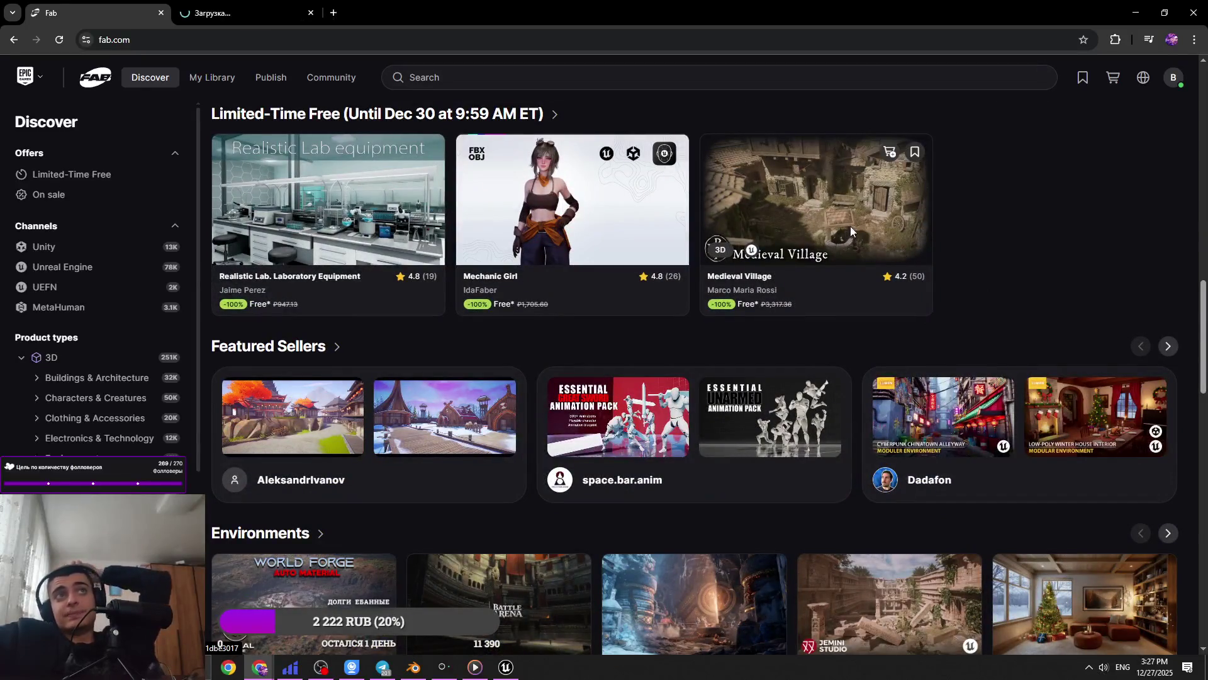
scroll(918, 232, "down", 2)
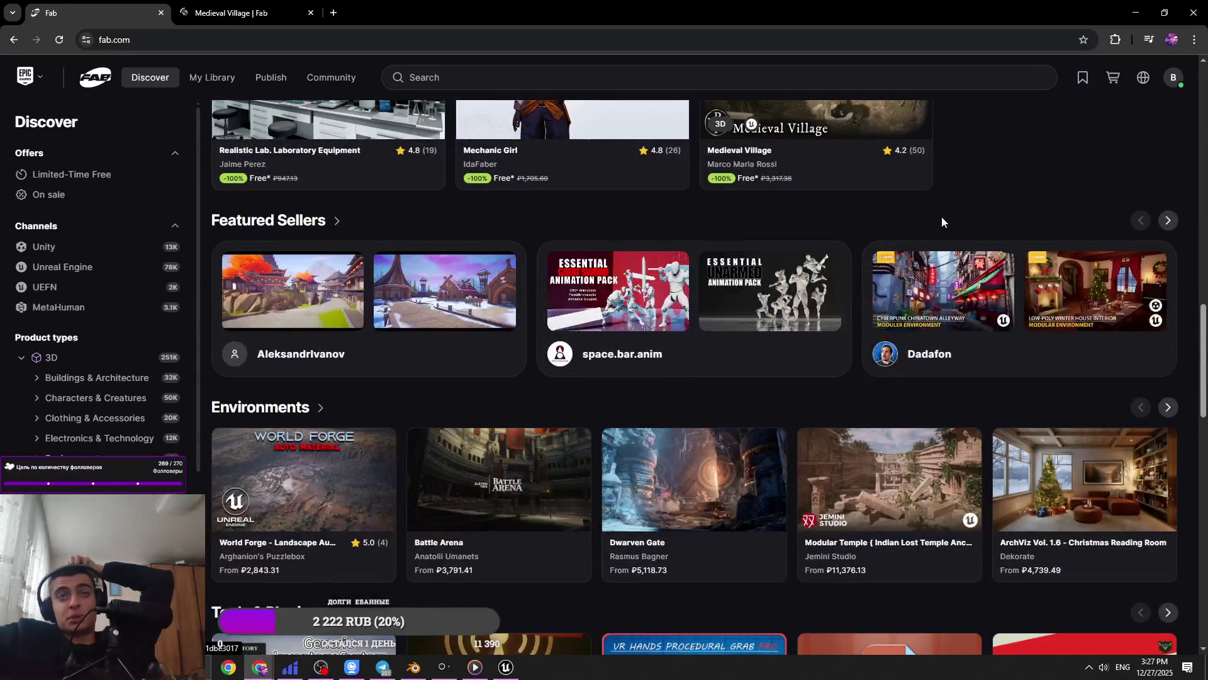
middle_click(307, 500)
Scroll further down Fab Discover, then switch to the Medieval Village listing tab
scroll(307, 501, "down", 3)
scroll(881, 401, "down", 4)
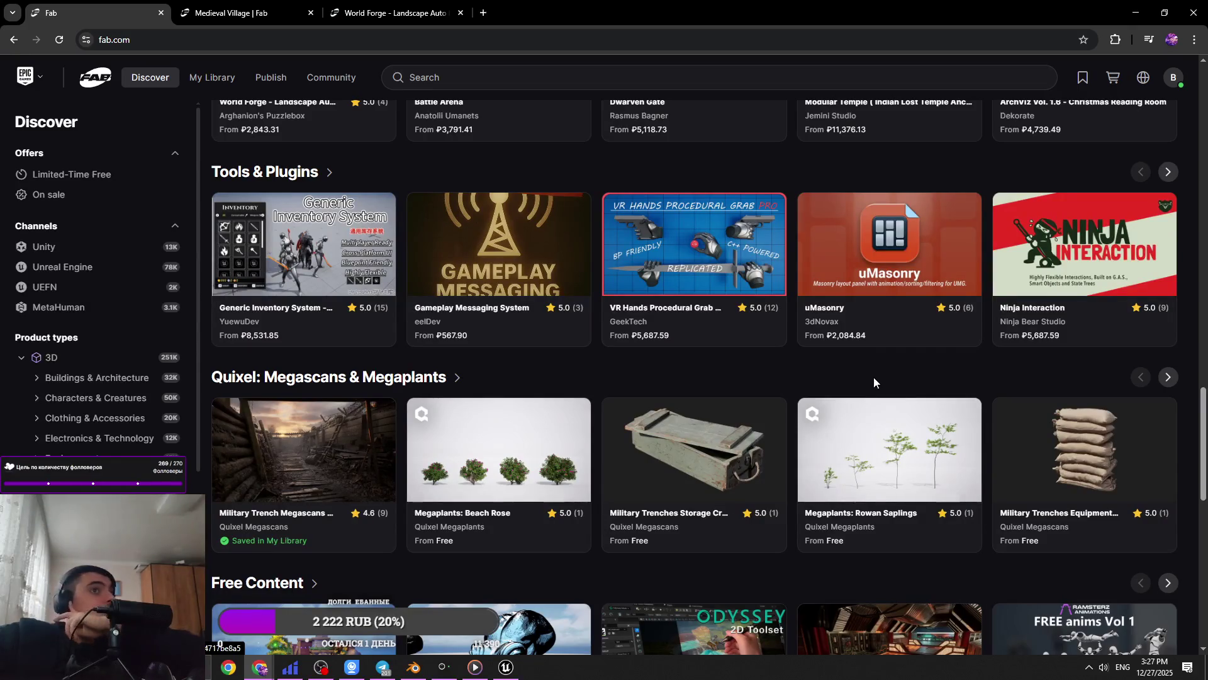
scroll(727, 218, "down", 4)
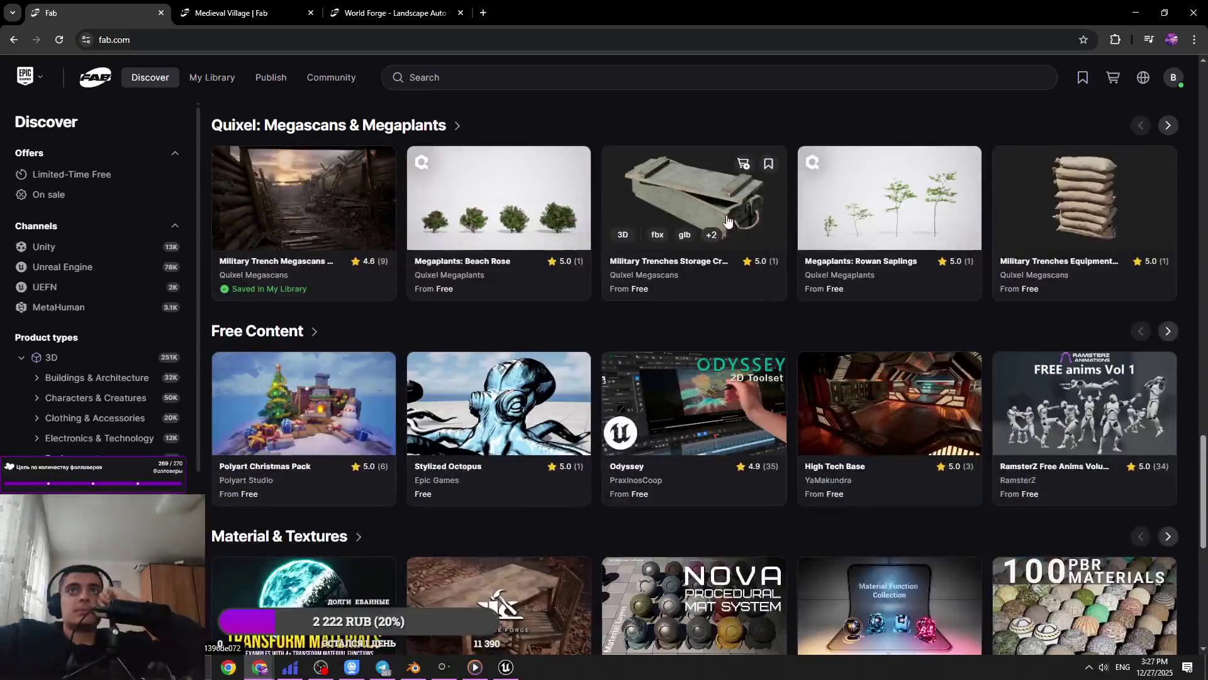
scroll(735, 202, "down", 8)
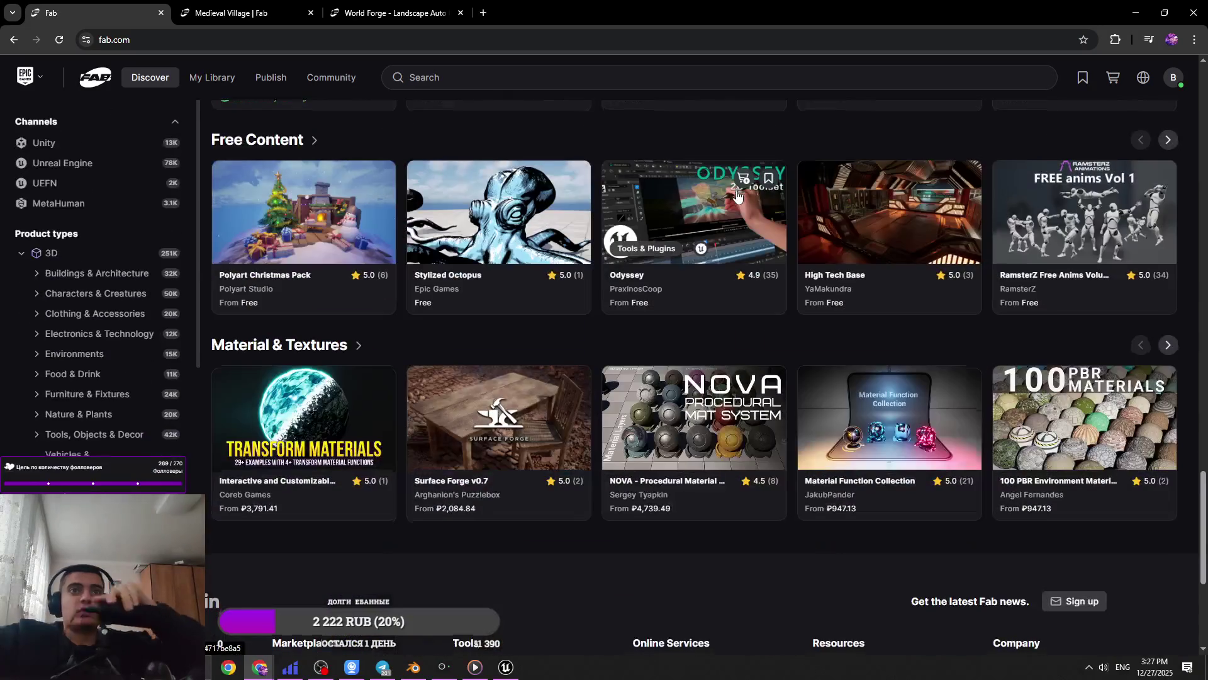
scroll(718, 271, "up", 3)
key("ctrl+Tab")
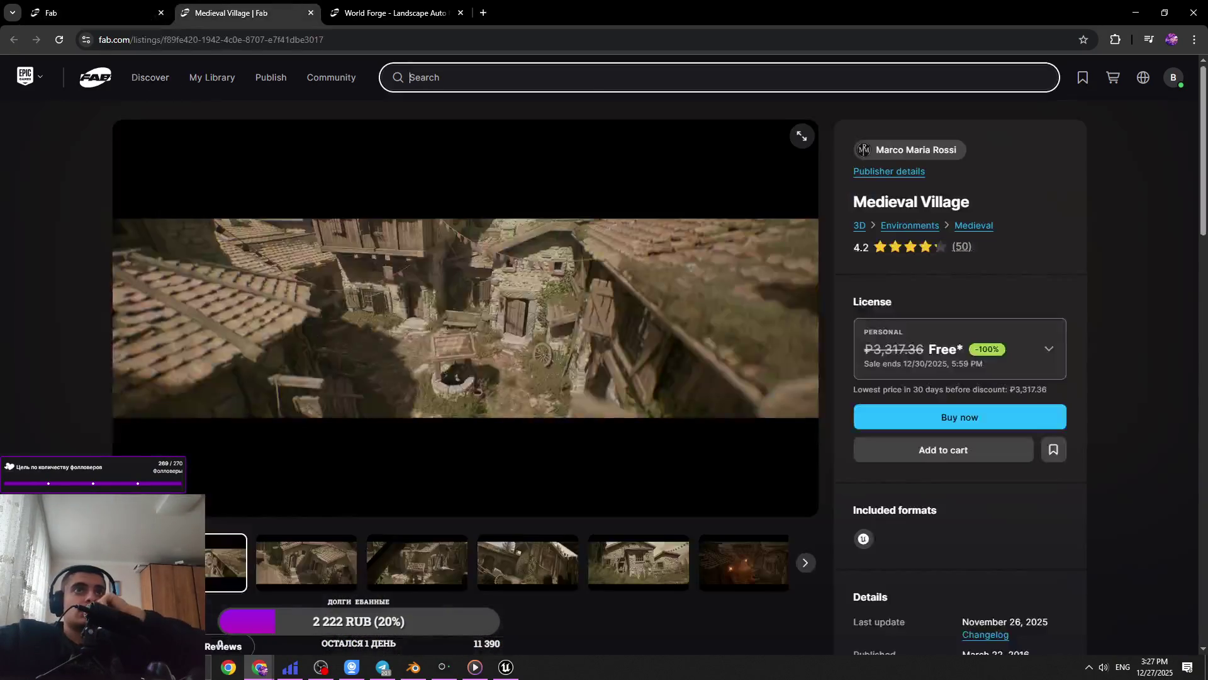
Step through the Medieval Village gallery thumbnails up to the torch-lit scene and enlarge it
left_click(449, 568)
left_click(535, 568)
left_click(574, 568)
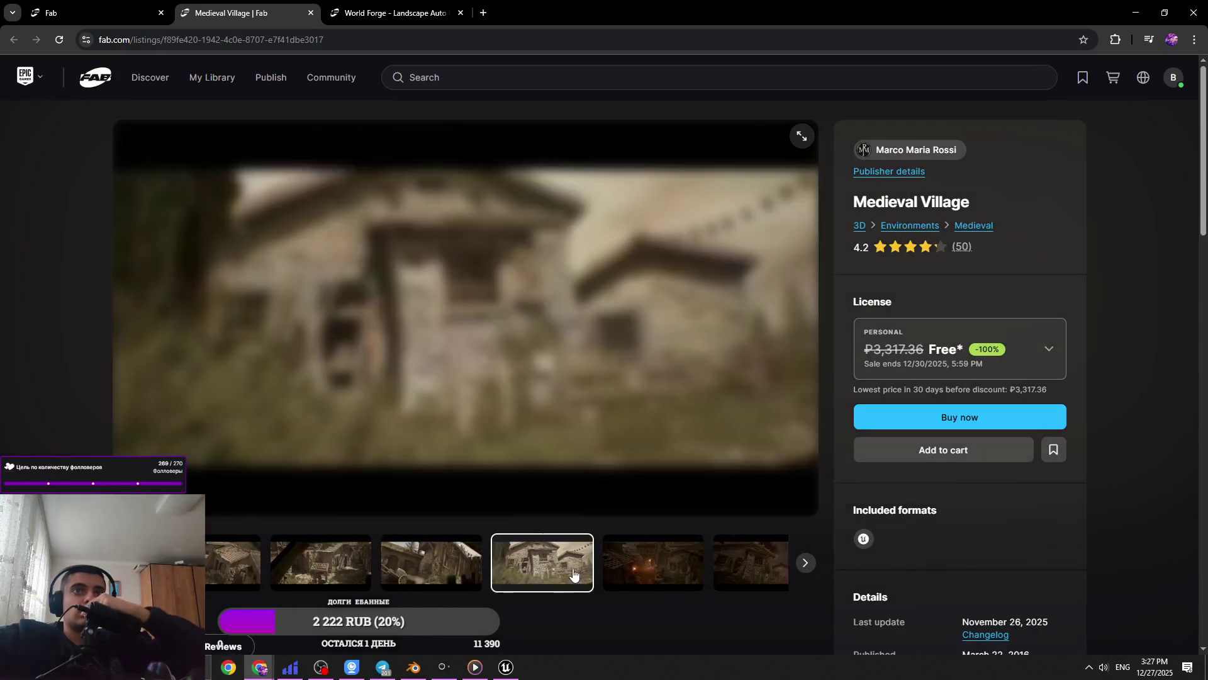
left_click(574, 568)
left_click(575, 569)
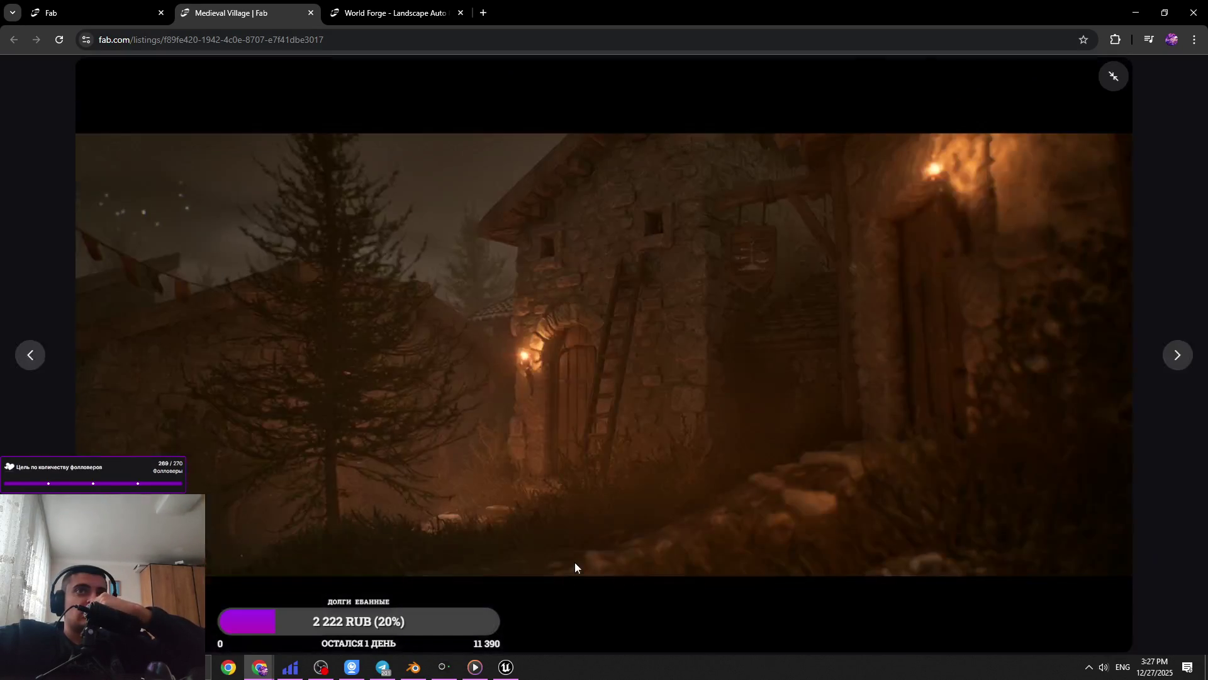
Page through the full-window Medieval Village previews: courtyard, well, cart, stone houses and more
left_click(1170, 359)
left_click(1169, 362)
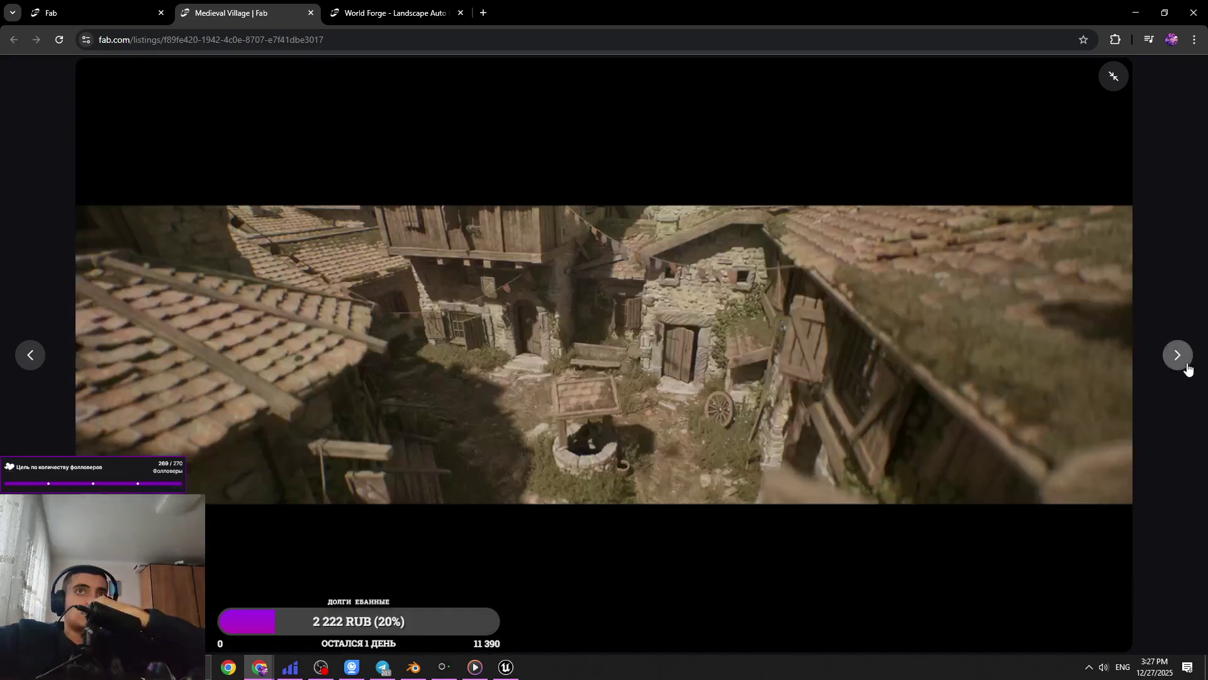
left_click(1170, 363)
left_click(1172, 363)
left_click(1173, 364)
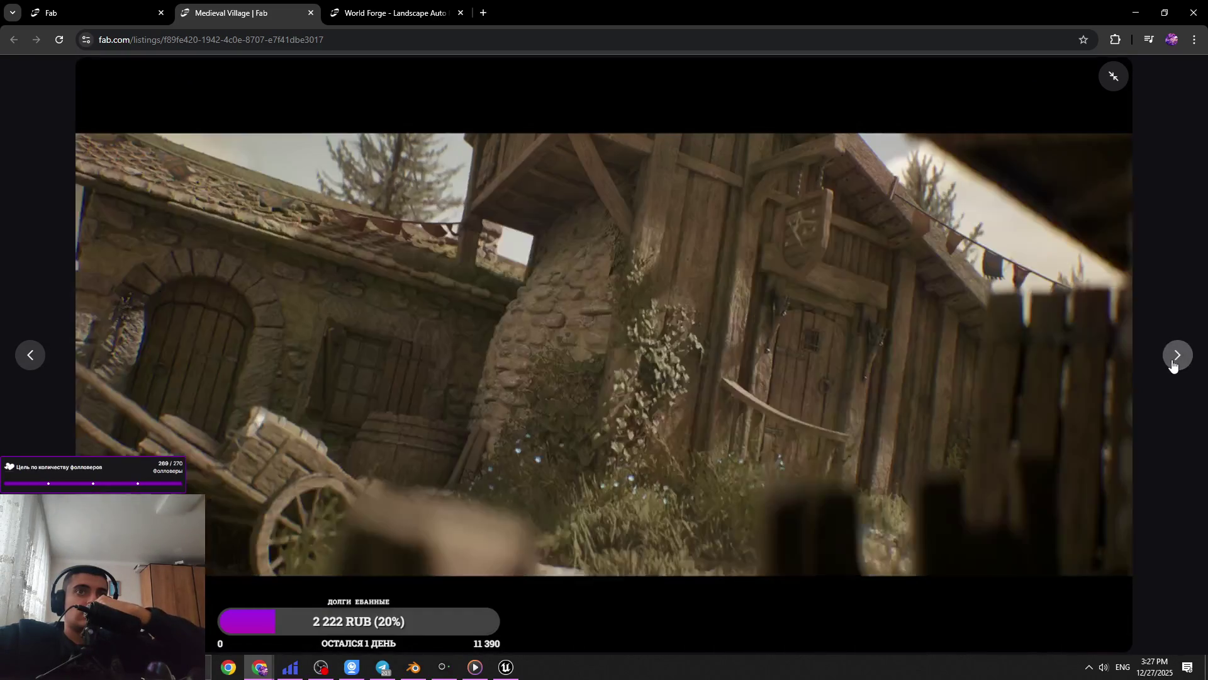
left_click(1174, 365)
left_click(1173, 364)
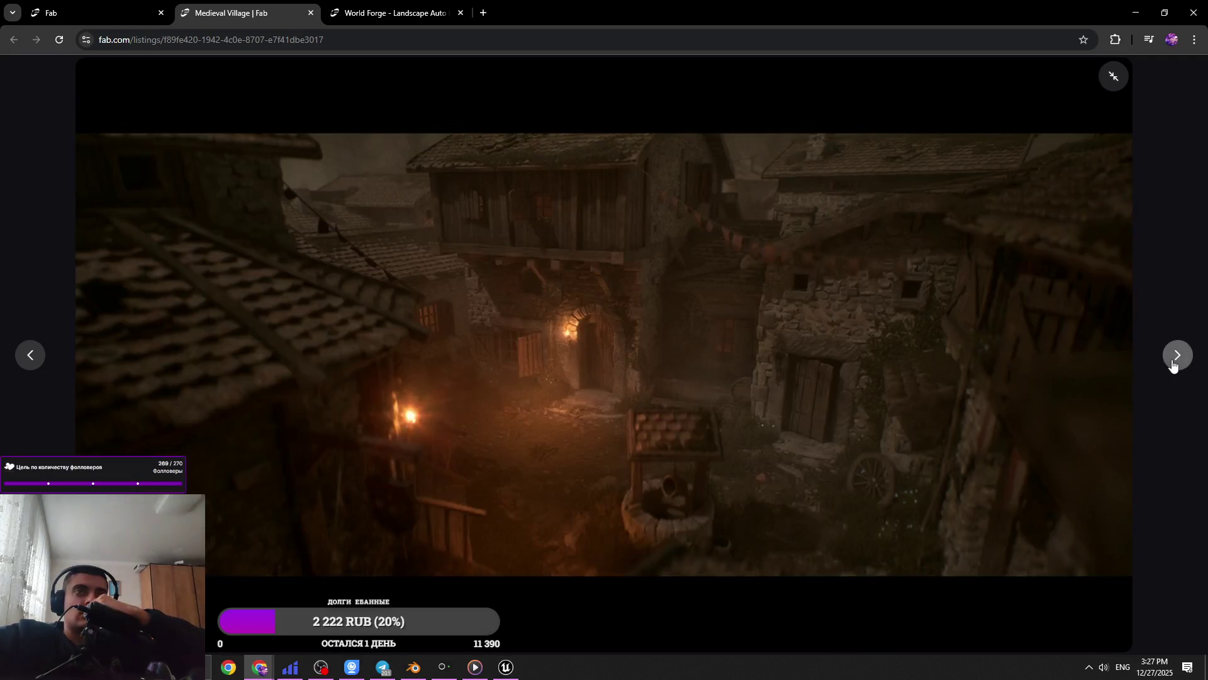
left_click(1172, 364)
left_click(1170, 363)
left_click(1170, 364)
left_click(1170, 364)
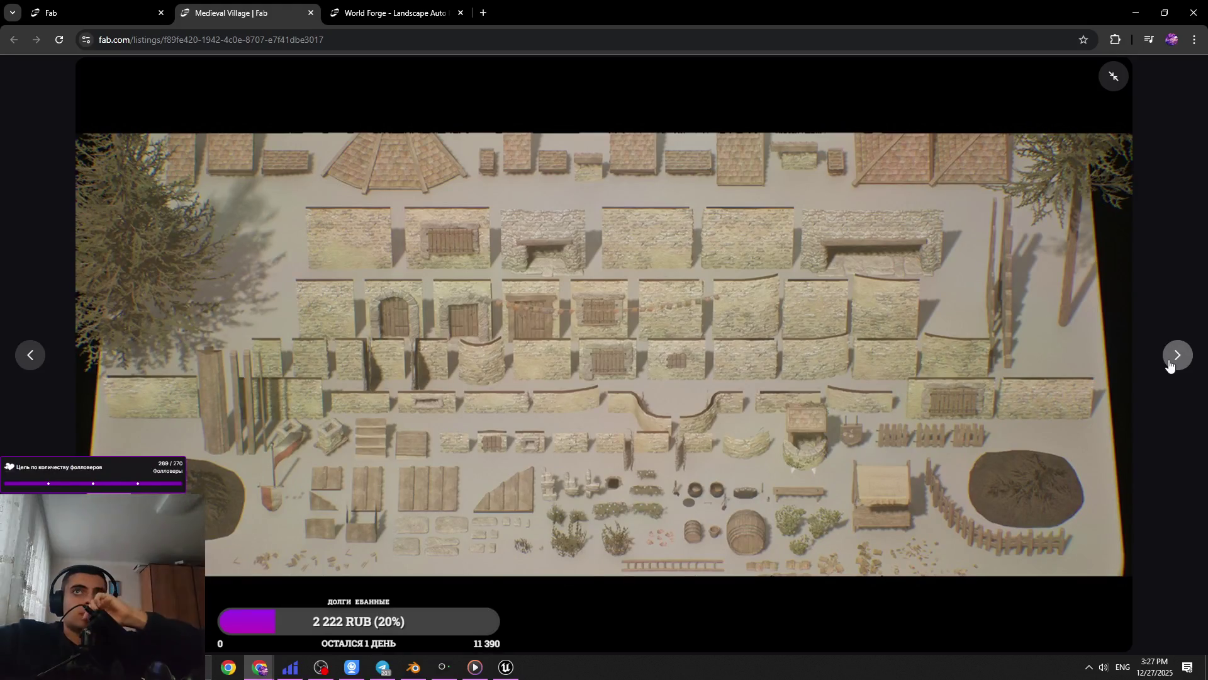
left_click(1170, 364)
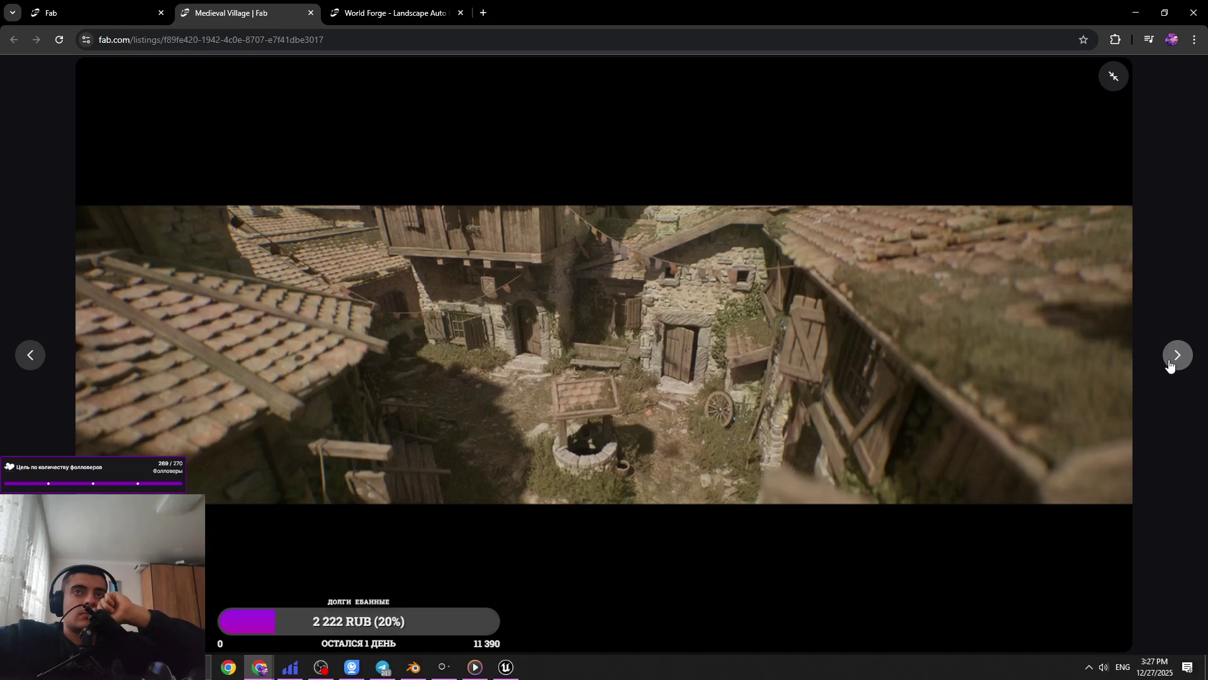
left_click(1170, 364)
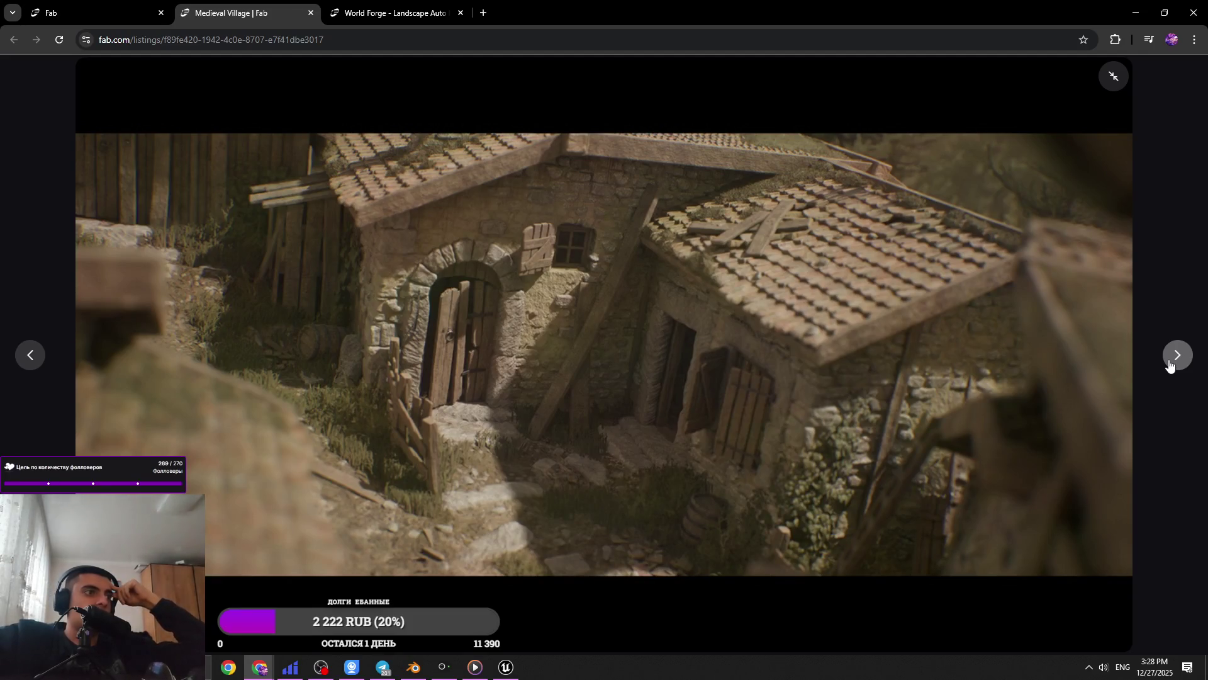
left_click(1170, 365)
left_click(1169, 365)
left_click(1170, 365)
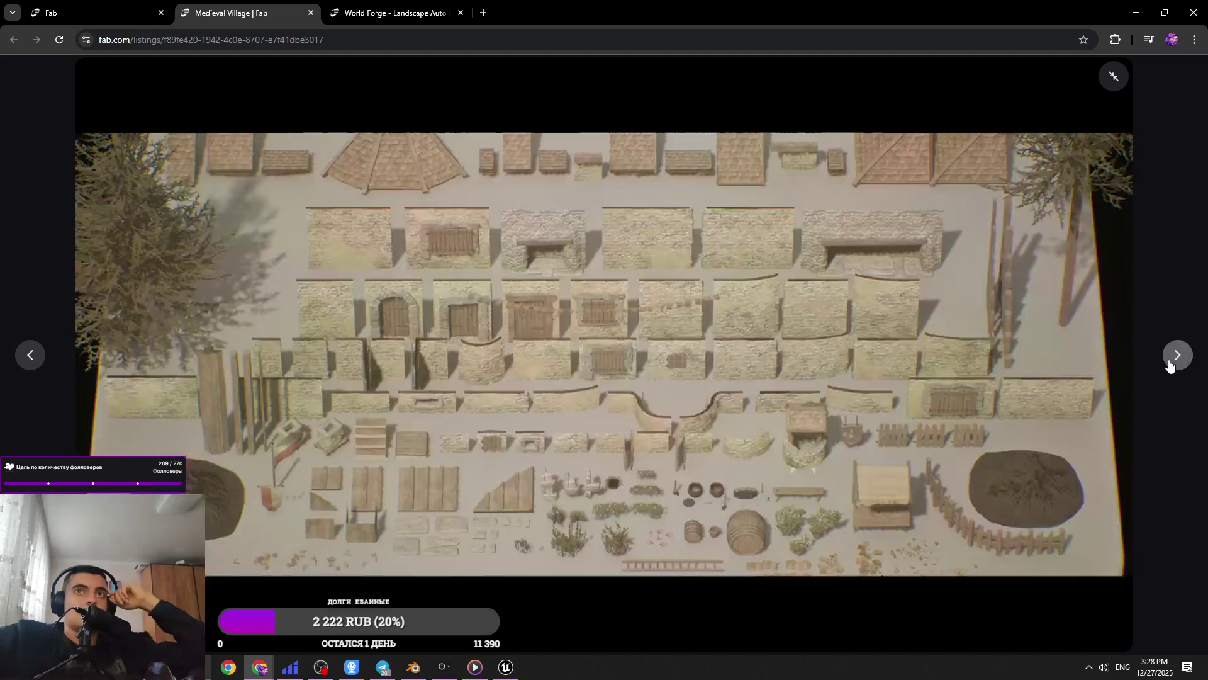
left_click(1169, 365)
Return to the overview image and cycle the Medieval Village renders through once more
left_click(30, 355)
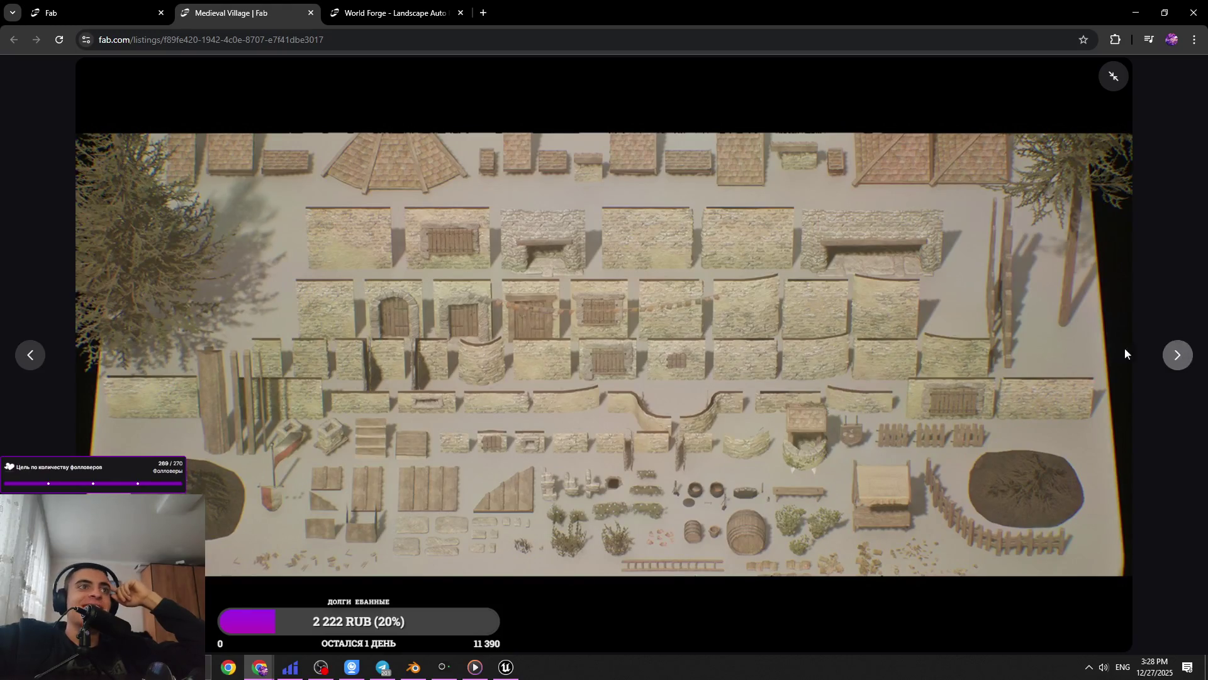
left_click(1177, 356)
left_click(1179, 361)
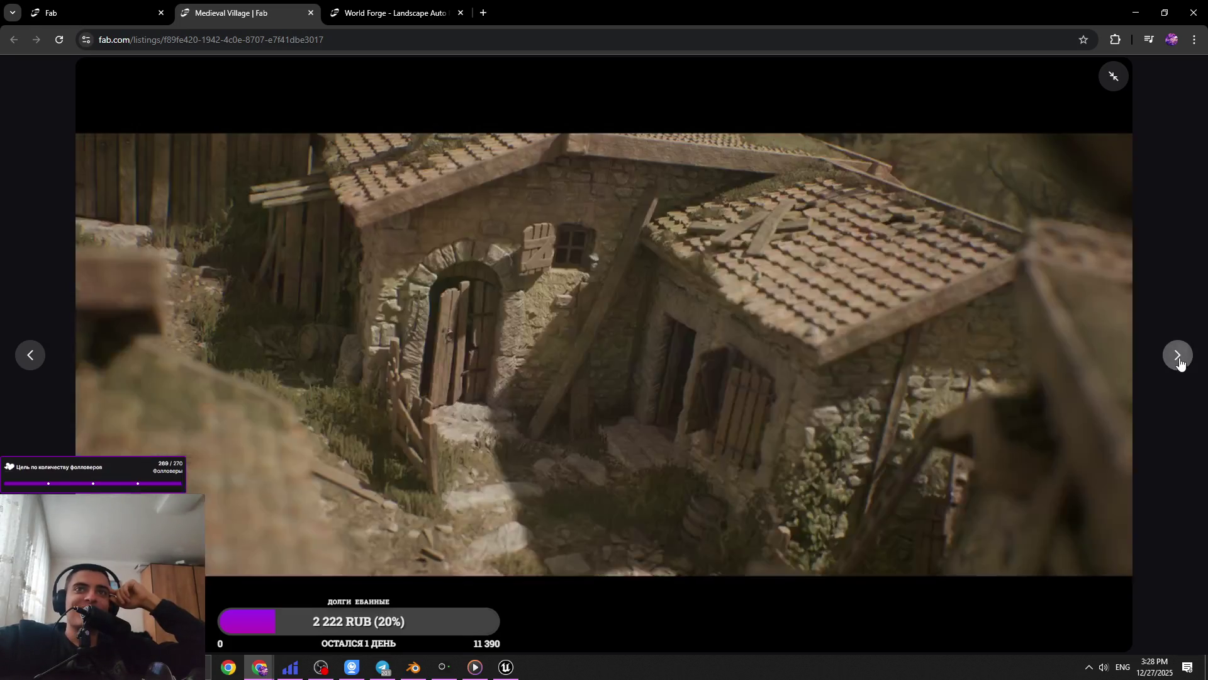
left_click(1180, 361)
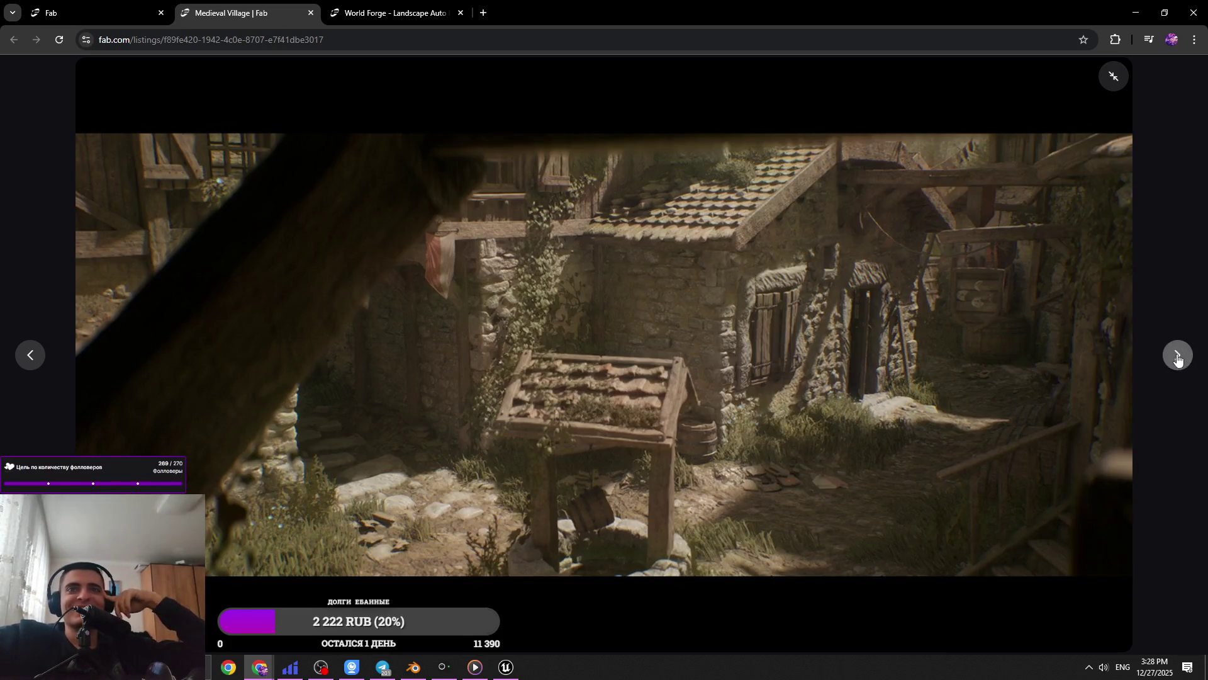
left_click(1172, 367)
left_click(1176, 358)
left_click(1173, 355)
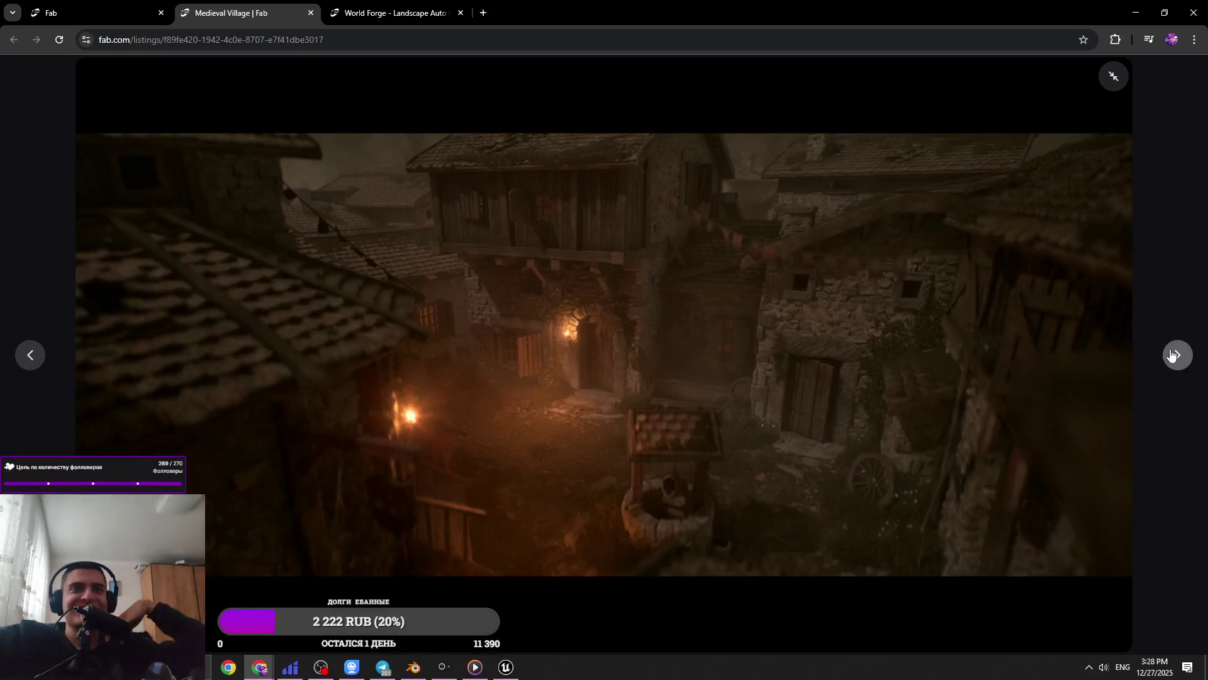
left_click(1165, 360)
left_click(1165, 360)
left_click(1165, 360)
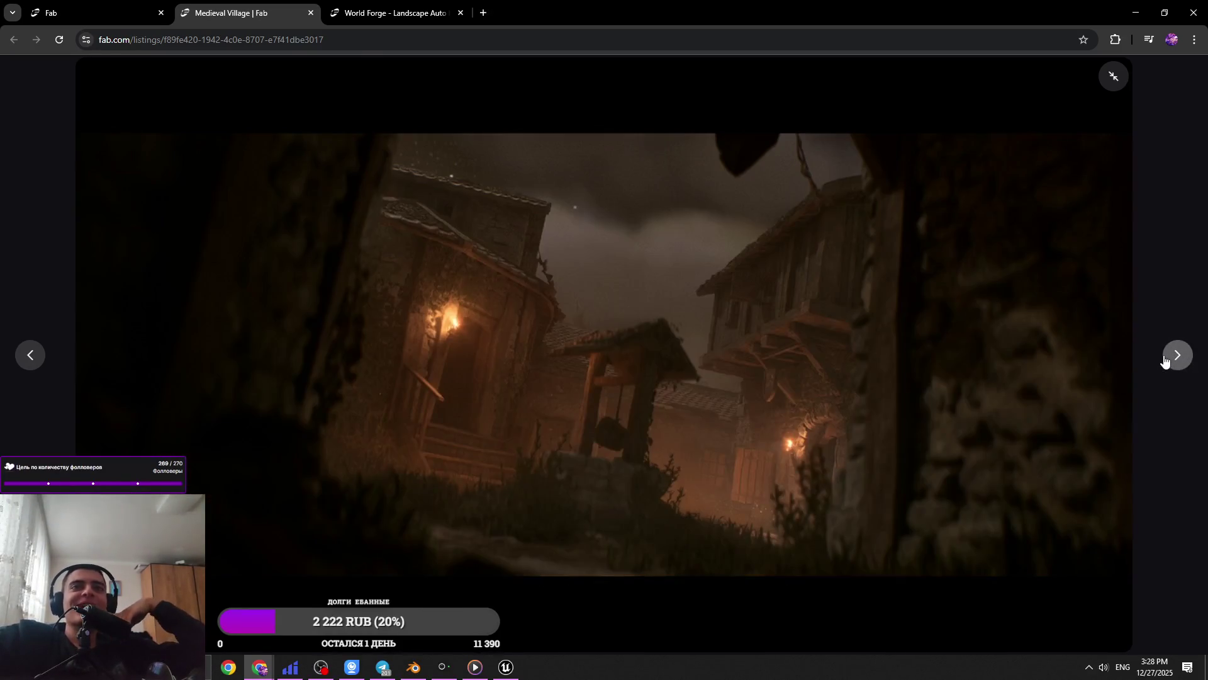
left_click(1165, 360)
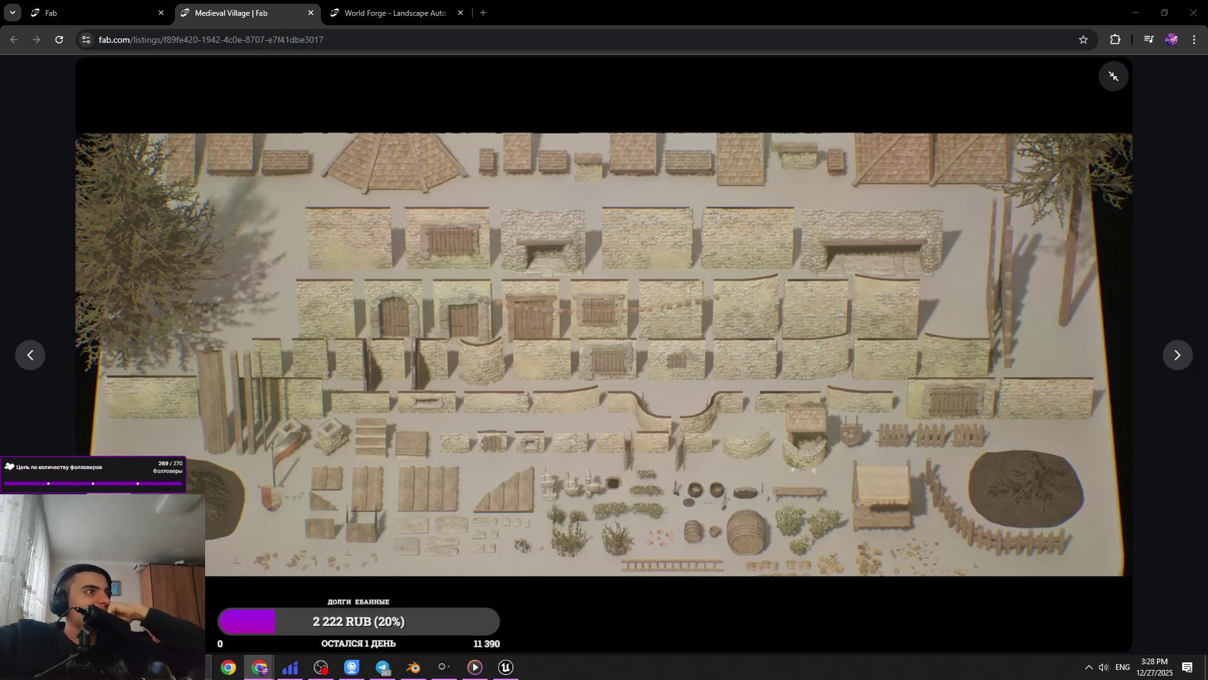
left_click(1178, 366)
left_click(1178, 366)
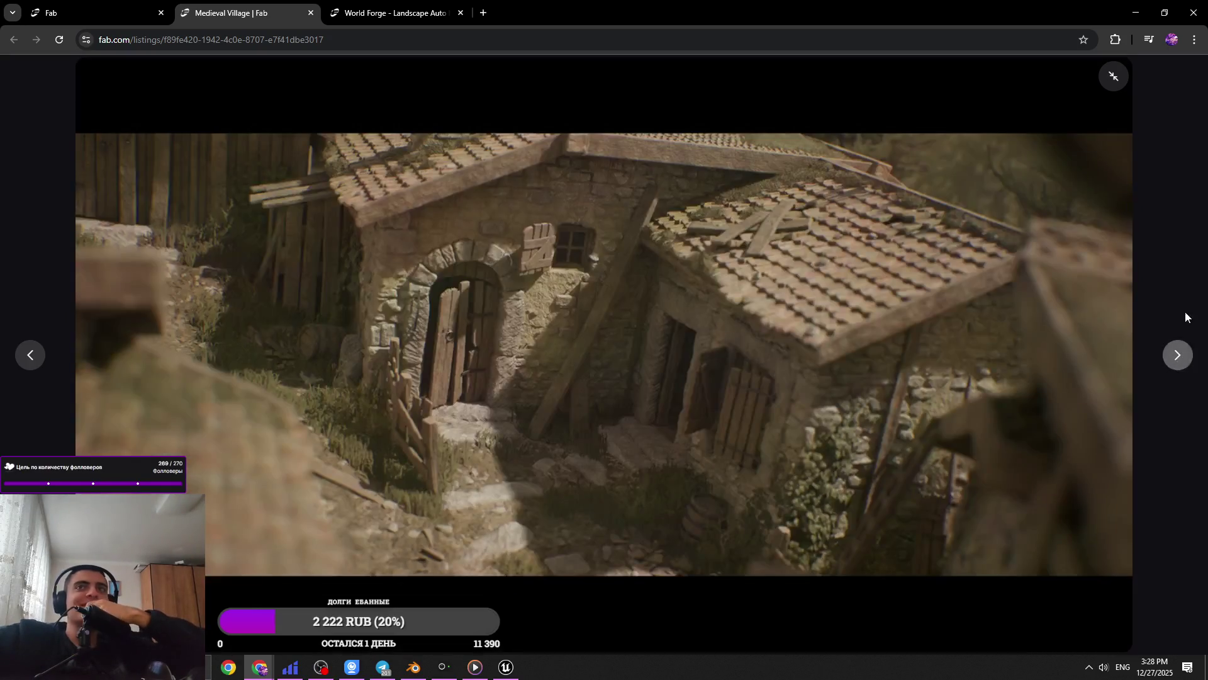
View the World Forge lake, third and fifth images, then close both listing tabs
left_click(381, 11)
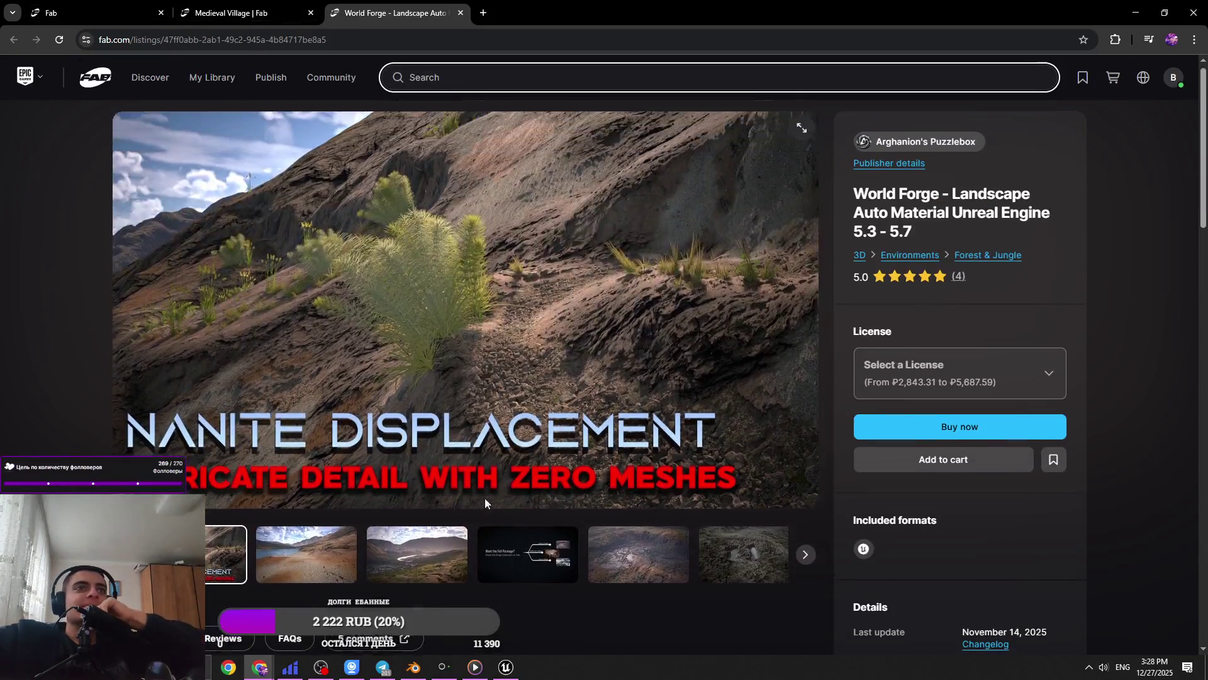
left_click(306, 562)
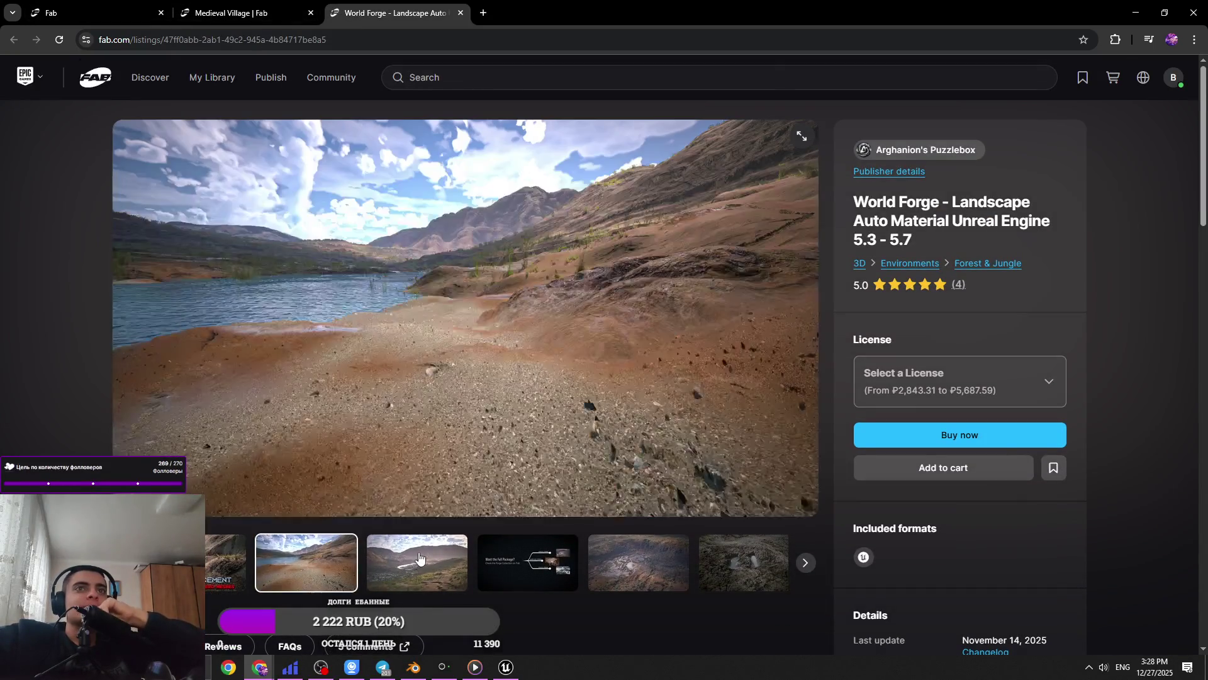
left_click(421, 556)
left_click(638, 562)
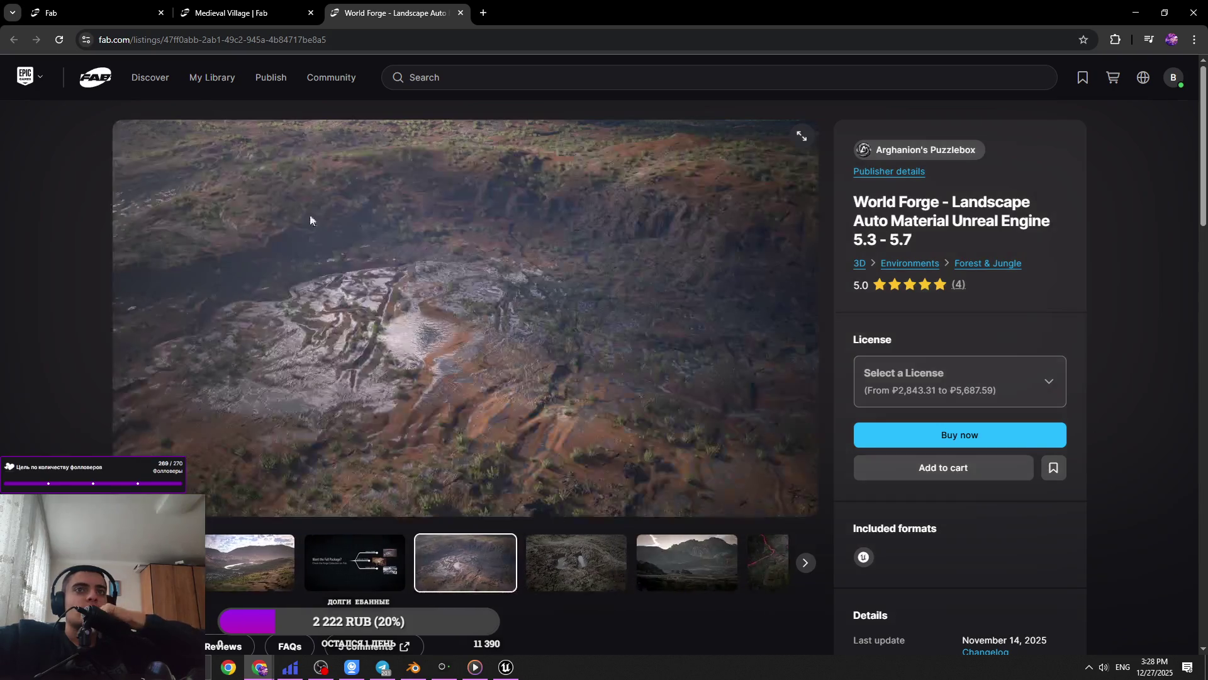
left_click(118, 8)
left_click(460, 13)
left_click(310, 12)
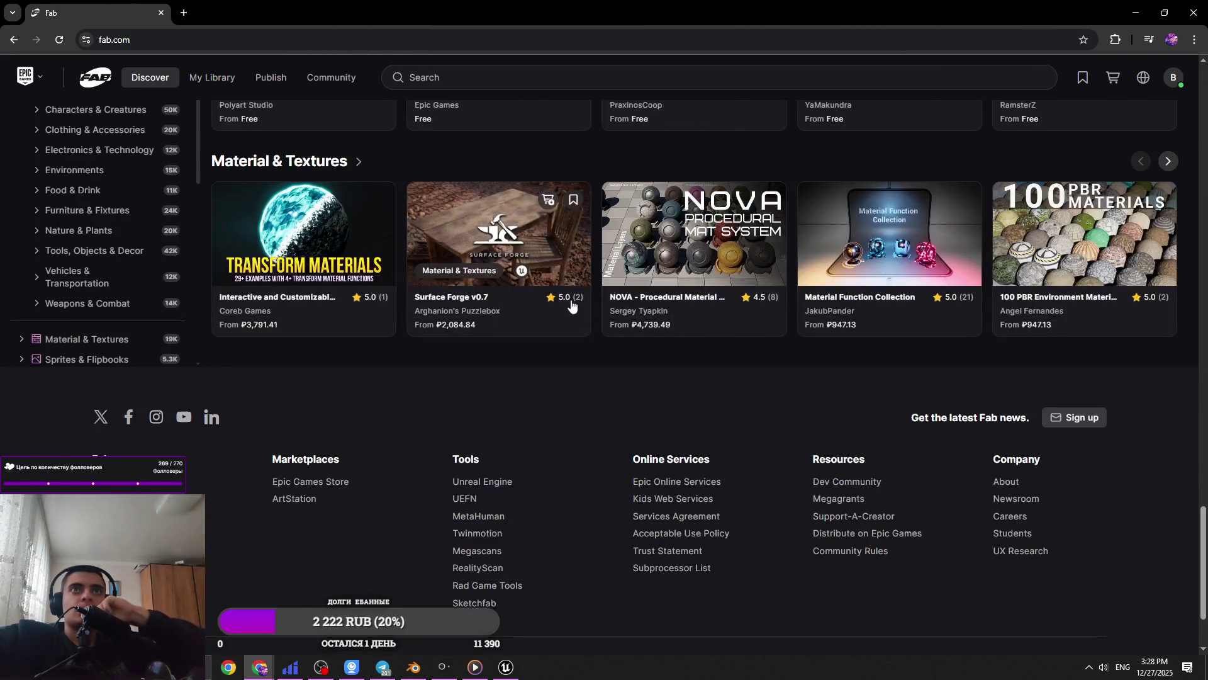
middle_click(565, 267)
left_click(191, 4)
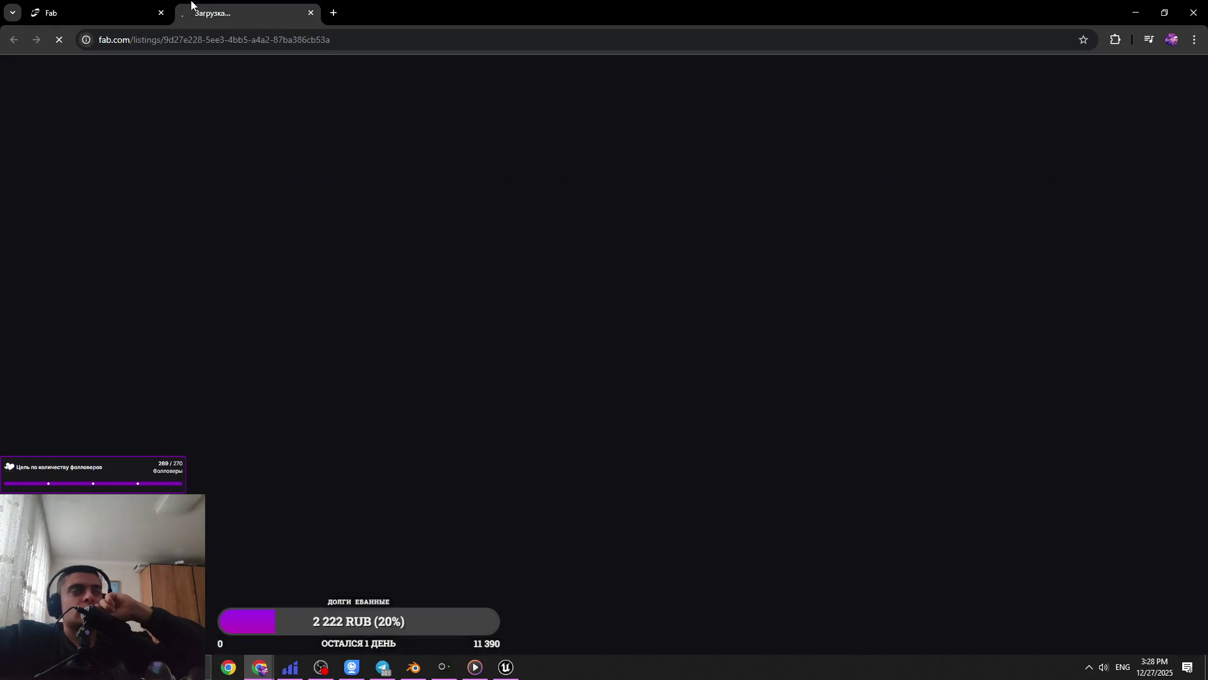
left_click(477, 566)
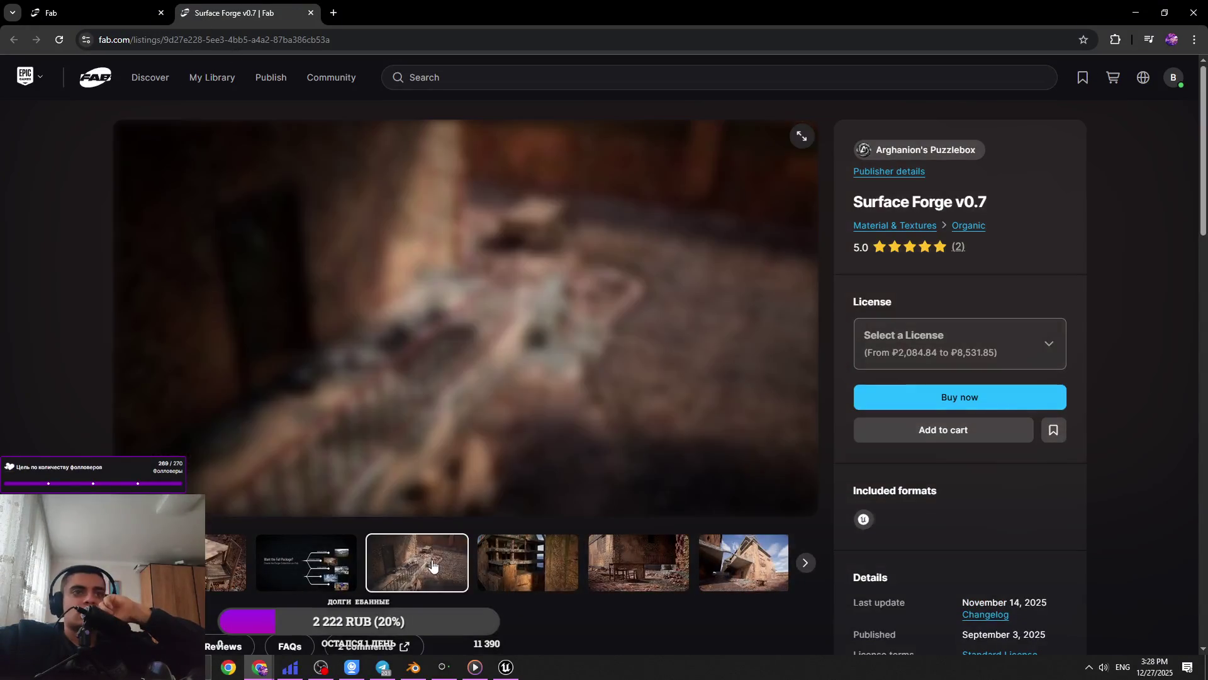
left_click(613, 569)
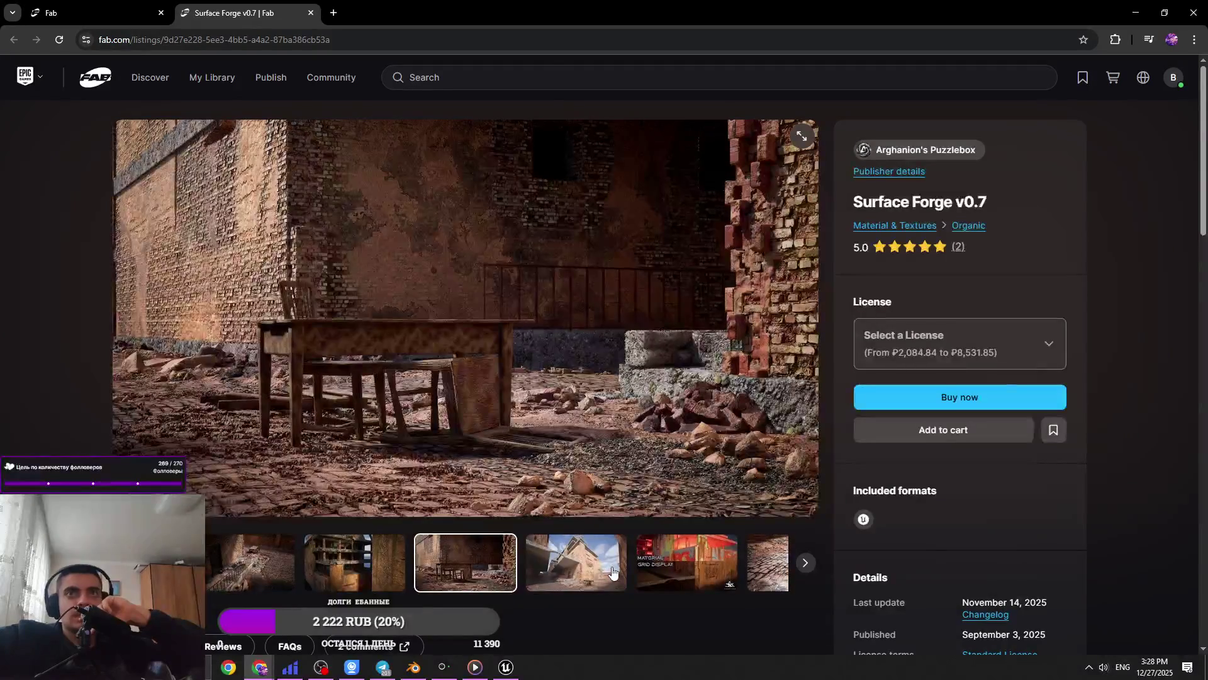
left_click(612, 570)
left_click(613, 569)
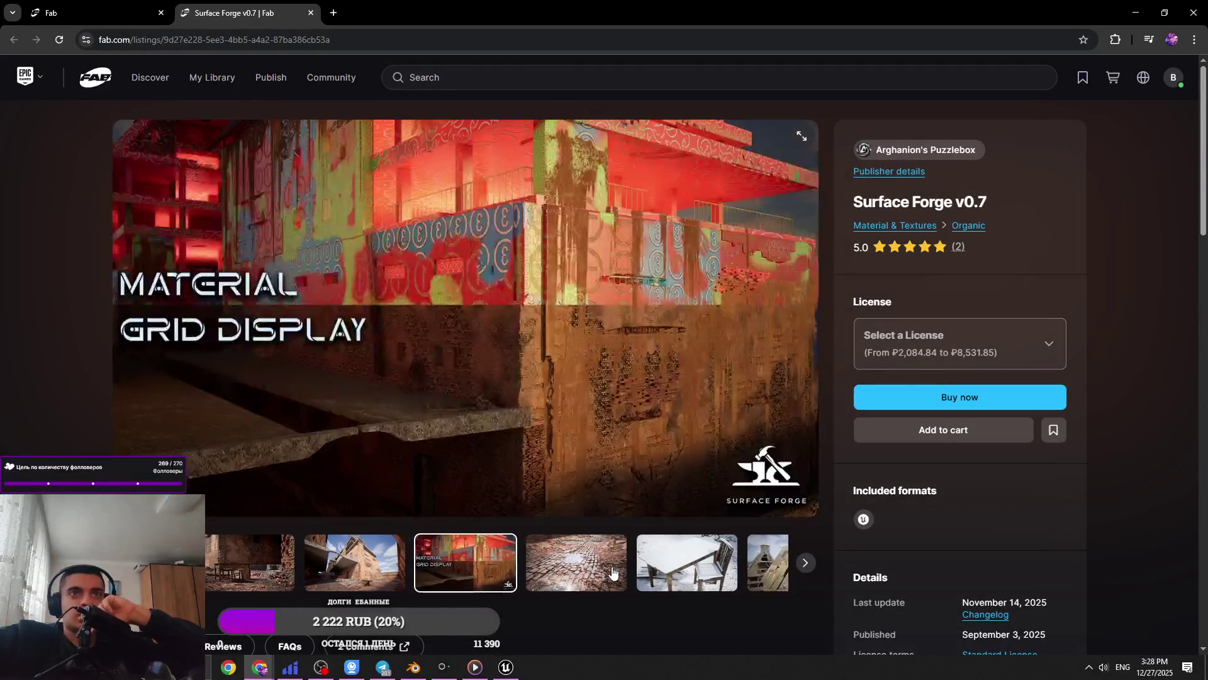
left_click(613, 570)
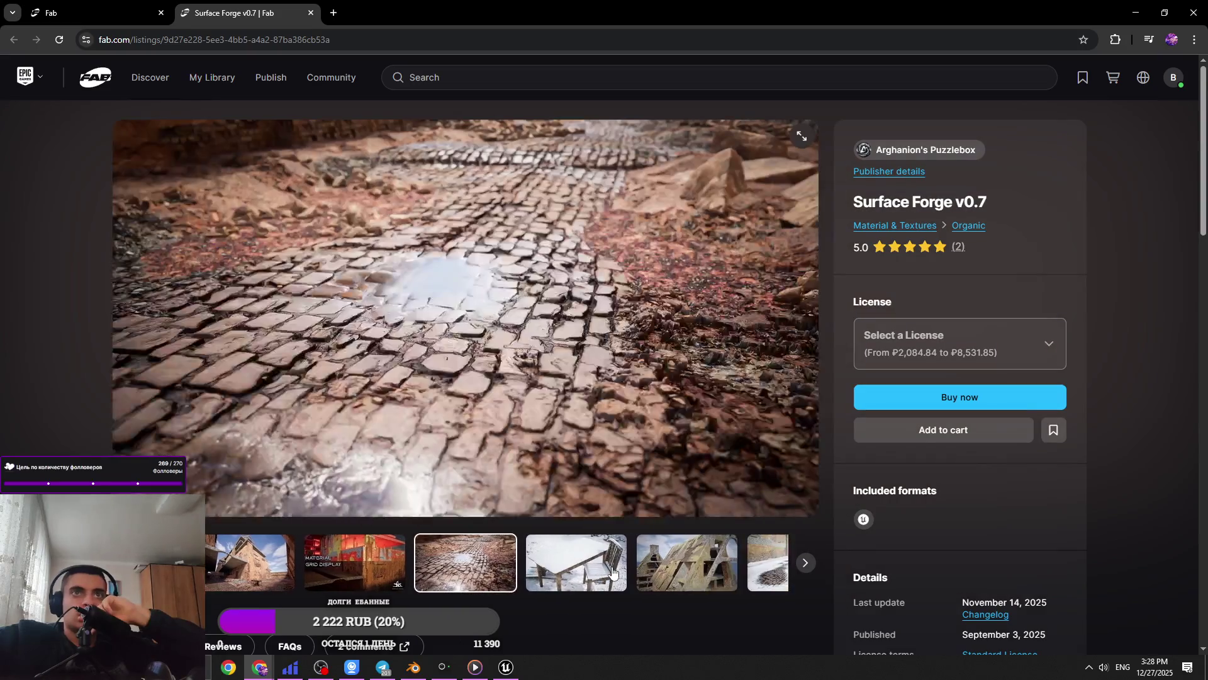
left_click(613, 570)
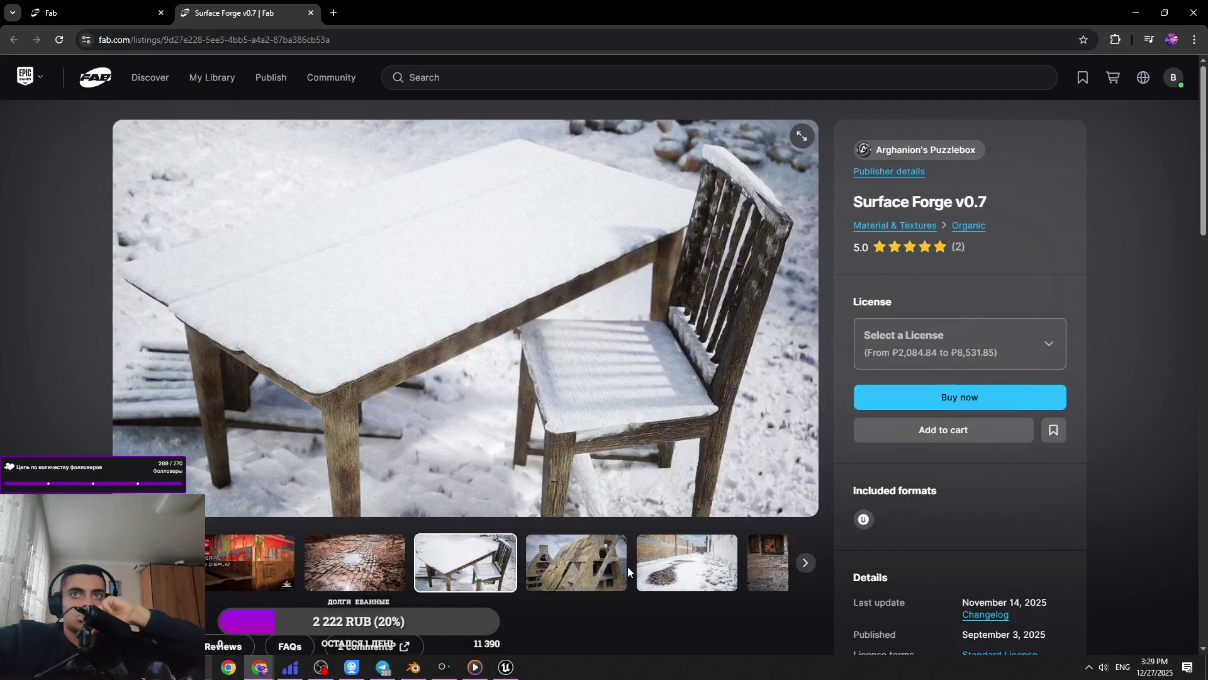
left_click(601, 570)
left_click(588, 573)
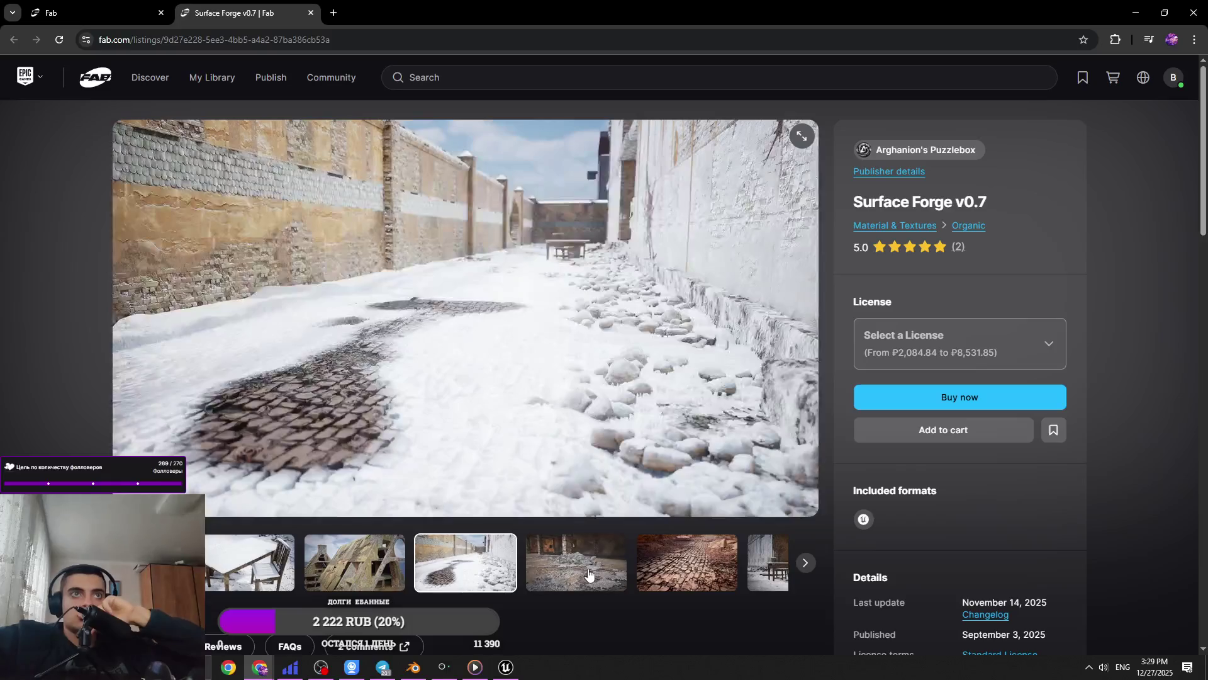
left_click(588, 573)
left_click(588, 573)
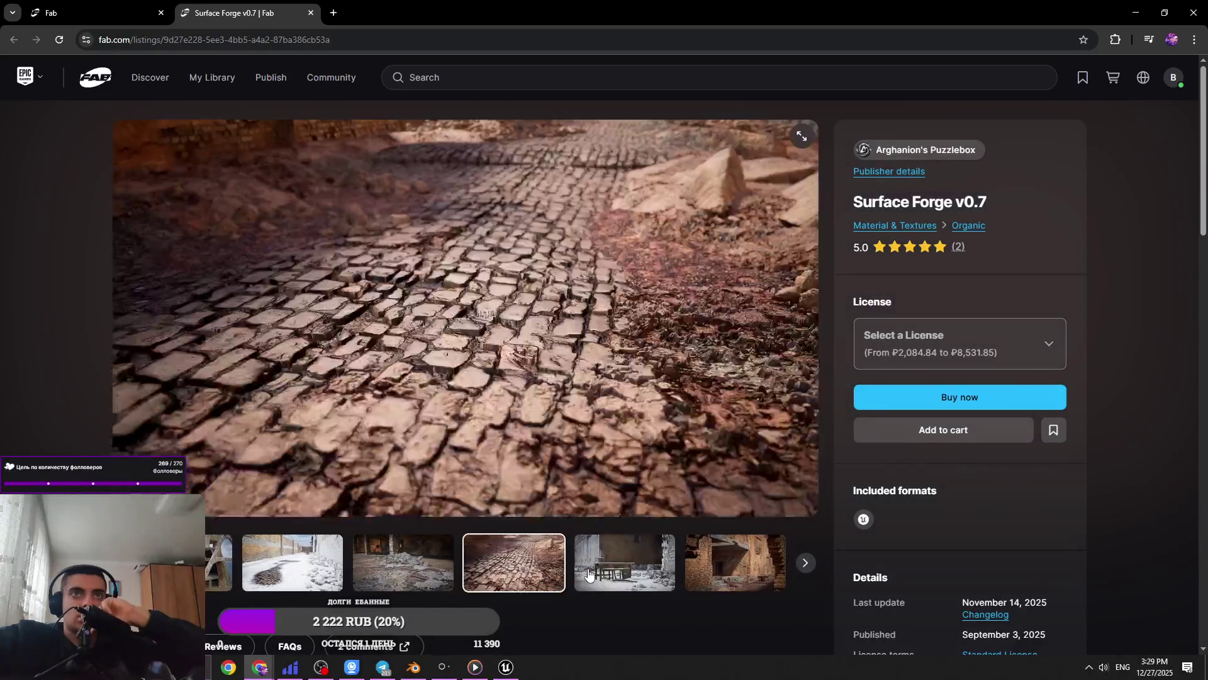
left_click(588, 573)
left_click(532, 574)
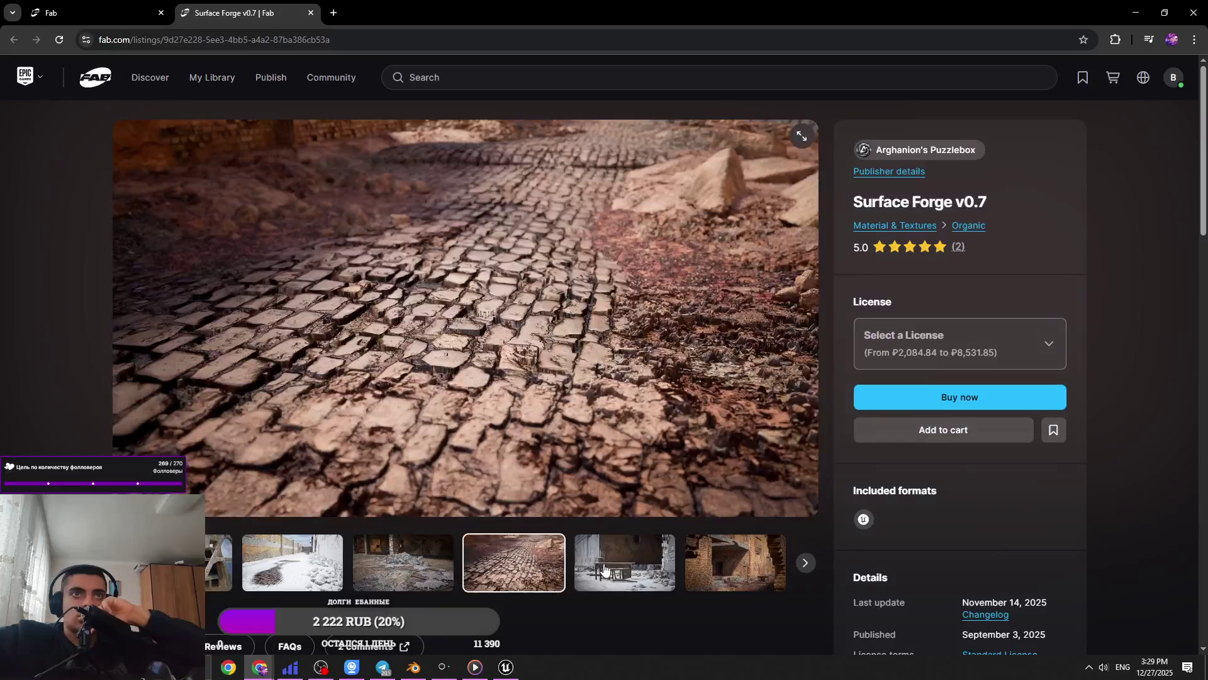
left_click(612, 569)
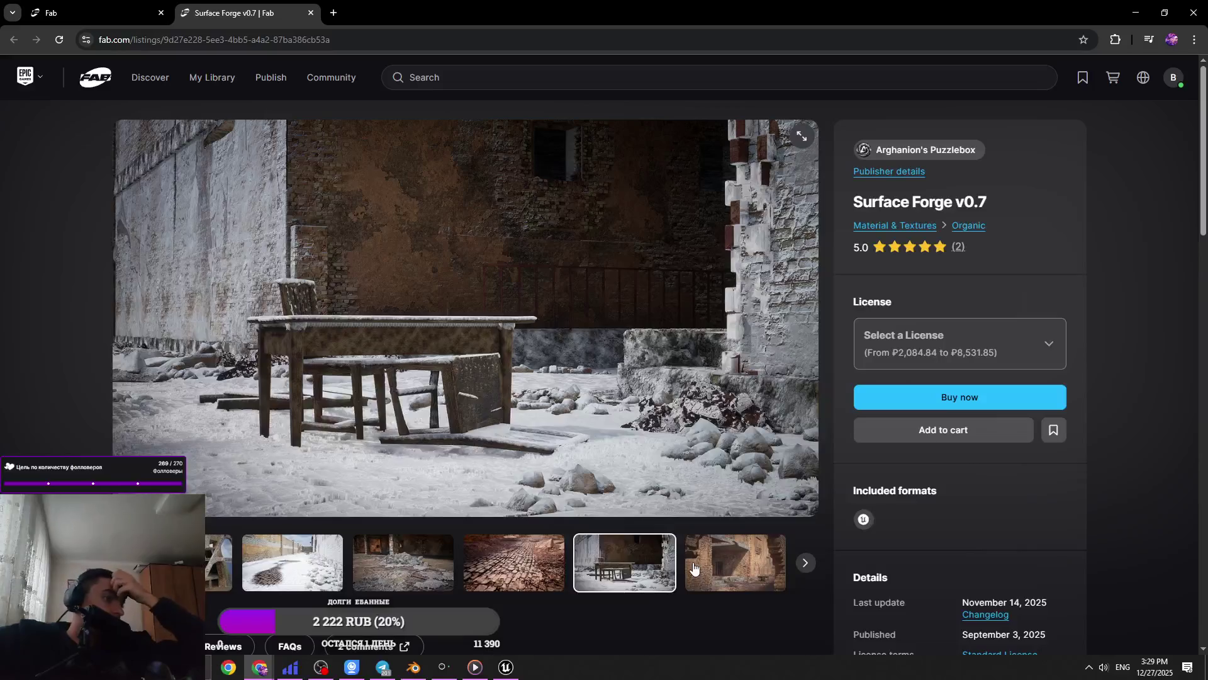
left_click(693, 568)
key("ctrl+w")
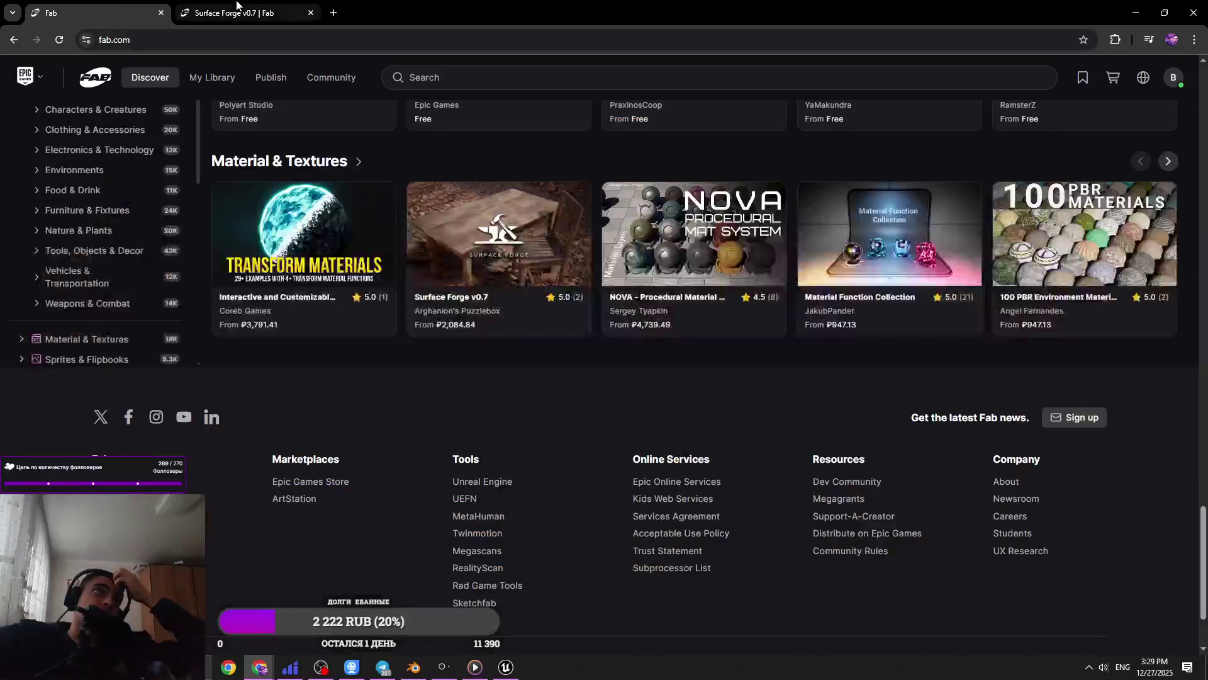
Search the Fab catalogue for 'tunnel'
scroll(768, 403, "down", 1)
scroll(785, 394, "up", 15)
left_click(472, 91)
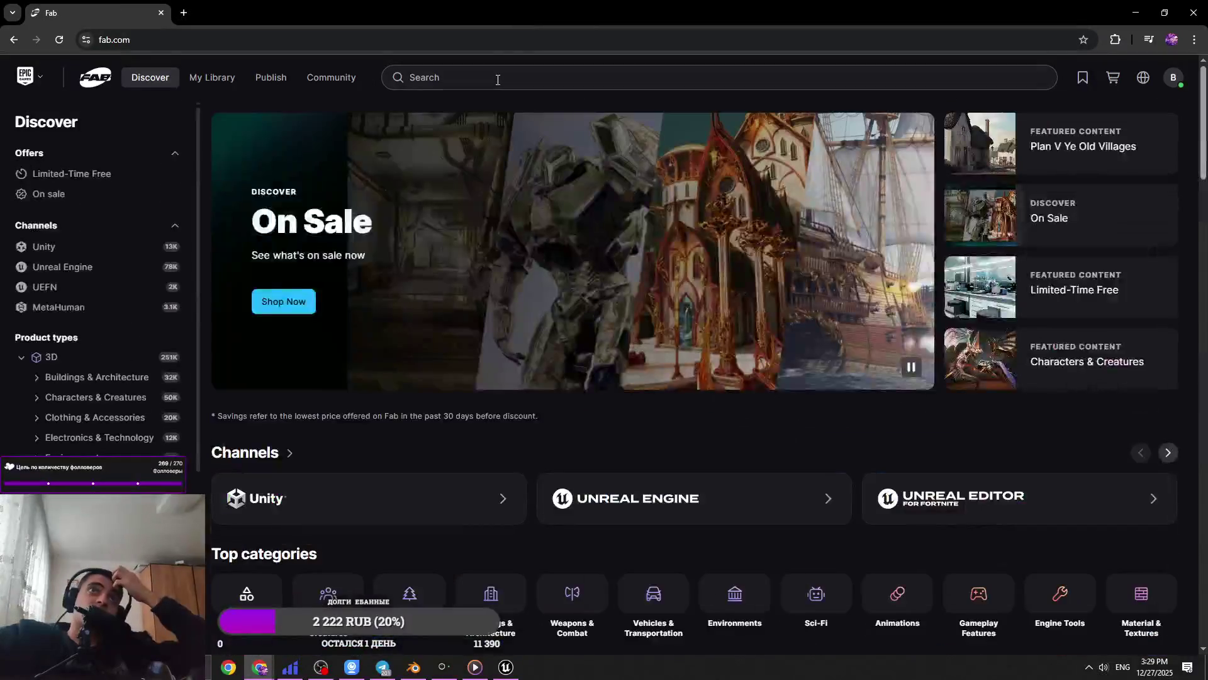
type("tunnek")
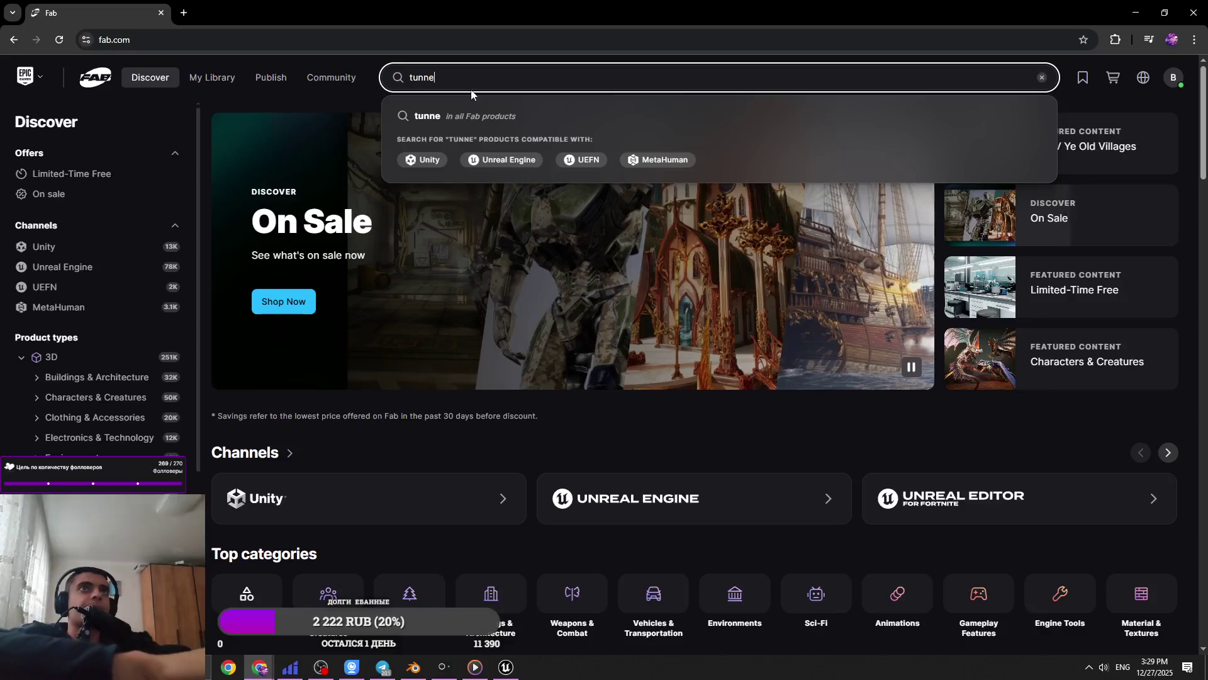
key("BackSpace")
type("l")
key("Return")
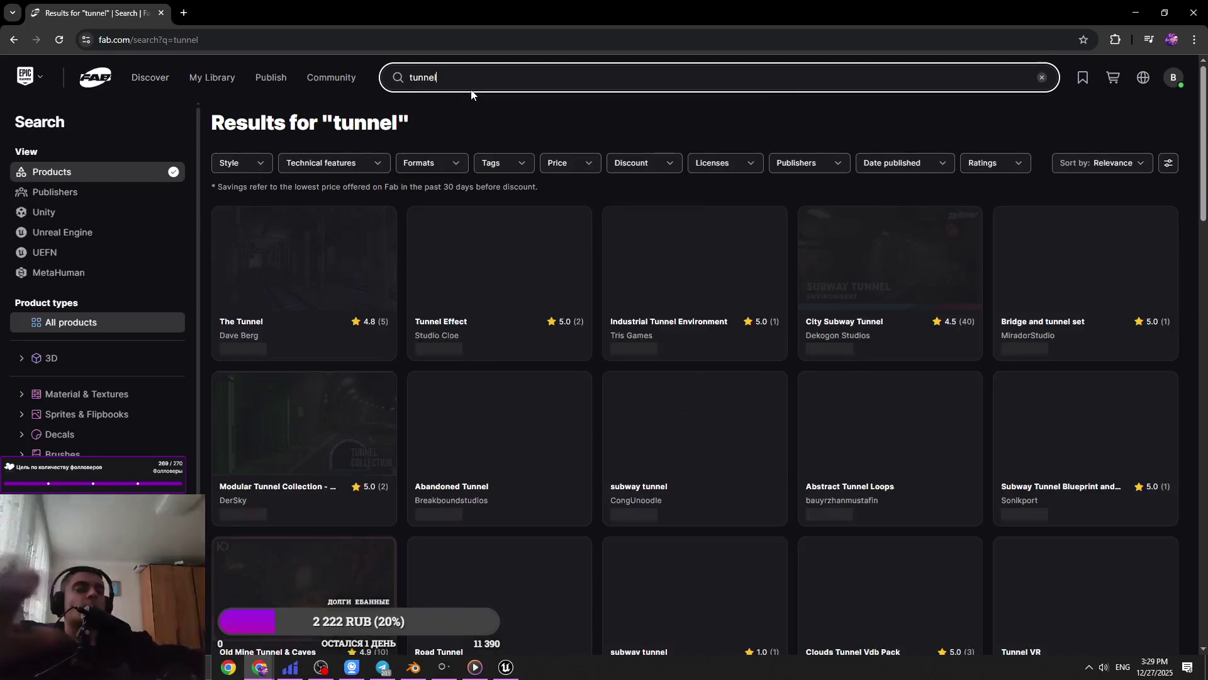
Open The Tunnel, City Subway Tunnel, Old Mine Tunnel & Caves and two more listings in background tabs
middle_click(302, 265)
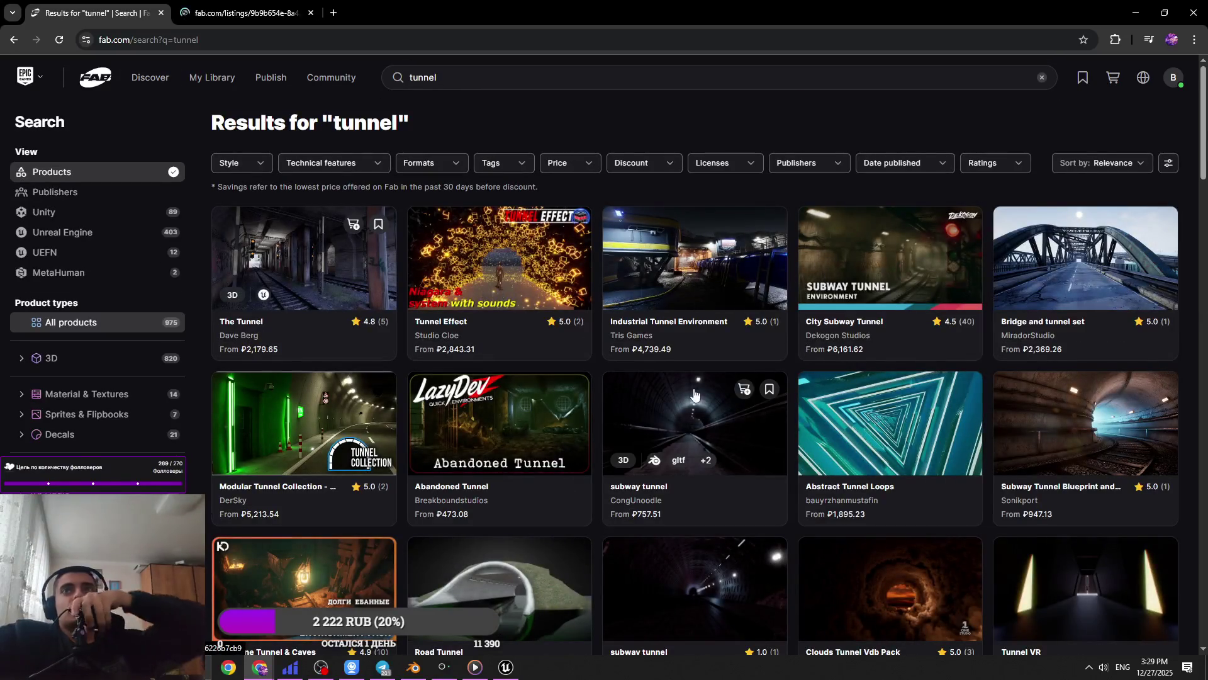
middle_click(821, 292)
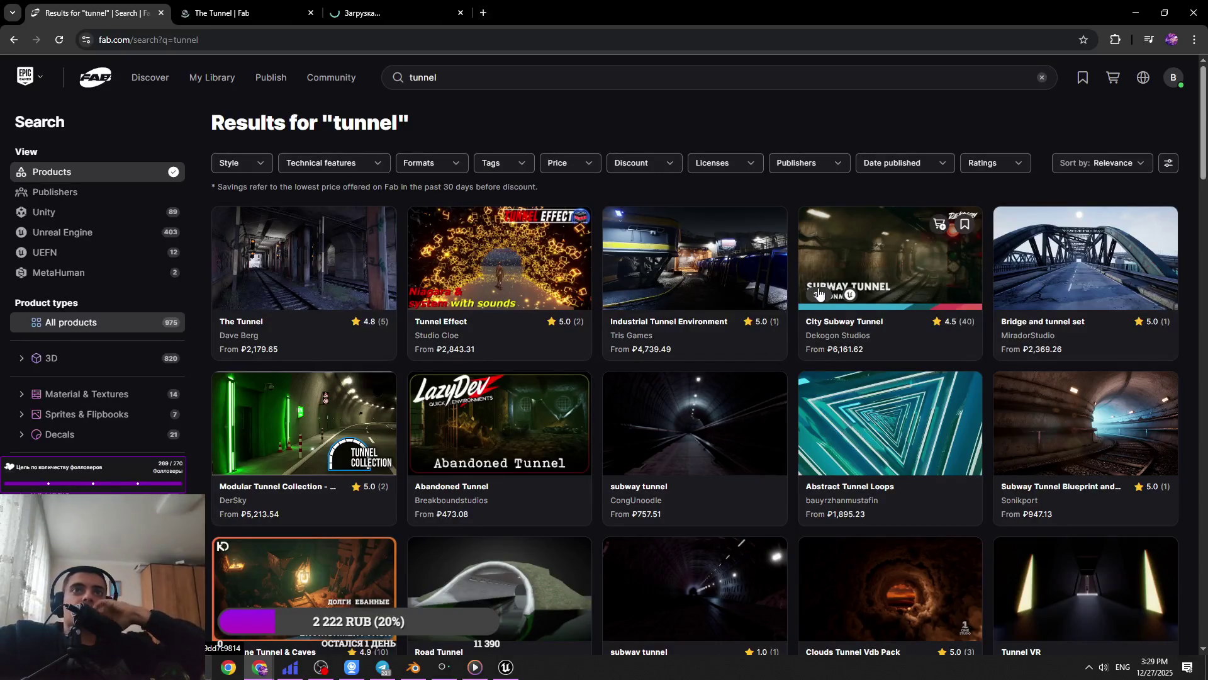
middle_click(569, 425)
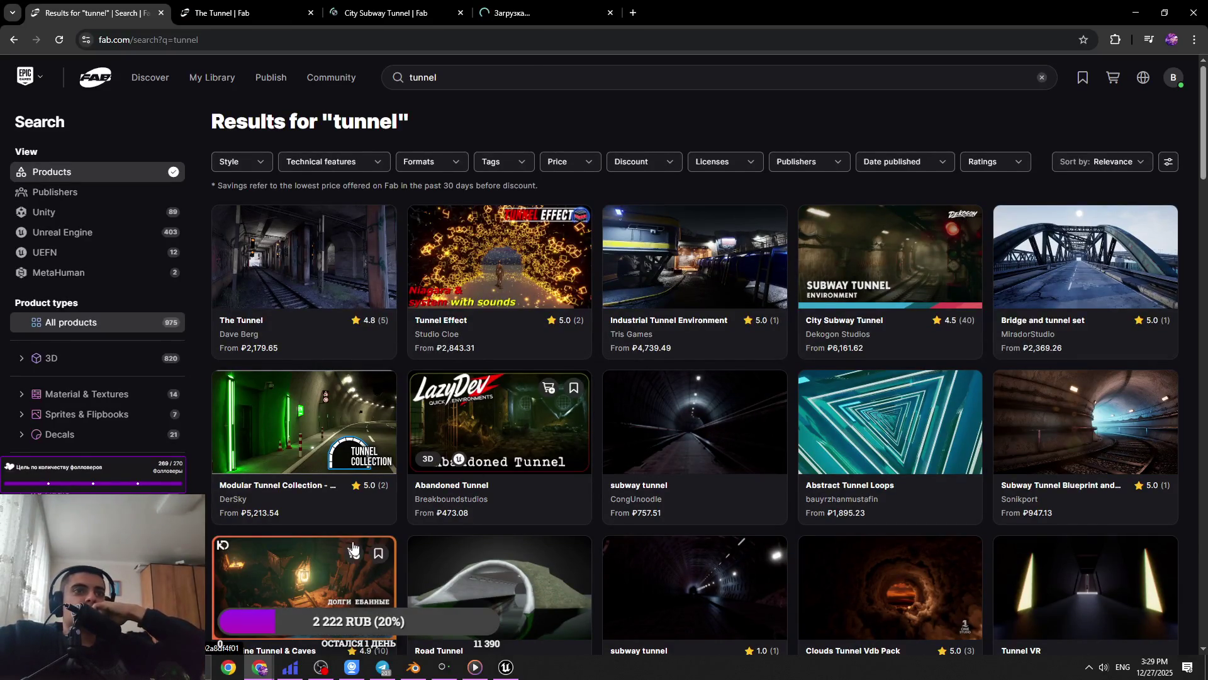
middle_click(312, 591)
middle_click(1070, 453)
Browse further down the results, opening another tunnel listing and Abandoned Sewers in background tabs
scroll(1070, 453, "down", 5)
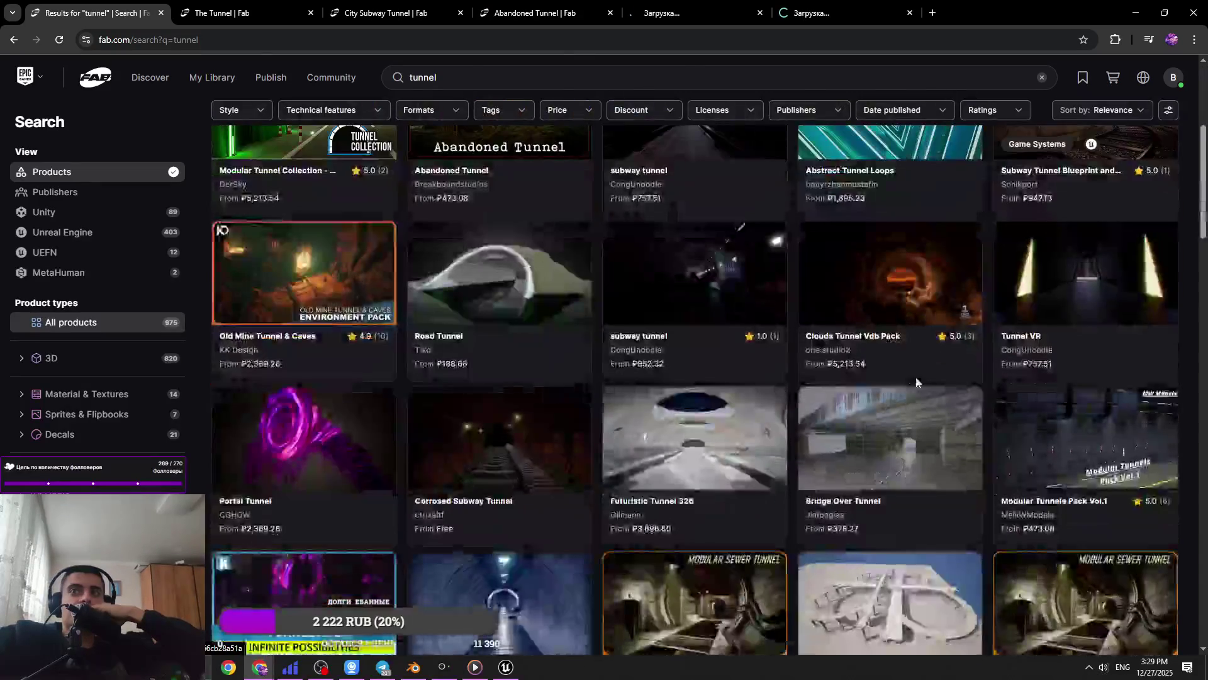
scroll(823, 342, "down", 3)
middle_click(755, 434)
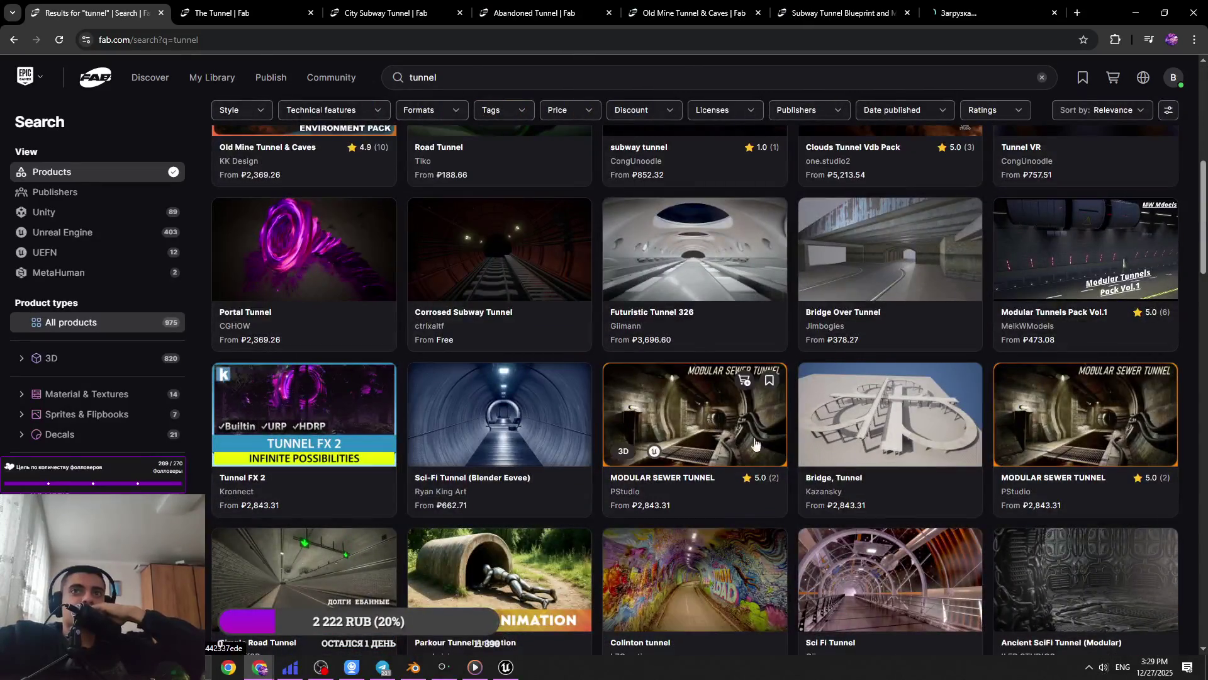
scroll(806, 437, "down", 4)
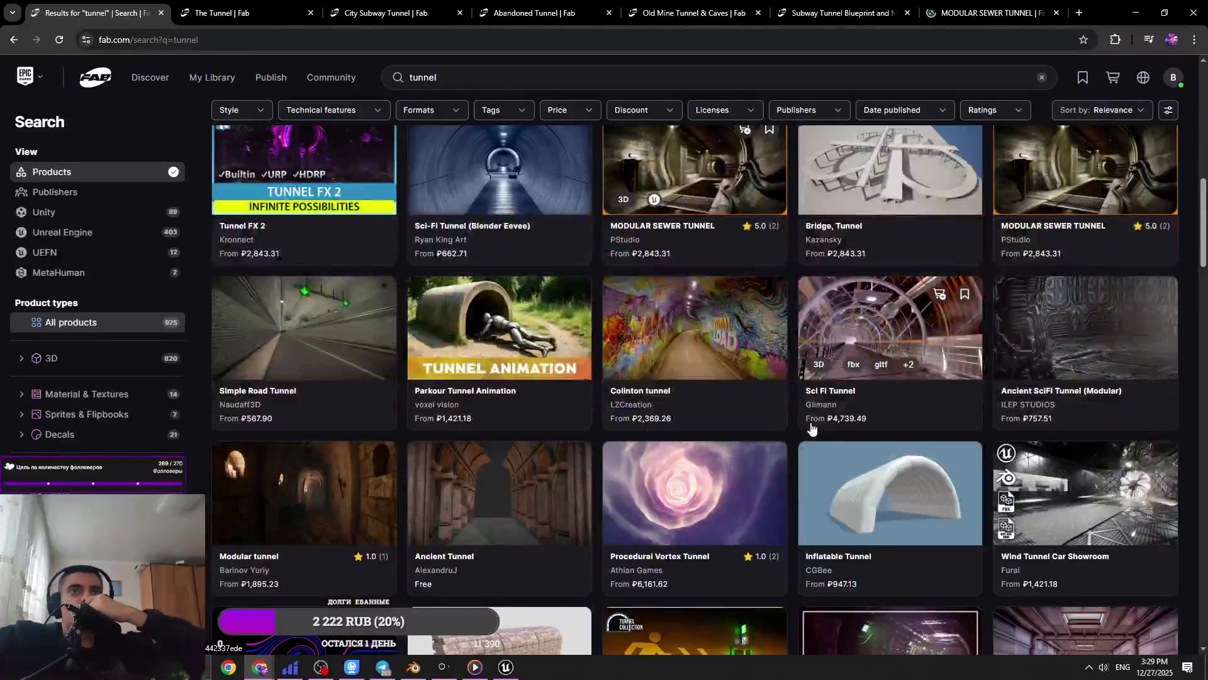
scroll(811, 428, "down", 6)
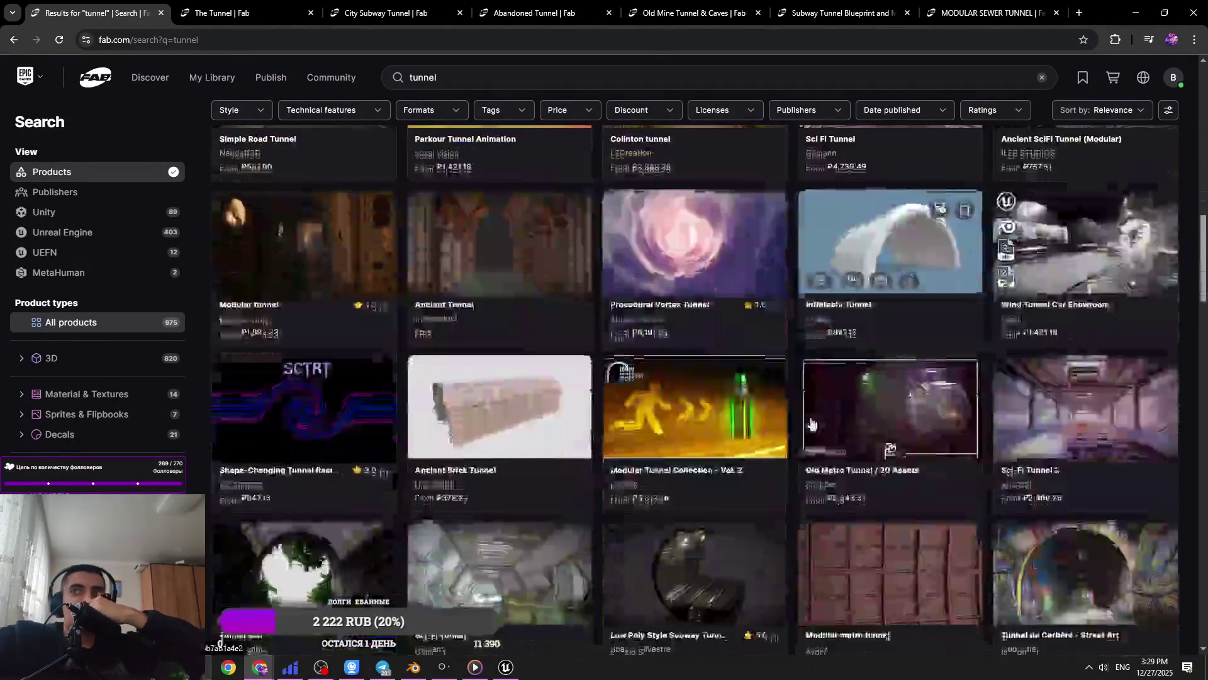
scroll(320, 418, "down", 11)
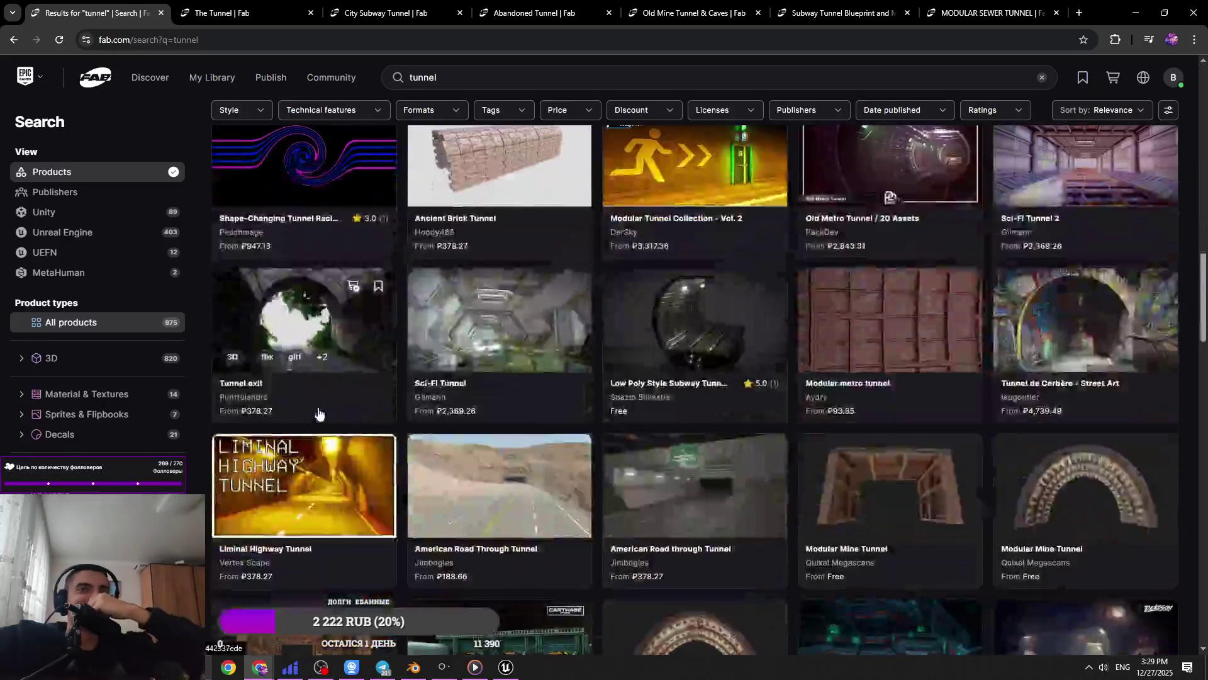
scroll(409, 422, "down", 2)
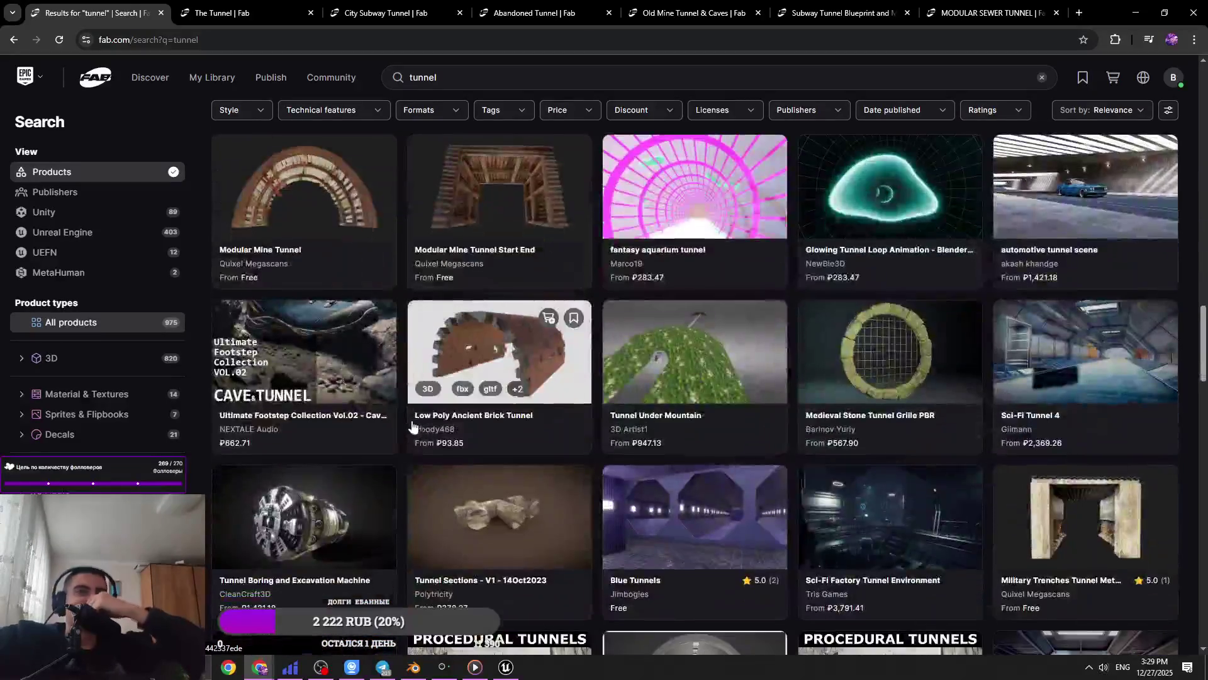
scroll(719, 476, "down", 4)
scroll(719, 476, "up", 3)
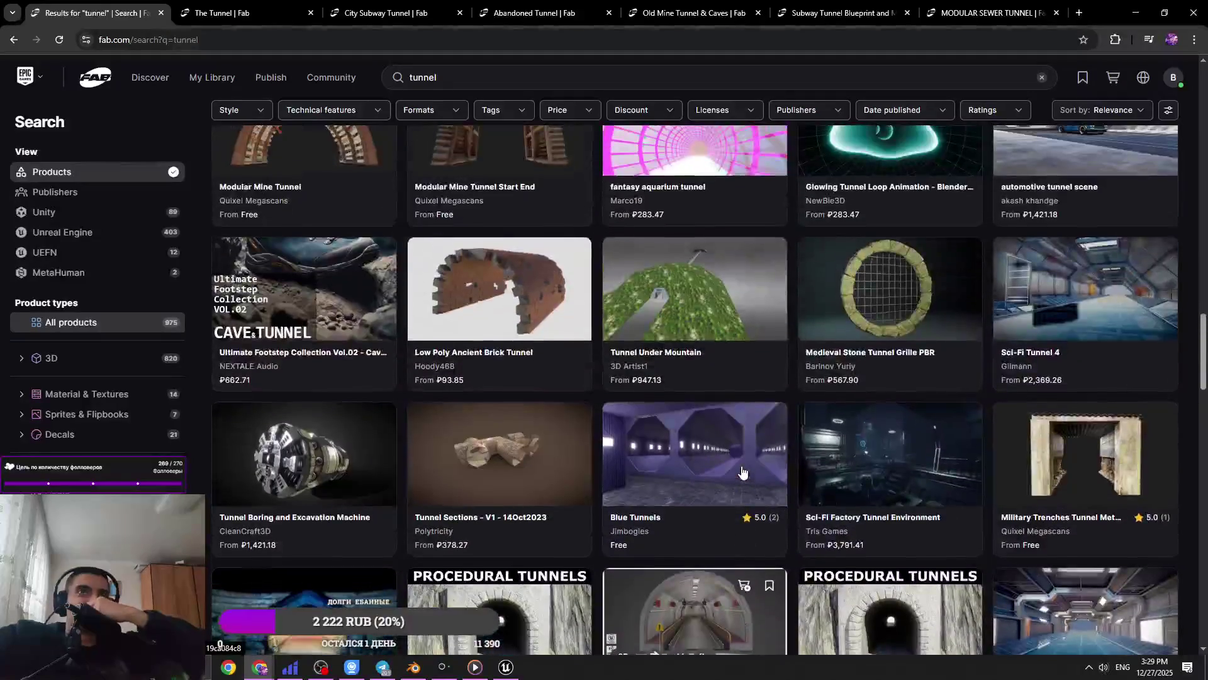
scroll(719, 476, "down", 2)
scroll(744, 461, "down", 6)
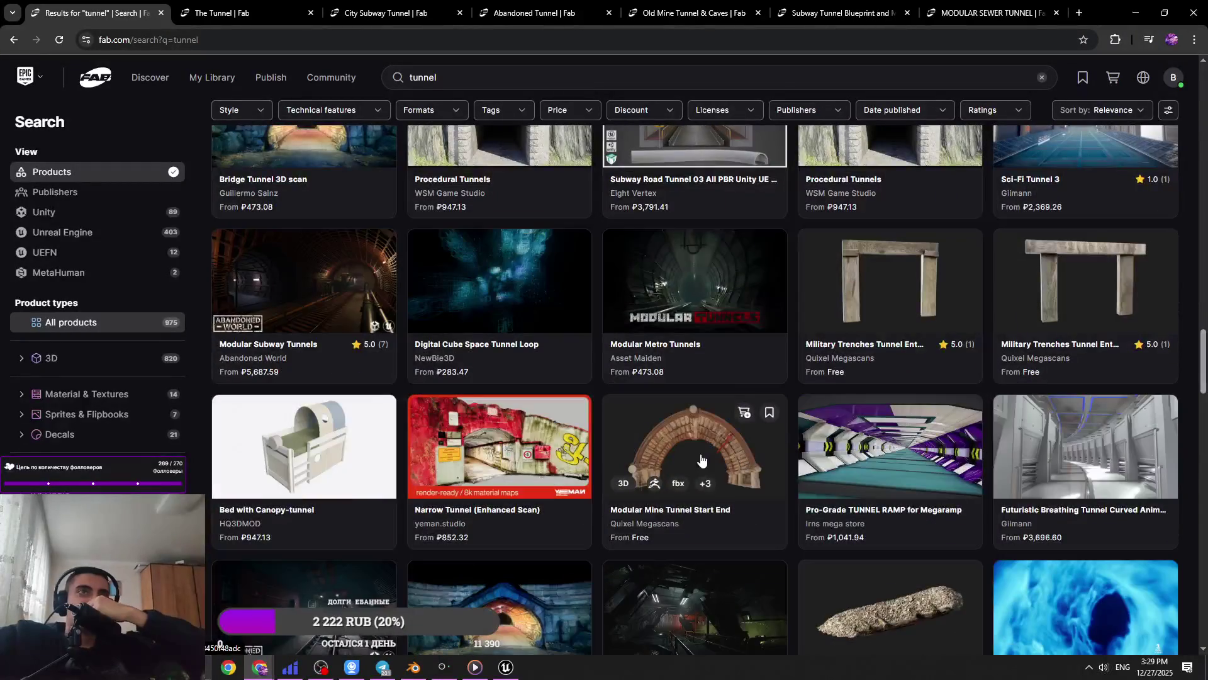
scroll(676, 454, "down", 3)
scroll(750, 433, "down", 3)
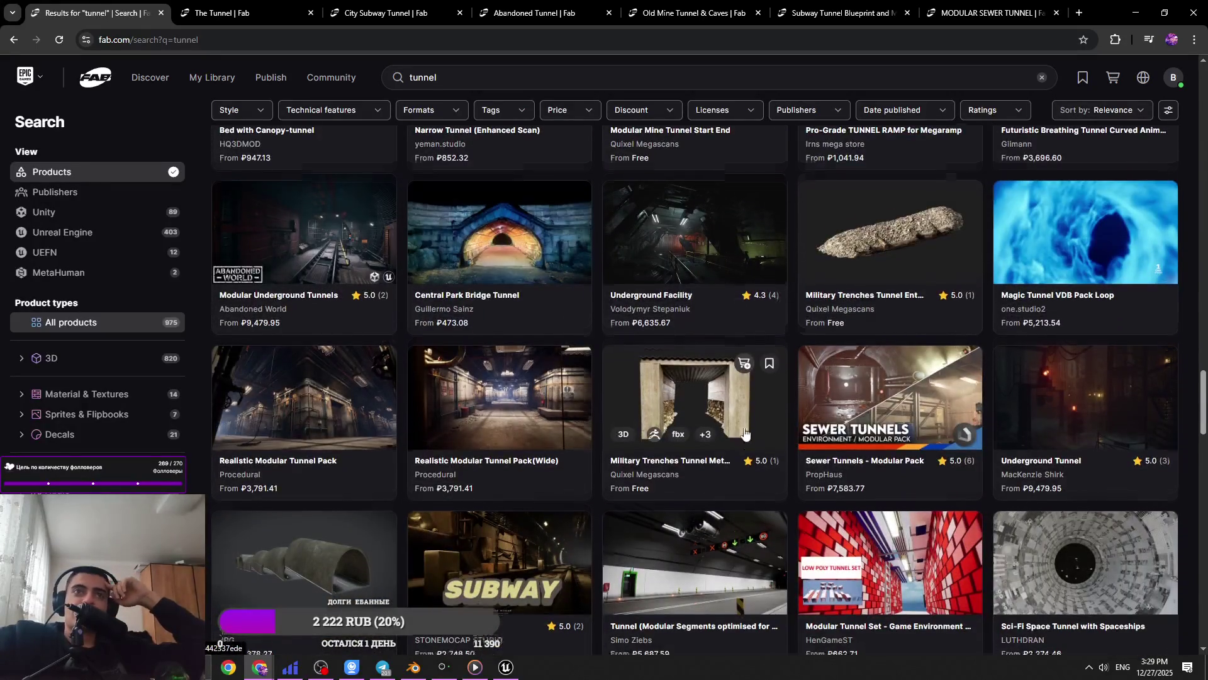
scroll(750, 433, "down", 8)
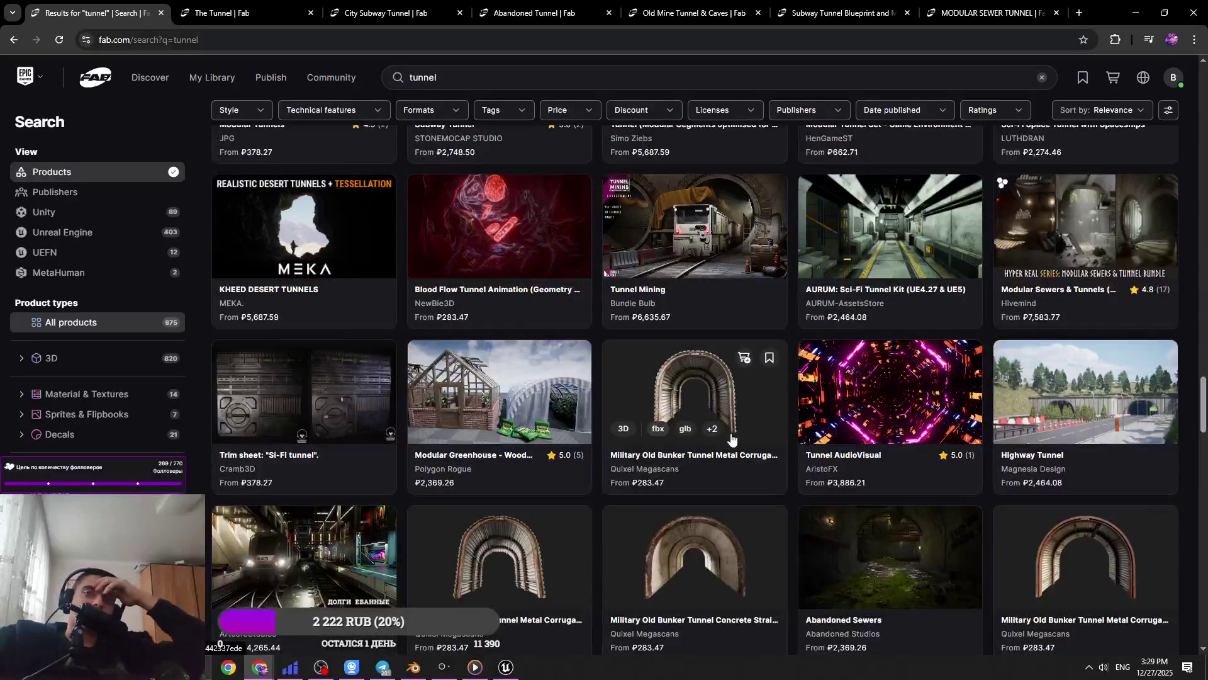
middle_click(847, 572)
scroll(701, 491, "down", 5)
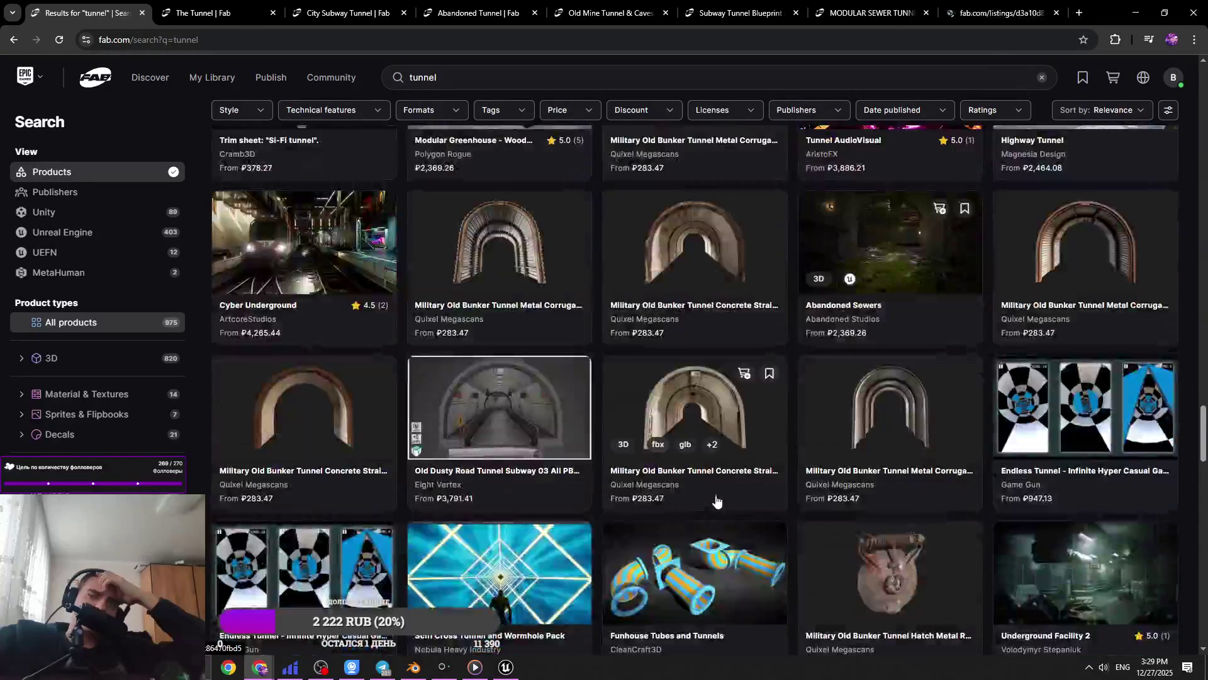
Bring The Tunnel listing forward and page through its graffiti, signal-light and pillar preview images
key("ctrl+Tab")
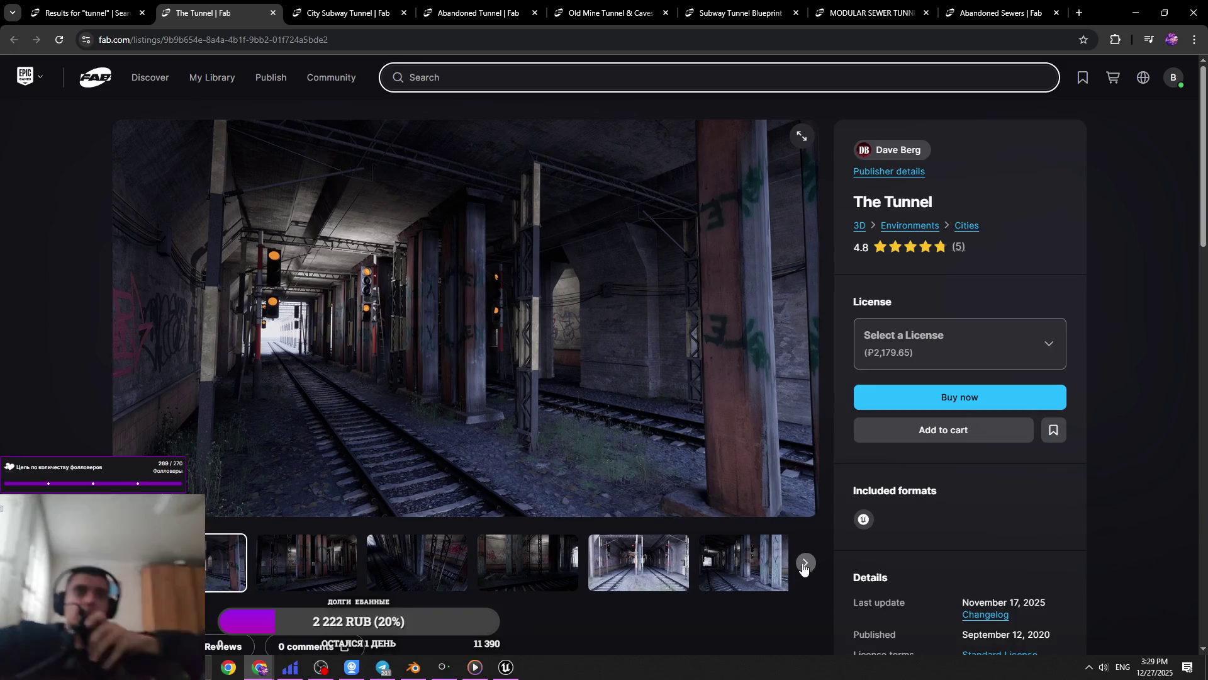
left_click(805, 567)
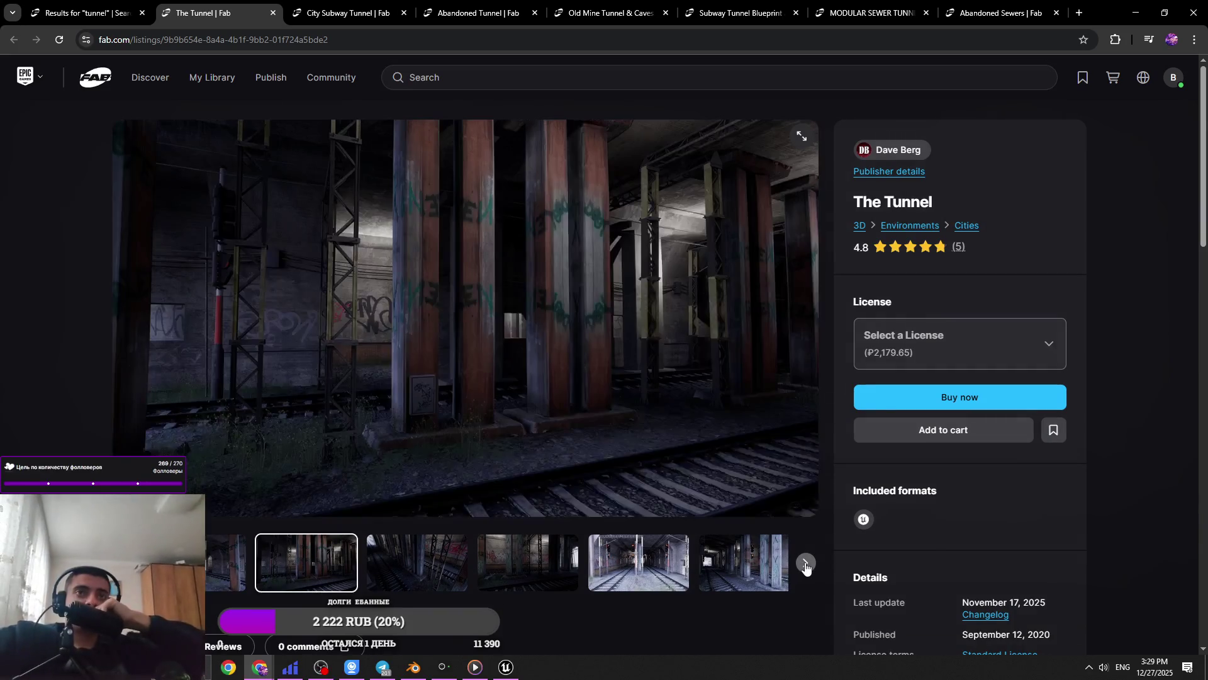
left_click(806, 567)
left_click(805, 567)
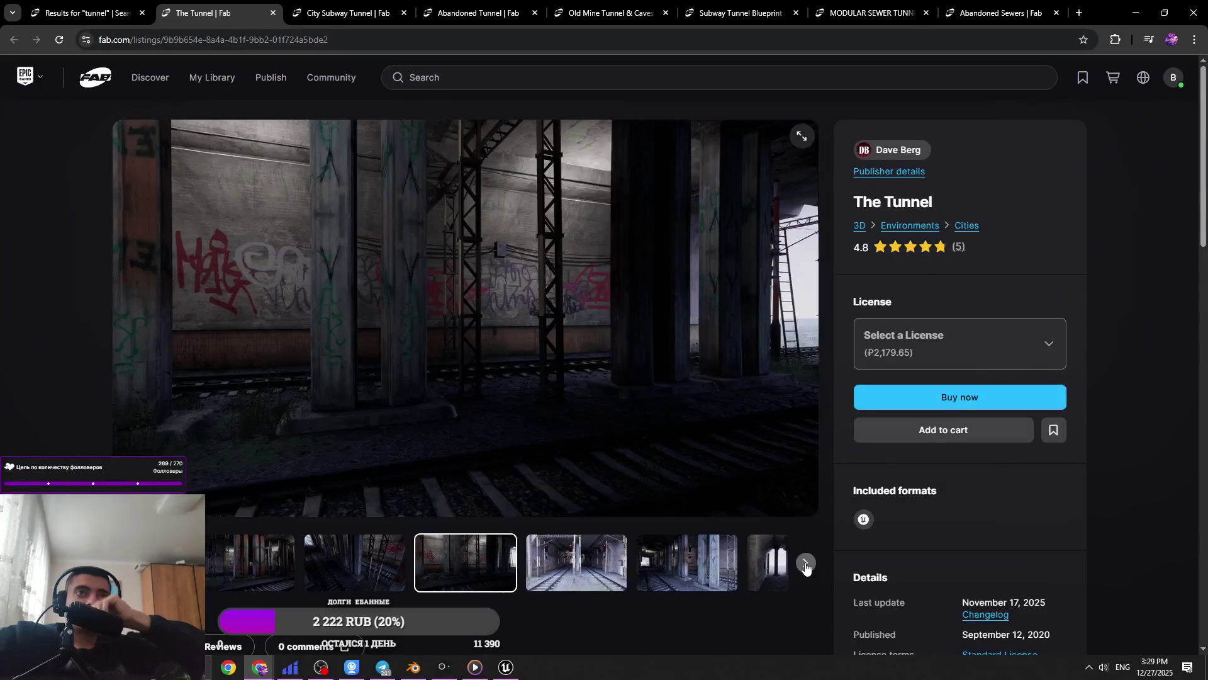
left_click(806, 564)
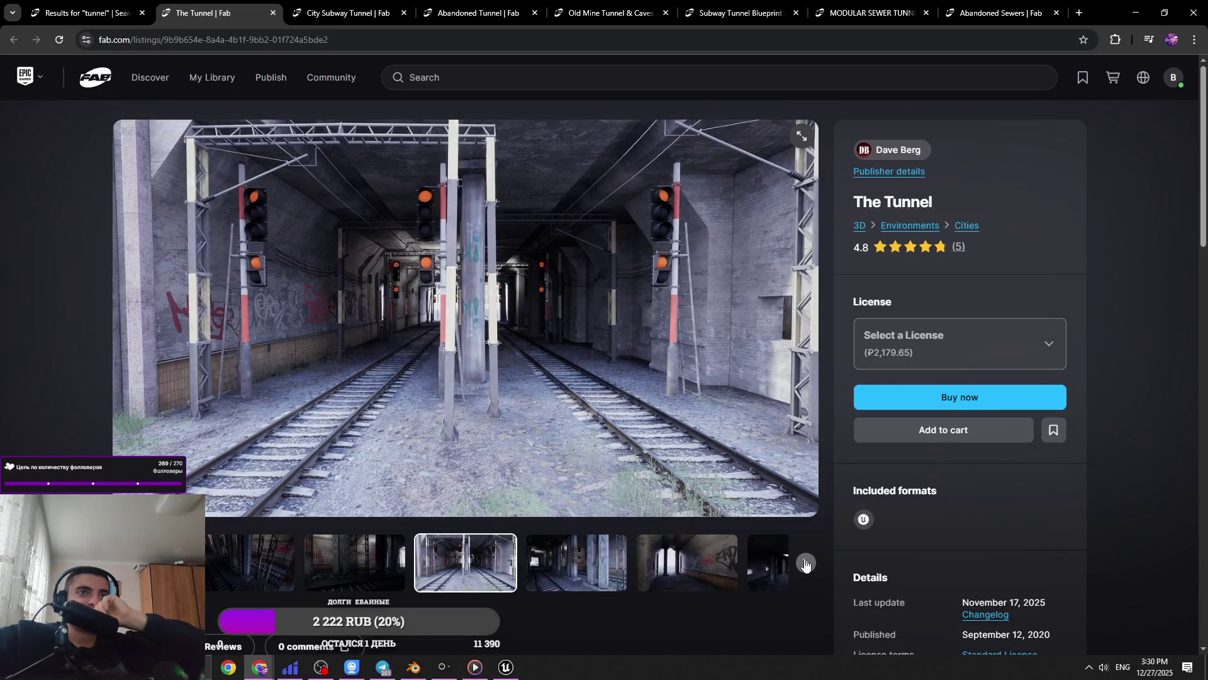
left_click(805, 564)
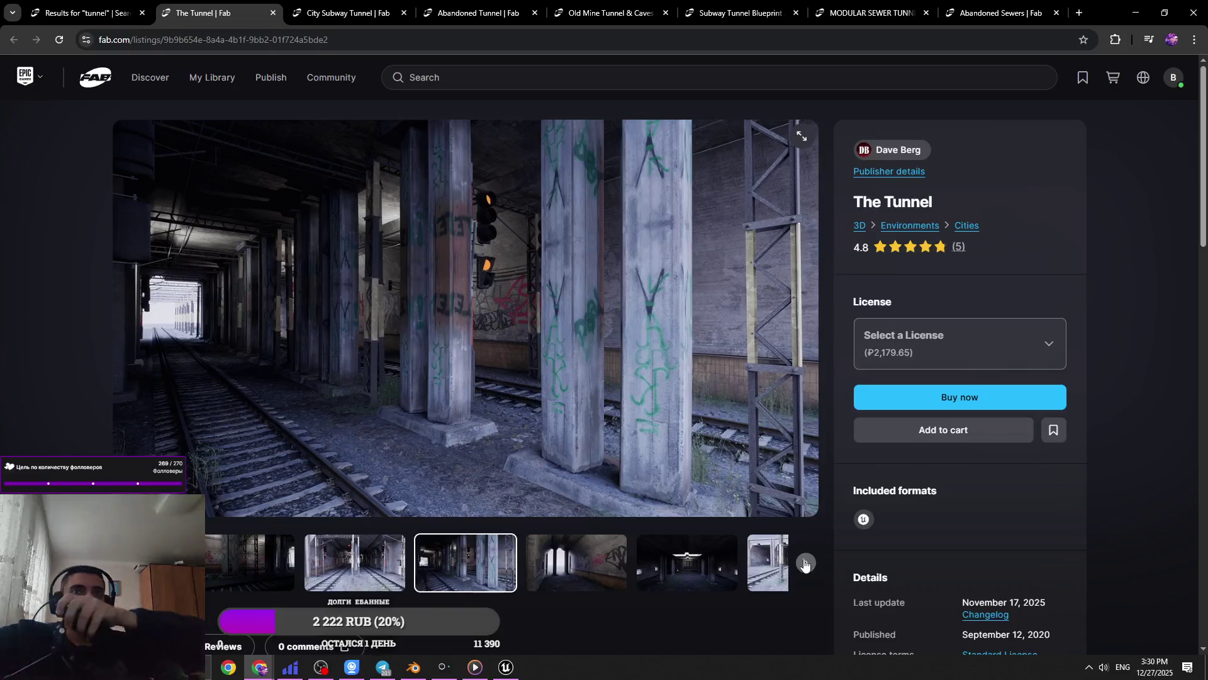
Continue through the dark tunnel, railway tracks and hall images to the modular pieces overview
left_click(804, 563)
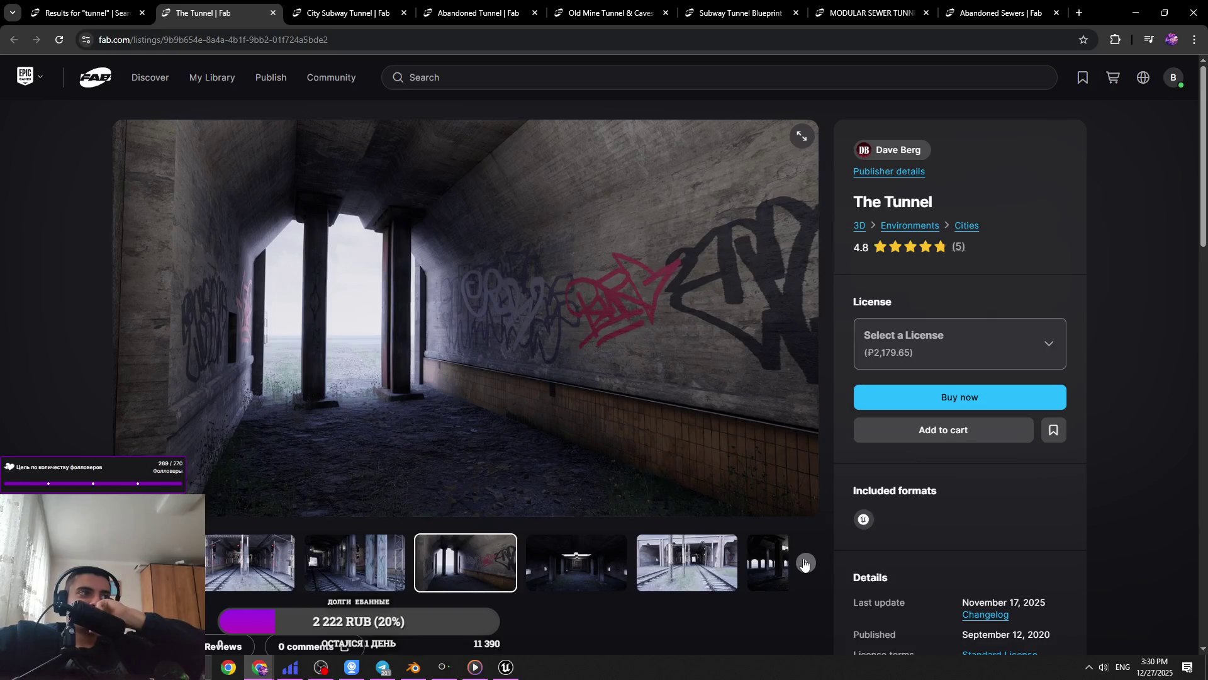
left_click(804, 563)
left_click(805, 564)
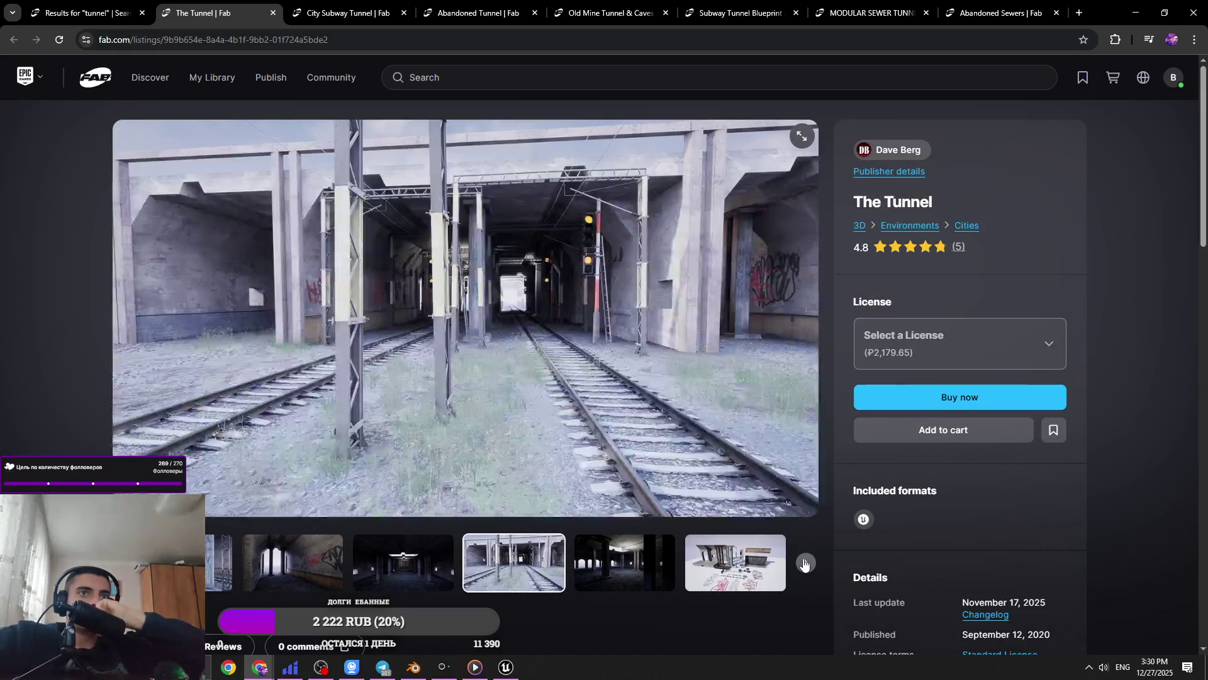
left_click(804, 564)
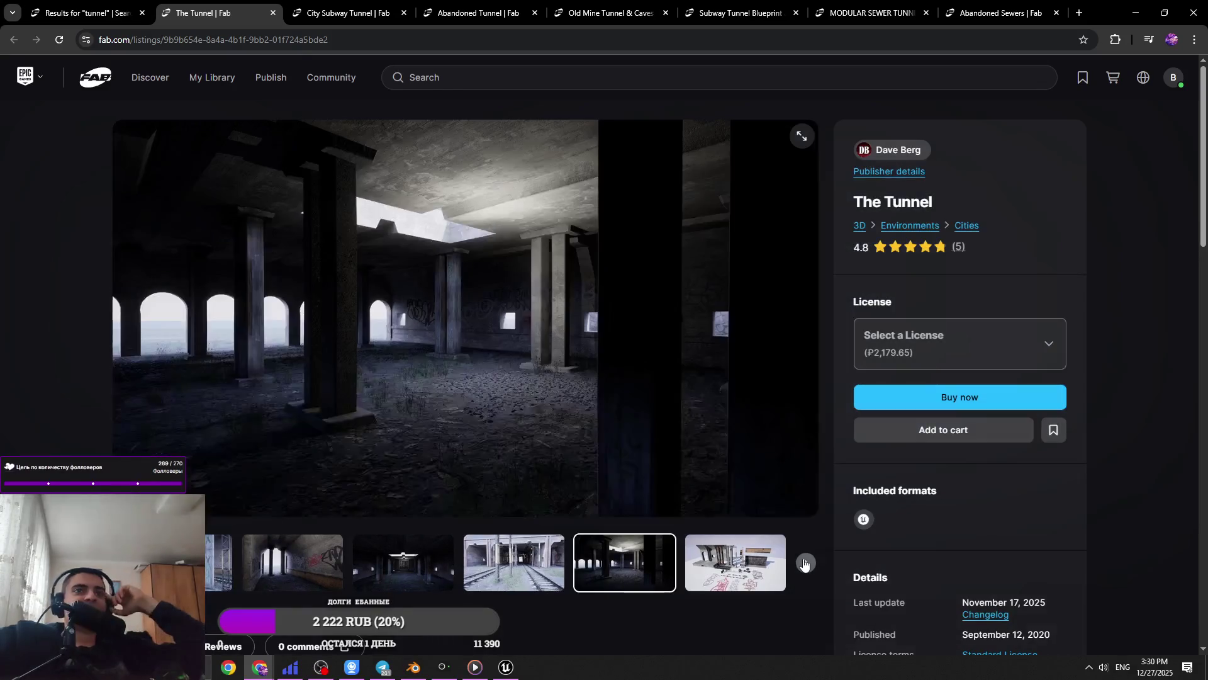
left_click(804, 564)
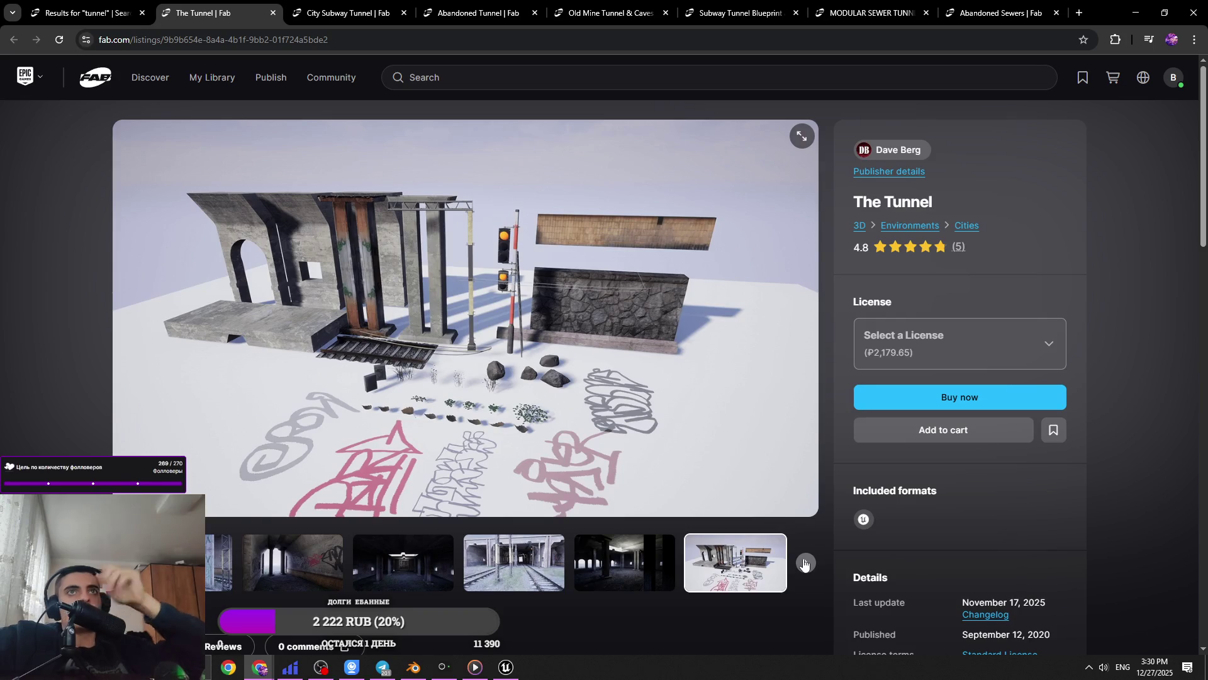
left_click(804, 564)
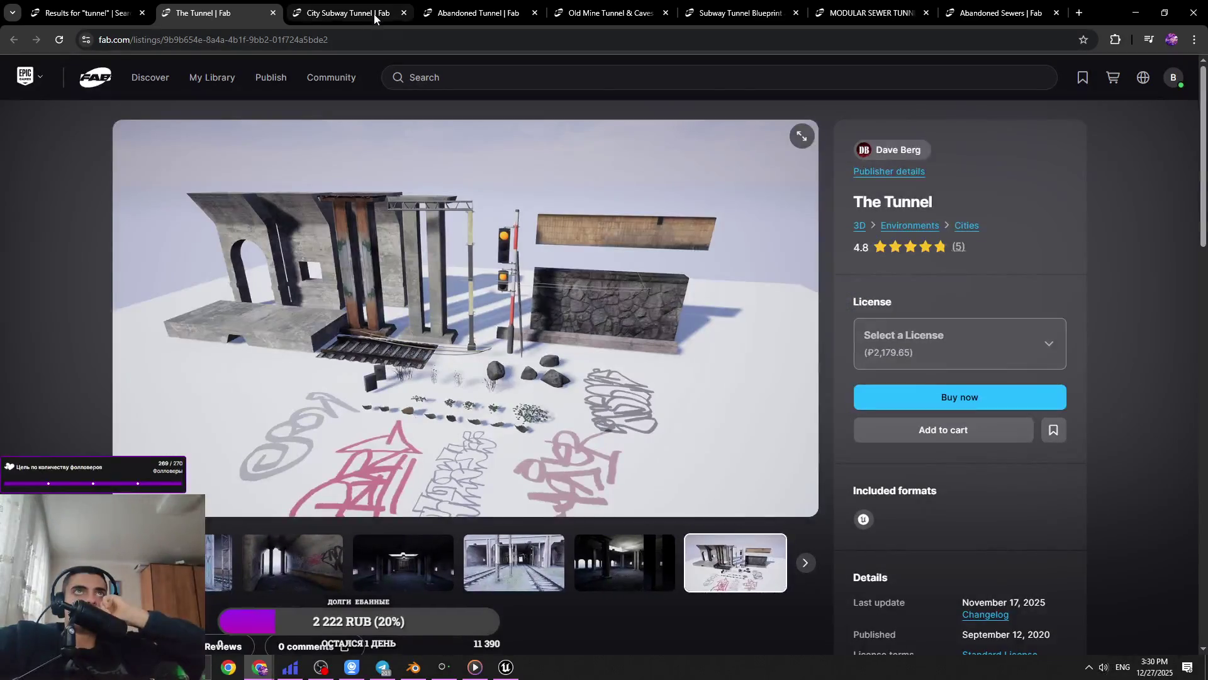
key("ctrl+Tab")
Page through the City Subway Tunnel previews, viewing the fourth image and the red-signal tunnel view
left_click(807, 561)
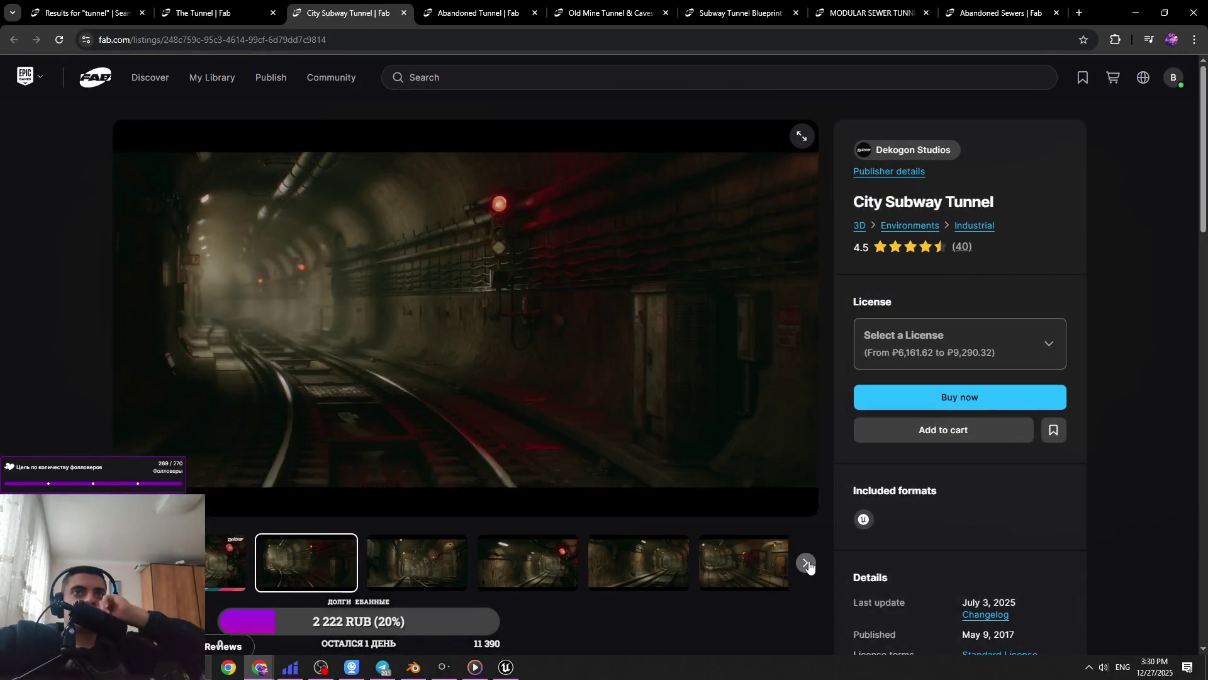
left_click(809, 564)
left_click(809, 565)
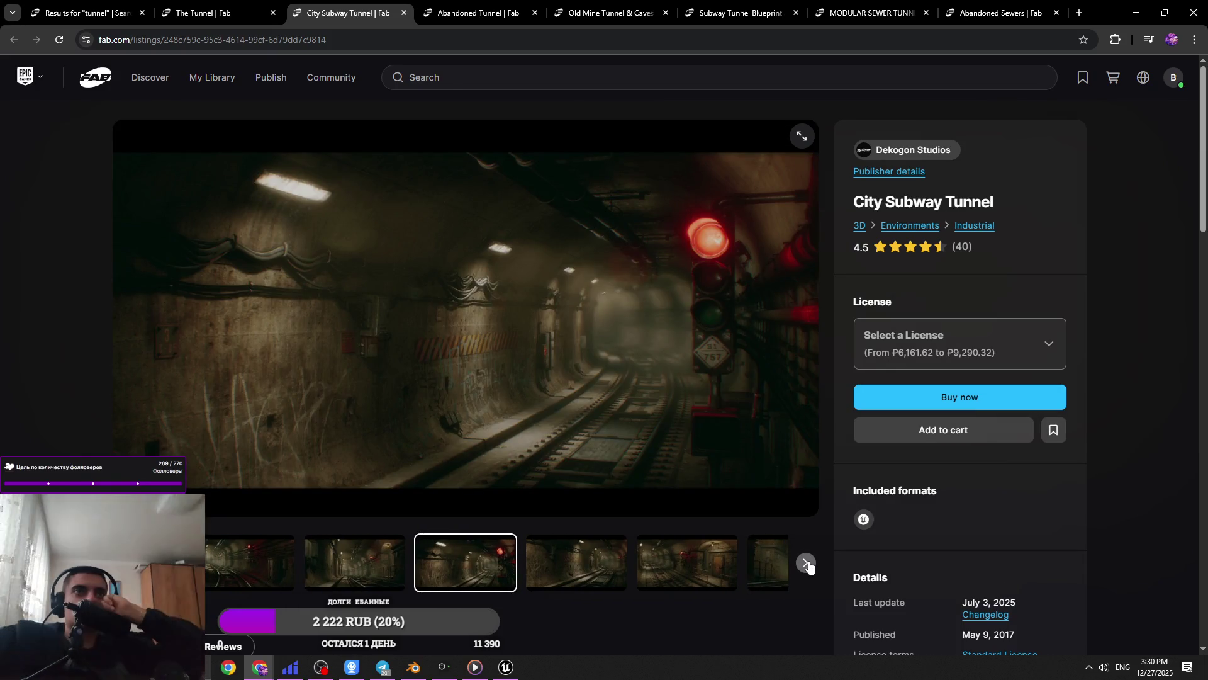
left_click(809, 564)
left_click(808, 565)
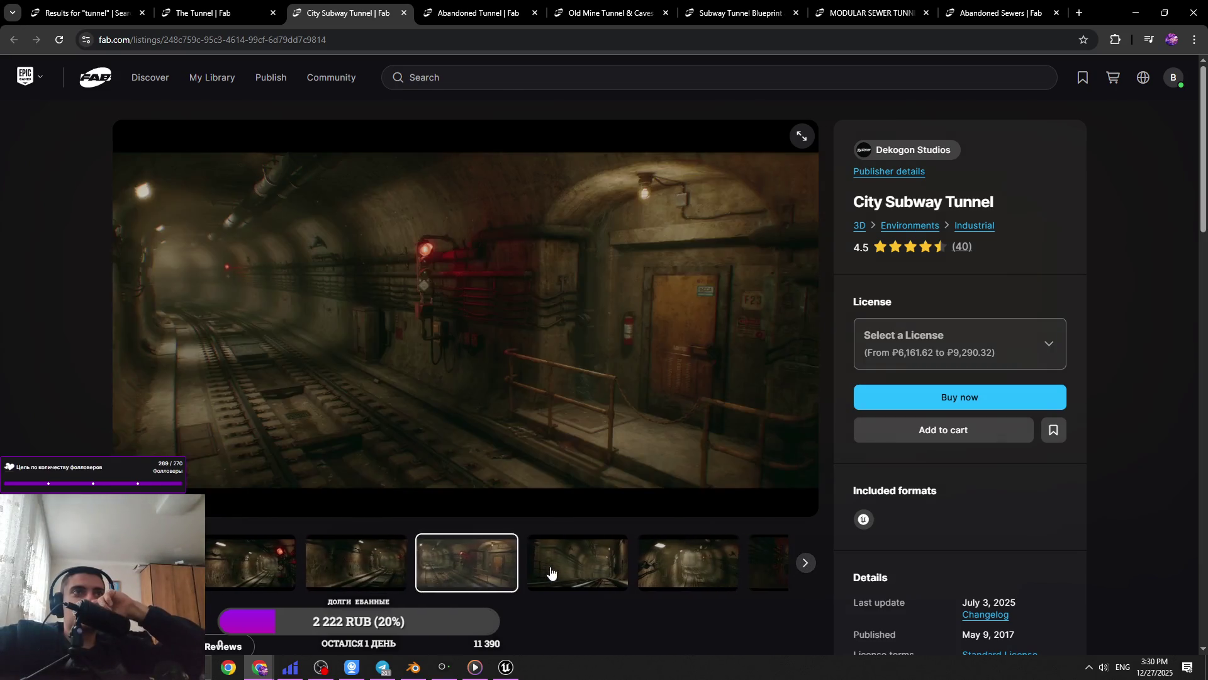
left_click(550, 572)
left_click(401, 562)
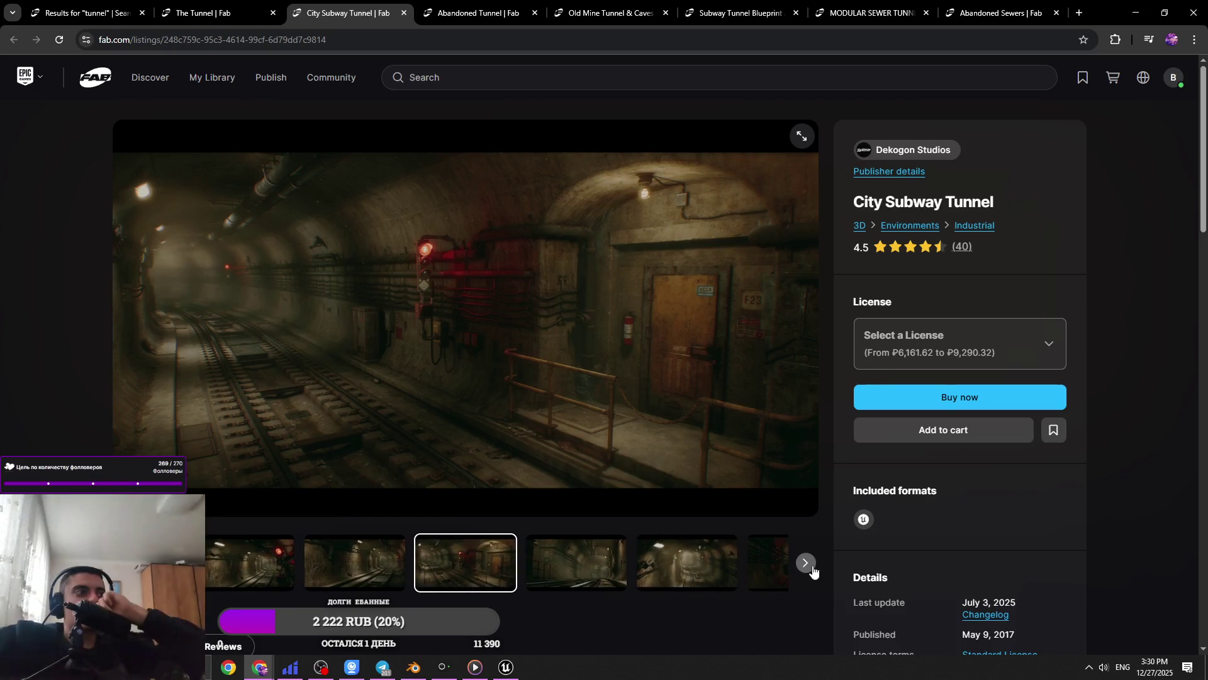
Advance the gallery to the asset layout image of Spline Components, Blueprints, Decals and Props
left_click(805, 563)
left_click(355, 562)
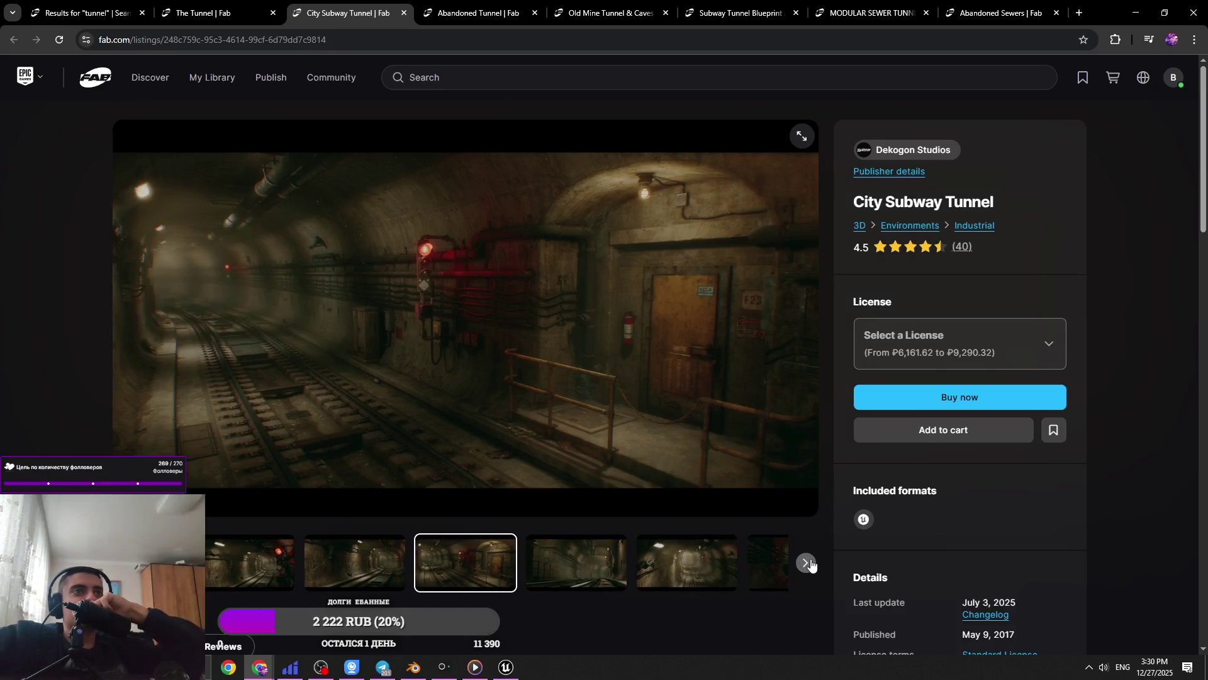
left_click(810, 563)
left_click(806, 565)
left_click(803, 563)
left_click(800, 562)
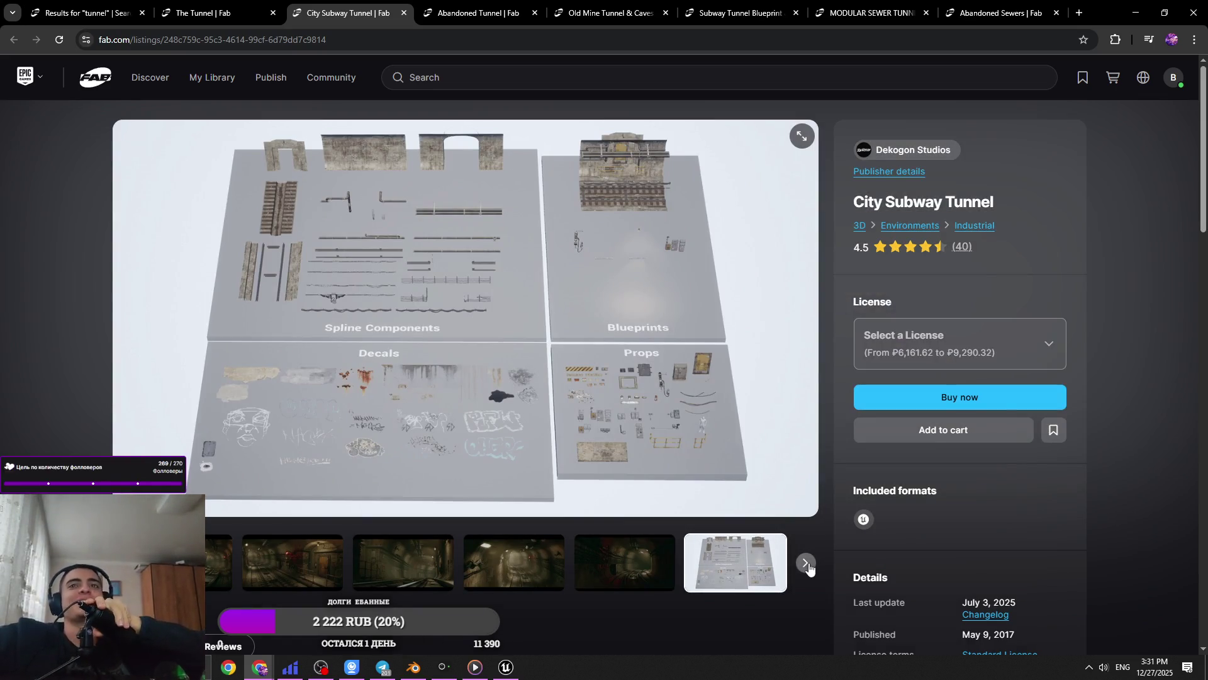
left_click(805, 563)
key("Left")
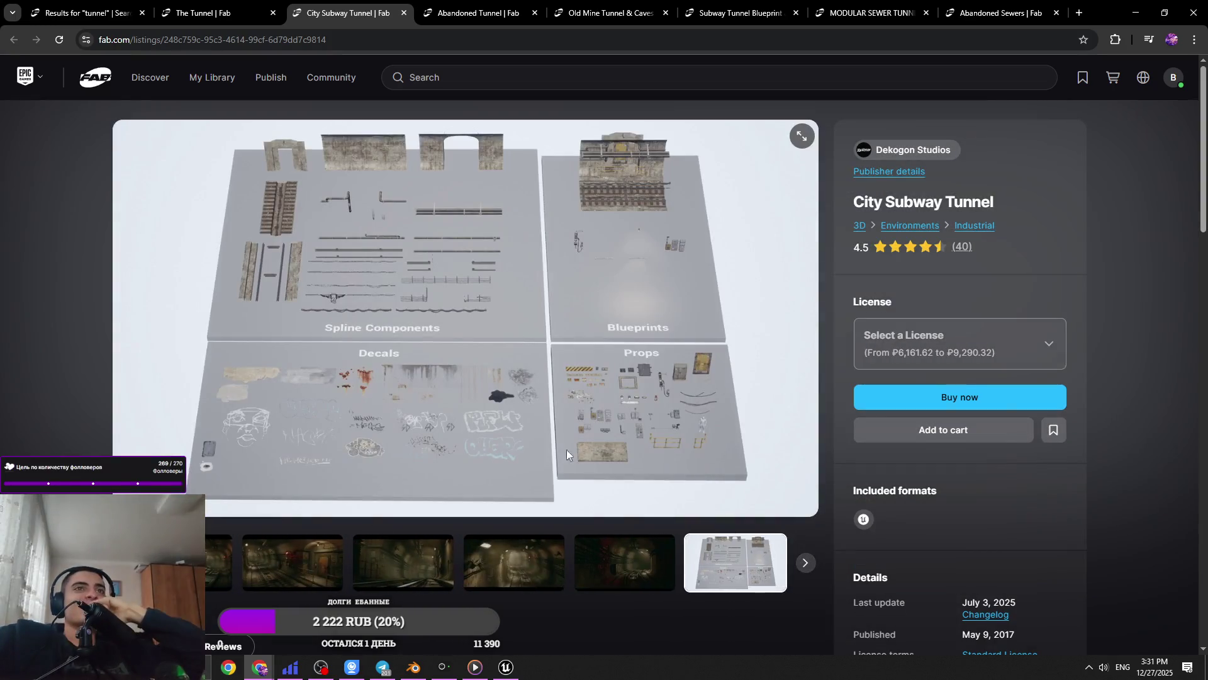
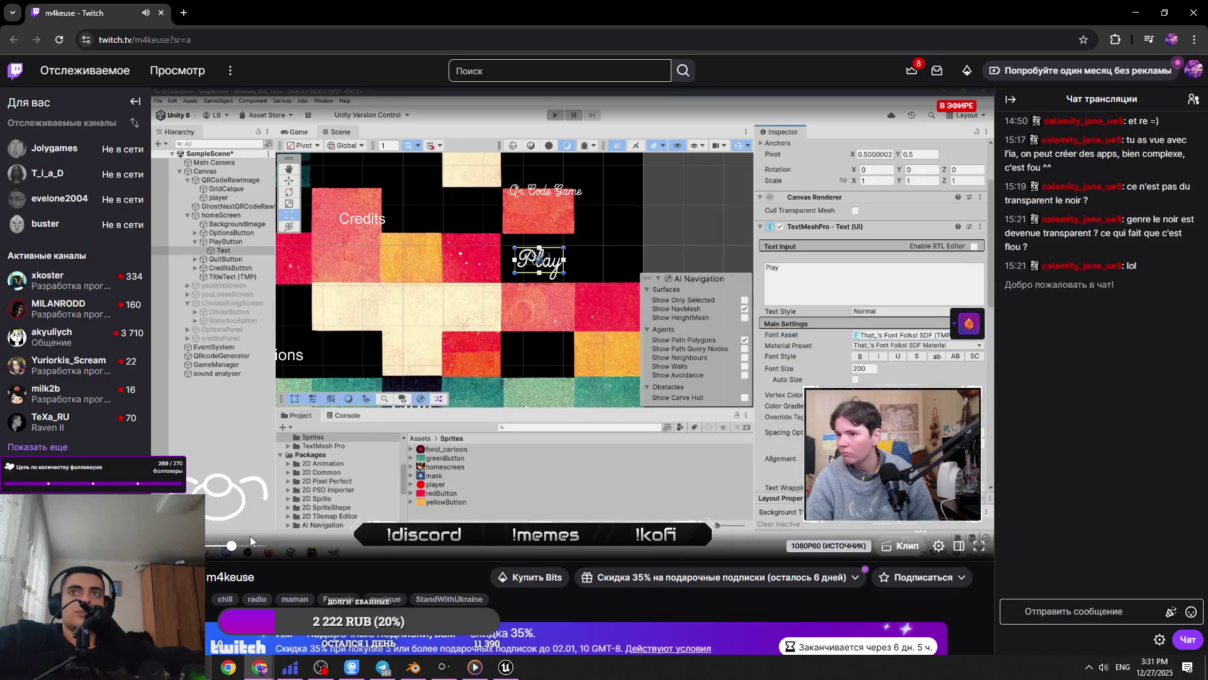
Raise the Twitch stream's volume to 82%
left_click_drag(252, 546, 248, 572)
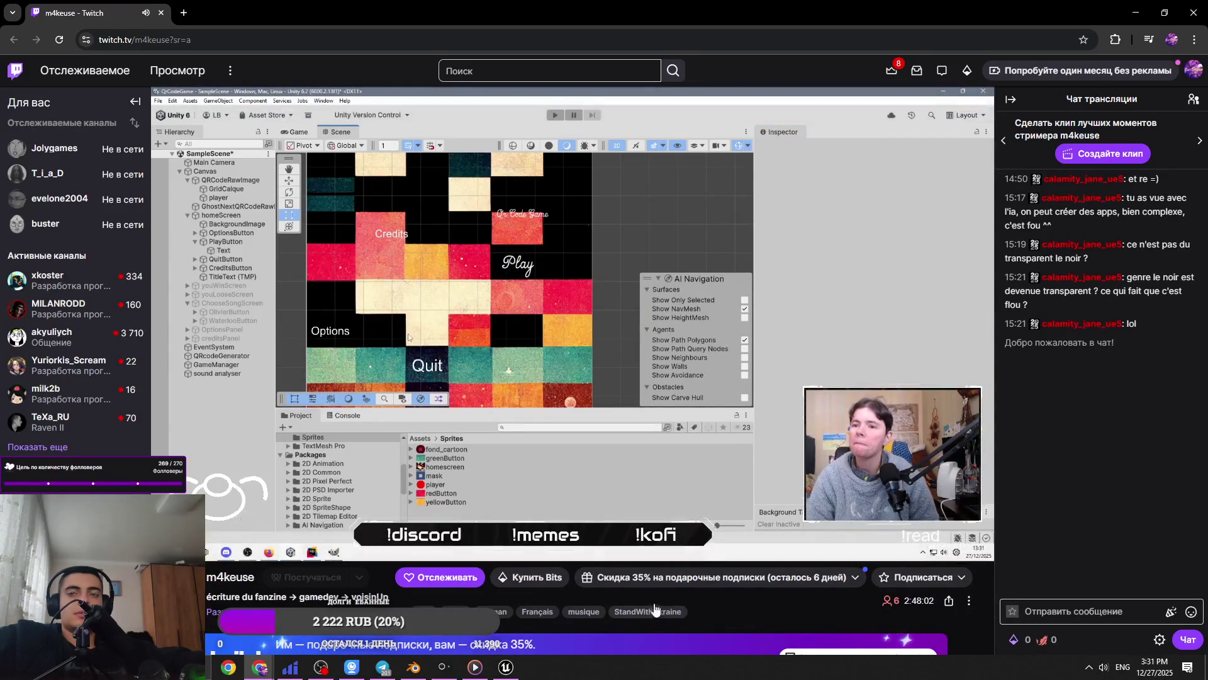
scroll(700, 509, "down", 4)
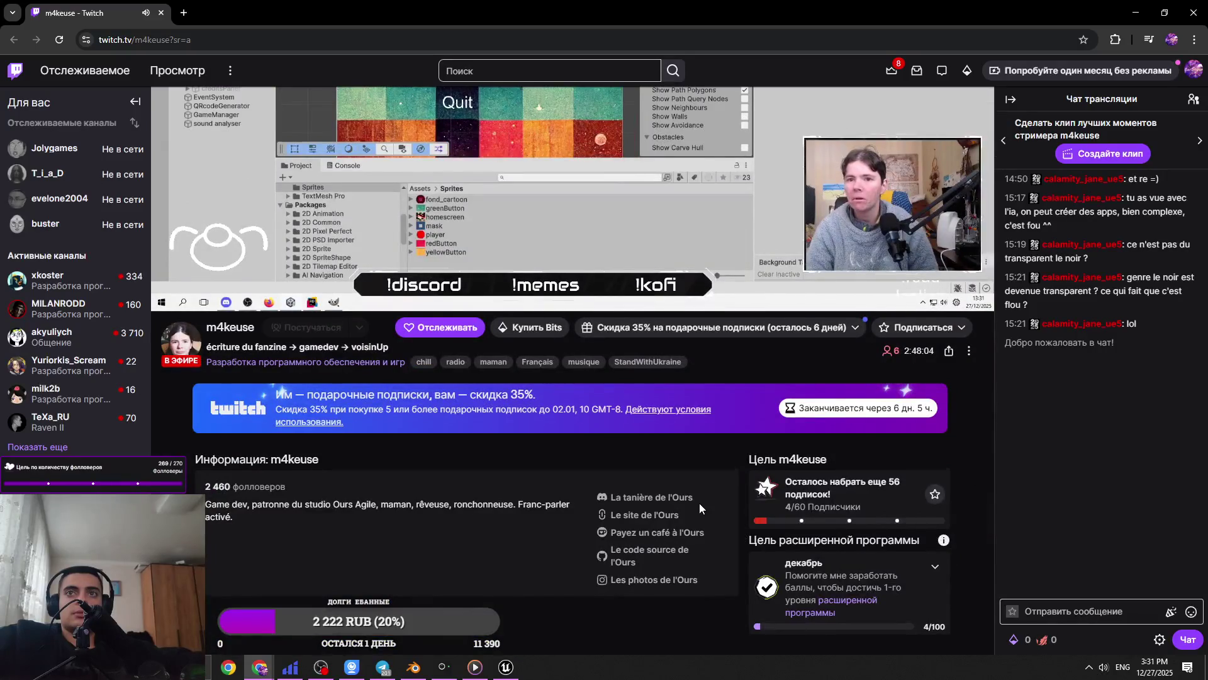
scroll(700, 507, "down", 3)
Scroll the Twitch channel page, then switch to the Fab Abandoned Tunnel listing
scroll(697, 508, "up", 4)
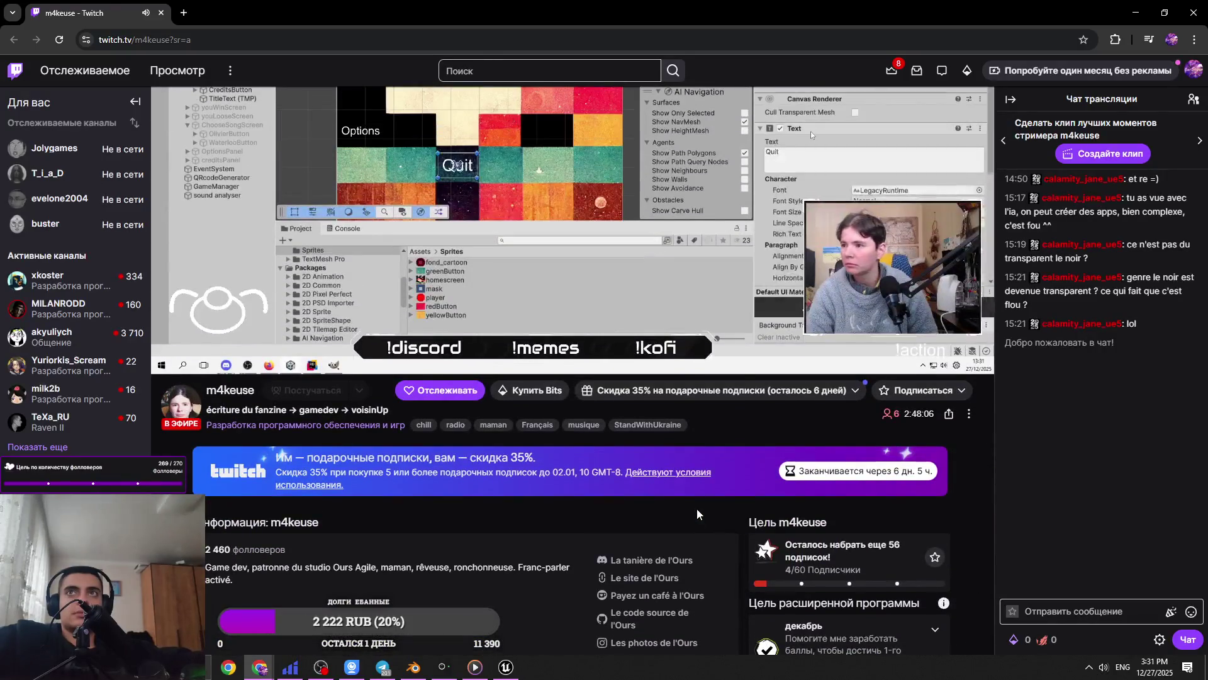
scroll(696, 522, "up", 2)
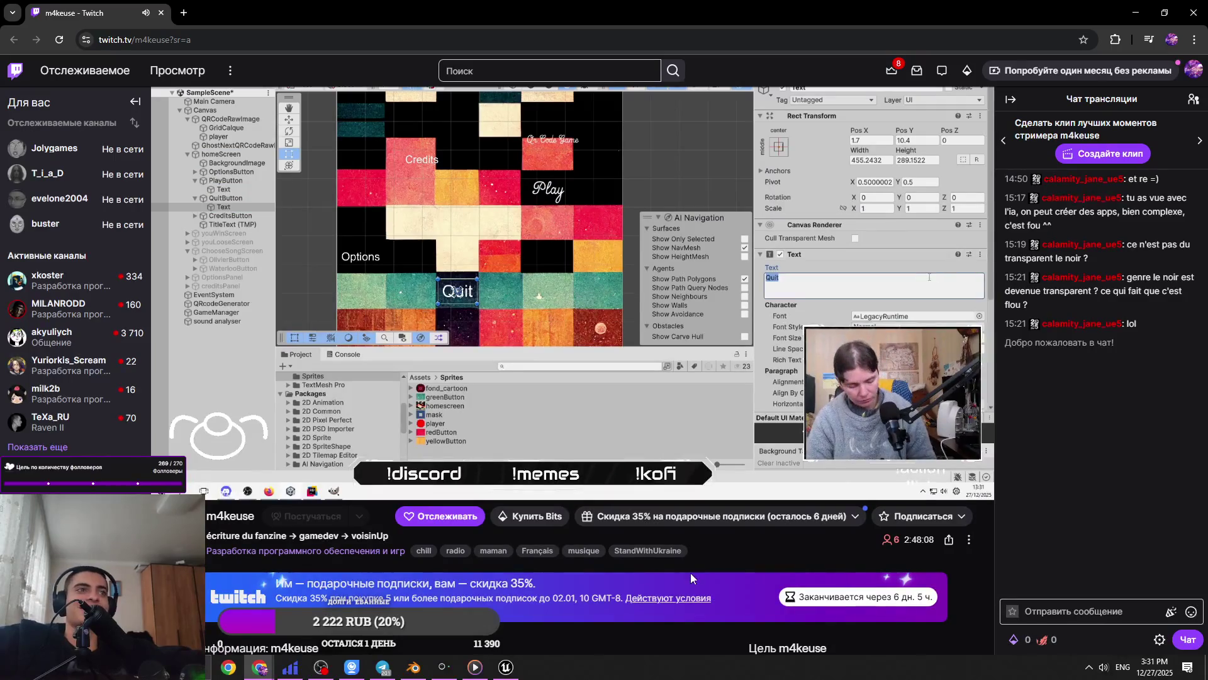
scroll(689, 572, "up", 1)
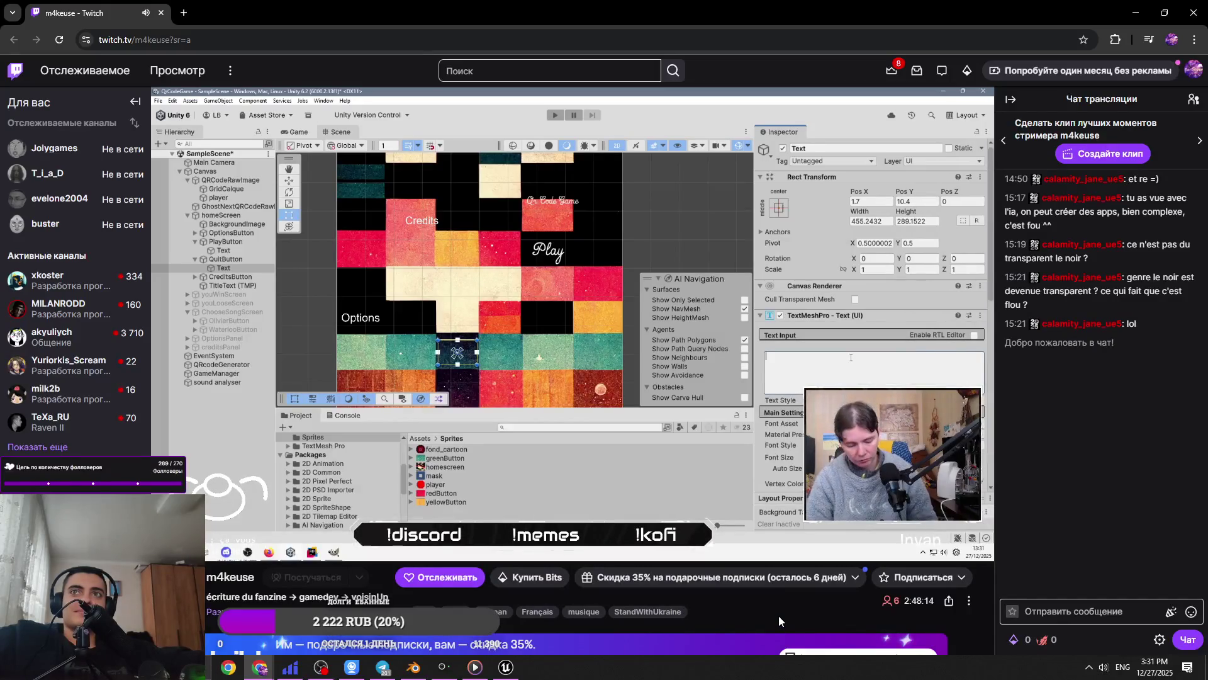
scroll(779, 615, "down", 6)
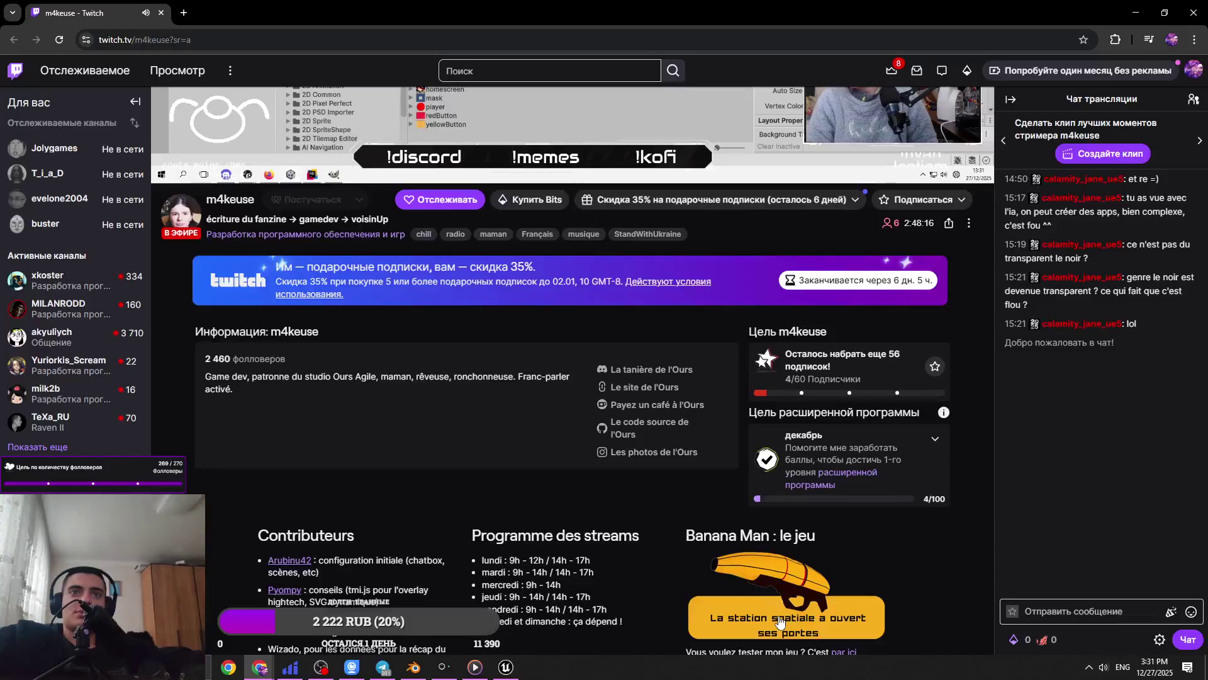
scroll(458, 567, "down", 5)
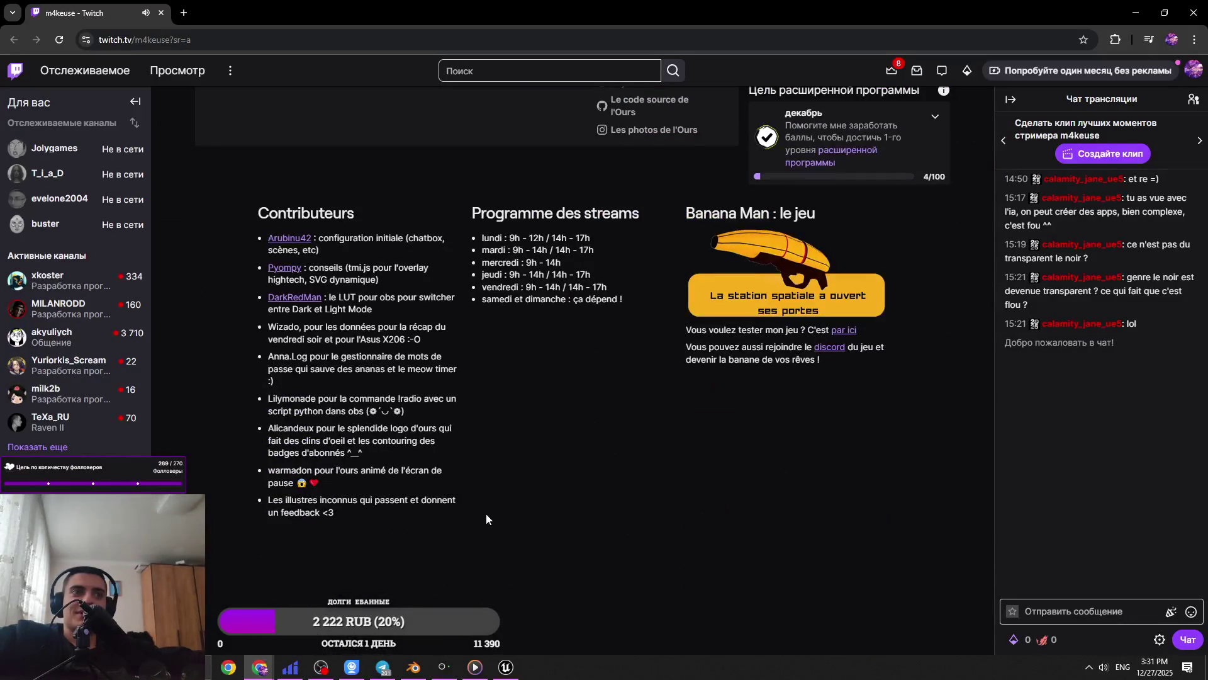
scroll(485, 519, "up", 11)
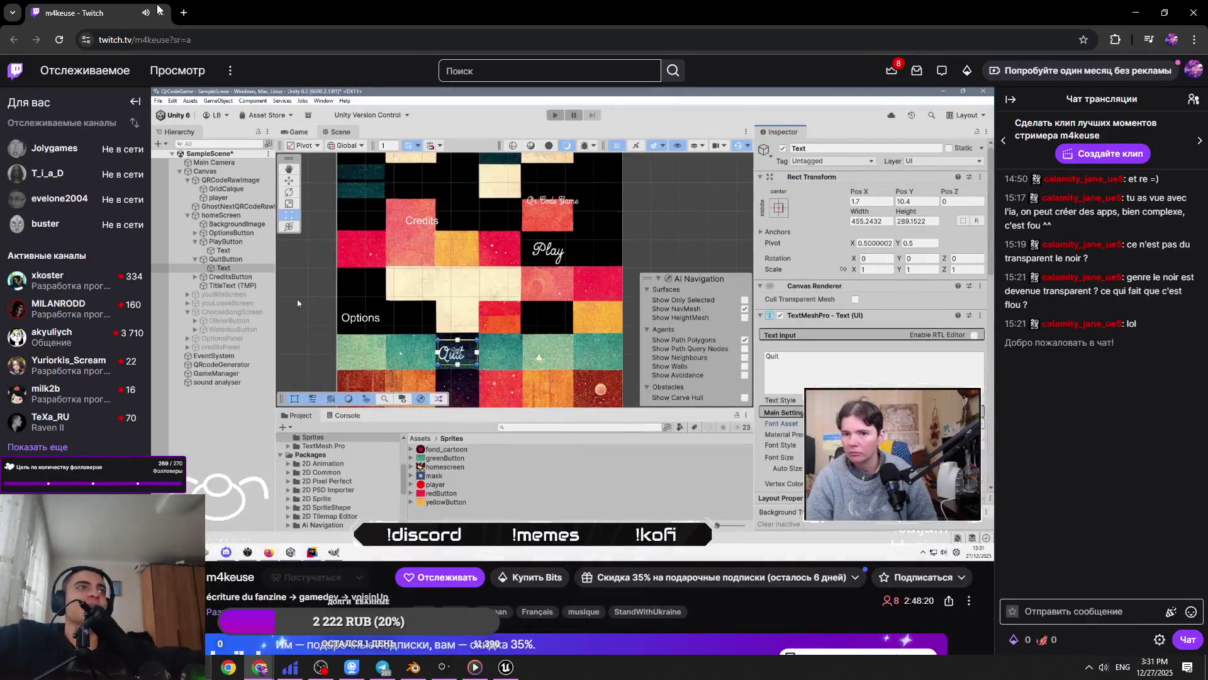
key("alt+Tab")
left_click(478, 13)
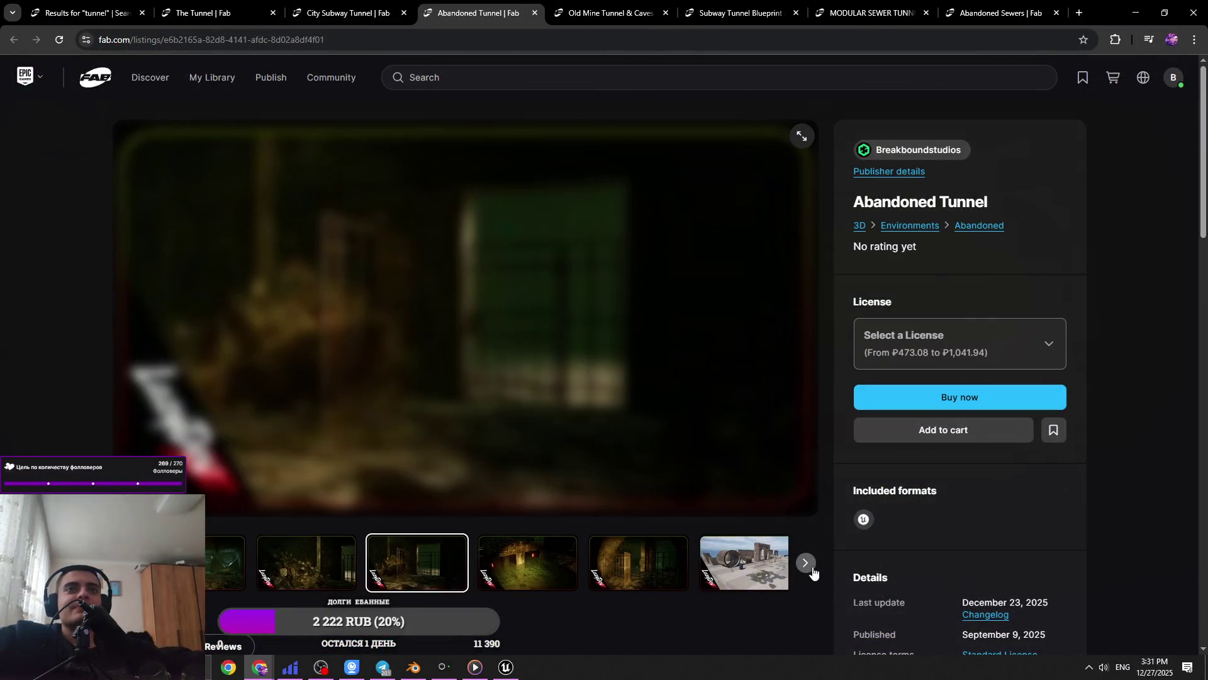
Browse the Abandoned Tunnel gallery: rubble, red-lit sewer, iron gate and outdoor arches scenes
left_click(339, 576)
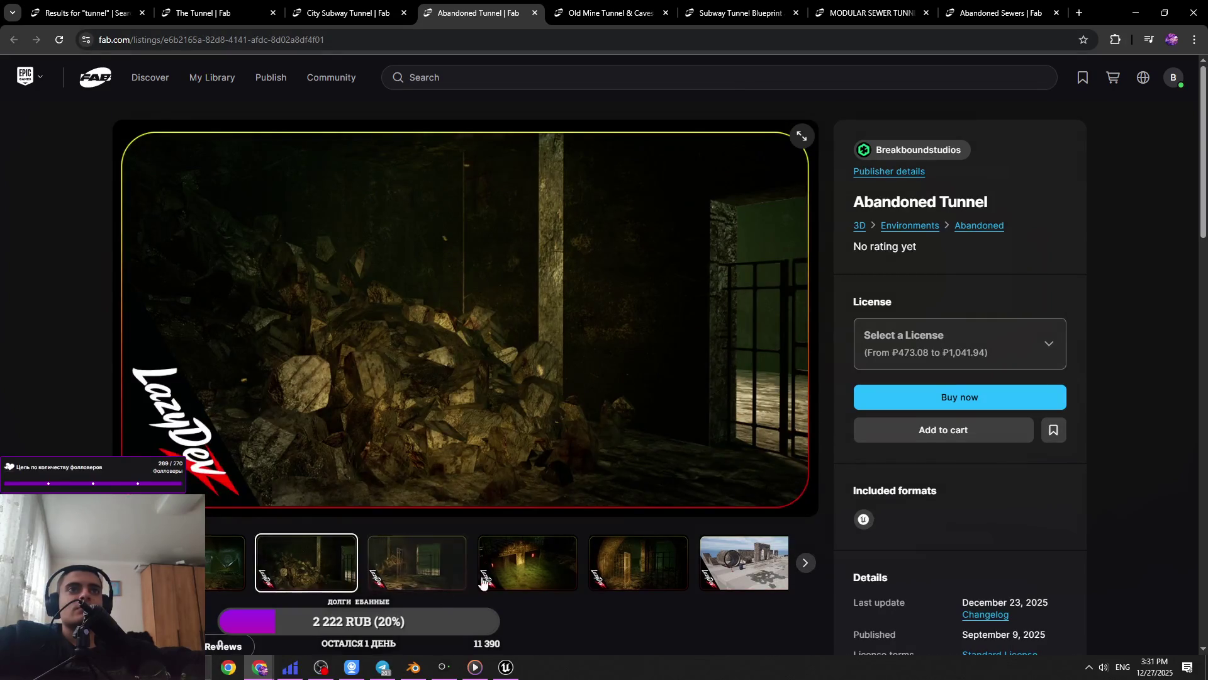
left_click(511, 575)
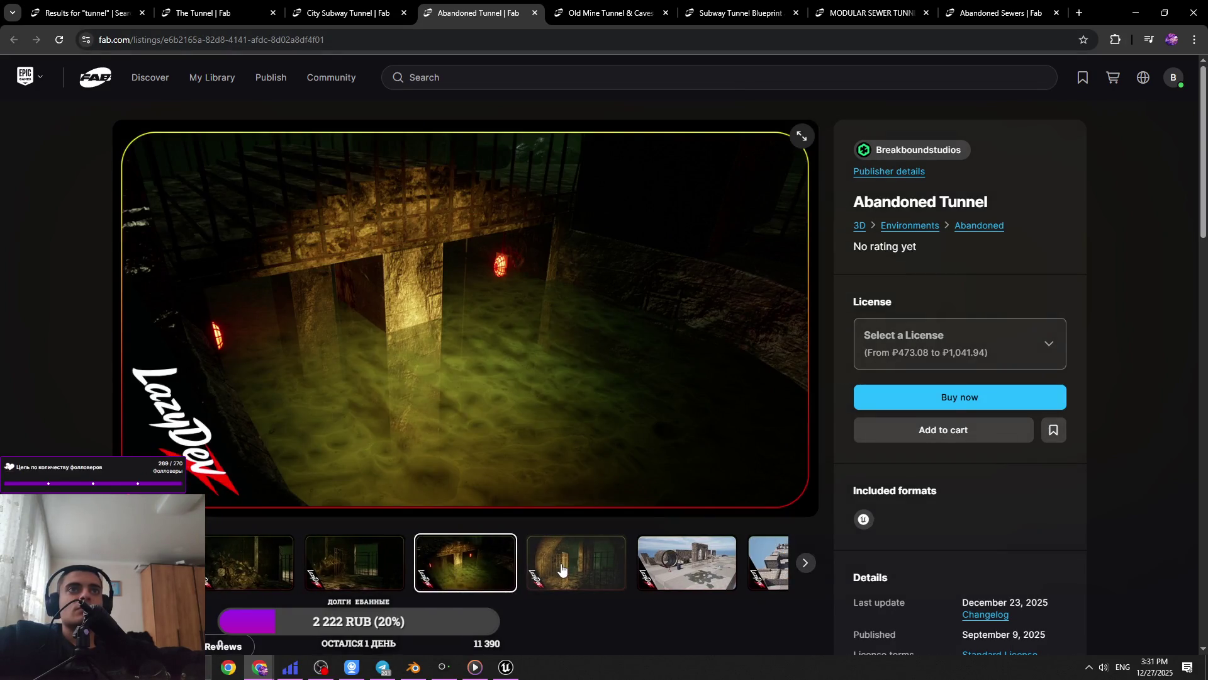
left_click(562, 570)
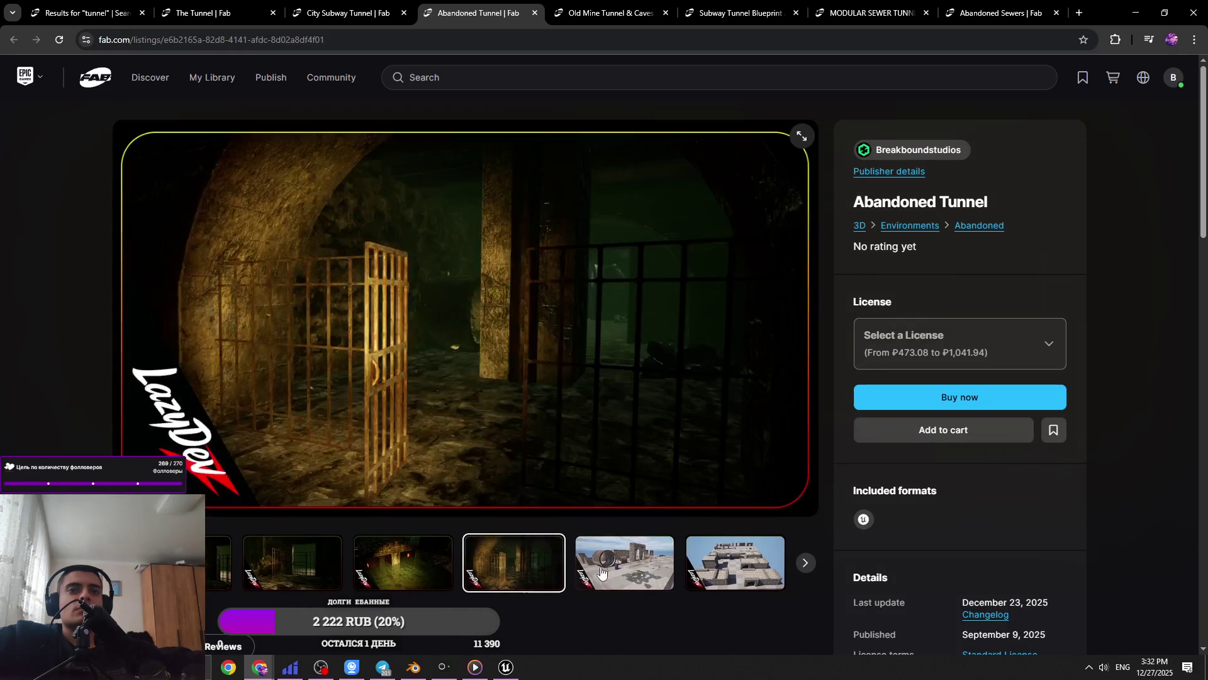
left_click(601, 571)
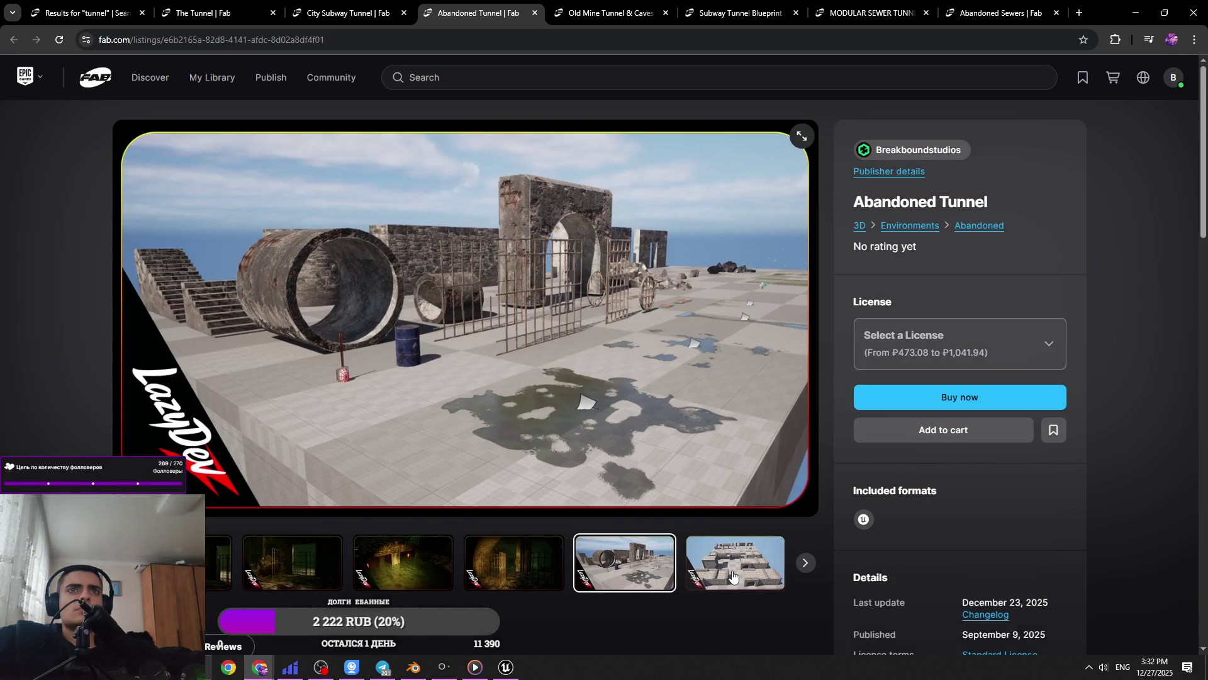
left_click(732, 574)
left_click(800, 565)
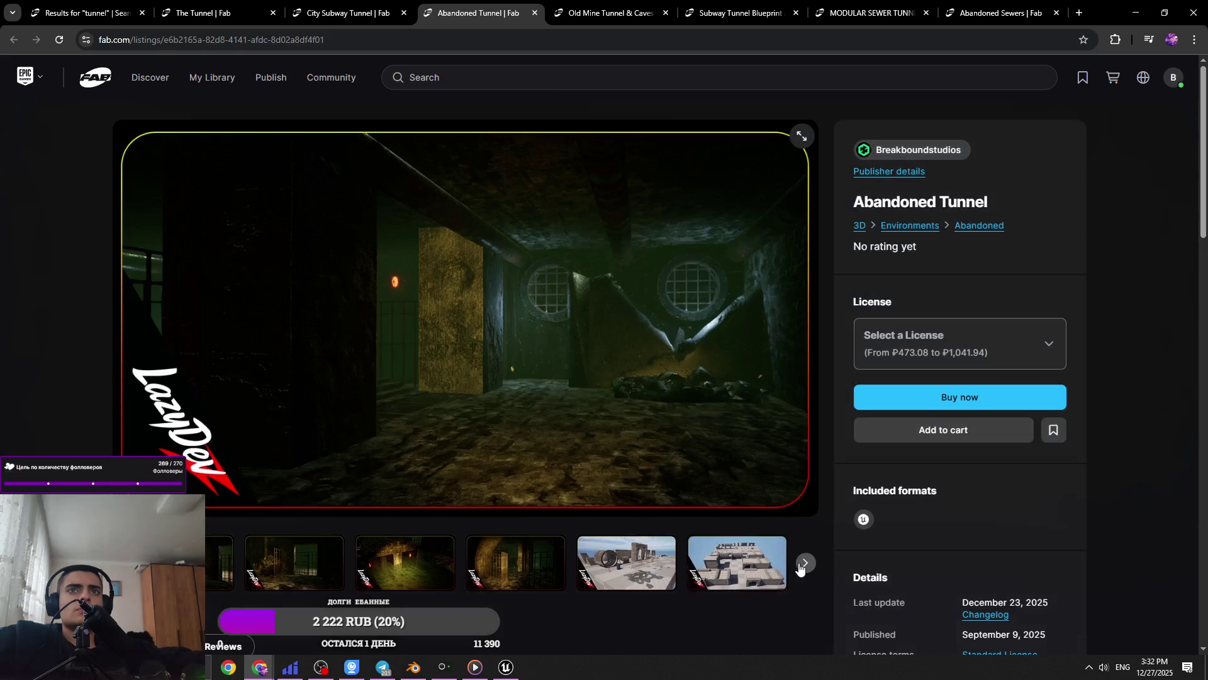
Page through the Old Mine Tunnel & Caves gallery, settling on the barrels-and-props image
key("ctrl+Tab")
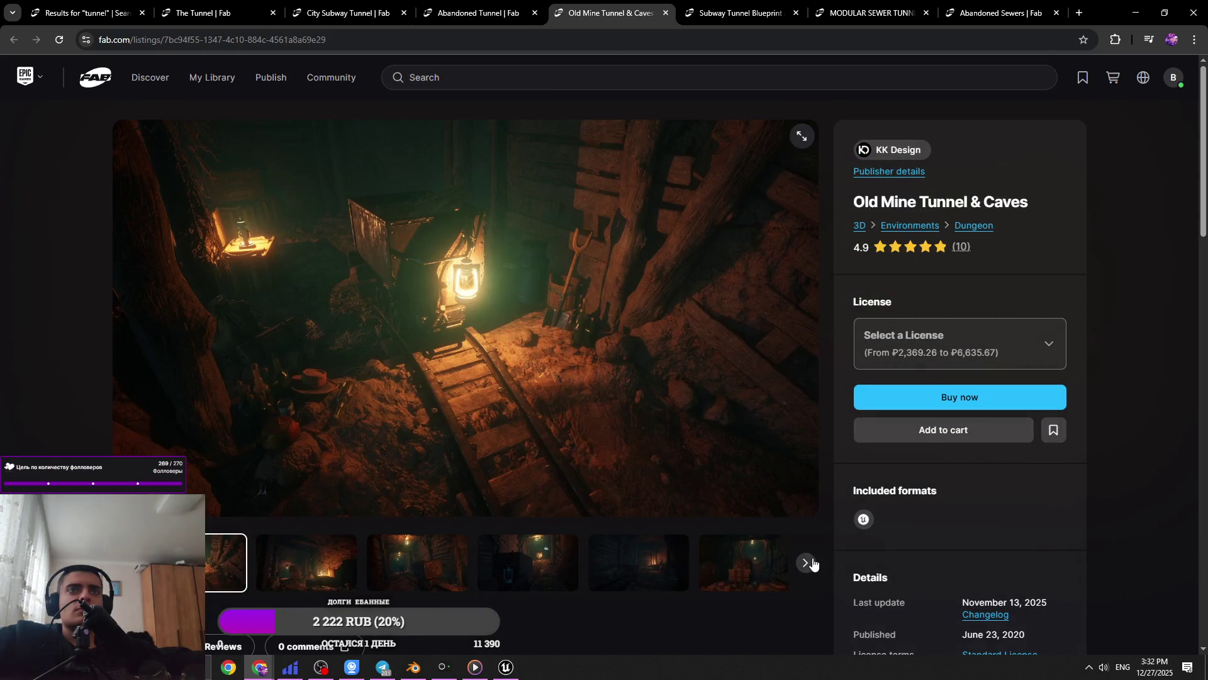
left_click(805, 562)
left_click(805, 563)
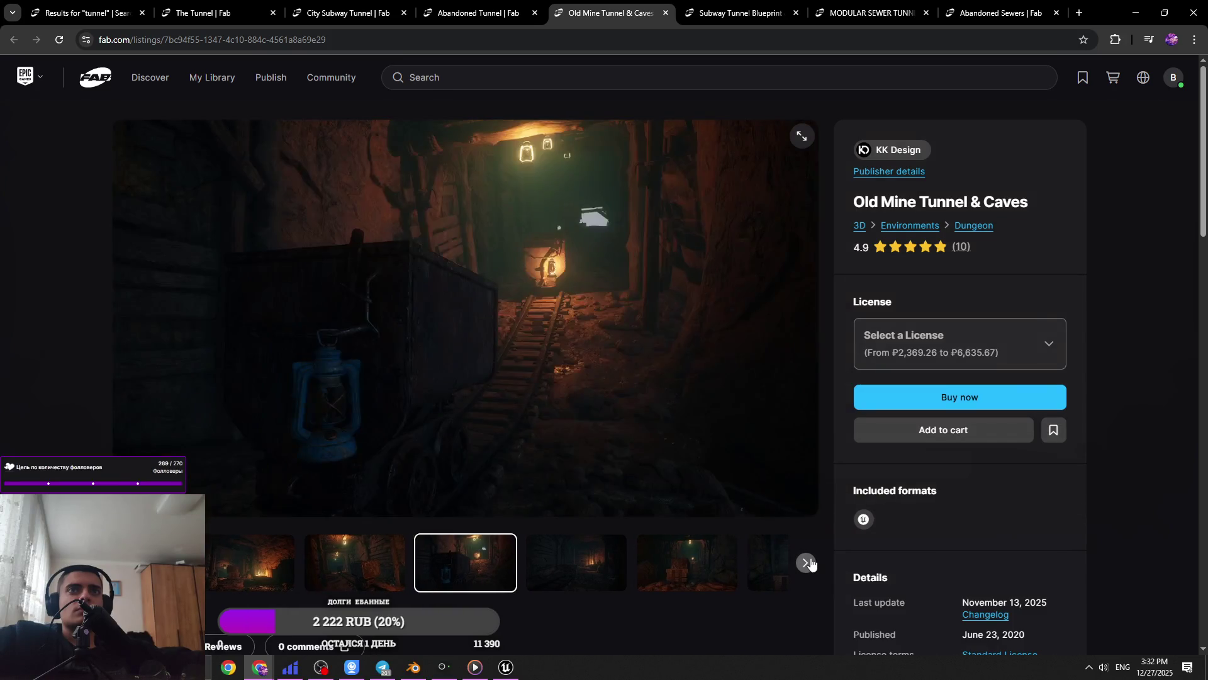
left_click(806, 562)
left_click(806, 562)
left_click(806, 562)
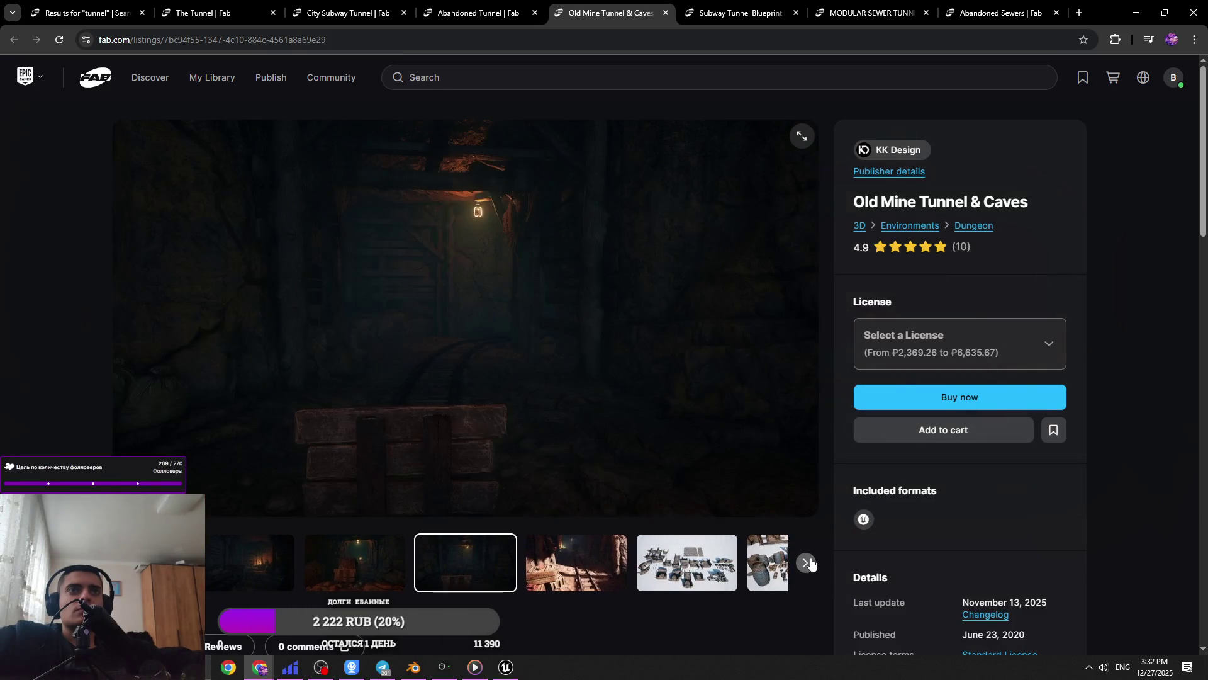
left_click(808, 563)
left_click(807, 562)
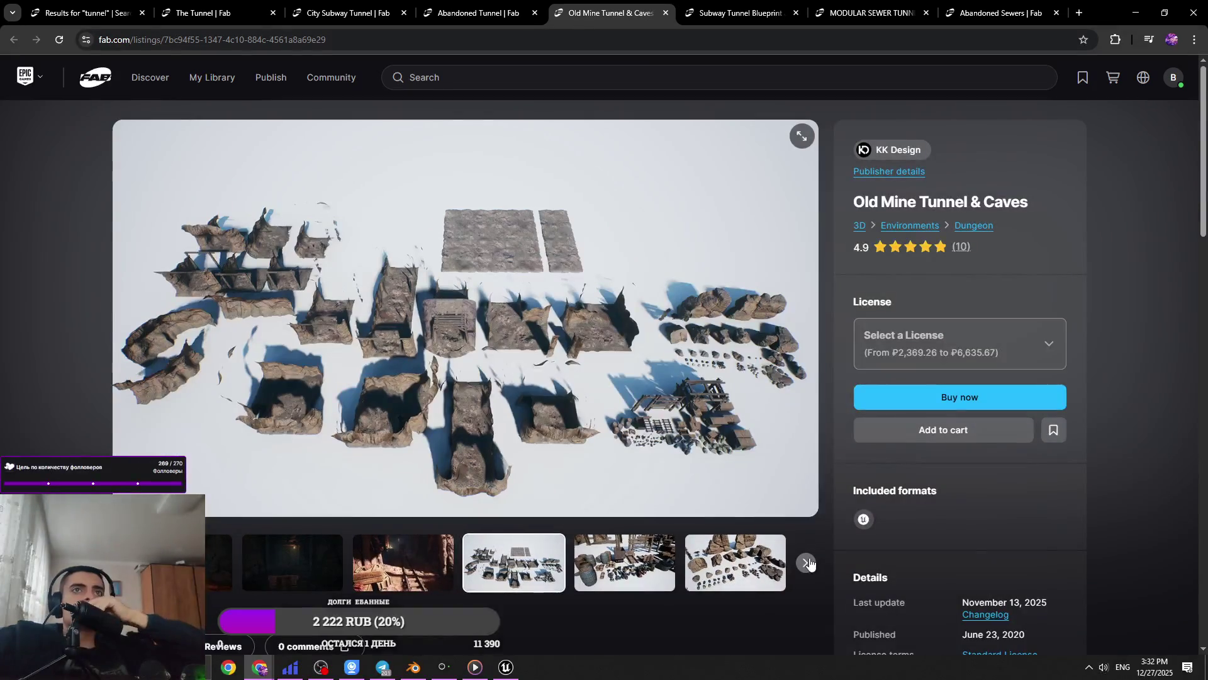
left_click(808, 563)
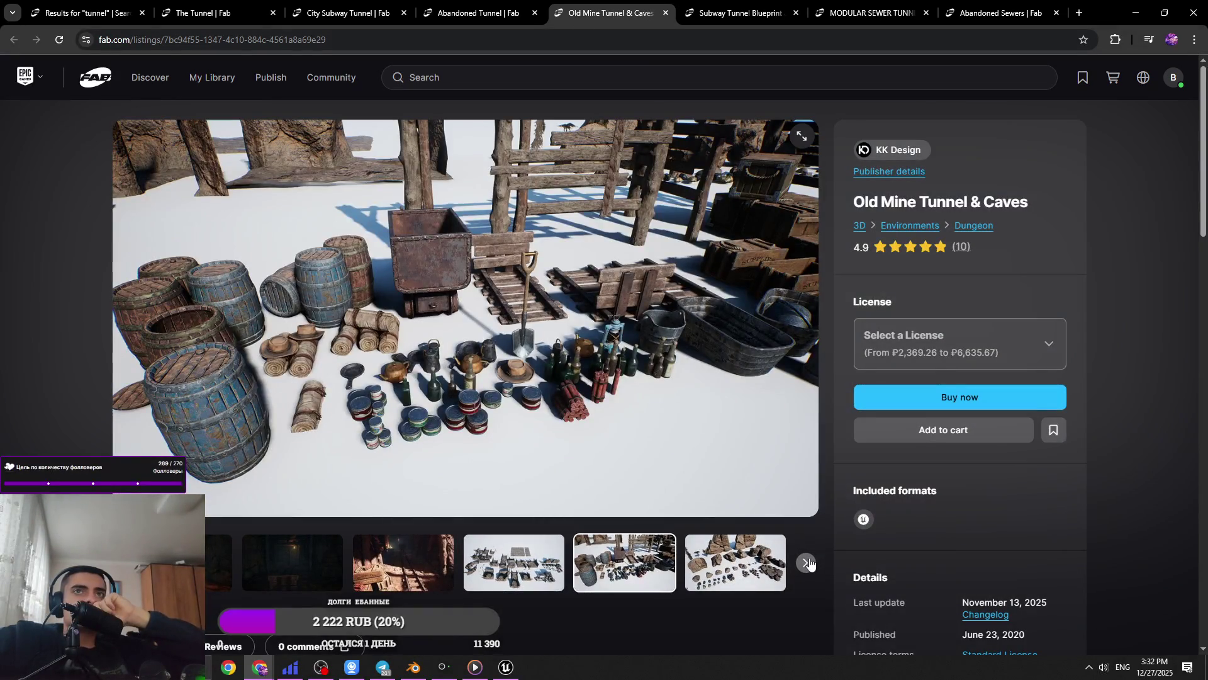
left_click(807, 562)
left_click(618, 569)
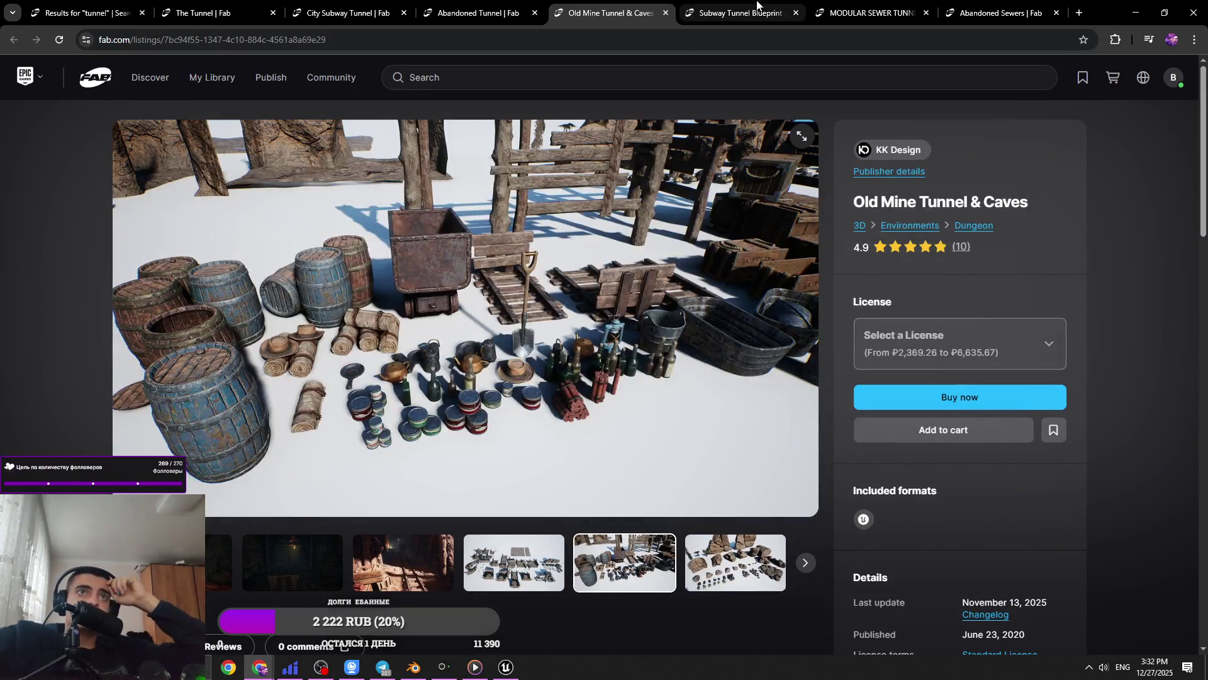
Page the Subway Tunnel Blueprint gallery through the model layout to the tunnel portal image
left_click(757, 5)
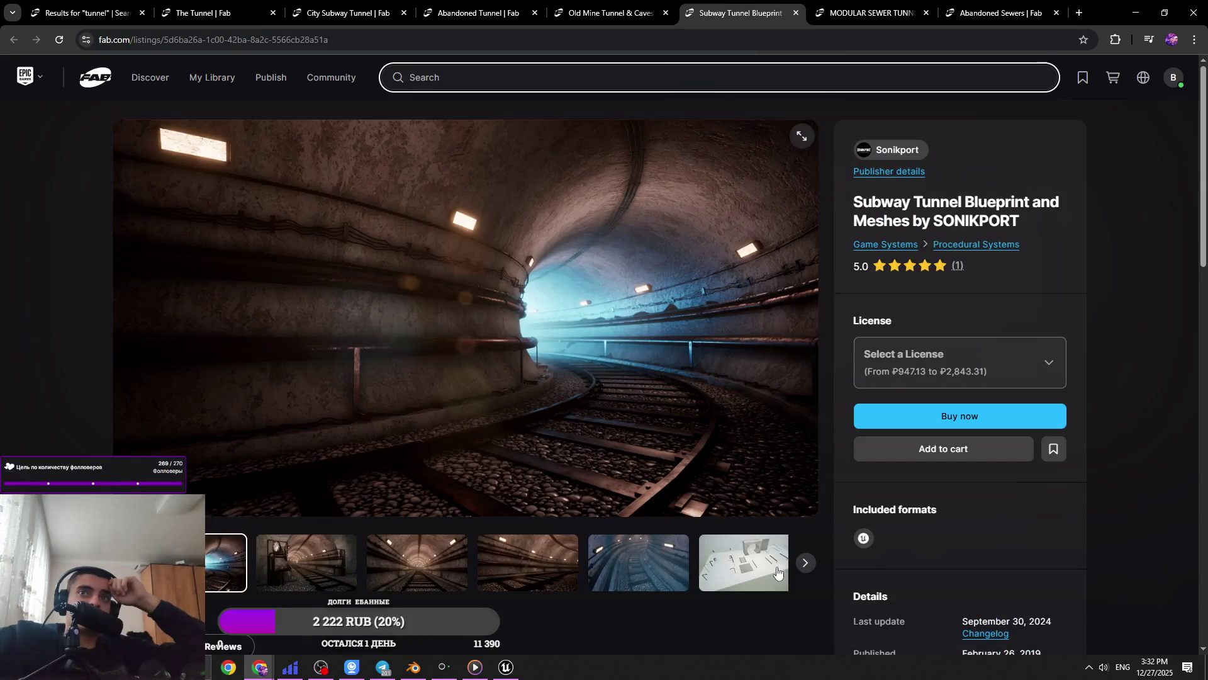
left_click(805, 564)
left_click(806, 566)
left_click(806, 566)
left_click(806, 567)
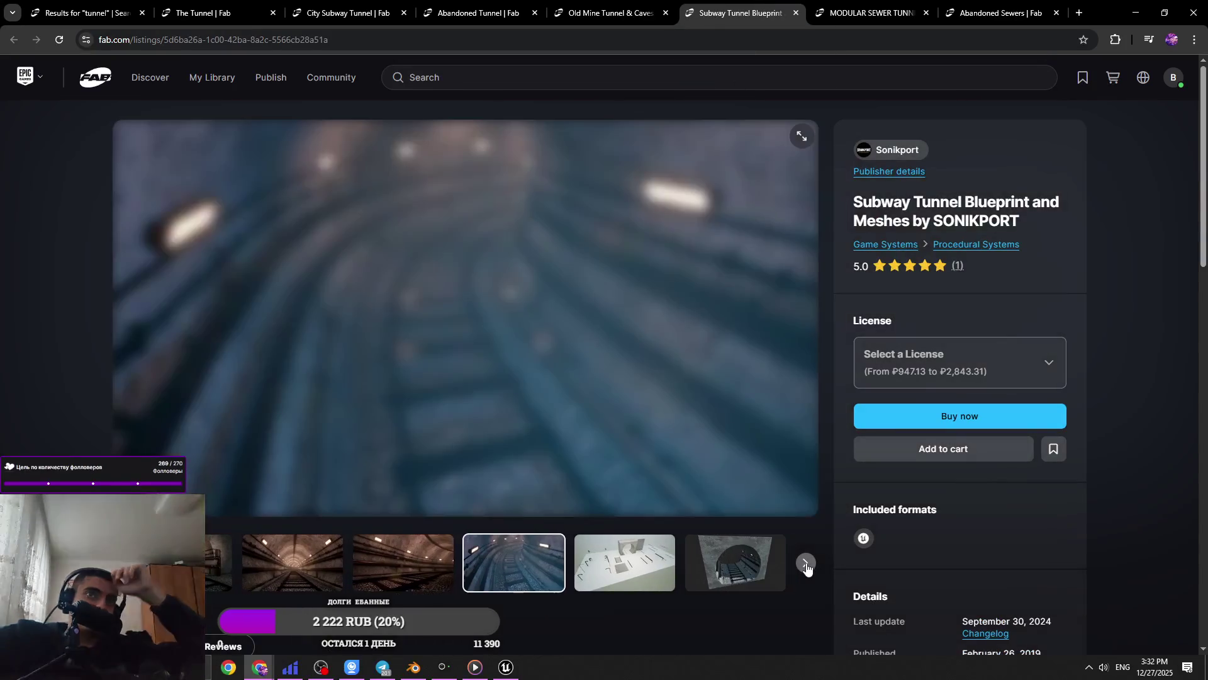
left_click(806, 566)
left_click(807, 567)
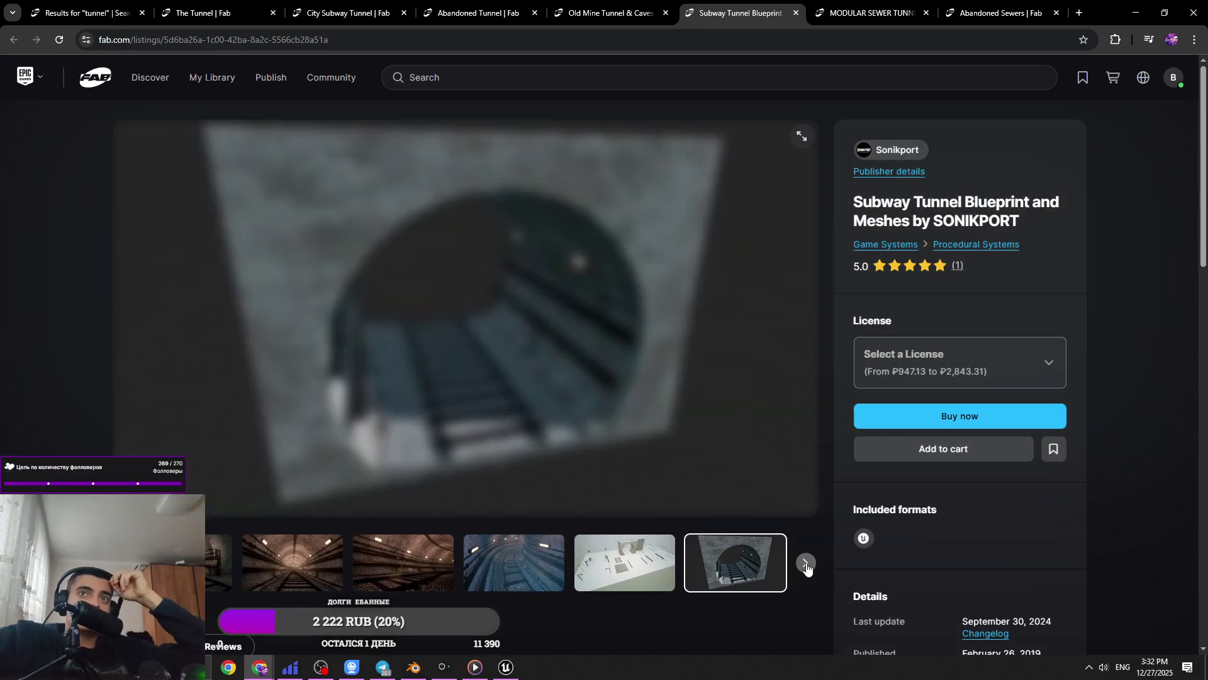
Close the Subway Tunnel Blueprint tab and page Modular Sewer Tunnel to the grated walkway image
left_click(872, 13)
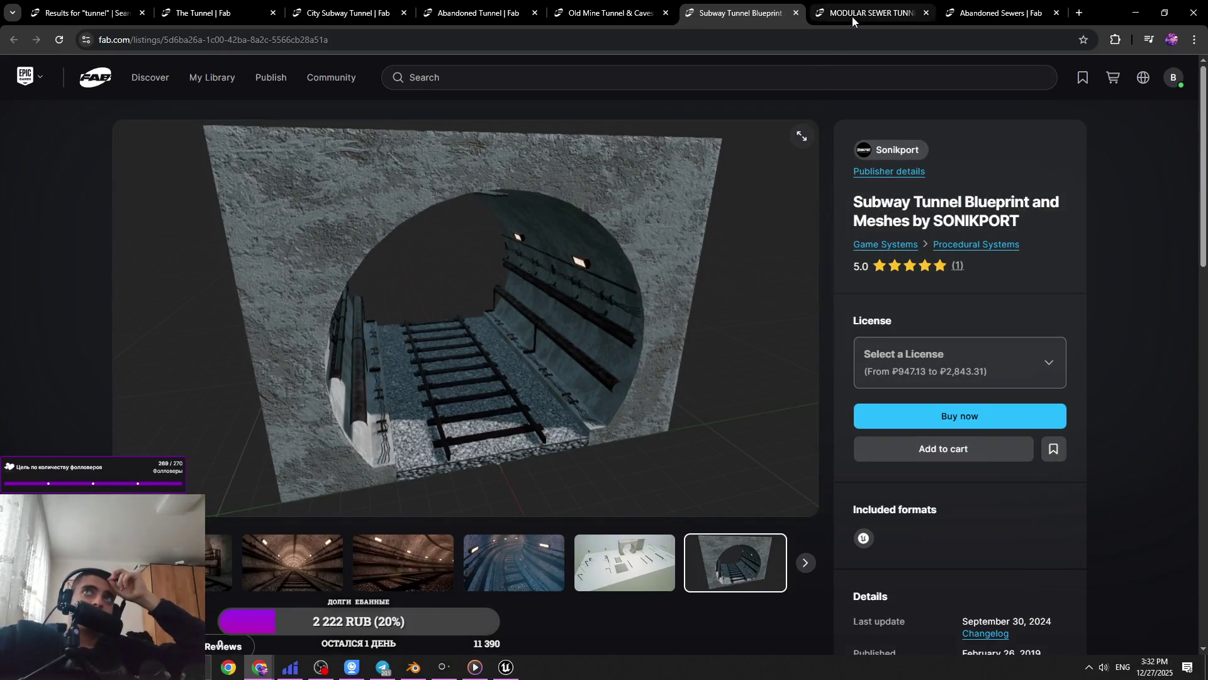
left_click(745, 3)
left_click(796, 13)
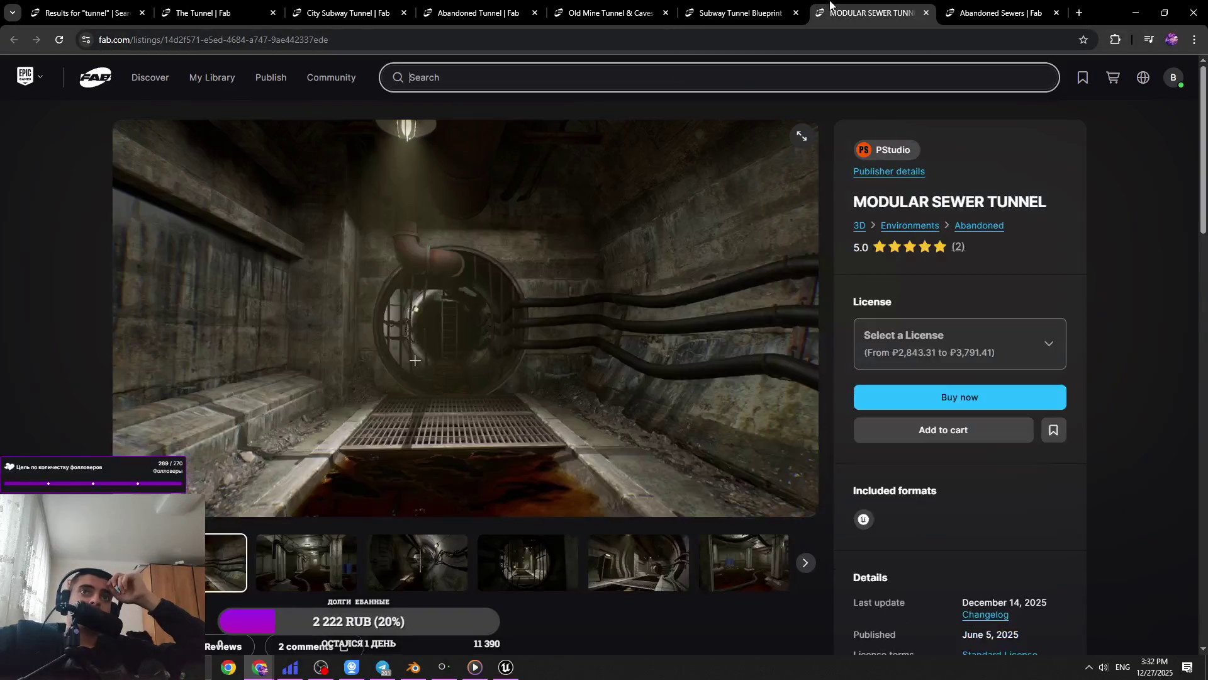
left_click(806, 563)
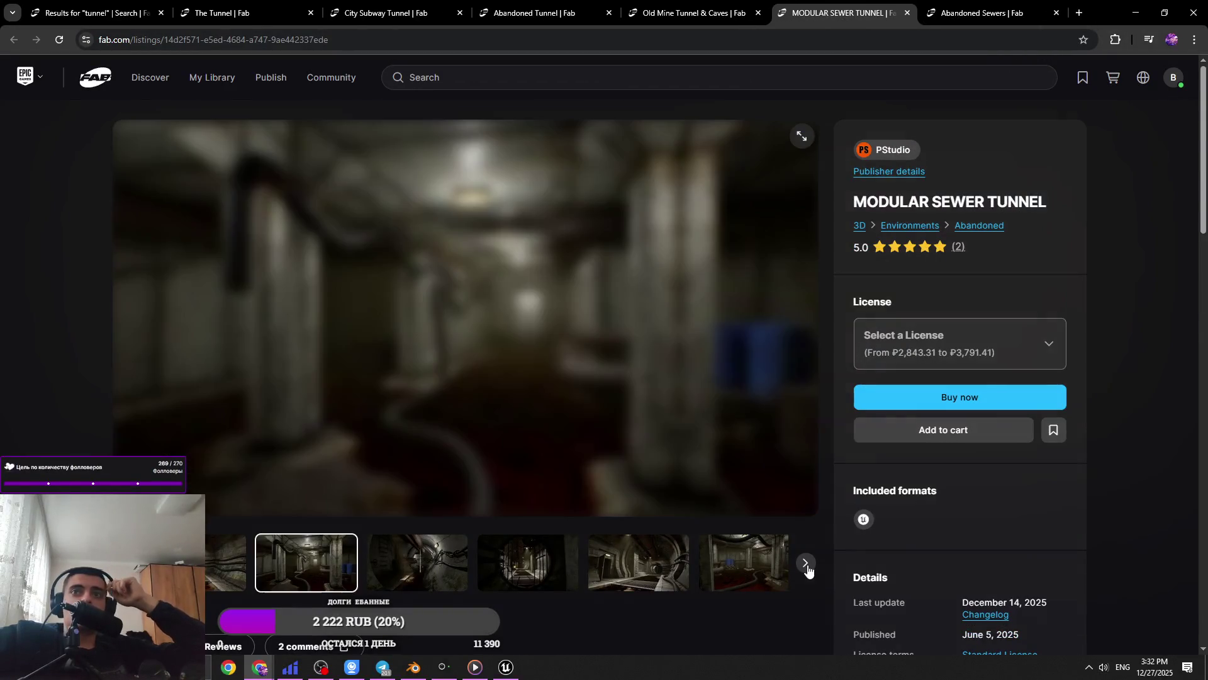
left_click(808, 567)
left_click(807, 568)
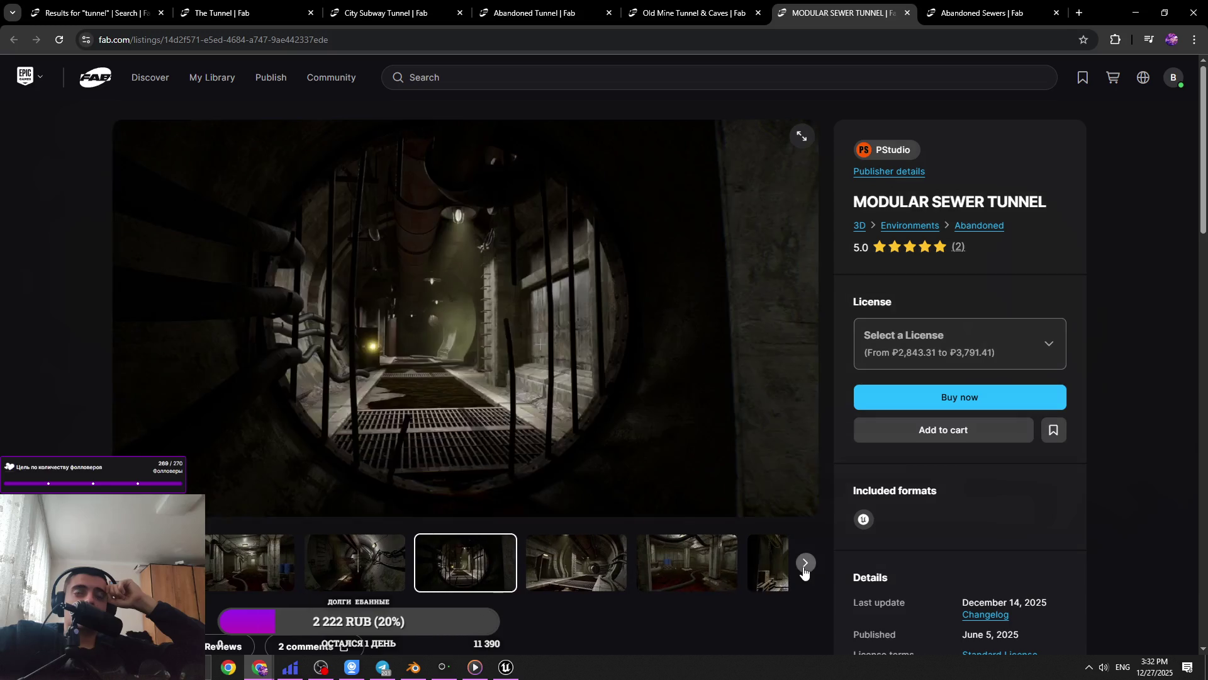
left_click(805, 569)
View the sewer renders: pipes and valves, red valve, hose corridor, hanging lamp, twin pipes, railings
left_click(804, 572)
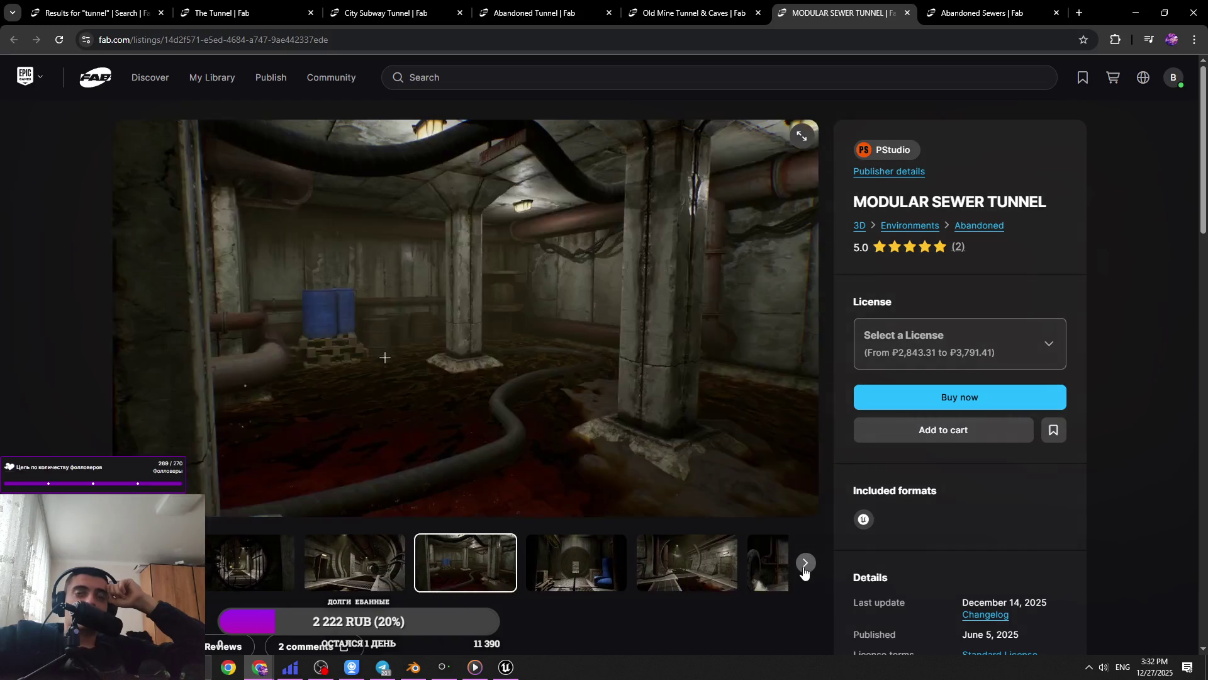
left_click(804, 573)
left_click(804, 571)
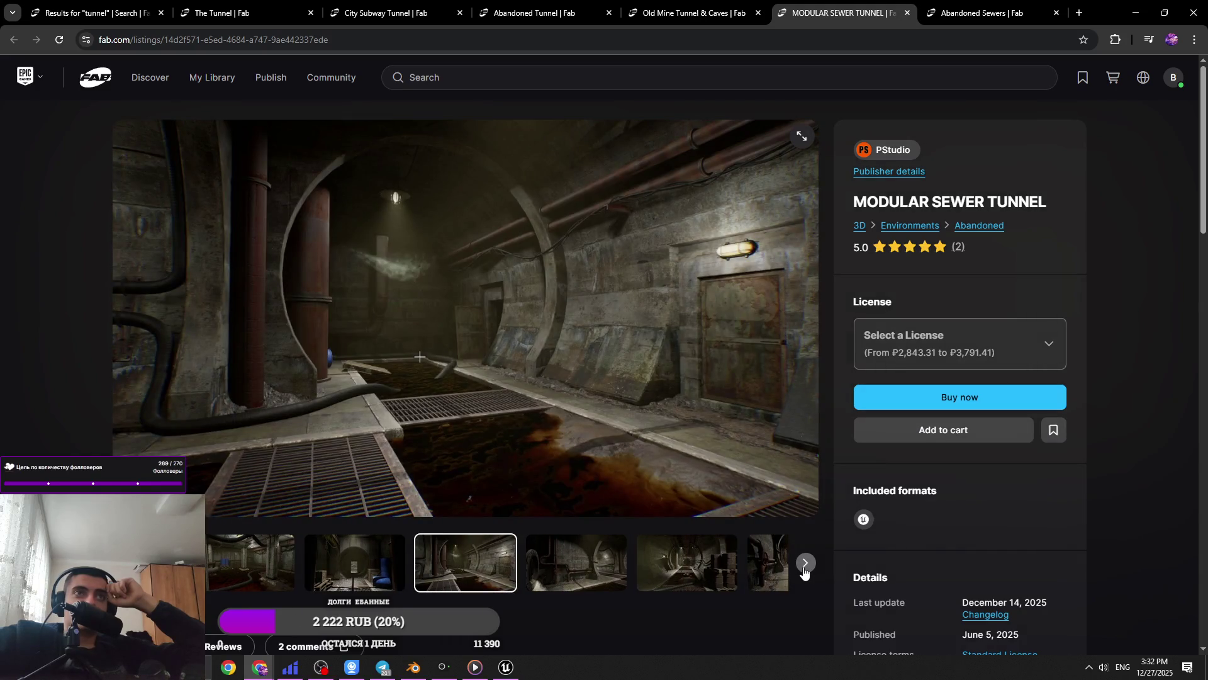
left_click(804, 571)
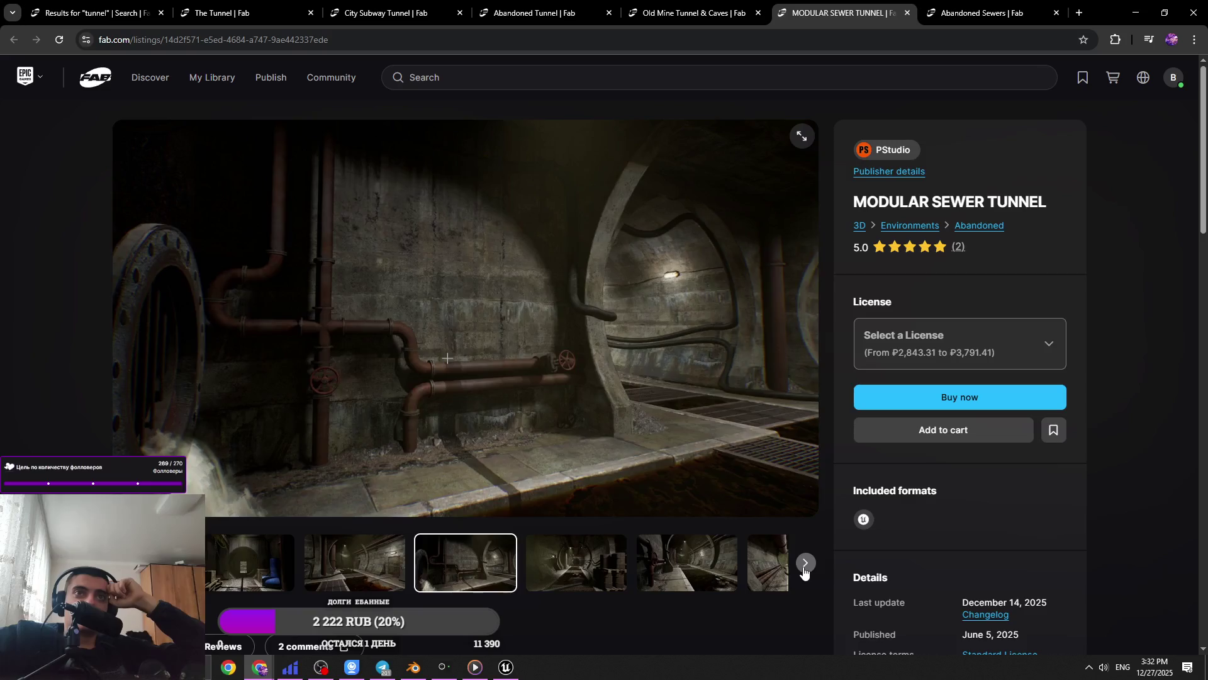
left_click(803, 572)
left_click(806, 567)
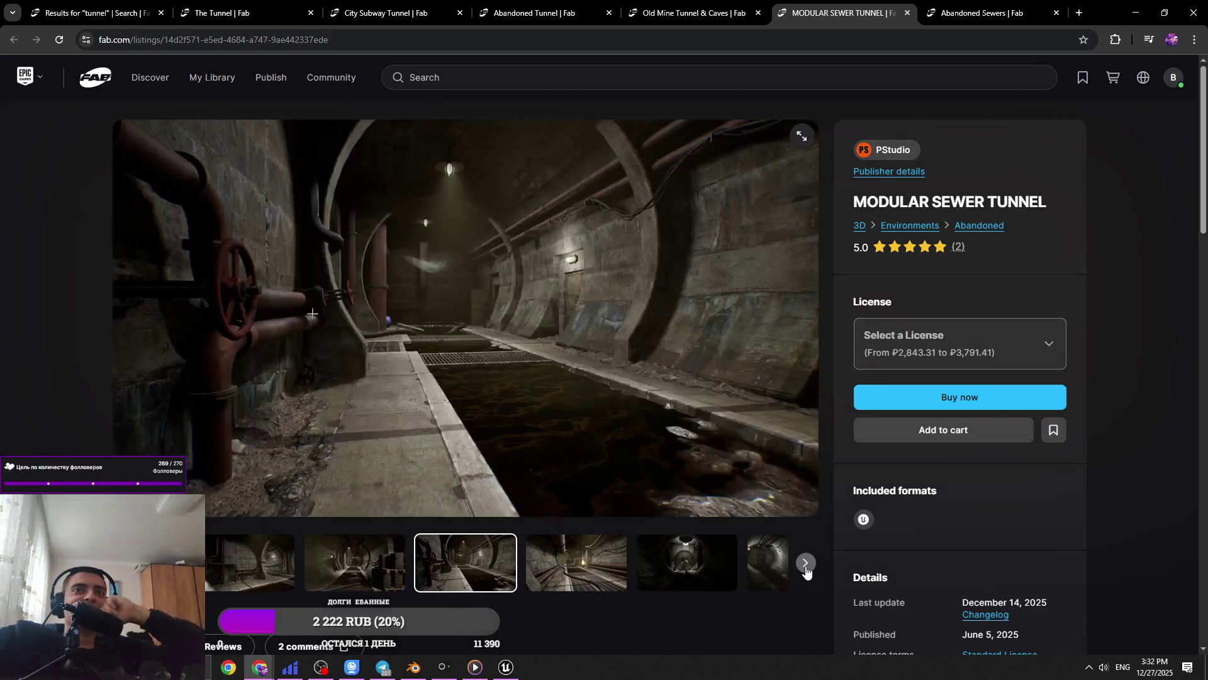
left_click(806, 567)
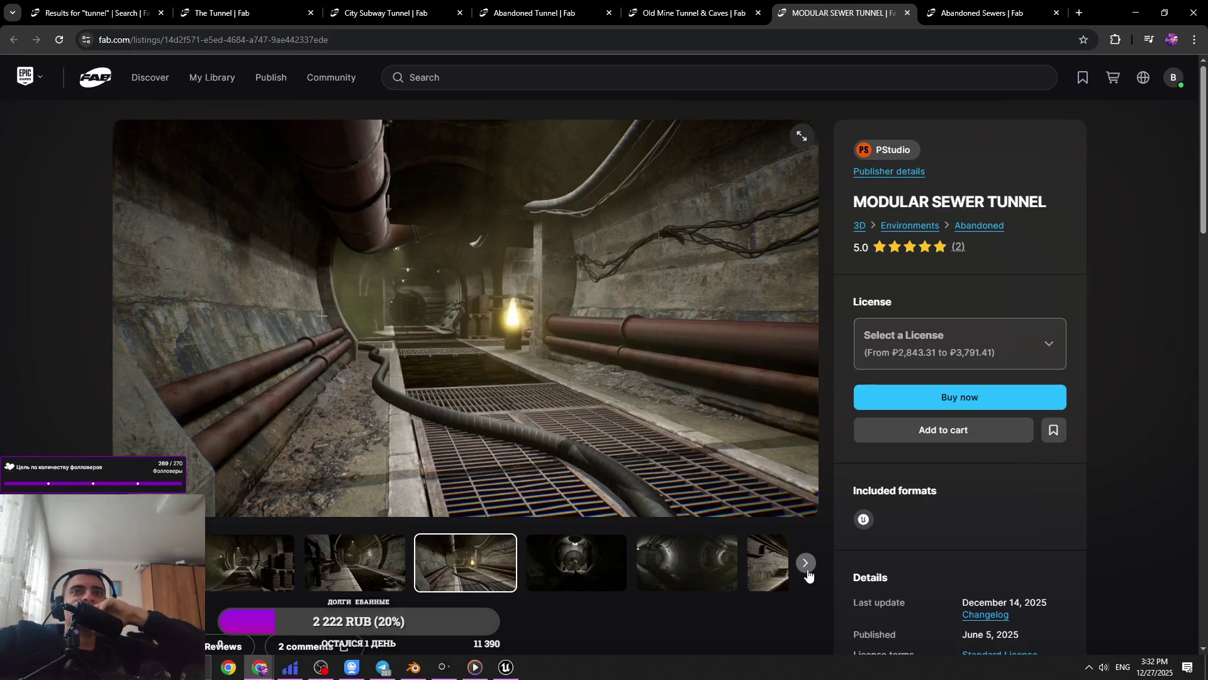
left_click(807, 571)
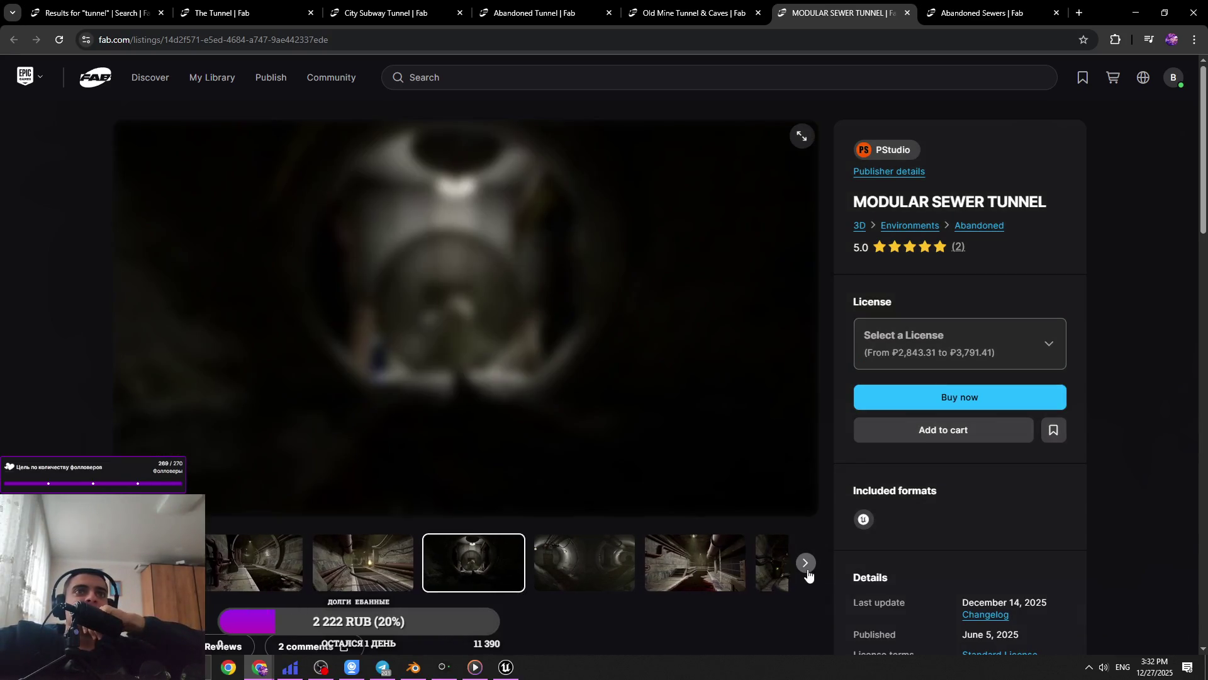
left_click(806, 565)
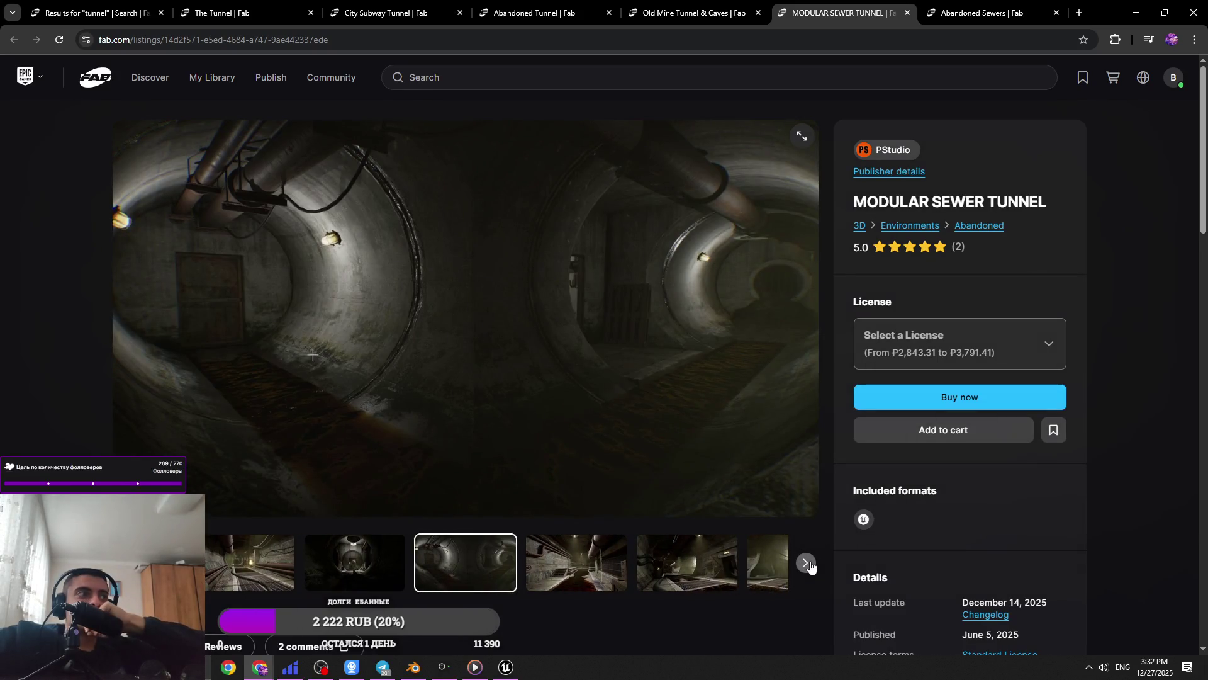
left_click(810, 564)
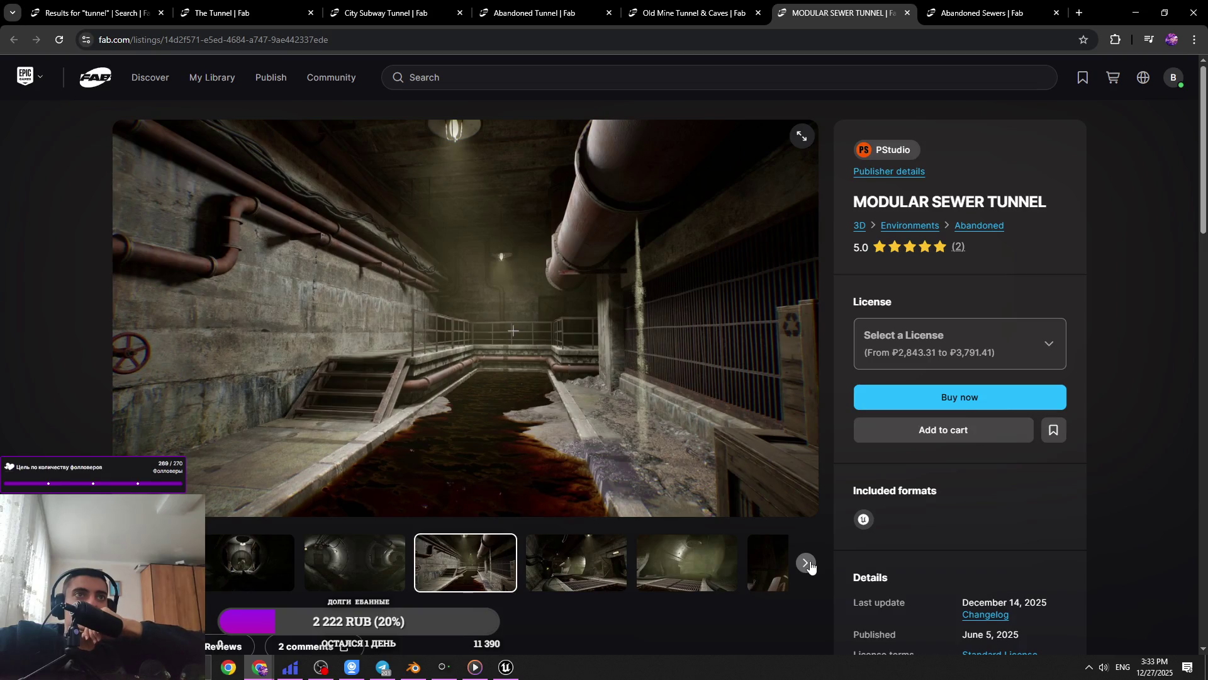
Page on to the round tunnel with lamps image, then switch to the Abandoned Sewers listing
left_click(806, 563)
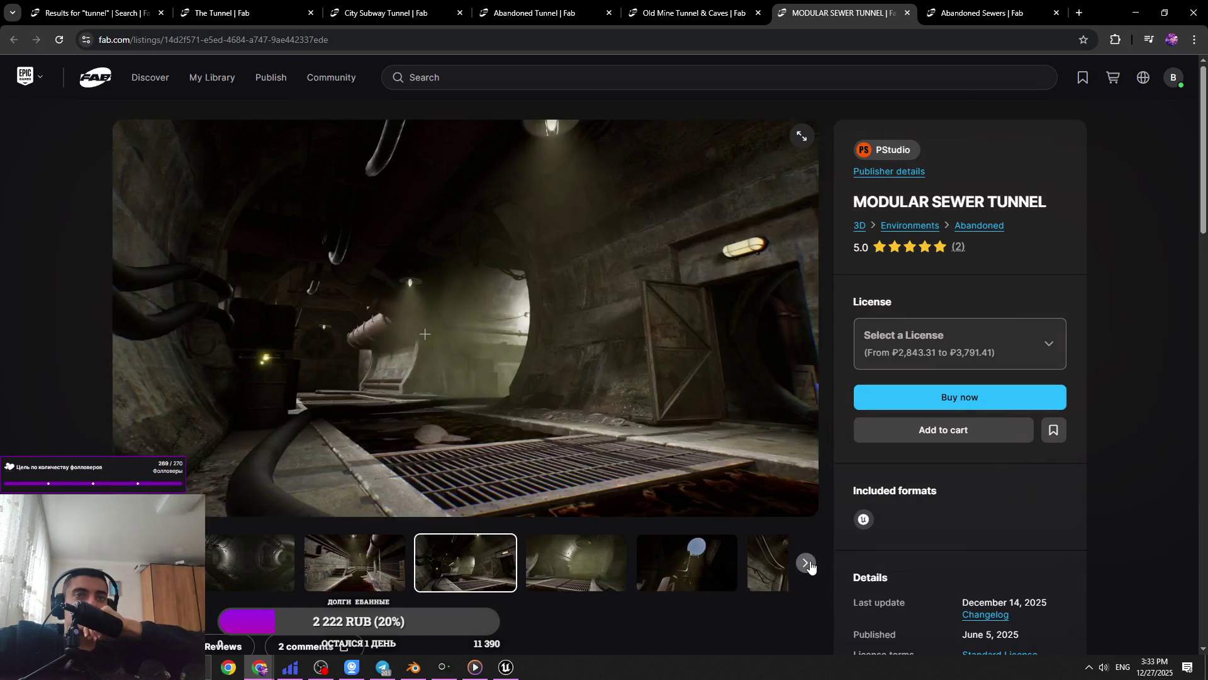
left_click(806, 563)
left_click(805, 563)
left_click(806, 563)
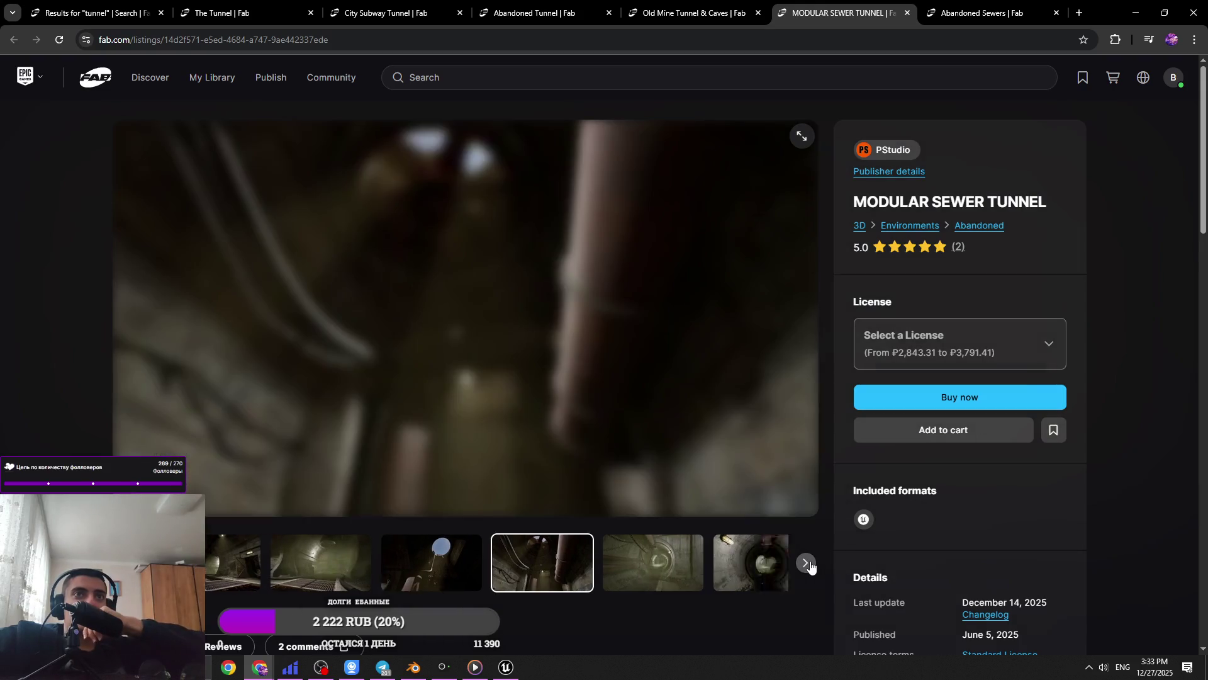
left_click(393, 567)
left_click(566, 569)
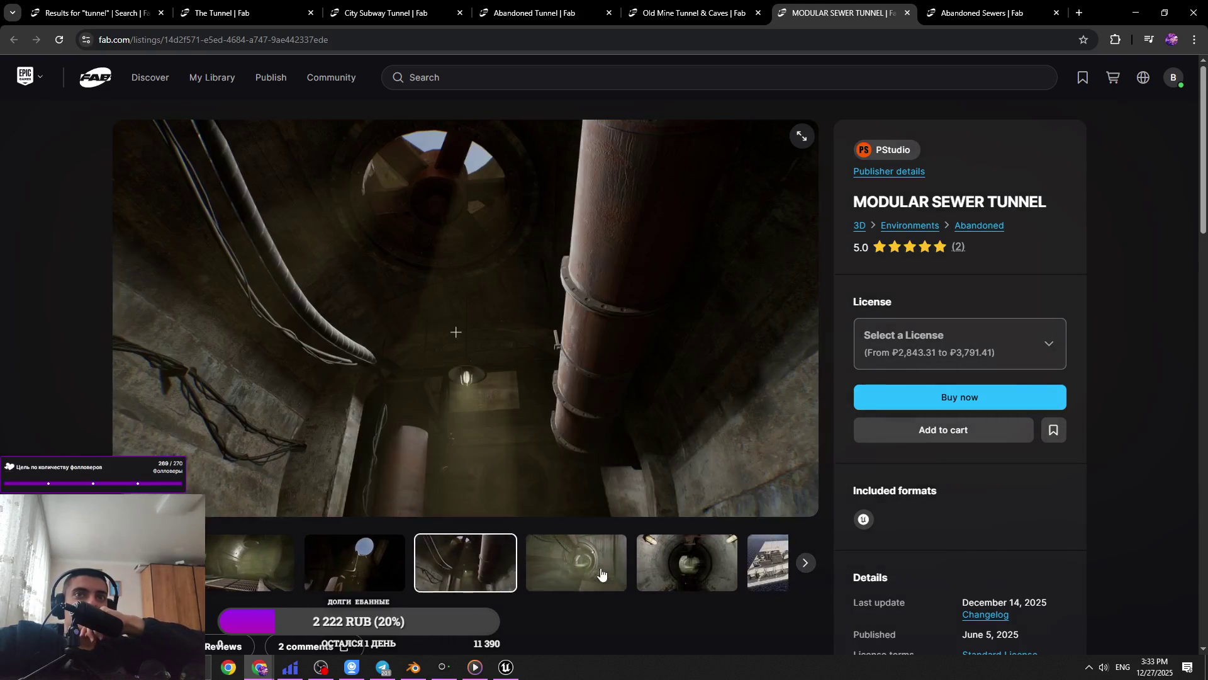
left_click(805, 564)
left_click(807, 564)
key("ctrl+Tab")
left_click(811, 574)
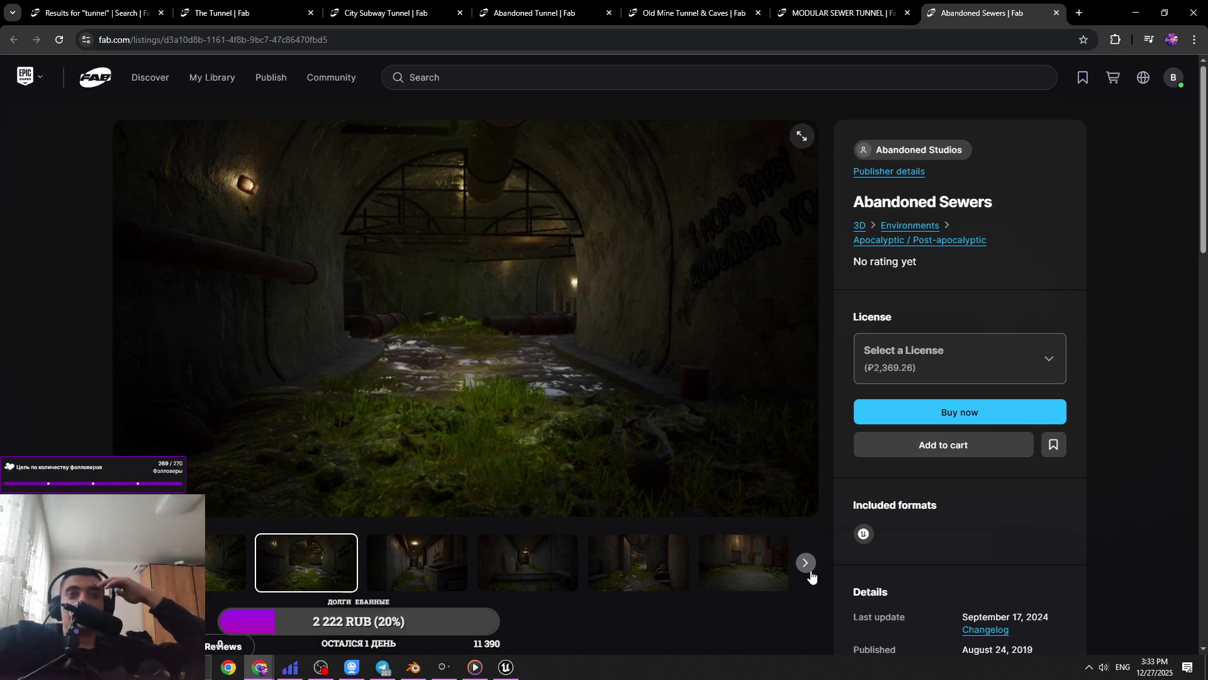
Page the Abandoned Sewers gallery through the door, doorway, round tunnel and mossy room images
left_click(812, 574)
left_click(811, 574)
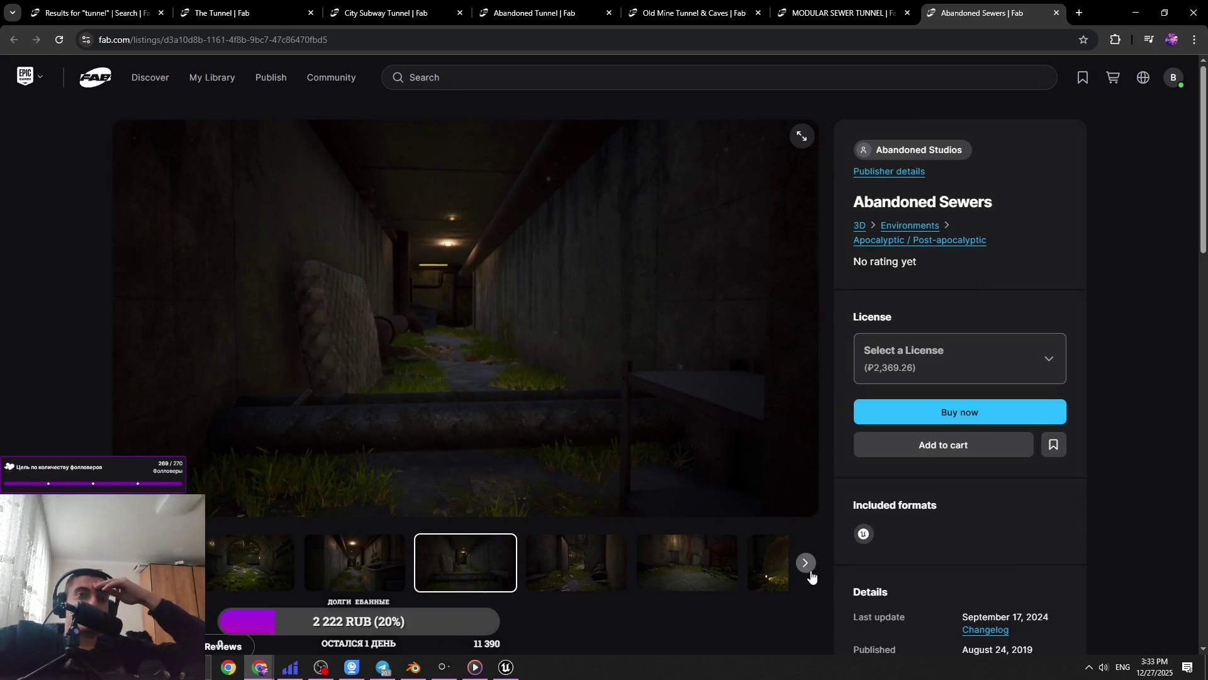
left_click(811, 574)
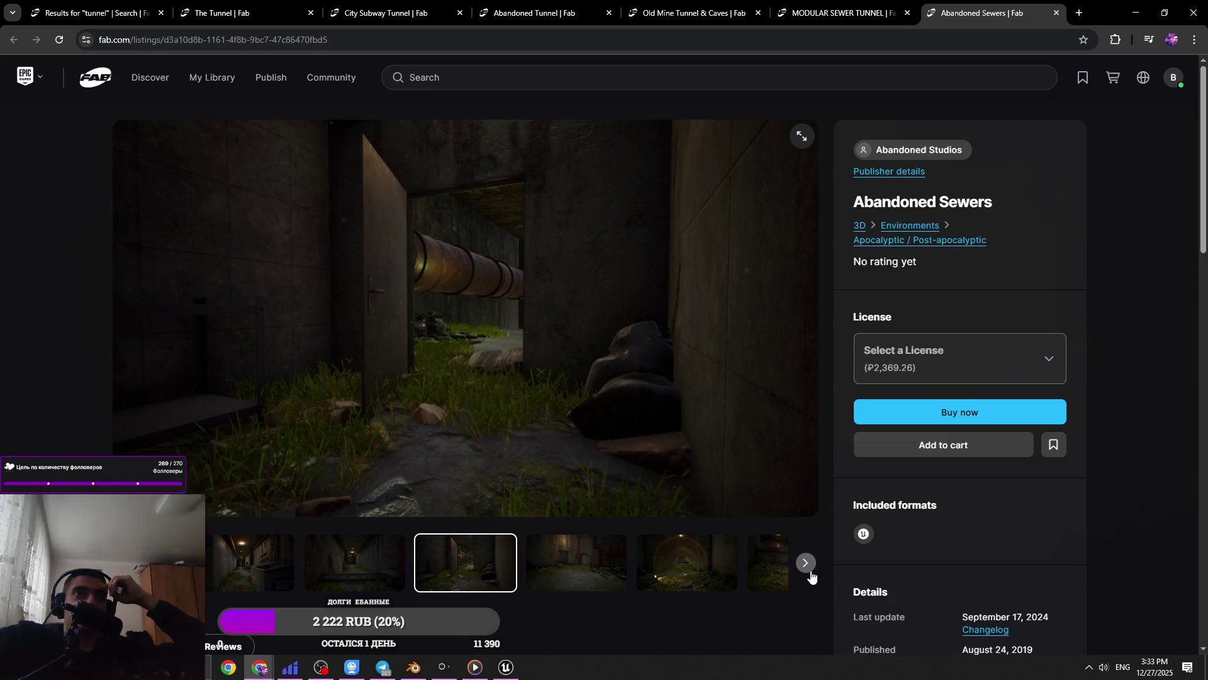
left_click(811, 574)
left_click(811, 574)
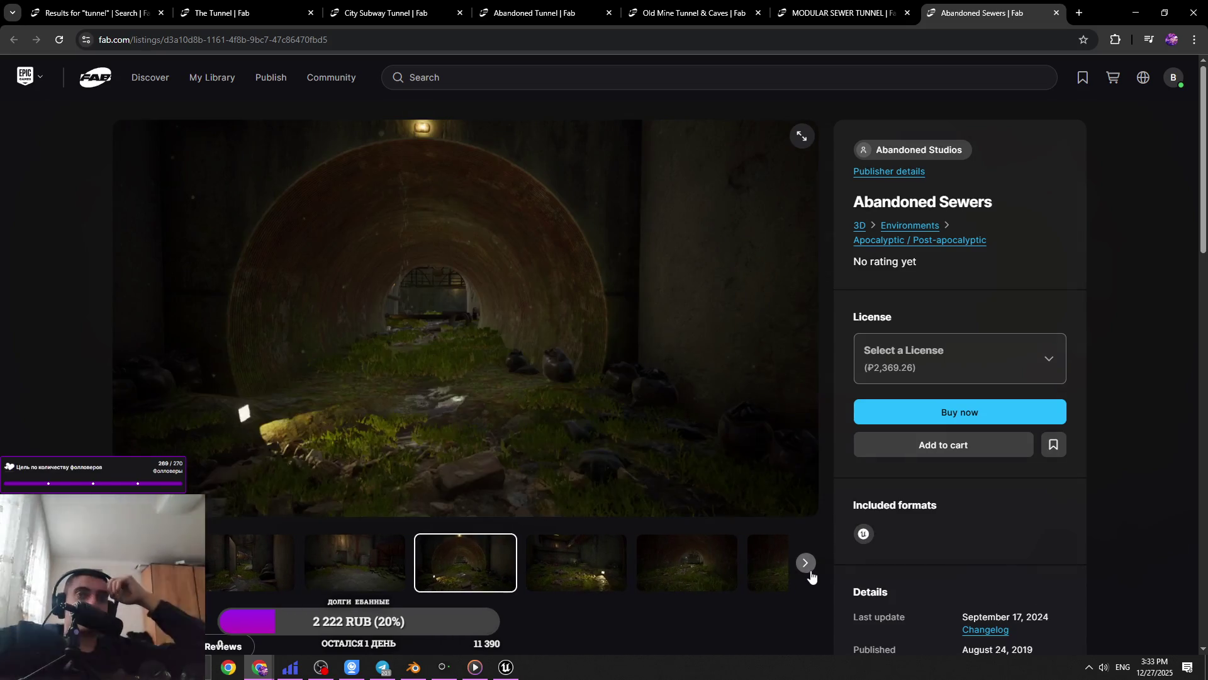
left_click(811, 574)
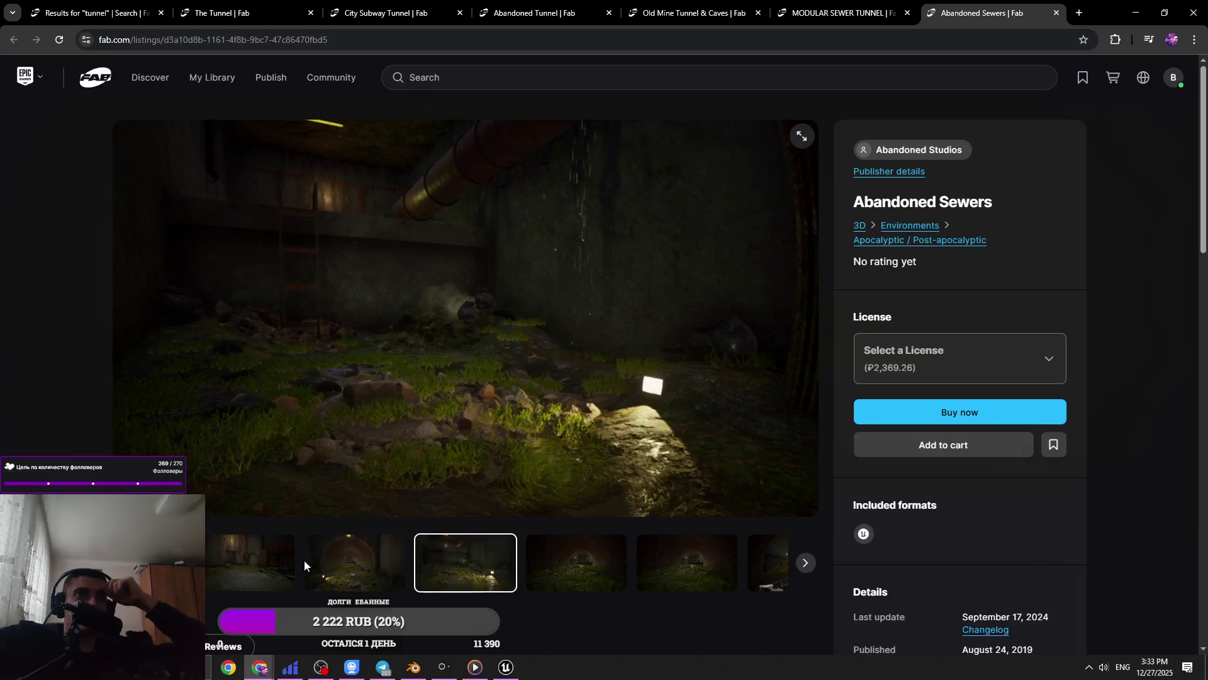
left_click(315, 570)
Continue to the left-lit tunnel and the lit sewer room with a rack
left_click(804, 565)
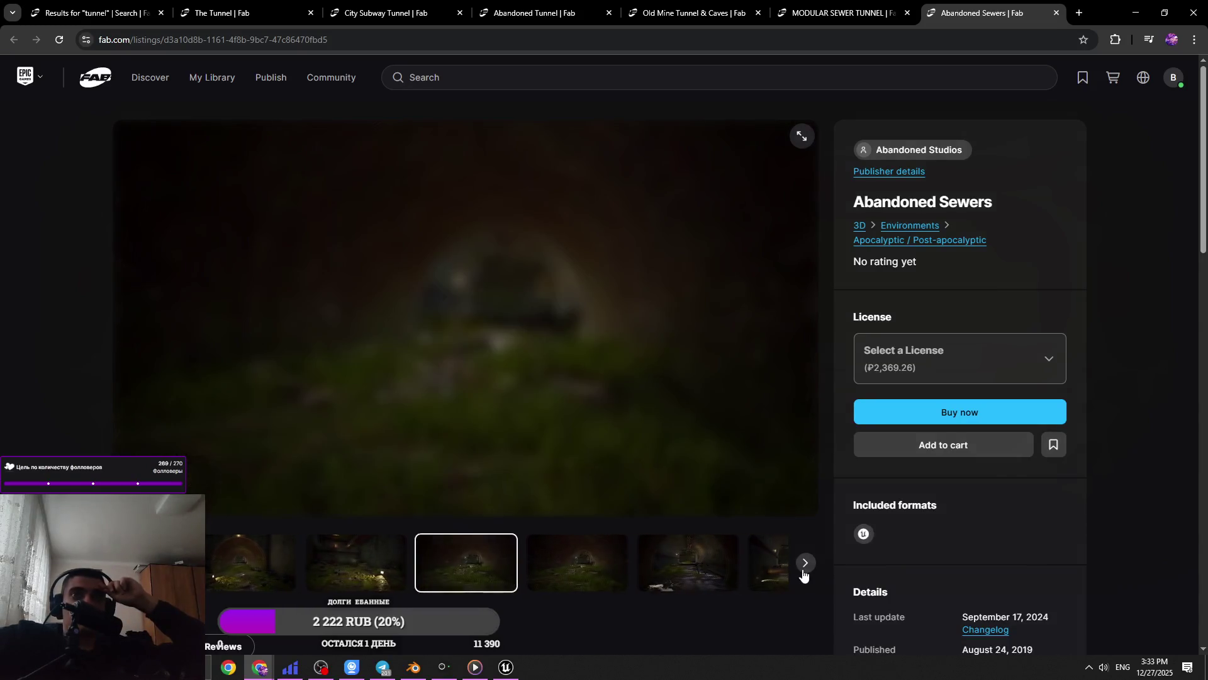
left_click(804, 570)
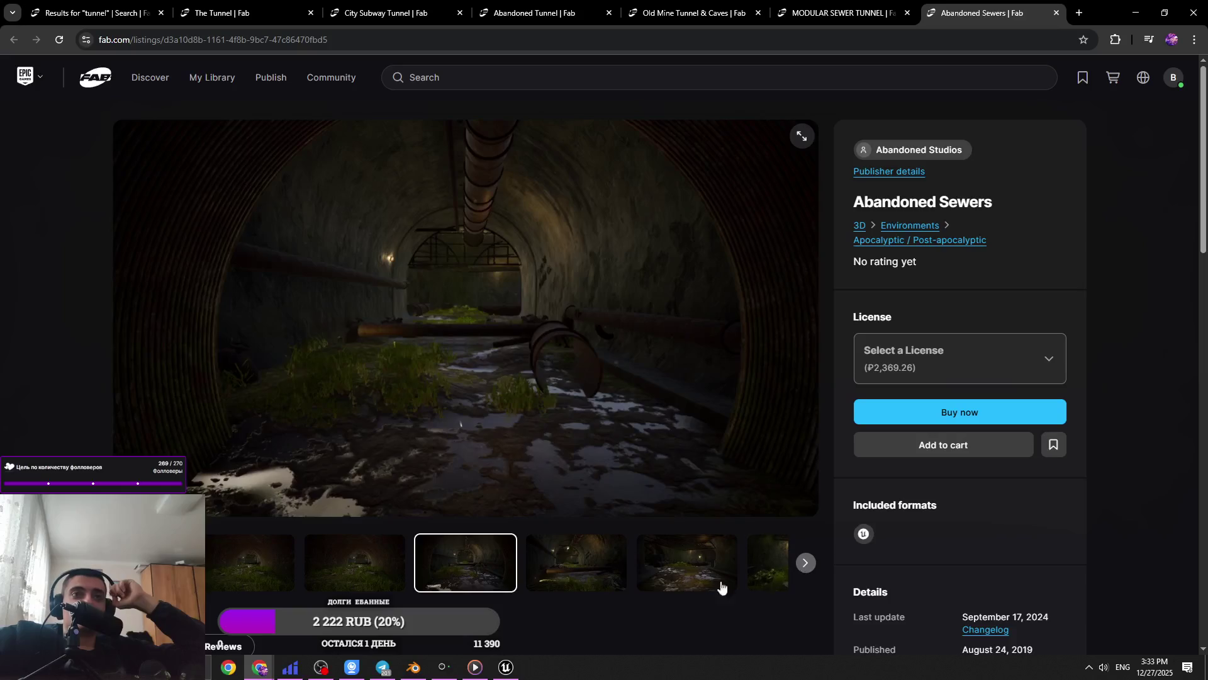
left_click(615, 574)
left_click(805, 563)
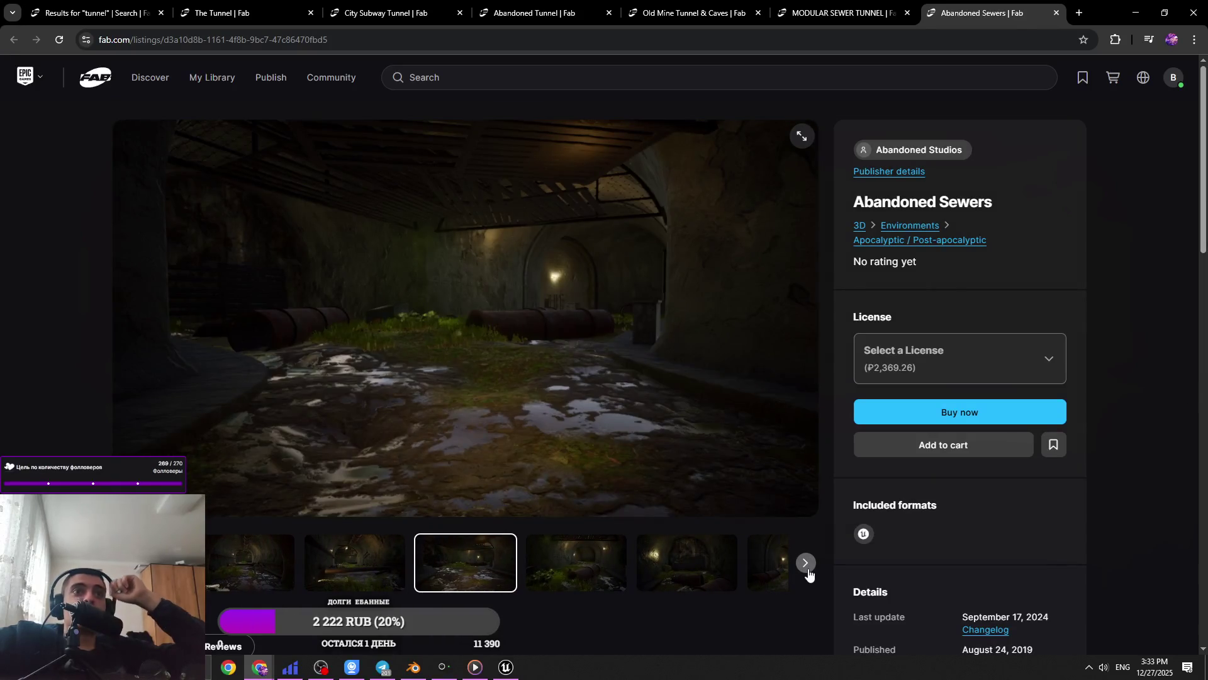
left_click(808, 573)
left_click(807, 572)
left_click(806, 573)
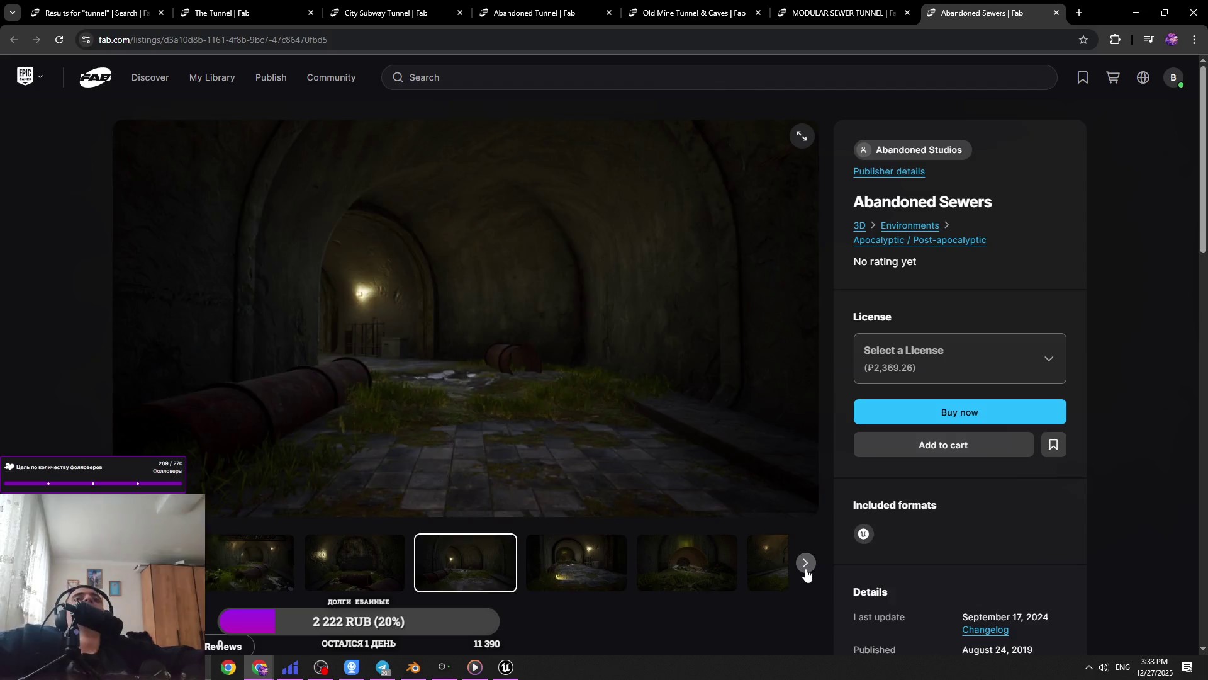
left_click(806, 573)
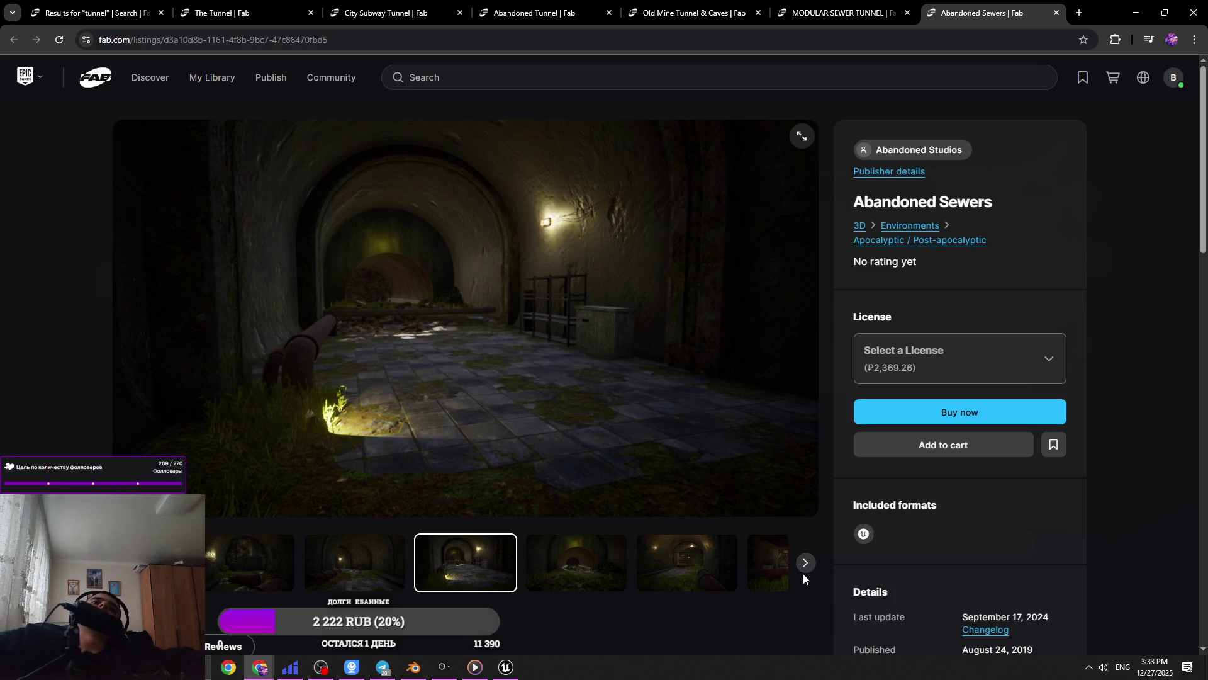
Reach the grey asset overview, revisit the grassy rusty-pipe shot, and close the Abandoned Sewers tab
left_click(807, 568)
left_click(807, 568)
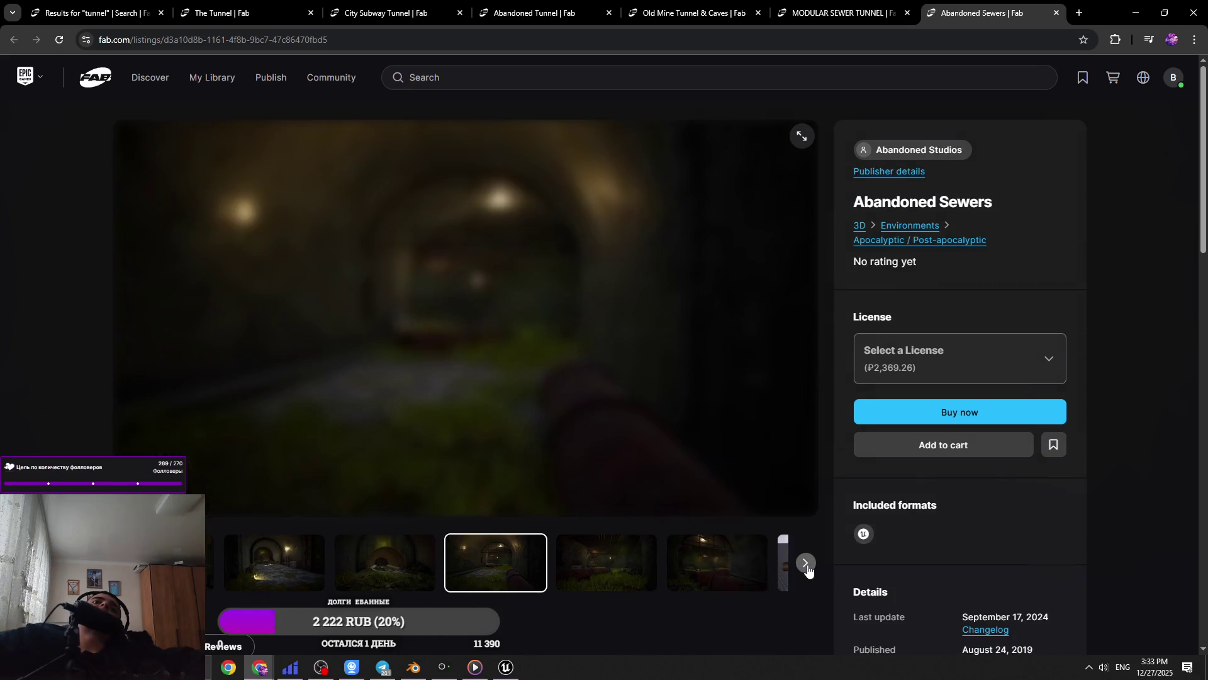
left_click(807, 568)
left_click(806, 565)
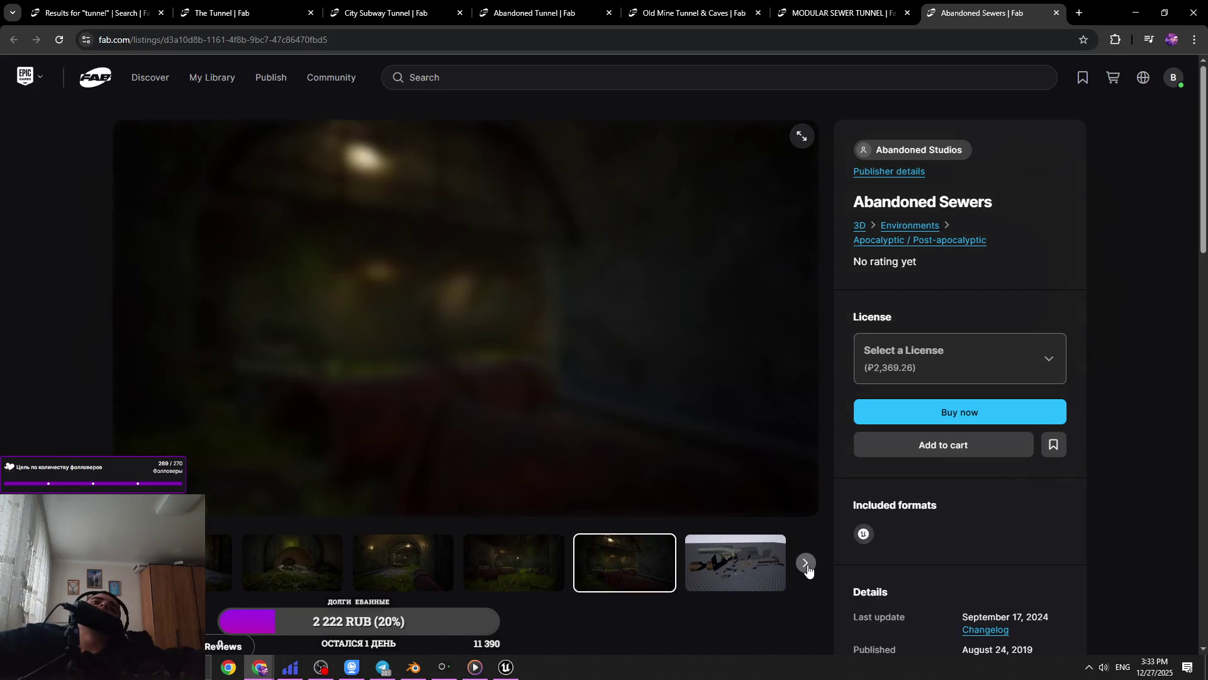
left_click(806, 564)
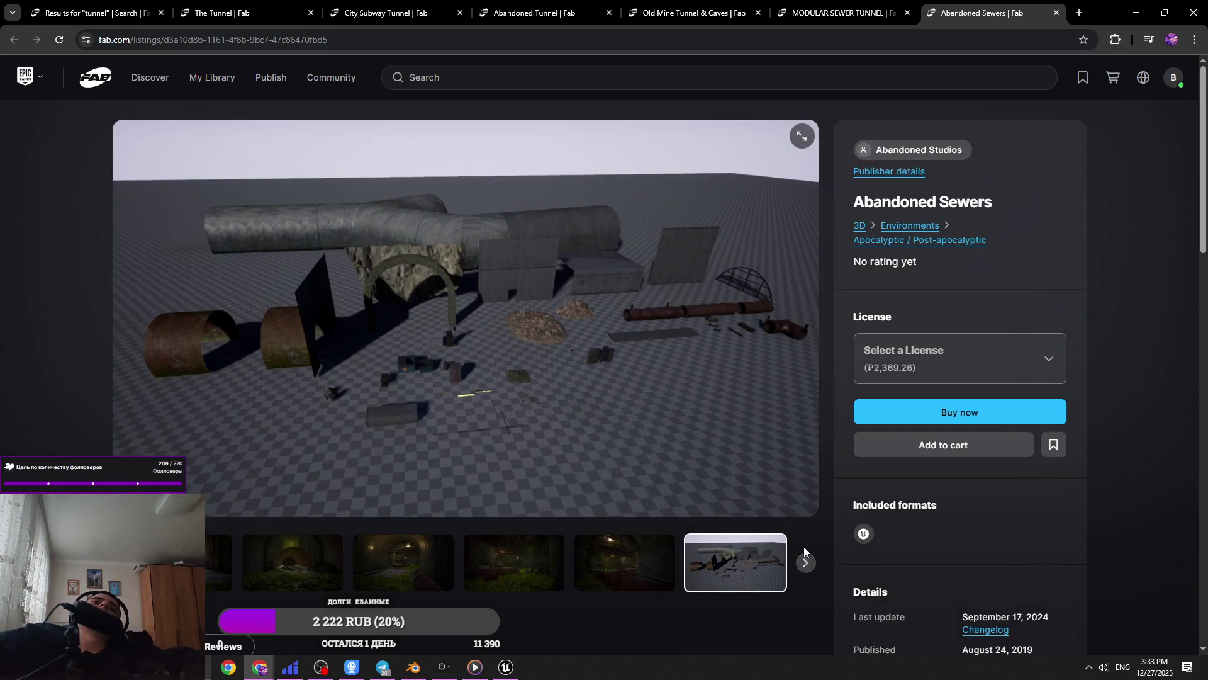
left_click(513, 564)
left_click(292, 563)
left_click(550, 563)
left_click(1057, 12)
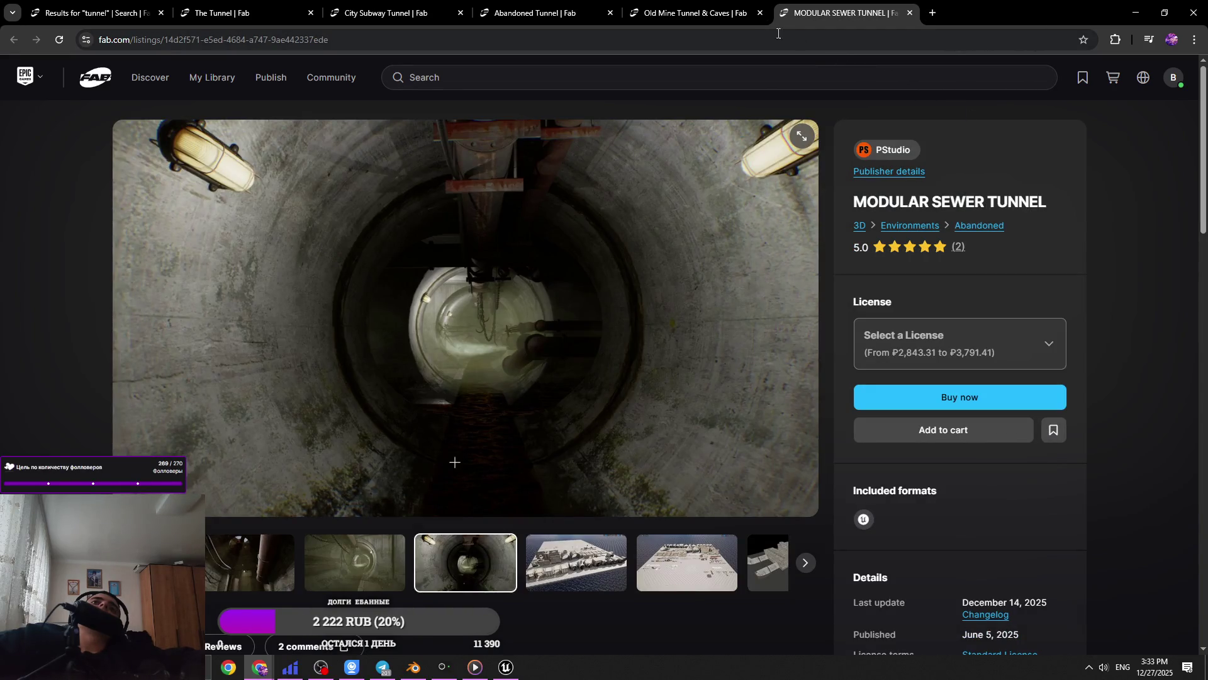
Return to the 'tunnel' results, close the extra listing tabs, scroll the grid and bring up Telegram
left_click(252, 11)
left_click(139, 9)
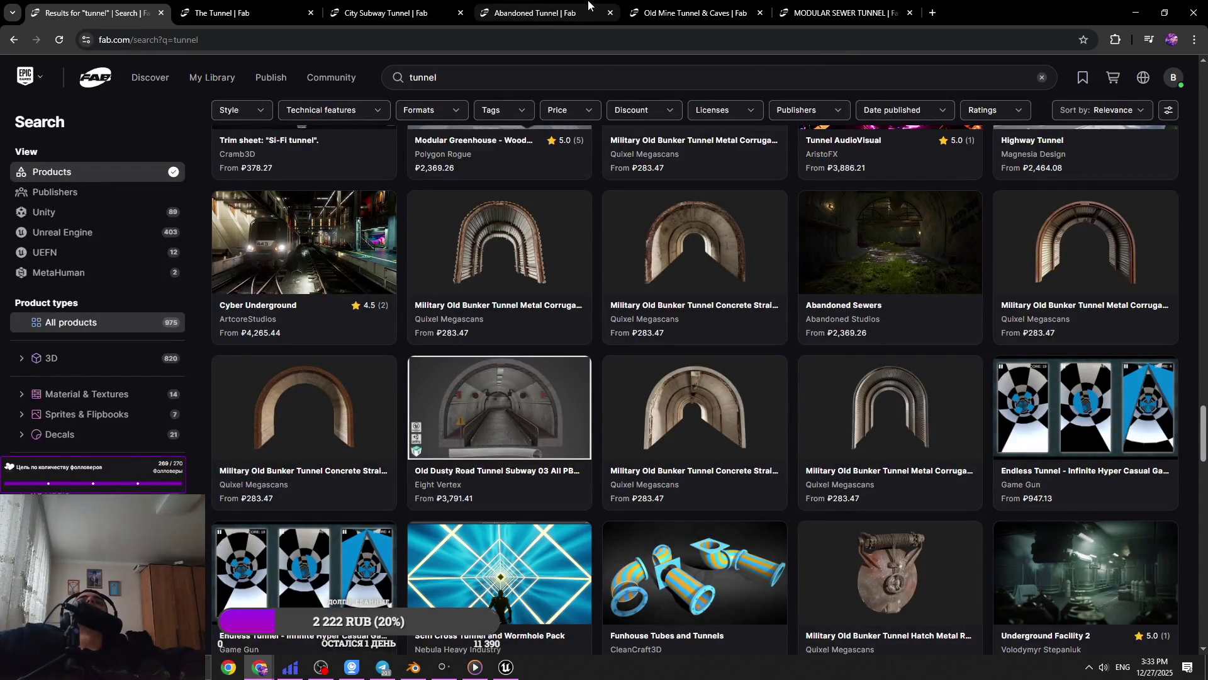
left_click(460, 12)
left_click(460, 12)
left_click(460, 13)
left_click(460, 13)
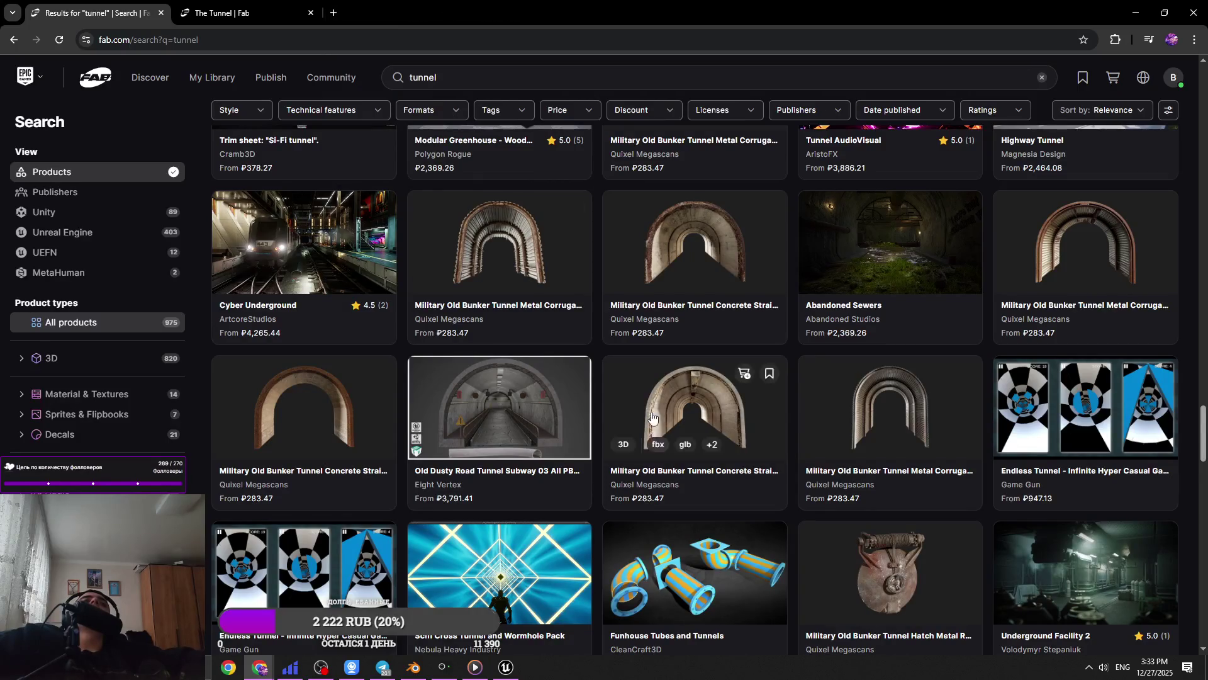
scroll(653, 417, "down", 4)
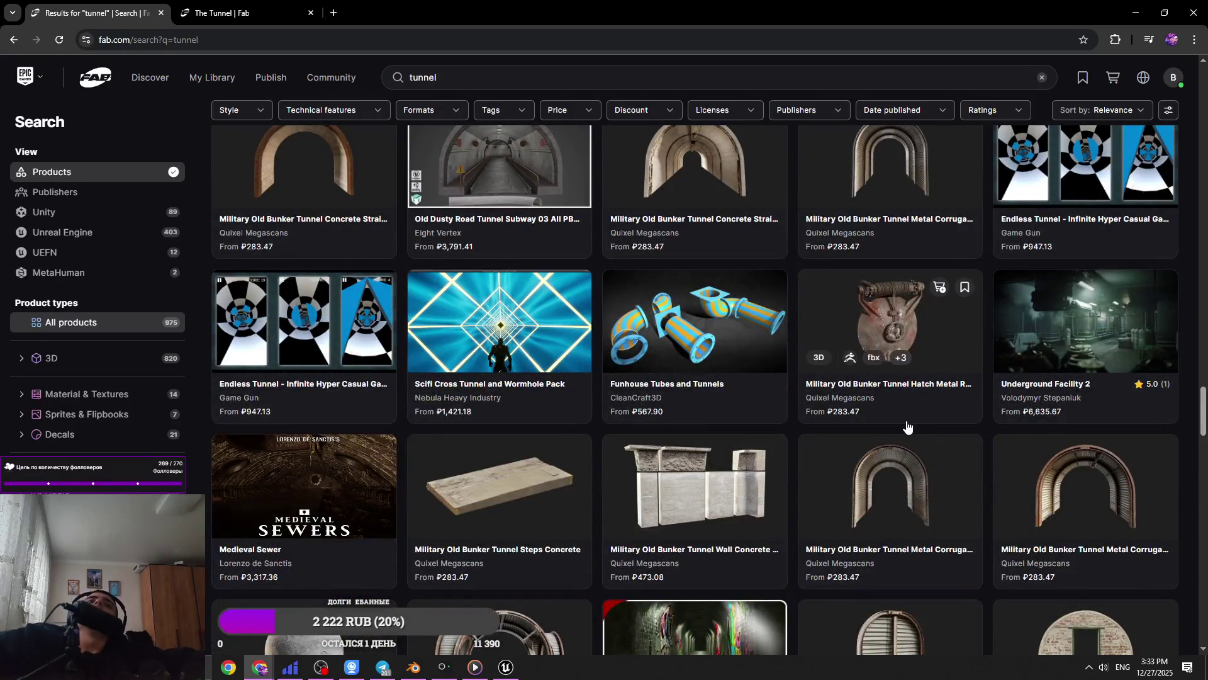
left_click(394, 670)
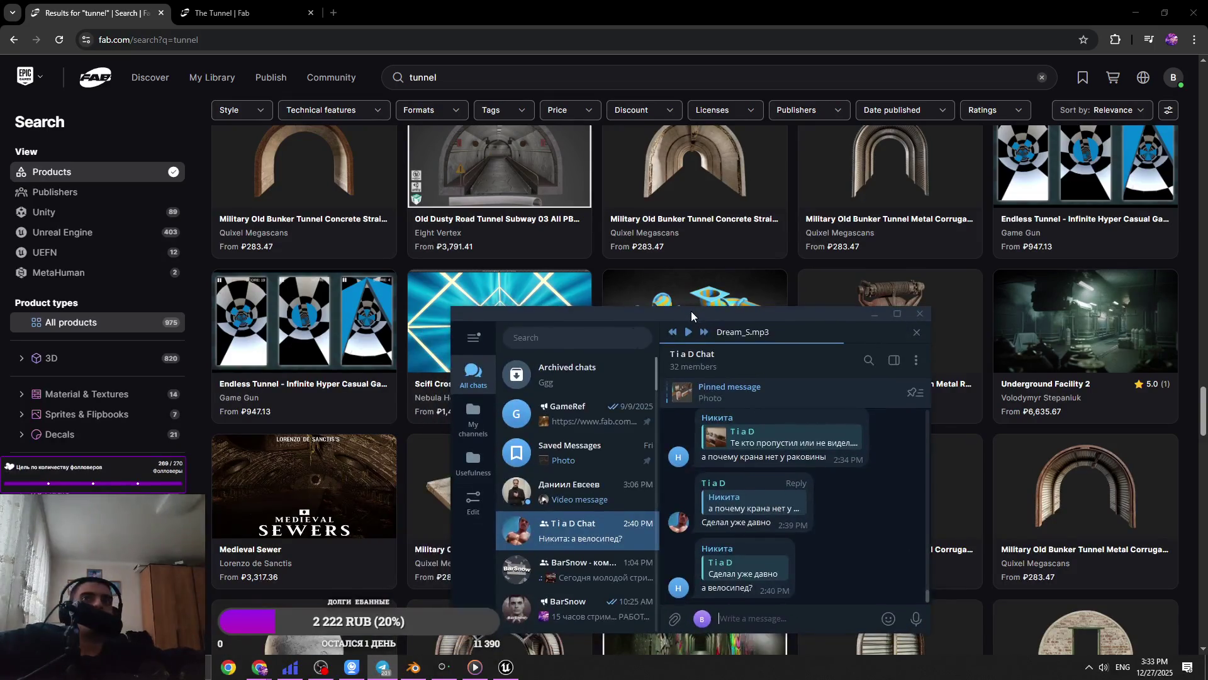
Maximize the Telegram window and browse the group's info and member list
left_click_drag(902, 331, 688, 300)
left_click(680, 293)
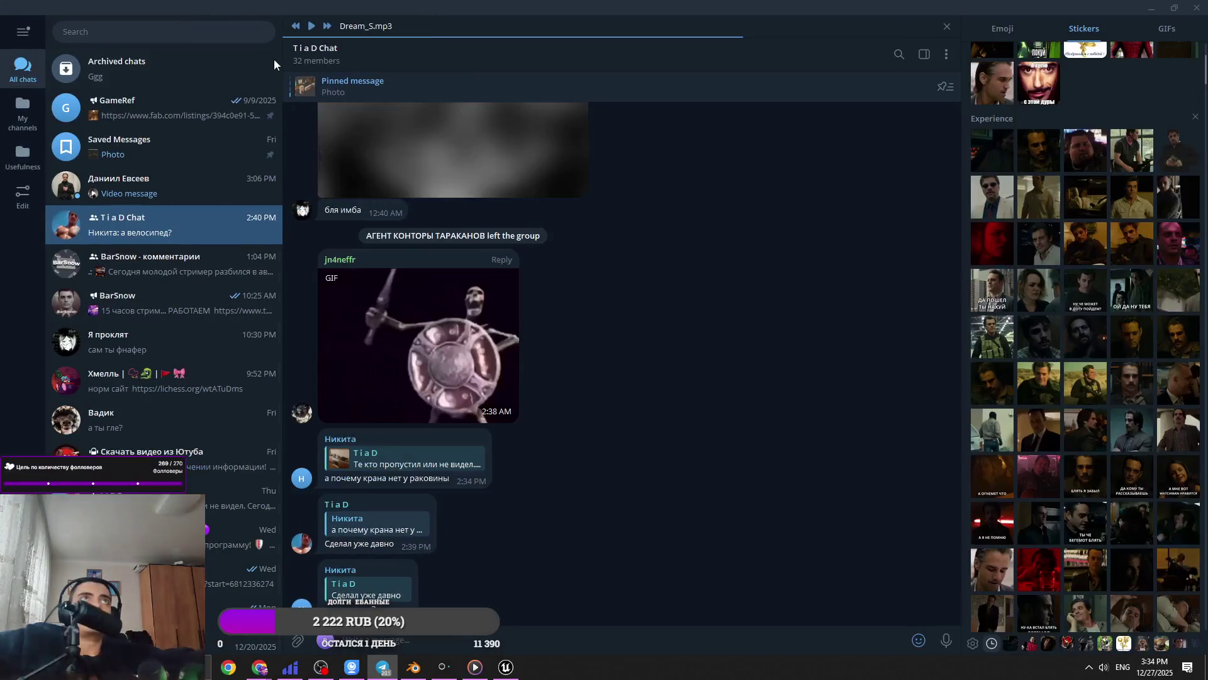
left_click(314, 54)
scroll(677, 564, "down", 10)
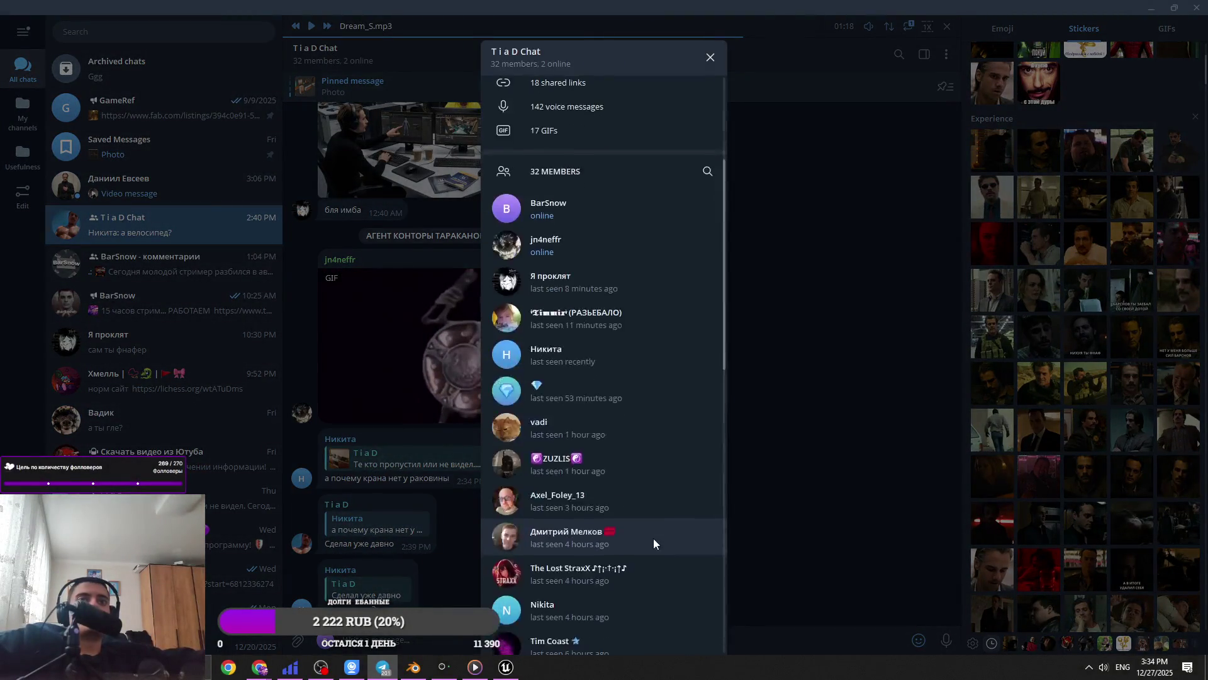
scroll(653, 532, "down", 2)
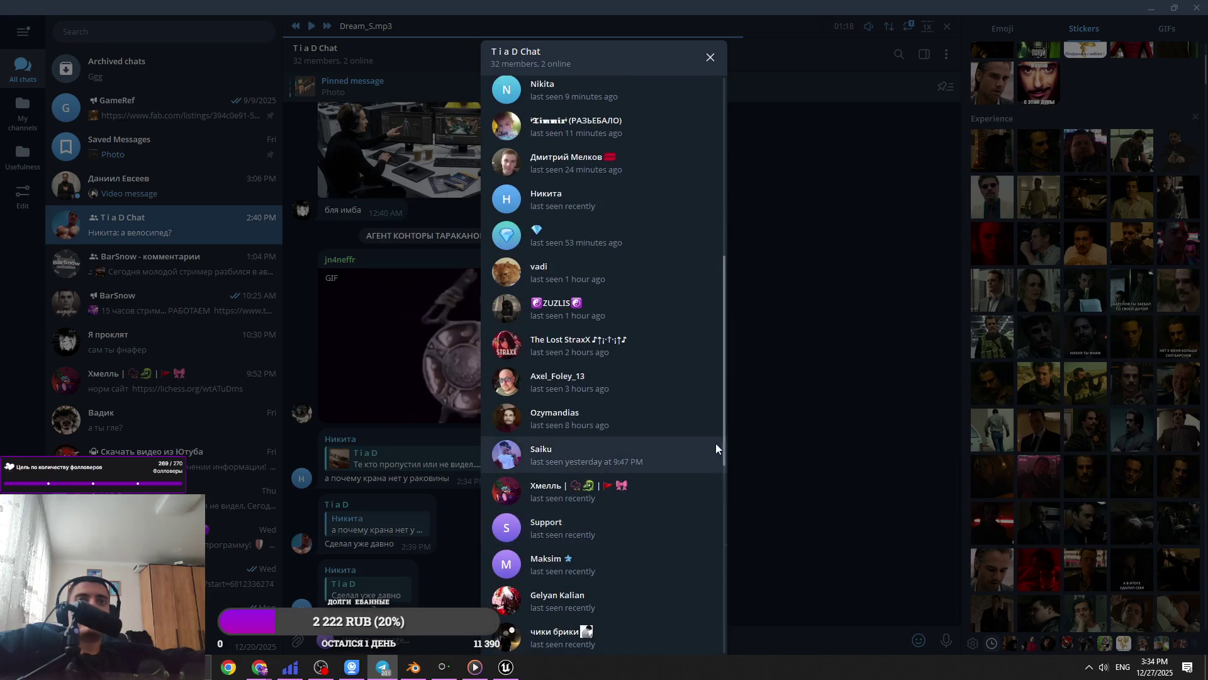
left_click_drag(725, 408, 783, 642)
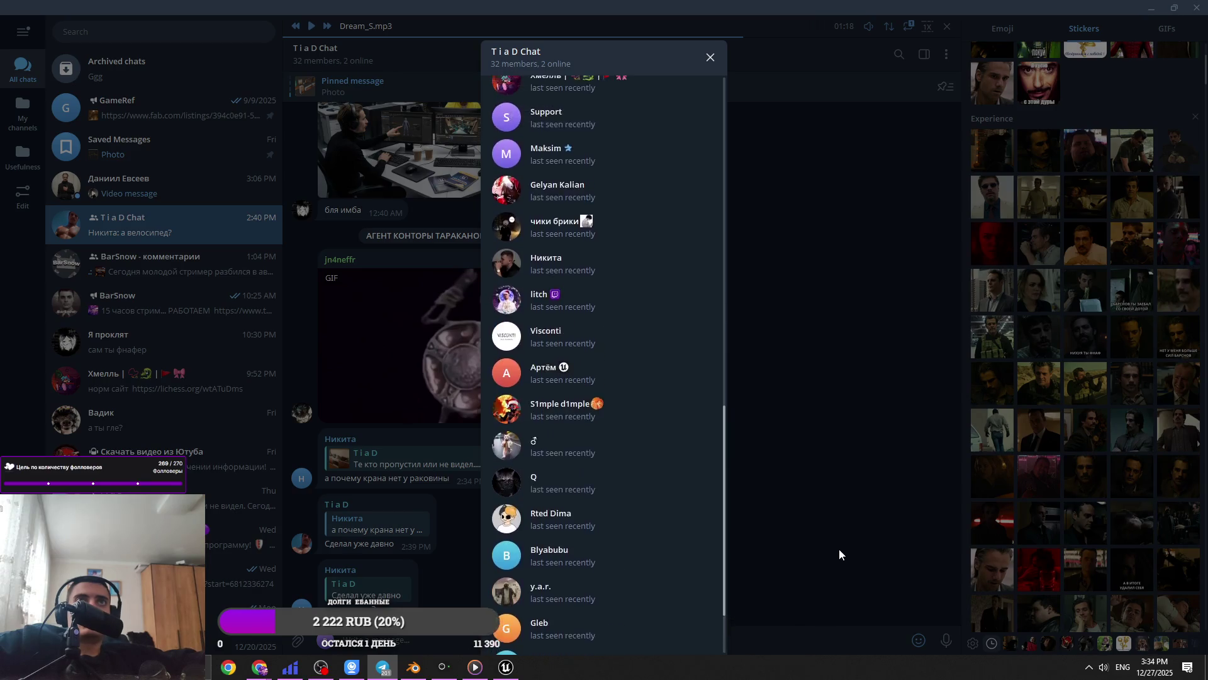
Close the group info, scroll up the chat and open an older photo full size
left_click(839, 549)
scroll(738, 514, "up", 10)
scroll(758, 502, "up", 3)
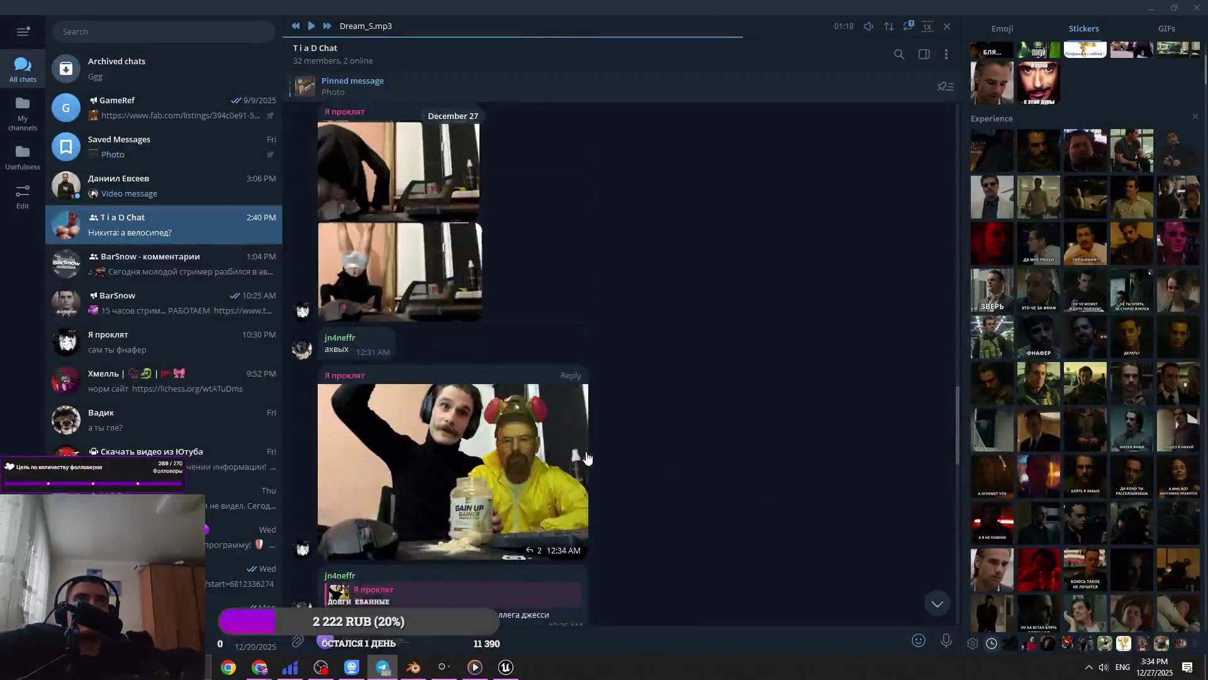
left_click(576, 459)
Flip through the boxing, hugging couple and hands-on-head photos in the viewer
key("Left")
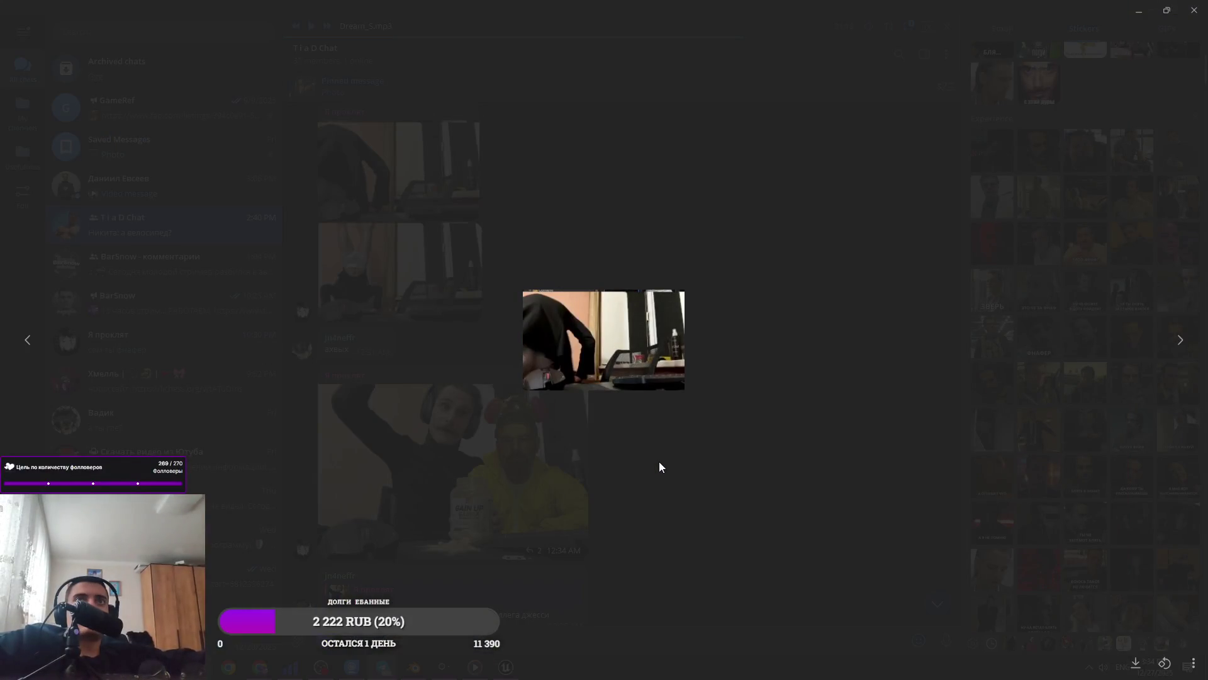
key("Left")
key("Left")
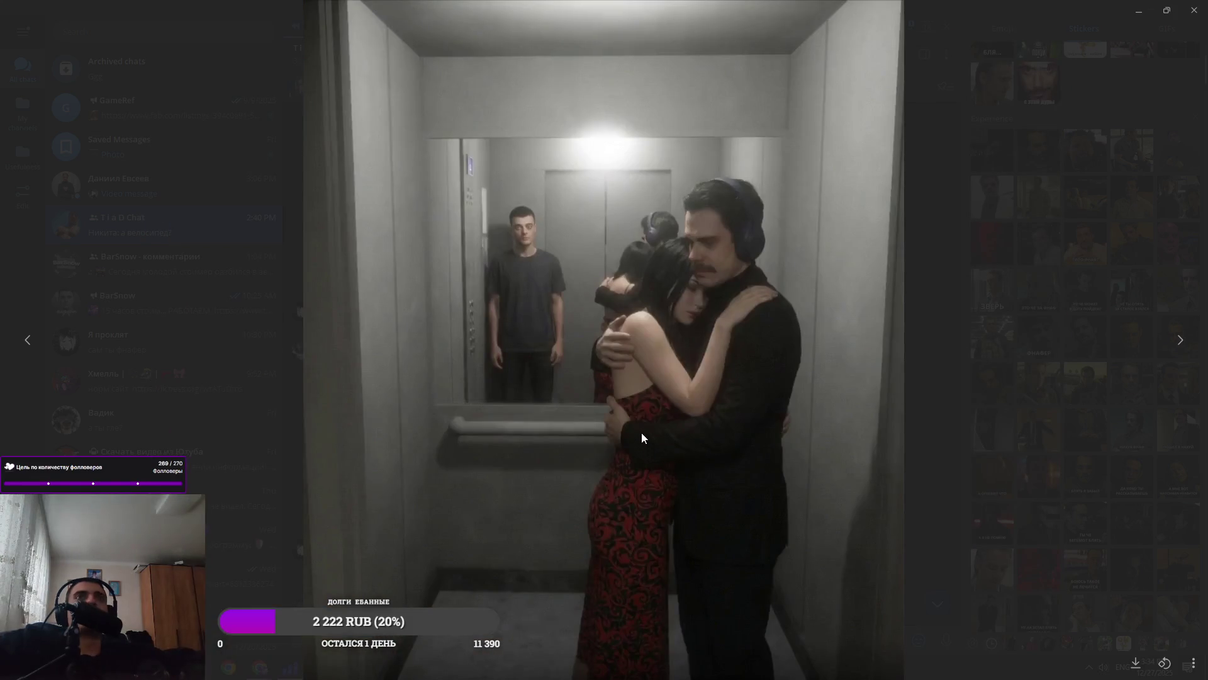
key("Right")
key("Right")
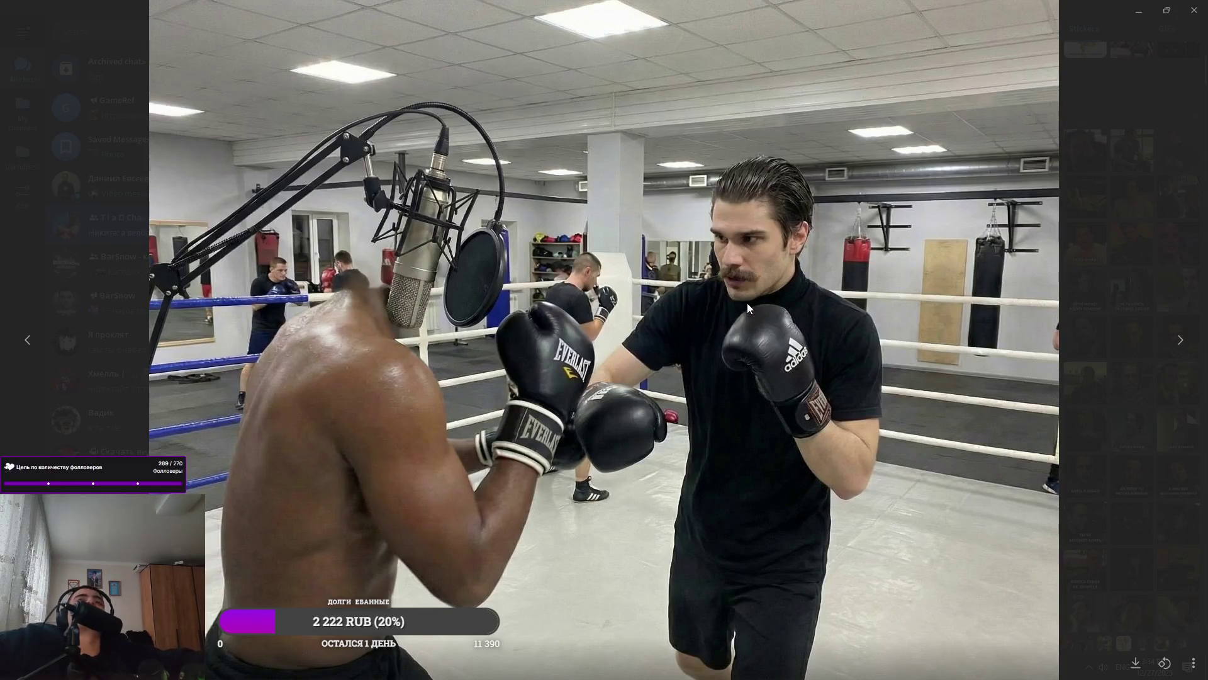
key("Left")
key("Left")
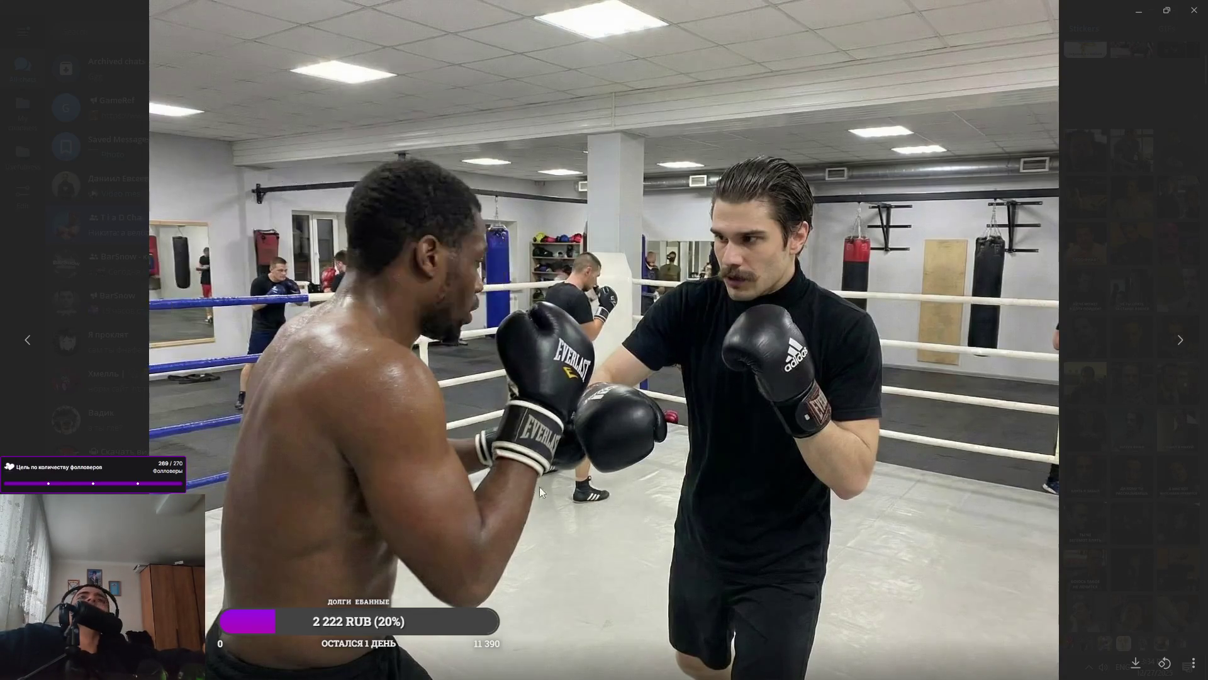
key("Left")
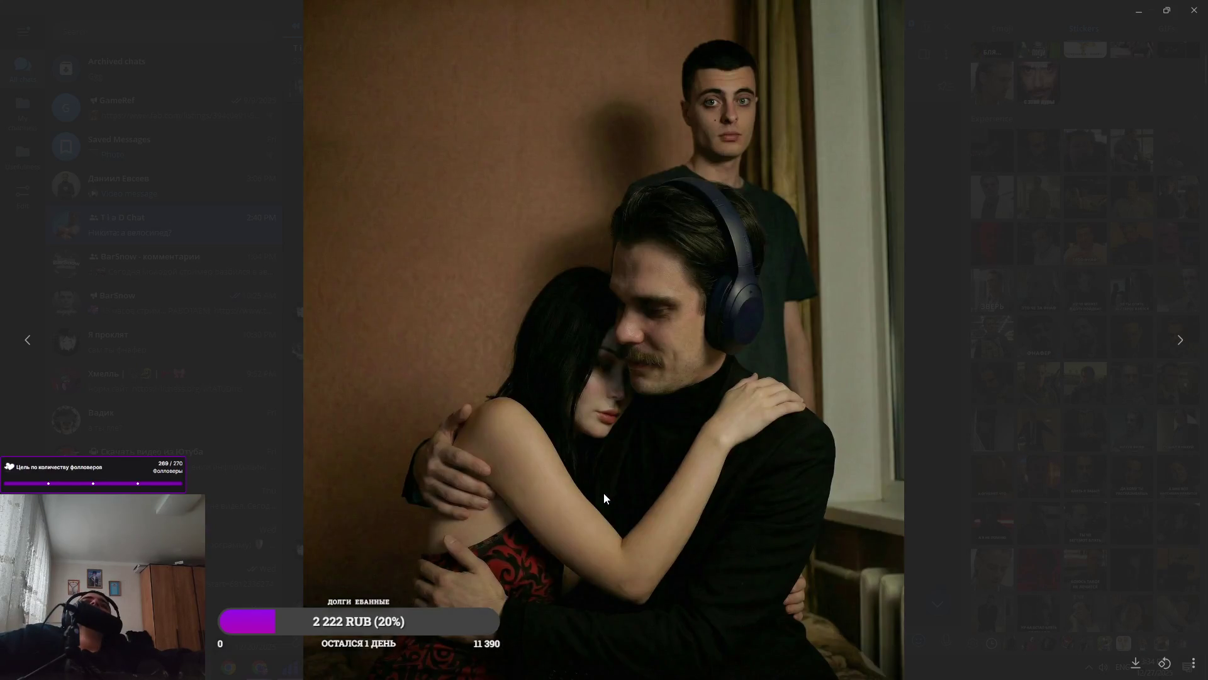
key("Left")
key("Left")
key("Left")
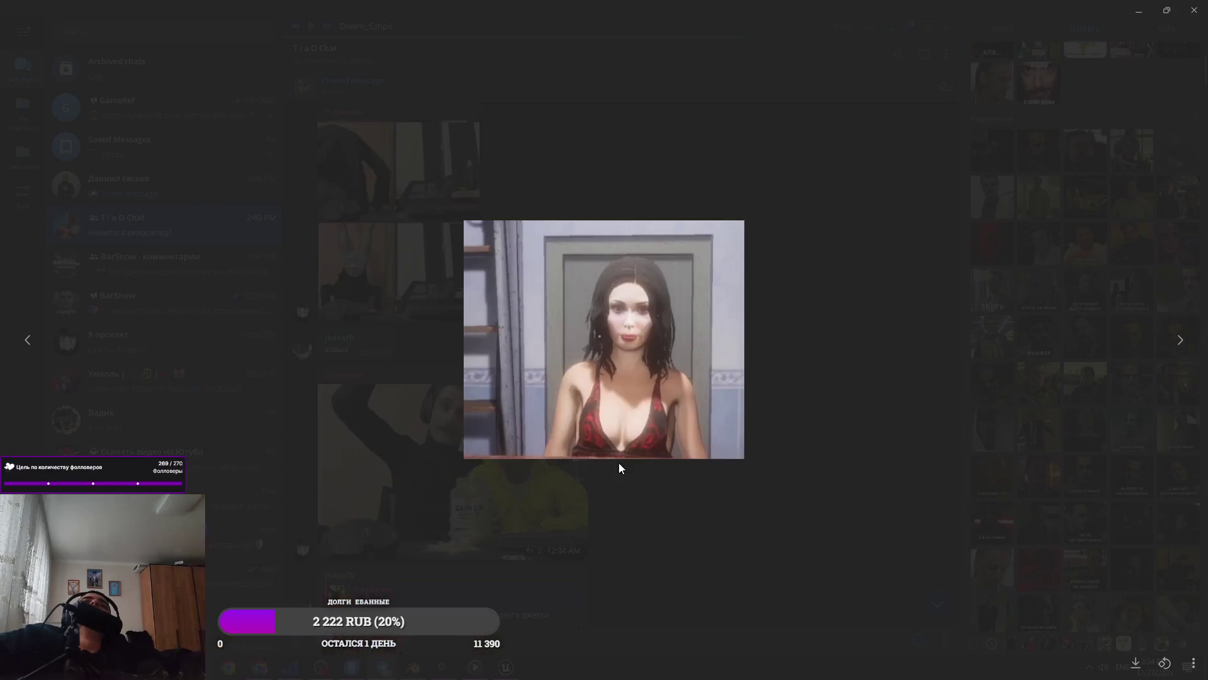
key("Left")
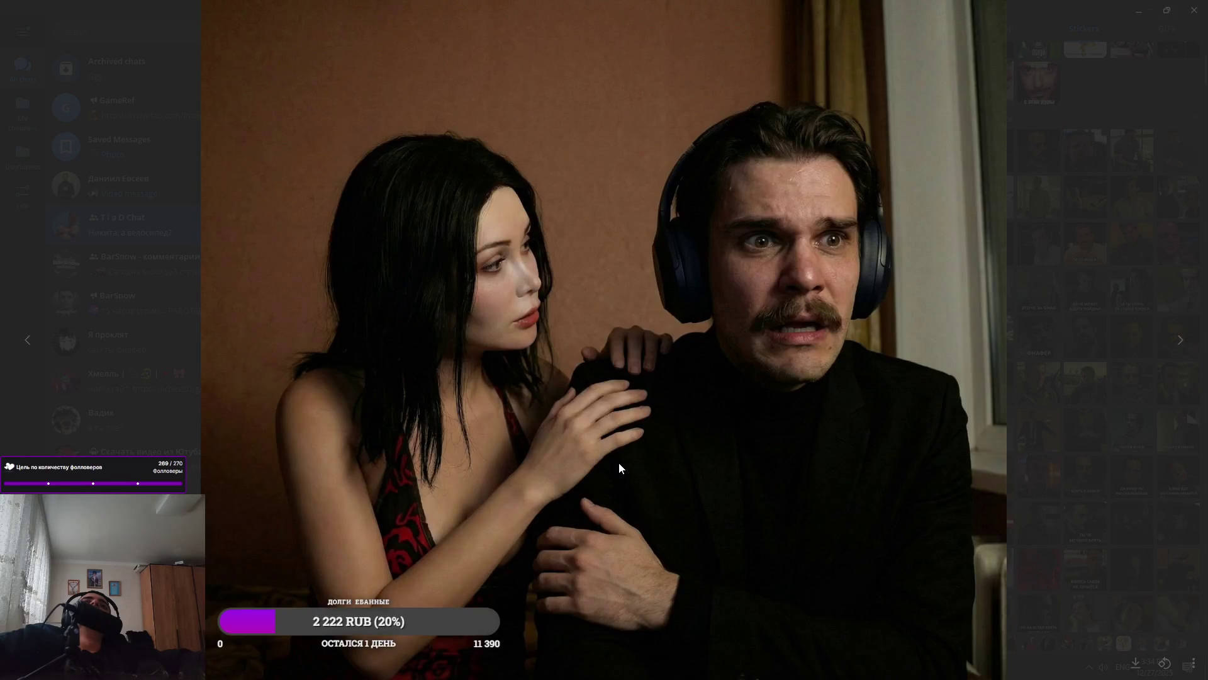
key("Right")
key("Right")
key("Right")
key("Left")
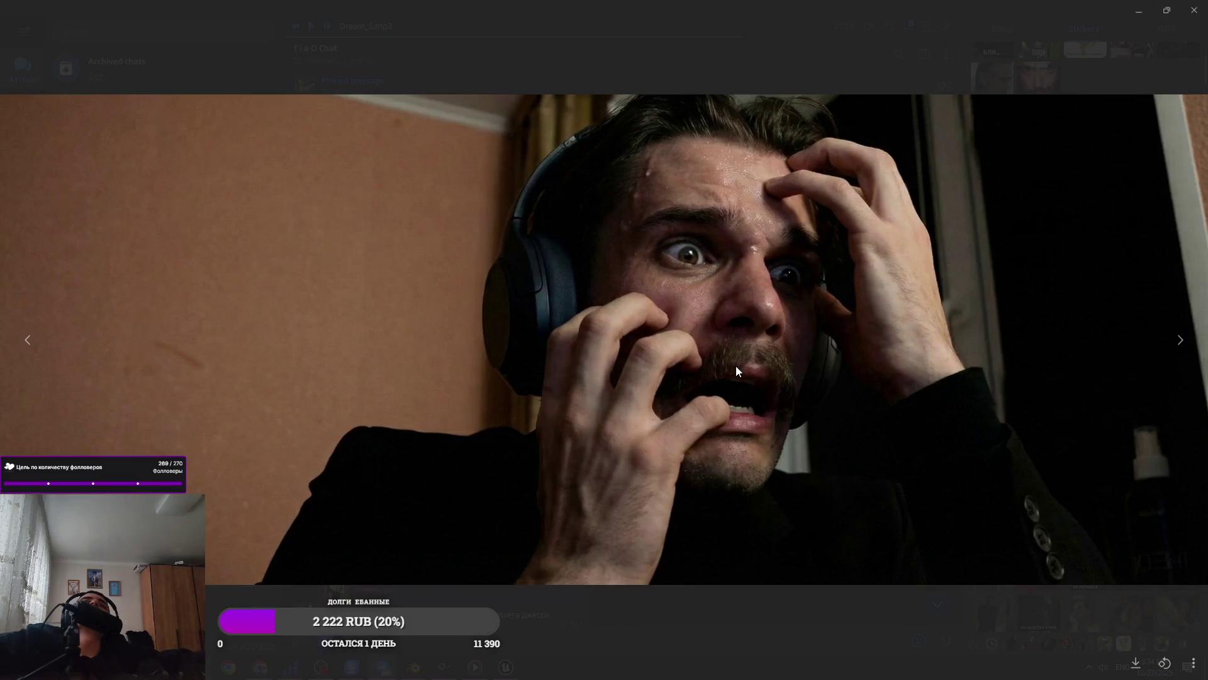
key("Right")
key("Right")
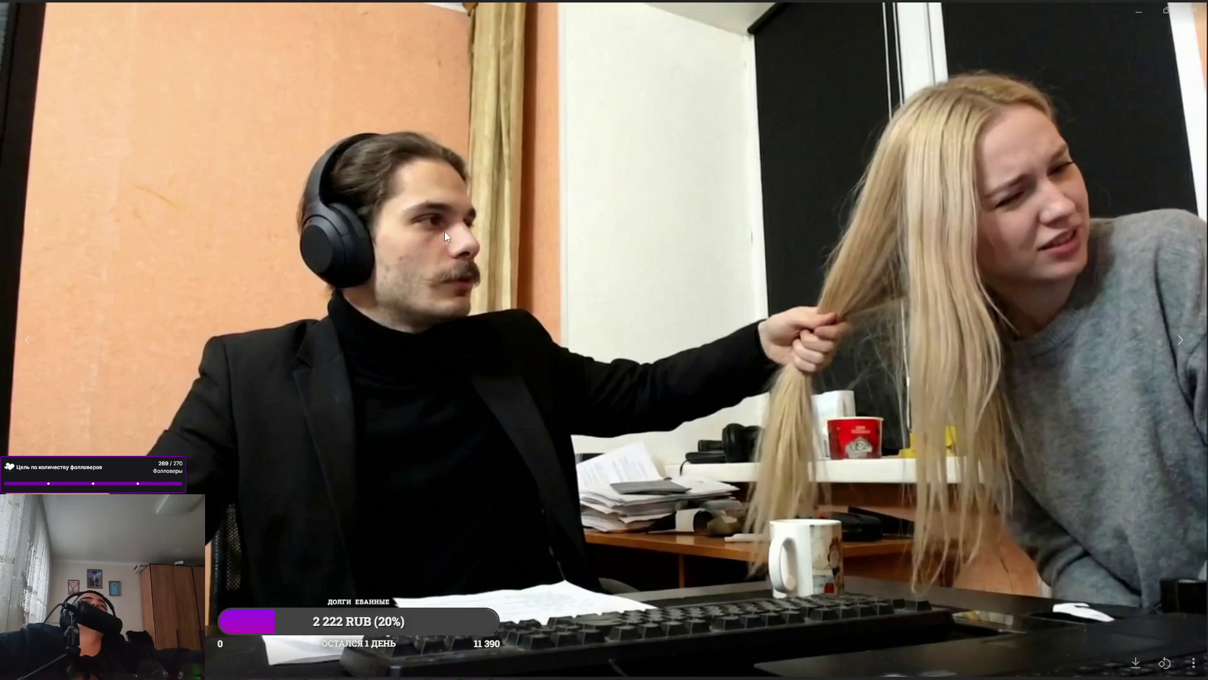
Advance through the cyborg, clown, sombrero, sick man and chat screenshot images to the pistol photo
key("Right")
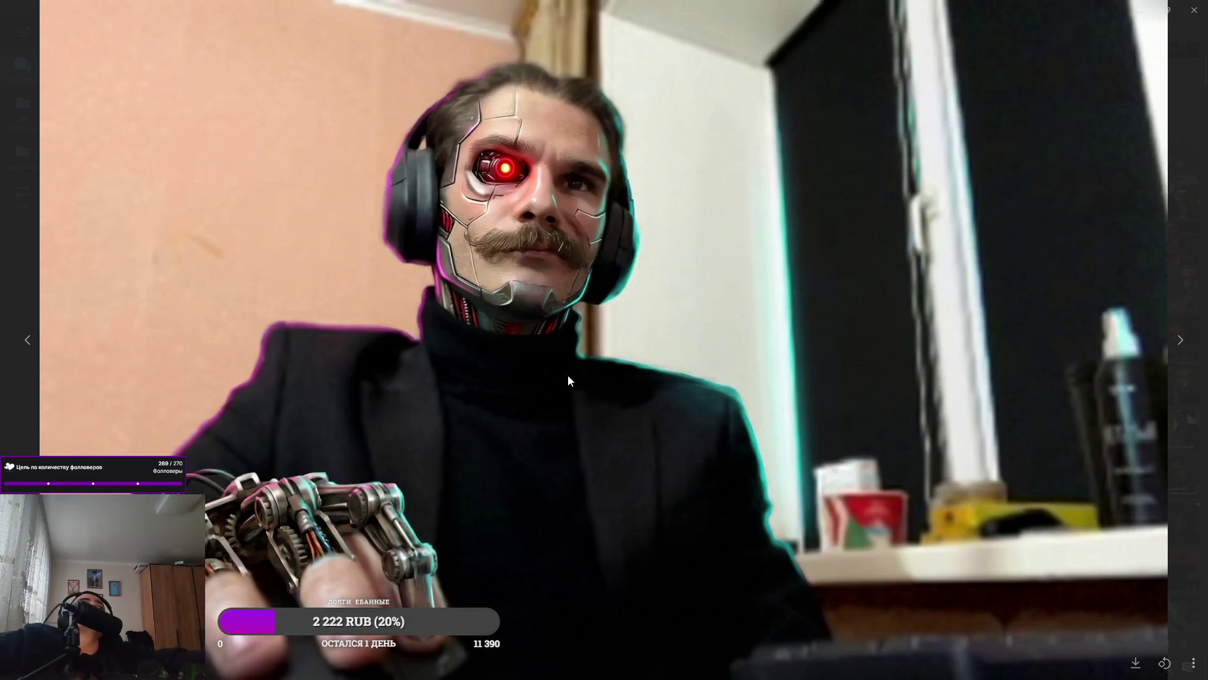
key("Right")
key("Right")
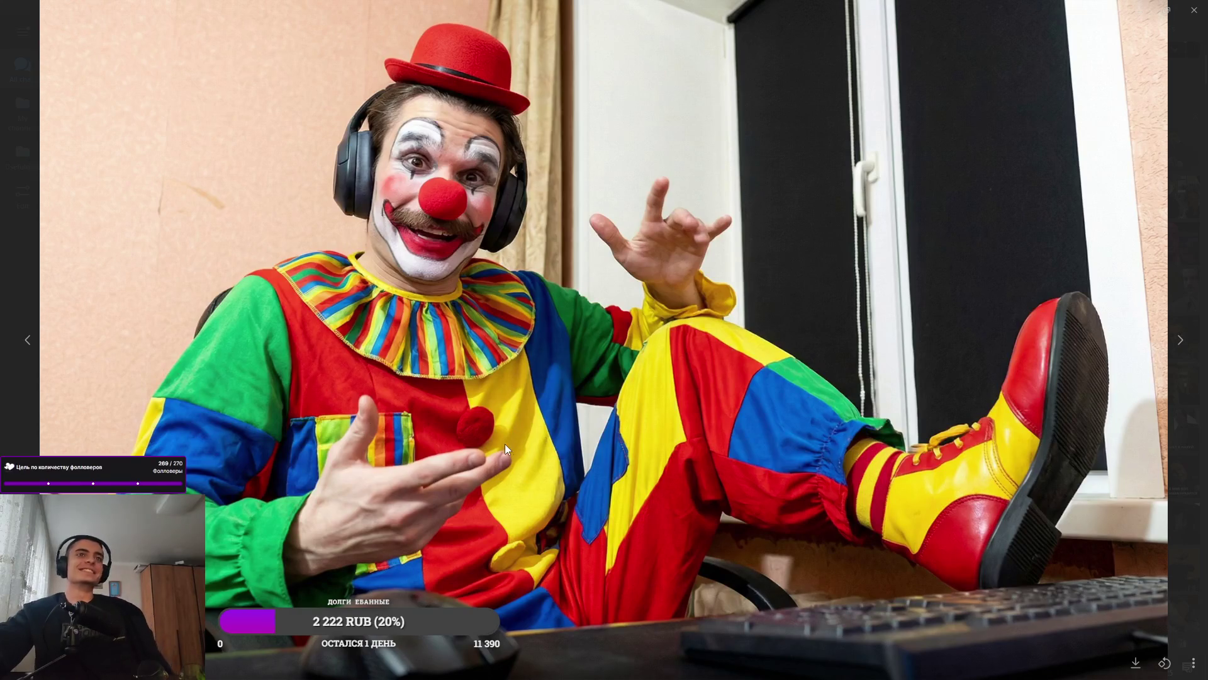
key("Right")
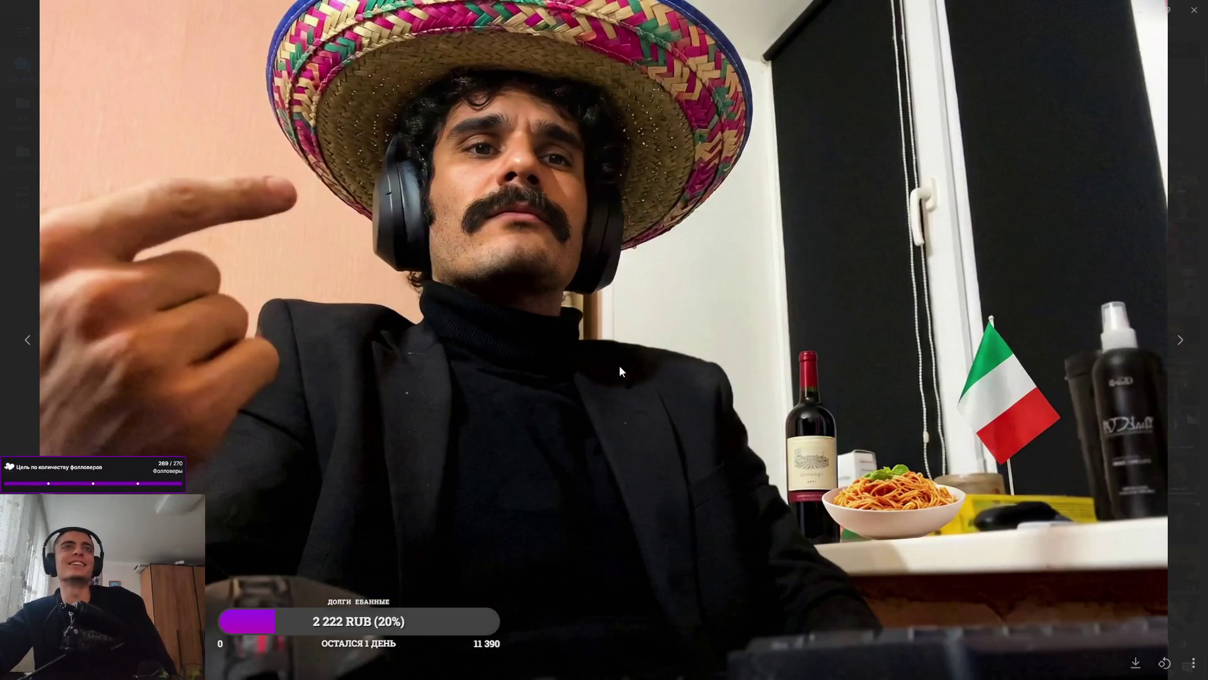
key("Right")
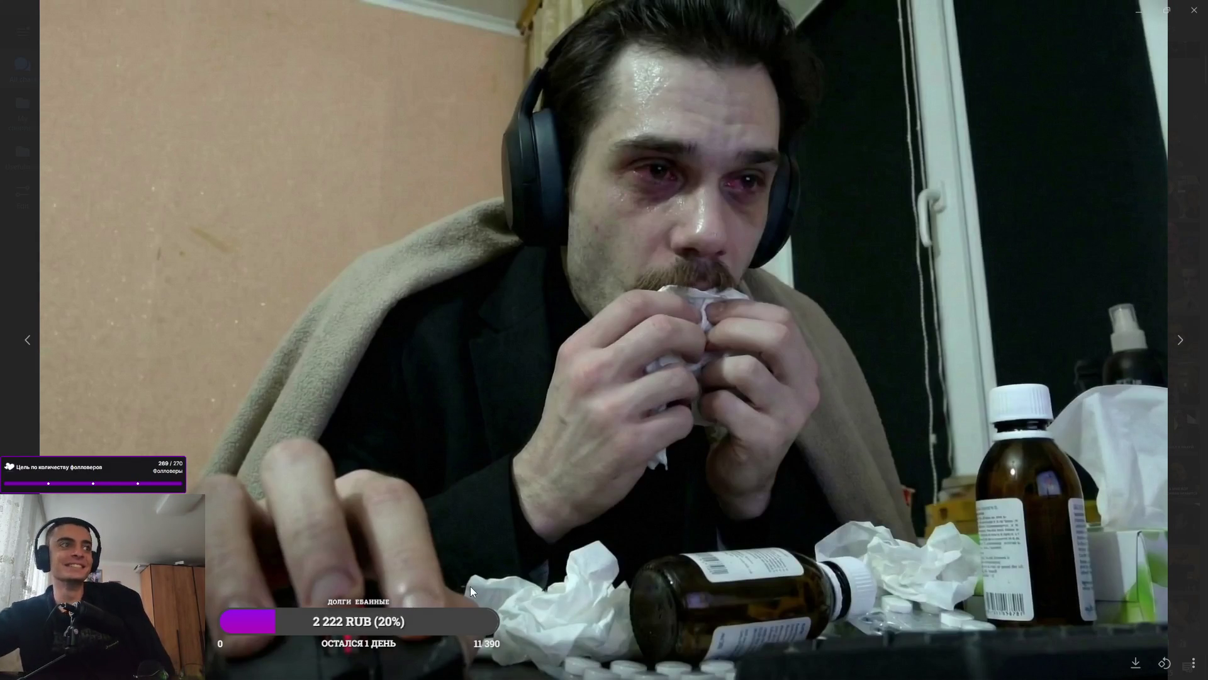
key("Right")
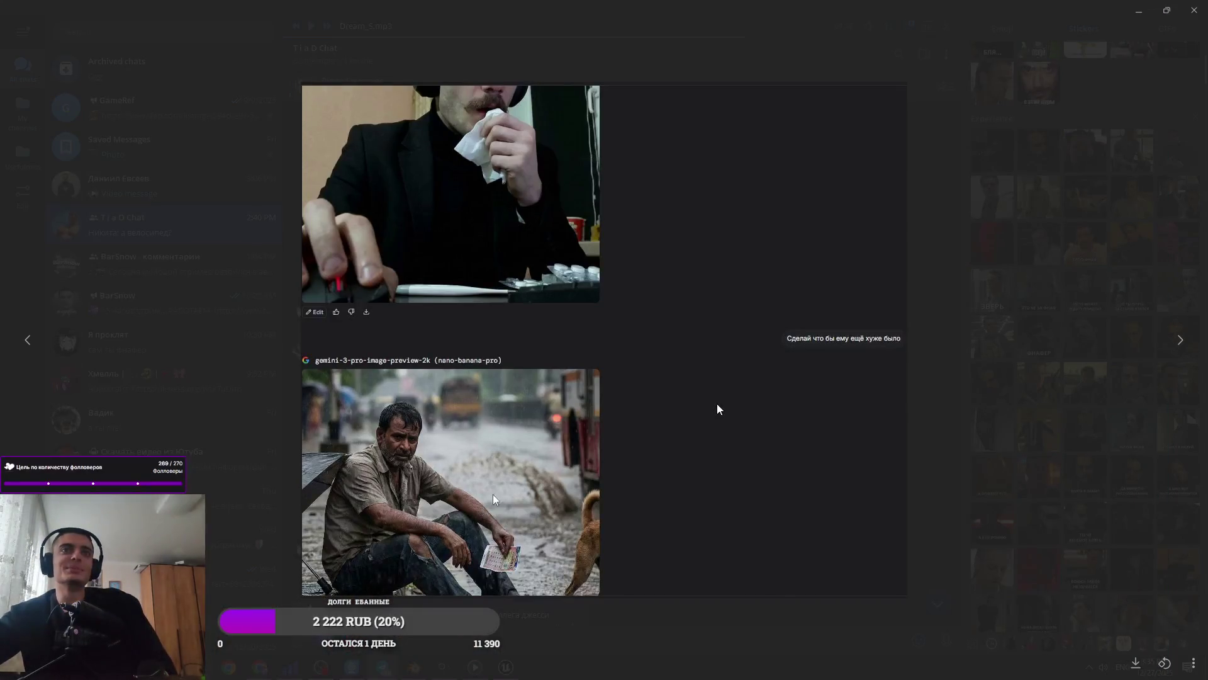
key("Left")
key("Right")
key("Right")
key("Right")
key("Right")
Flip back and forth between the clown and pistol photos, landing on the cyborg version
key("Left")
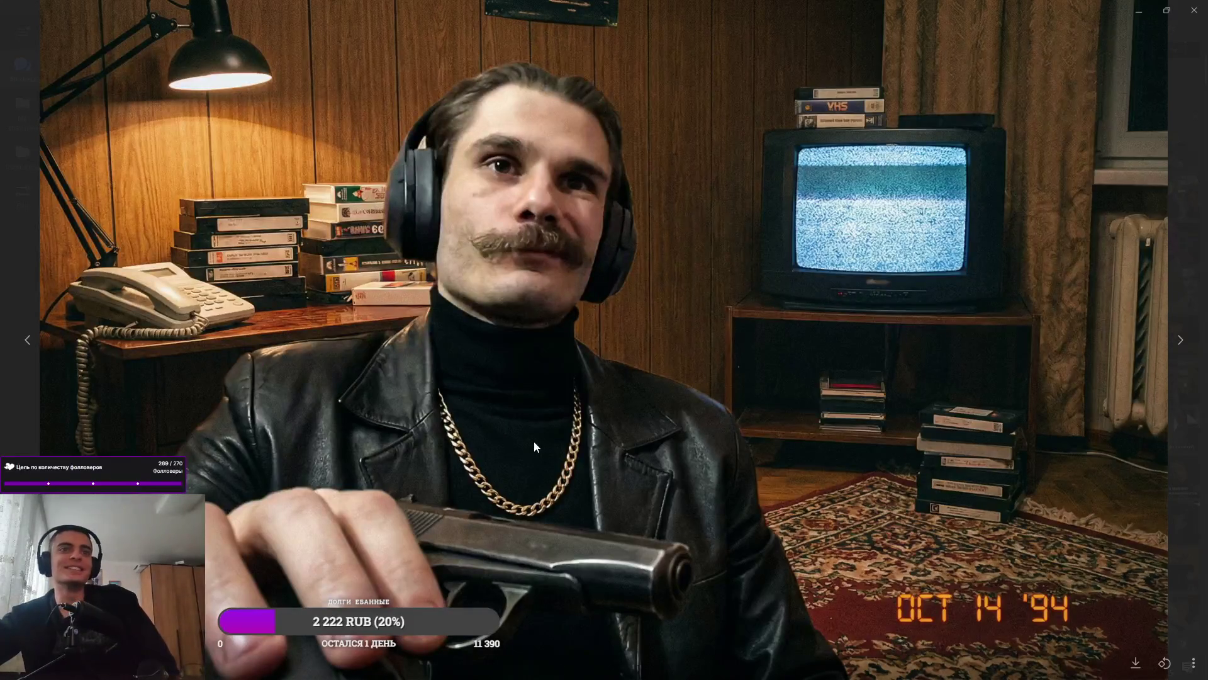
key("Left")
key("Right")
key("Right")
key("Left")
key("Right")
key("Left")
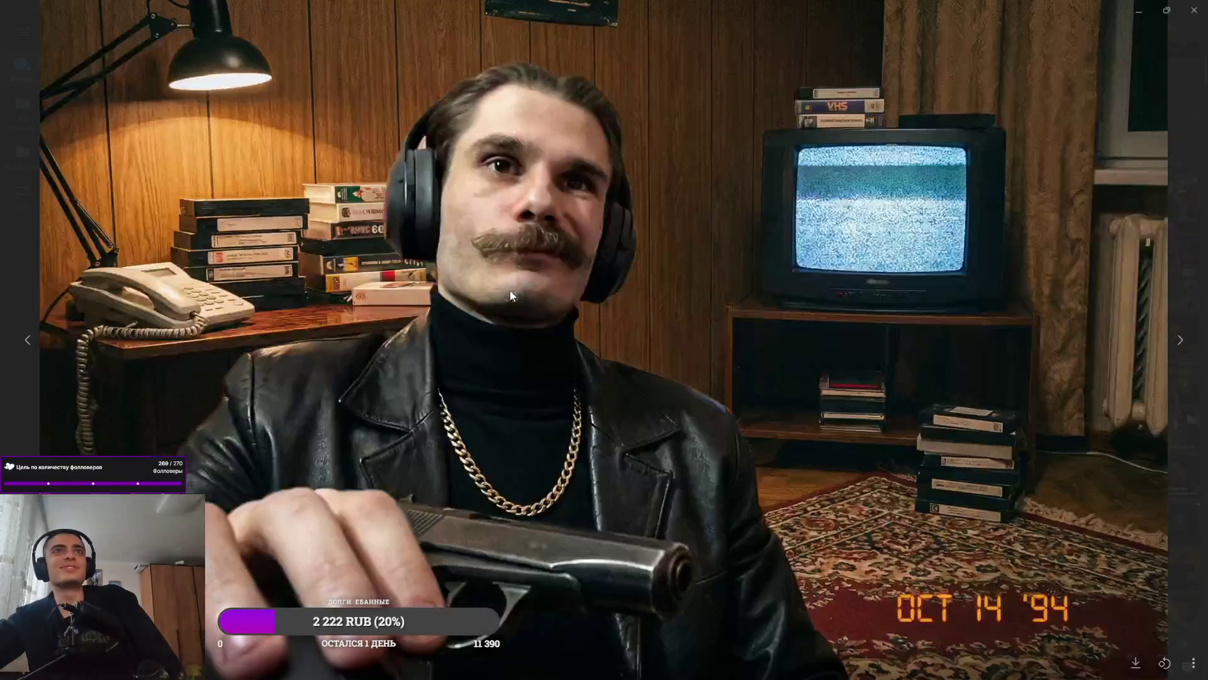
key("Right")
key("Left")
key("Right")
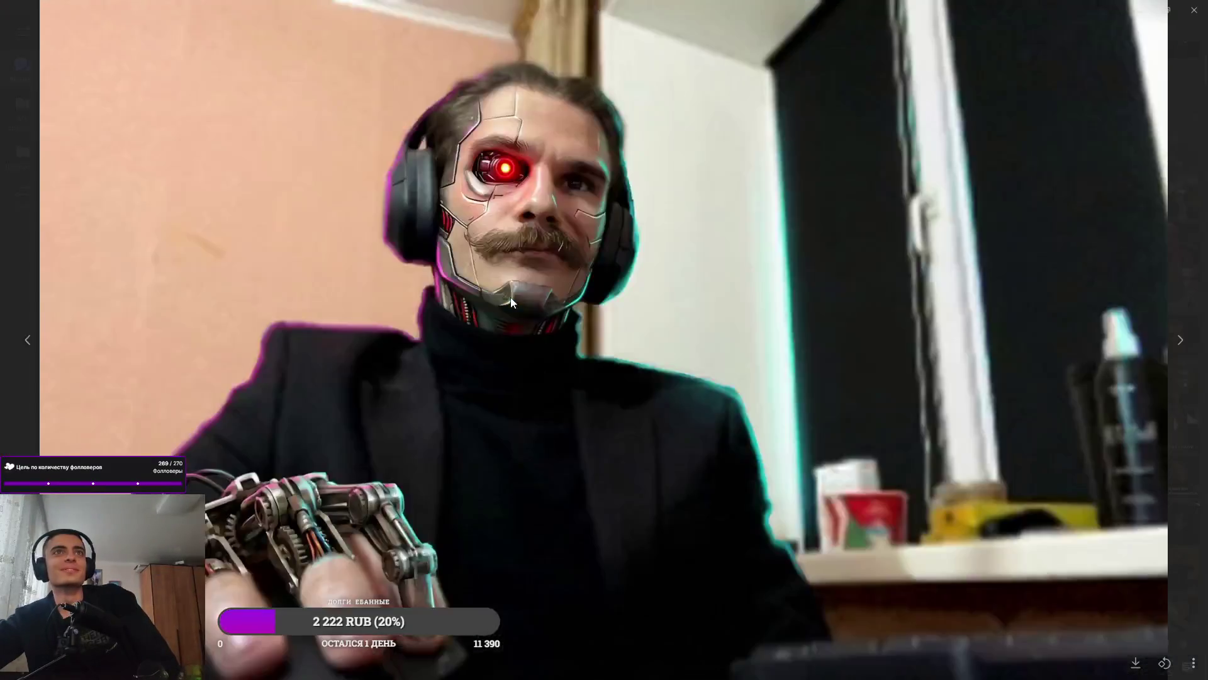
Advance past the blonde woman and hair-combing photos to the face-clutching and couple photos
key("Right")
key("Right")
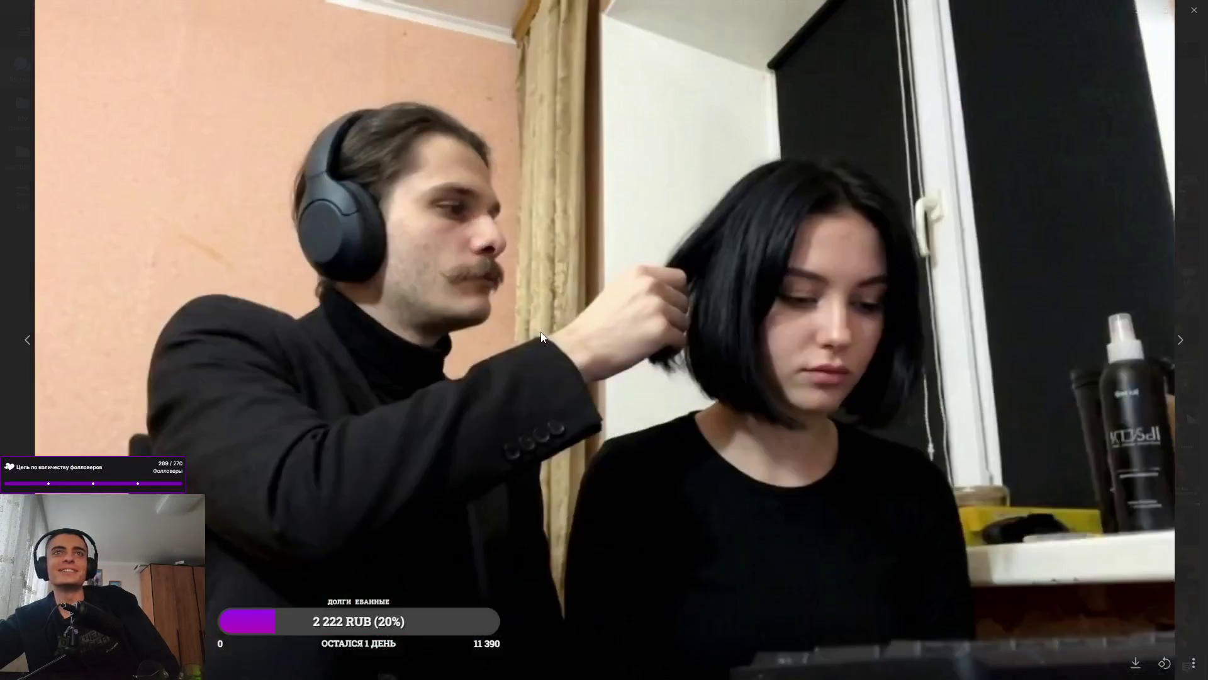
key("Right")
key("Left")
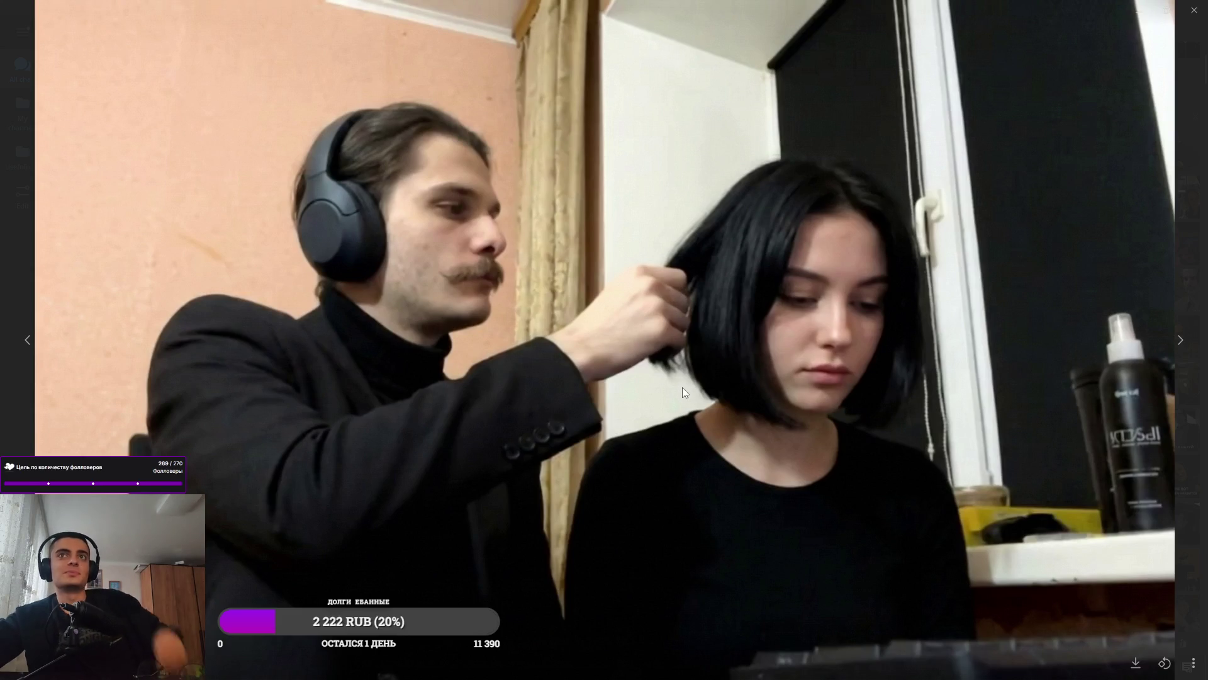
key("Right")
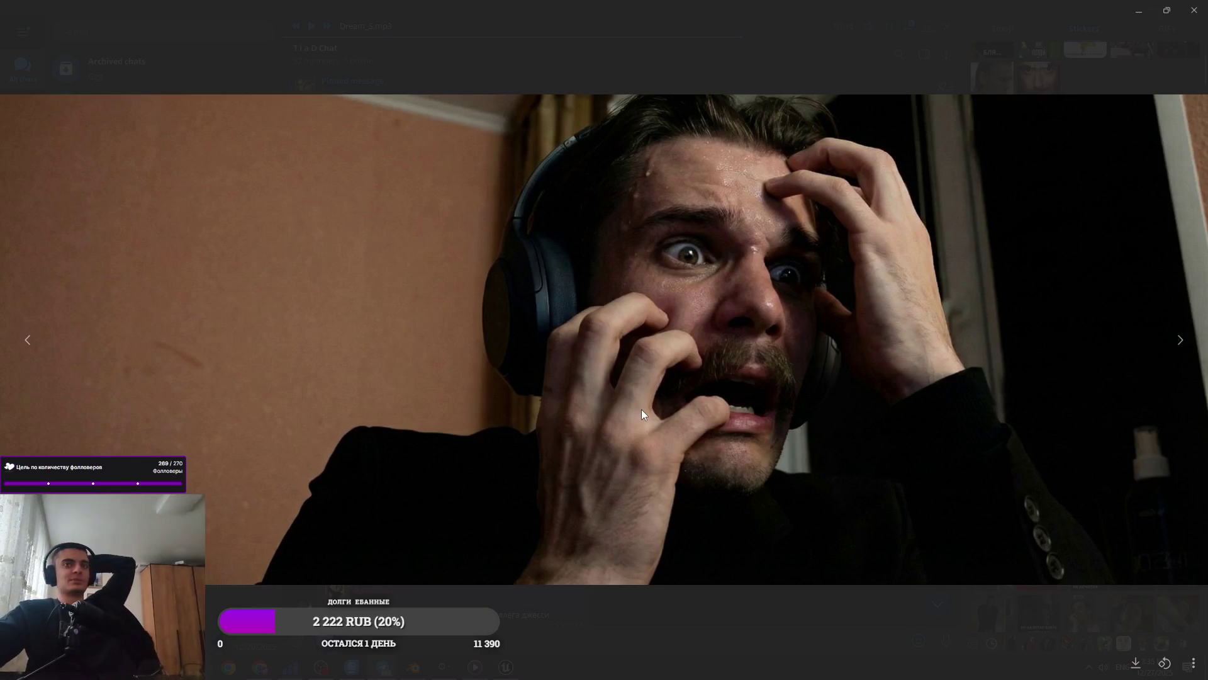
key("Right")
key("Right")
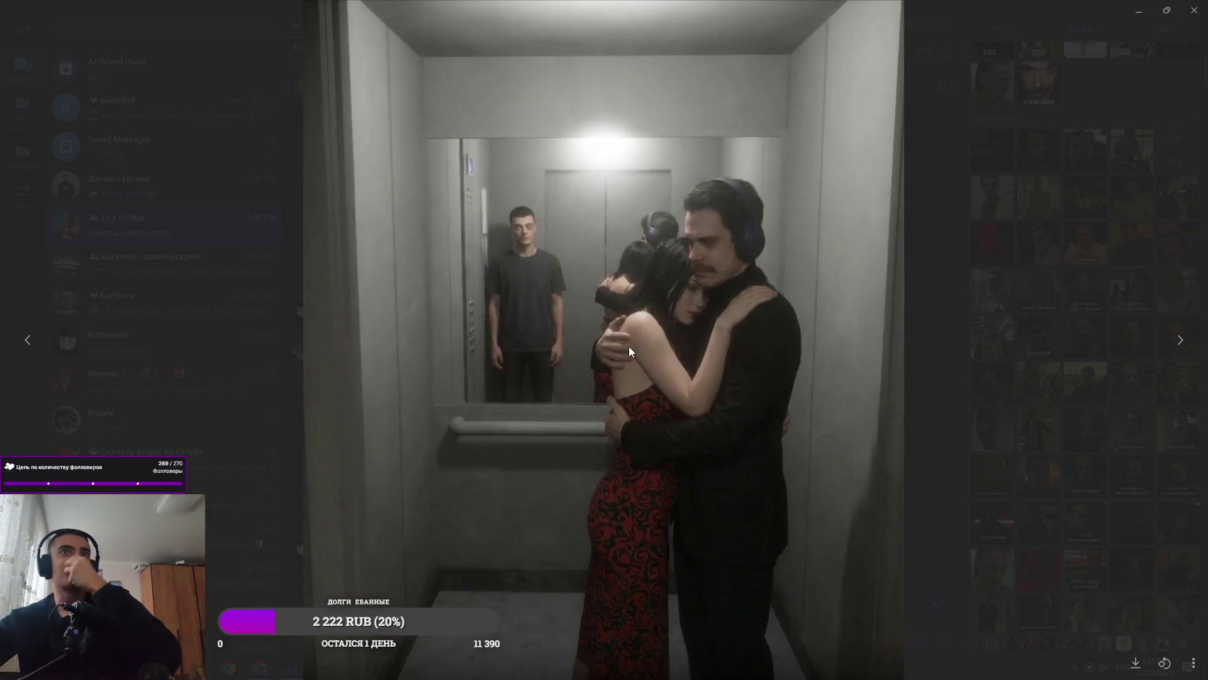
Flip back and forth through the Telegram chat's media, then close the viewer
key("Right")
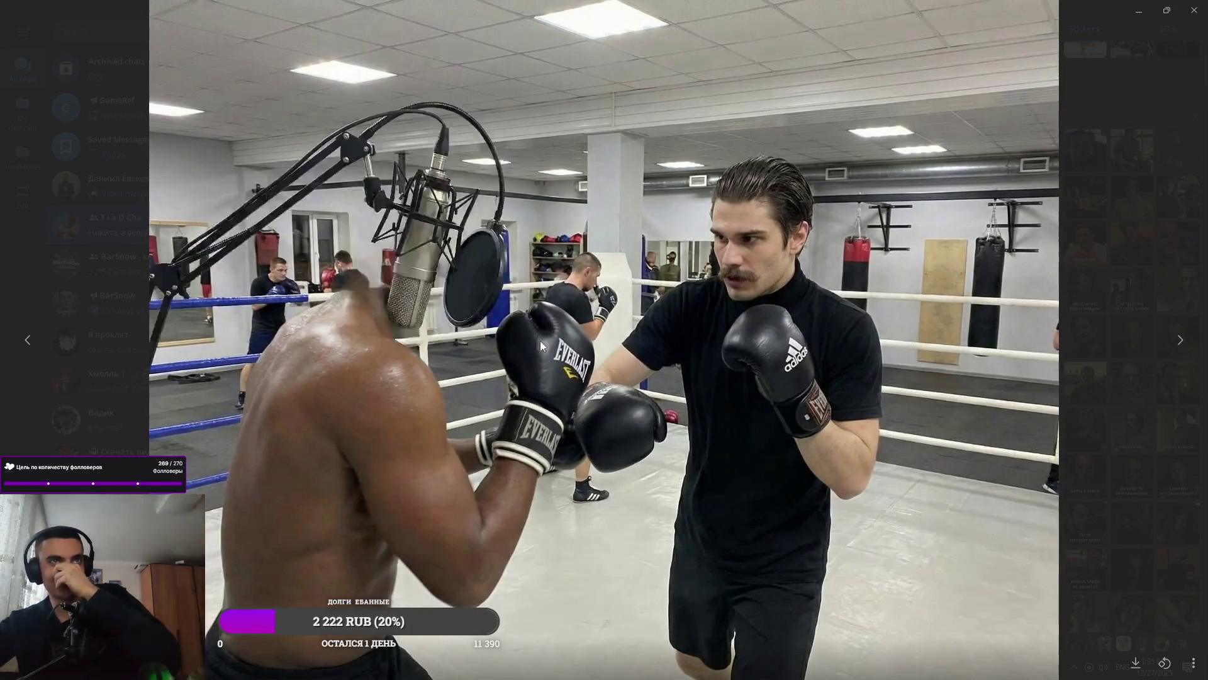
key("Left")
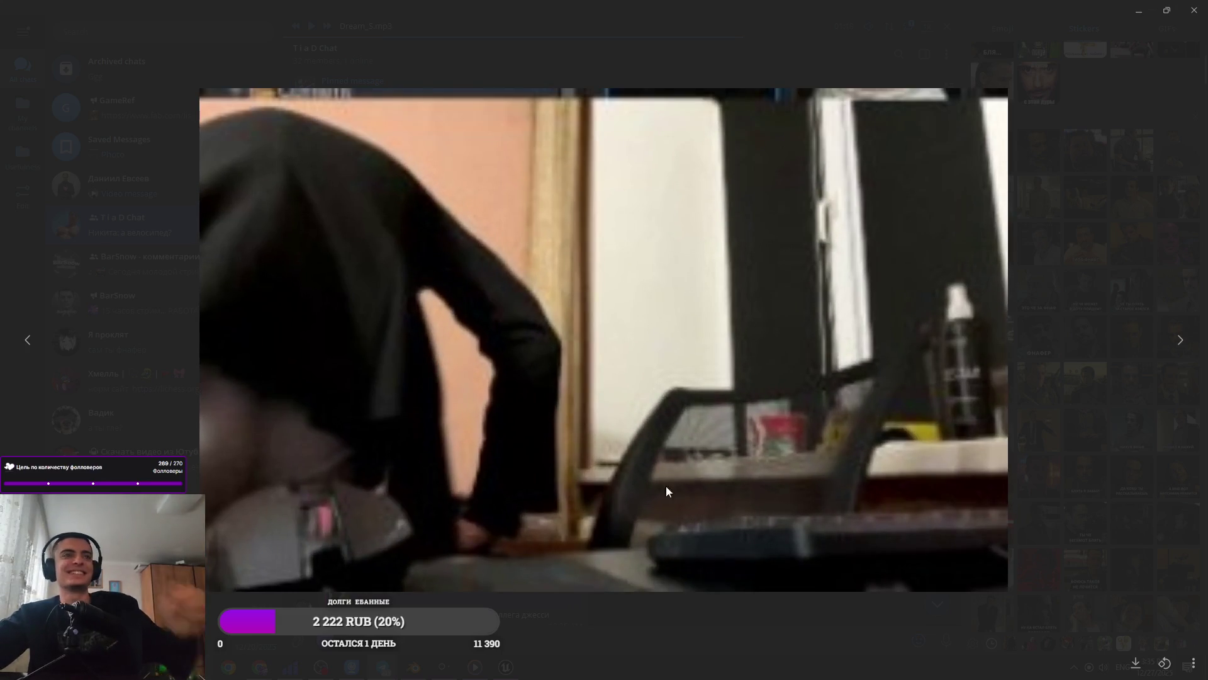
key("Left")
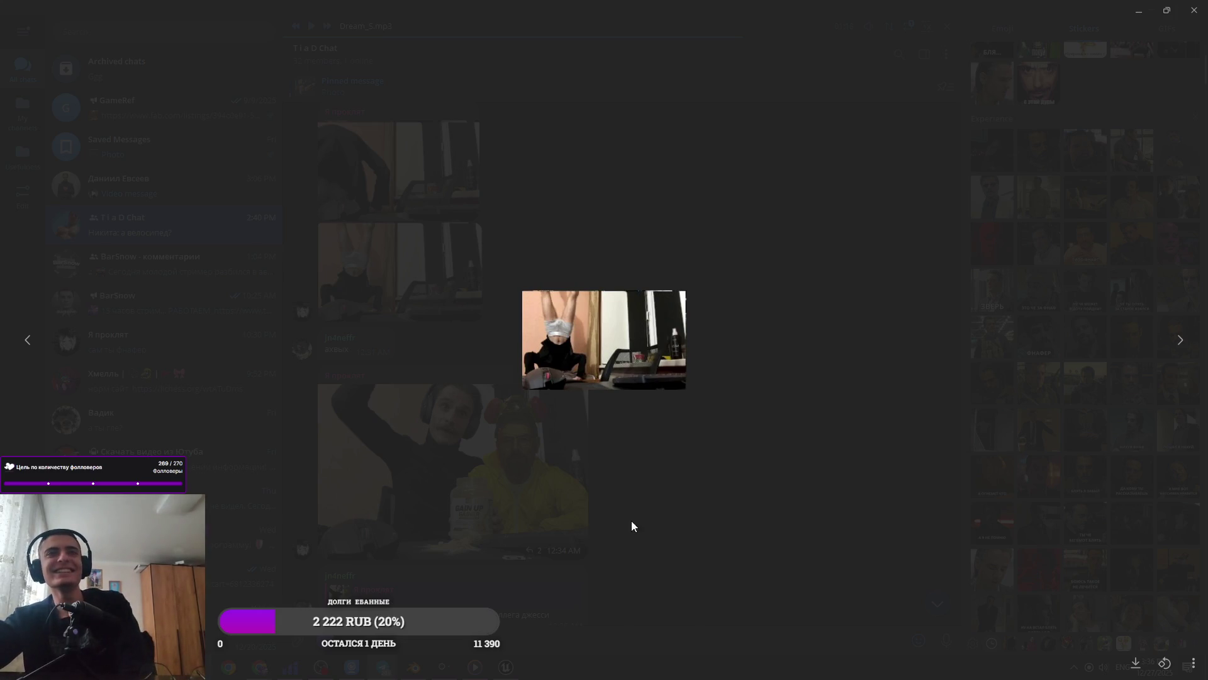
key("Right")
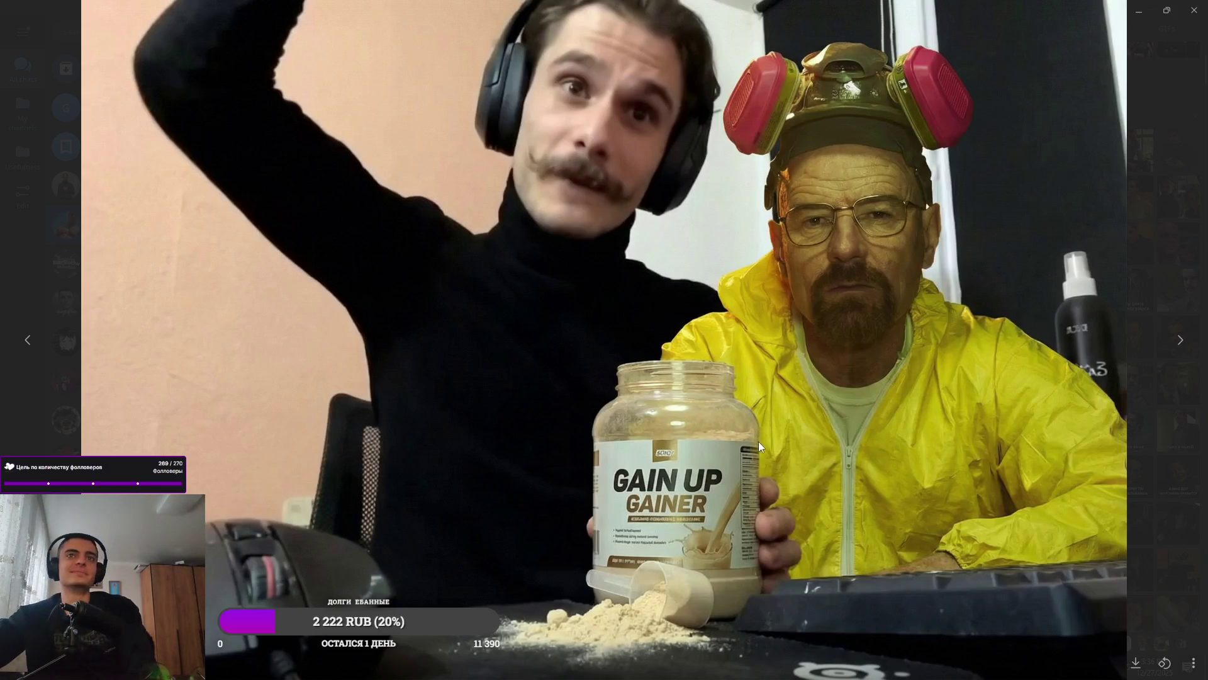
key("Right")
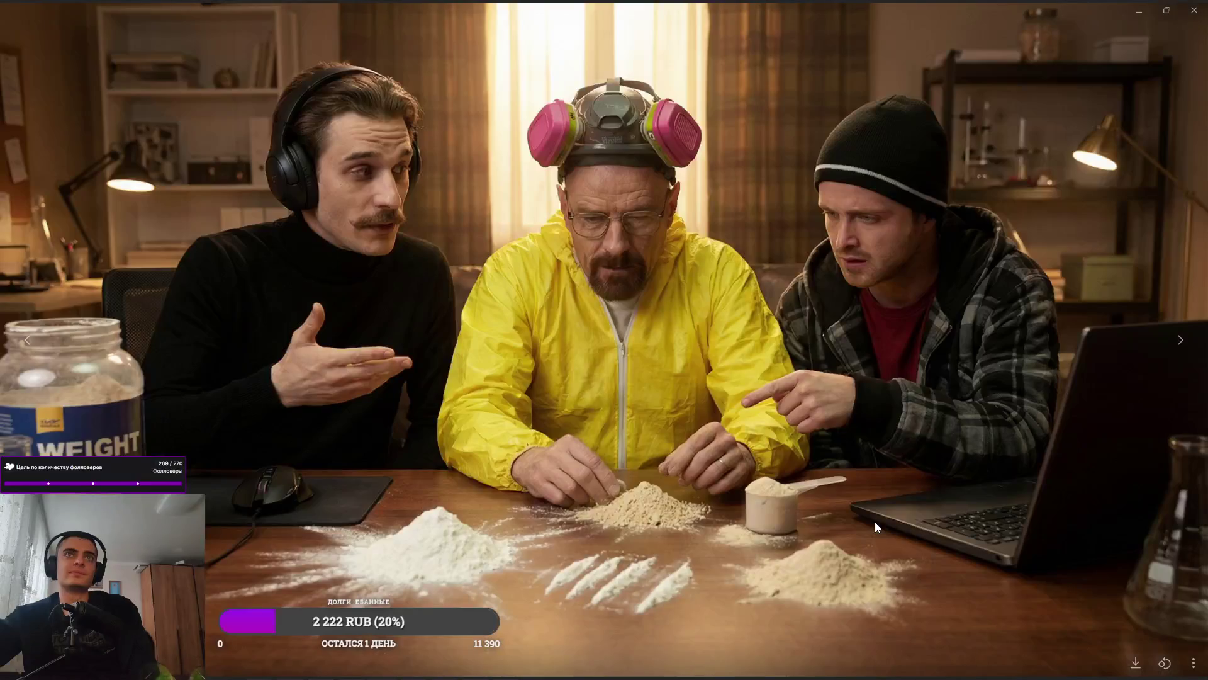
key("Right")
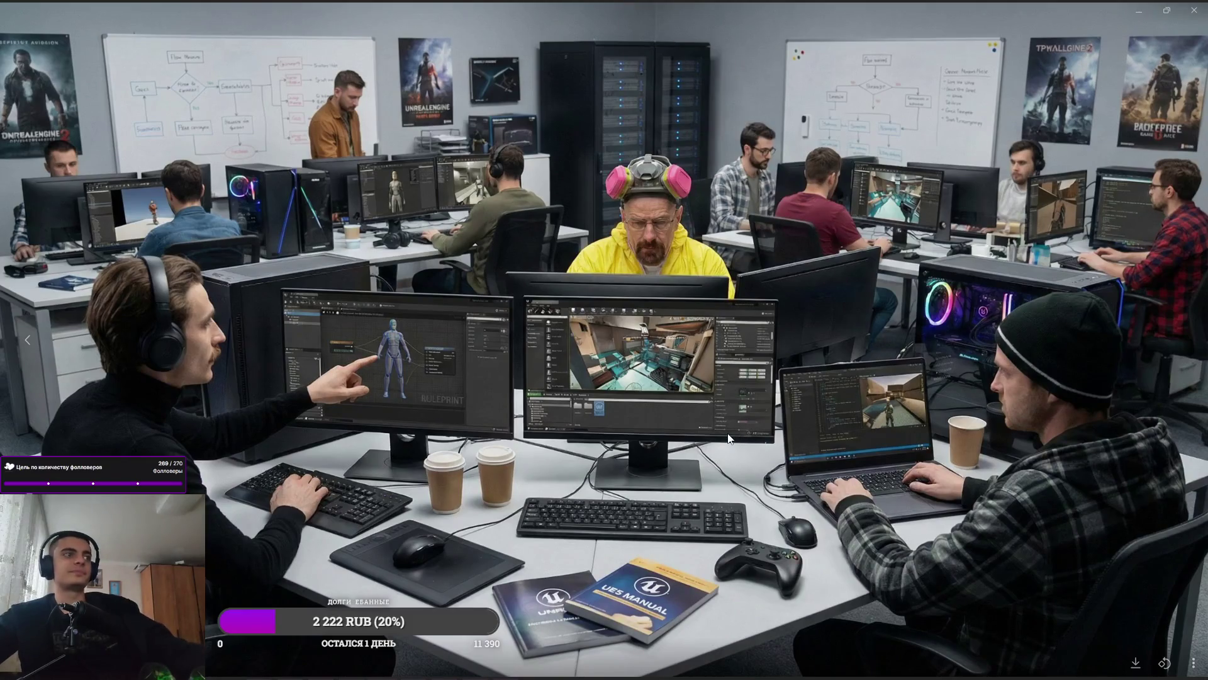
key("Escape")
Open the Medieval Sewer and Military Old Bunker Tunnel Hatch listings in new tabs
key("alt+Tab")
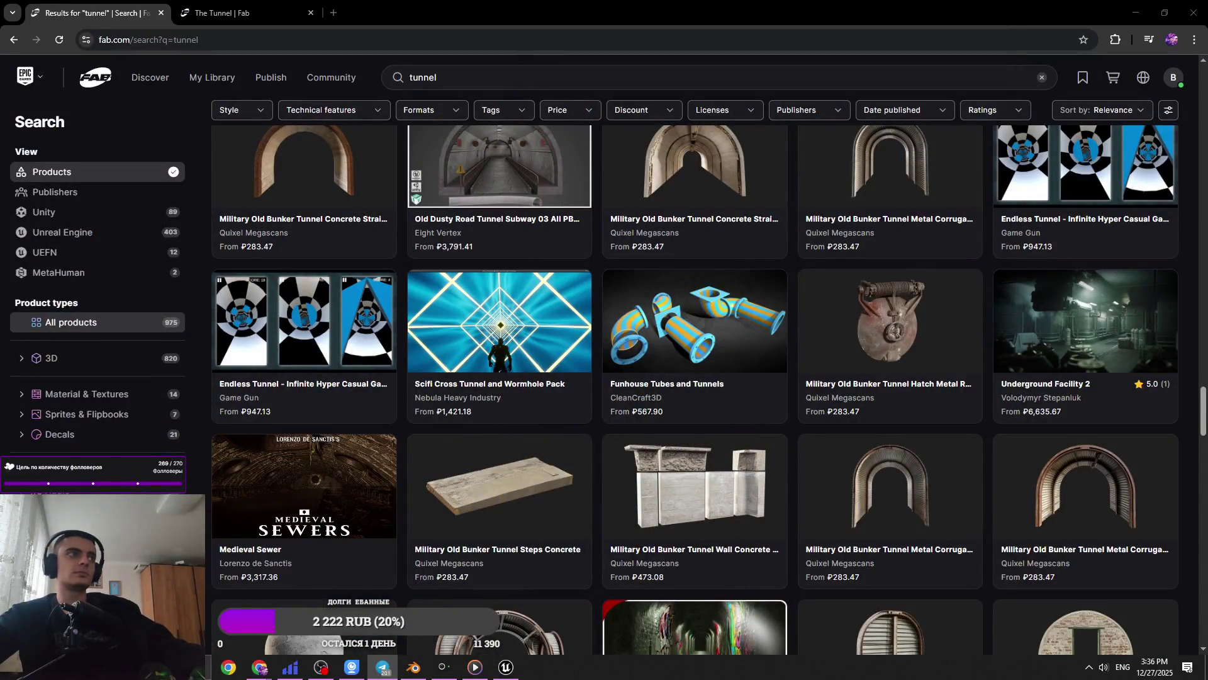
middle_click(344, 500)
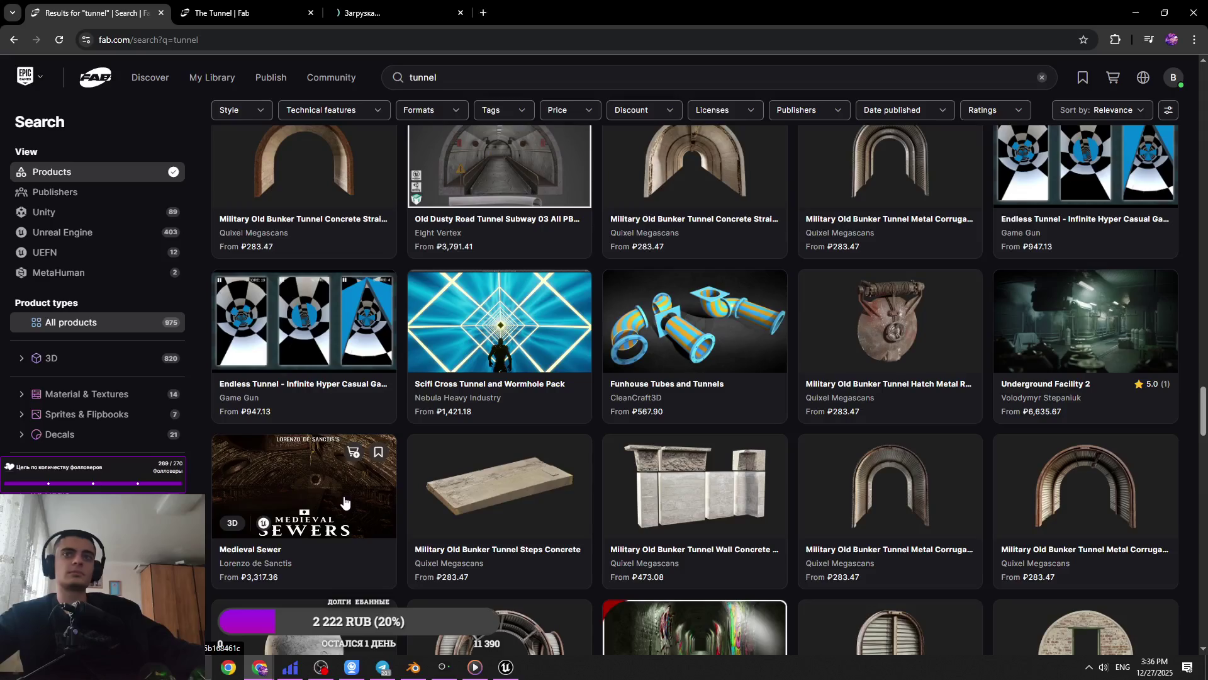
middle_click(886, 327)
scroll(886, 327, "down", 3)
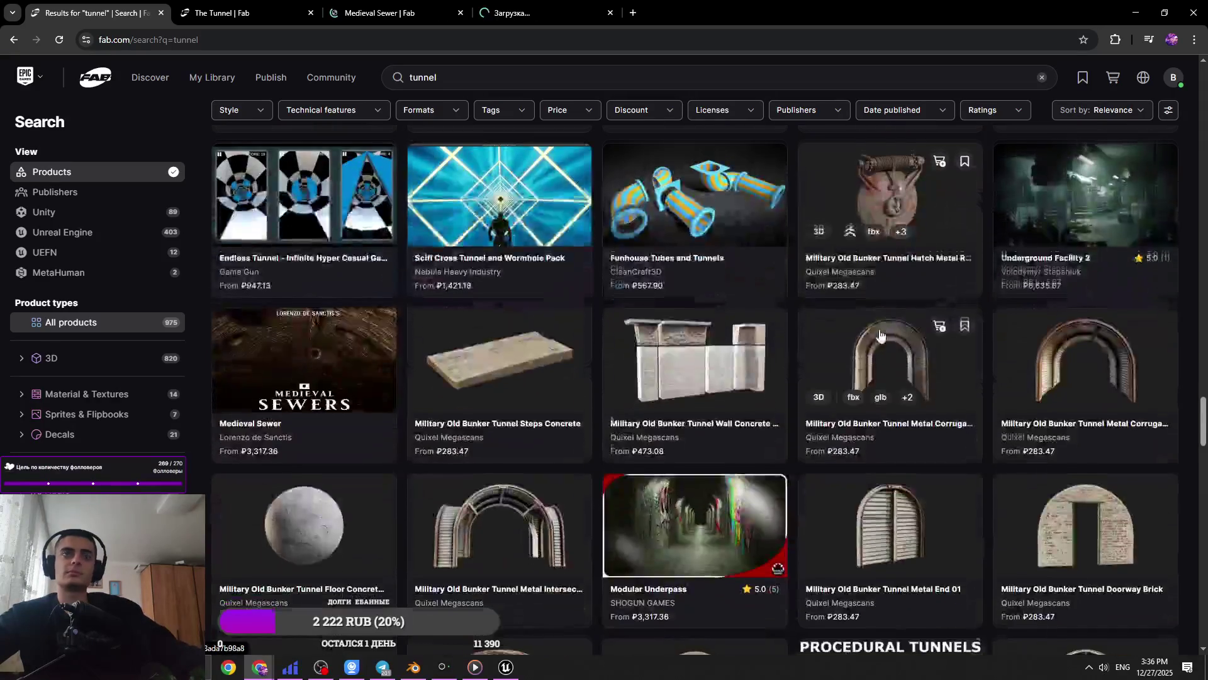
scroll(880, 335, "down", 1)
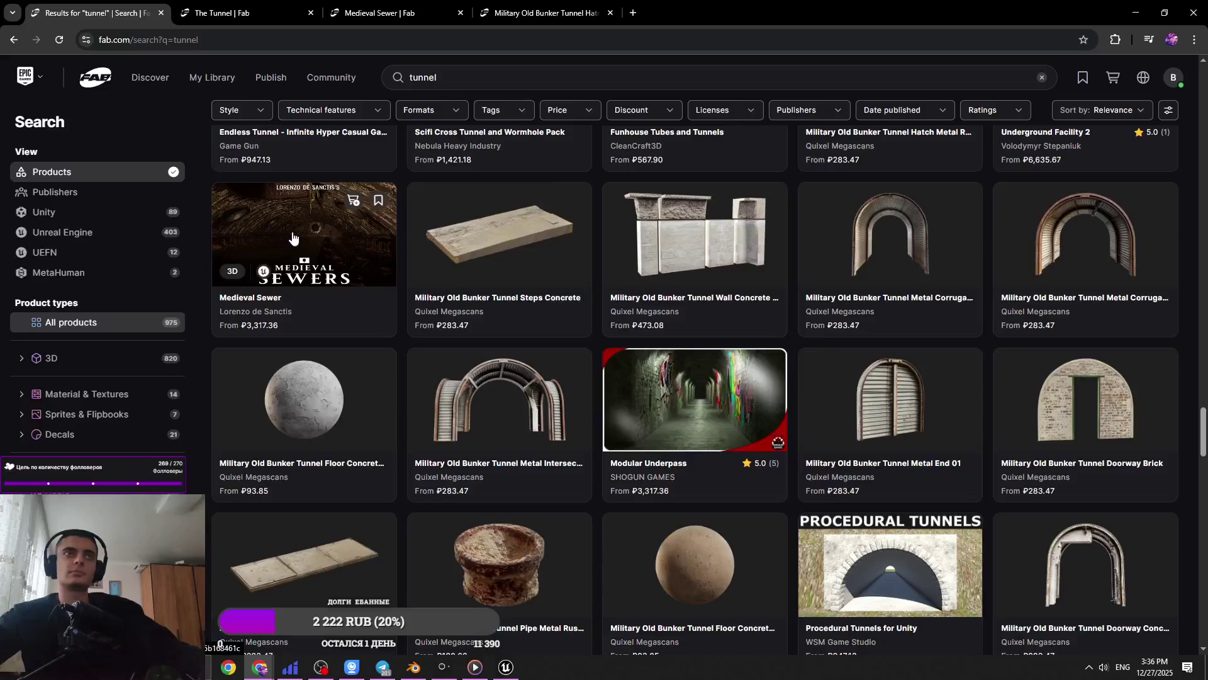
Review the Medieval Sewer listing's gallery images
left_click(356, 5)
left_click(724, 547)
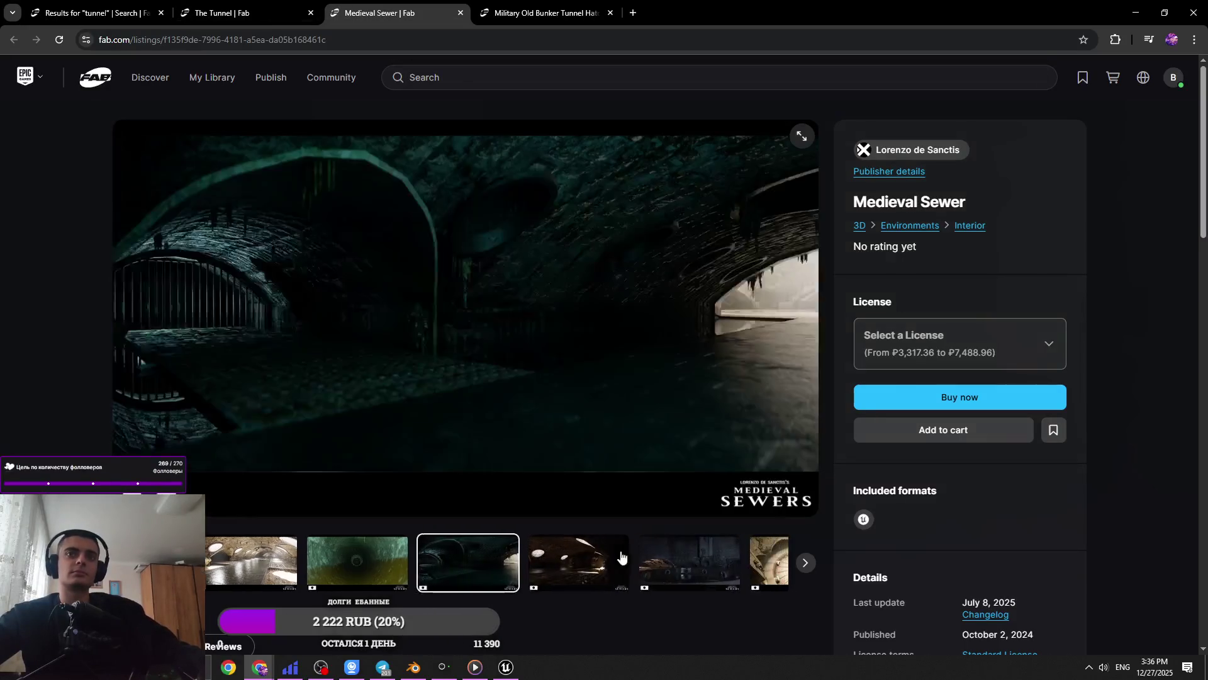
left_click(377, 566)
left_click(359, 566)
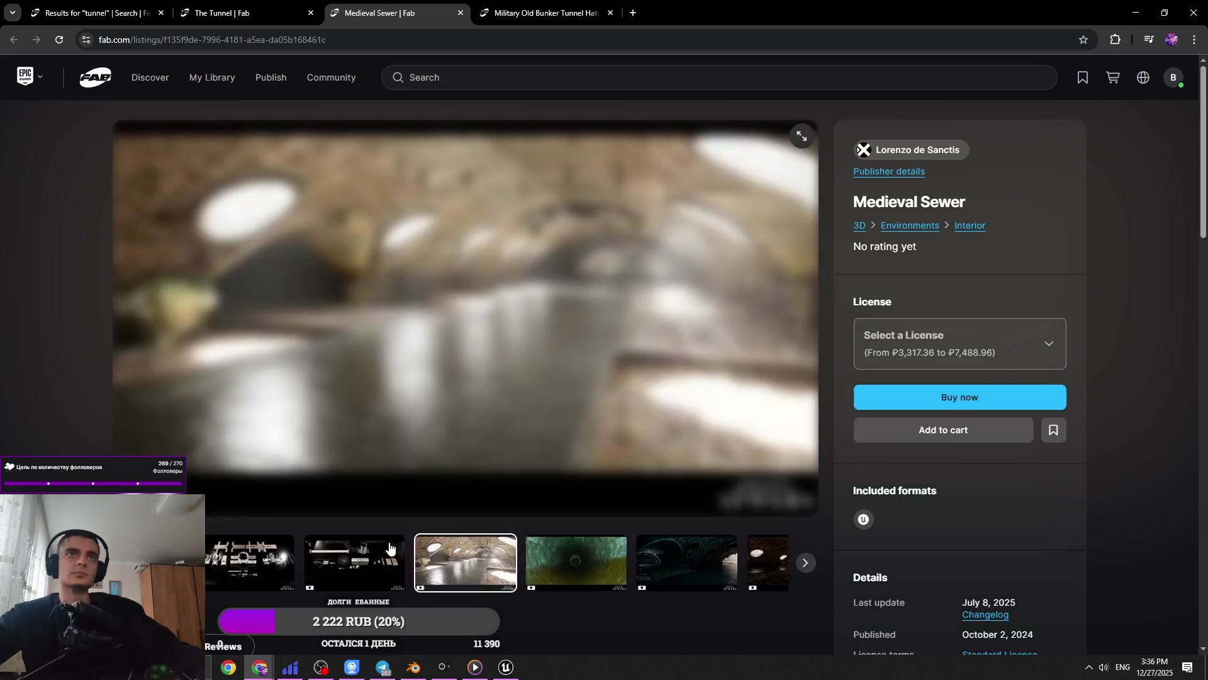
left_click(637, 573)
left_click(637, 568)
Close the Medieval Sewer and The Tunnel tabs
middle_click(357, 5)
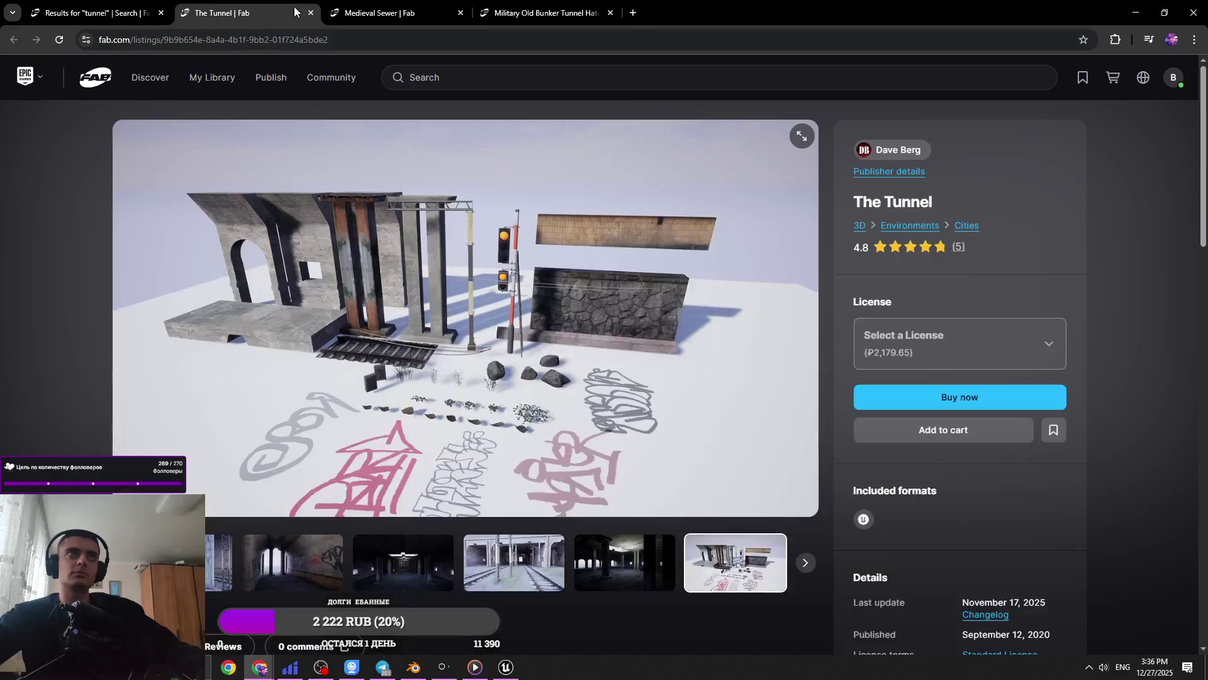
middle_click(252, 13)
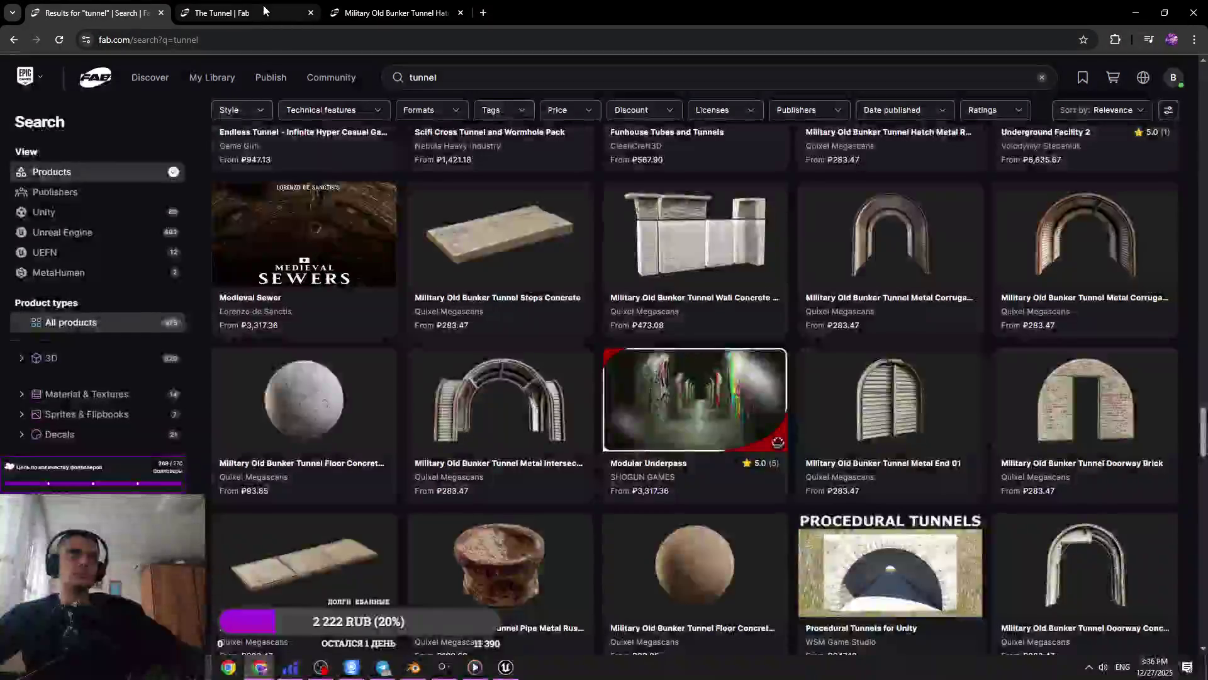
scroll(669, 432, "down", 3)
Scroll the tunnel results and open Abandoned Sewer in a new tab
scroll(679, 423, "down", 4)
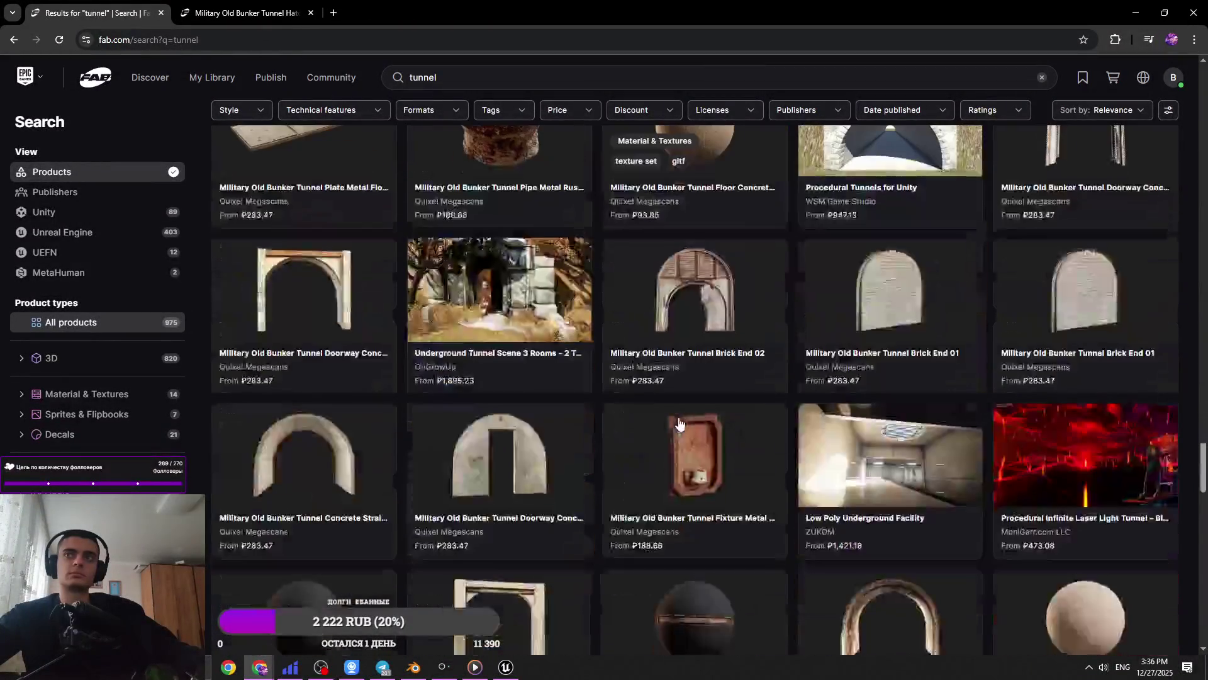
scroll(679, 423, "down", 3)
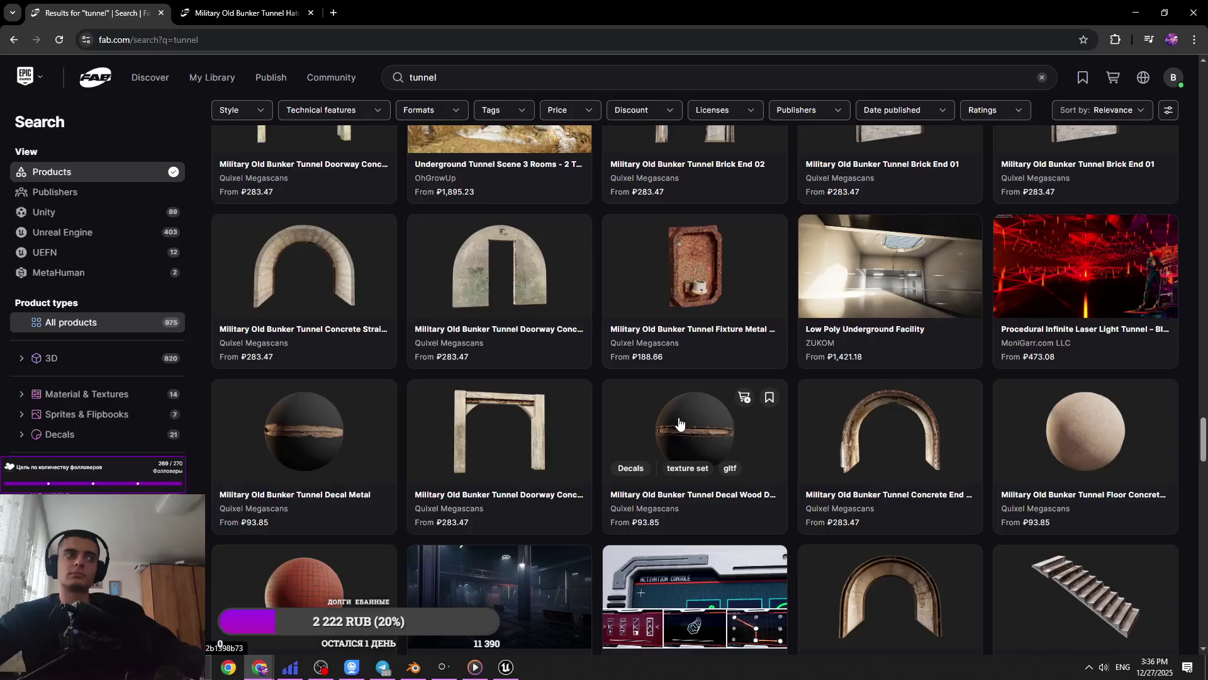
scroll(679, 423, "down", 1)
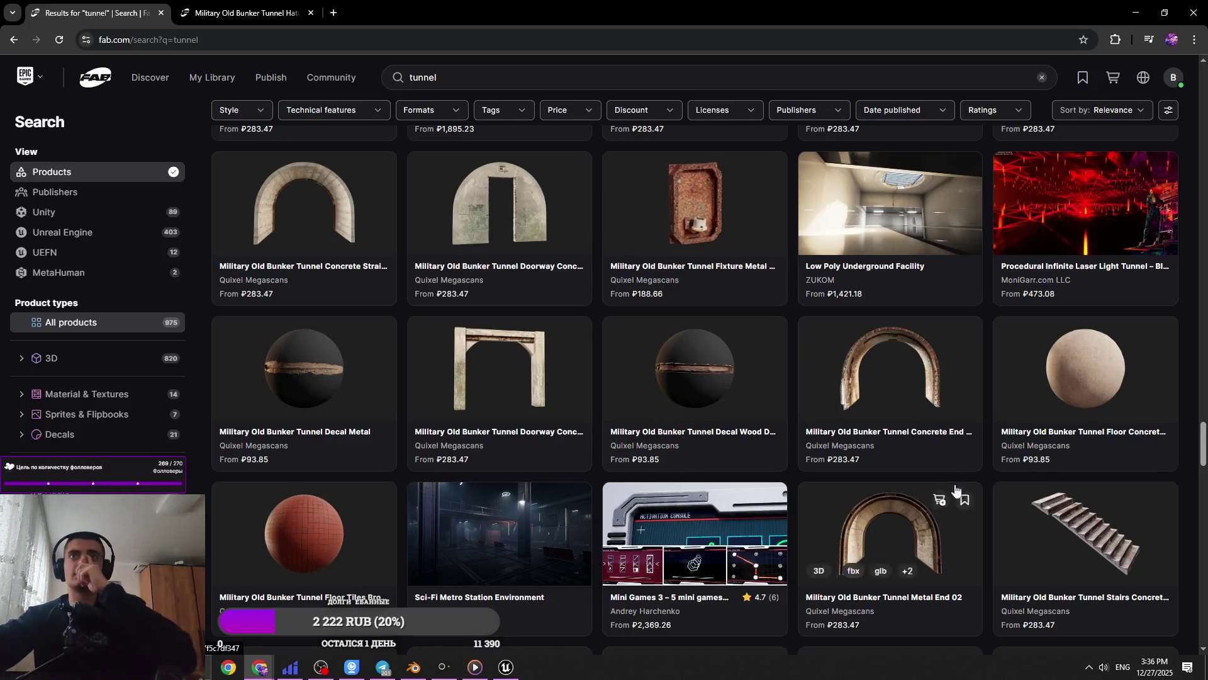
scroll(968, 453, "down", 7)
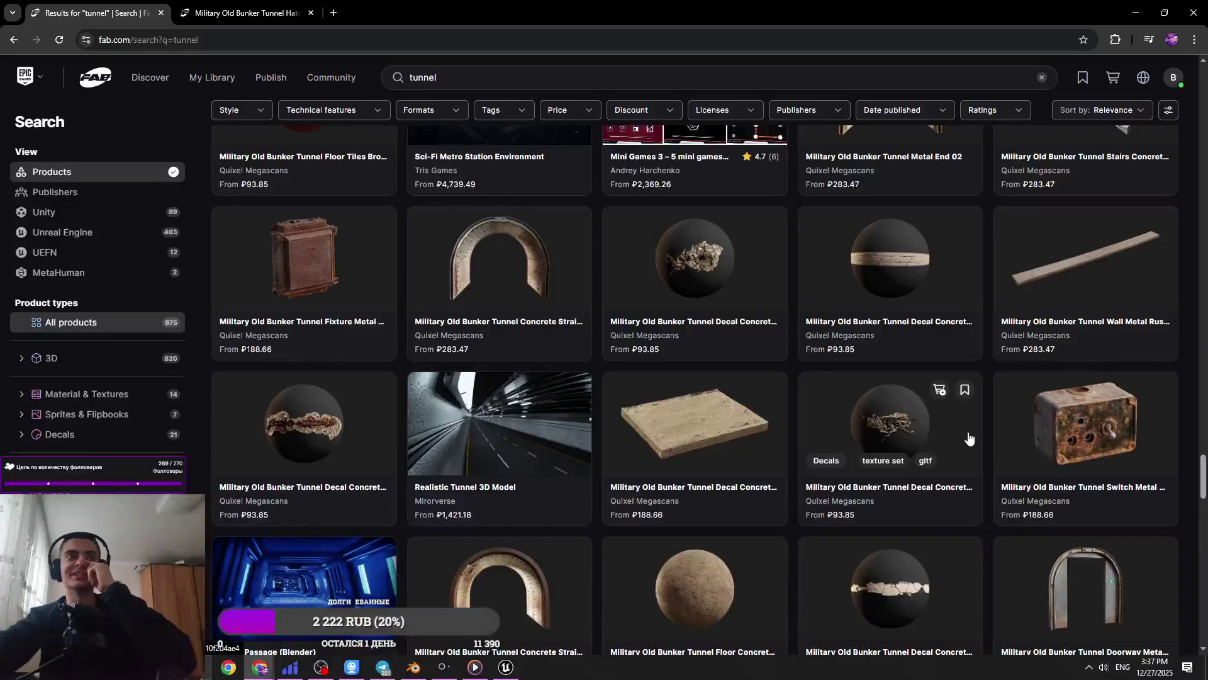
scroll(969, 440, "down", 5)
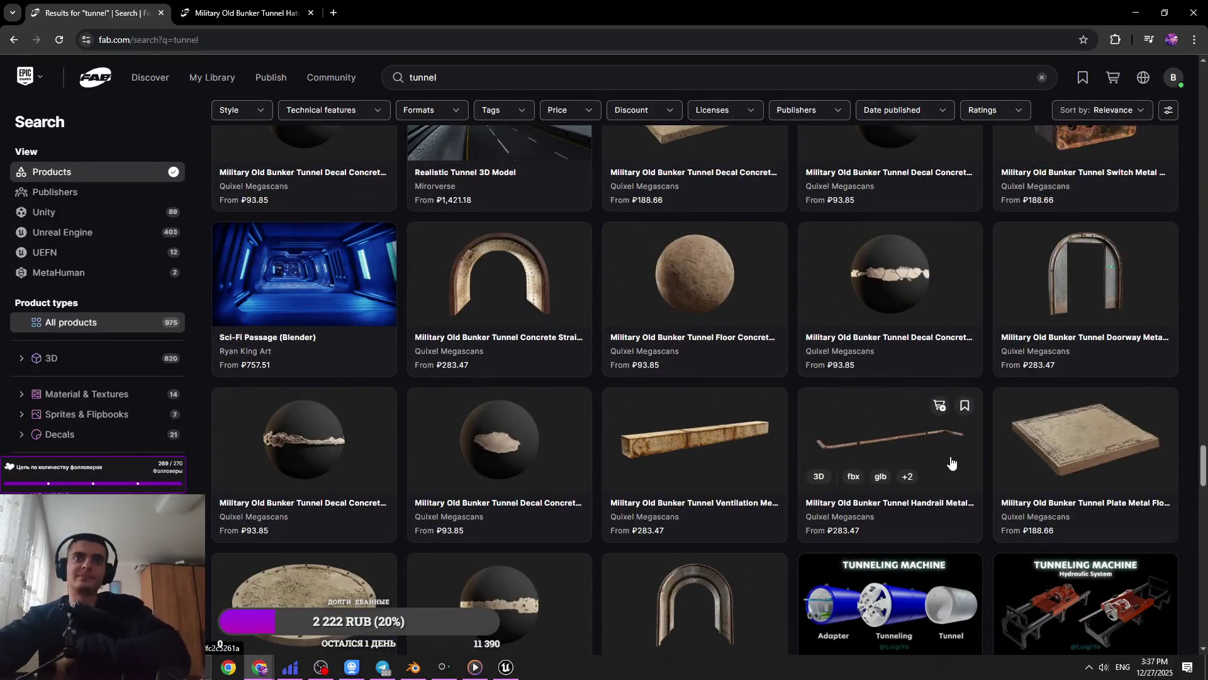
scroll(932, 497, "down", 4)
scroll(903, 538, "down", 5)
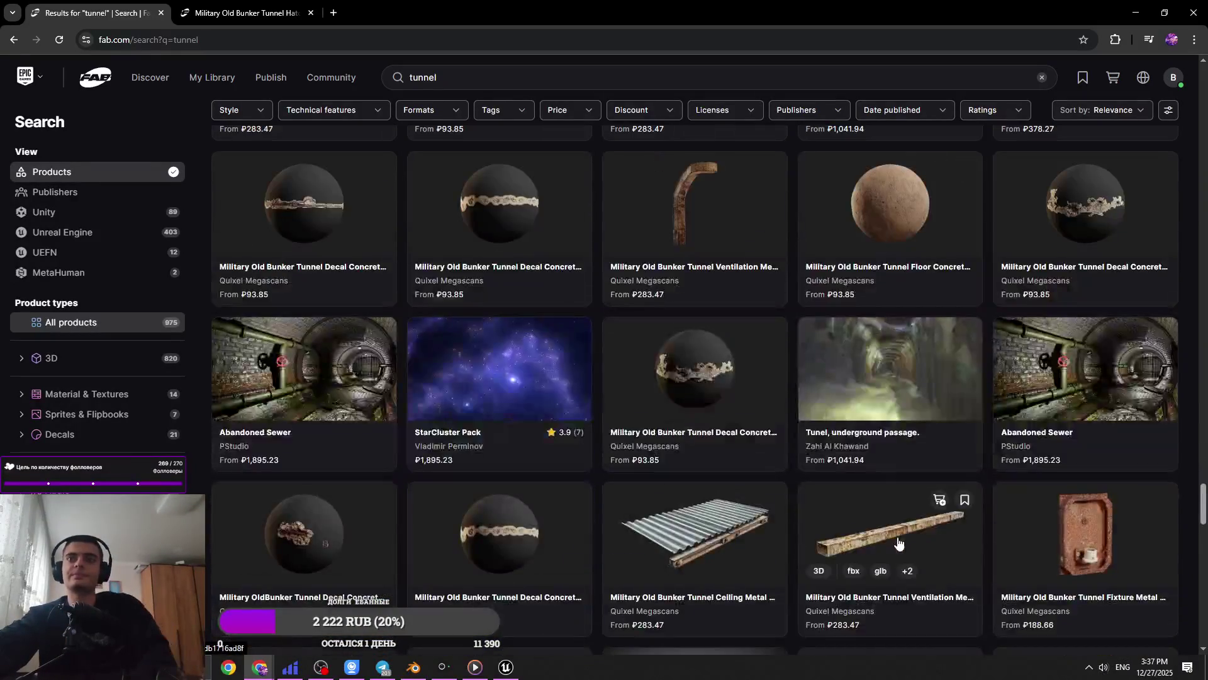
middle_click(1052, 333)
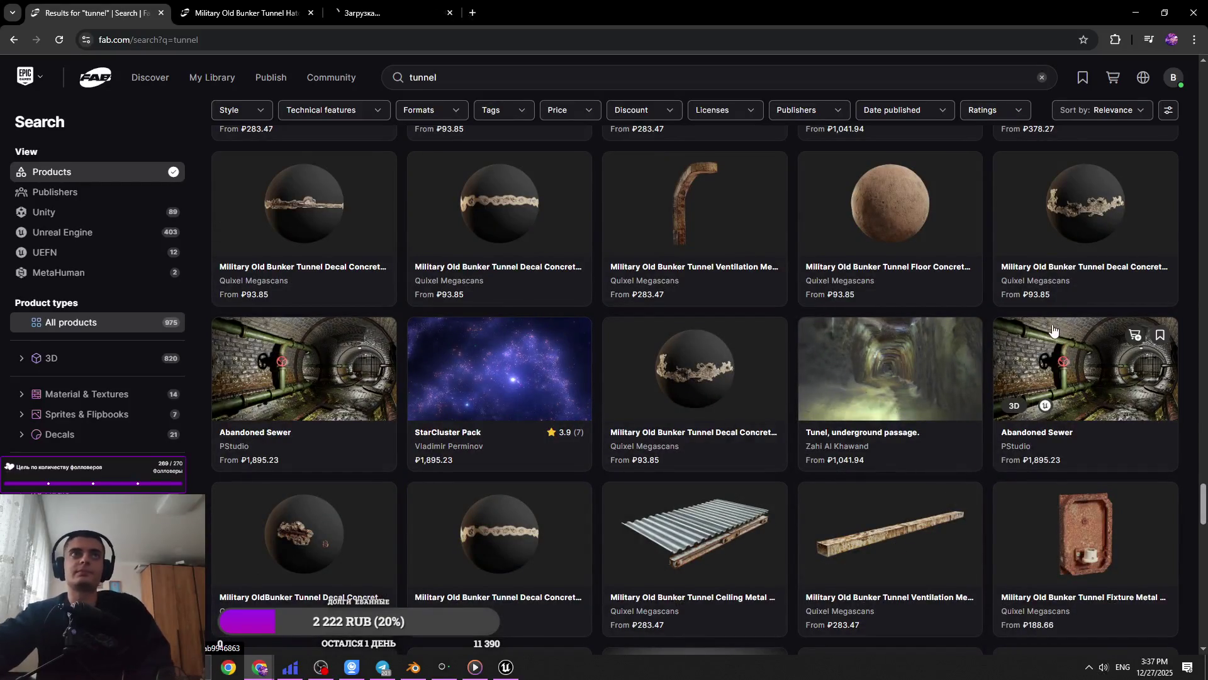
Scroll further down the results and open Dungeon Sewer in a new tab
scroll(853, 304, "down", 4)
scroll(854, 304, "down", 5)
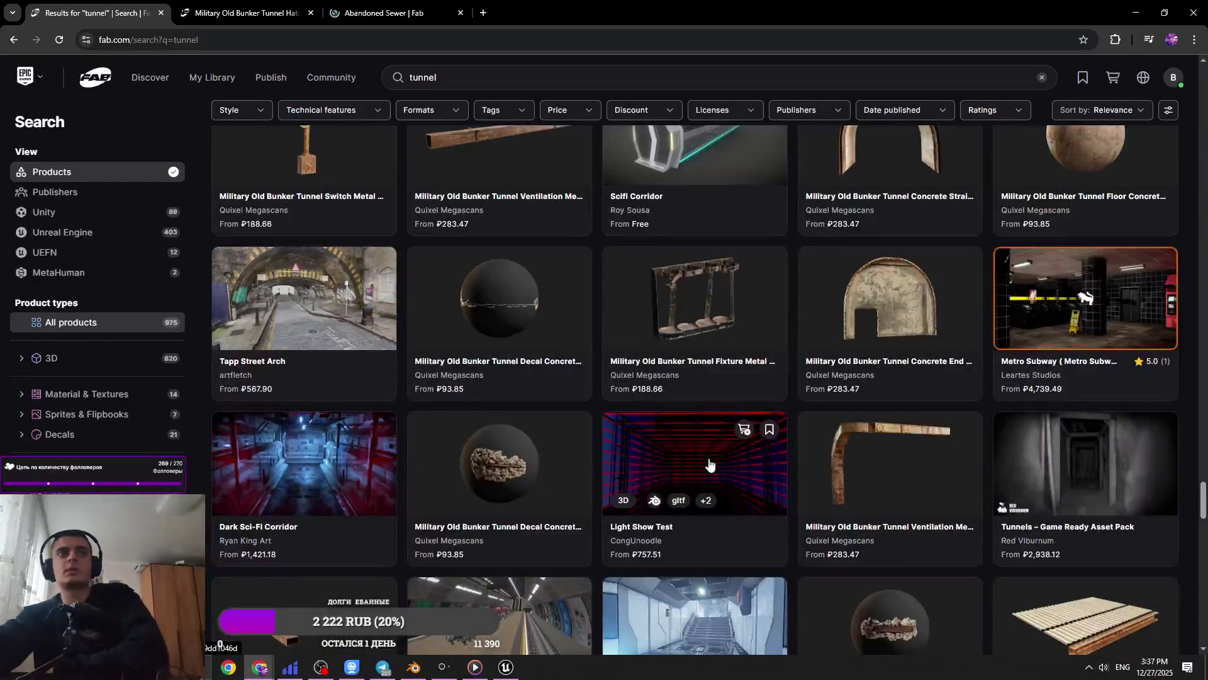
scroll(709, 464, "down", 2)
scroll(709, 465, "down", 3)
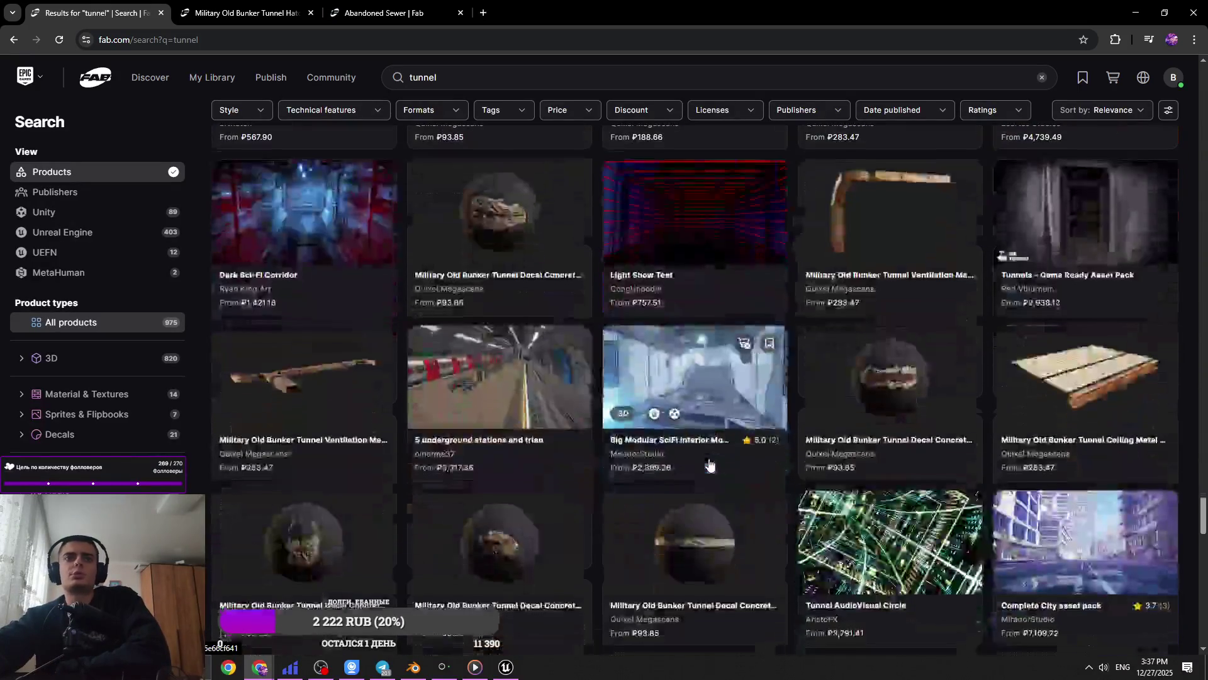
scroll(709, 464, "down", 3)
scroll(717, 466, "down", 1)
scroll(717, 466, "up", 1)
scroll(717, 466, "down", 3)
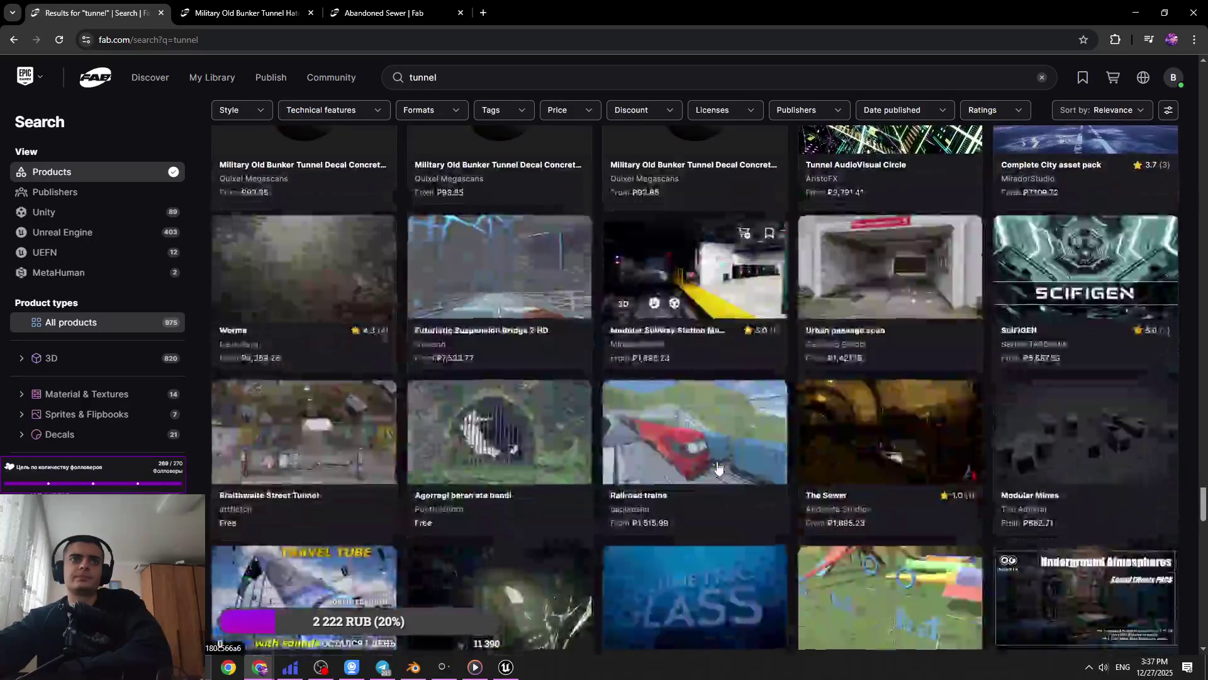
mouse_move(717, 467)
scroll(717, 467, "down", 5)
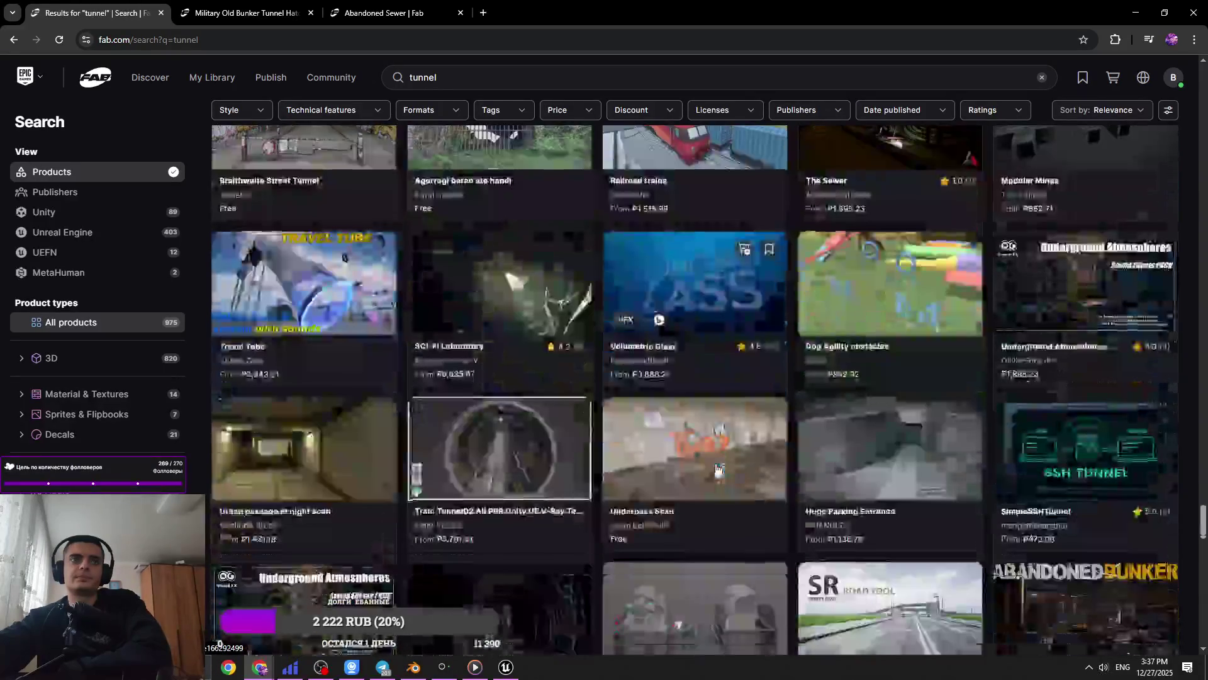
scroll(478, 282, "down", 4)
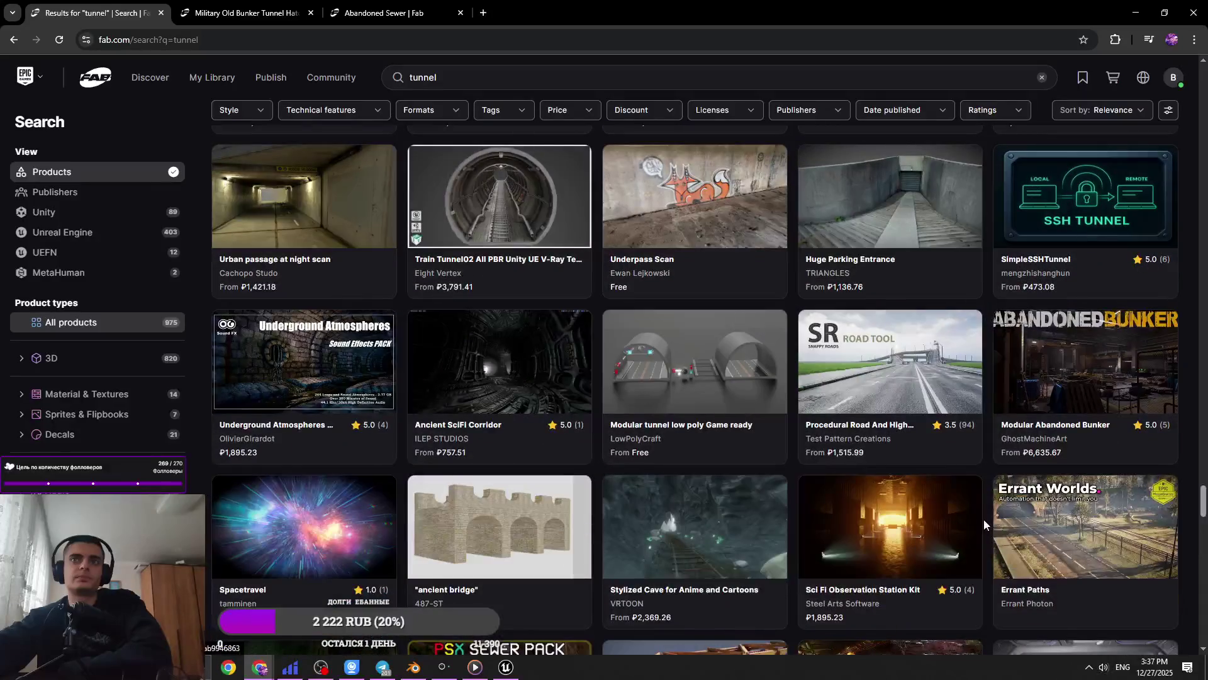
scroll(981, 516, "down", 3)
scroll(959, 499, "down", 6)
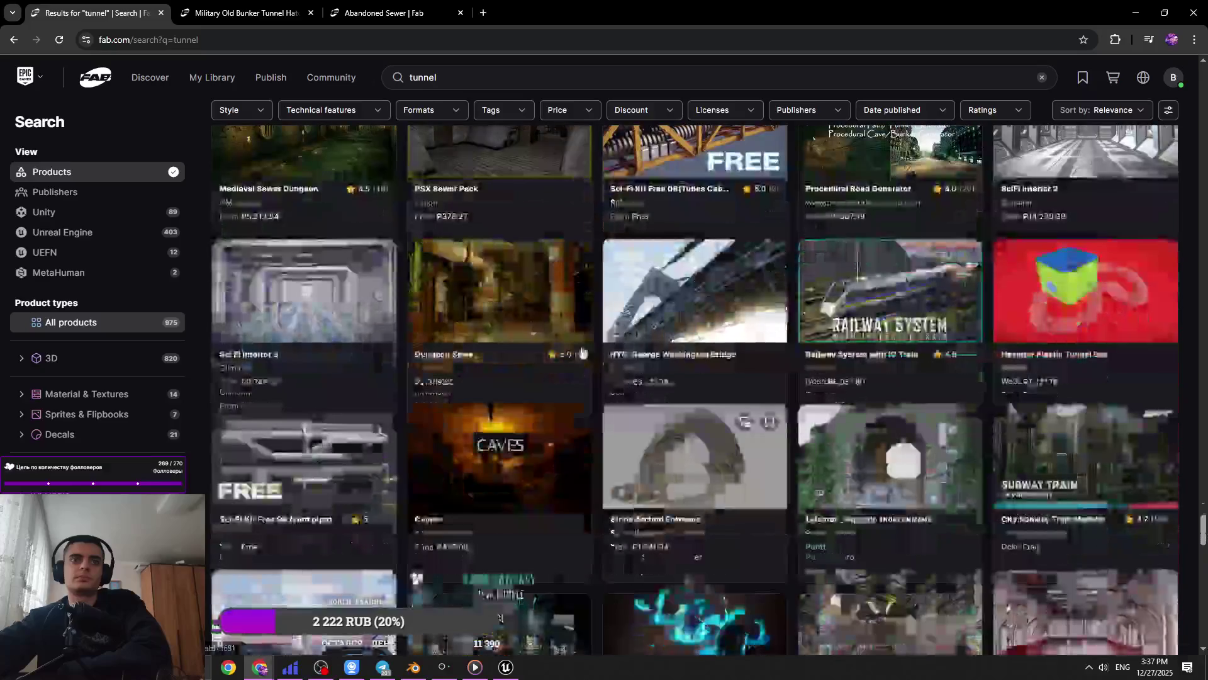
middle_click(547, 313)
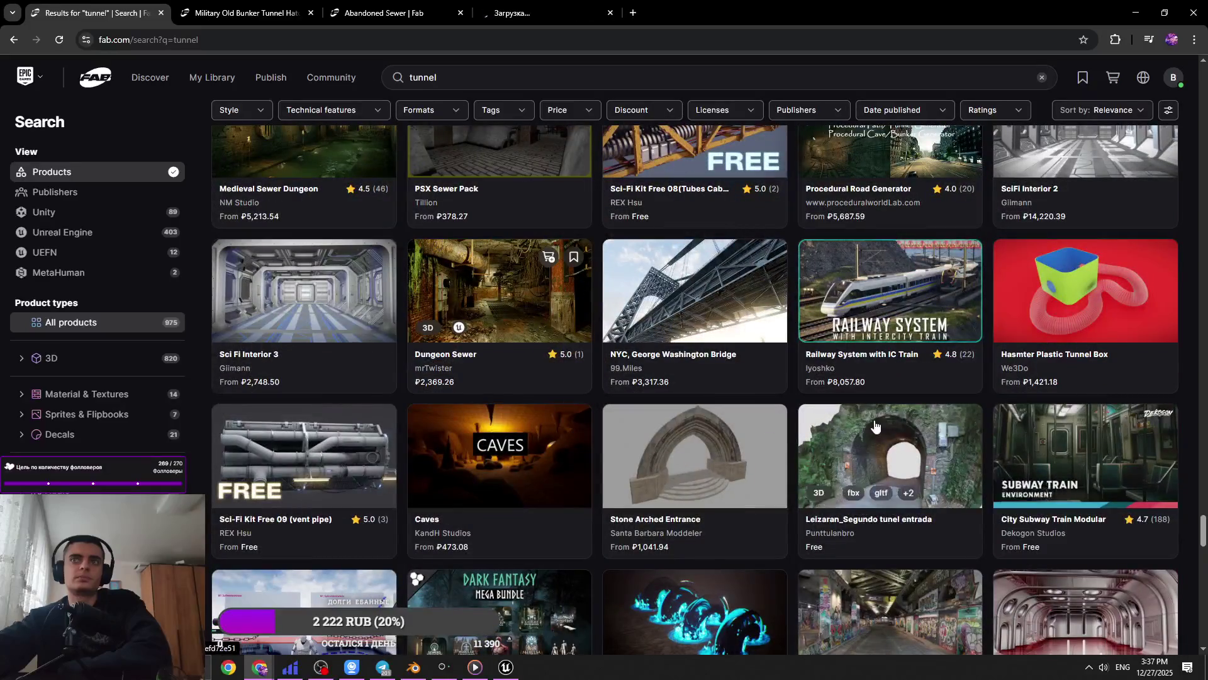
Switch to the Military Old Bunker Tunnel Hatch listing tab
scroll(851, 420, "down", 3)
scroll(851, 420, "down", 3)
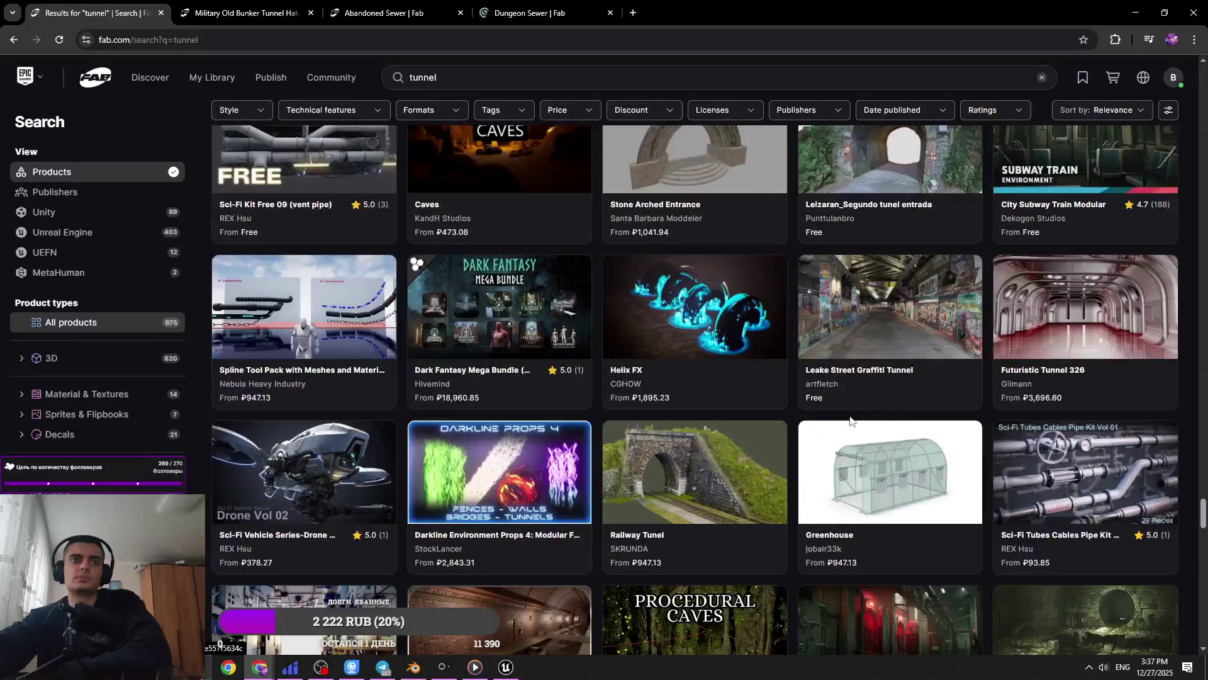
scroll(851, 420, "down", 2)
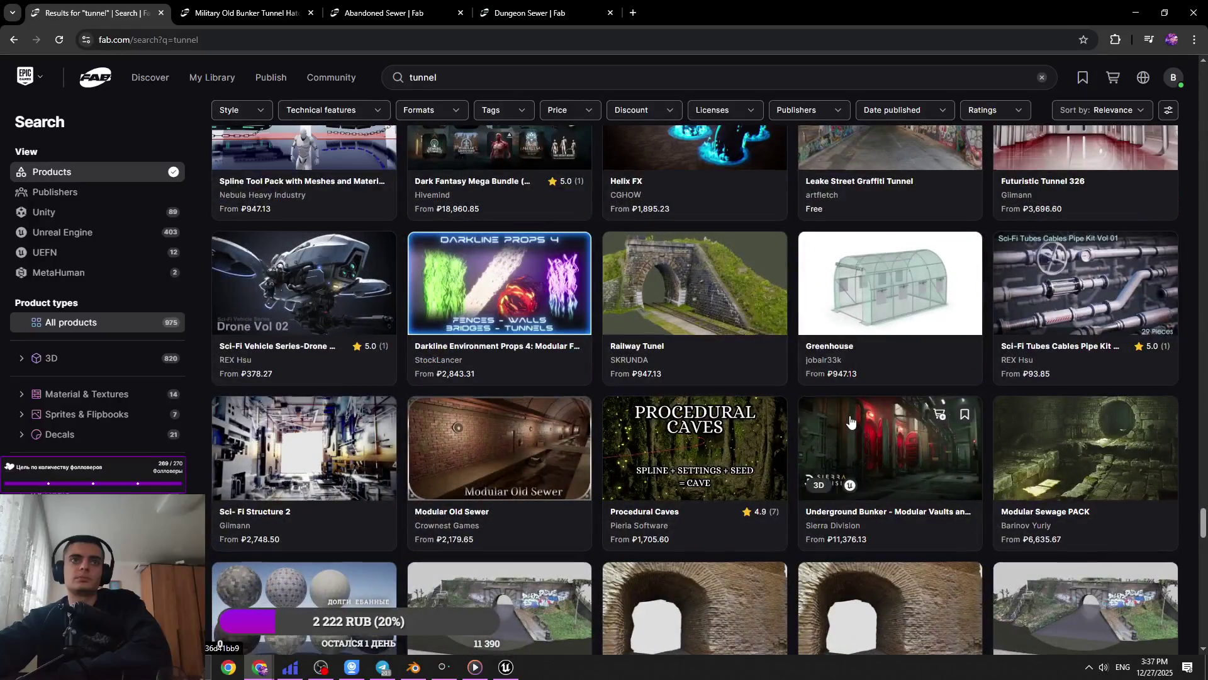
scroll(851, 420, "down", 4)
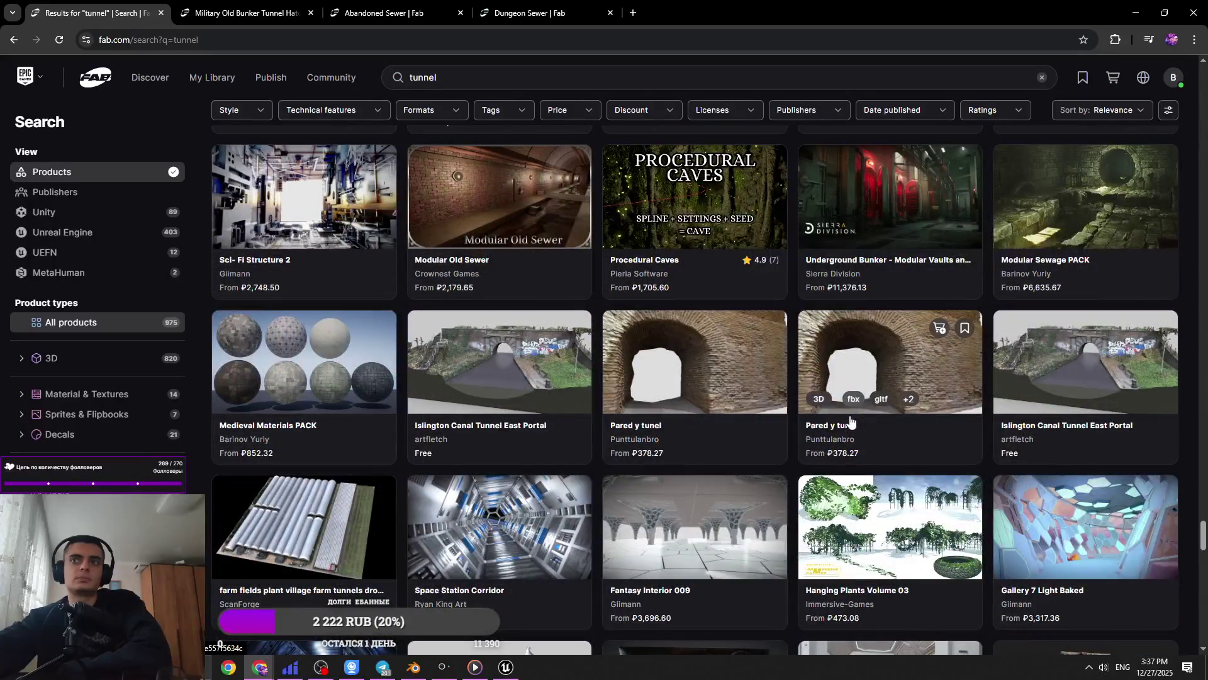
scroll(851, 420, "down", 3)
left_click(246, 13)
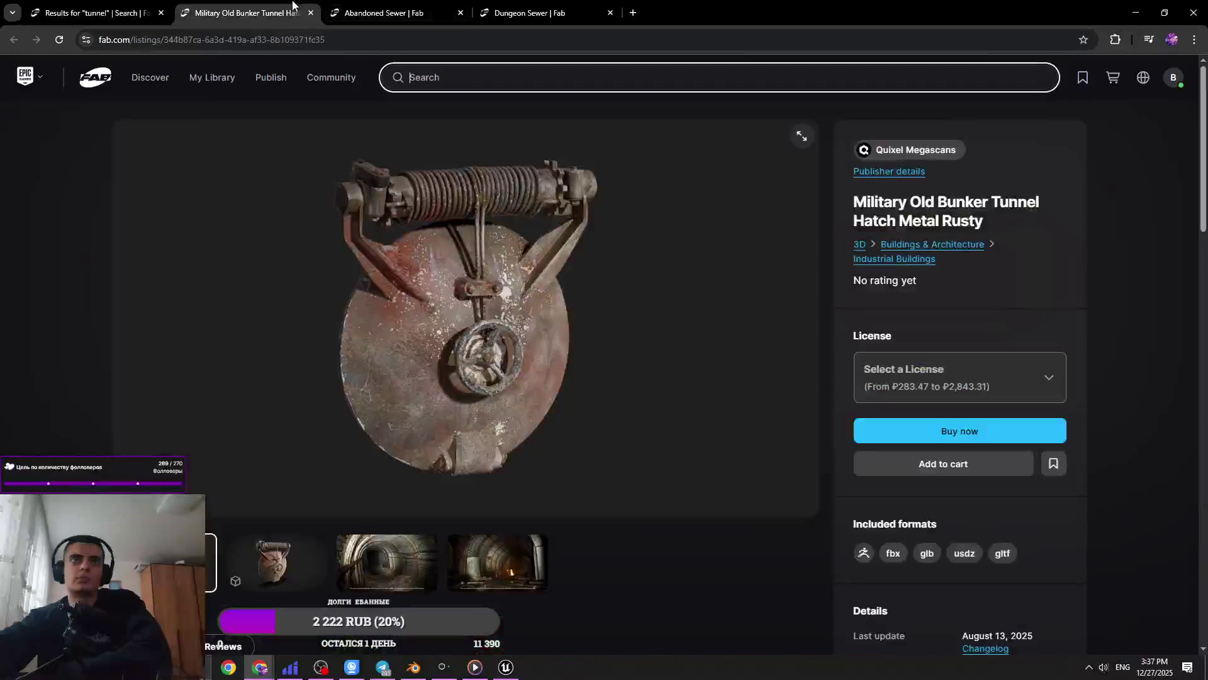
Review the bunker hatch and Abandoned Sewer galleries, closing each listing
left_click(323, 584)
left_click(377, 569)
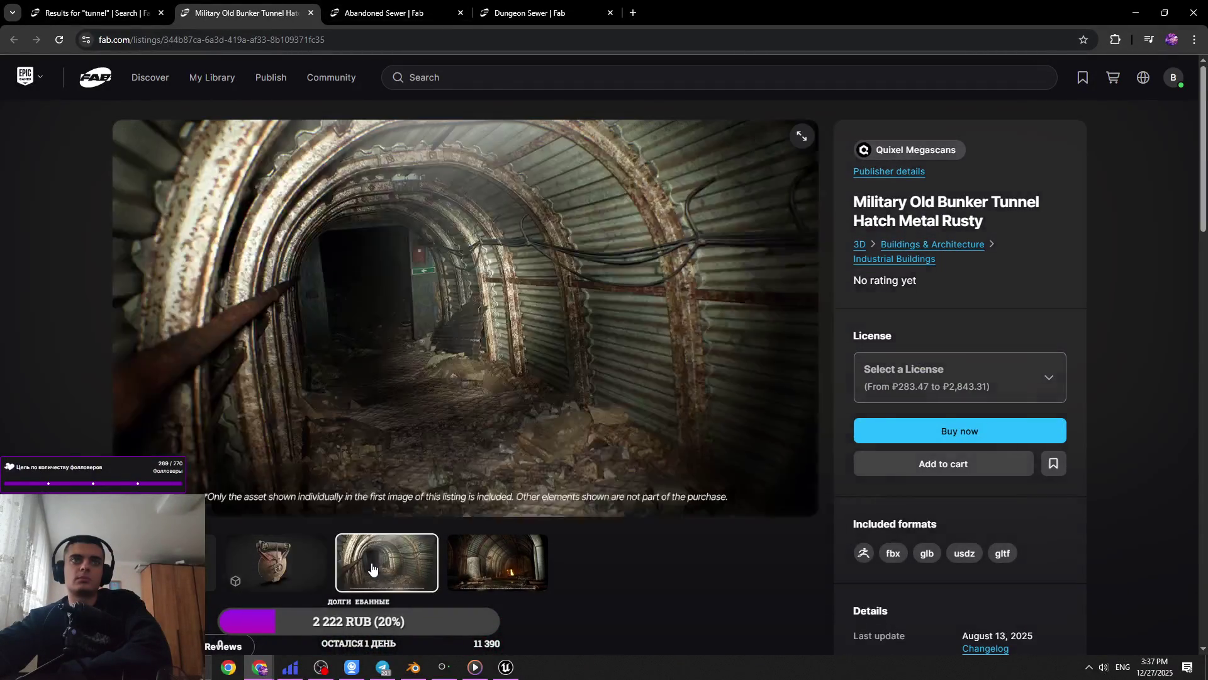
left_click(461, 577)
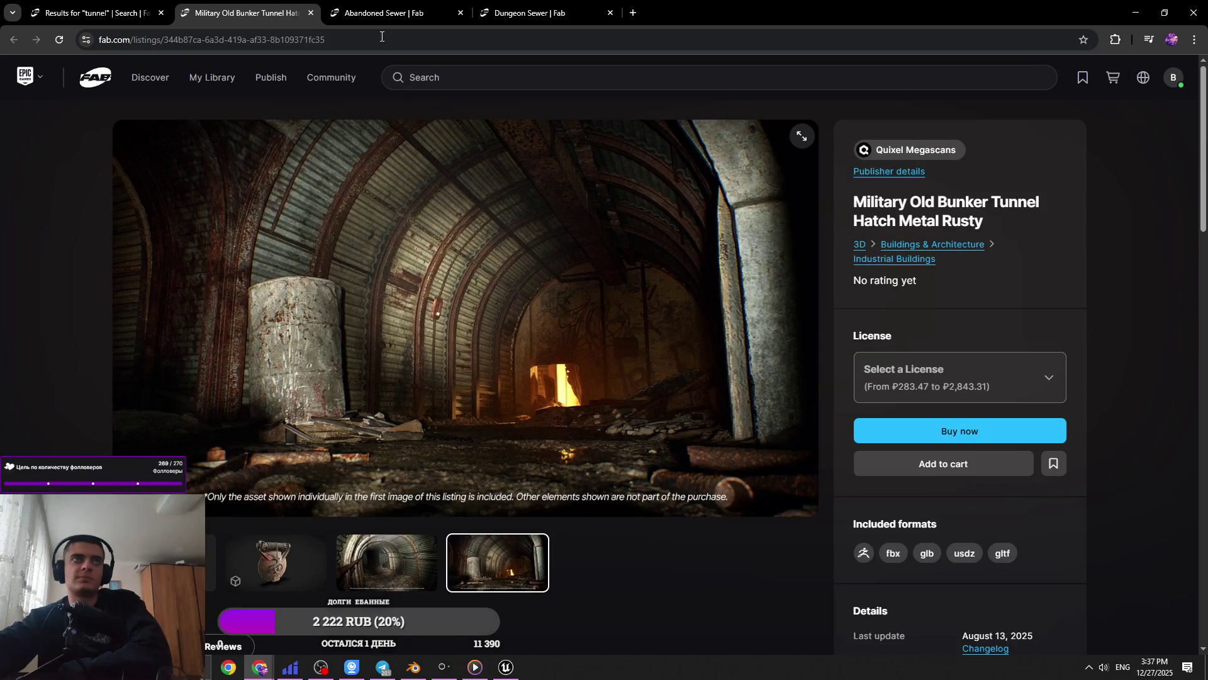
left_click(311, 12)
left_click(378, 554)
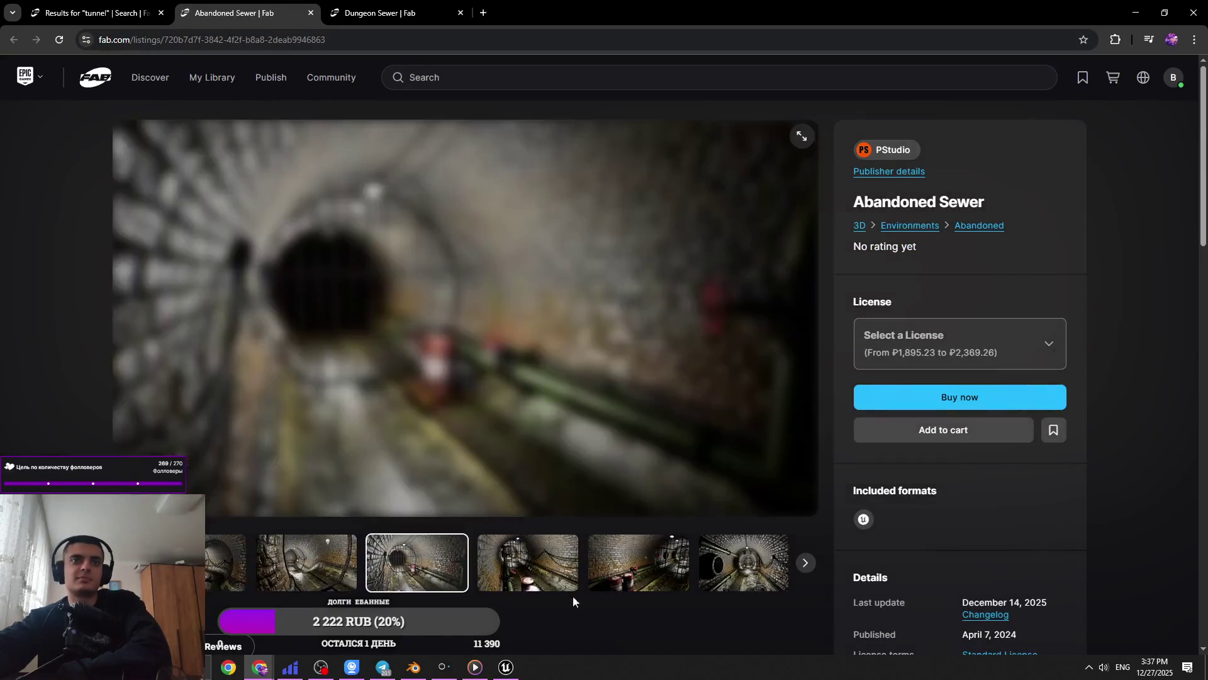
key("ctrl+w")
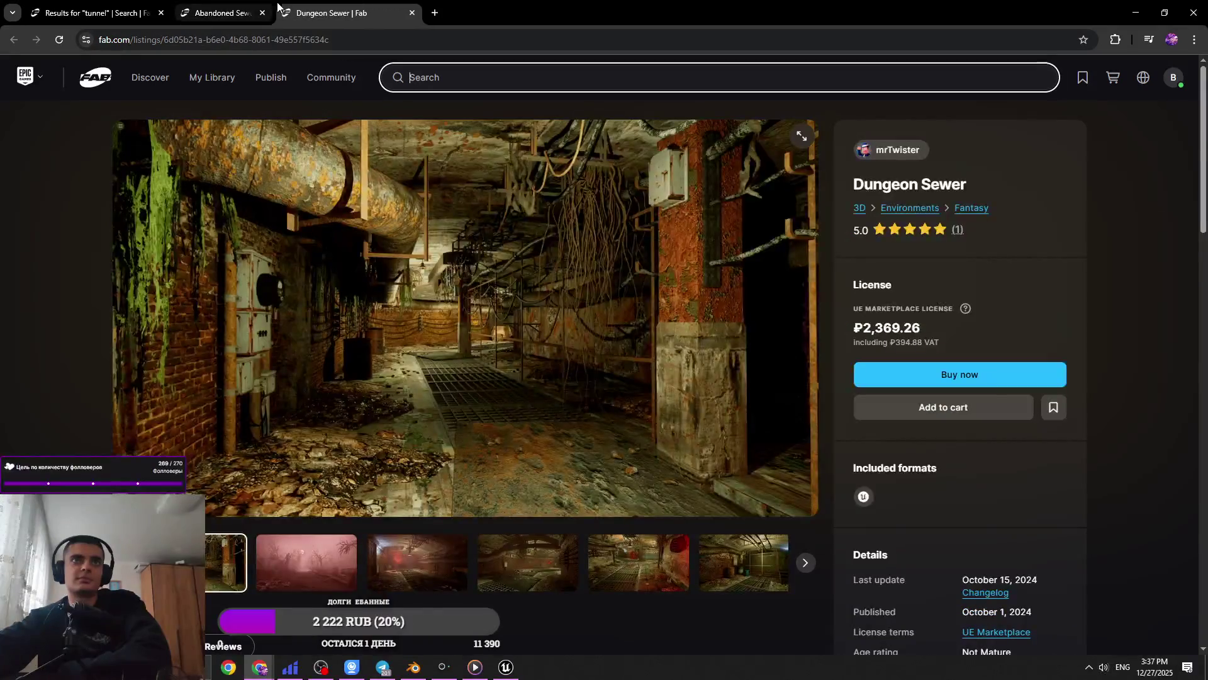
Step through the Dungeon Sewer gallery images, then close that listing
left_click(451, 578)
left_click(522, 578)
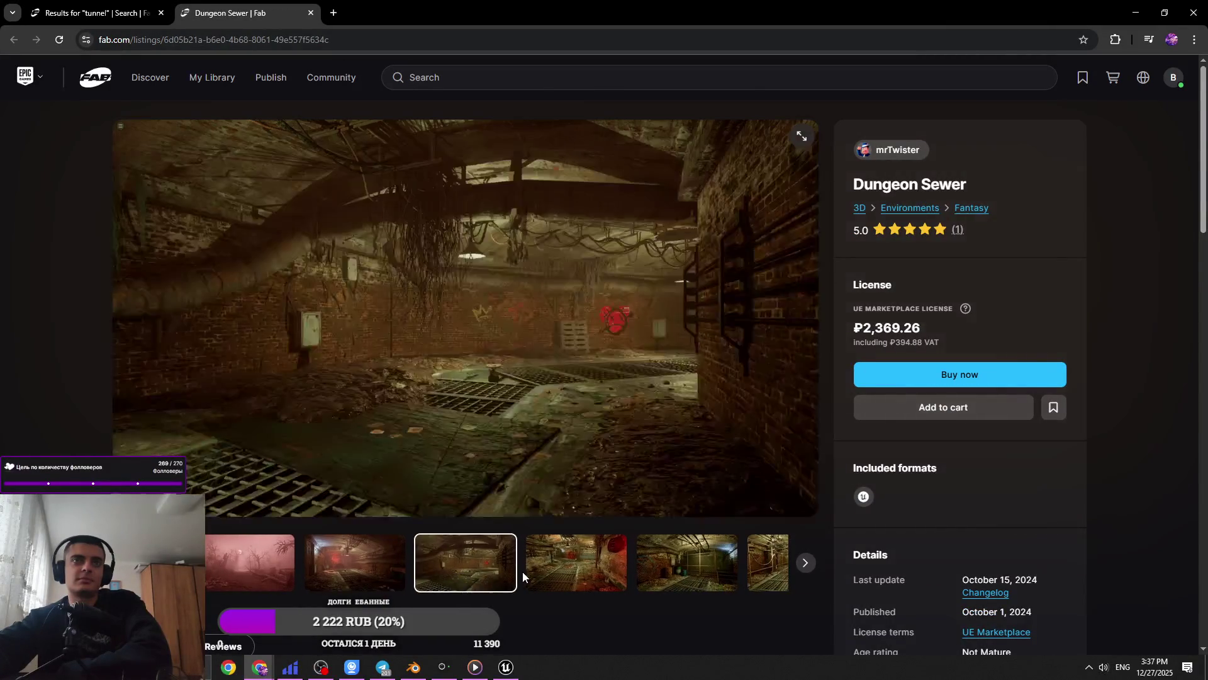
left_click(530, 575)
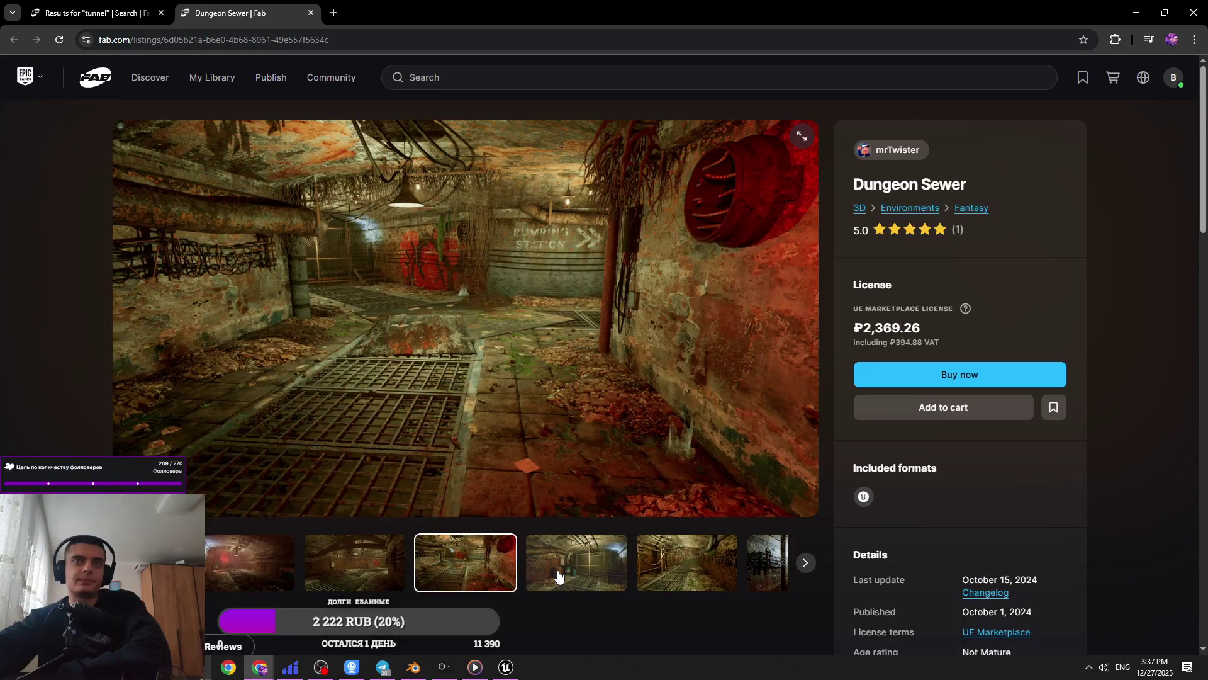
left_click(558, 575)
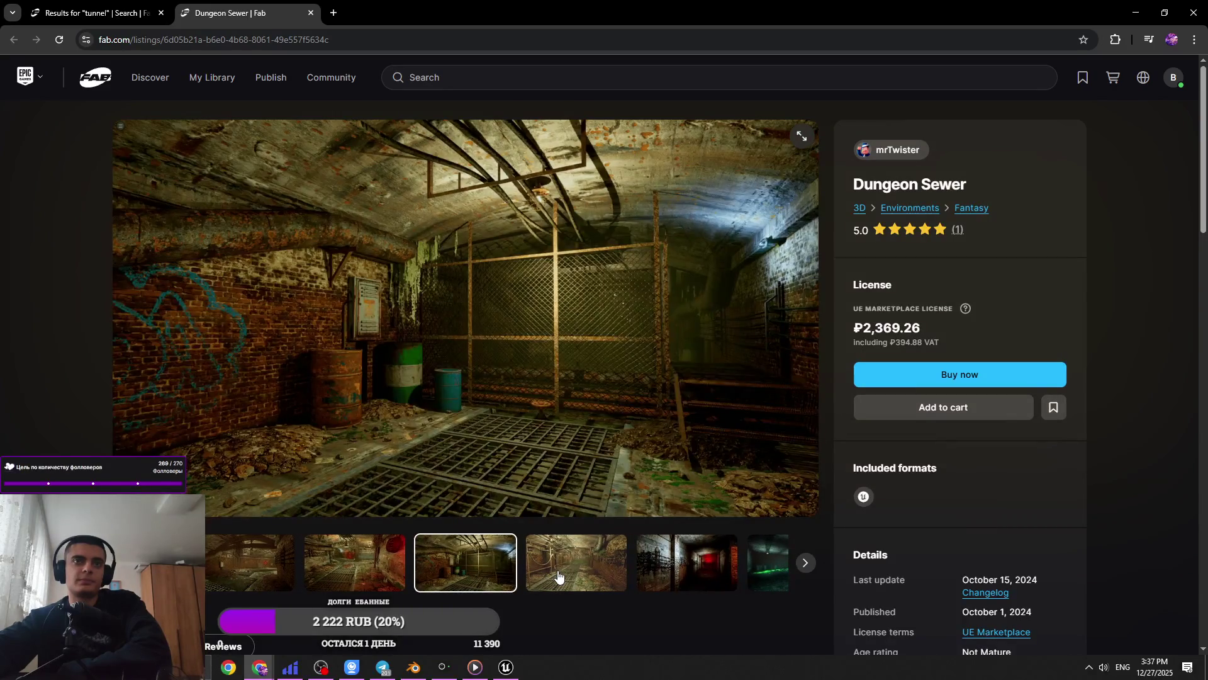
left_click(557, 576)
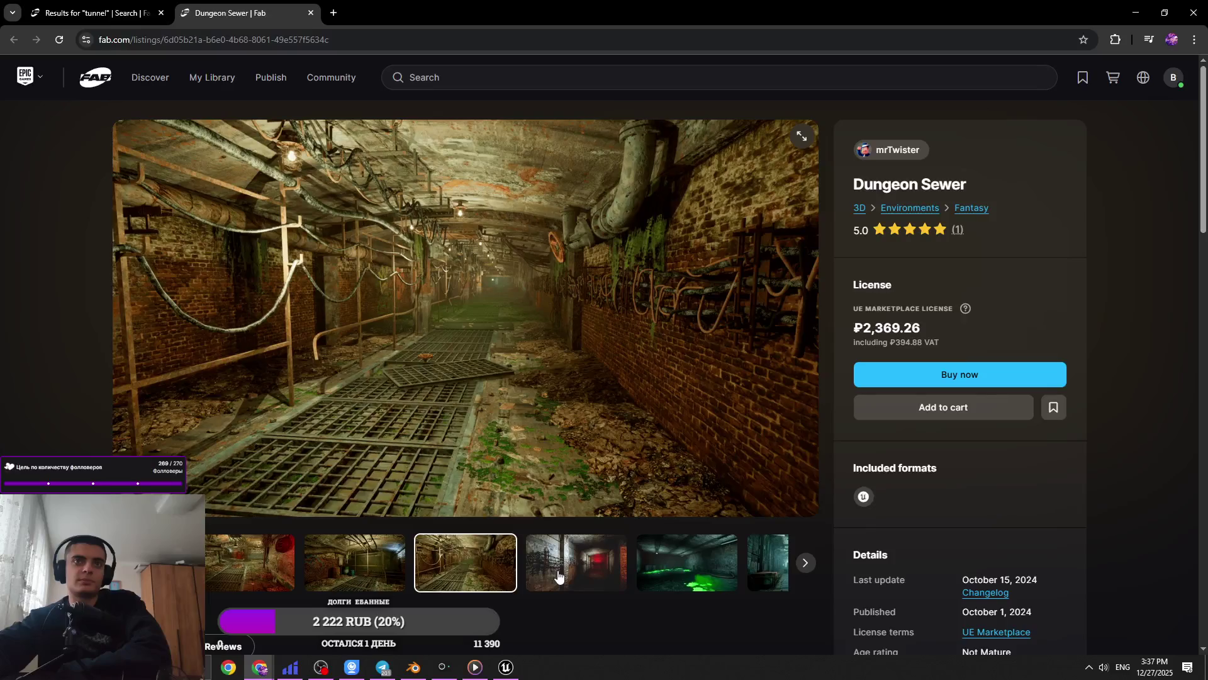
left_click(558, 575)
left_click(558, 575)
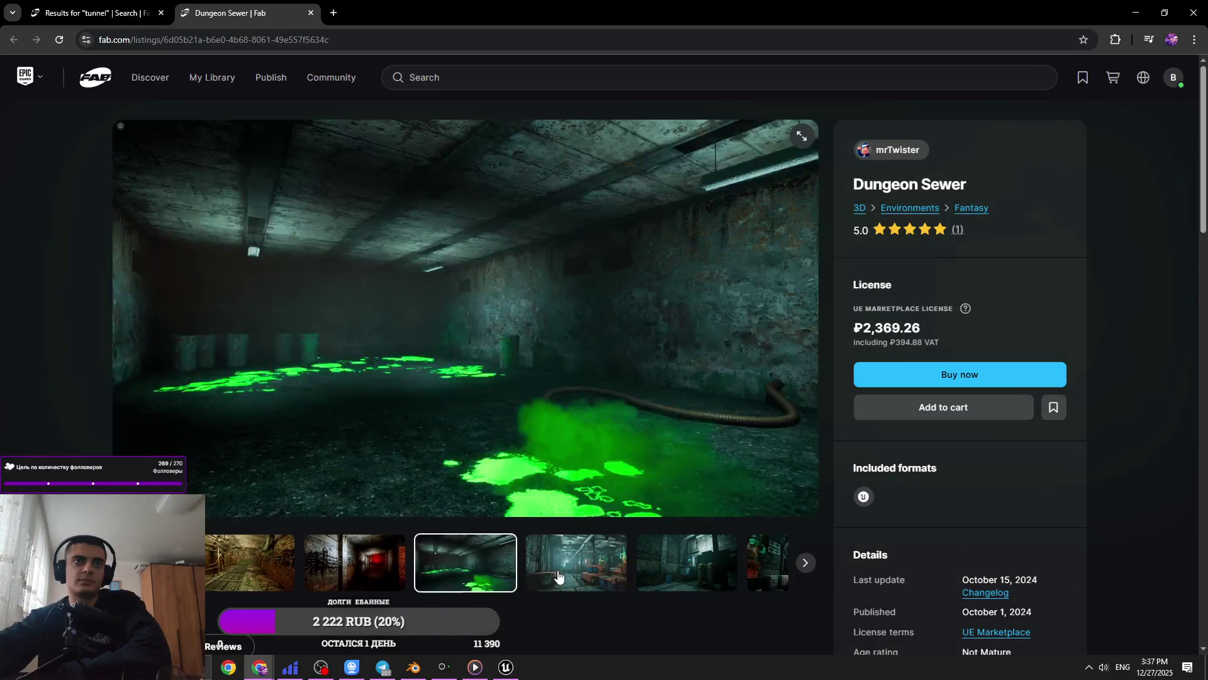
left_click(558, 576)
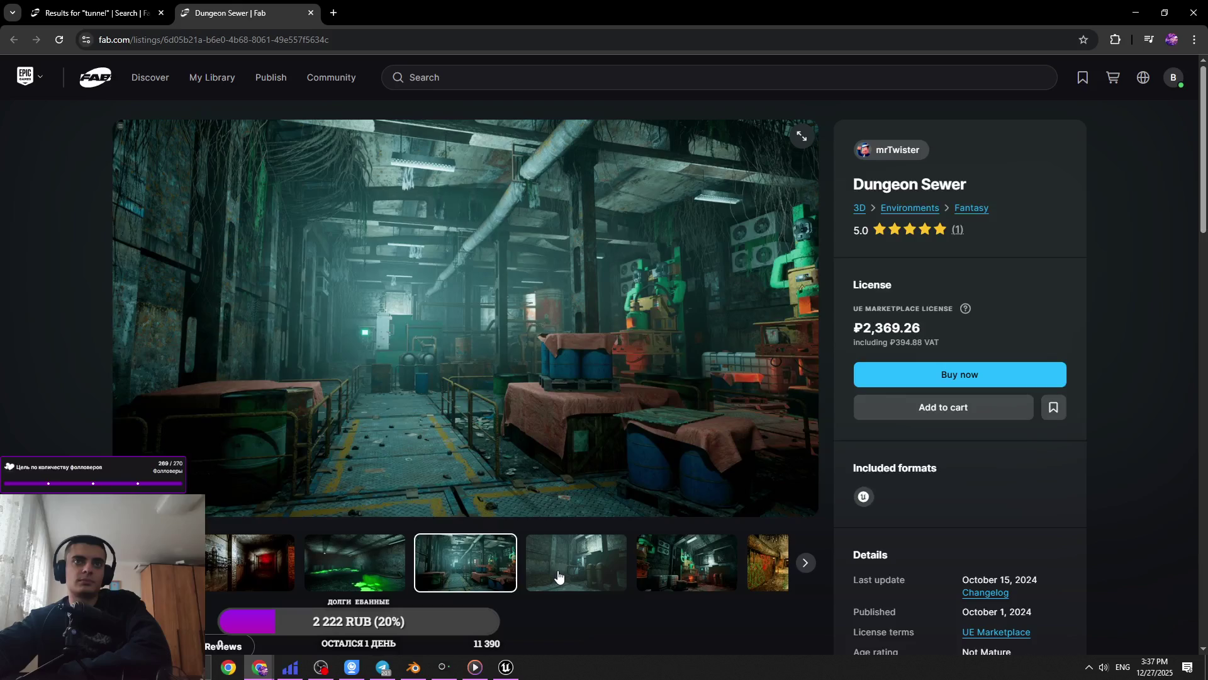
key("ctrl+w")
scroll(784, 401, "down", 7)
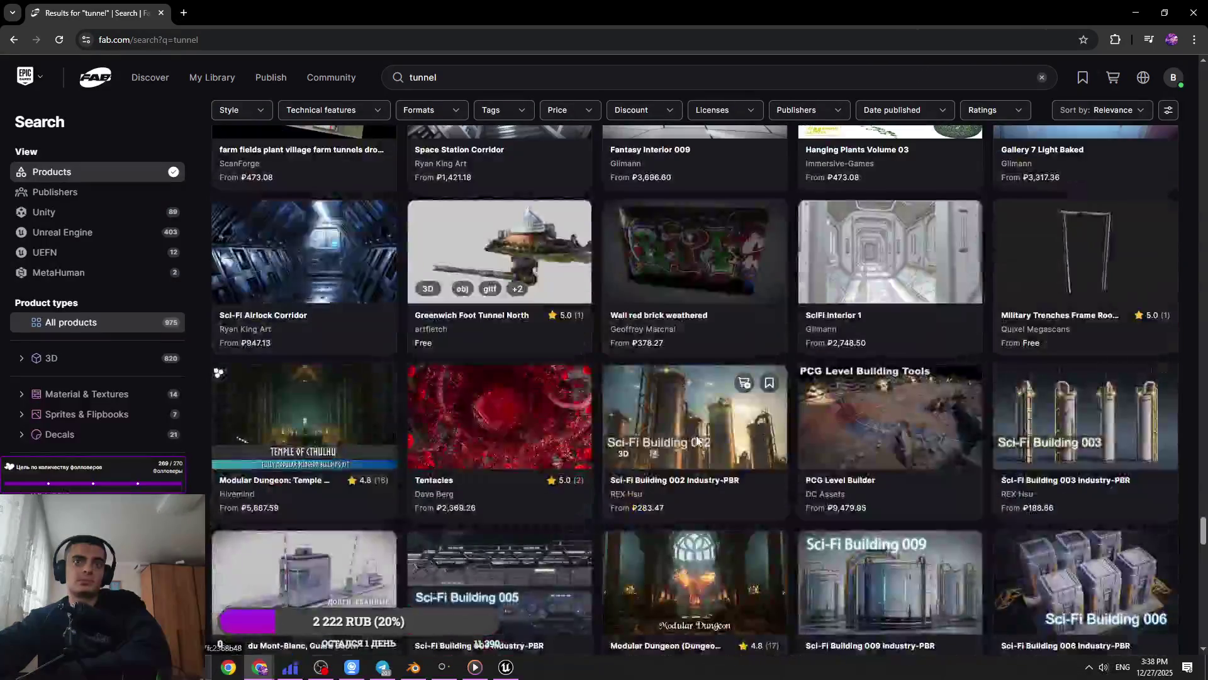
scroll(893, 430, "down", 4)
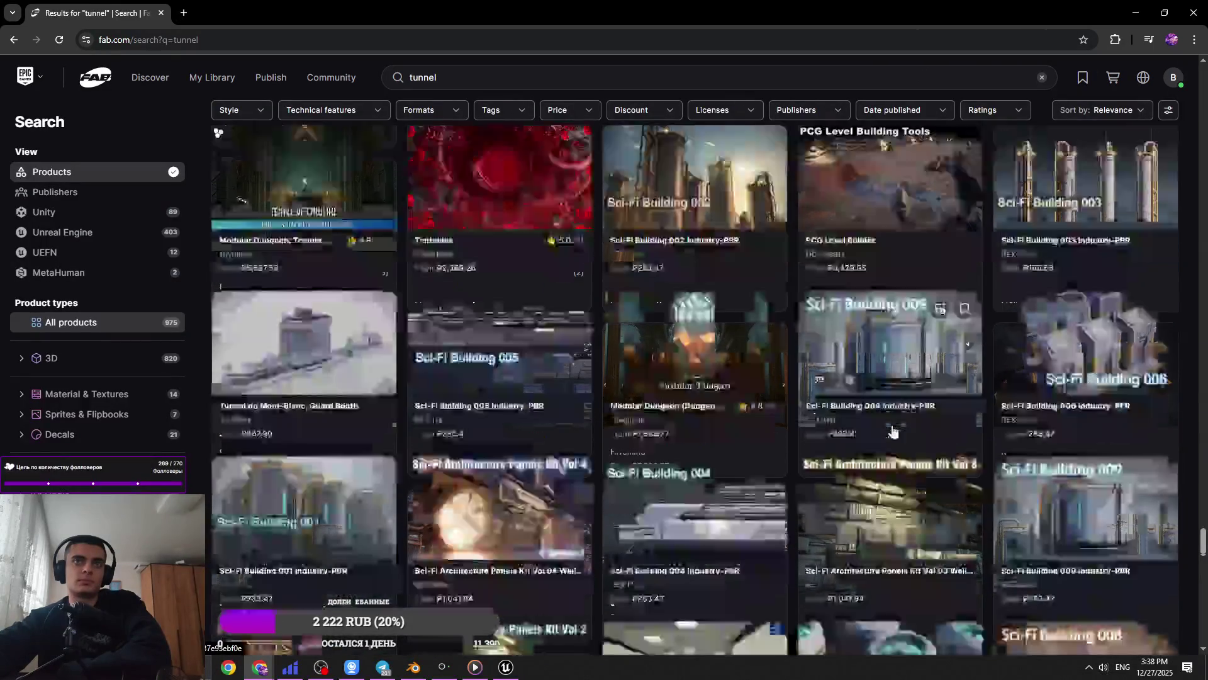
scroll(893, 430, "down", 2)
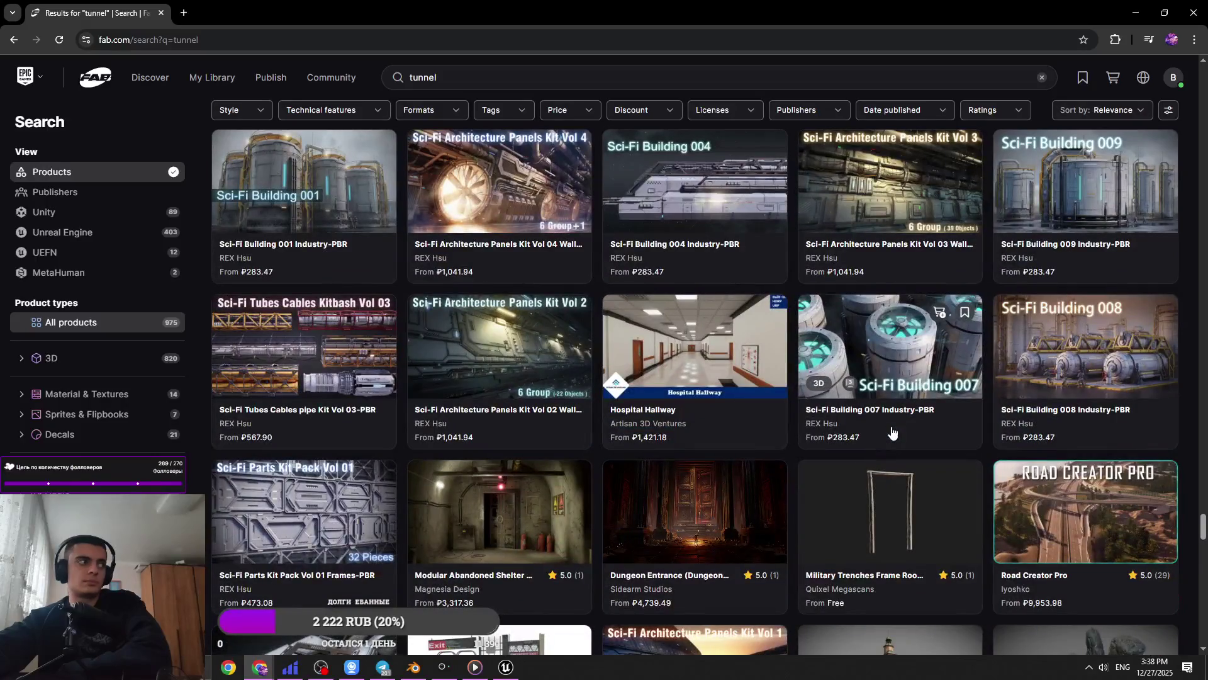
scroll(891, 434, "down", 6)
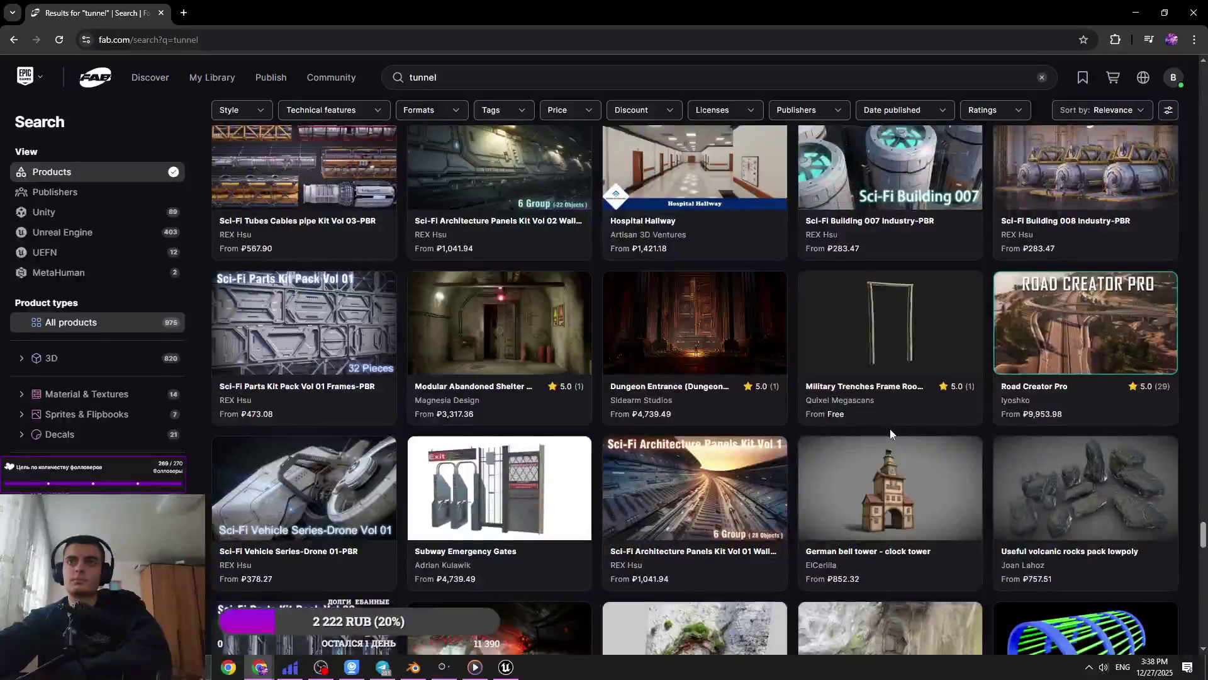
scroll(887, 439, "down", 6)
scroll(883, 441, "down", 5)
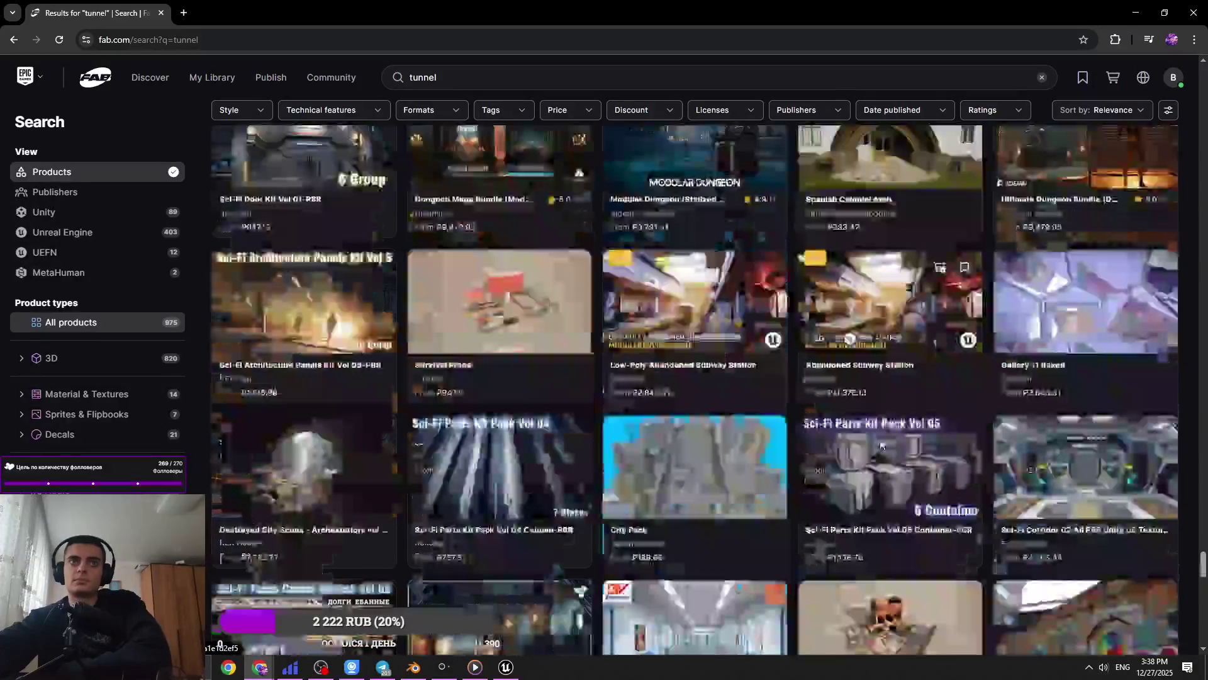
scroll(880, 443, "down", 3)
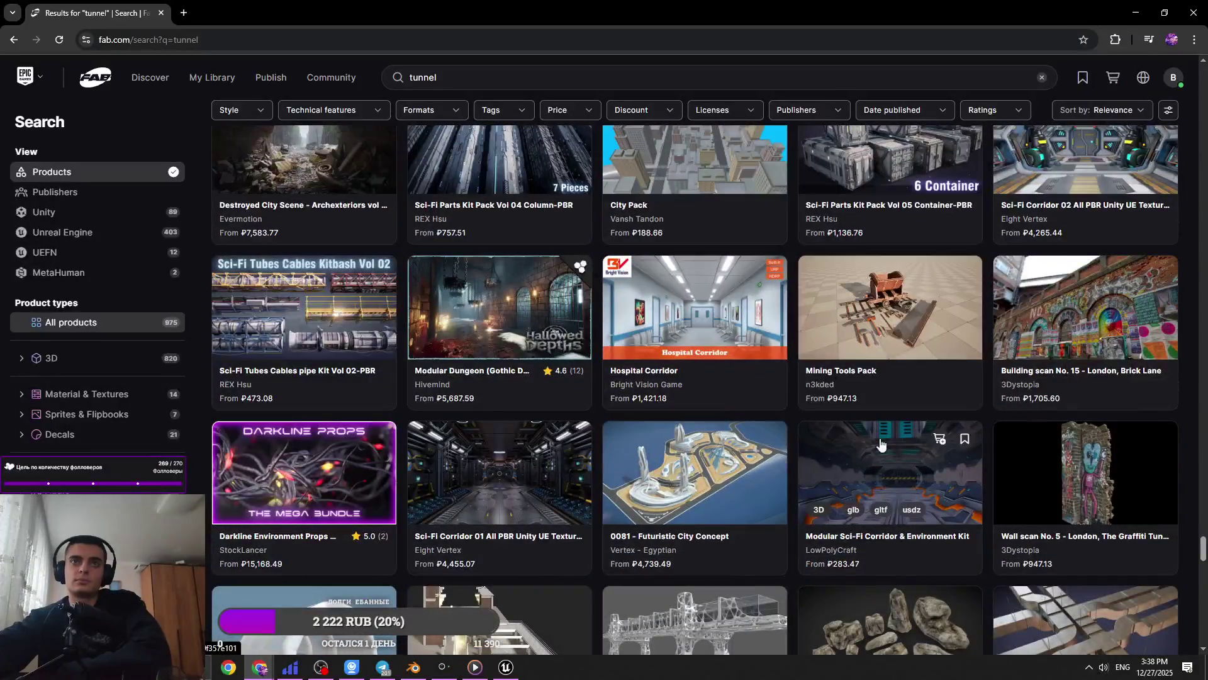
scroll(881, 443, "down", 3)
scroll(880, 443, "down", 3)
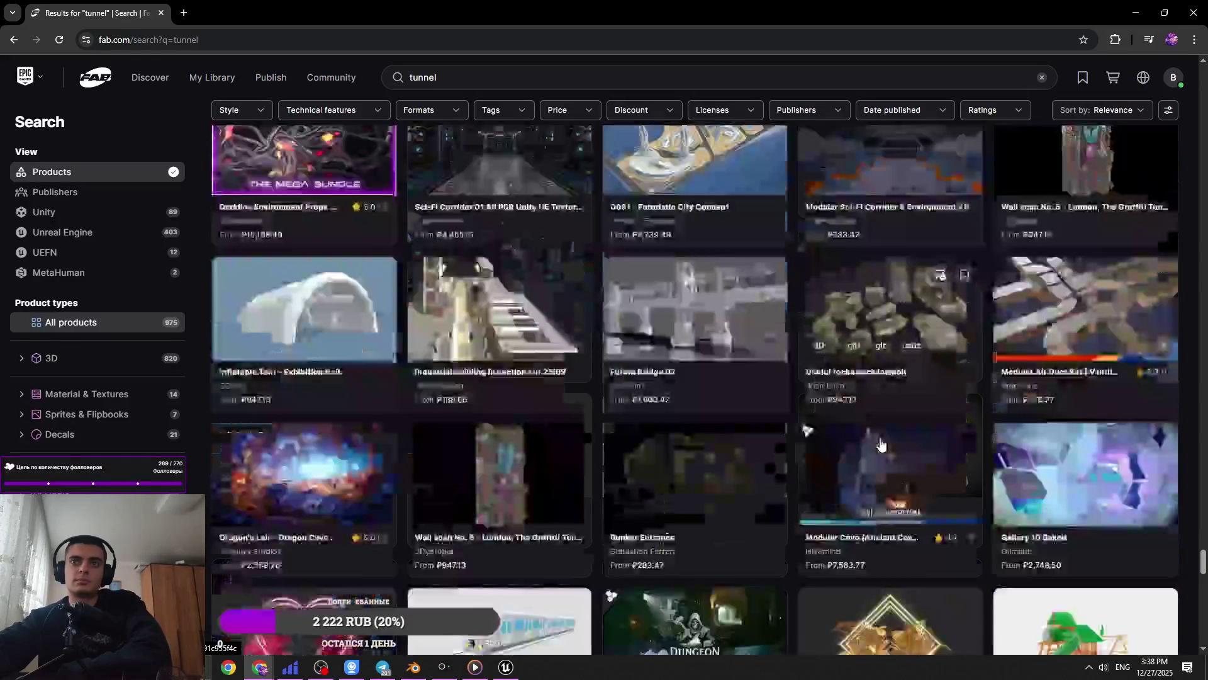
scroll(881, 443, "down", 5)
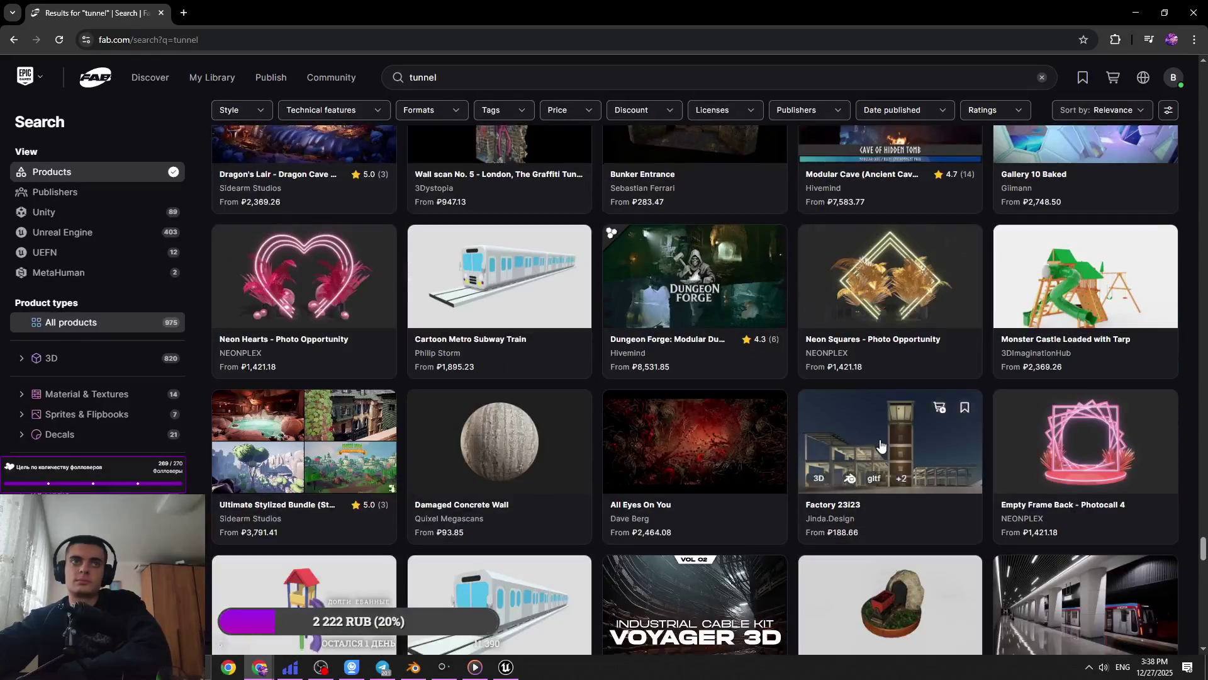
scroll(881, 443, "down", 3)
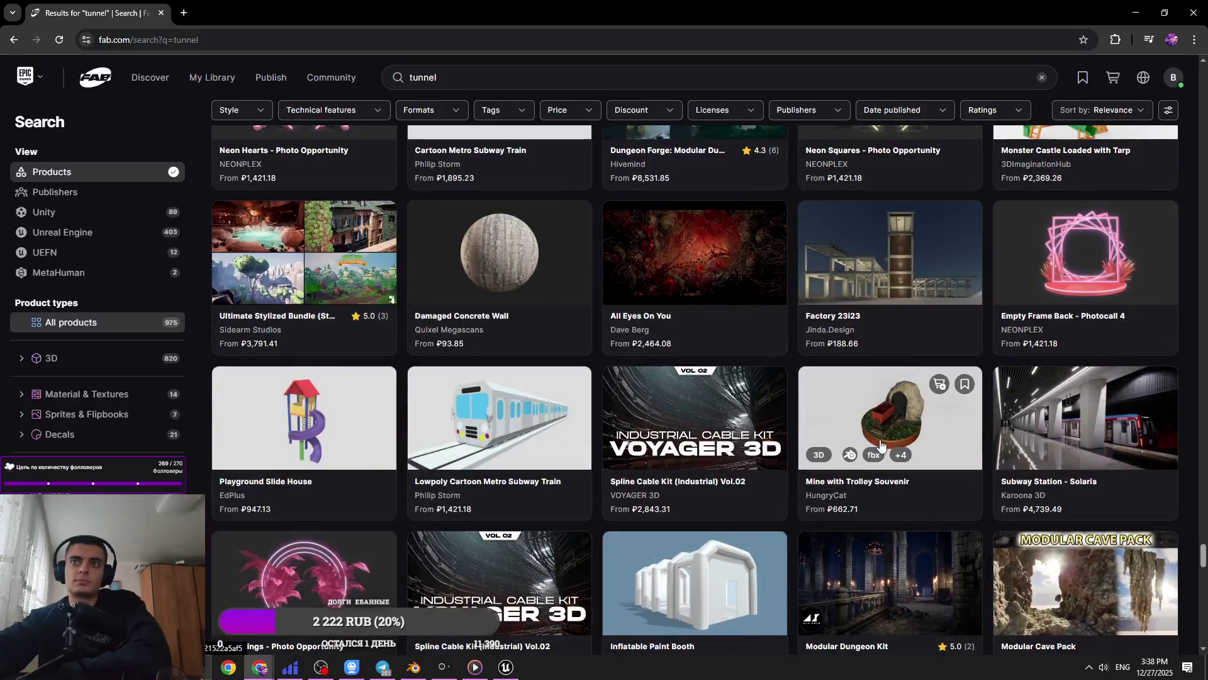
scroll(880, 445, "down", 7)
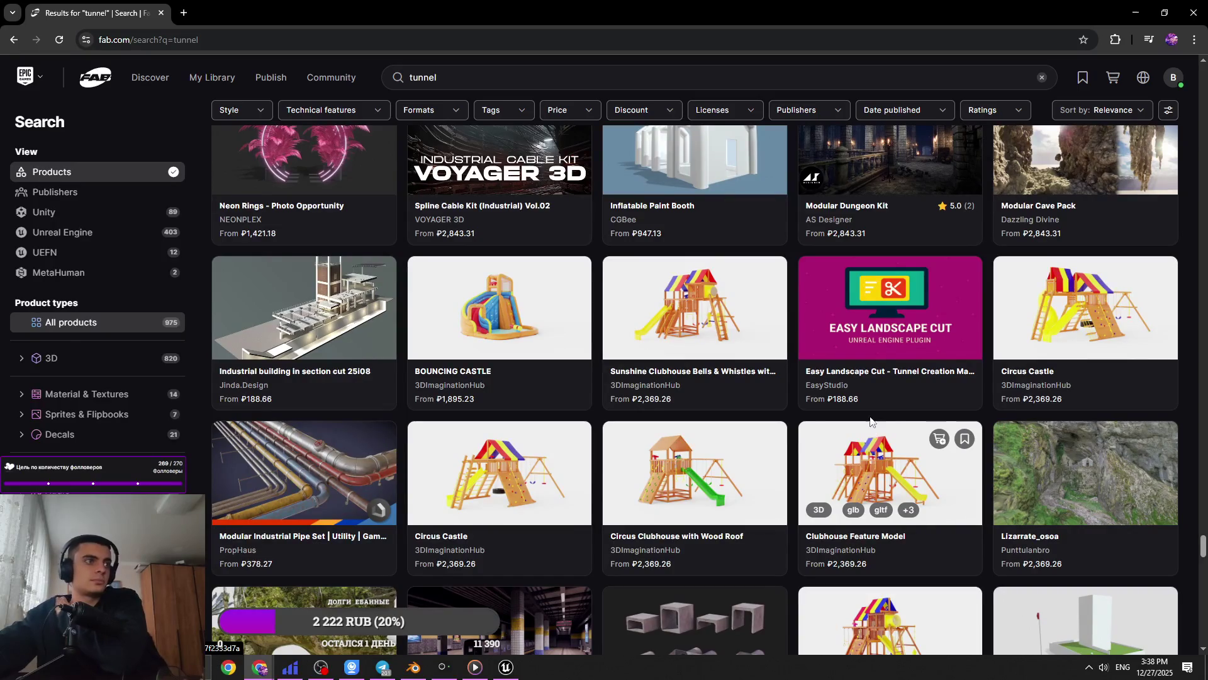
scroll(870, 416, "down", 3)
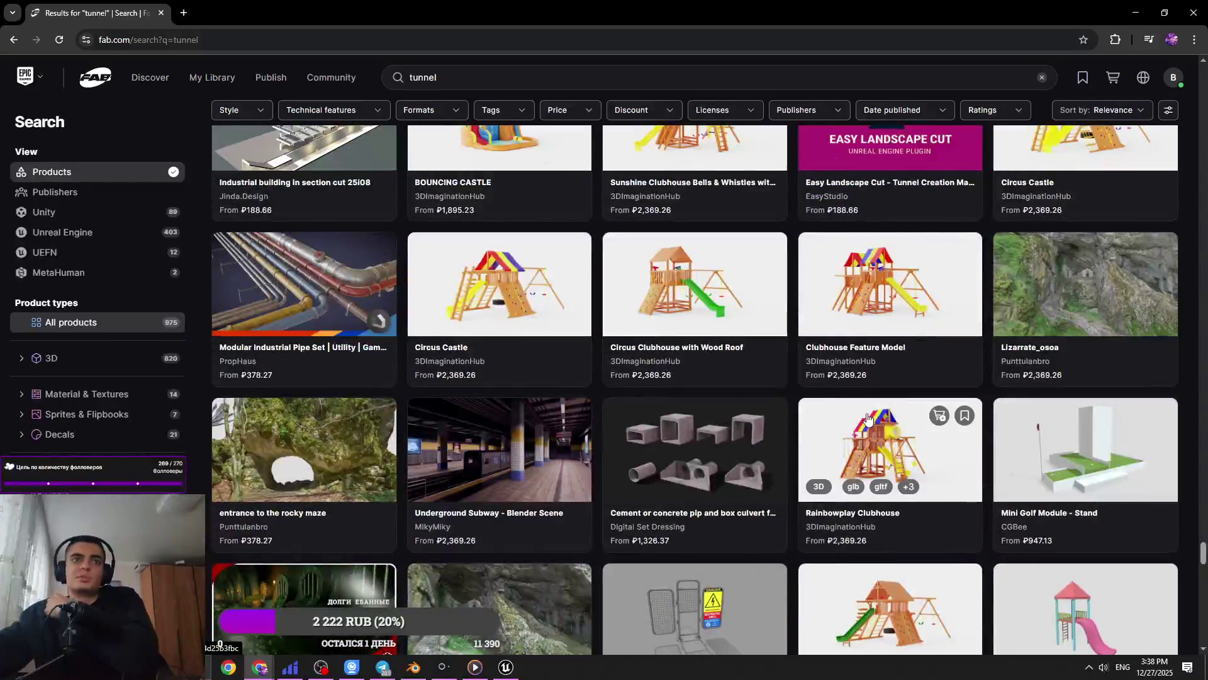
scroll(956, 406, "down", 3)
scroll(963, 399, "down", 4)
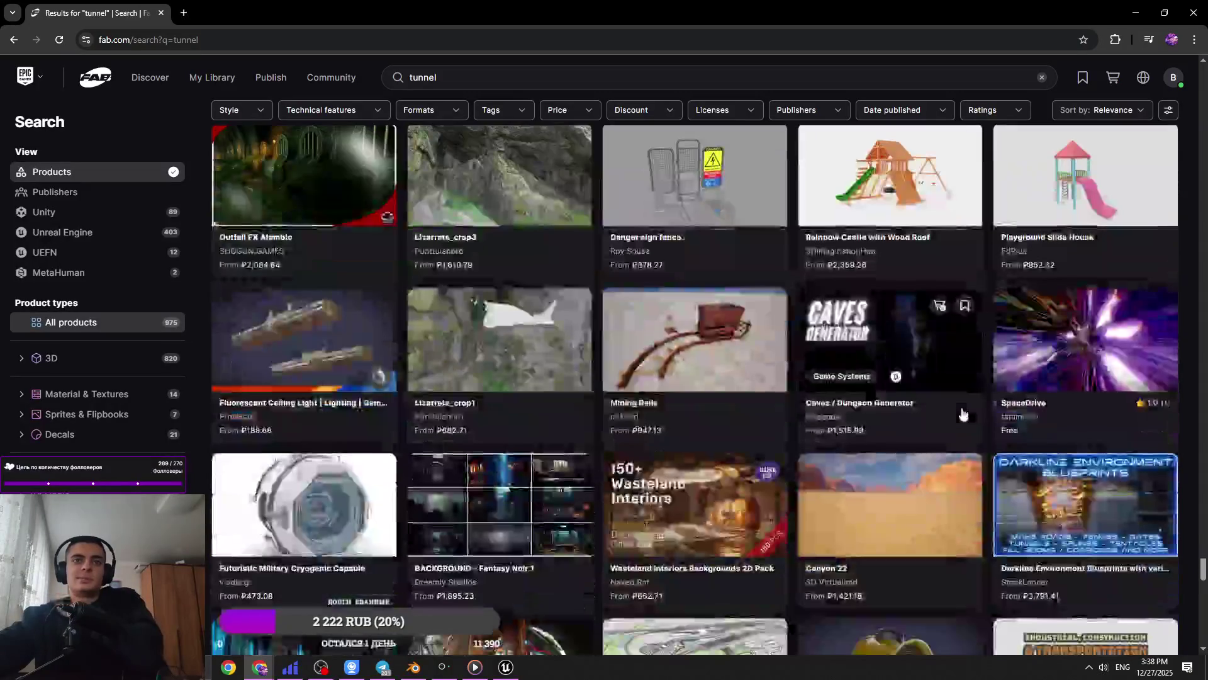
scroll(969, 403, "down", 3)
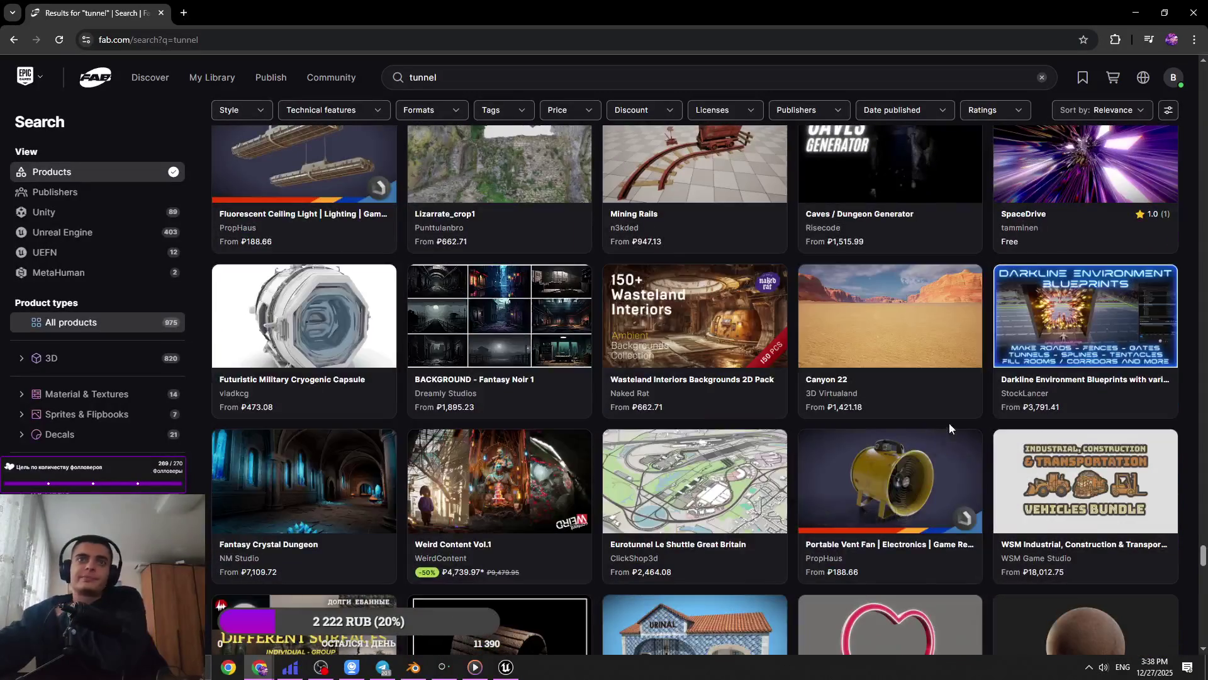